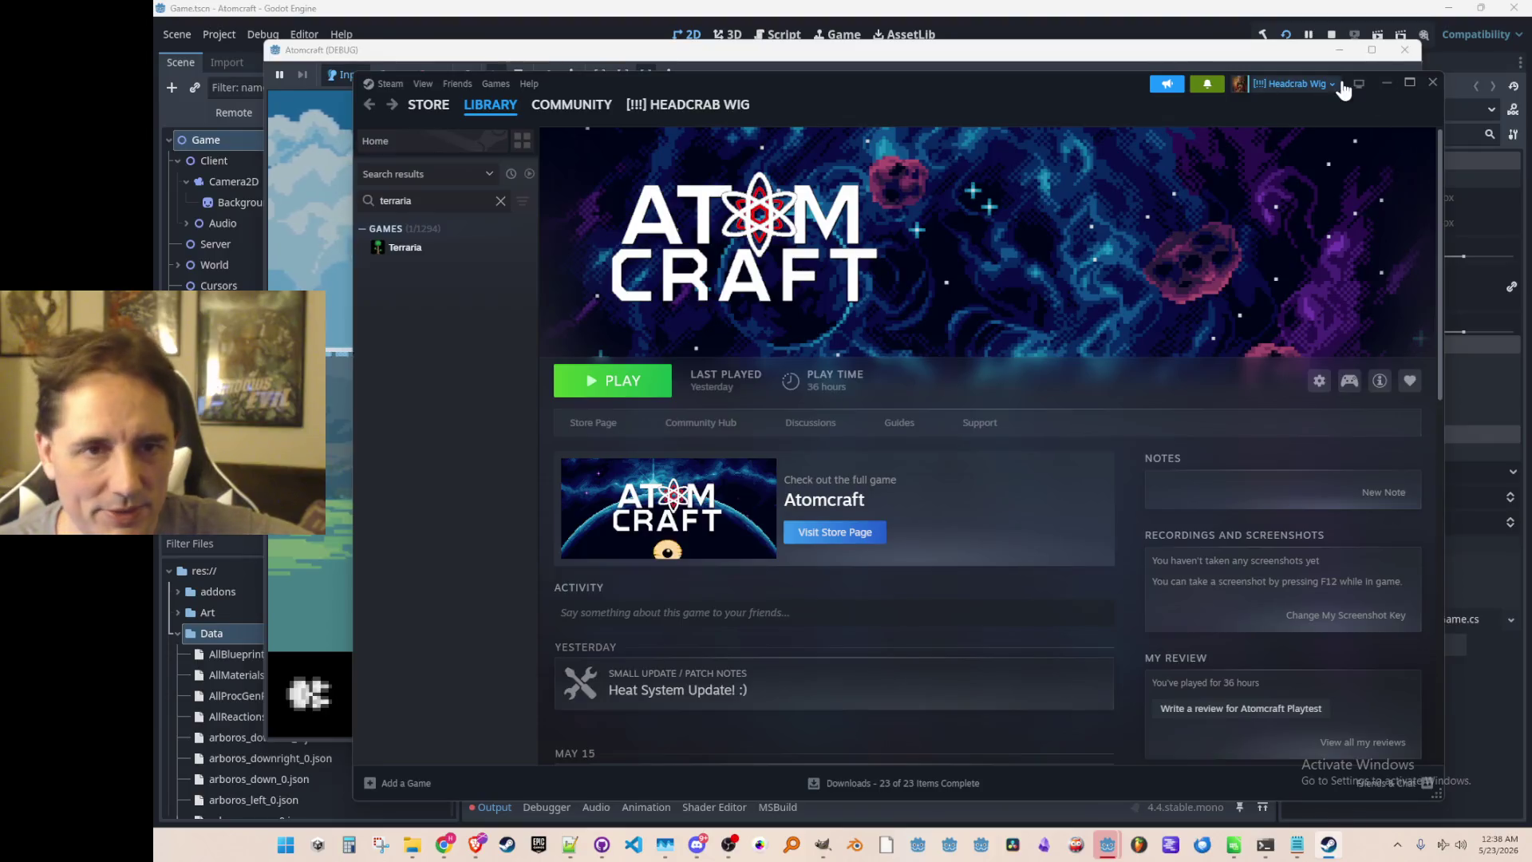
Minimize the Steam library so the Atomcraft debug window is showing.
click(1386, 83)
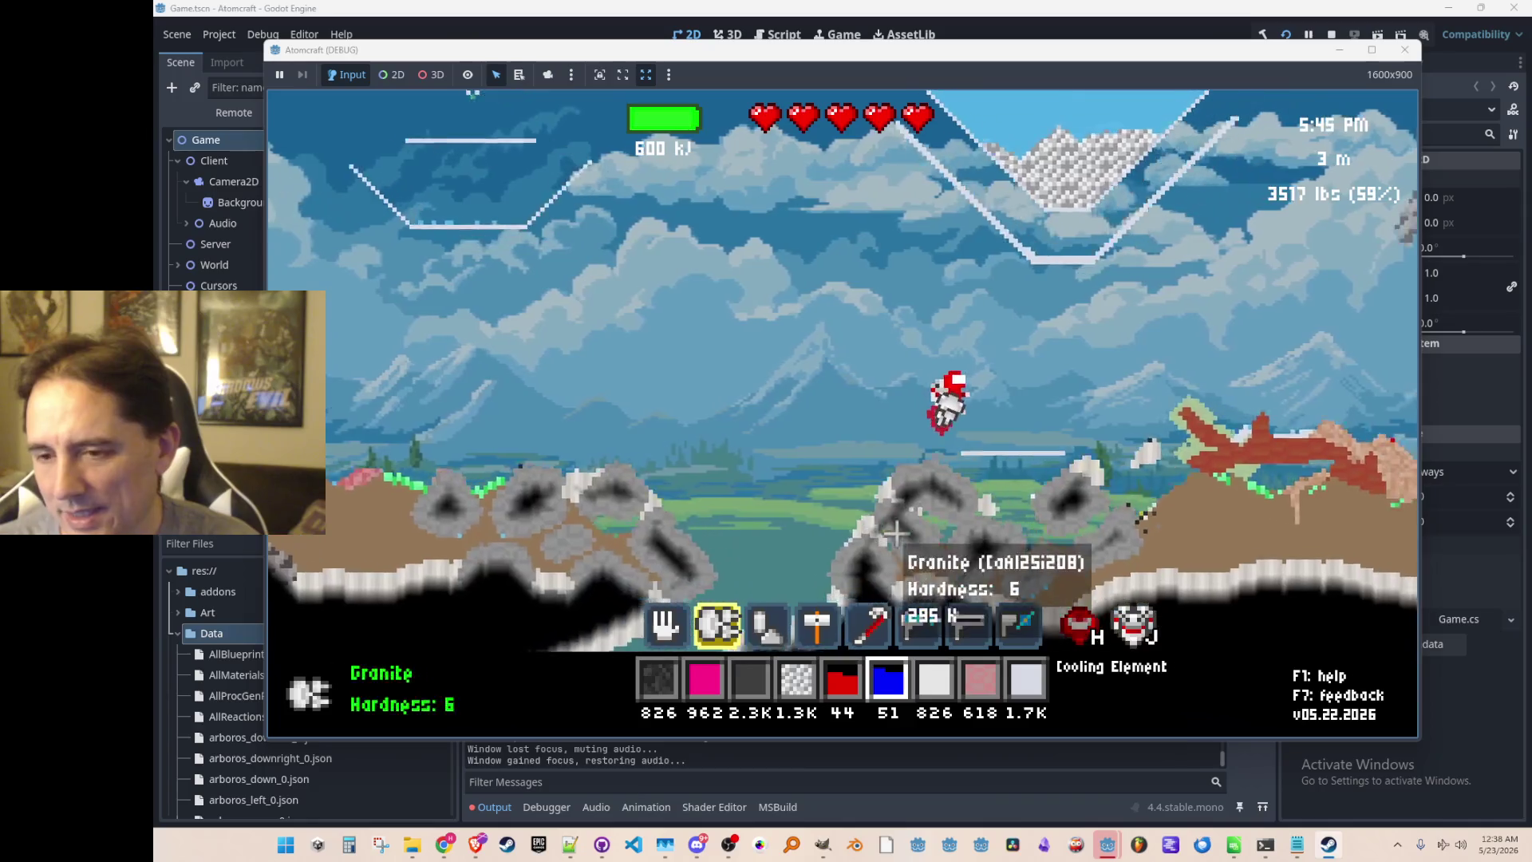
Fly the character right, then left and down into the cave.
key(d)
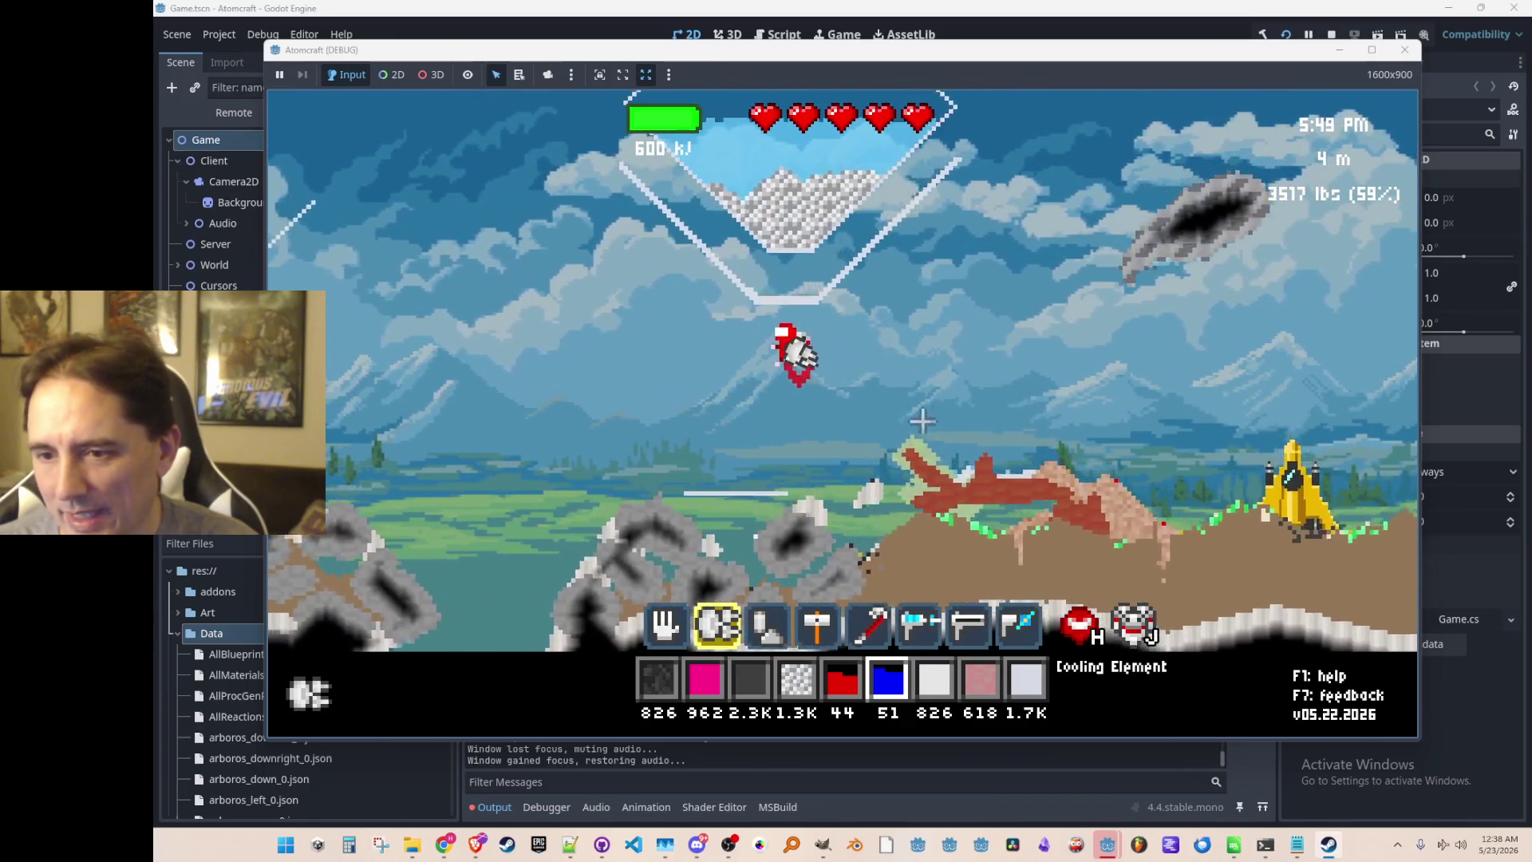
key(a)
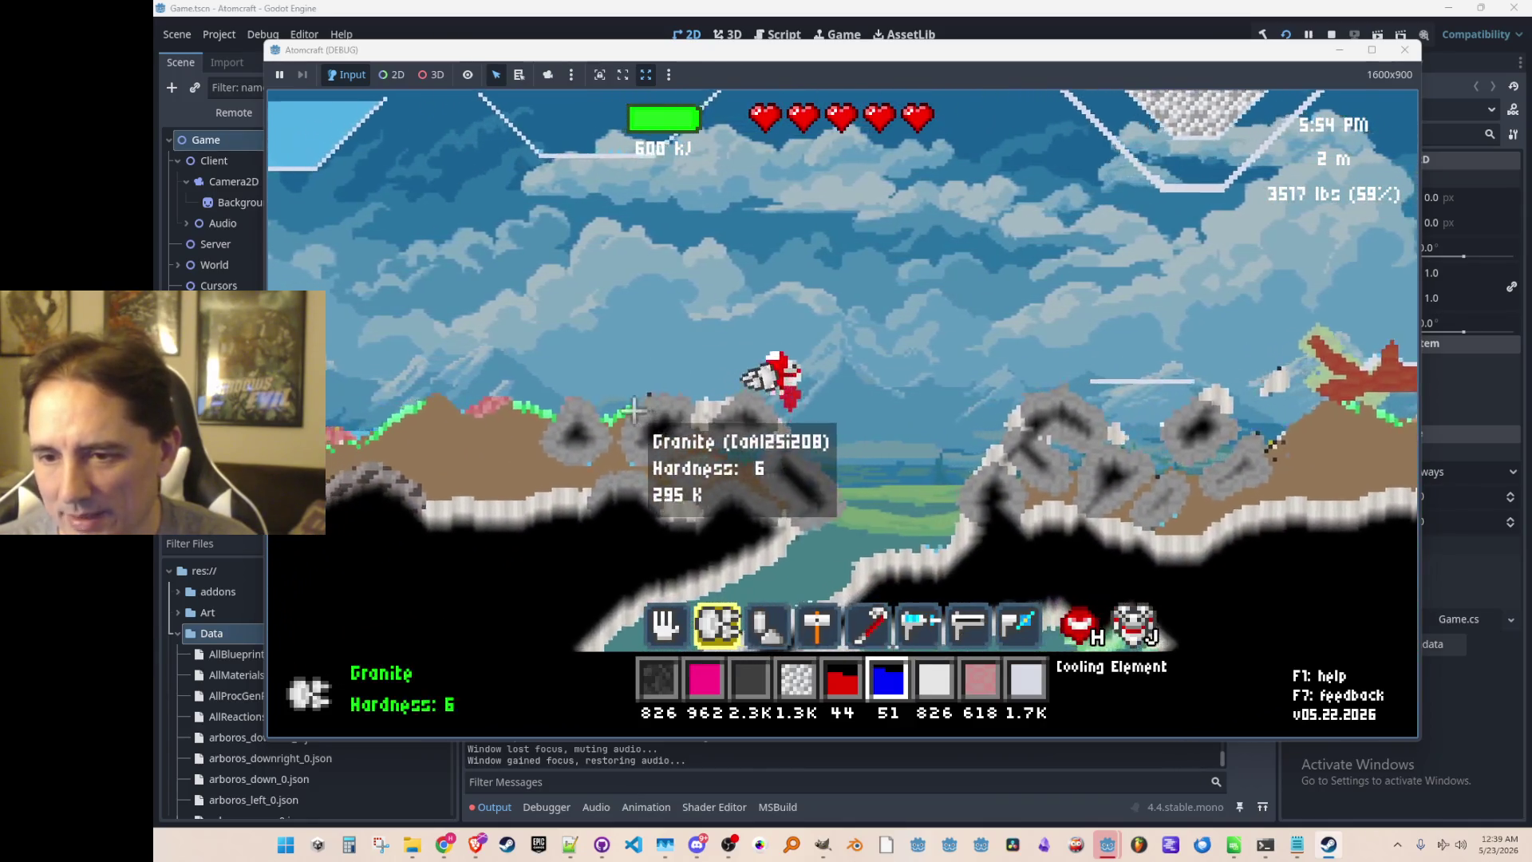
key(a)
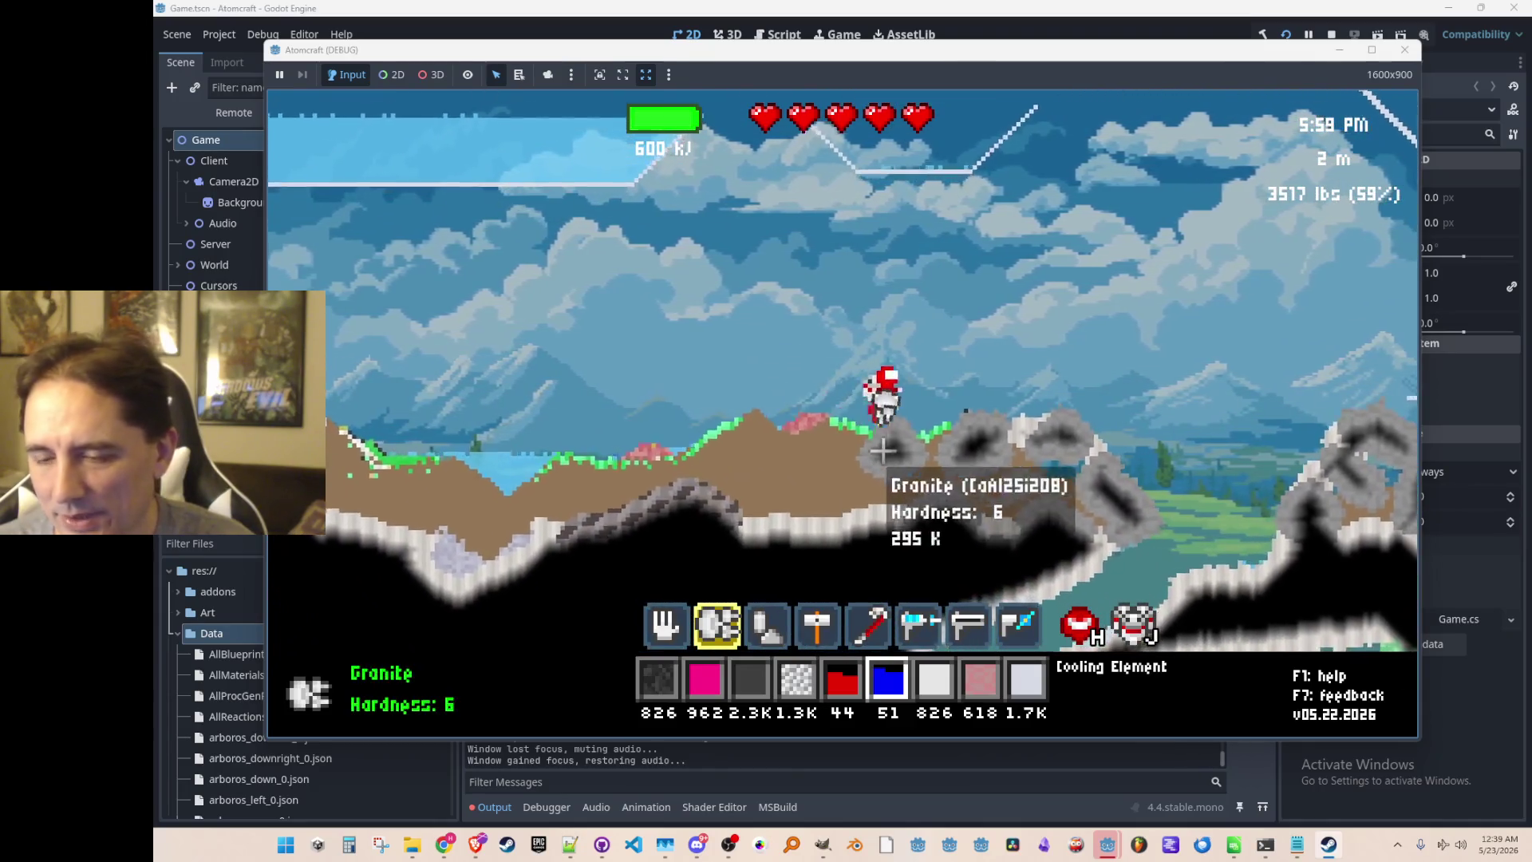
key(a)
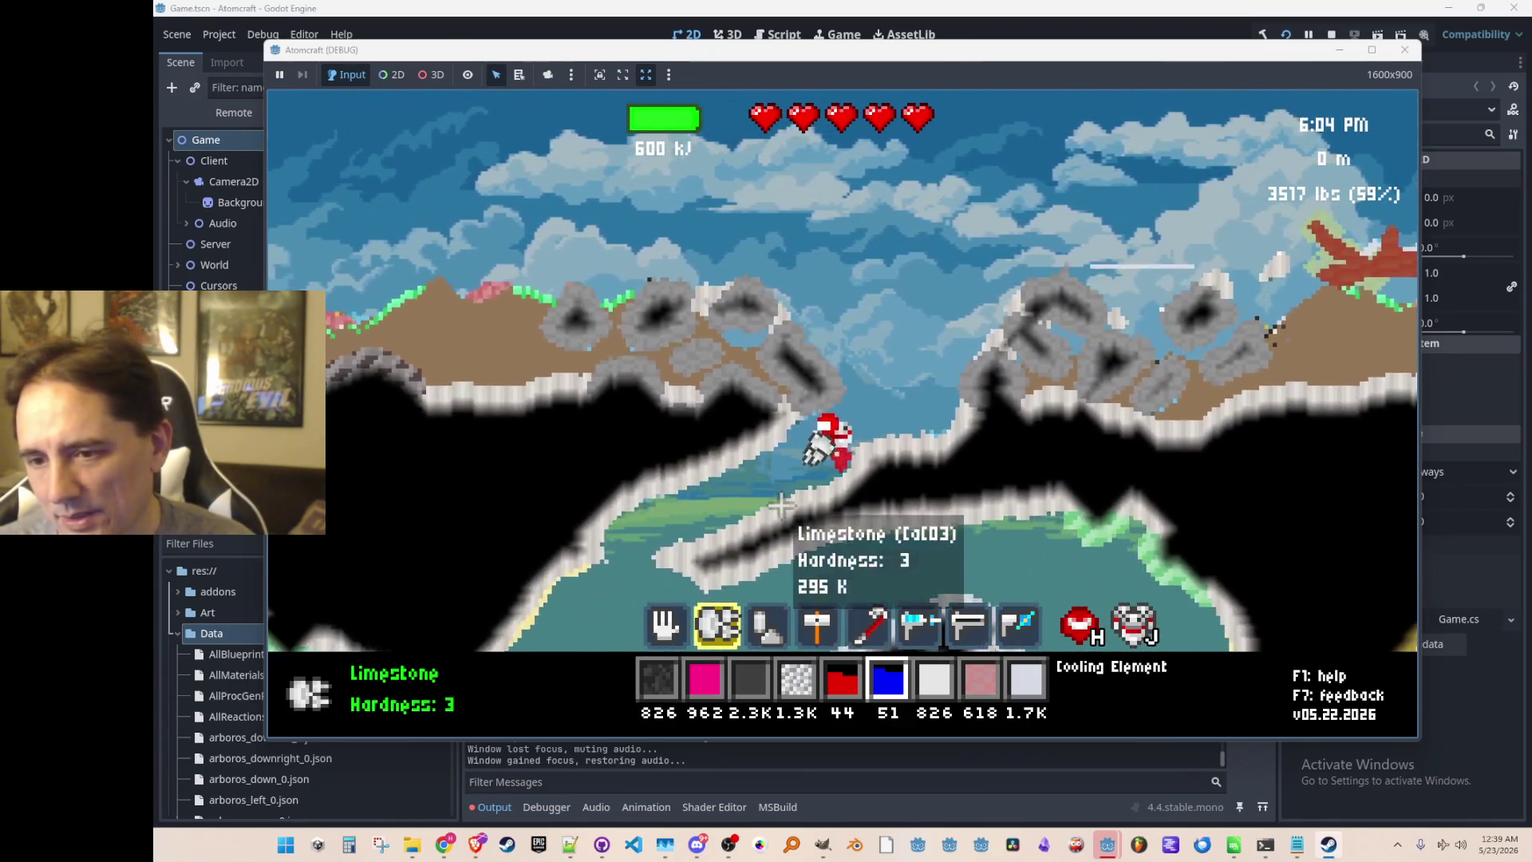
key(a)
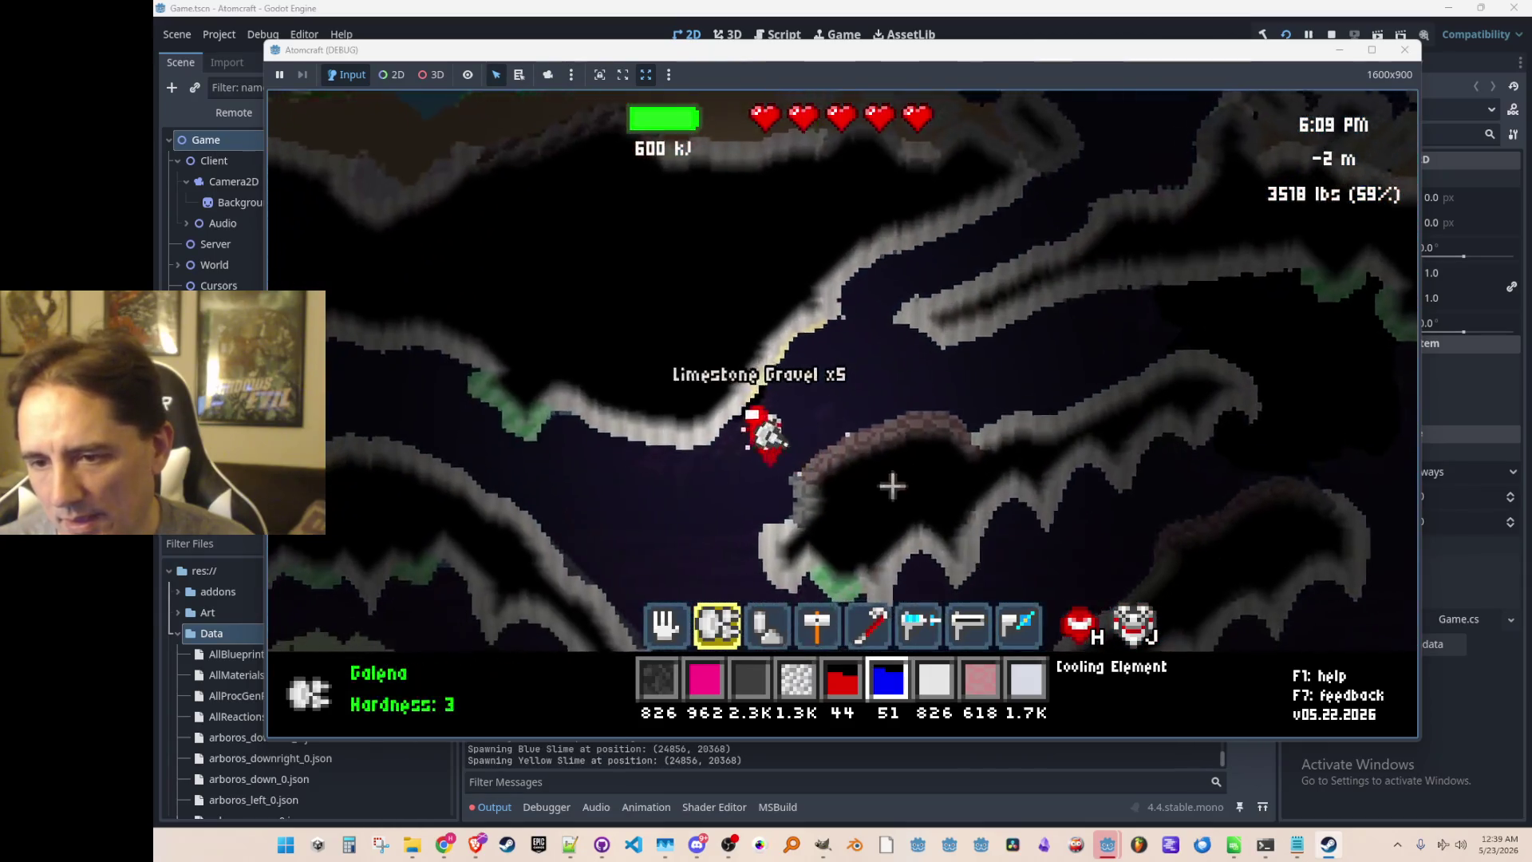
Laser the sphalerite deposit and the ledge, leaving its leaves burning, then switch to the crowbar.
scroll(879, 508, down, 5)
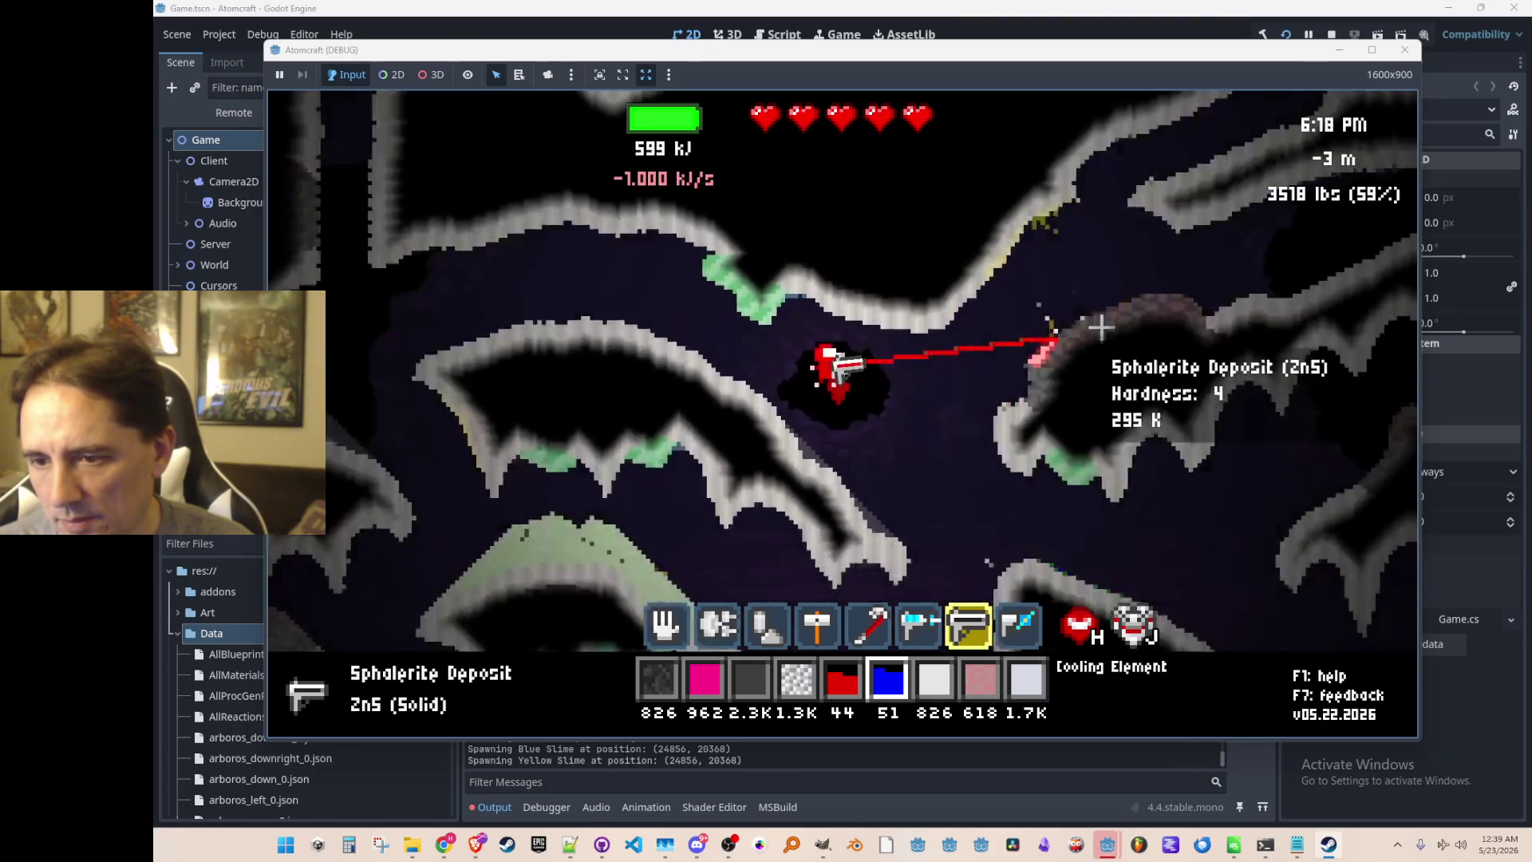
drag(1125, 320, 916, 517)
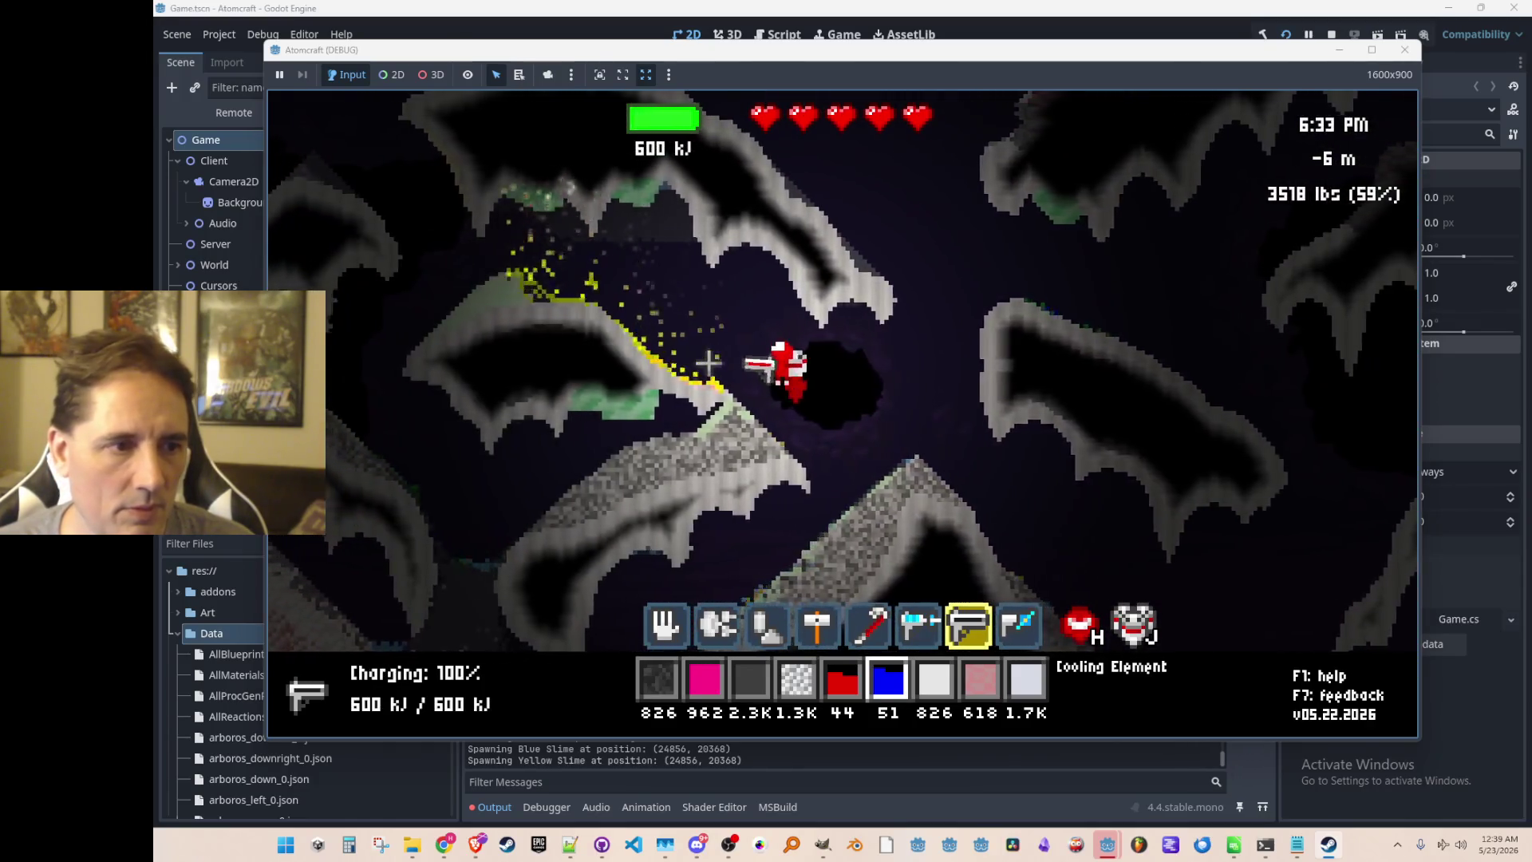
drag(697, 300, 654, 363)
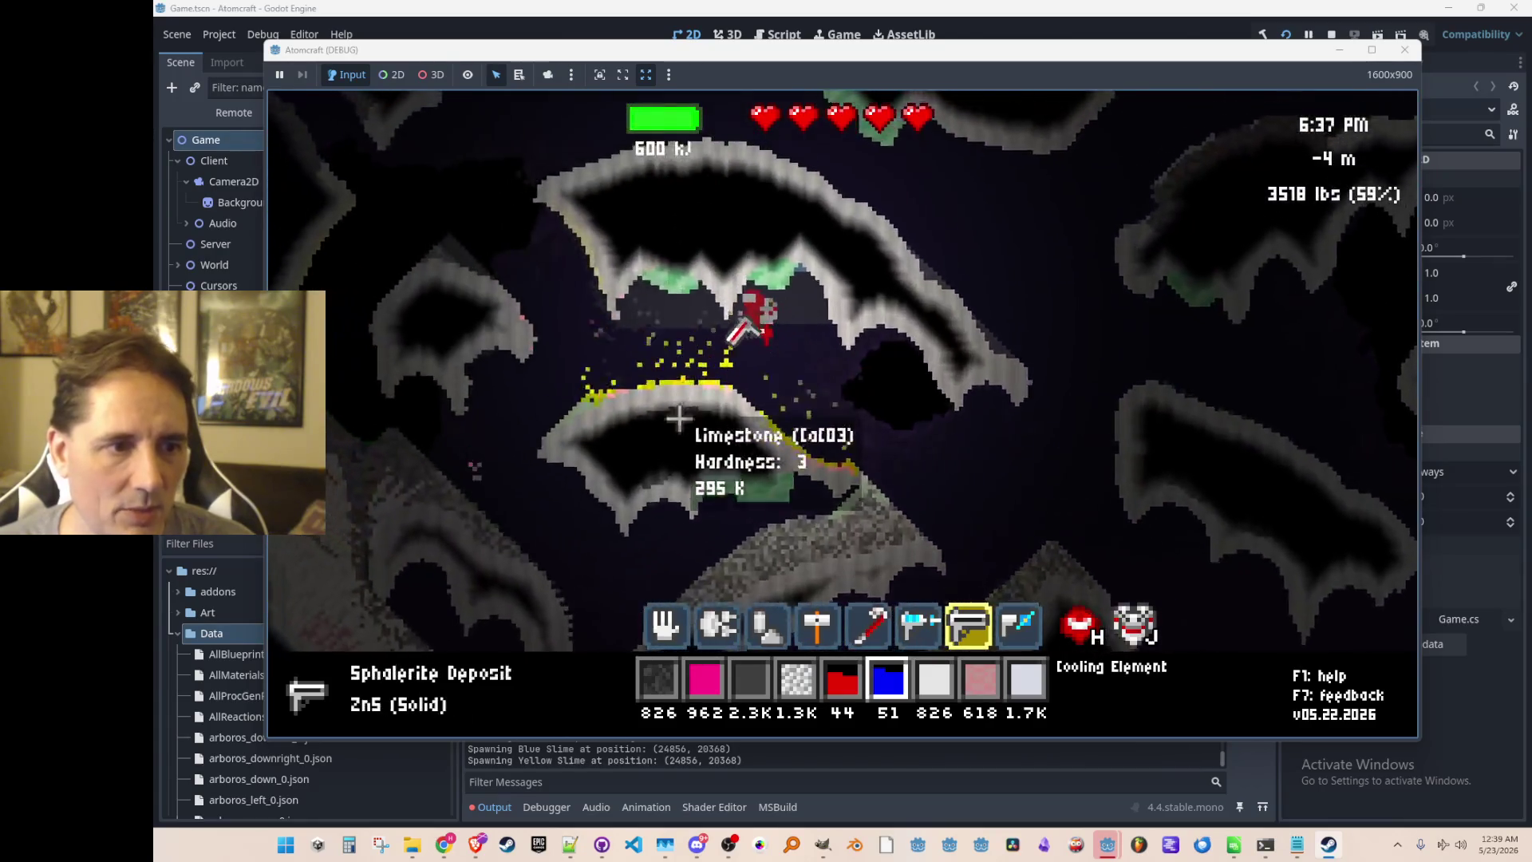
key(a)
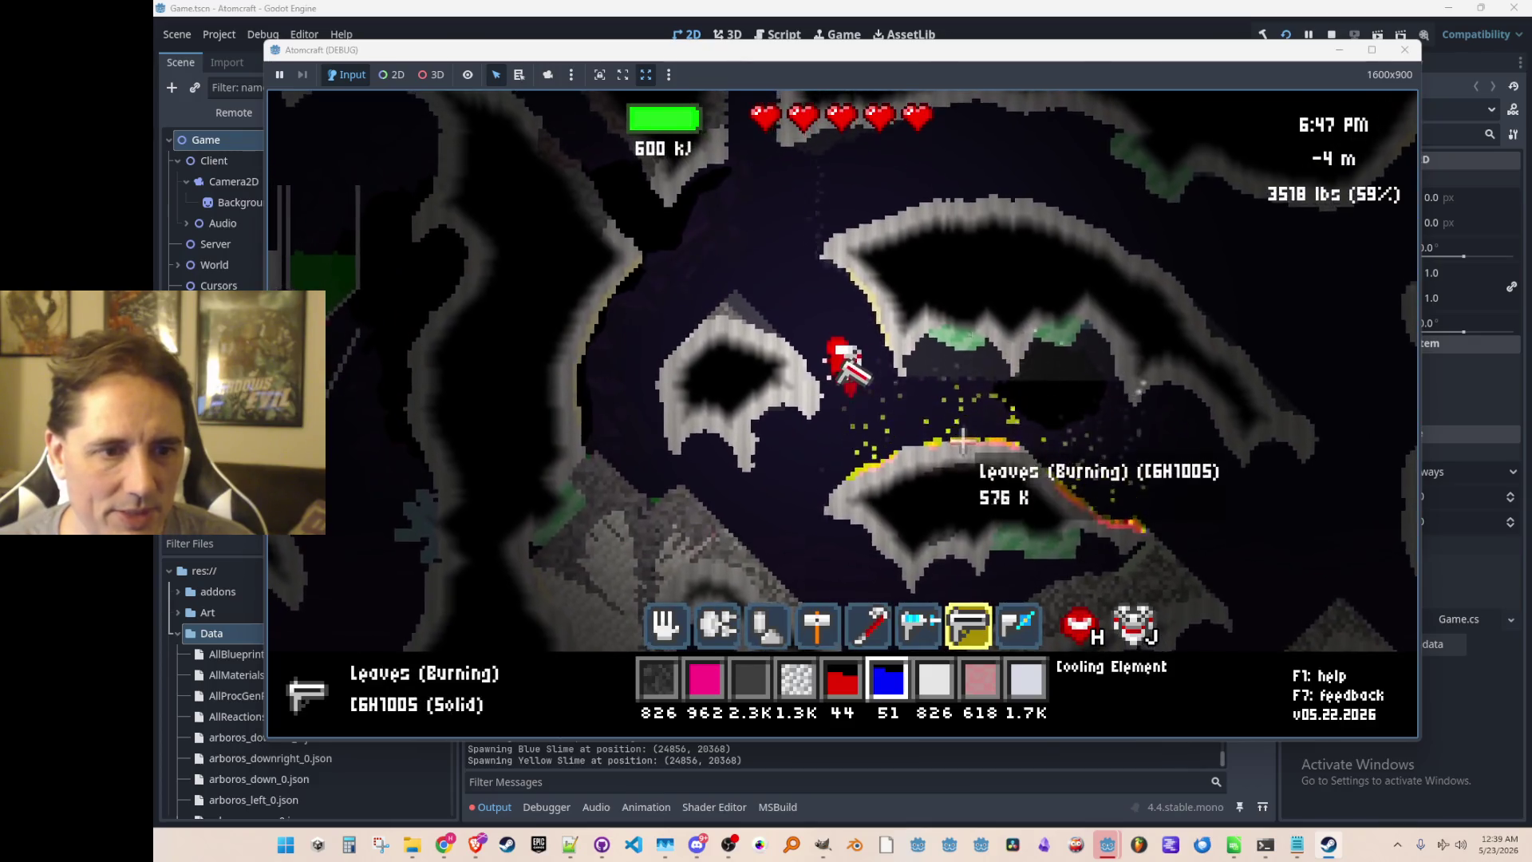
key(5)
scroll(978, 404, up, 4)
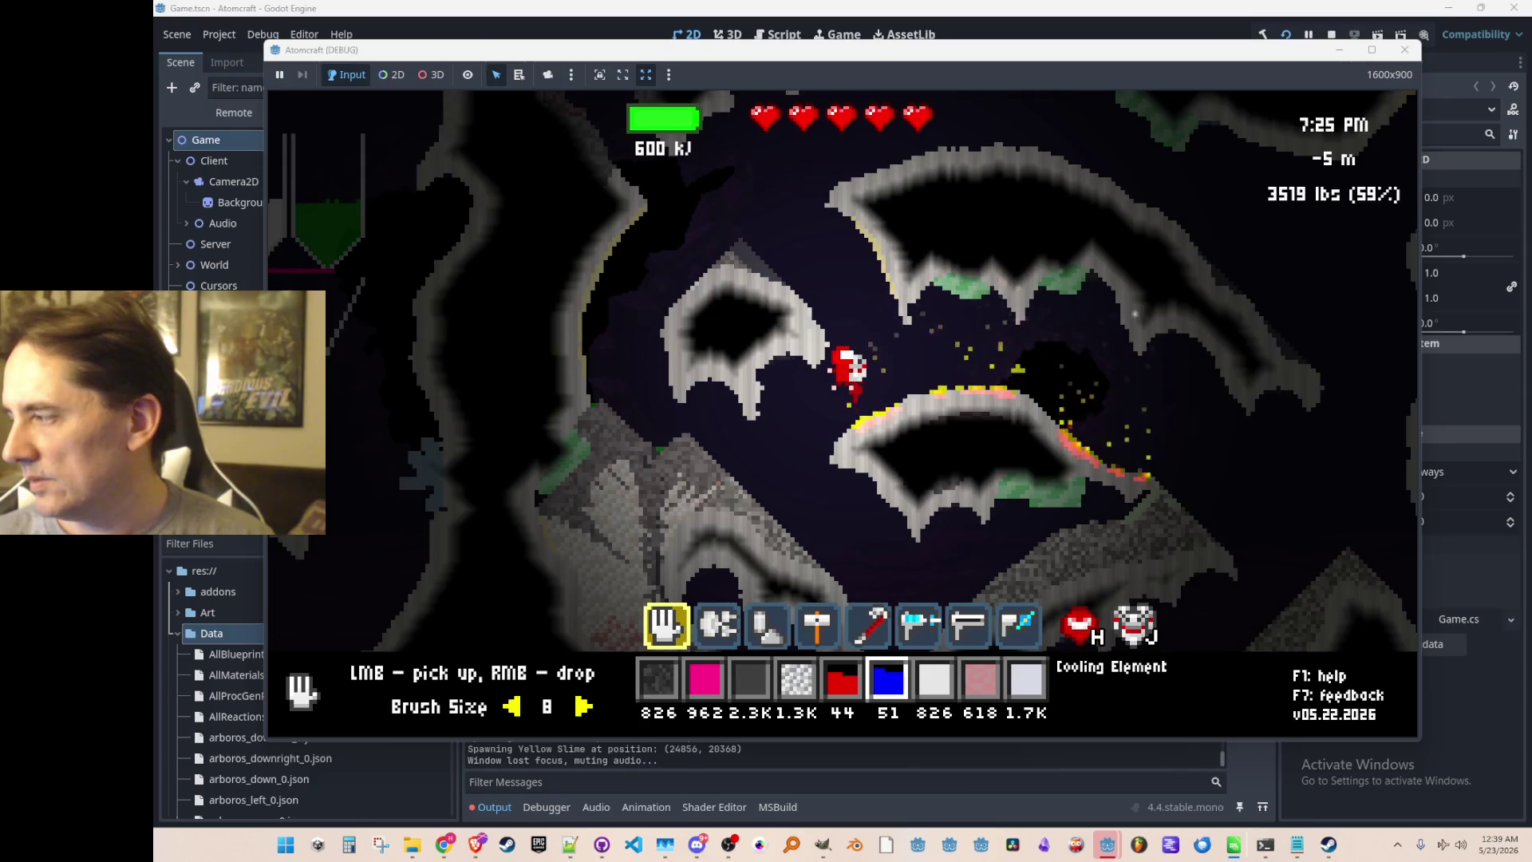
click(974, 332)
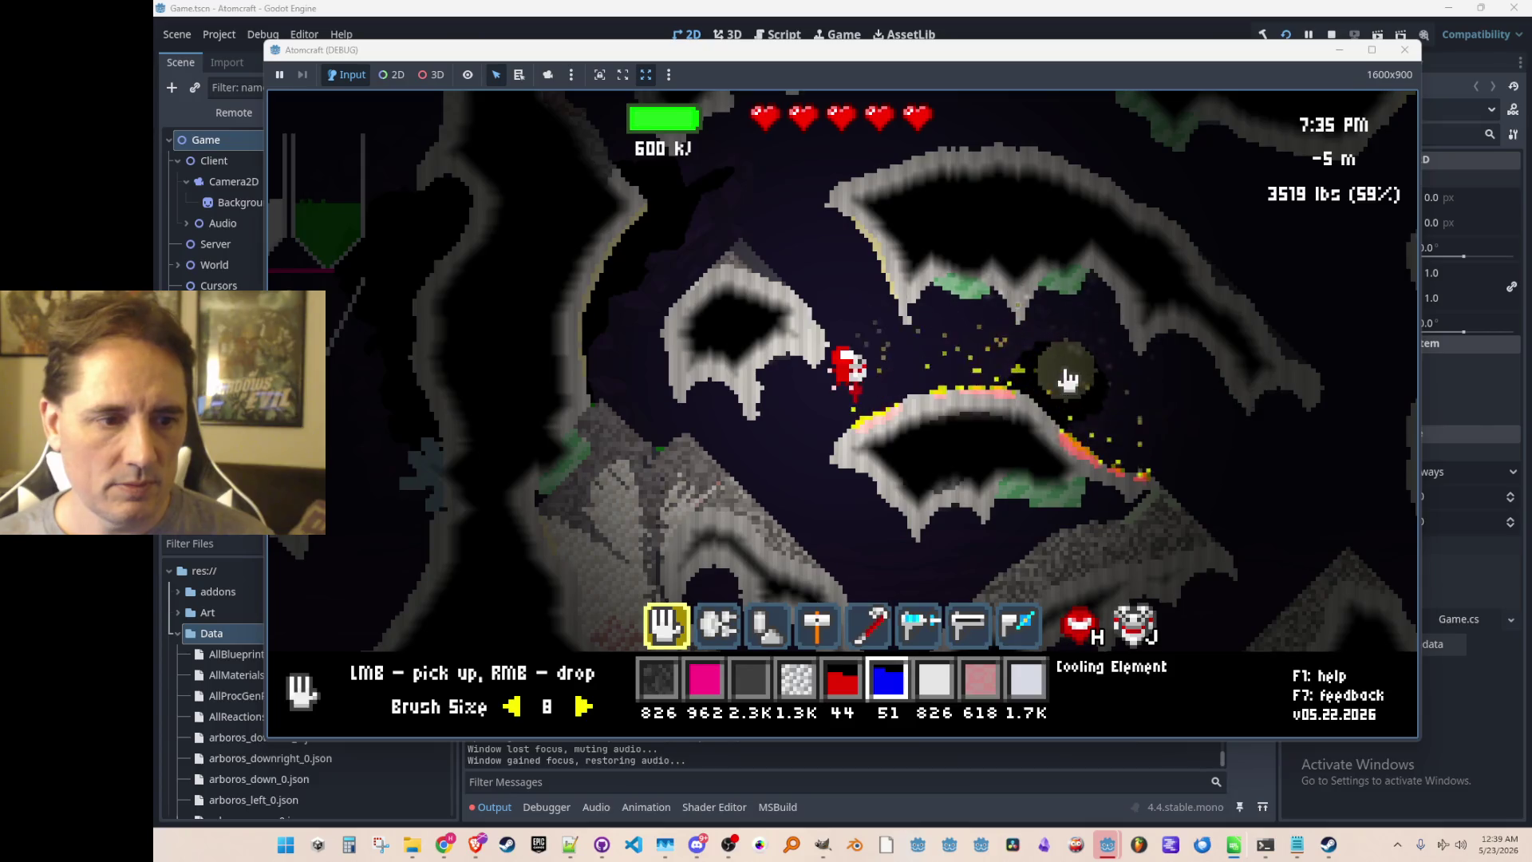
Drop a carbon mound on the burning ledge and gather carbon back up to 2.1K.
scroll(1069, 375, up, 3)
right_click(949, 359)
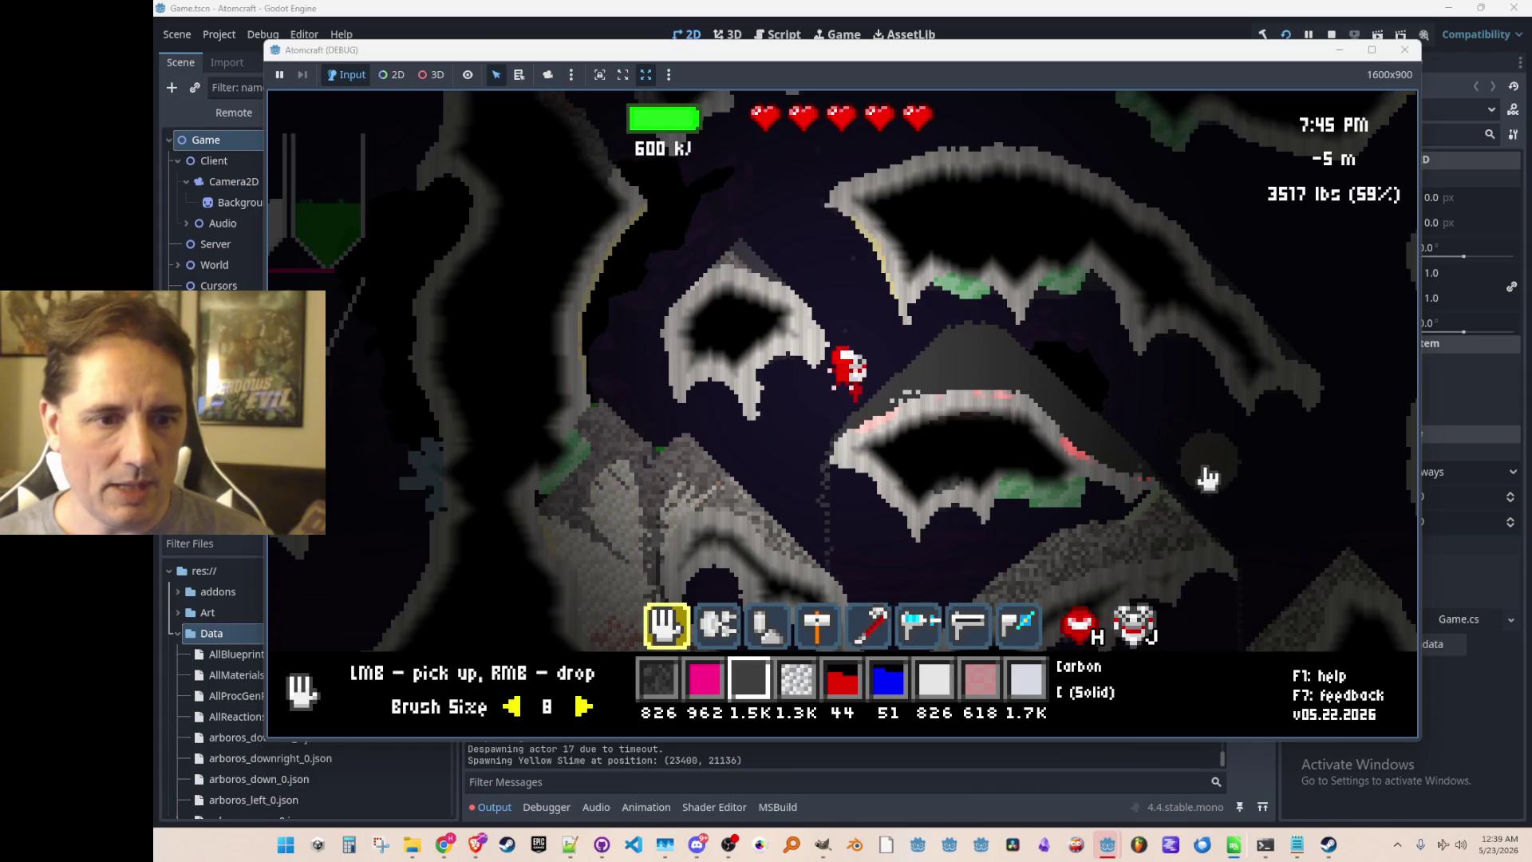
key(2)
key(8)
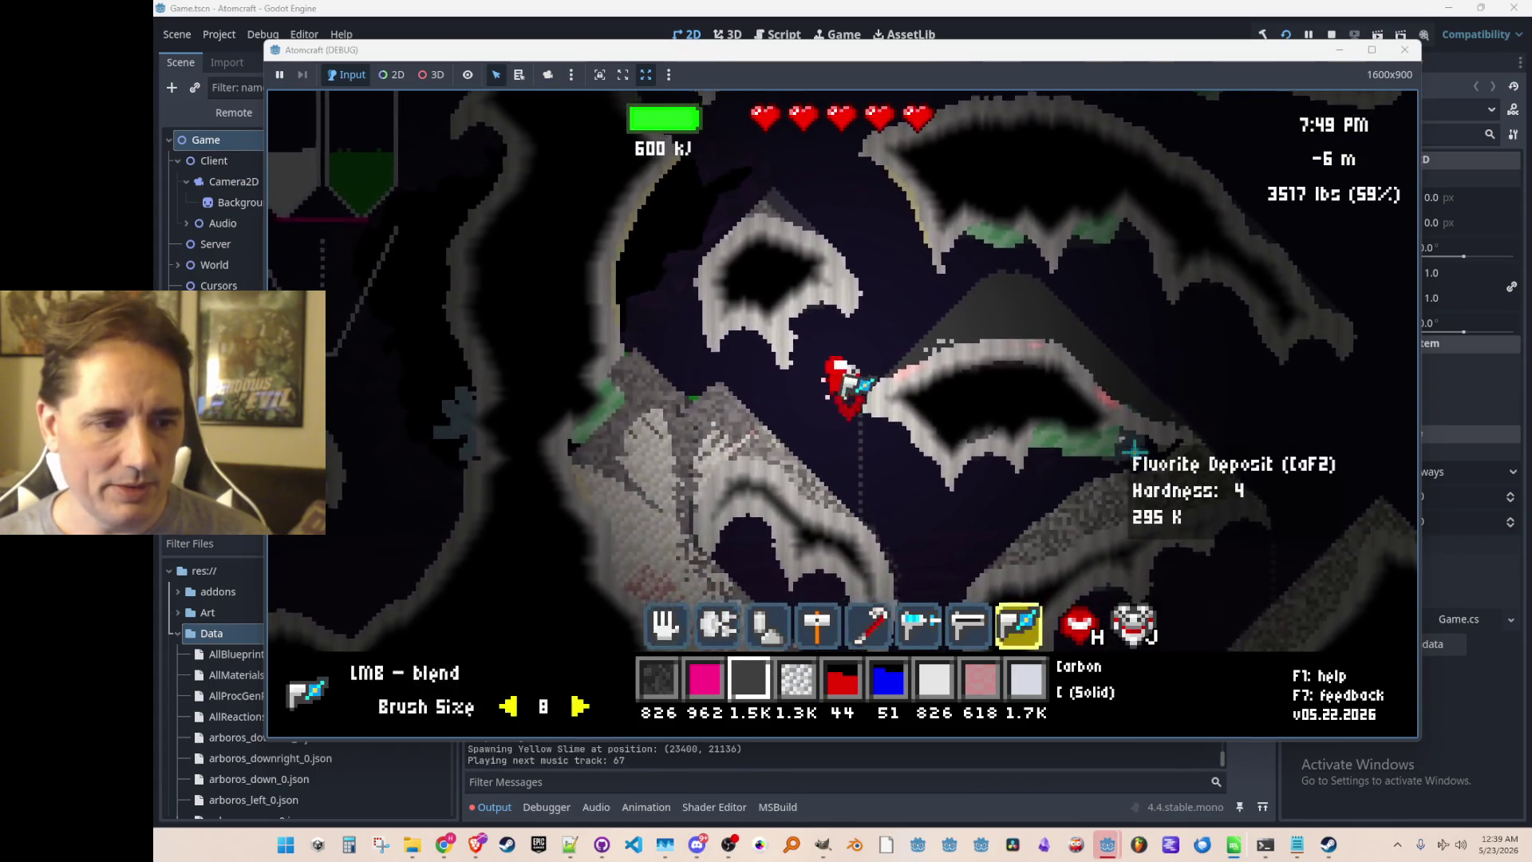
key(1)
click(1009, 341)
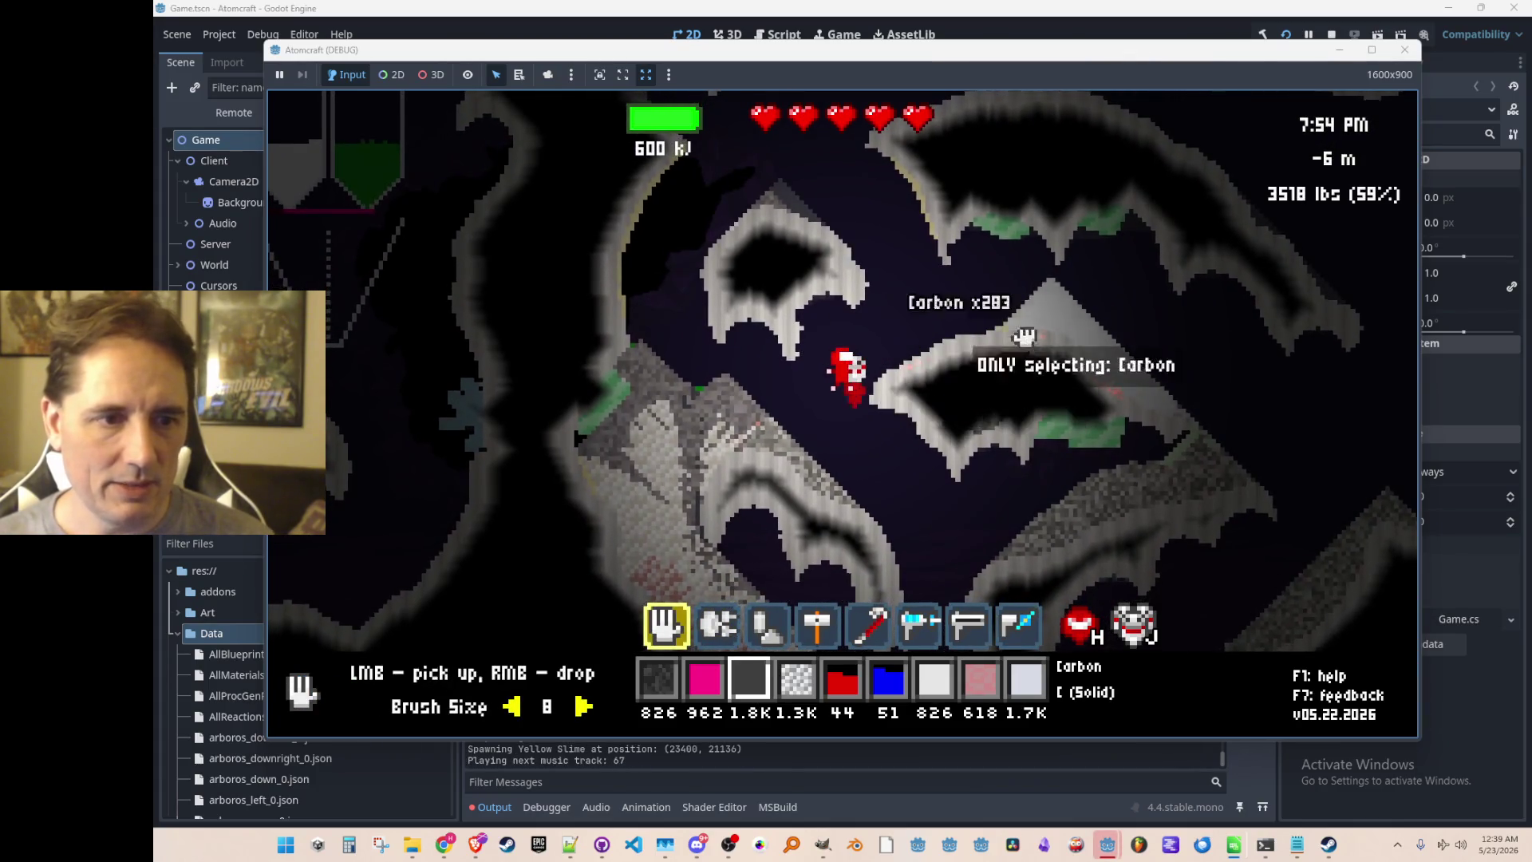
mouse_move(1233, 469)
mouse_down()
mouse_move(1019, 333)
mouse_move(820, 256)
mouse_move(734, 287)
mouse_move(838, 376)
mouse_up()
Fly up out of the cave and over the water-and-gravel structure.
key(w)
key(w)
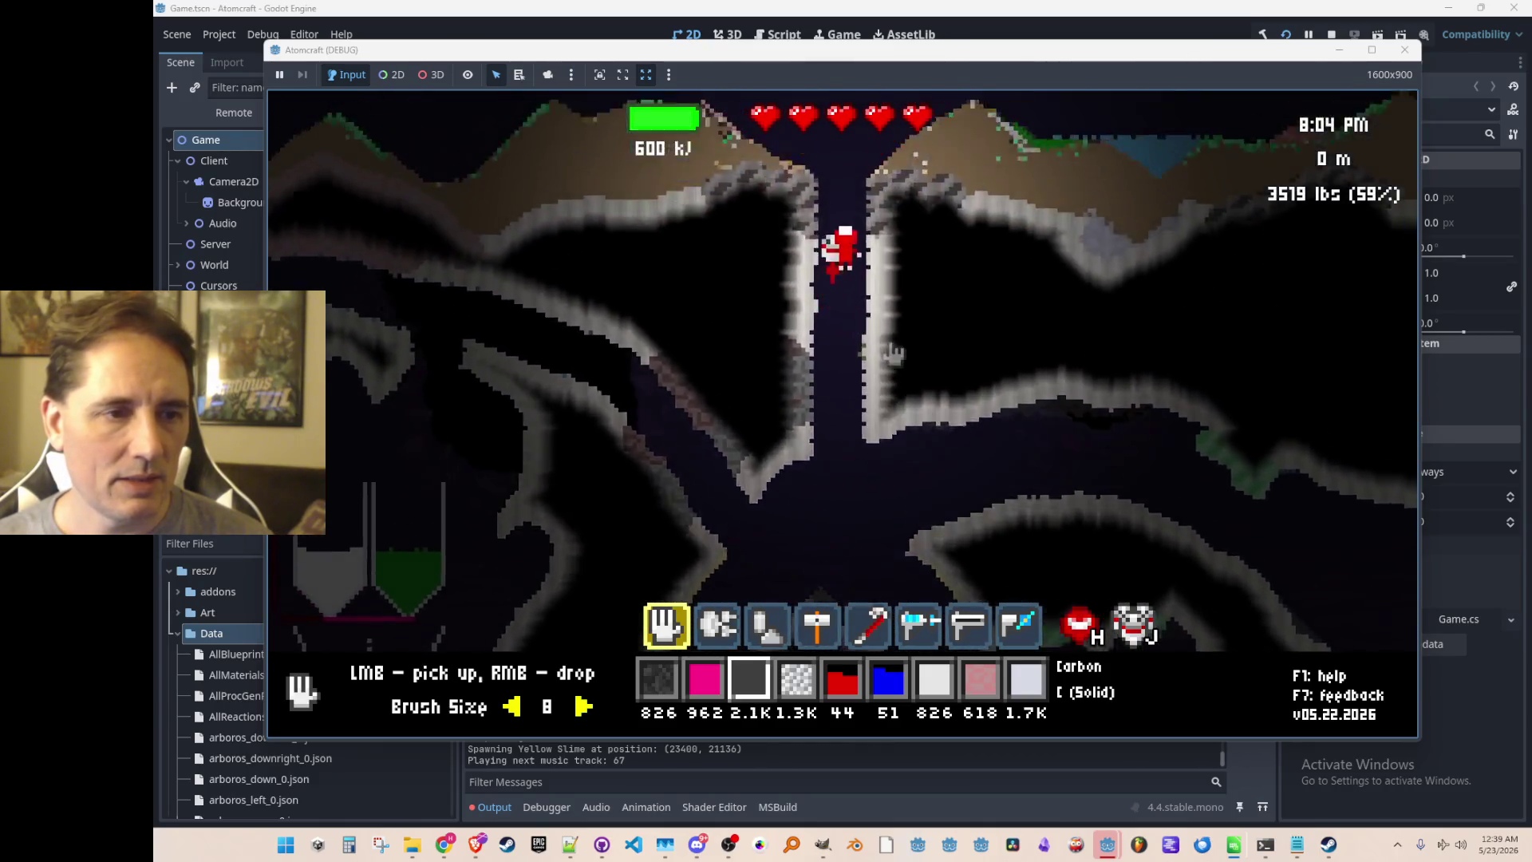
key(d)
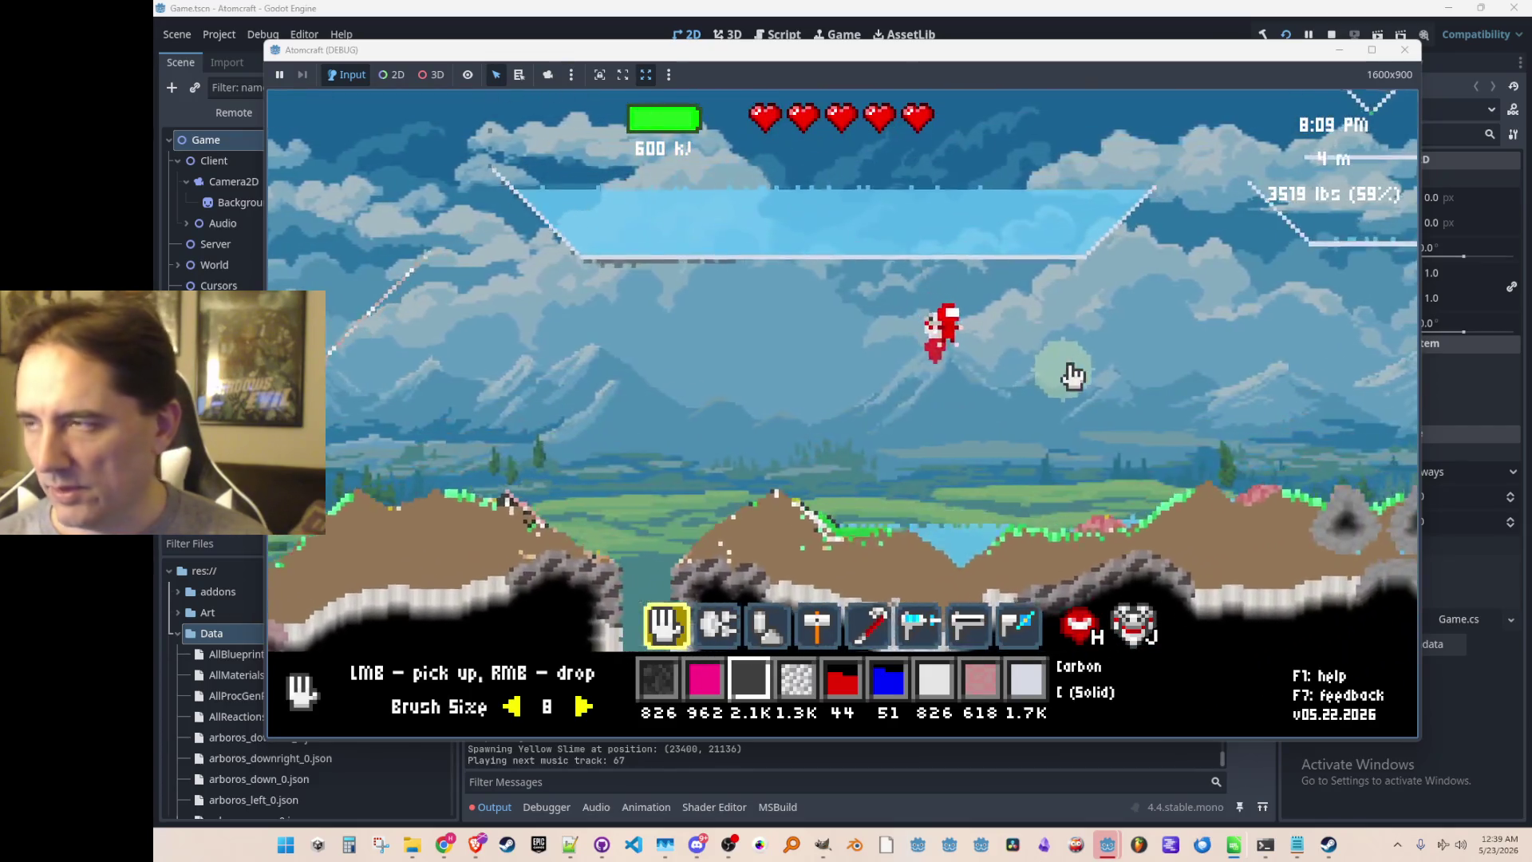
key(w)
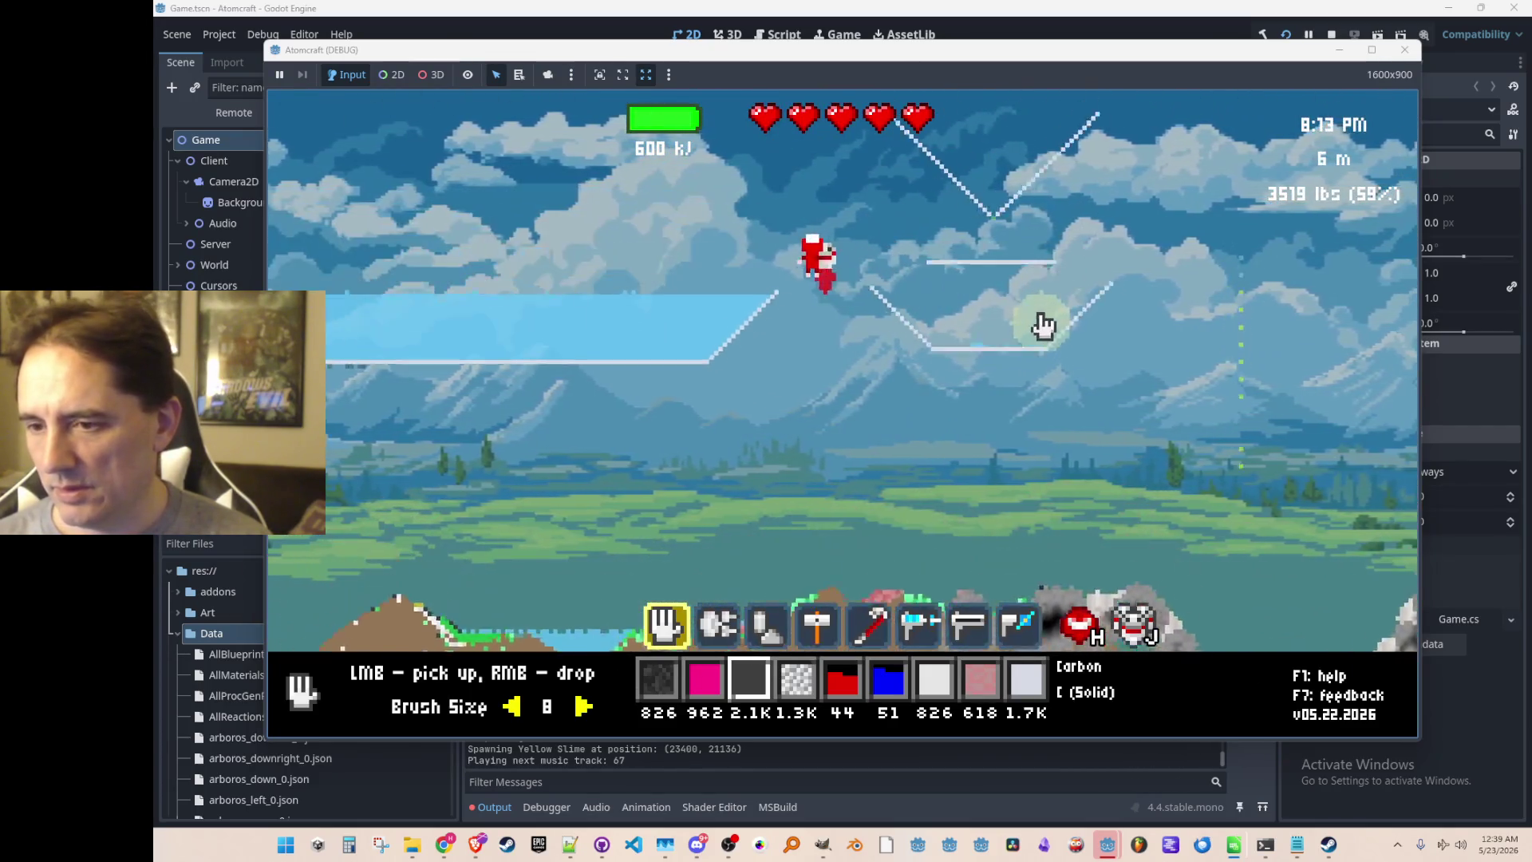
key(d)
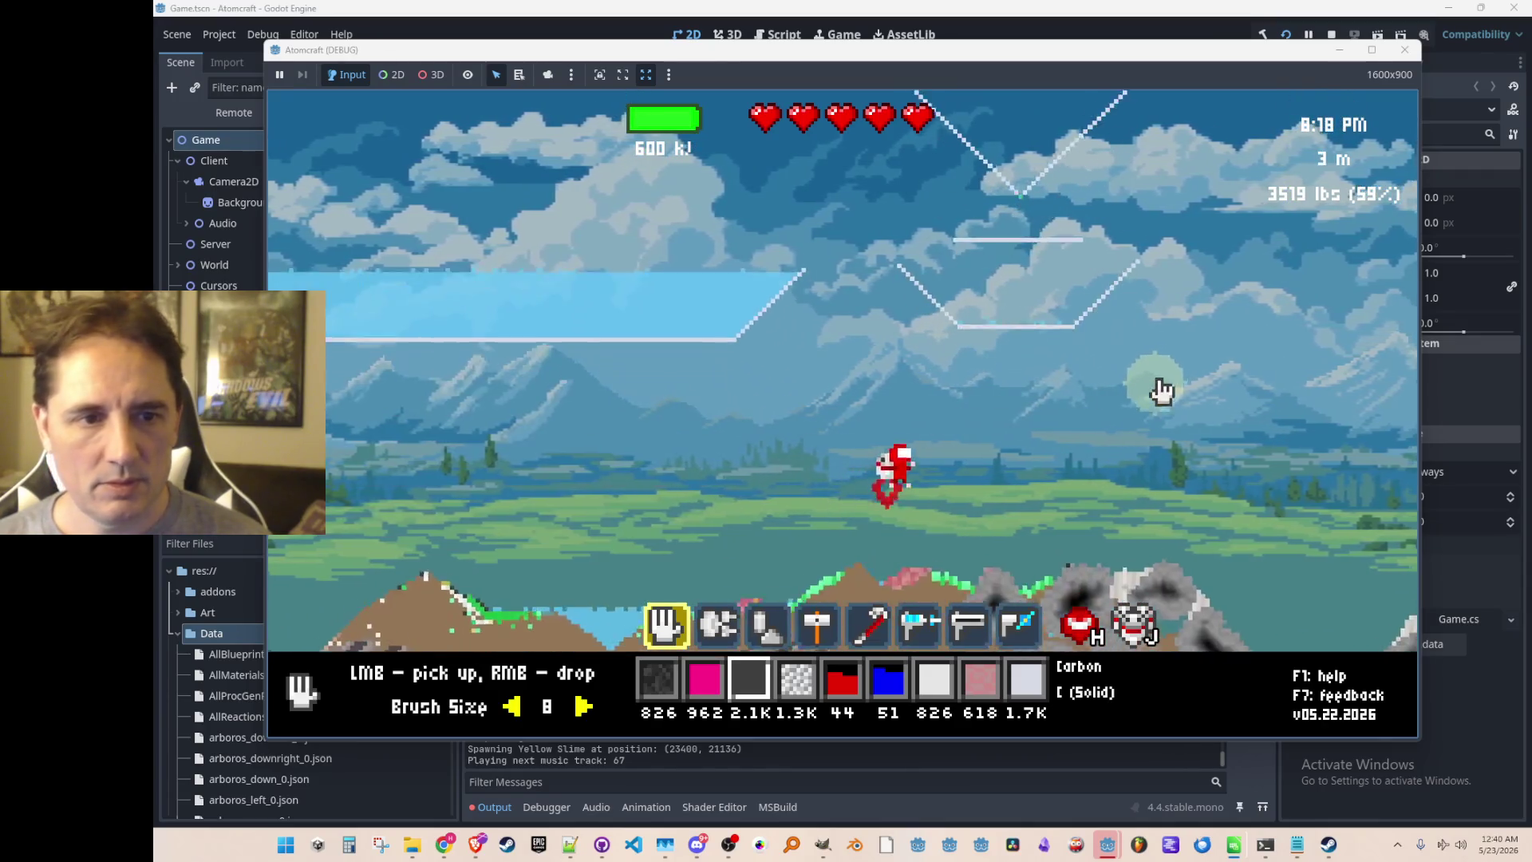
key(w)
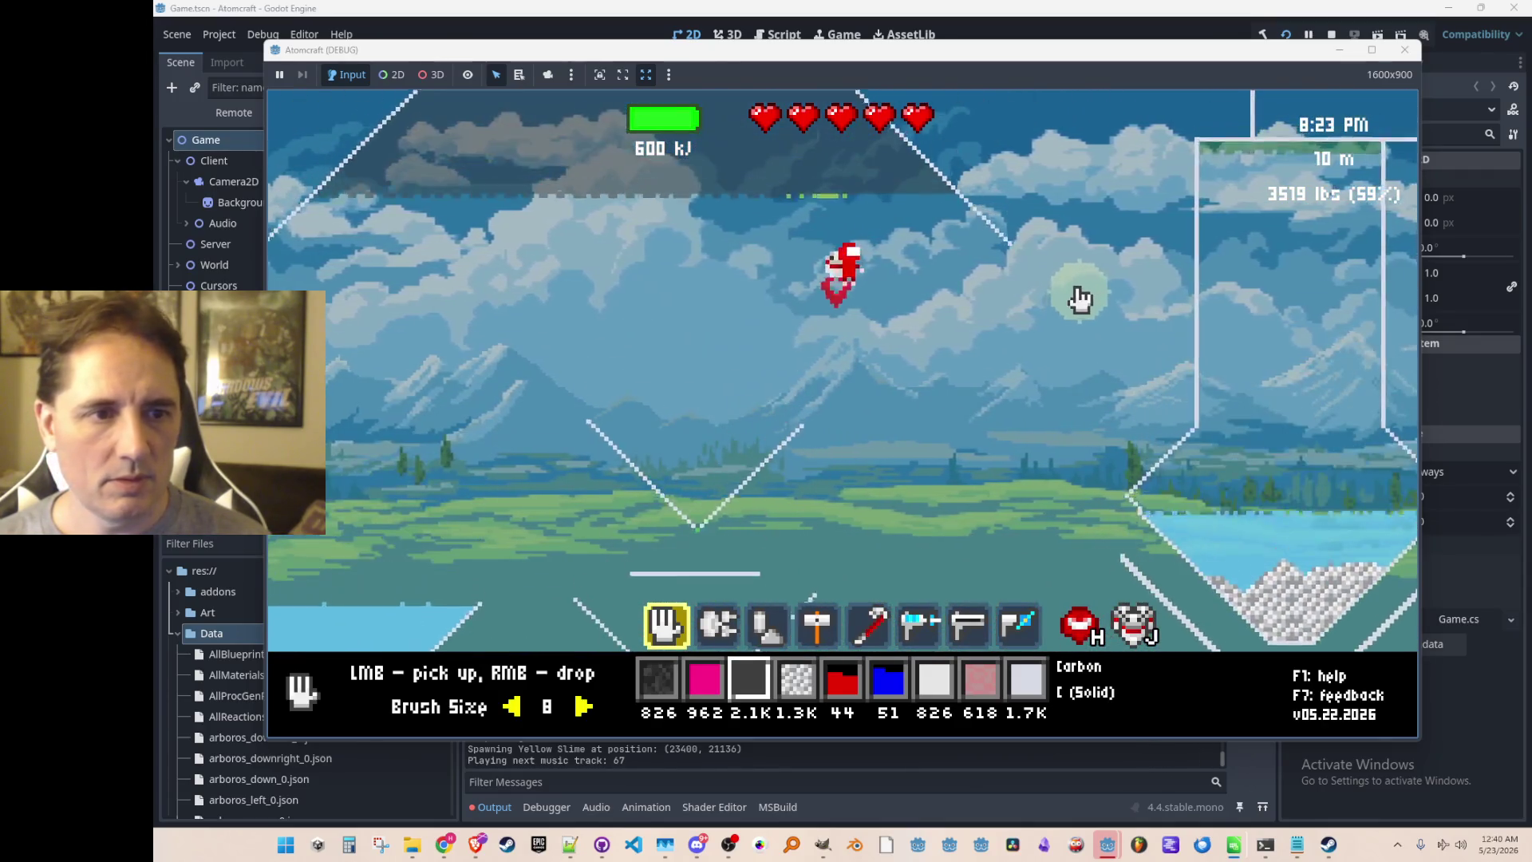
key(w)
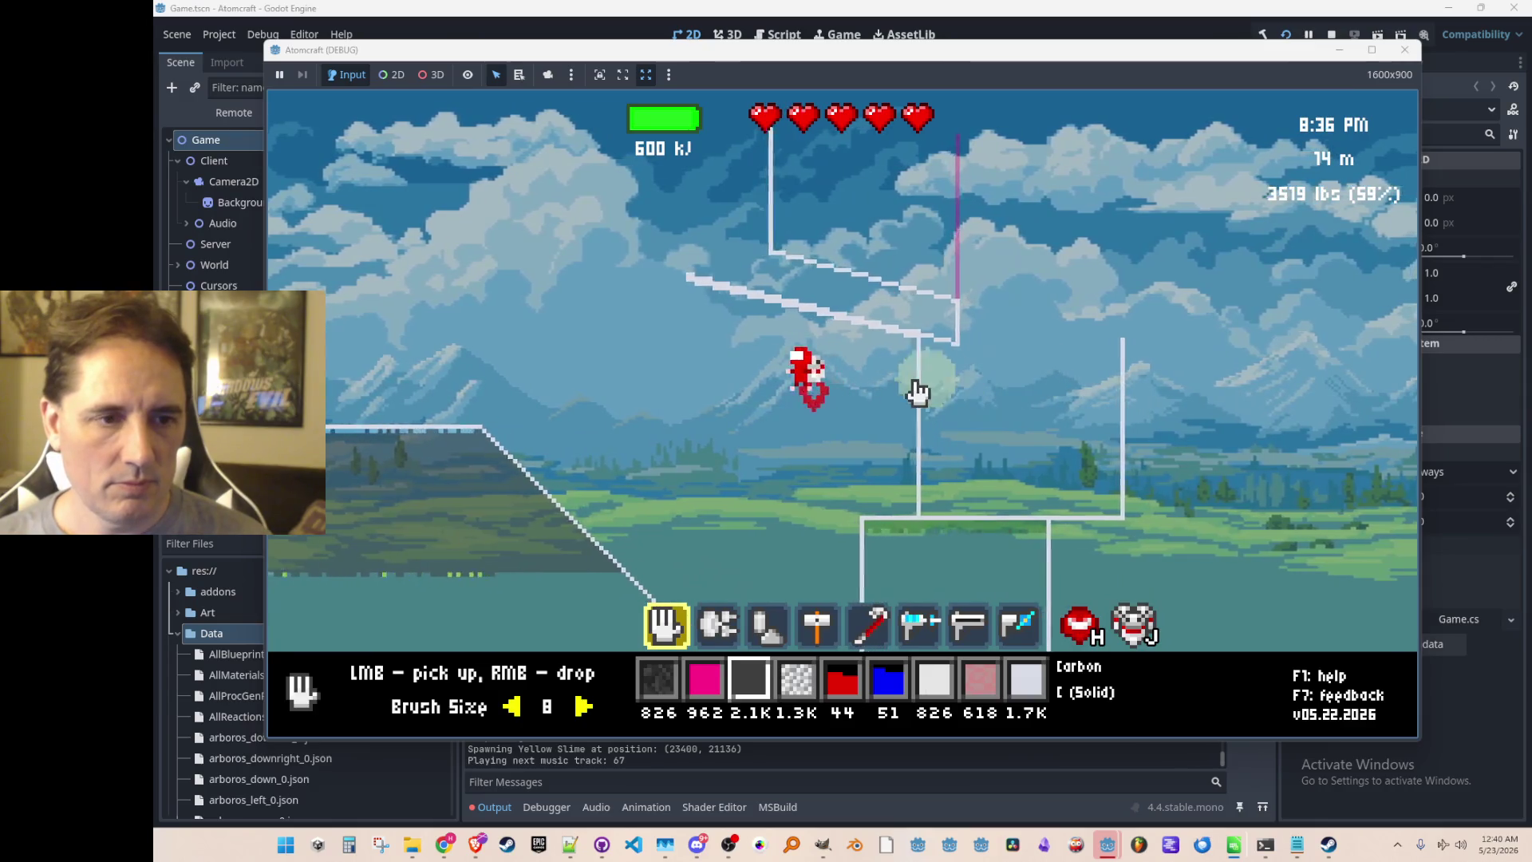
Fly left over the plateau and back right, hovering in open sky at 10 m.
key(a)
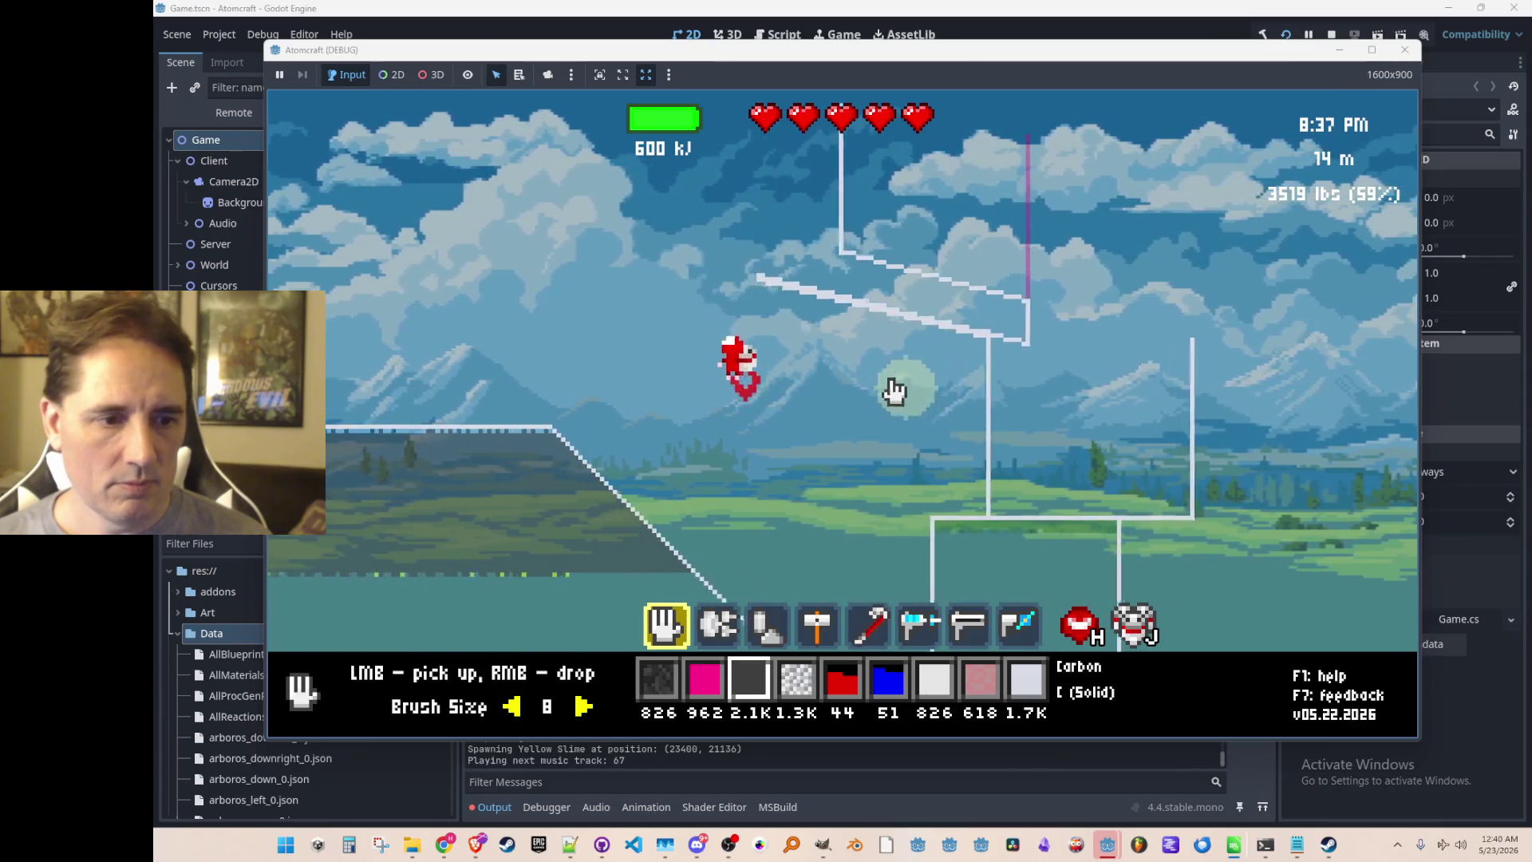
scroll(892, 389, down, 6)
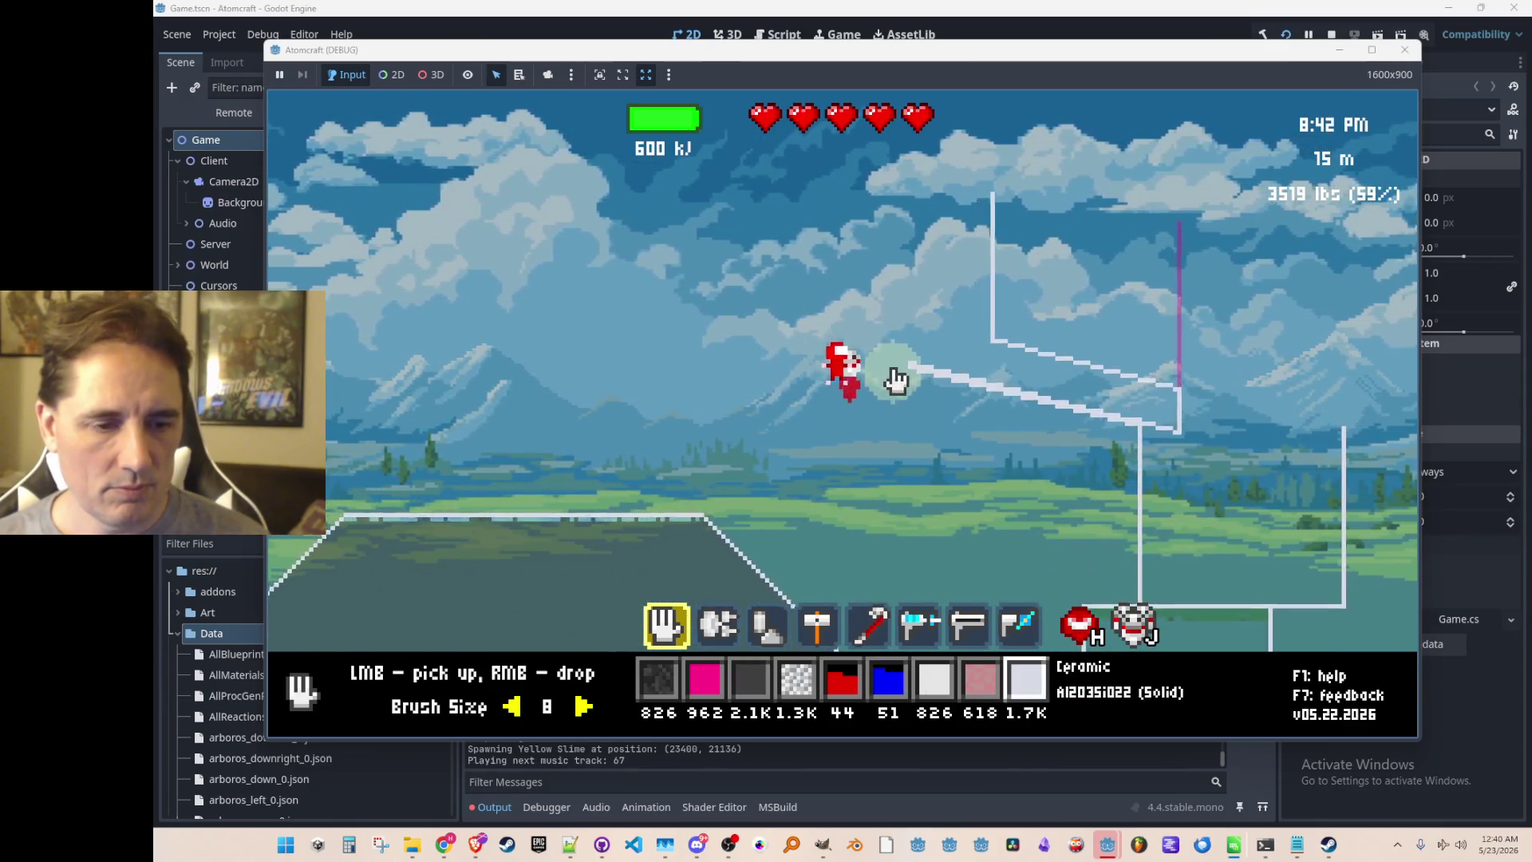
key(a)
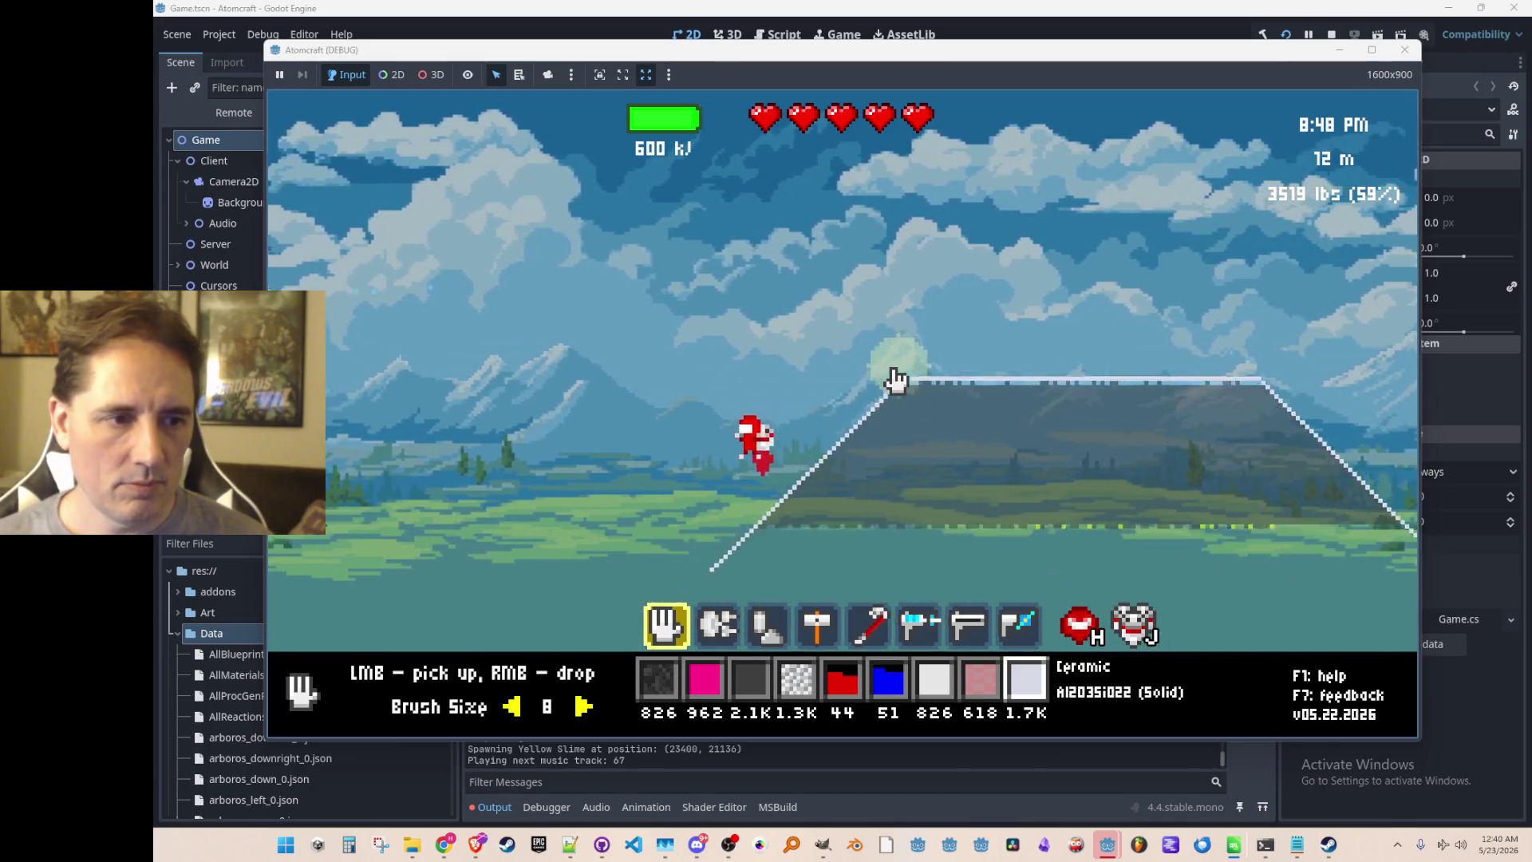
key(a)
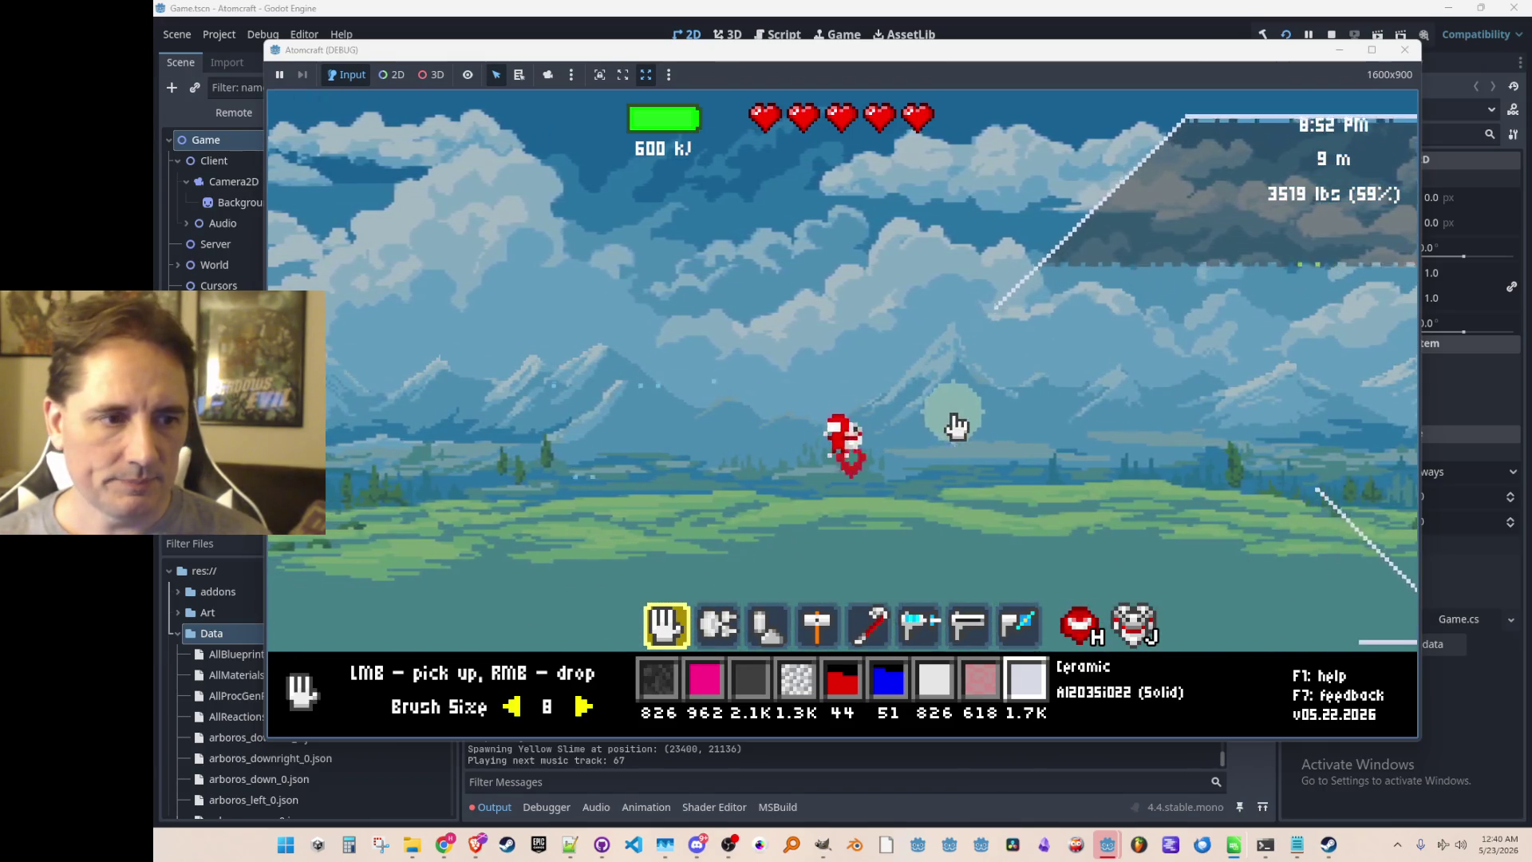
key(a)
key(space)
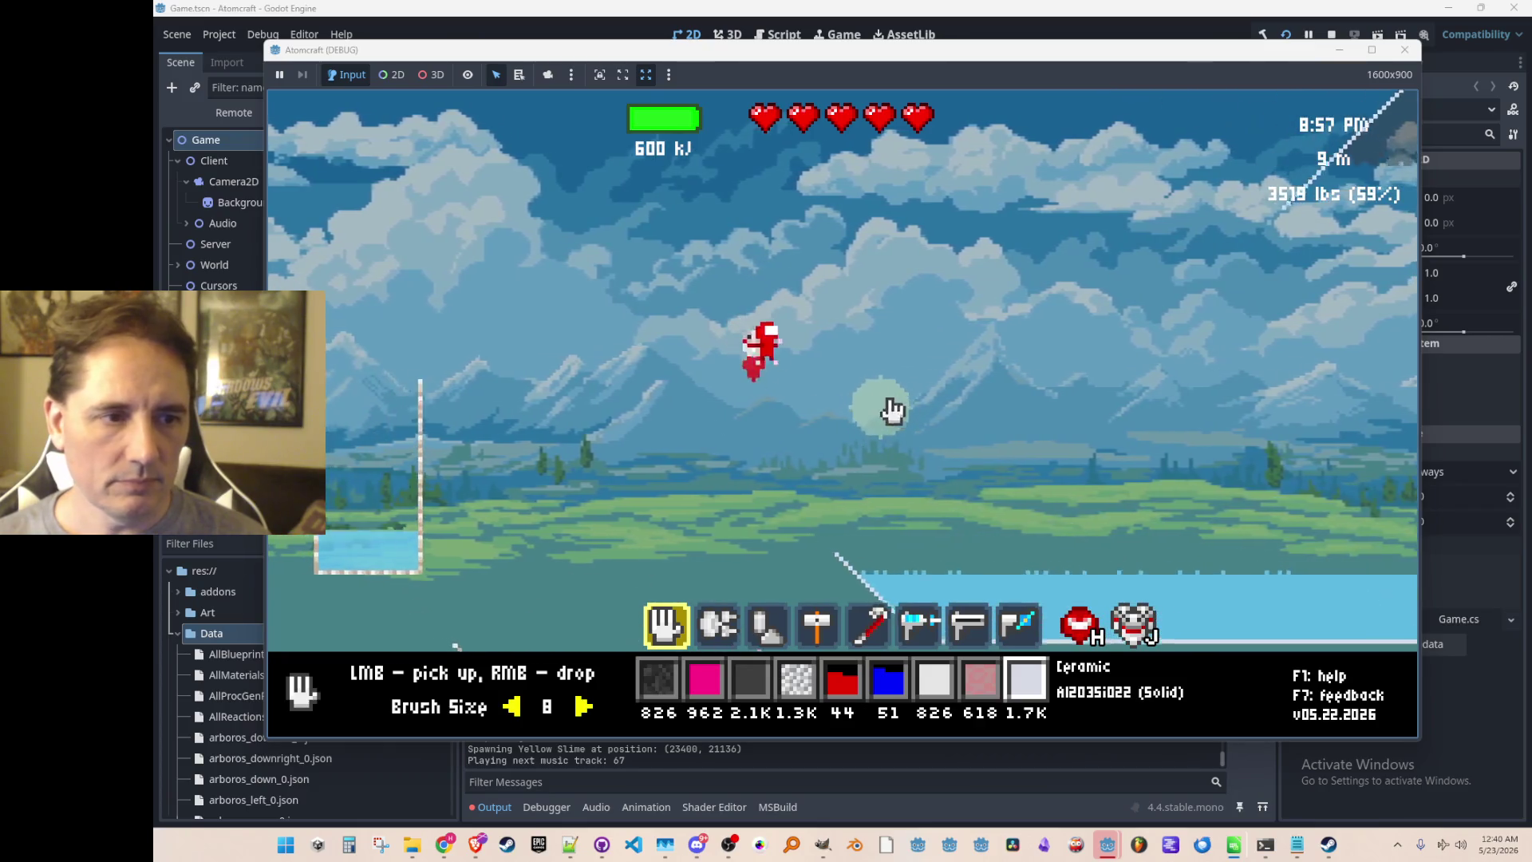
key(d)
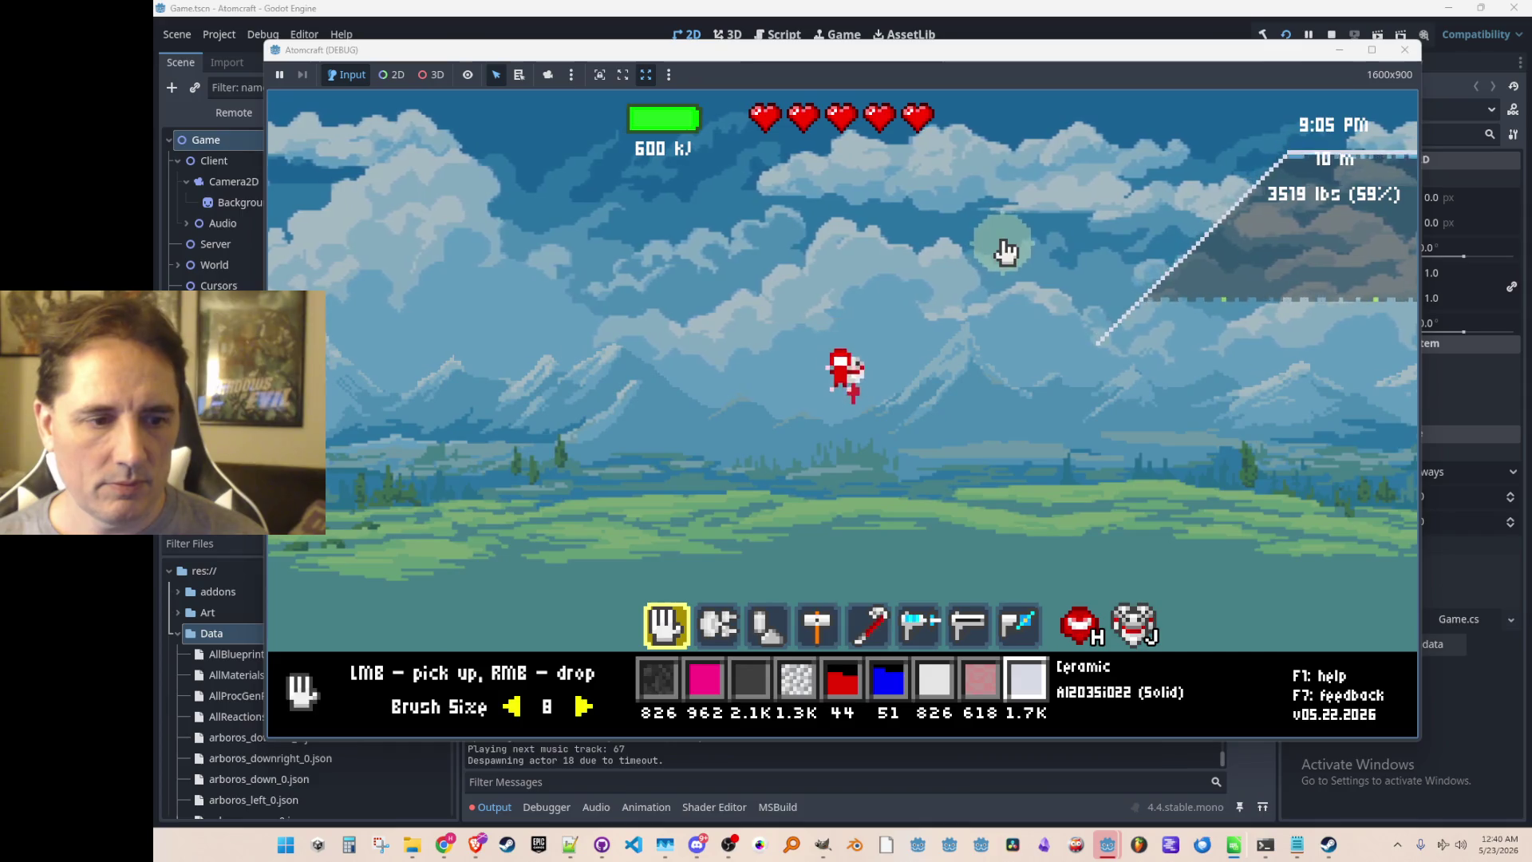
scroll(1008, 236, down, 4)
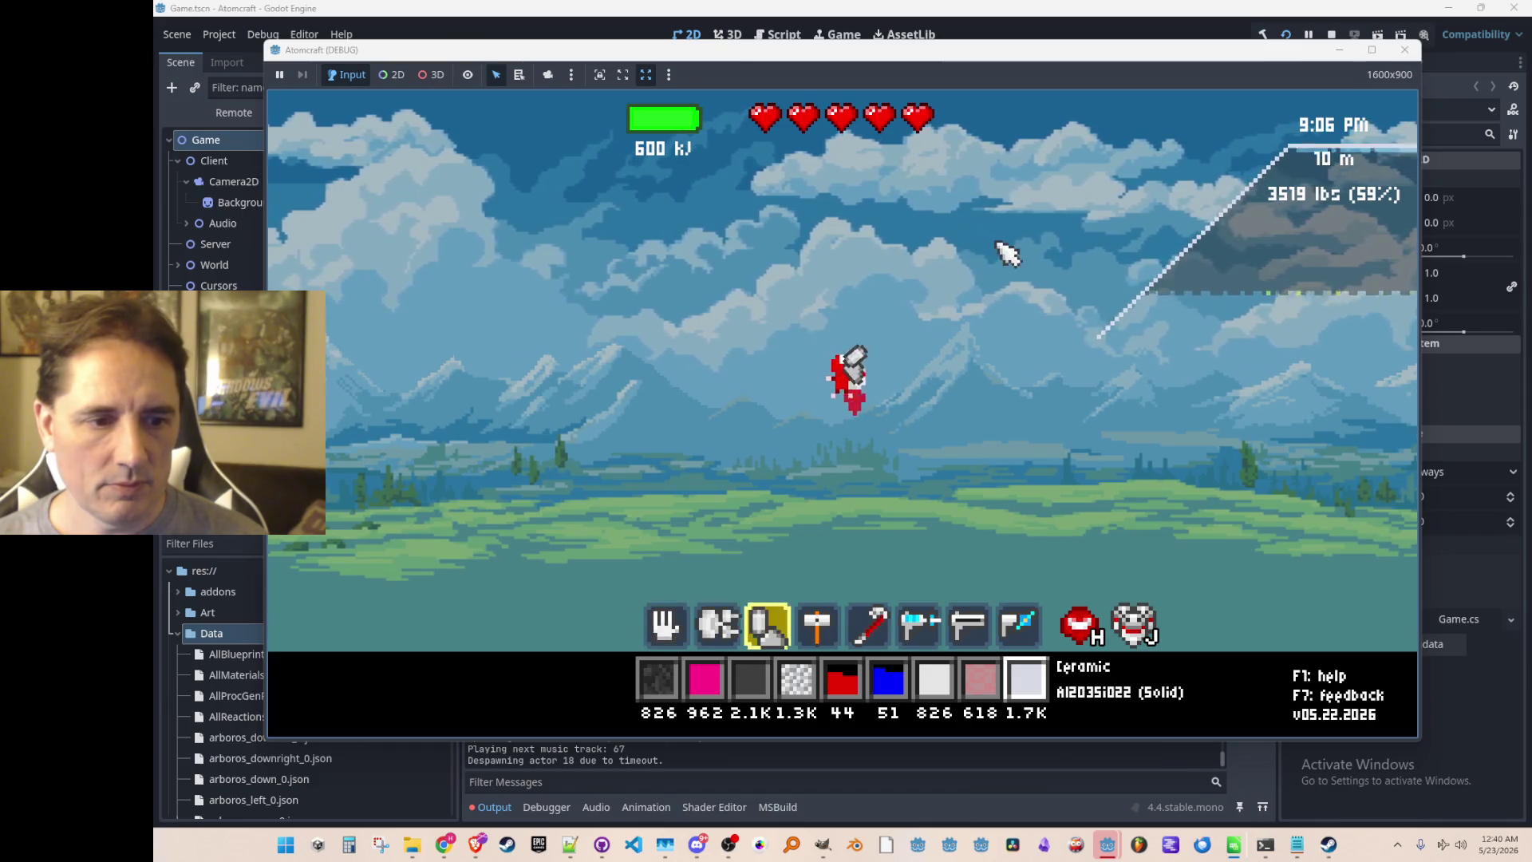
Lay a ceramic wall slope above the pink bar and a second on the funnel's left.
scroll(1041, 210, up, 1)
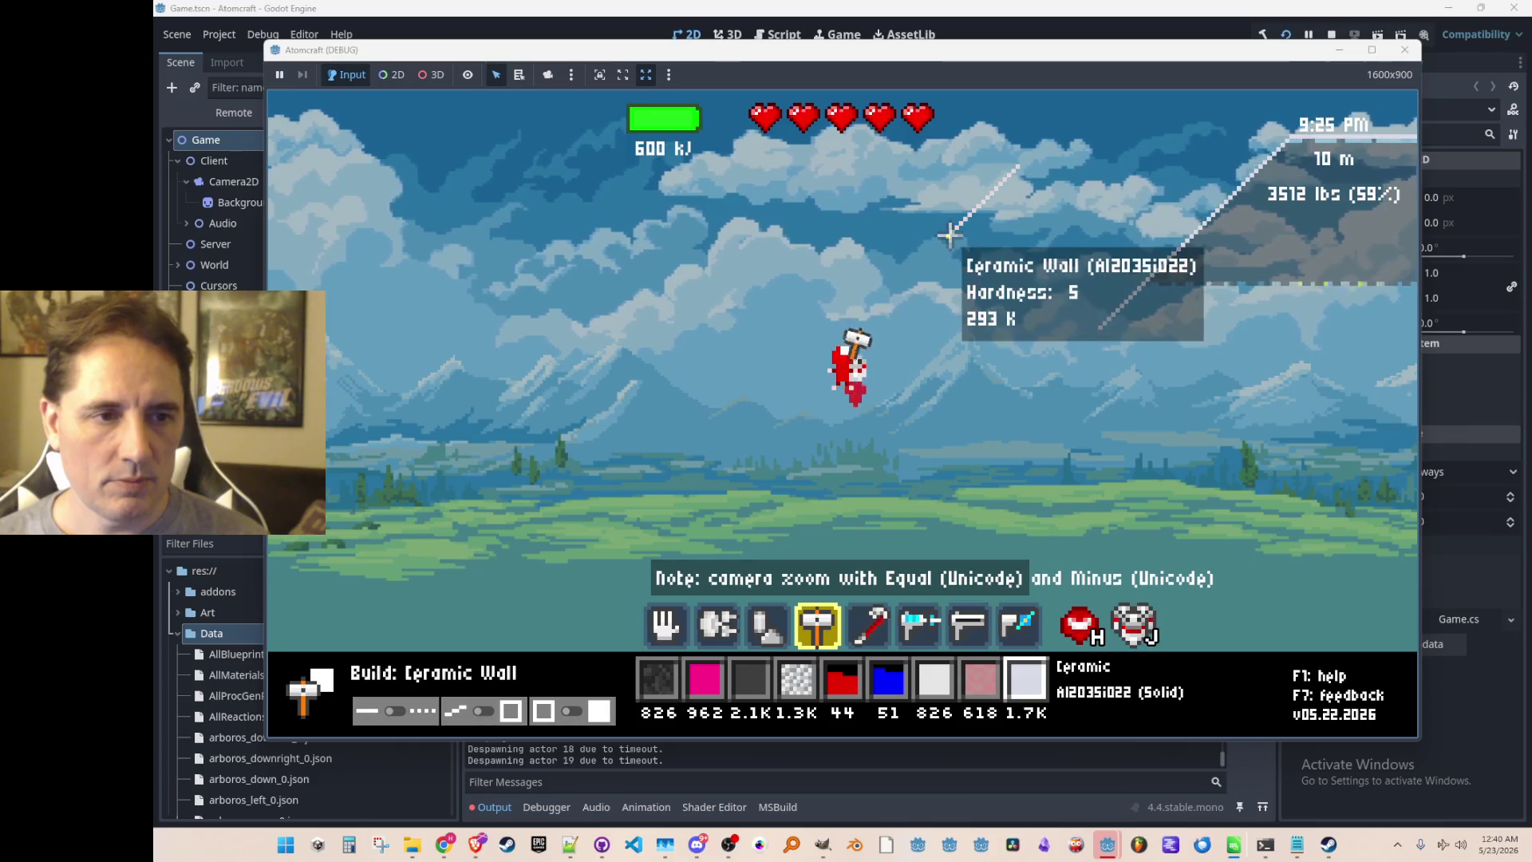
scroll(945, 238, down, 2)
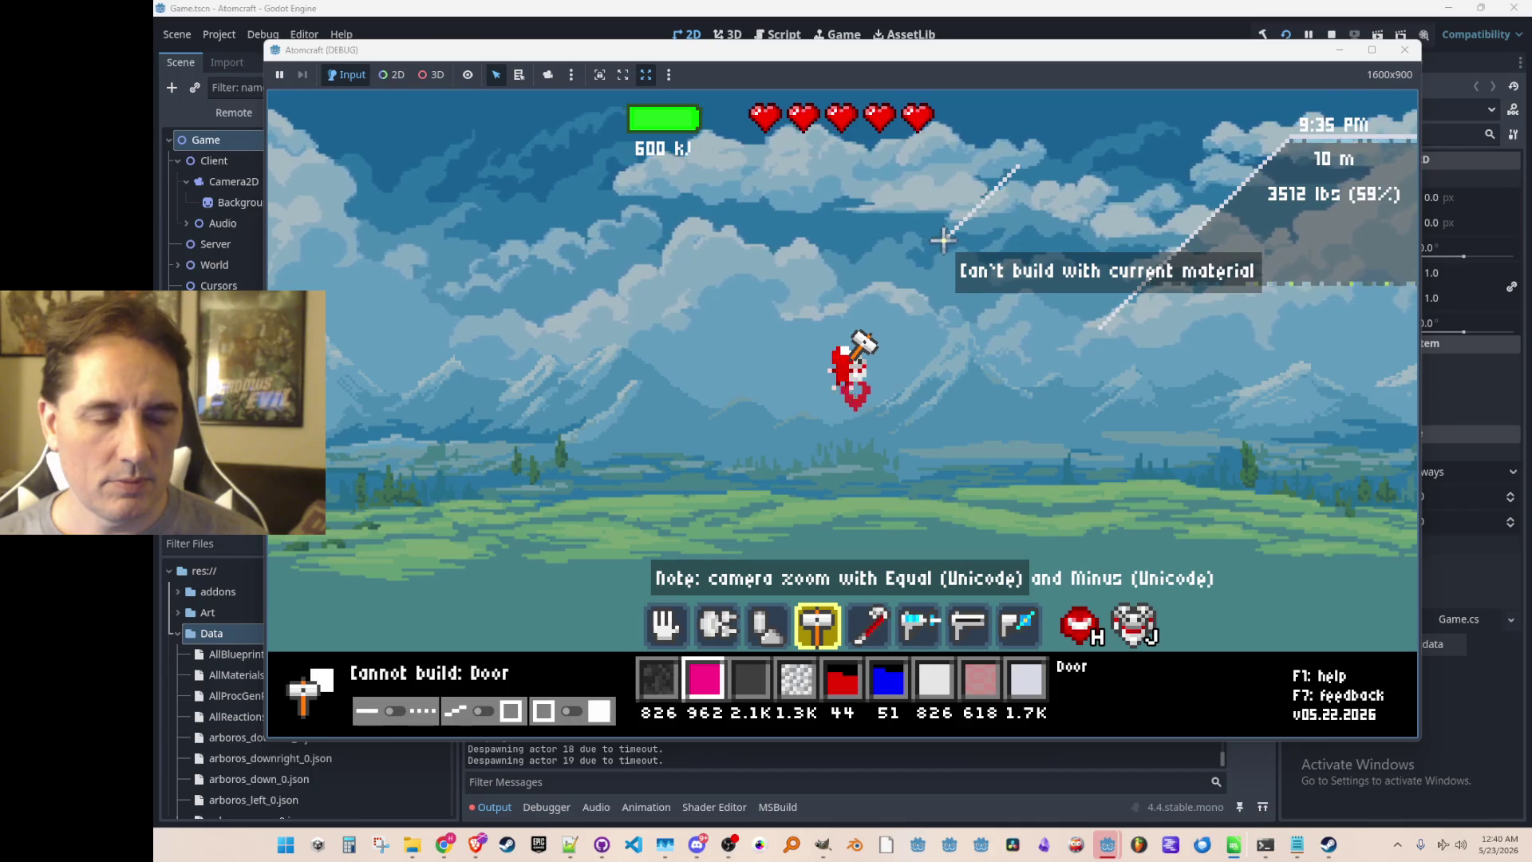
scroll(917, 223, down, 6)
scroll(922, 217, down, 1)
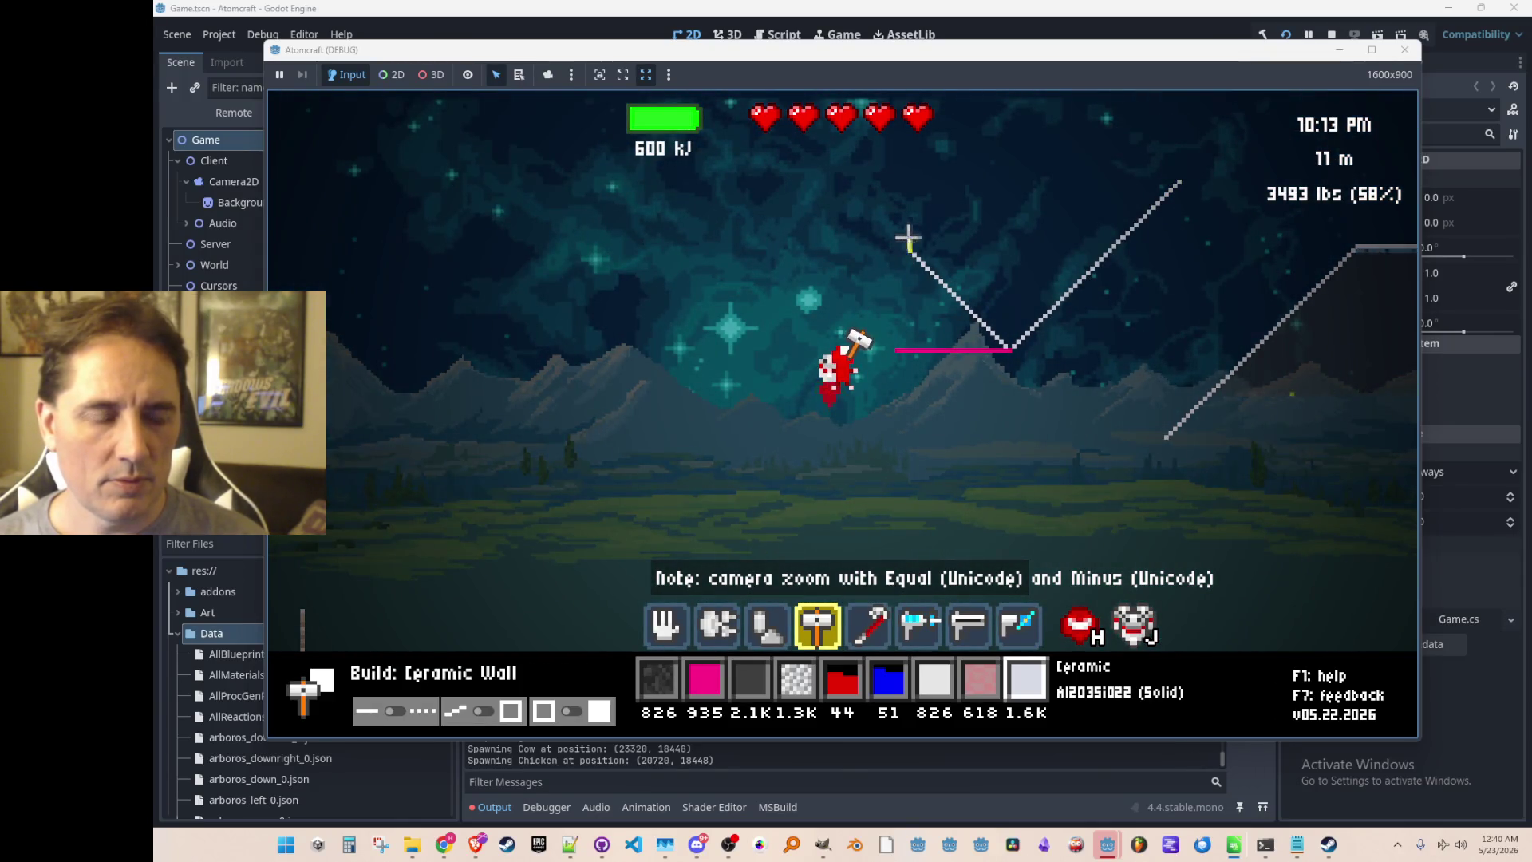
click(838, 177)
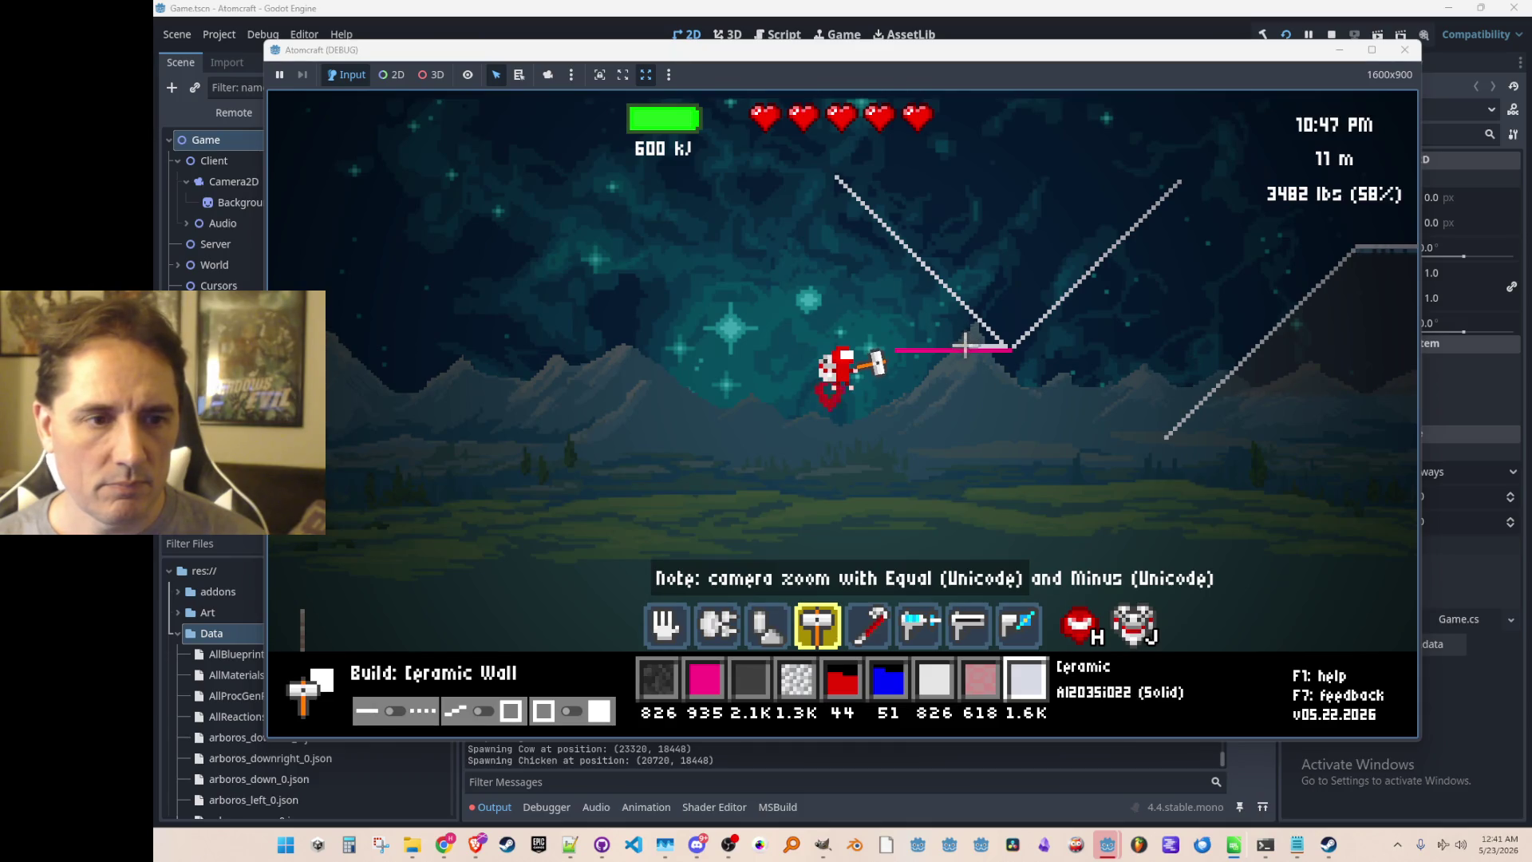
mouse_move(946, 344)
drag(946, 345, 778, 179)
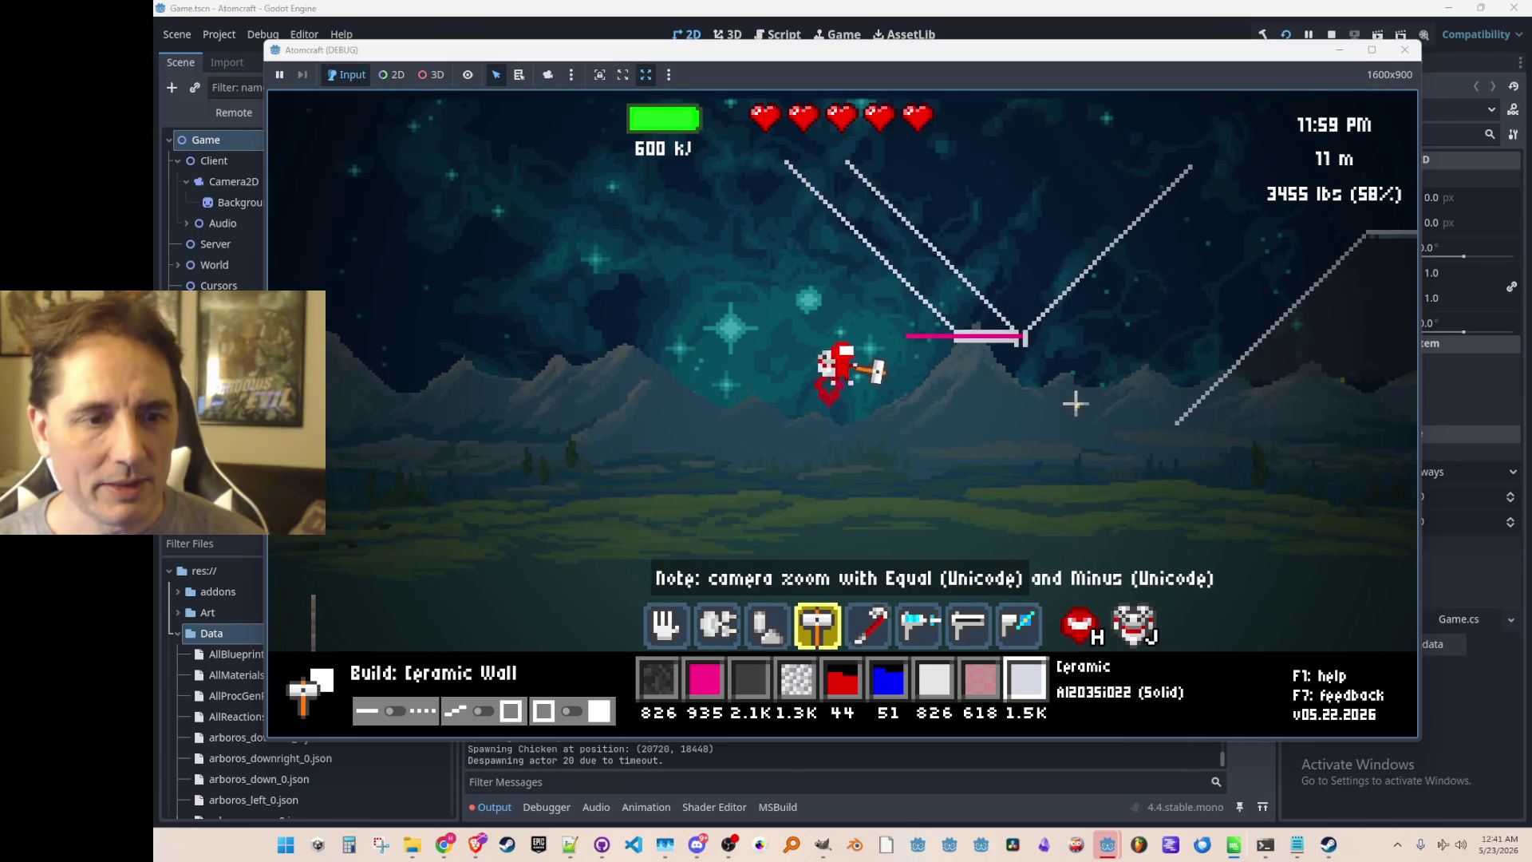
scroll(1069, 414, up, 3)
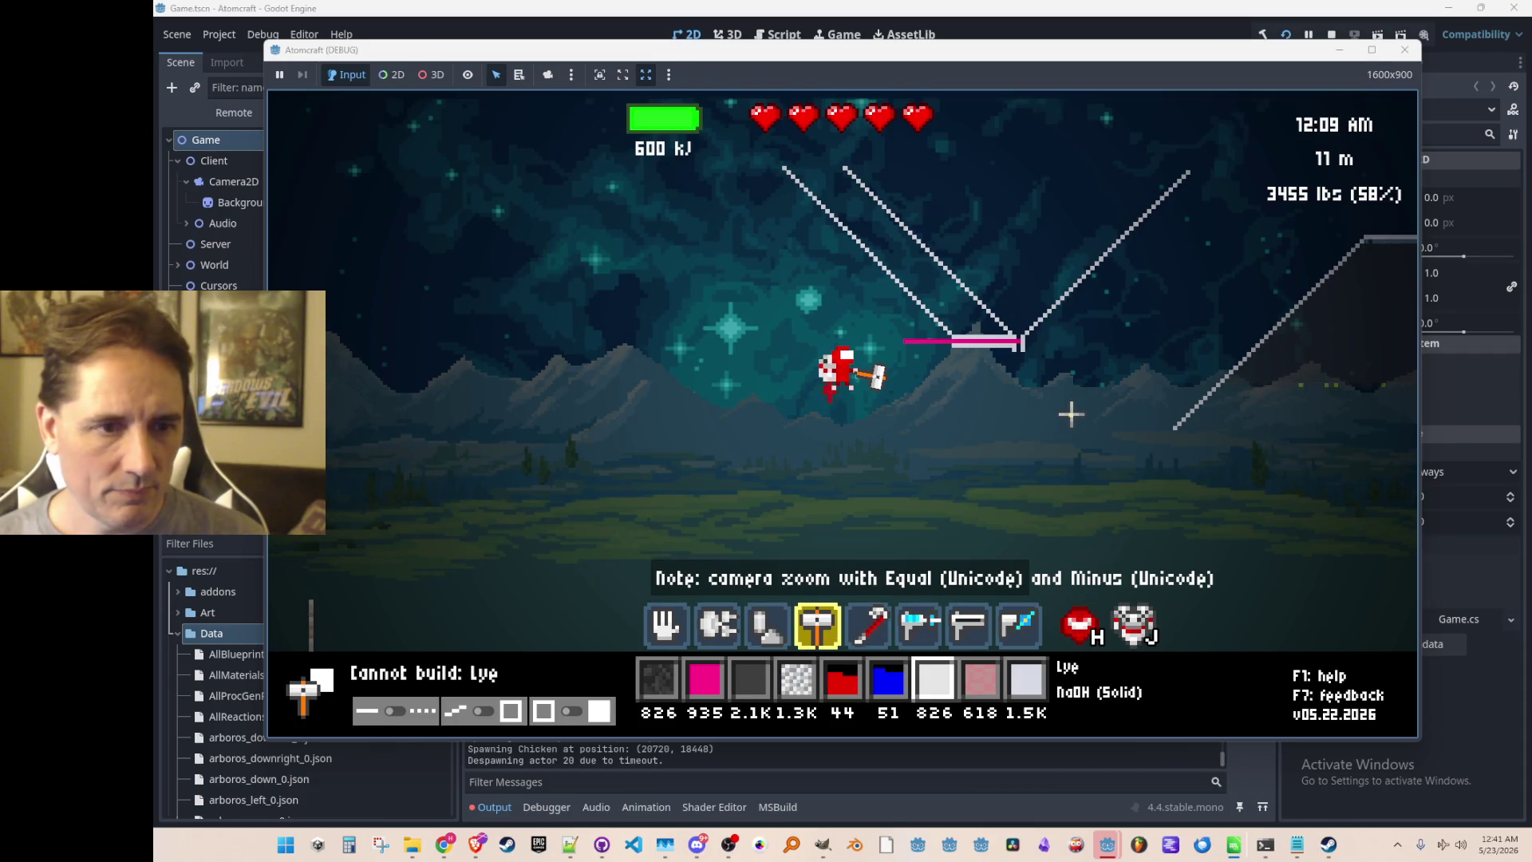
scroll(1067, 409, up, 4)
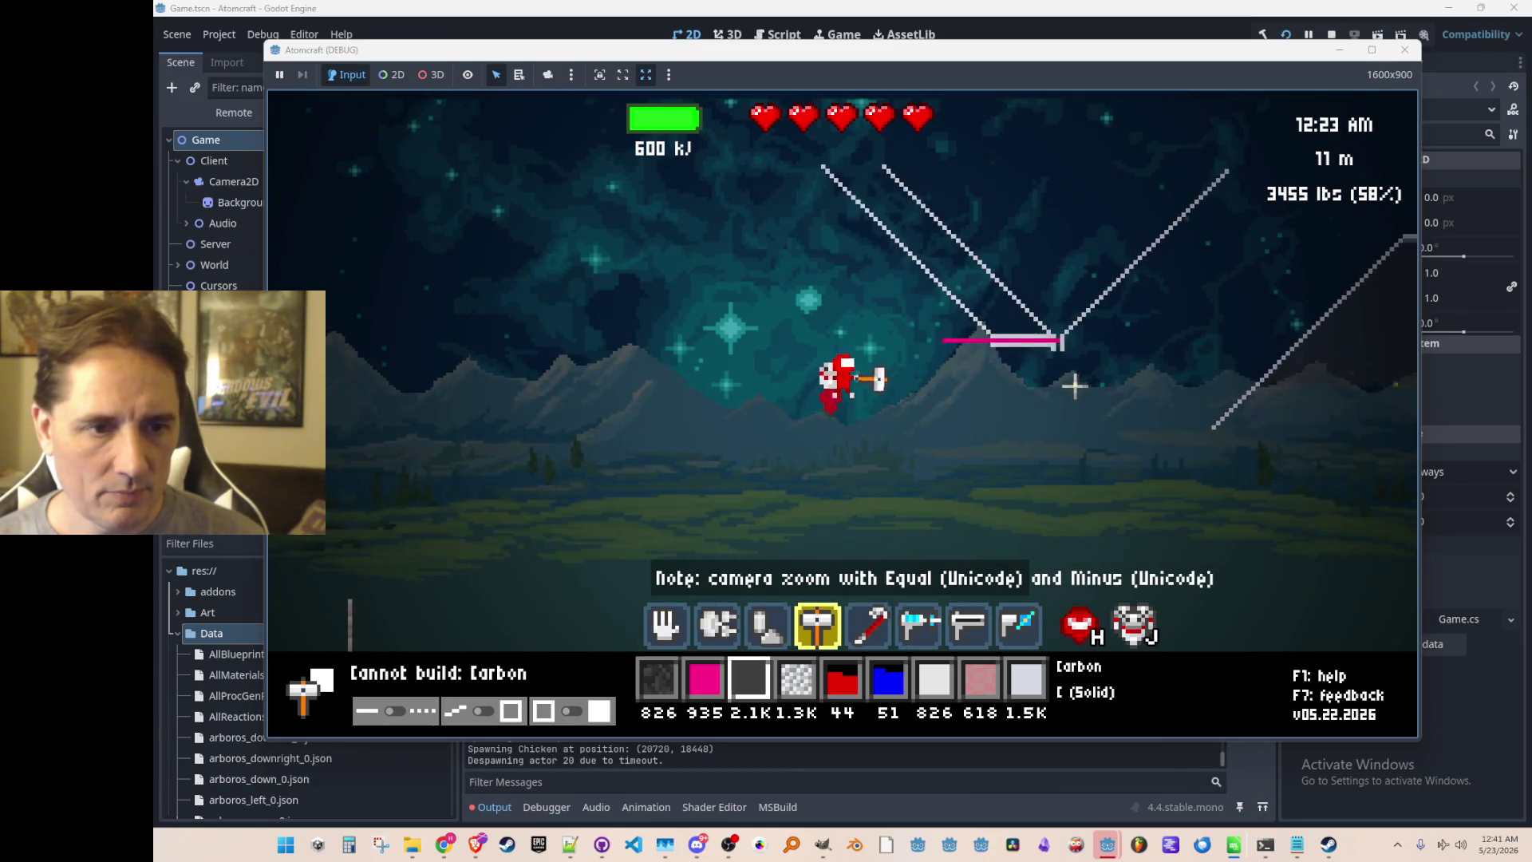
Fill the funnel with iron and add a ceramic wall slope on its right side.
scroll(1046, 343, down, 1)
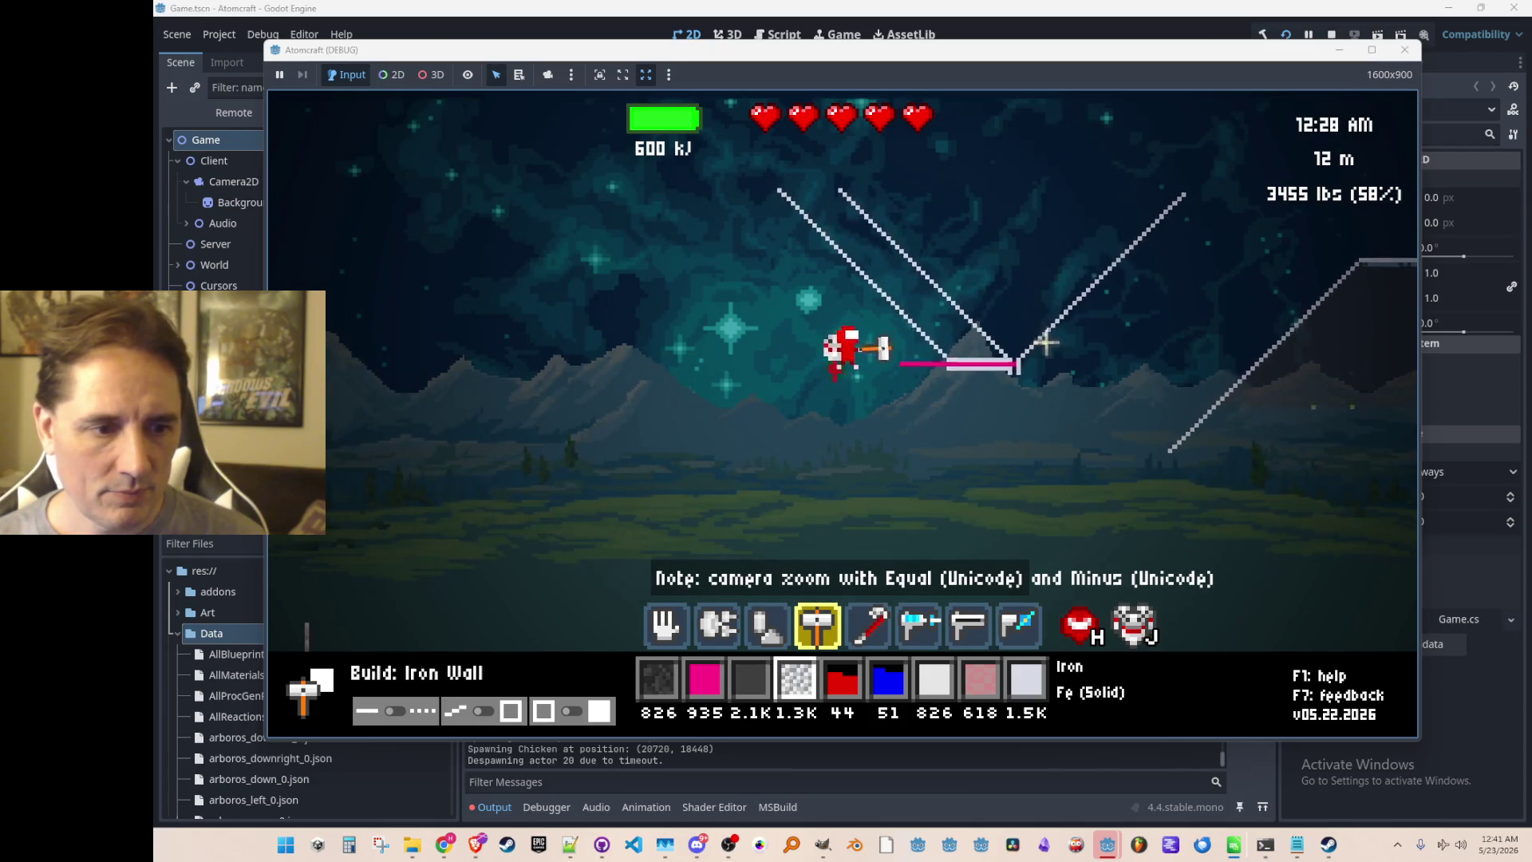
mouse_move(1022, 226)
mouse_down()
mouse_move(996, 257)
mouse_move(942, 217)
mouse_move(1029, 303)
mouse_up()
scroll(1050, 309, up, 3)
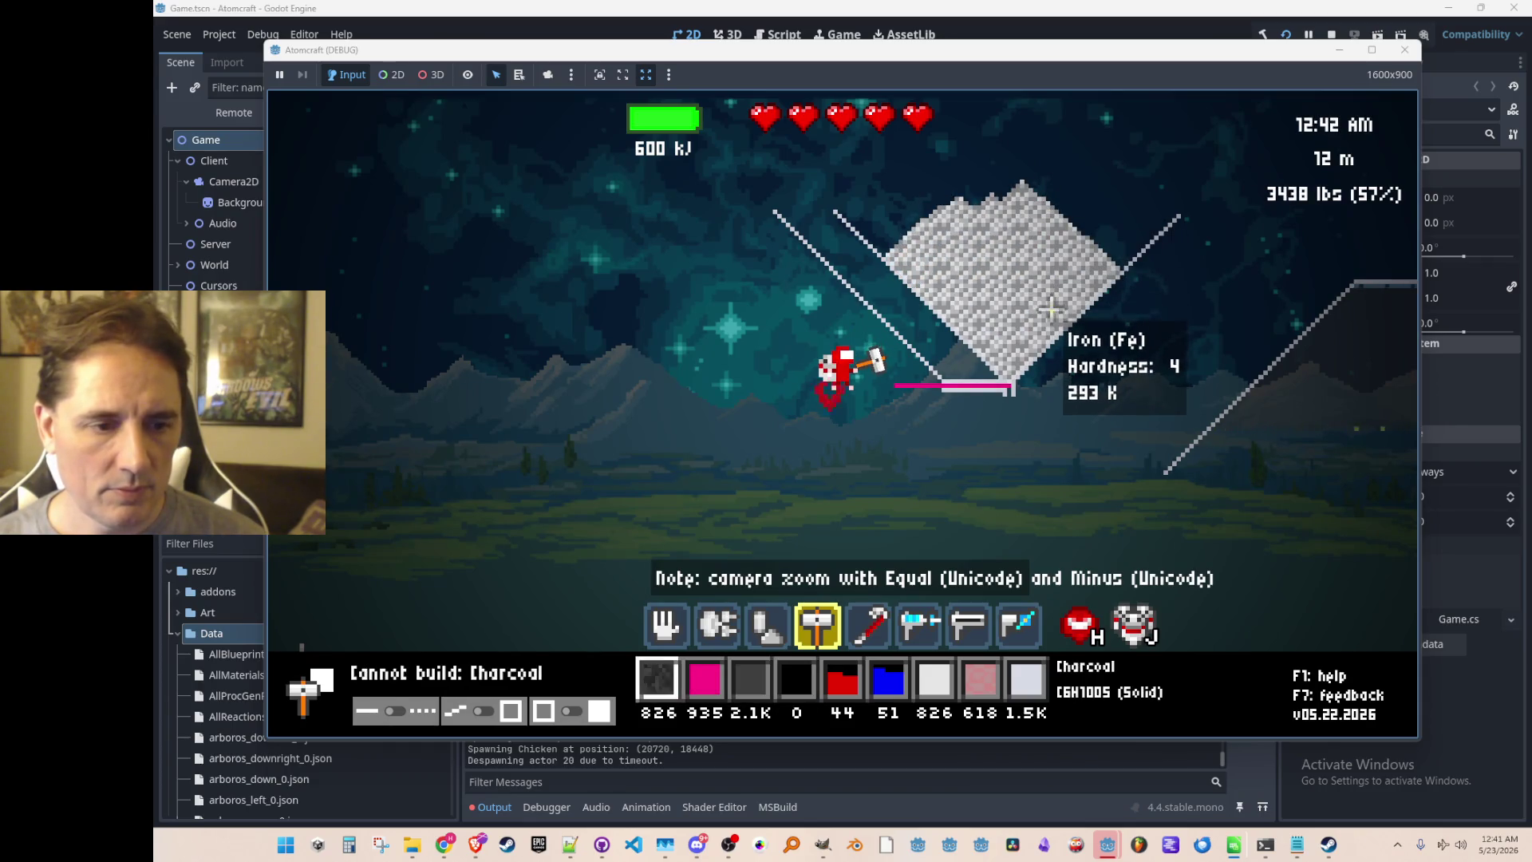
scroll(1052, 316, up, 1)
scroll(1053, 335, down, 2)
scroll(1059, 362, up, 2)
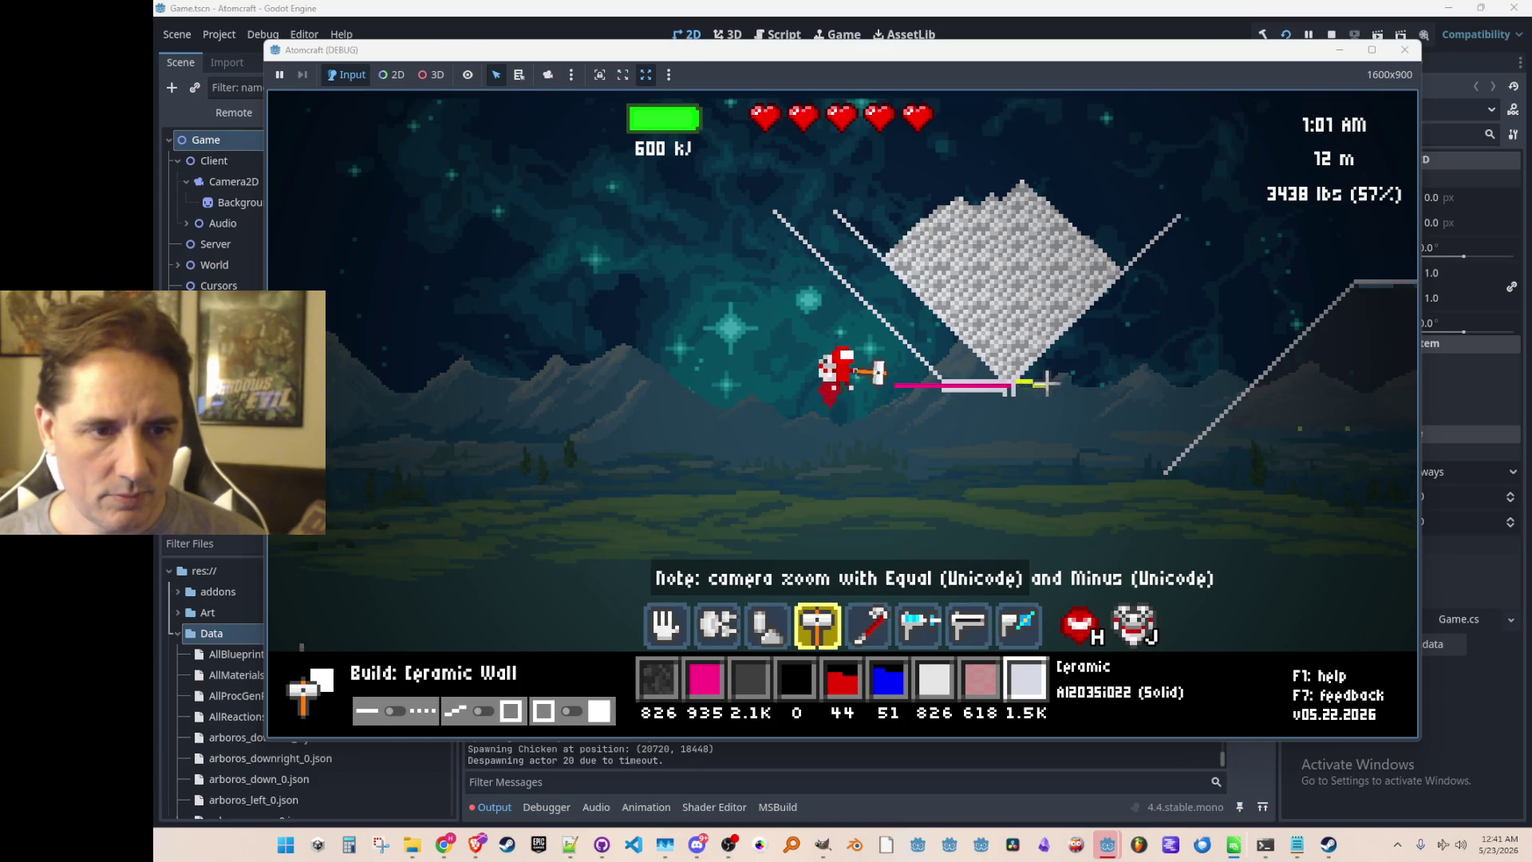
click(1073, 381)
click(1241, 216)
scroll(1159, 315, down, 4)
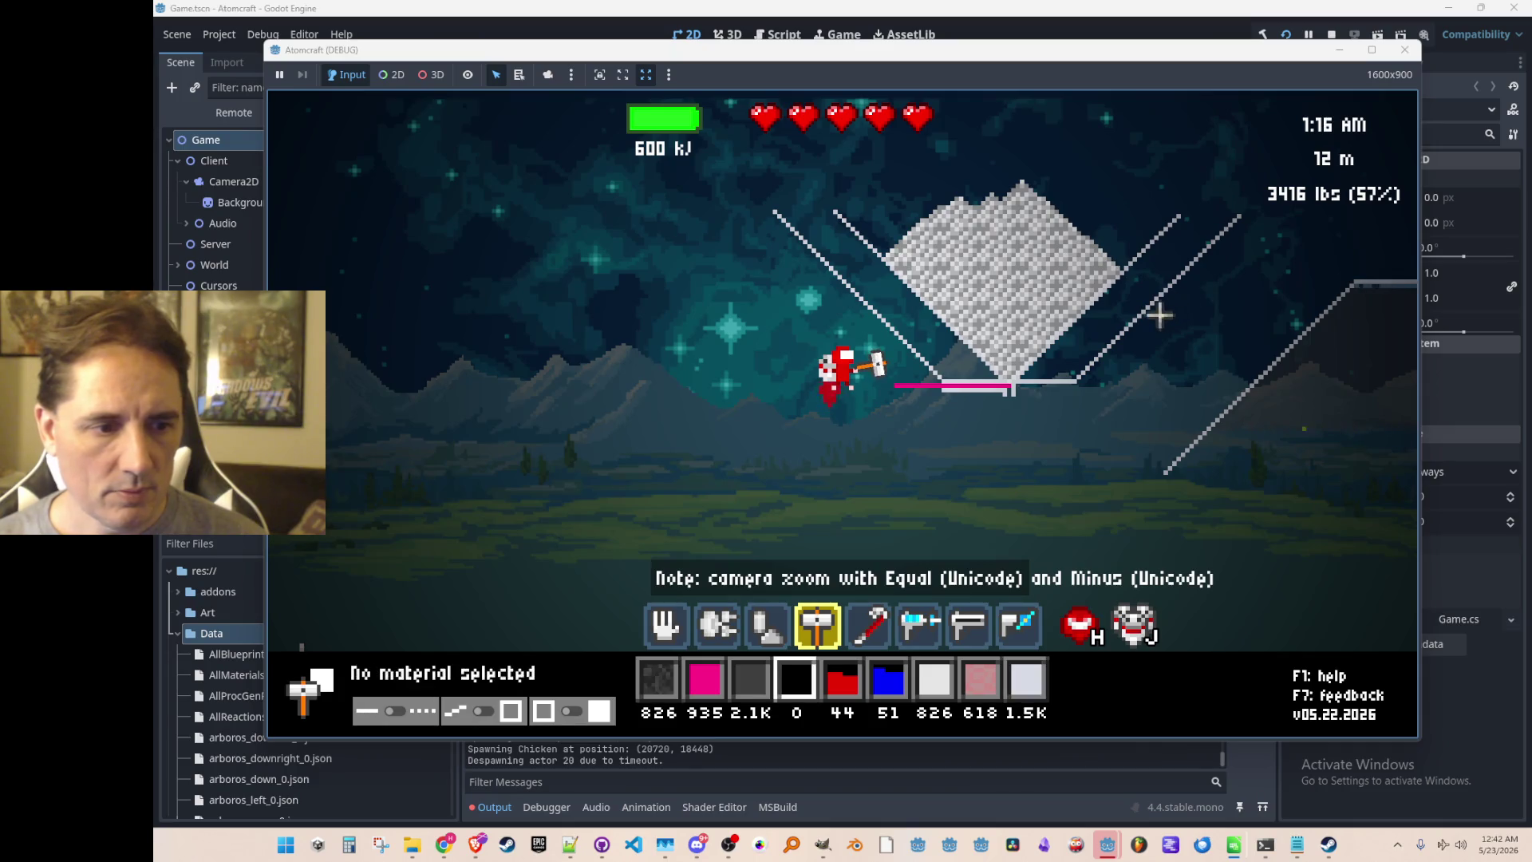
scroll(1159, 315, down, 3)
scroll(1129, 329, up, 1)
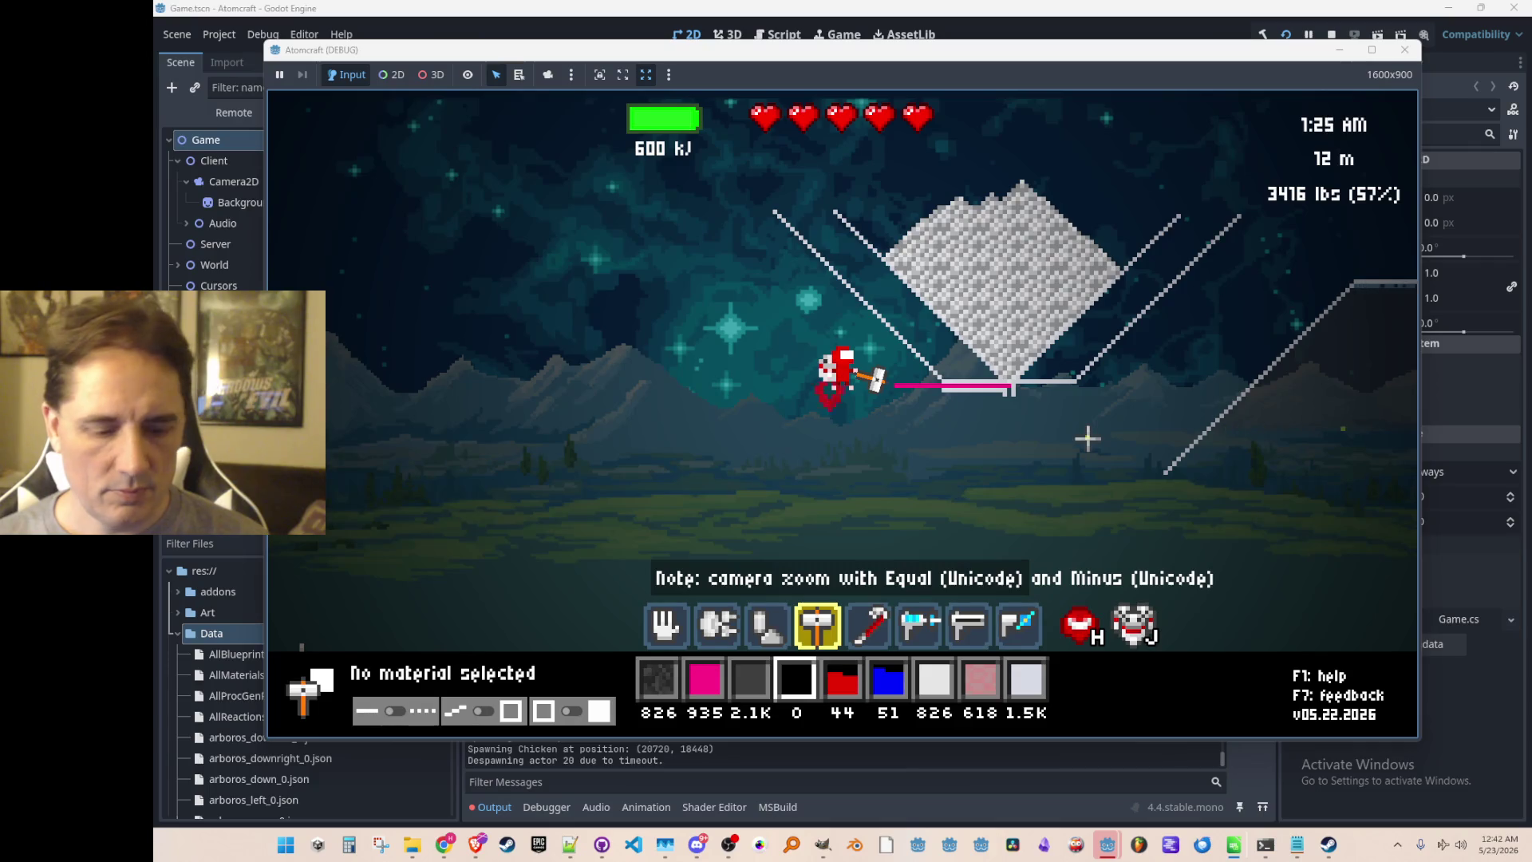
Run 'give Coal' twice in the console, raising the coal stock to 2.2K.
key(grave)
text(give)
key(Return)
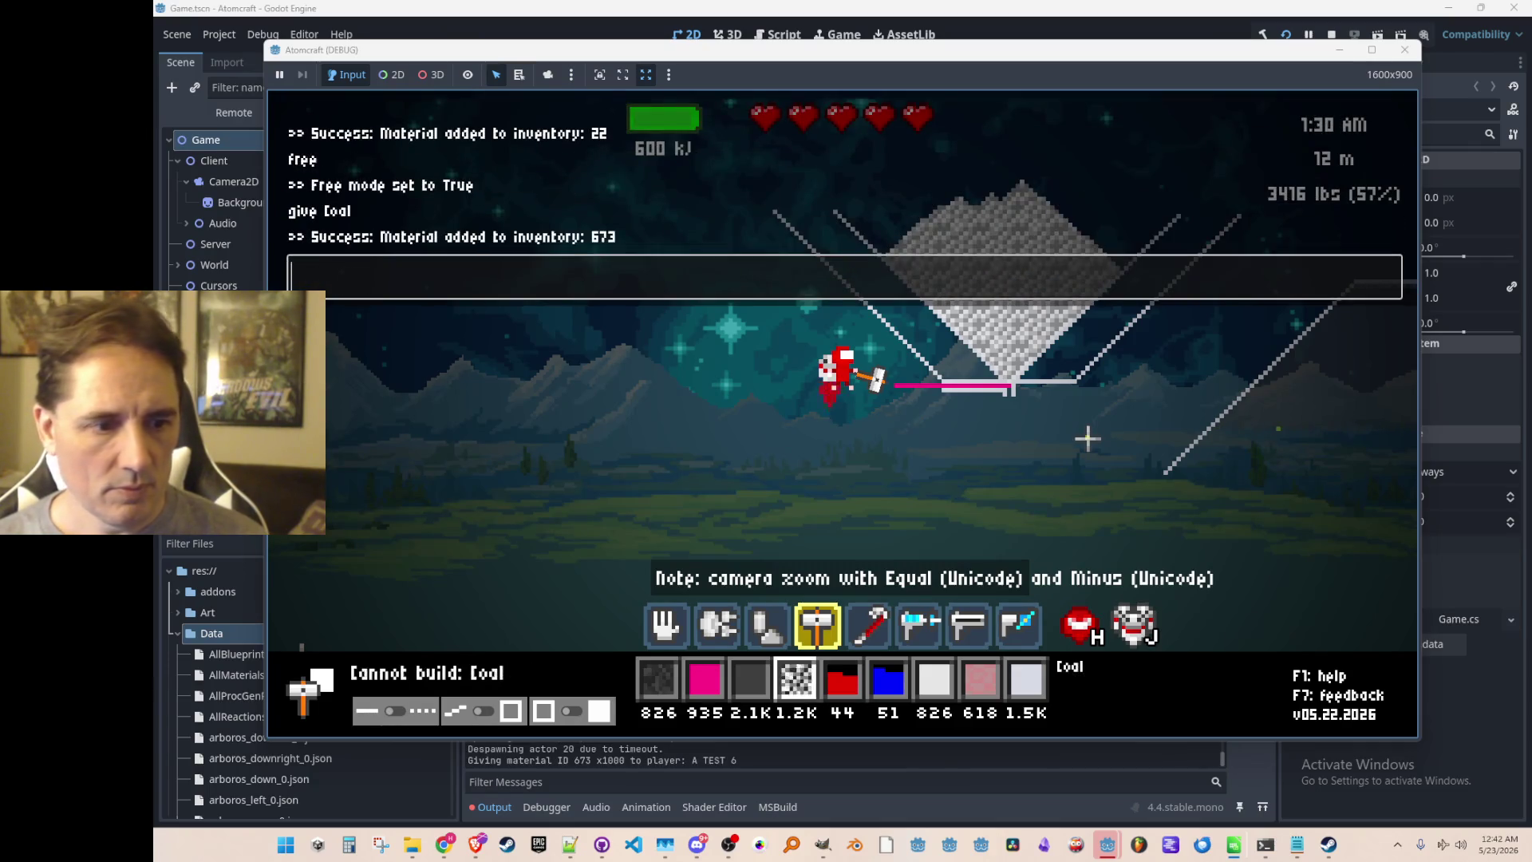
text(oal)
key(Return)
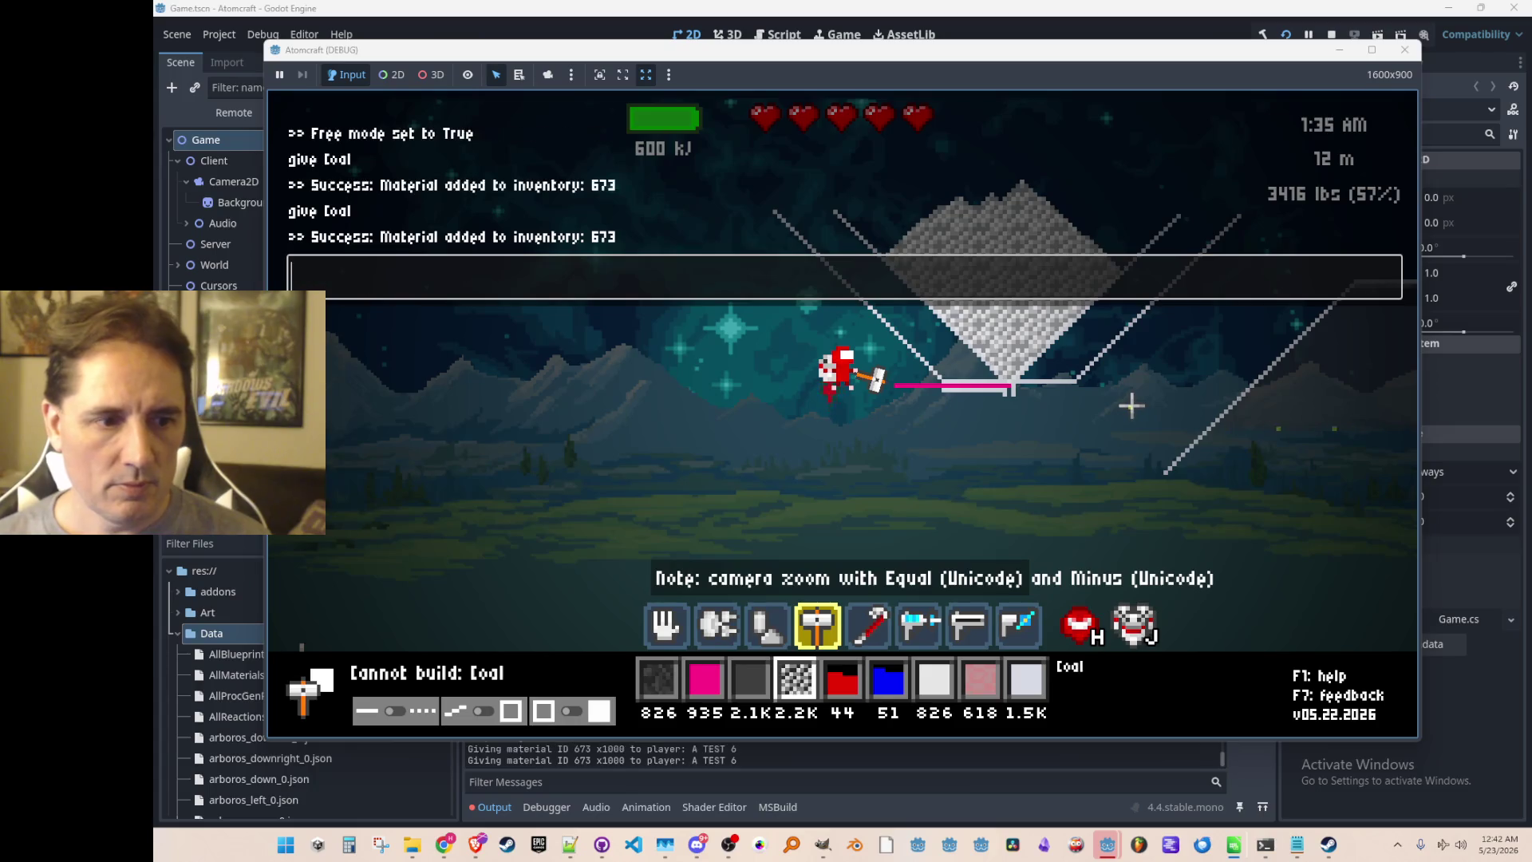
Drop coal into the left and right slope channels beside the iron-filled funnel.
key(grave)
scroll(1132, 407, up, 3)
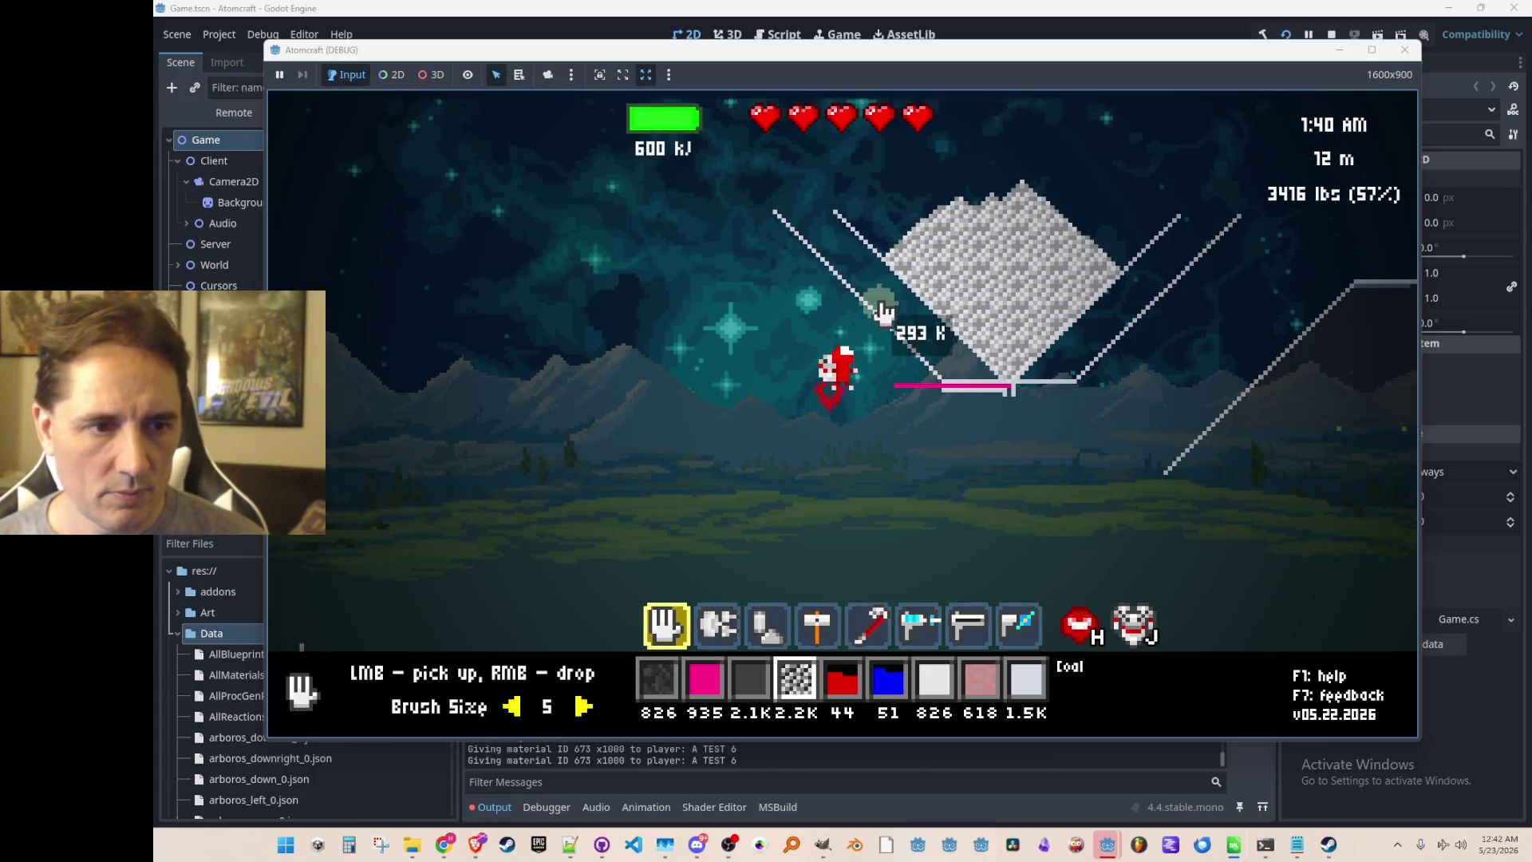
right_click(863, 279)
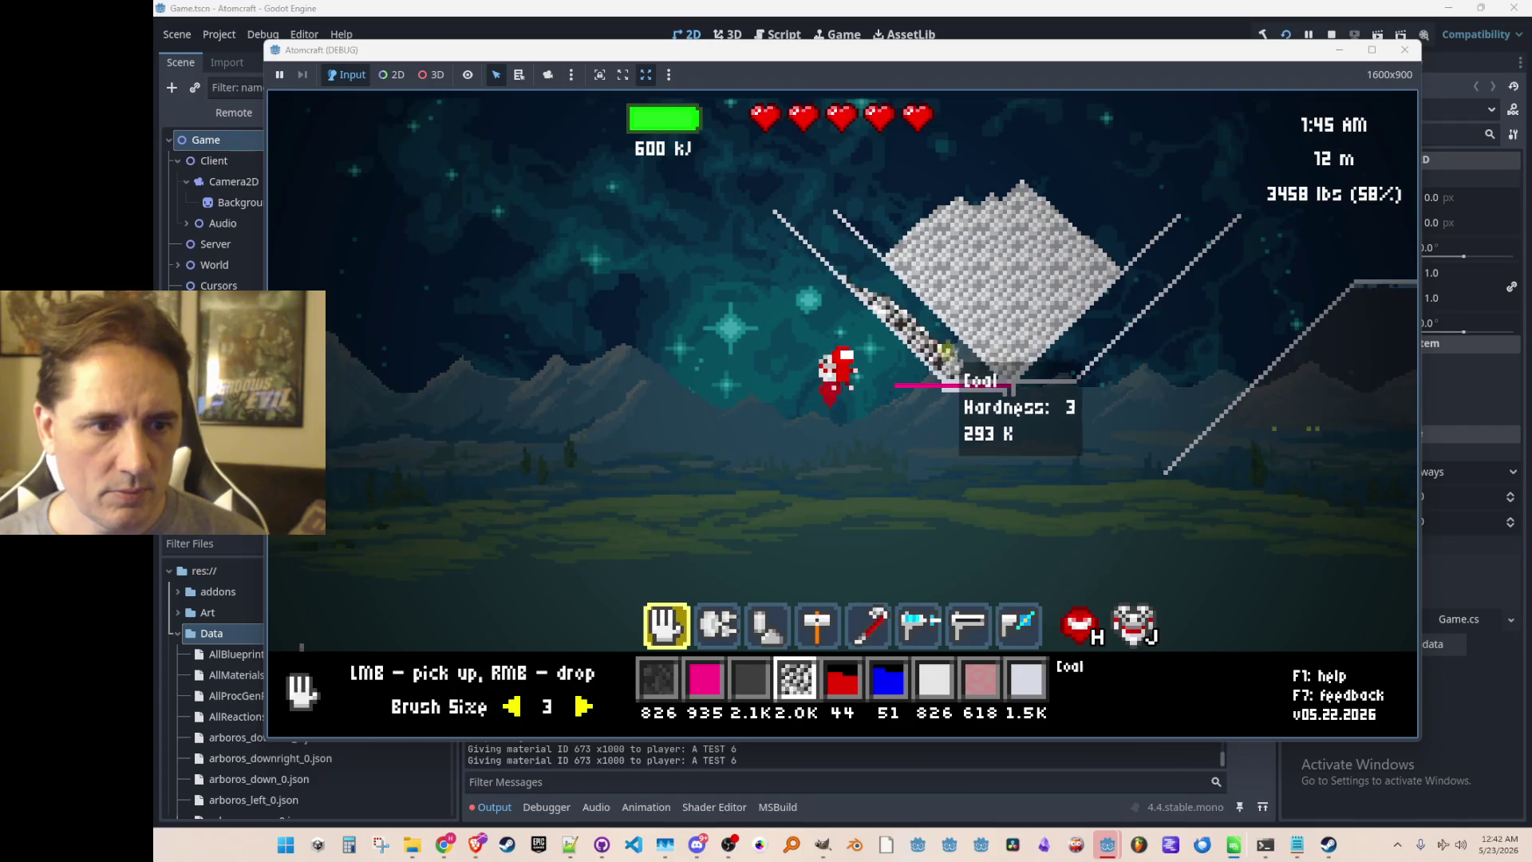
mouse_move(862, 273)
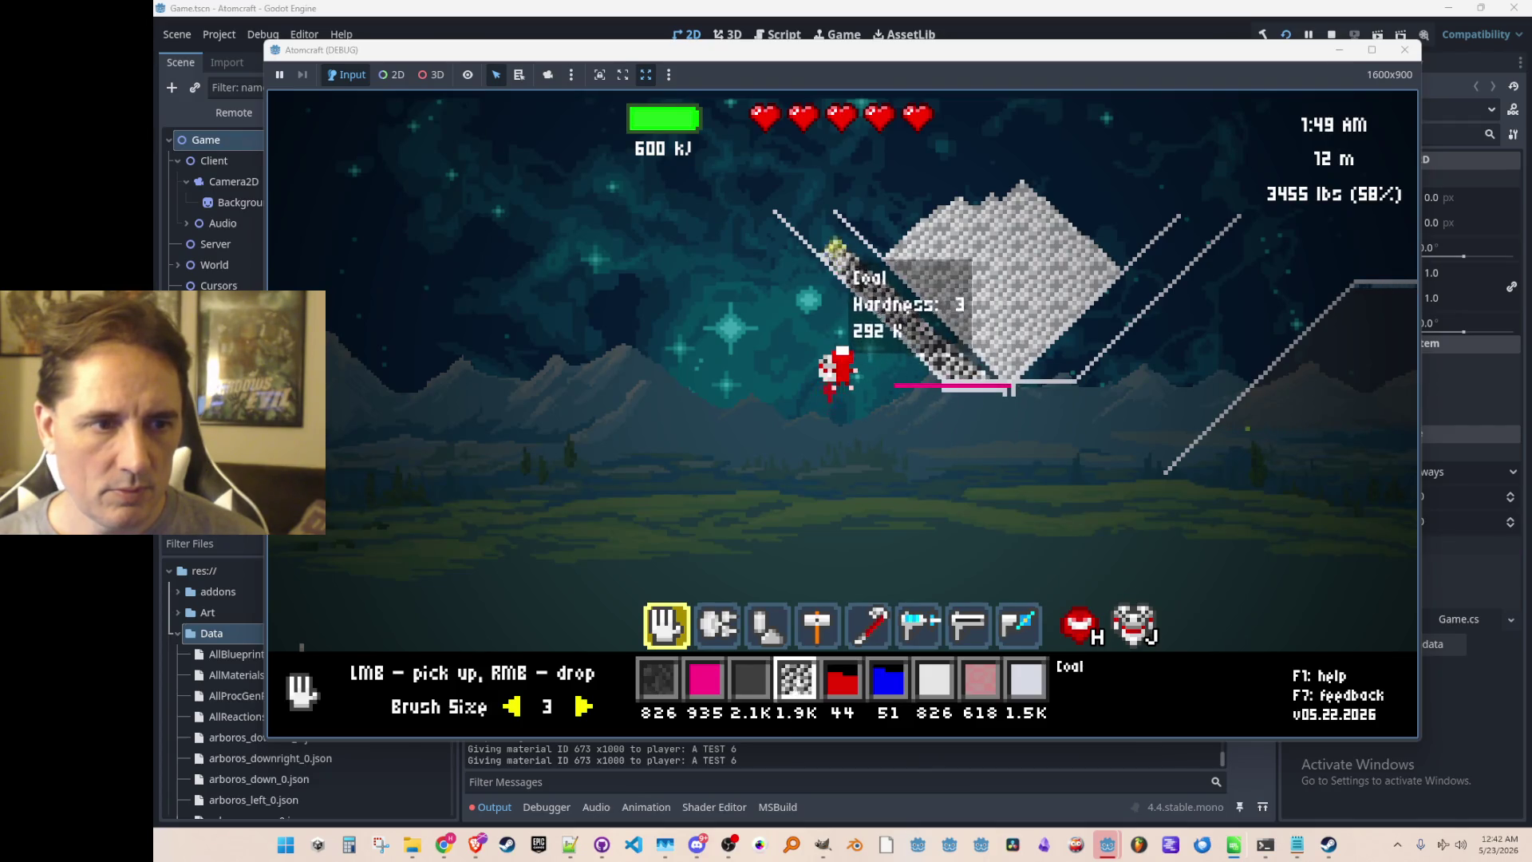
right_click(1067, 369)
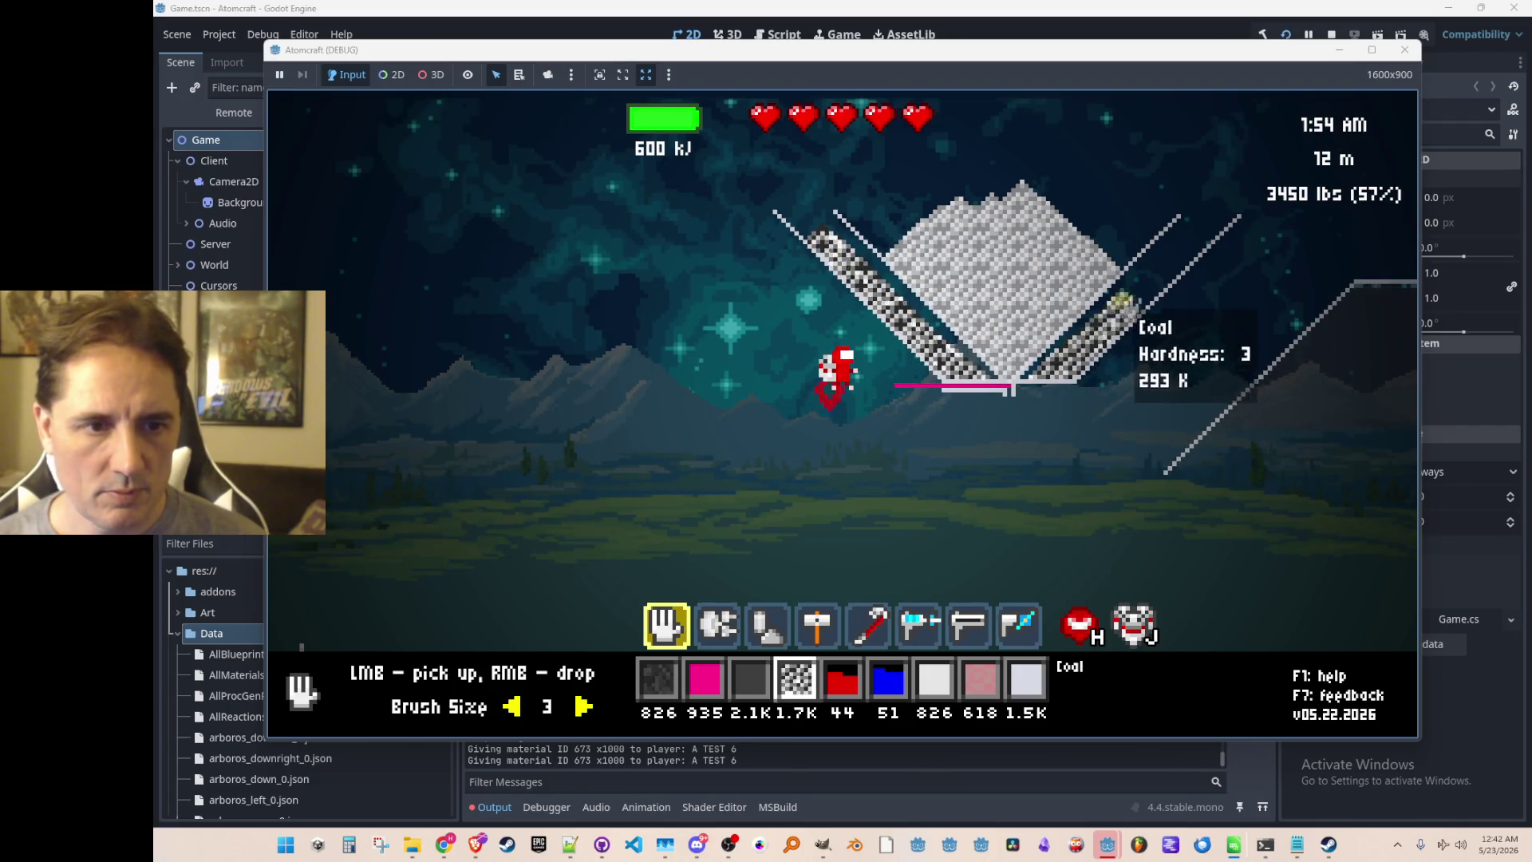
scroll(1185, 351, down, 2)
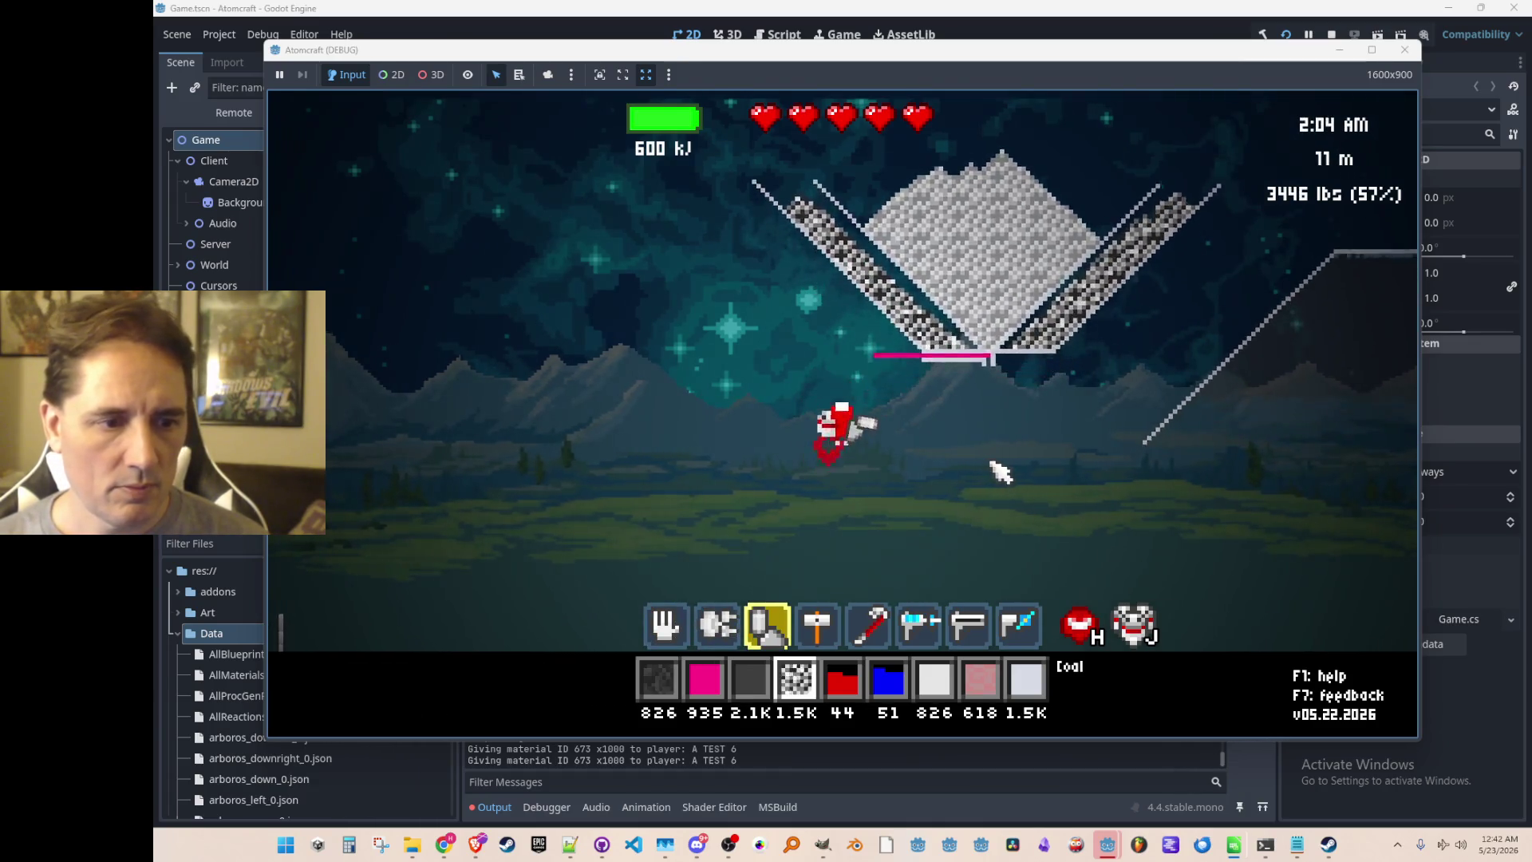
scroll(1009, 475, up, 1)
scroll(1009, 475, up, 3)
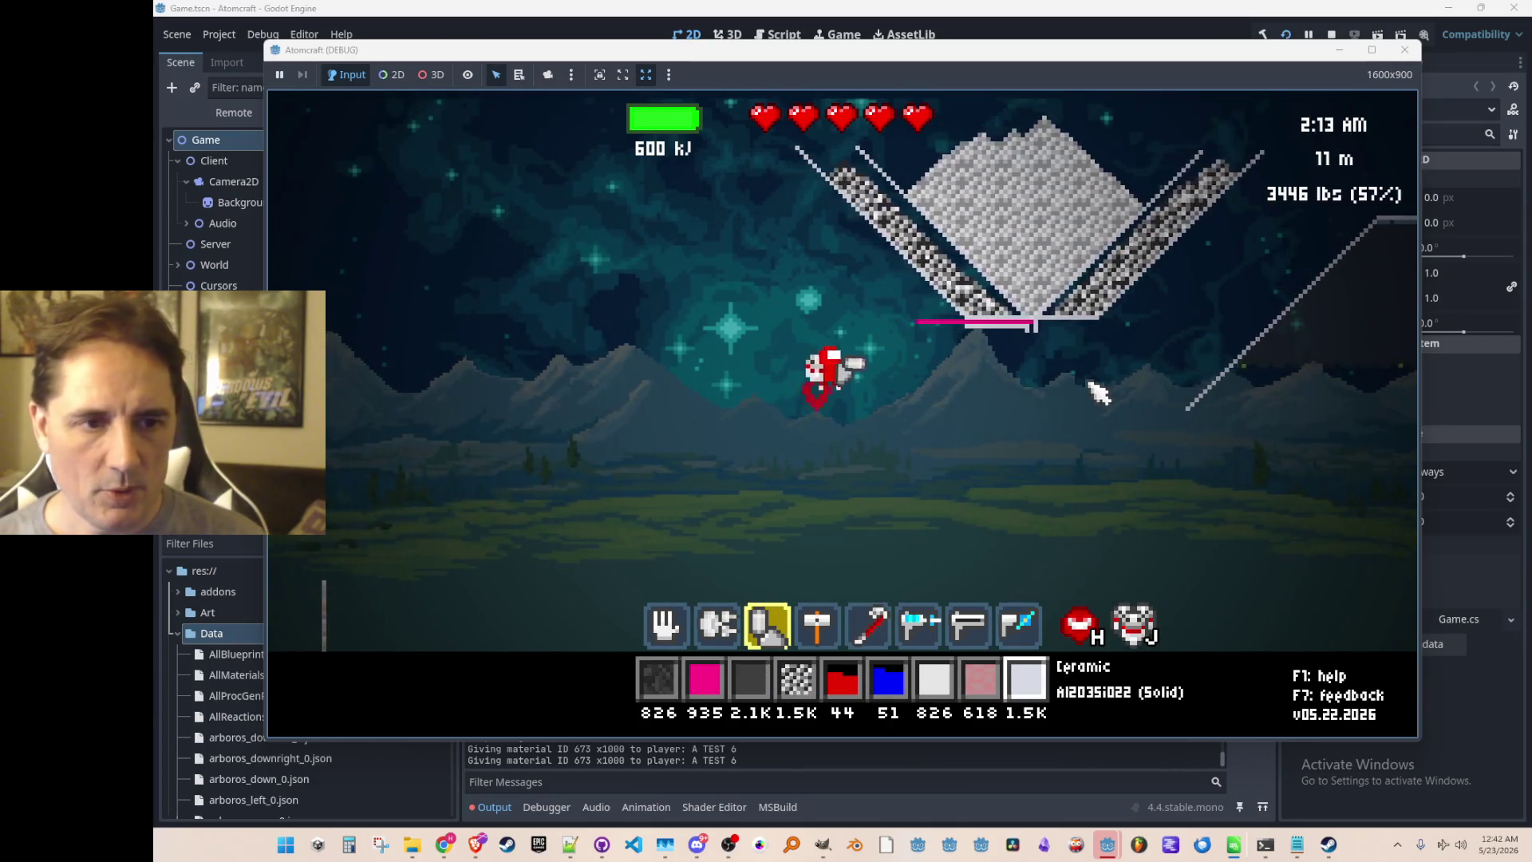
mouse_move(1041, 325)
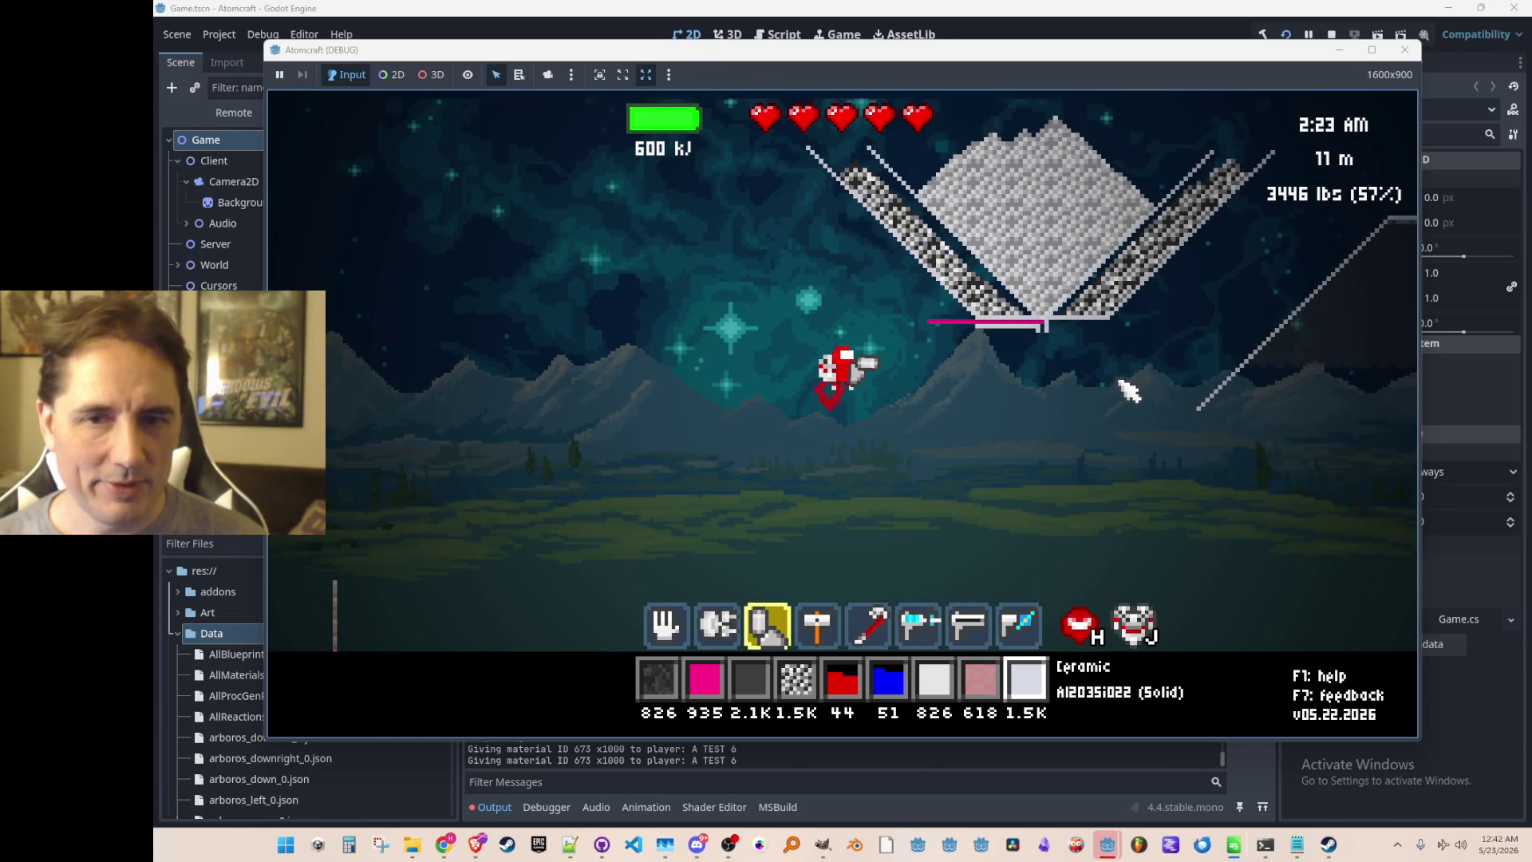
key(alt+Tab)
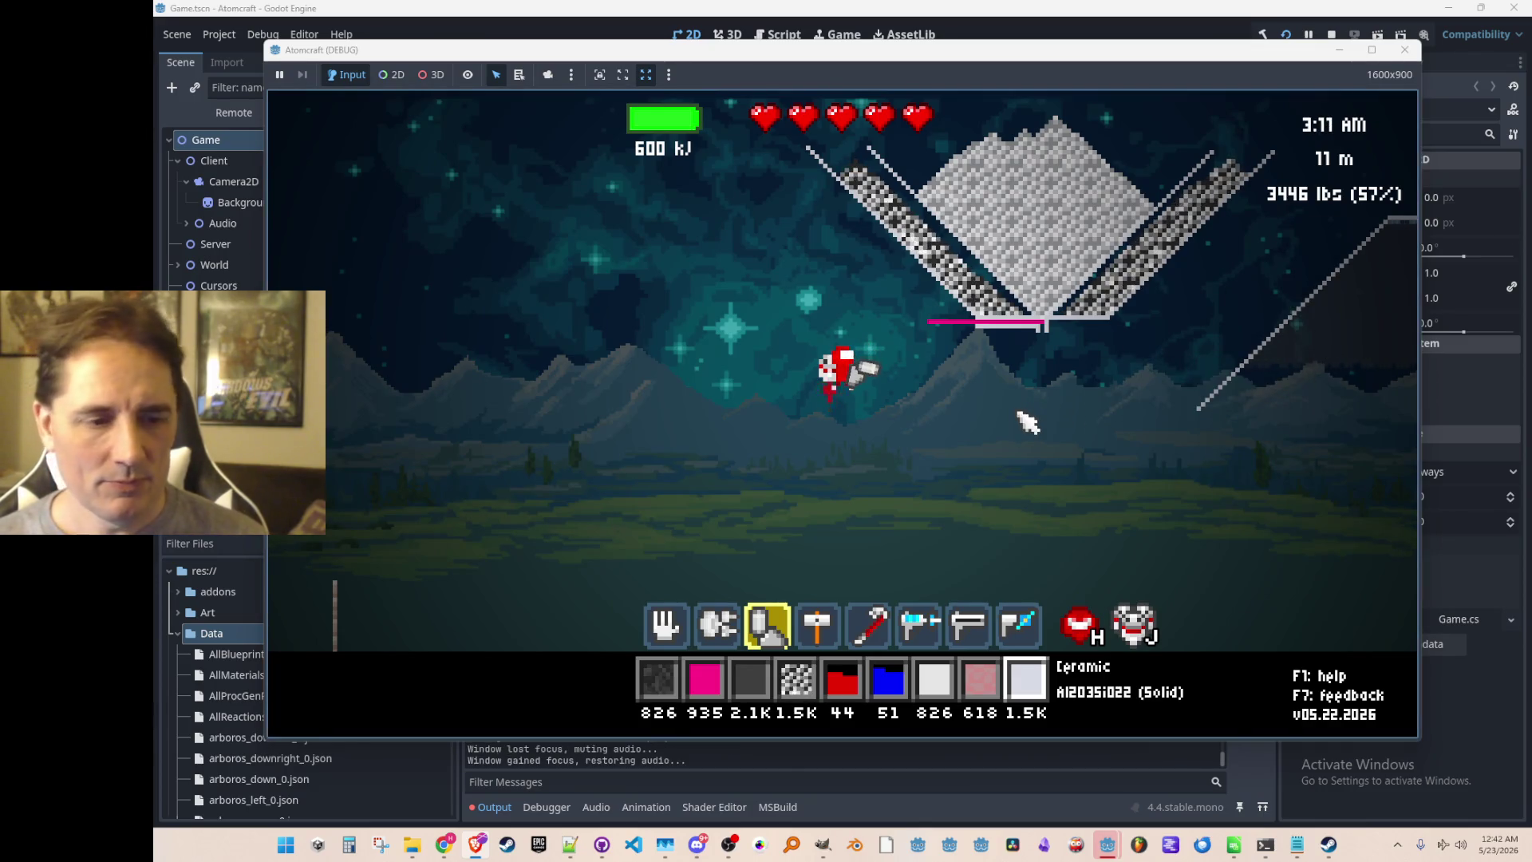
Select Ceramic on the hotbar and the hammer tool to build Ceramic Walls.
scroll(1026, 485, down, 1)
scroll(1015, 499, down, 2)
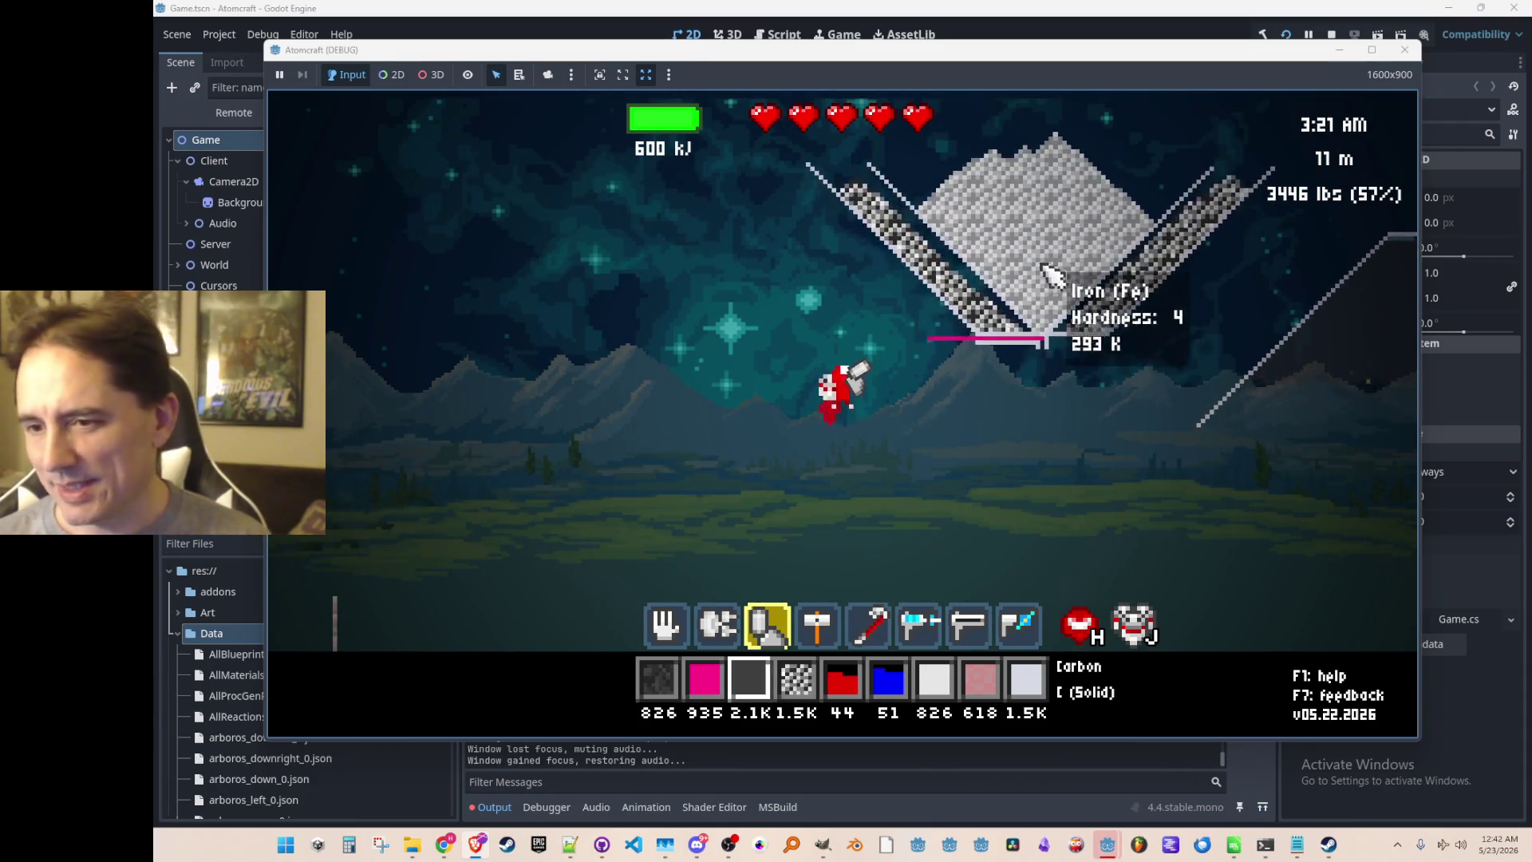
key(1)
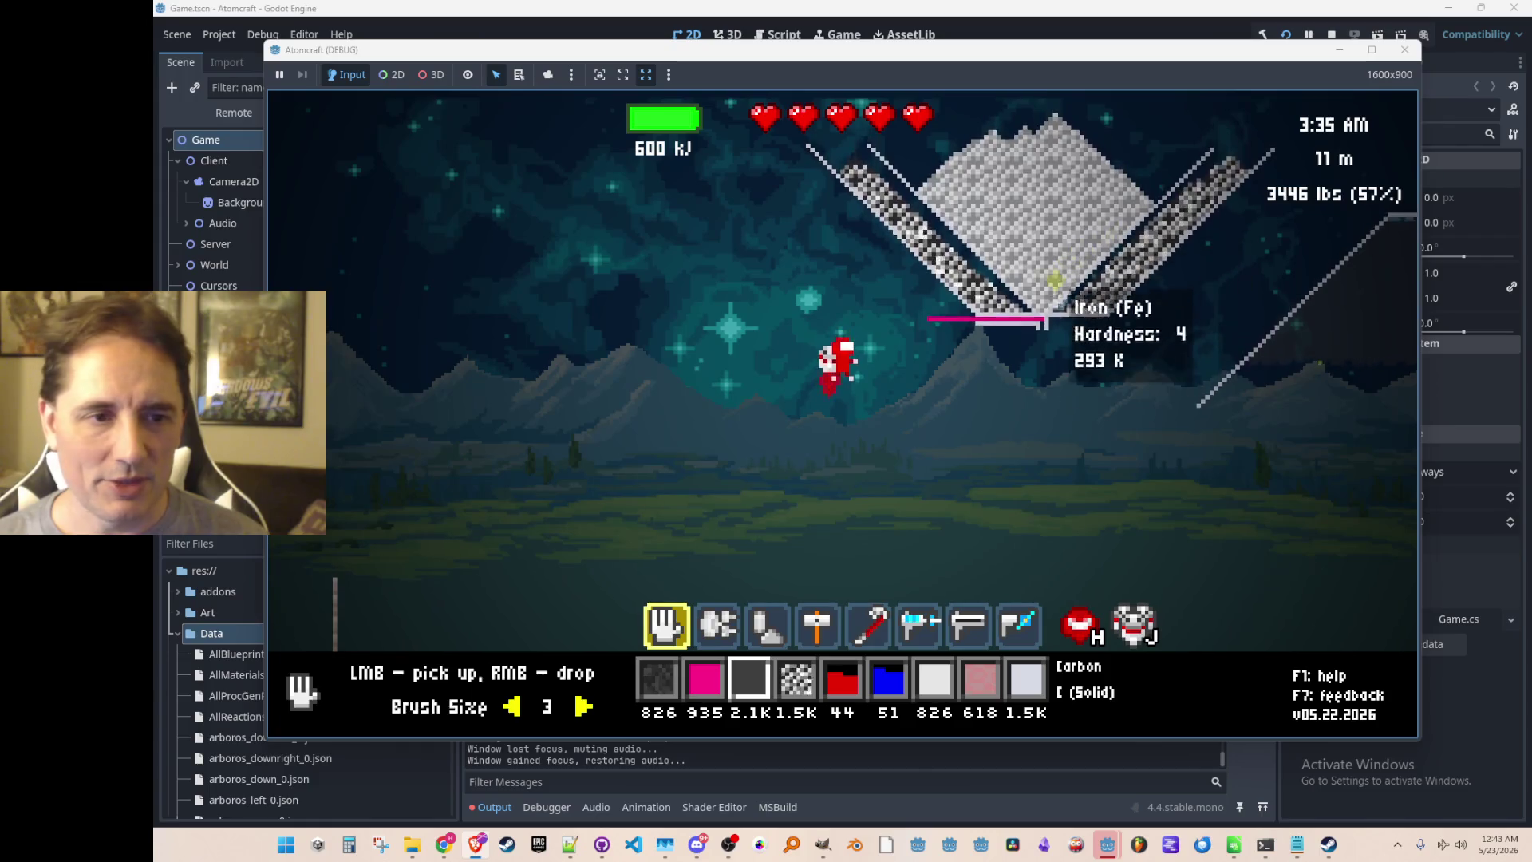
scroll(1071, 427, down, 4)
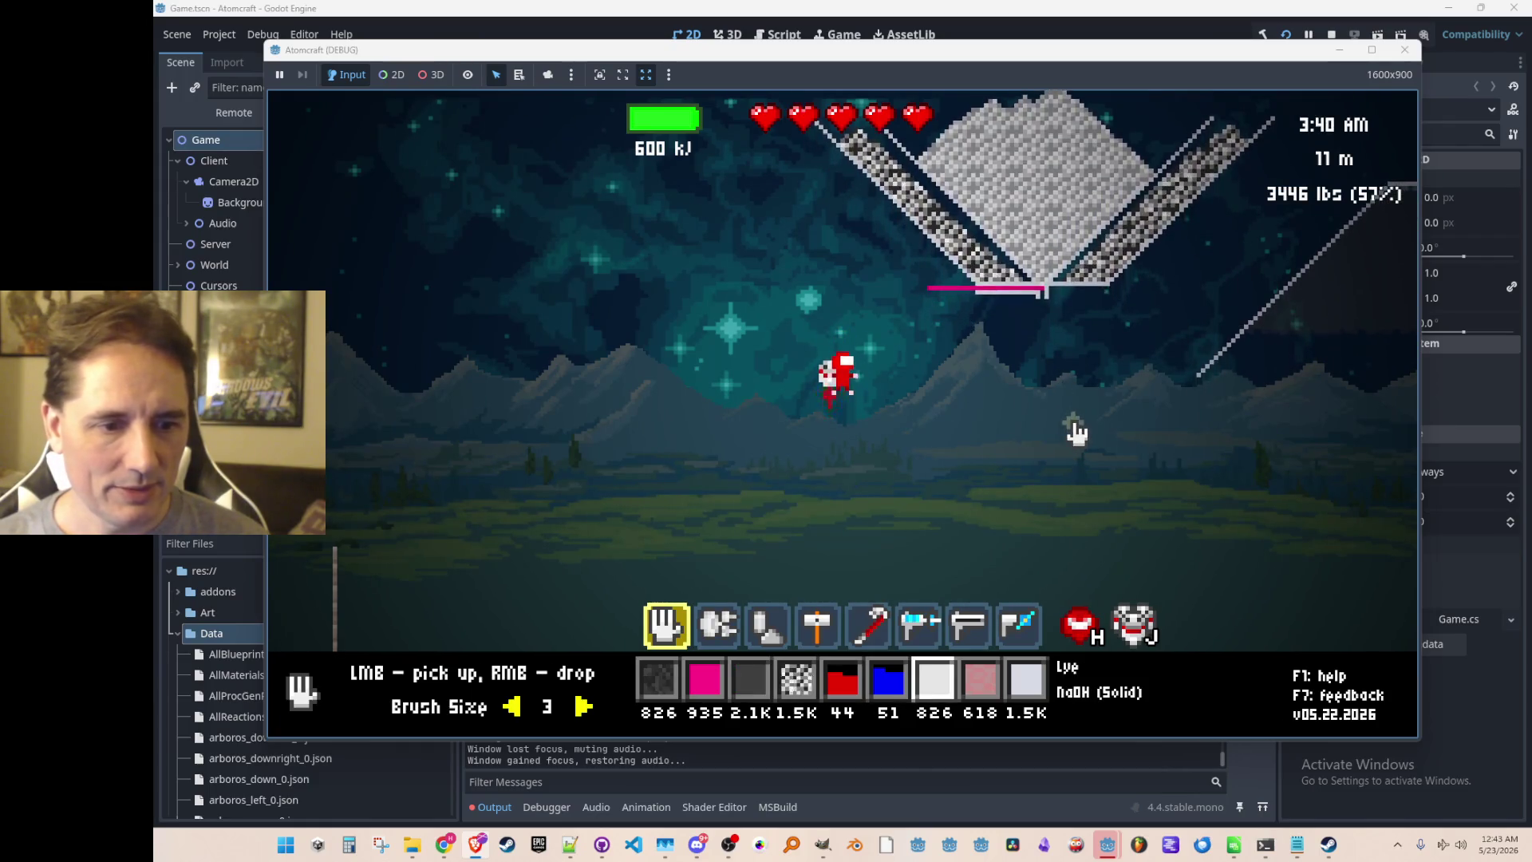
scroll(1074, 431, down, 2)
key(3)
key(4)
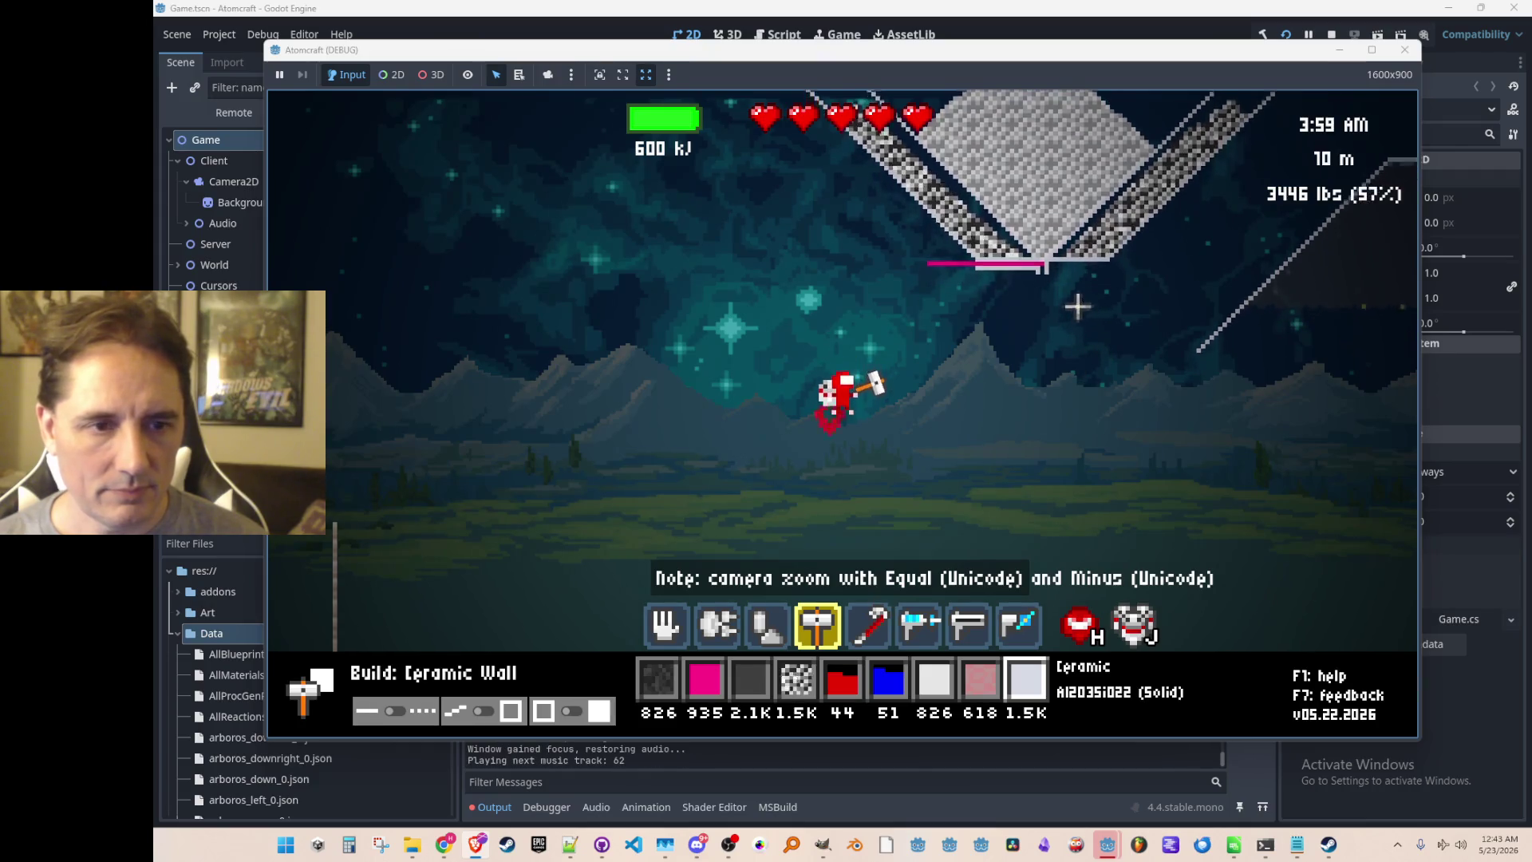
Build a tall ceramic container below the funnel: two upright walls joined by a floor.
drag(1089, 261, 1088, 540)
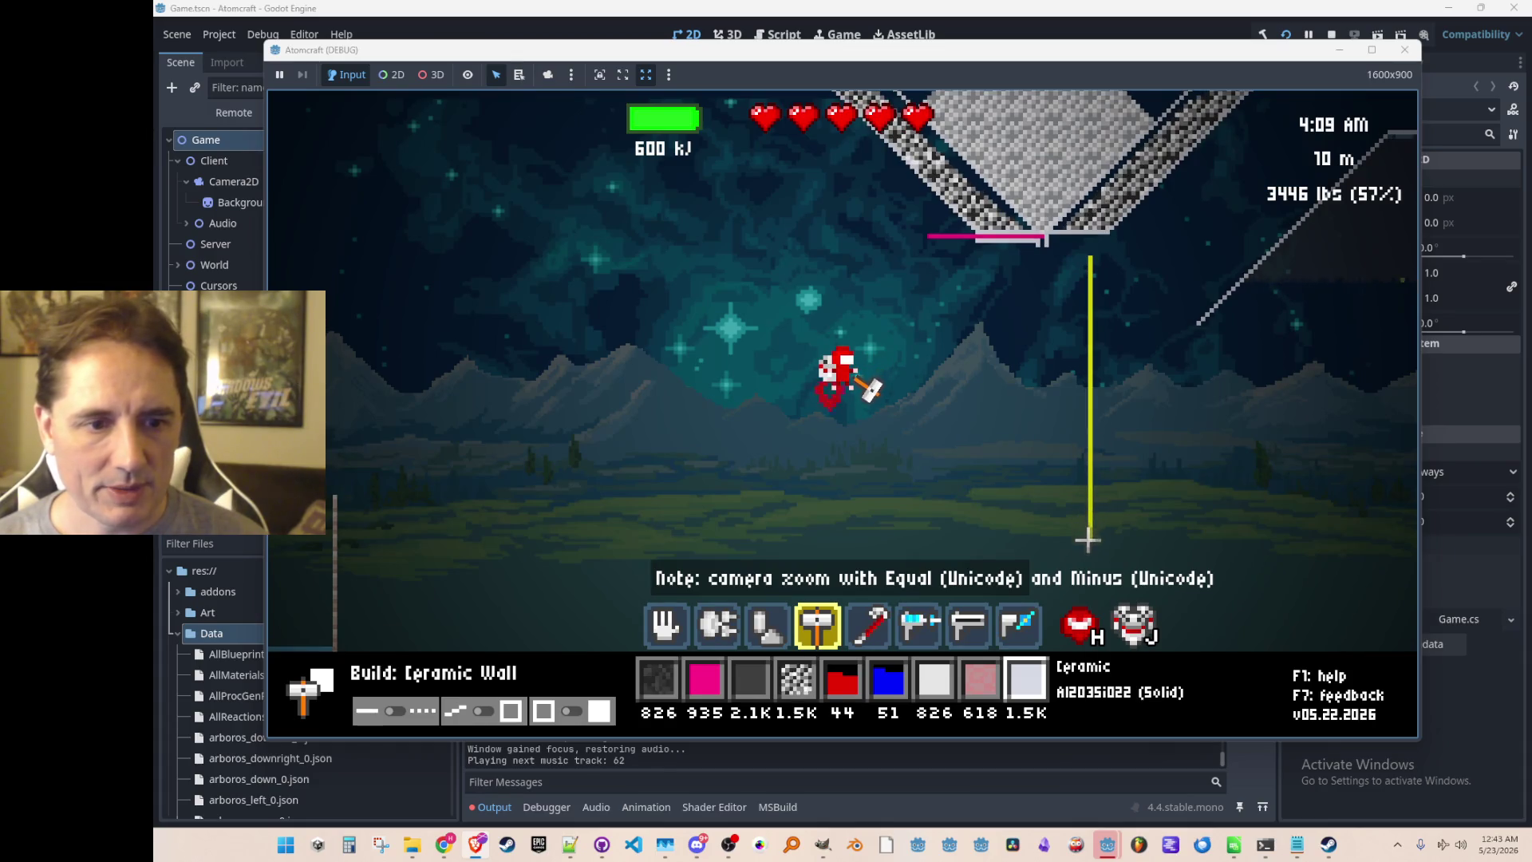
click(1087, 550)
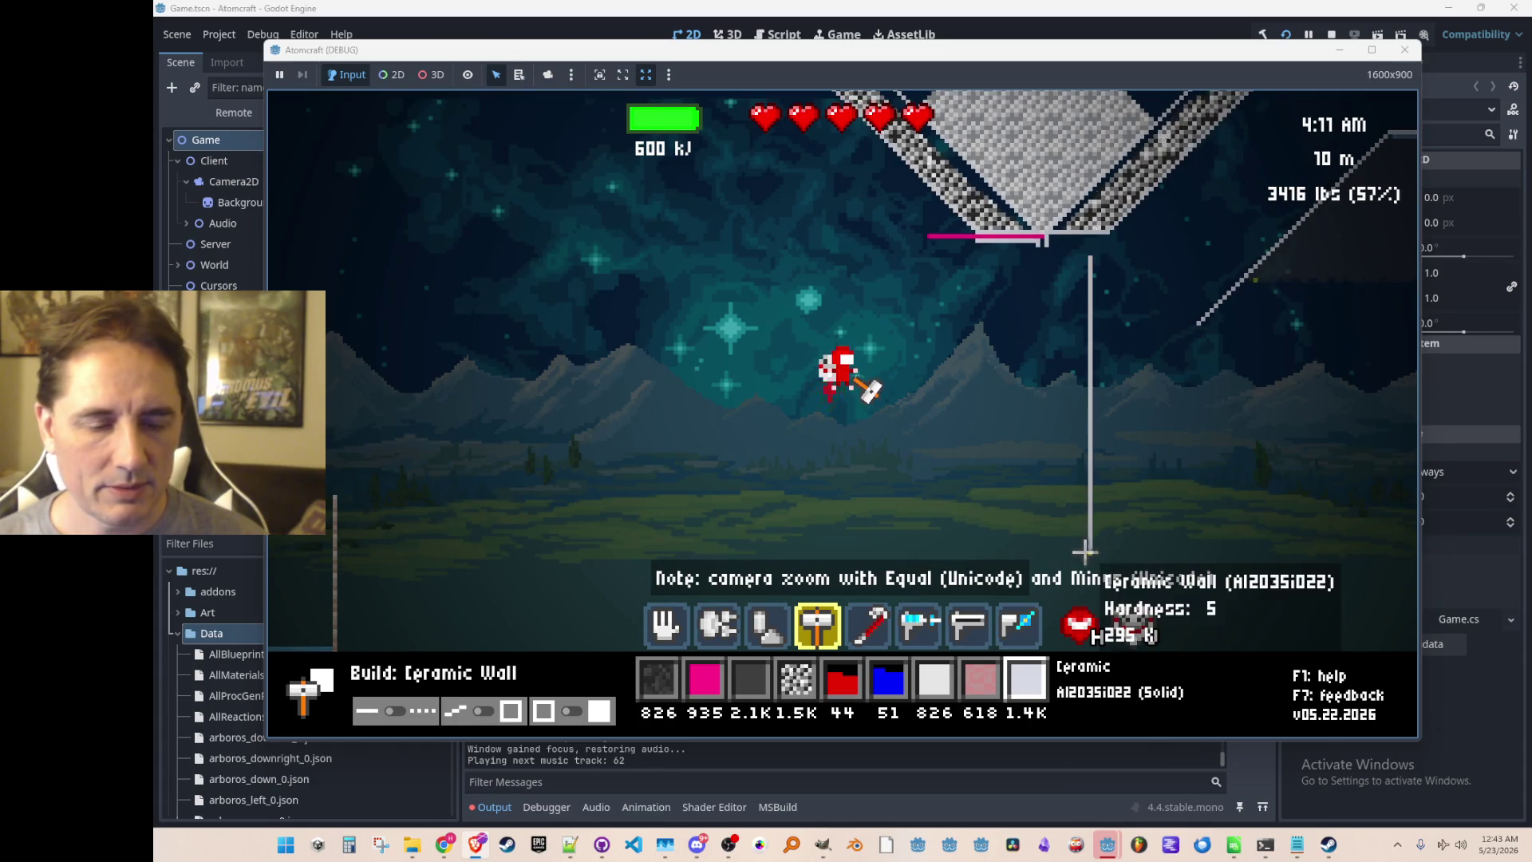
click(979, 552)
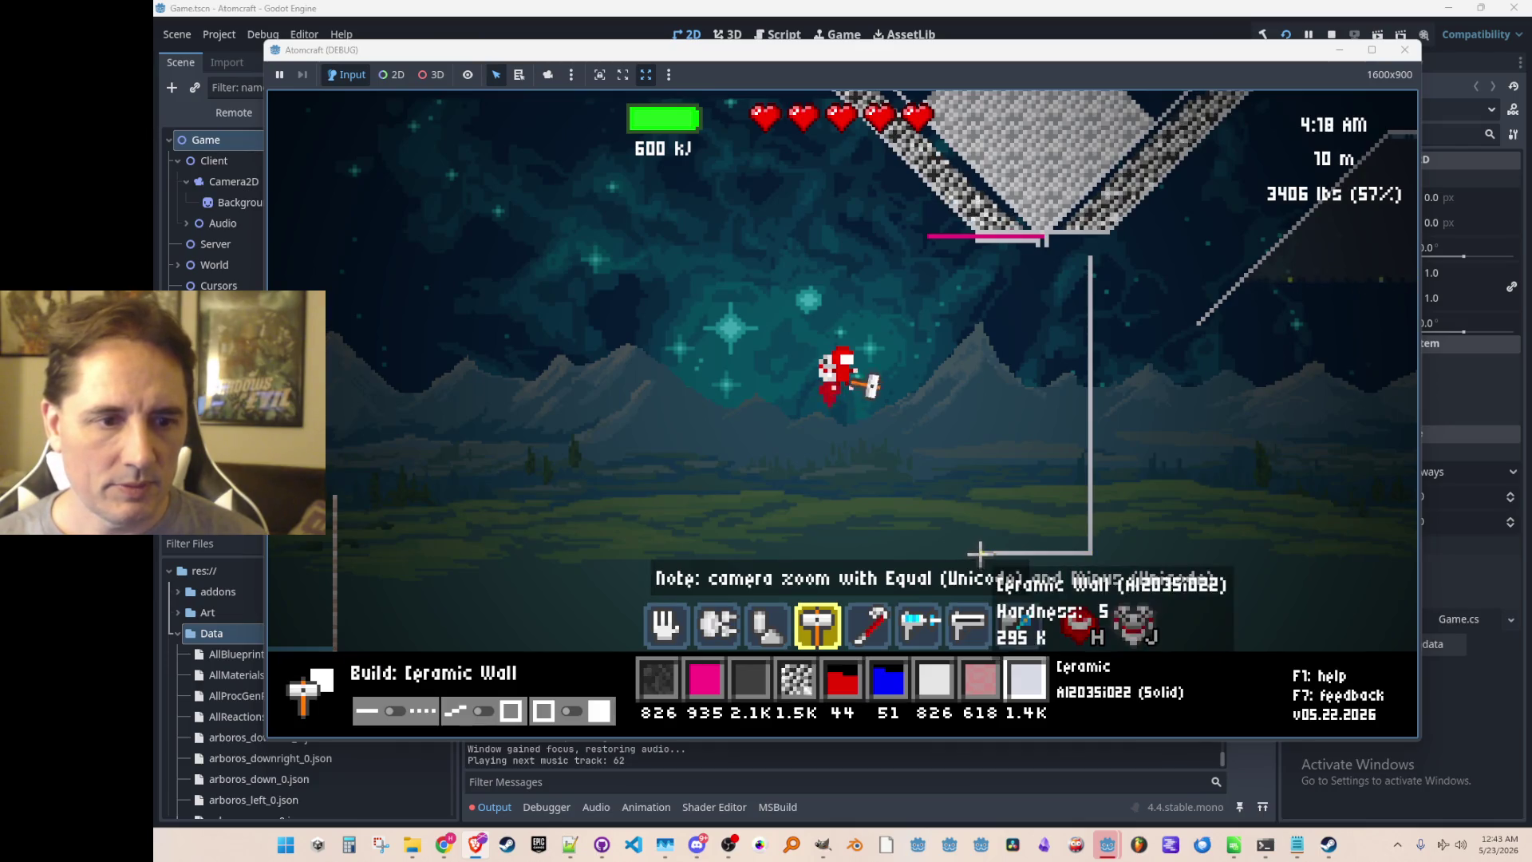
click(982, 260)
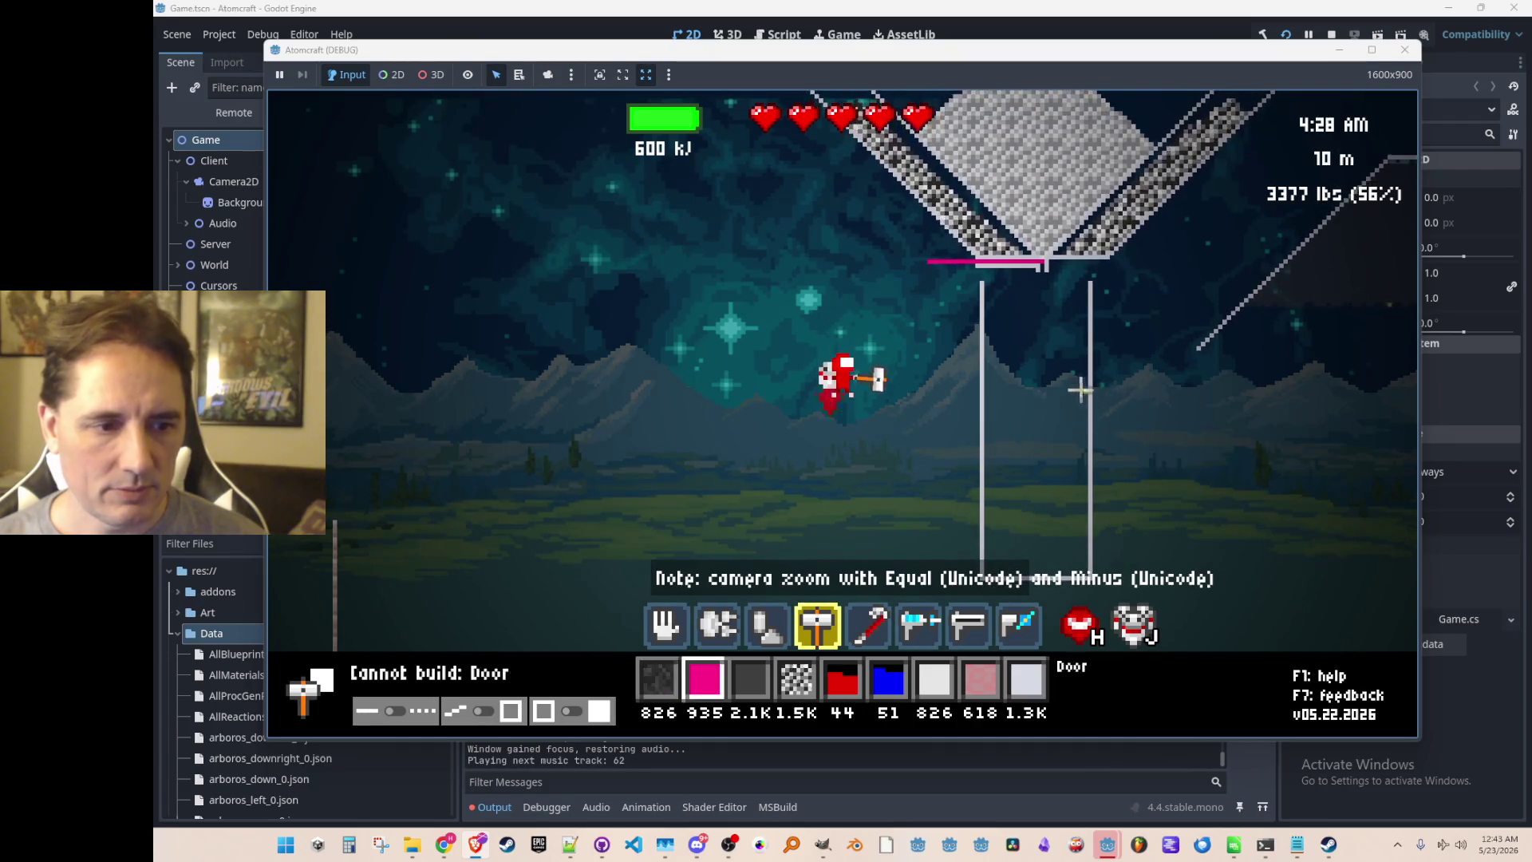
Pour carbon into the container, leaving 1.4K carbon in stock.
key(3)
mouse_move(1032, 441)
mouse_down()
mouse_move(1025, 455)
mouse_move(1064, 409)
mouse_move(1025, 415)
mouse_move(1038, 387)
mouse_move(1052, 380)
mouse_move(1007, 467)
mouse_move(1007, 375)
mouse_move(1013, 426)
mouse_move(1053, 412)
mouse_move(1050, 359)
mouse_move(1067, 370)
mouse_move(1010, 386)
mouse_up()
scroll(1045, 411, up, 3)
key(w)
scroll(1160, 394, down, 2)
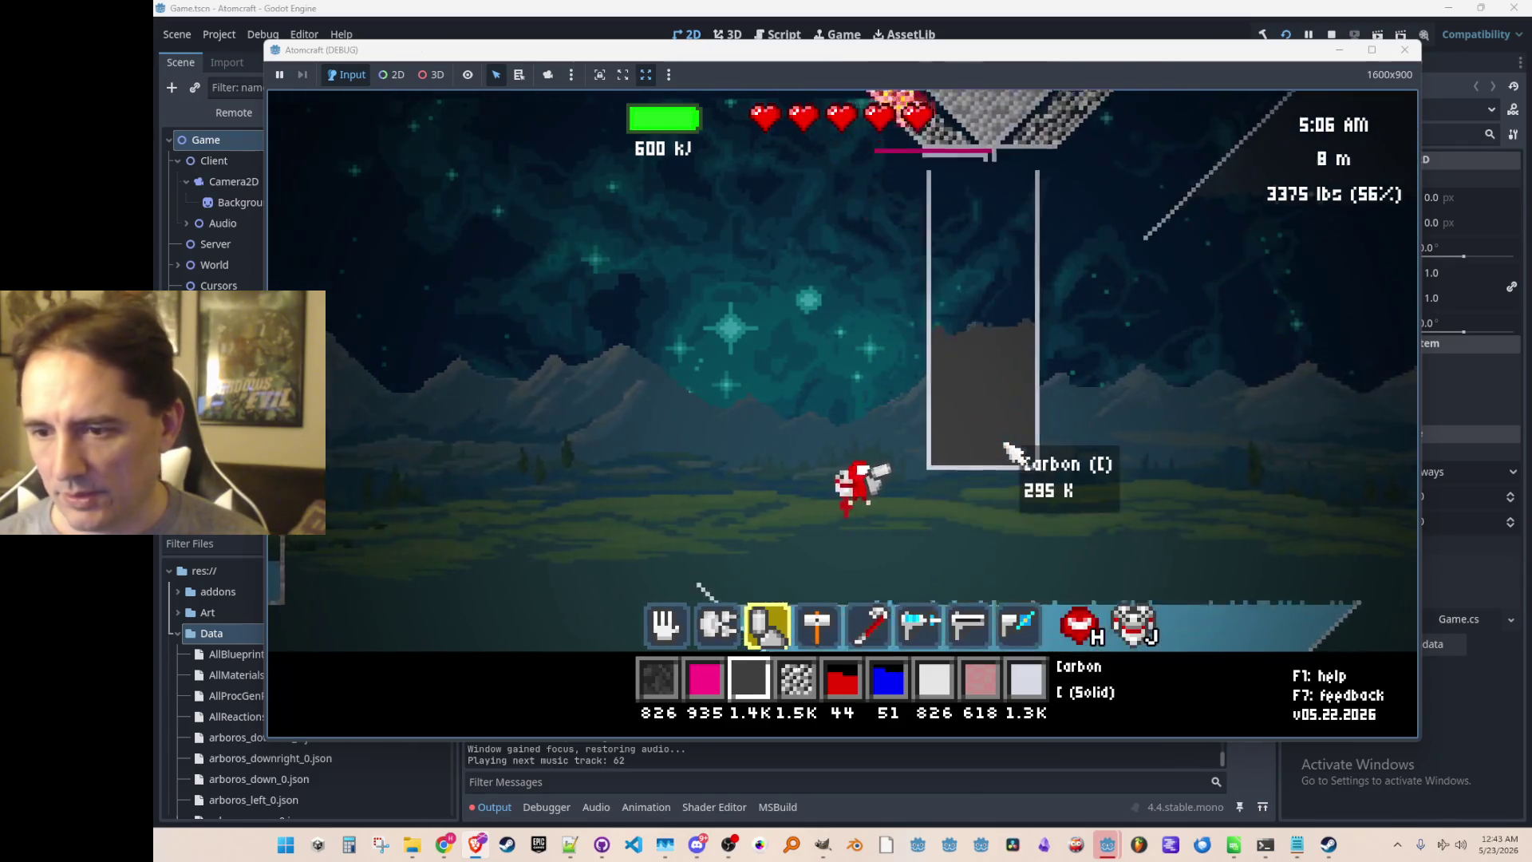
Fly up to the funnel, where burning coal is melting the iron at 2317 K.
key(w)
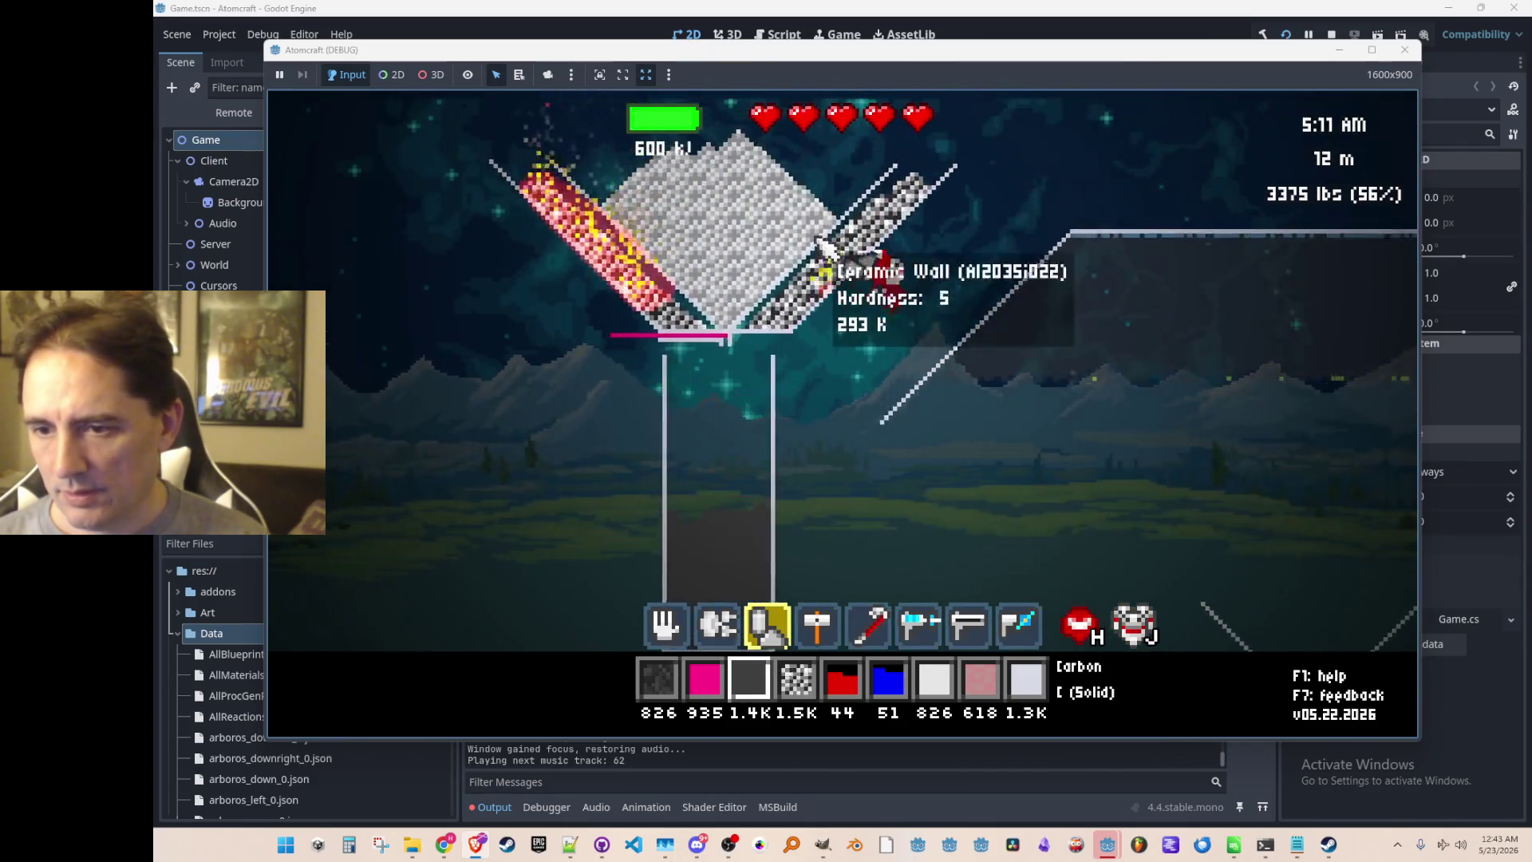
key(w)
key(w)
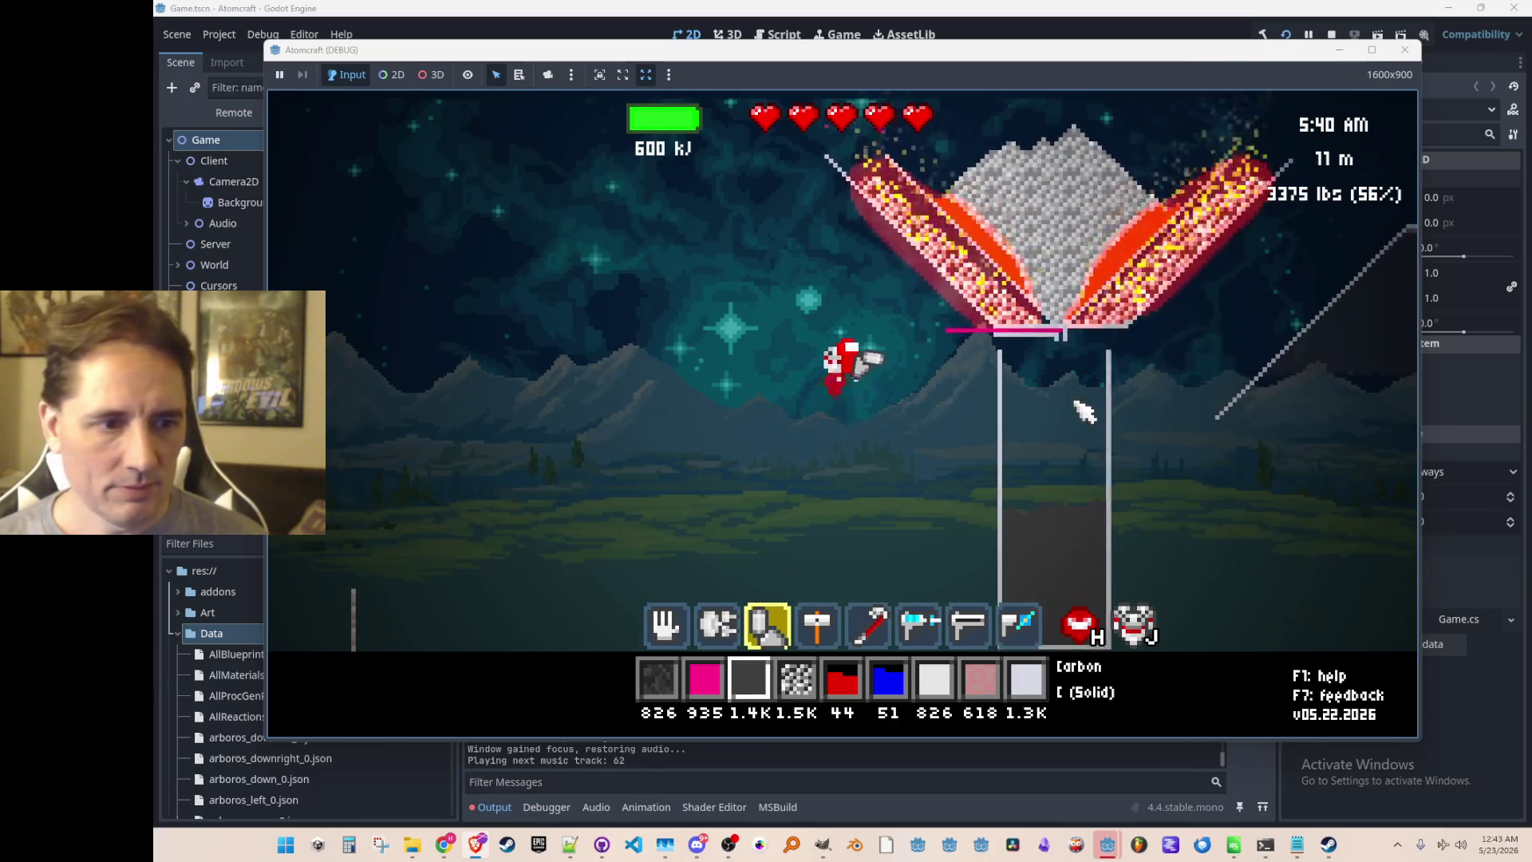
key(1)
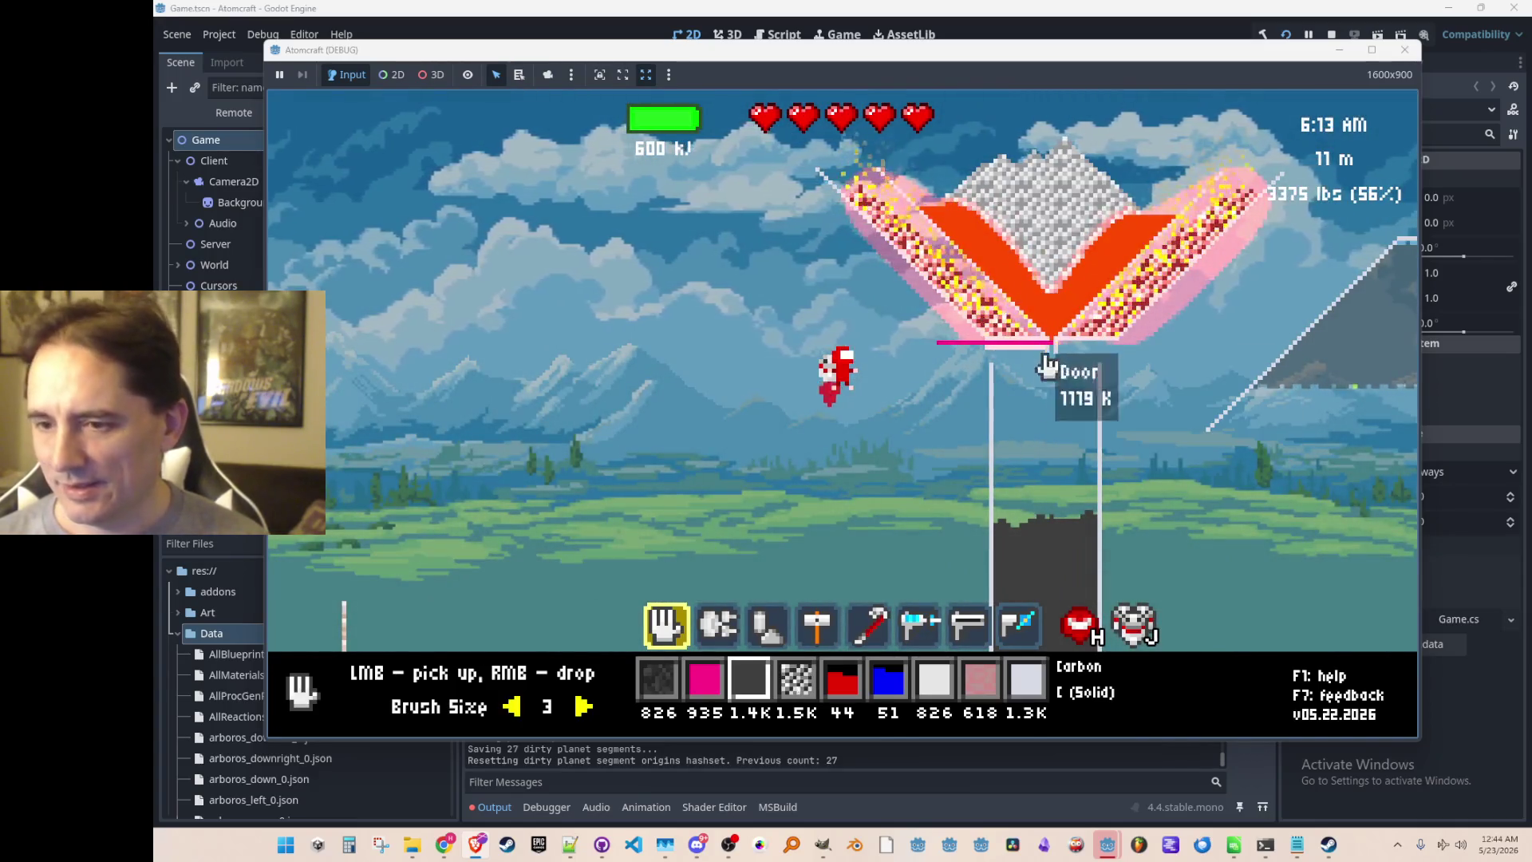
Drop two more carbon heaps onto the column, then choose Ceramic with the hammer tool.
right_click(1046, 443)
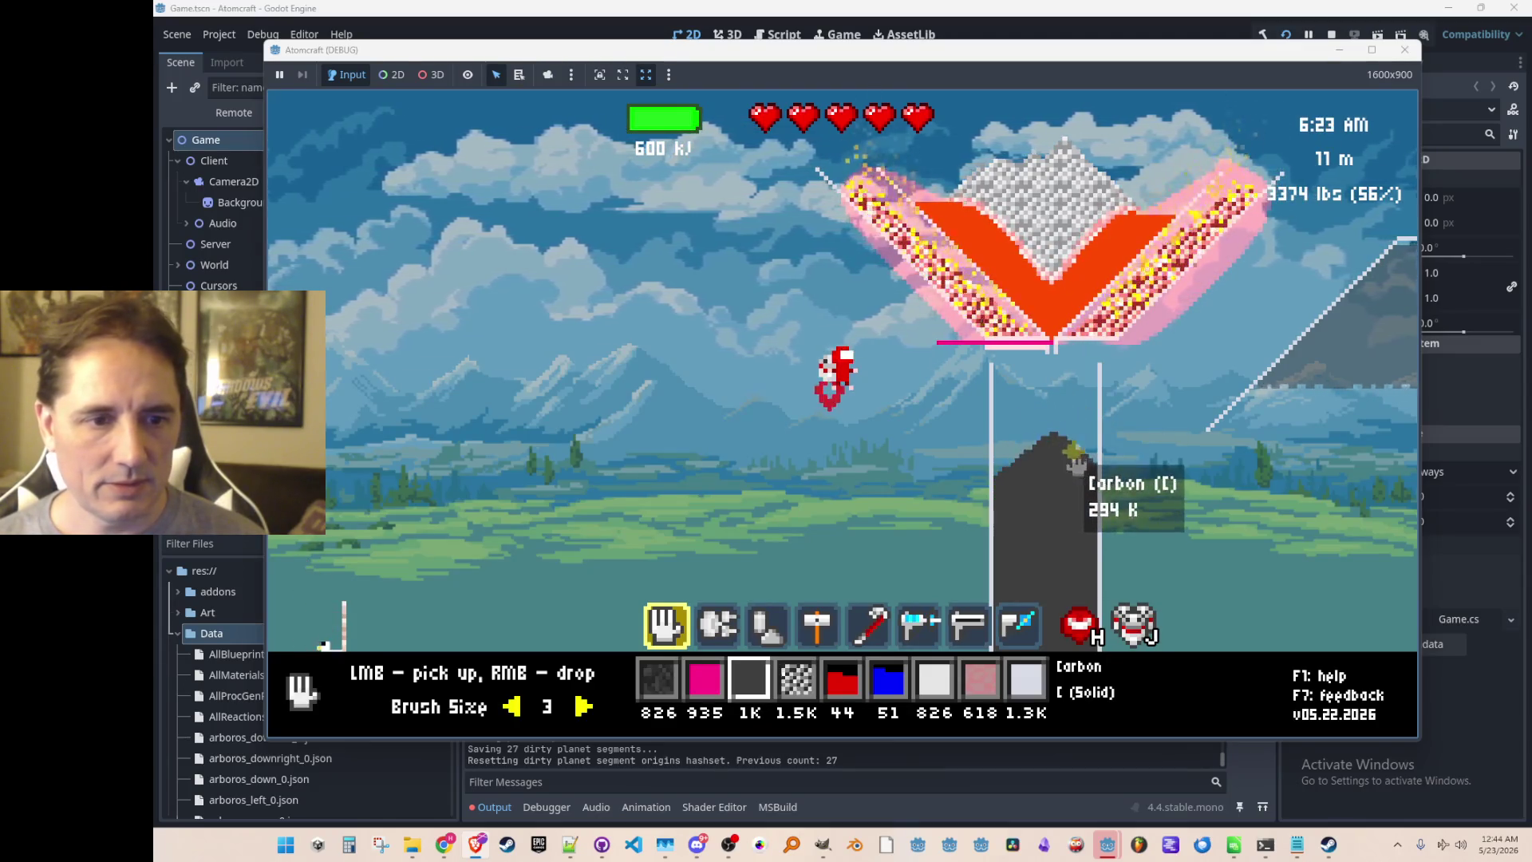
right_click(1037, 447)
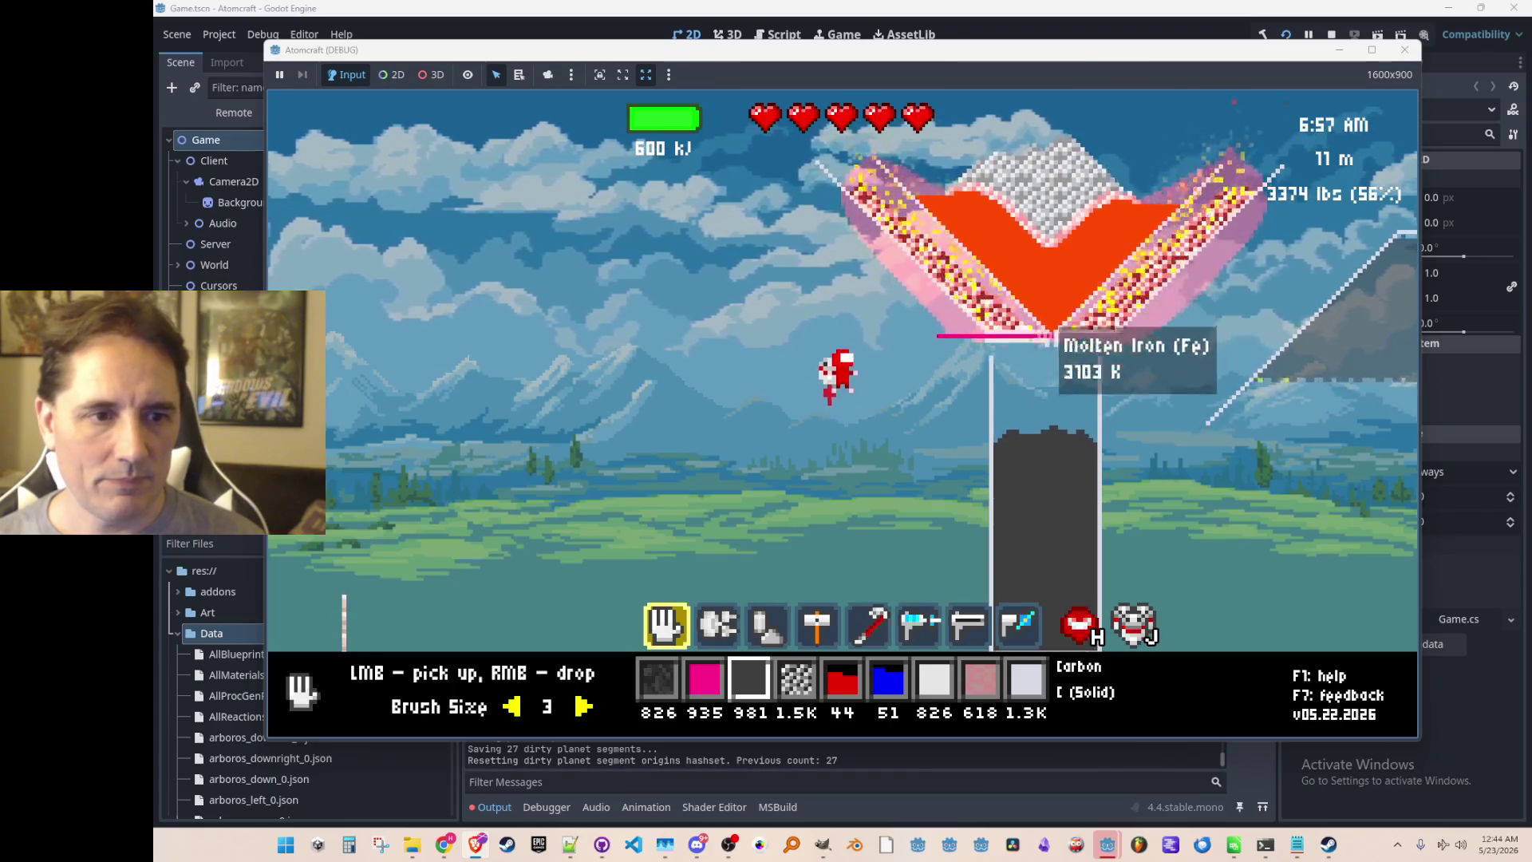
scroll(1015, 316, down, 6)
key(3)
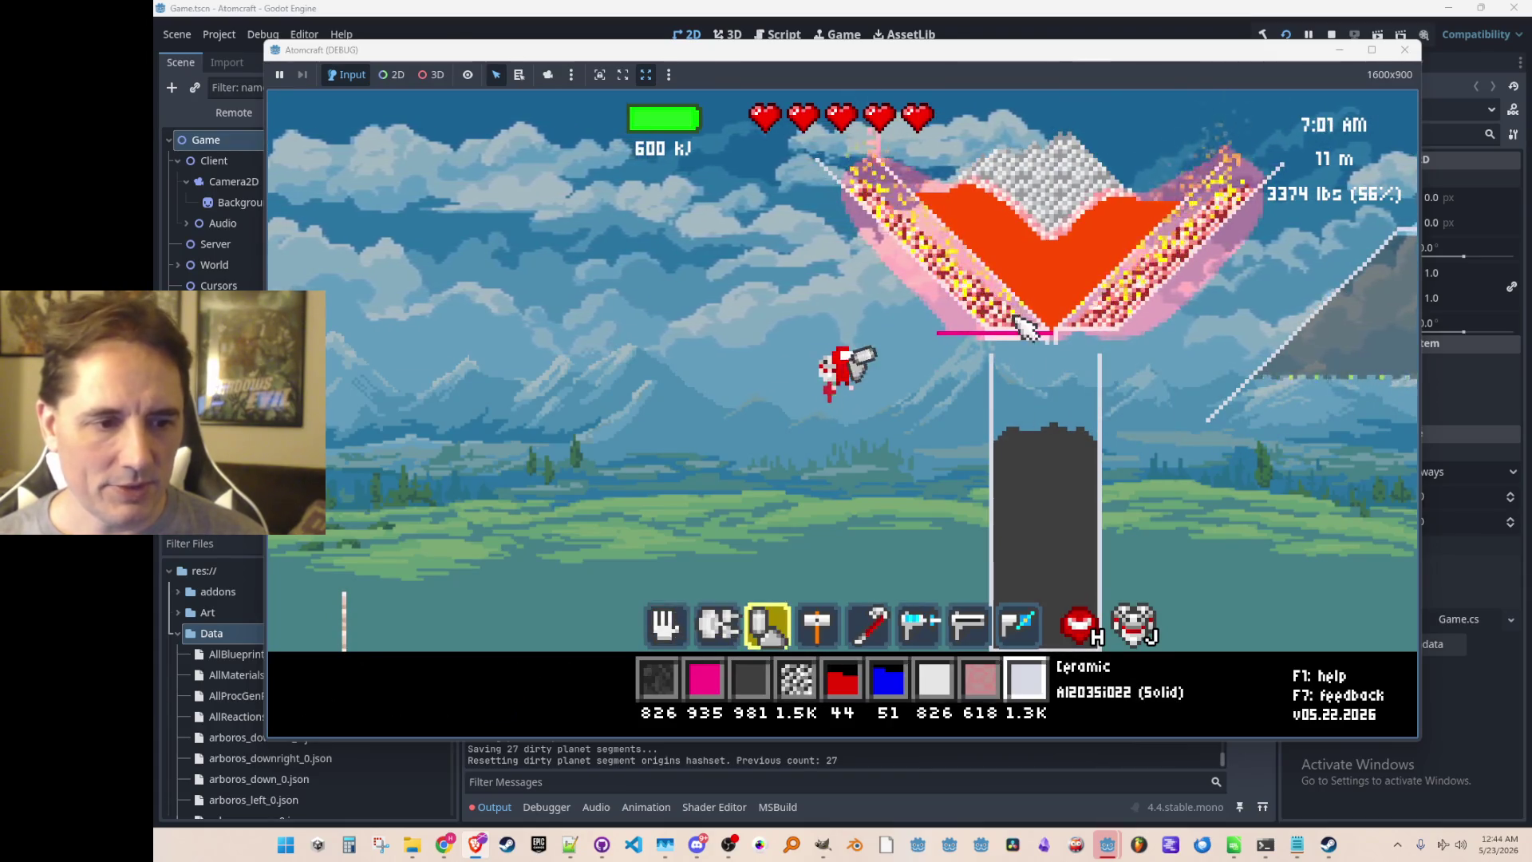
key(4)
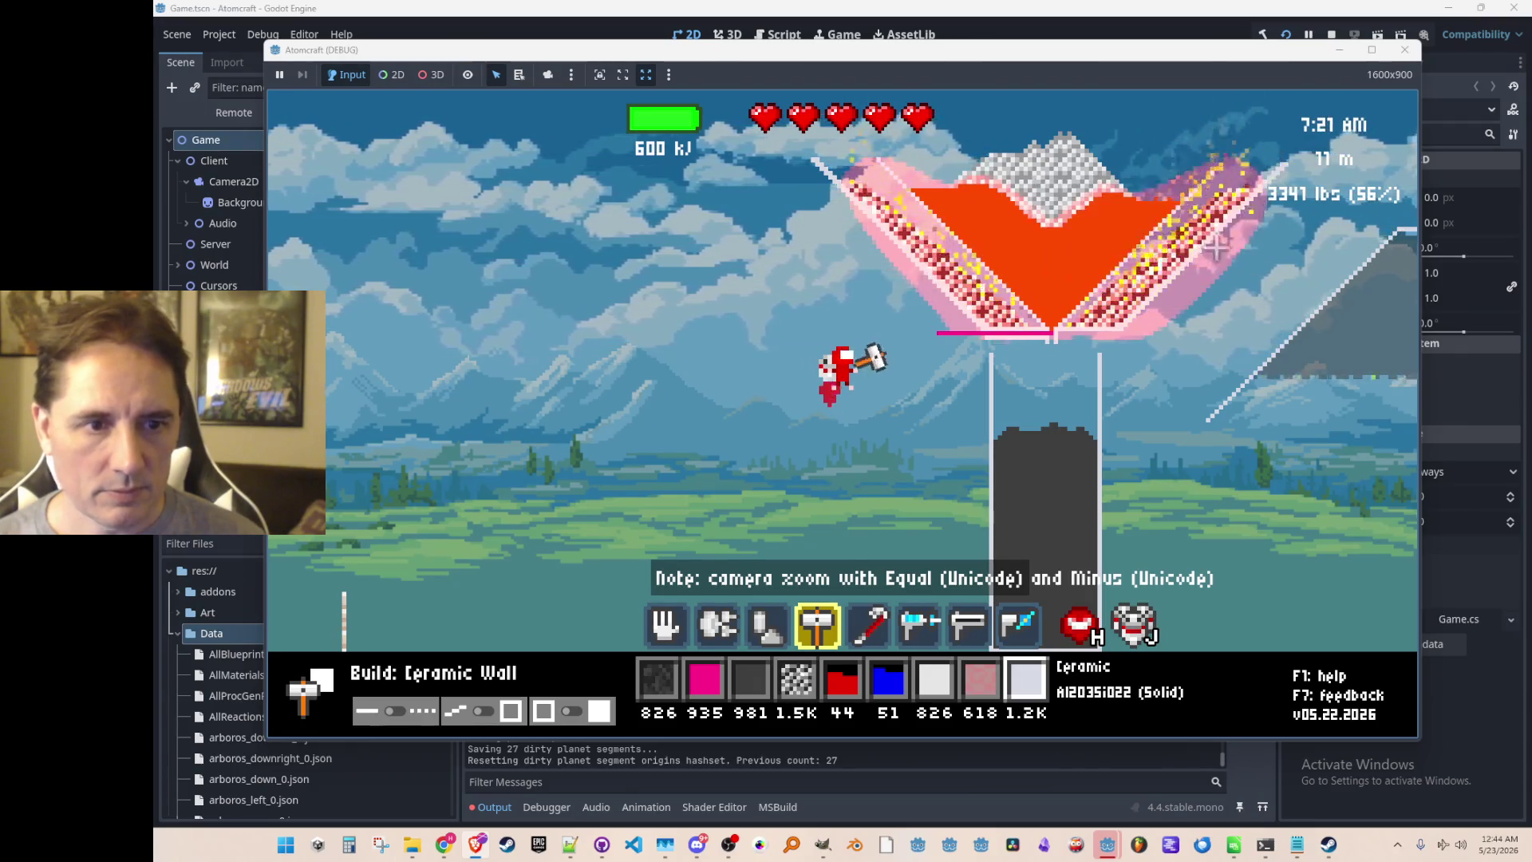
Try laying a ceramic wall, aiming the beam and breaking the carbon column.
mouse_move(1055, 332)
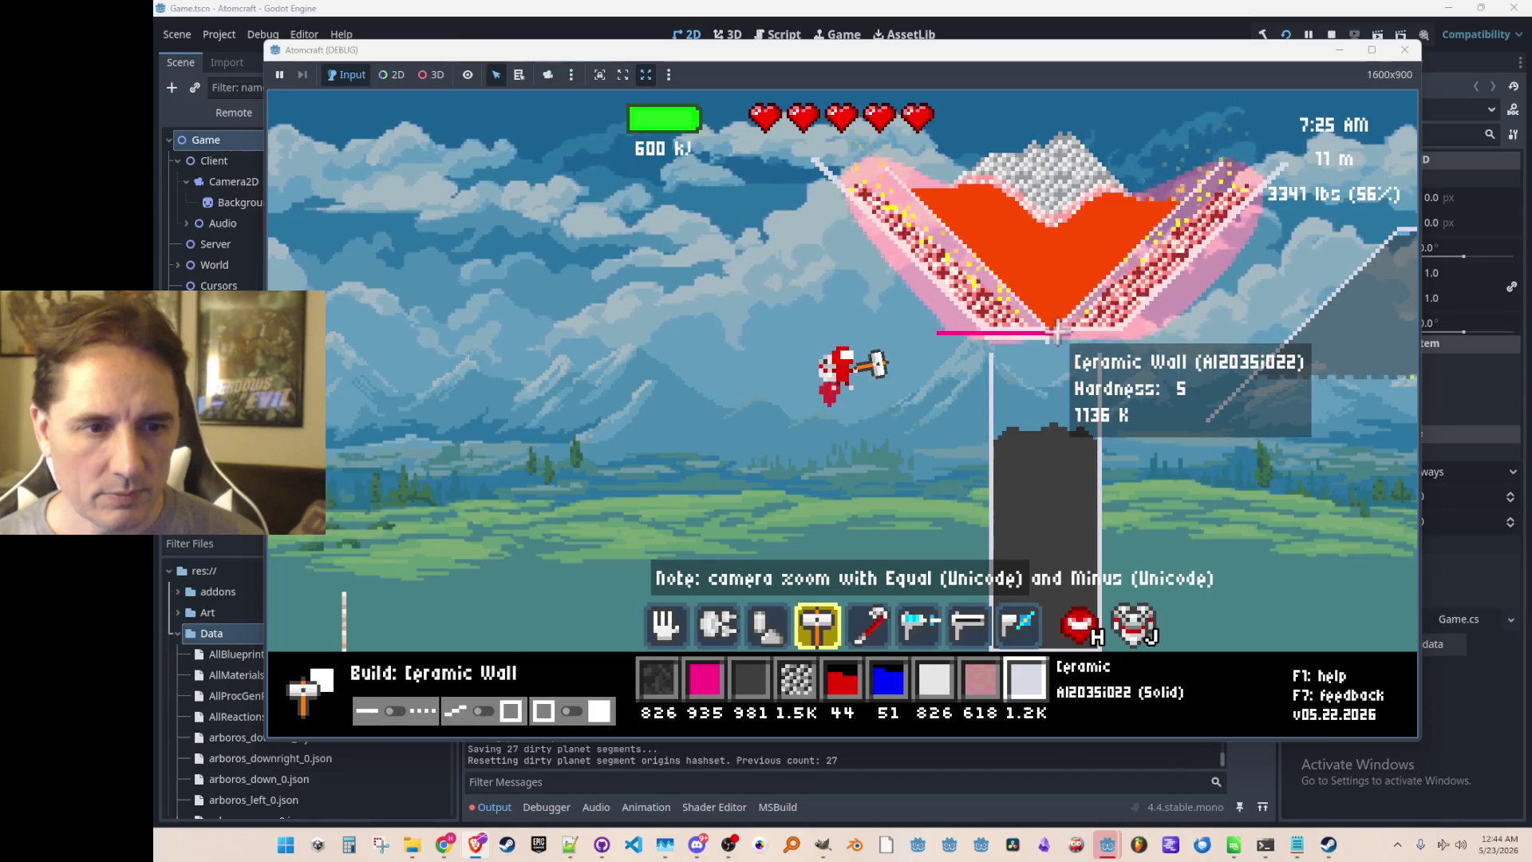
drag(1056, 332, 1115, 335)
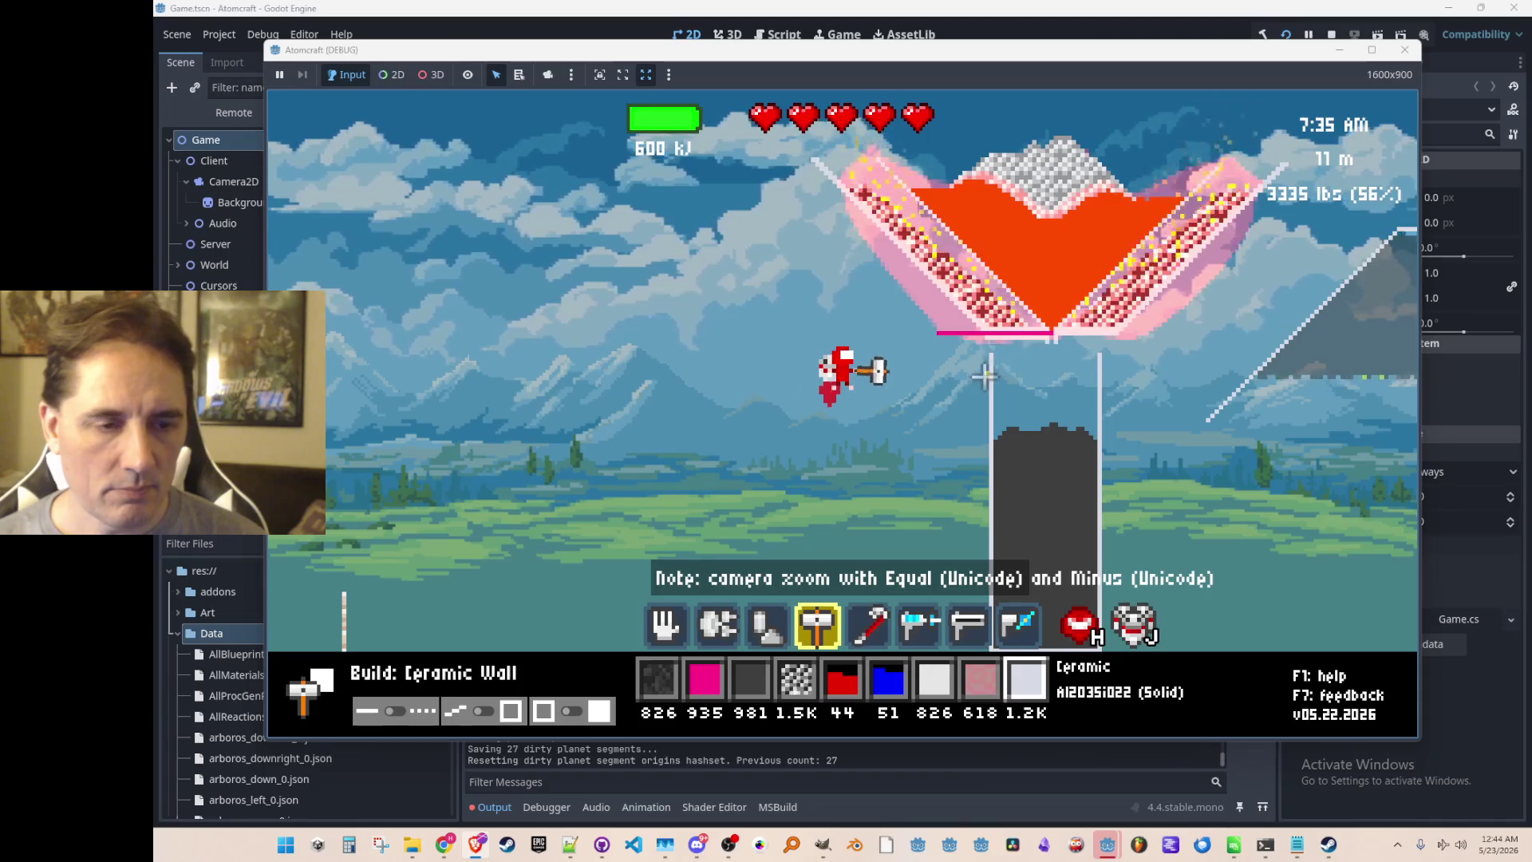
scroll(972, 369, down, 2)
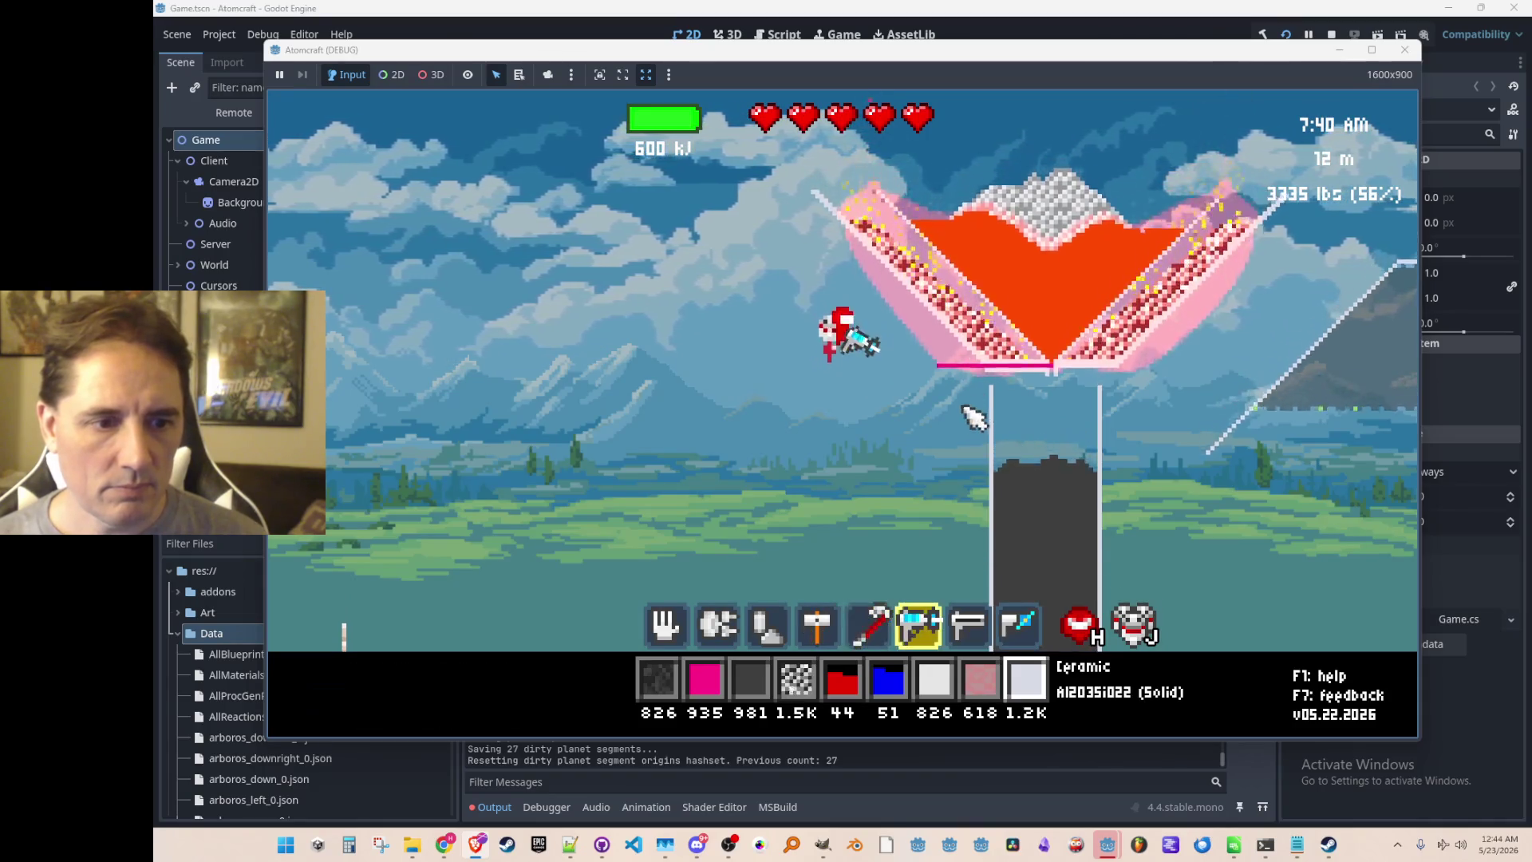
drag(975, 478, 1010, 549)
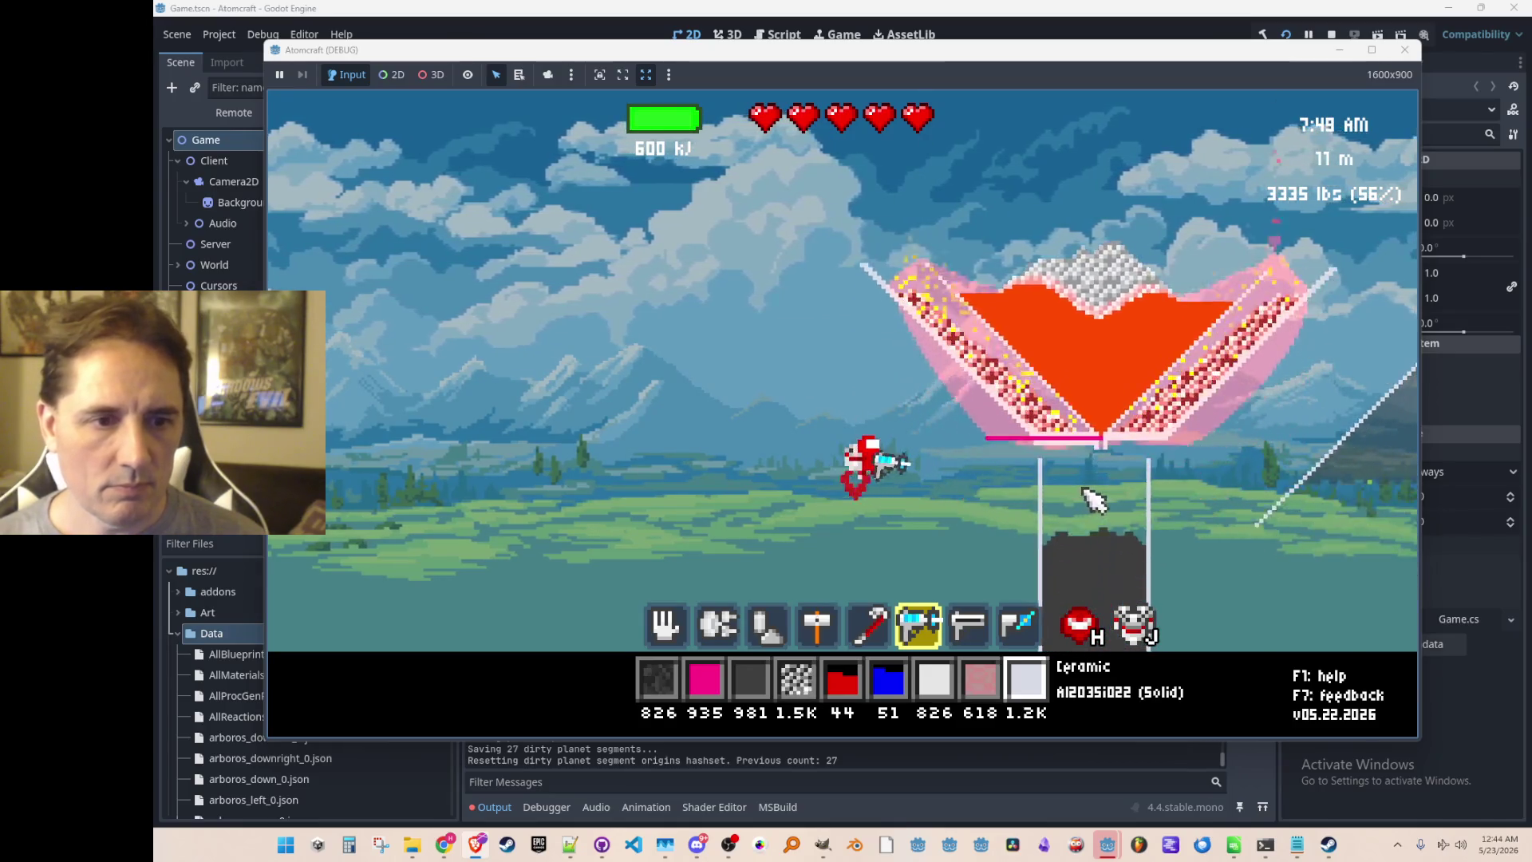
scroll(1058, 503, up, 1)
click(1059, 478)
scroll(1065, 479, up, 2)
scroll(1069, 479, up, 2)
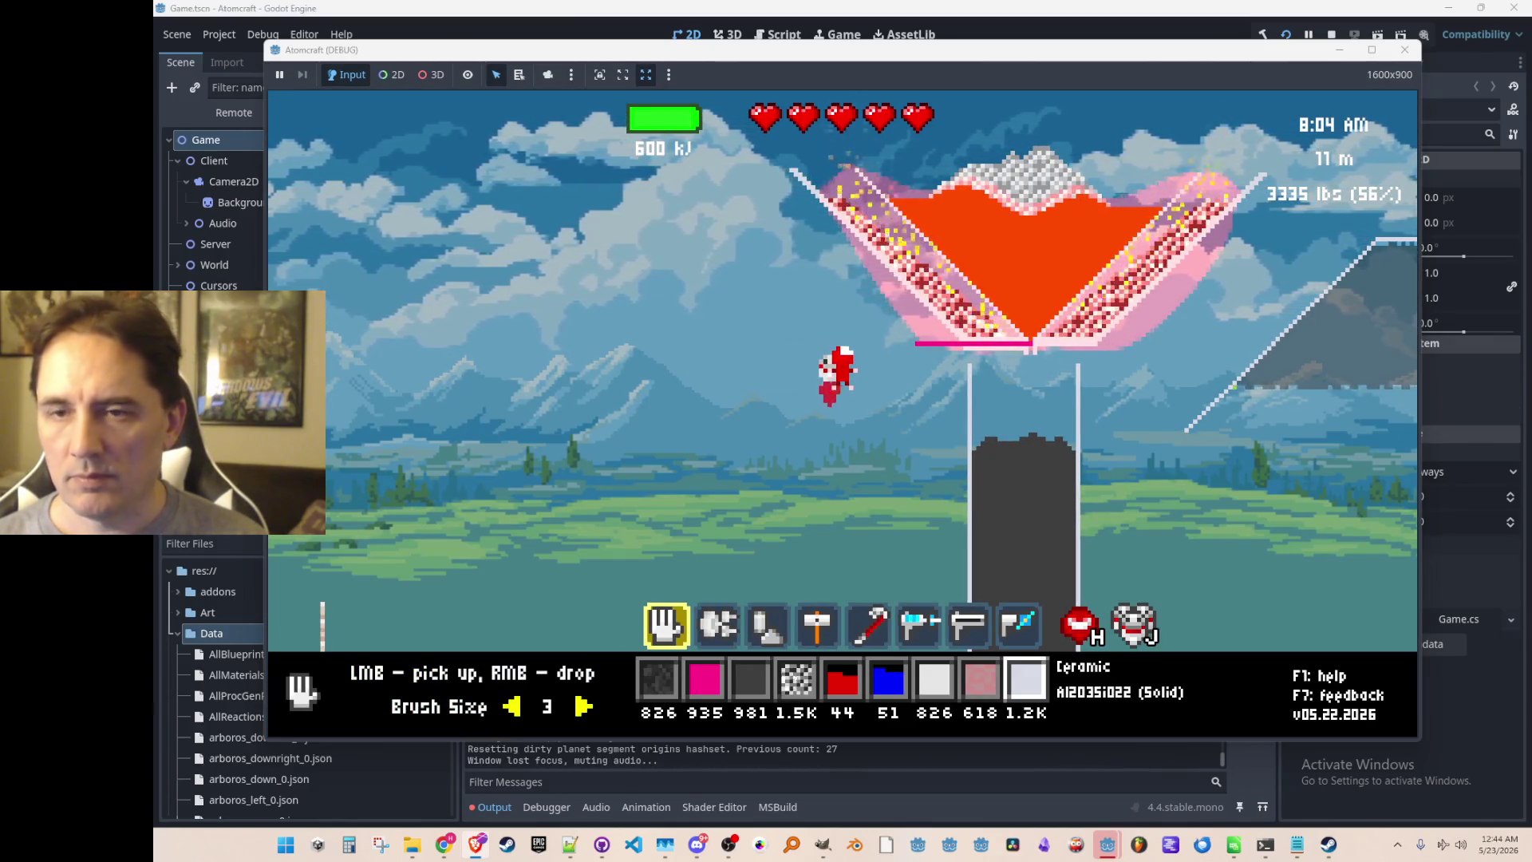
Blend the carbon column into a speckled red-and-white mix and return to Build: Ceramic Wall.
mouse_move(1105, 287)
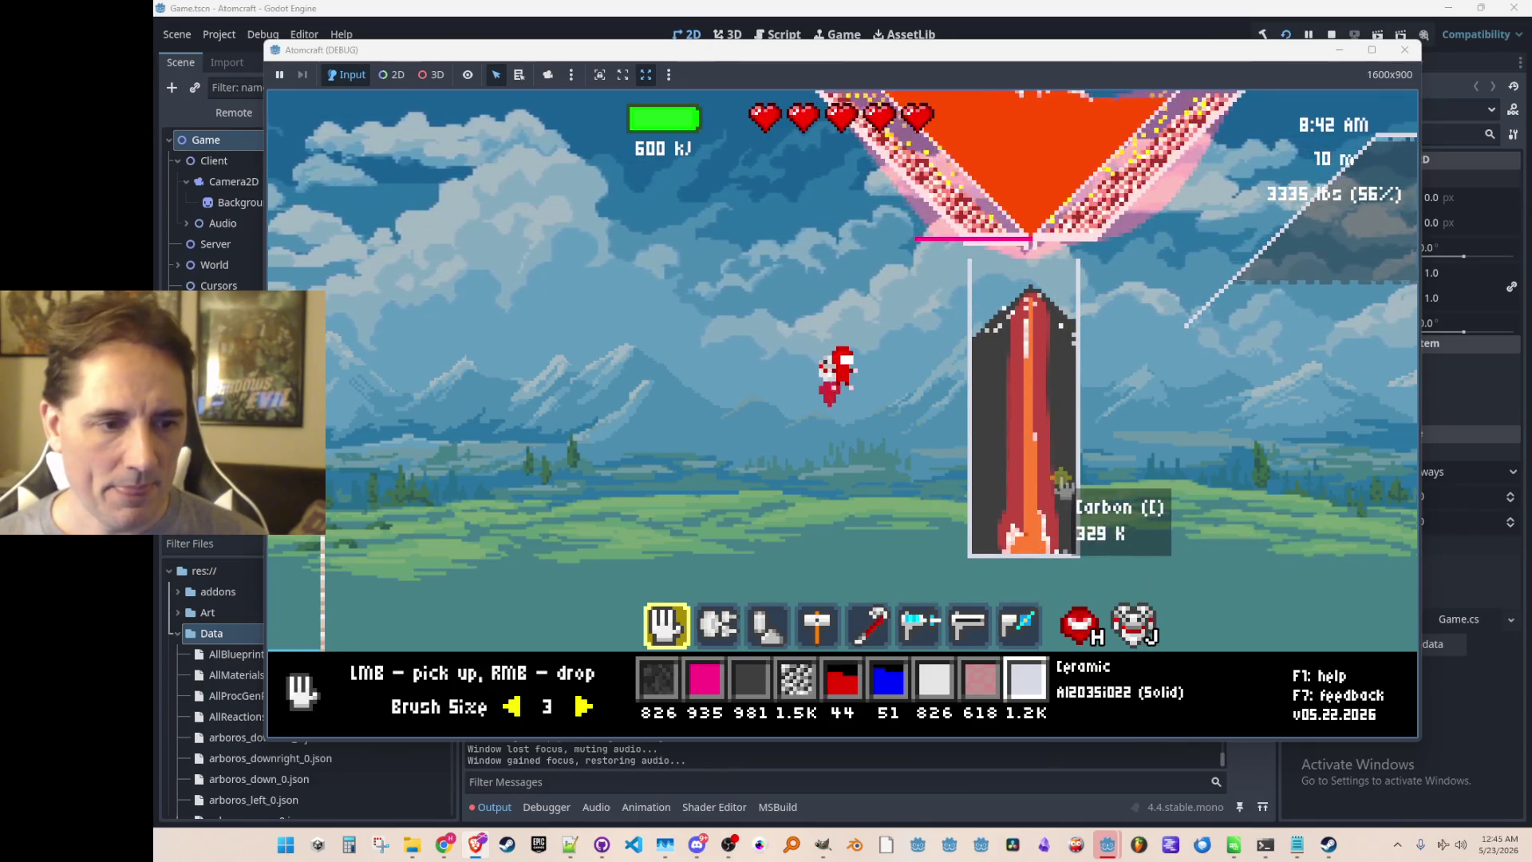
scroll(1067, 415, down, 7)
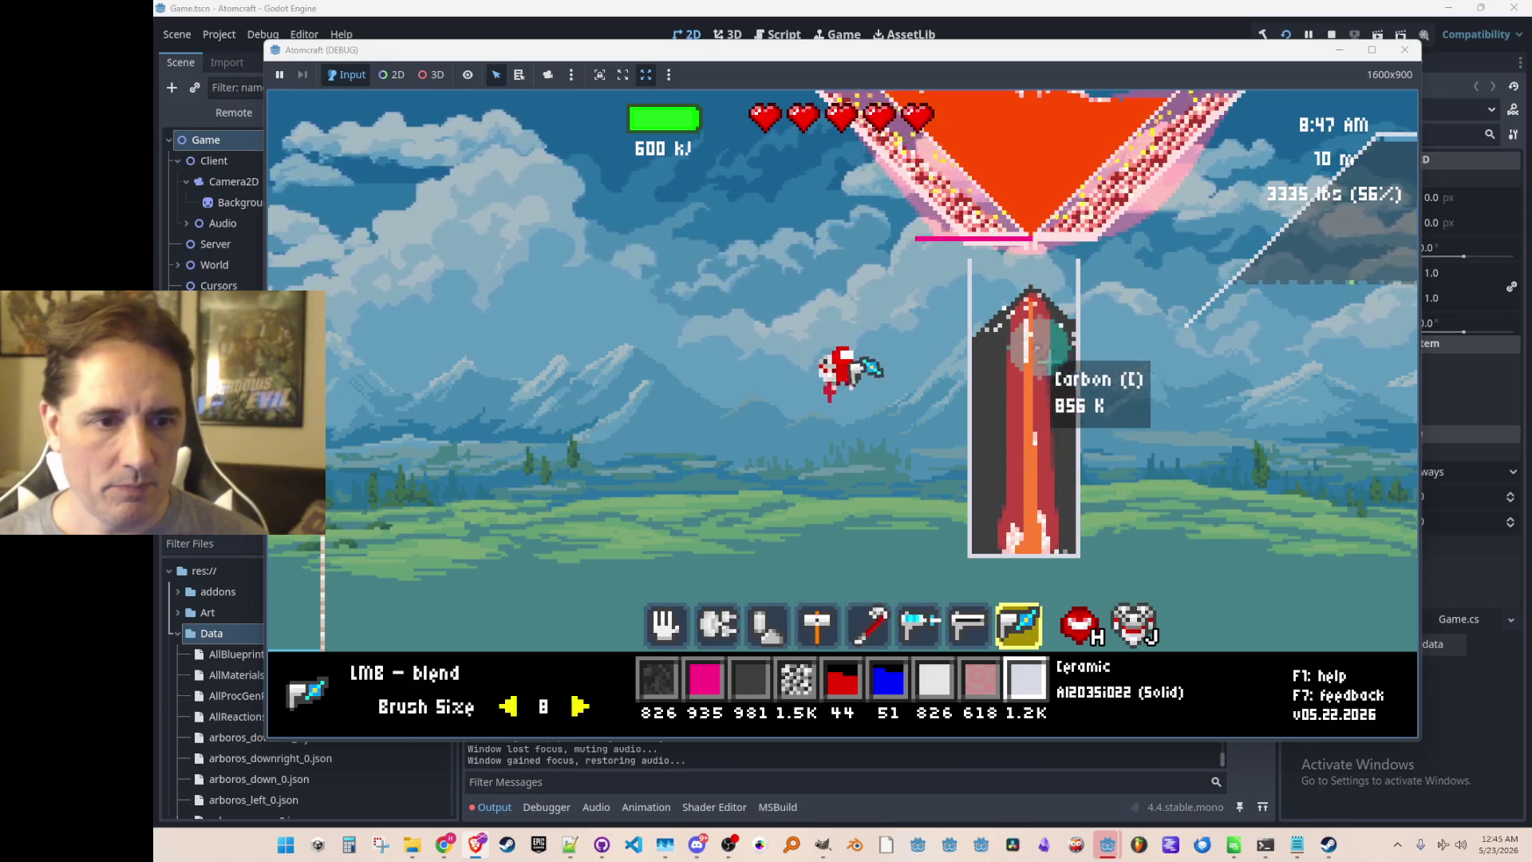
mouse_move(1025, 313)
mouse_down()
mouse_move(1029, 512)
mouse_move(1023, 456)
mouse_up()
key(w)
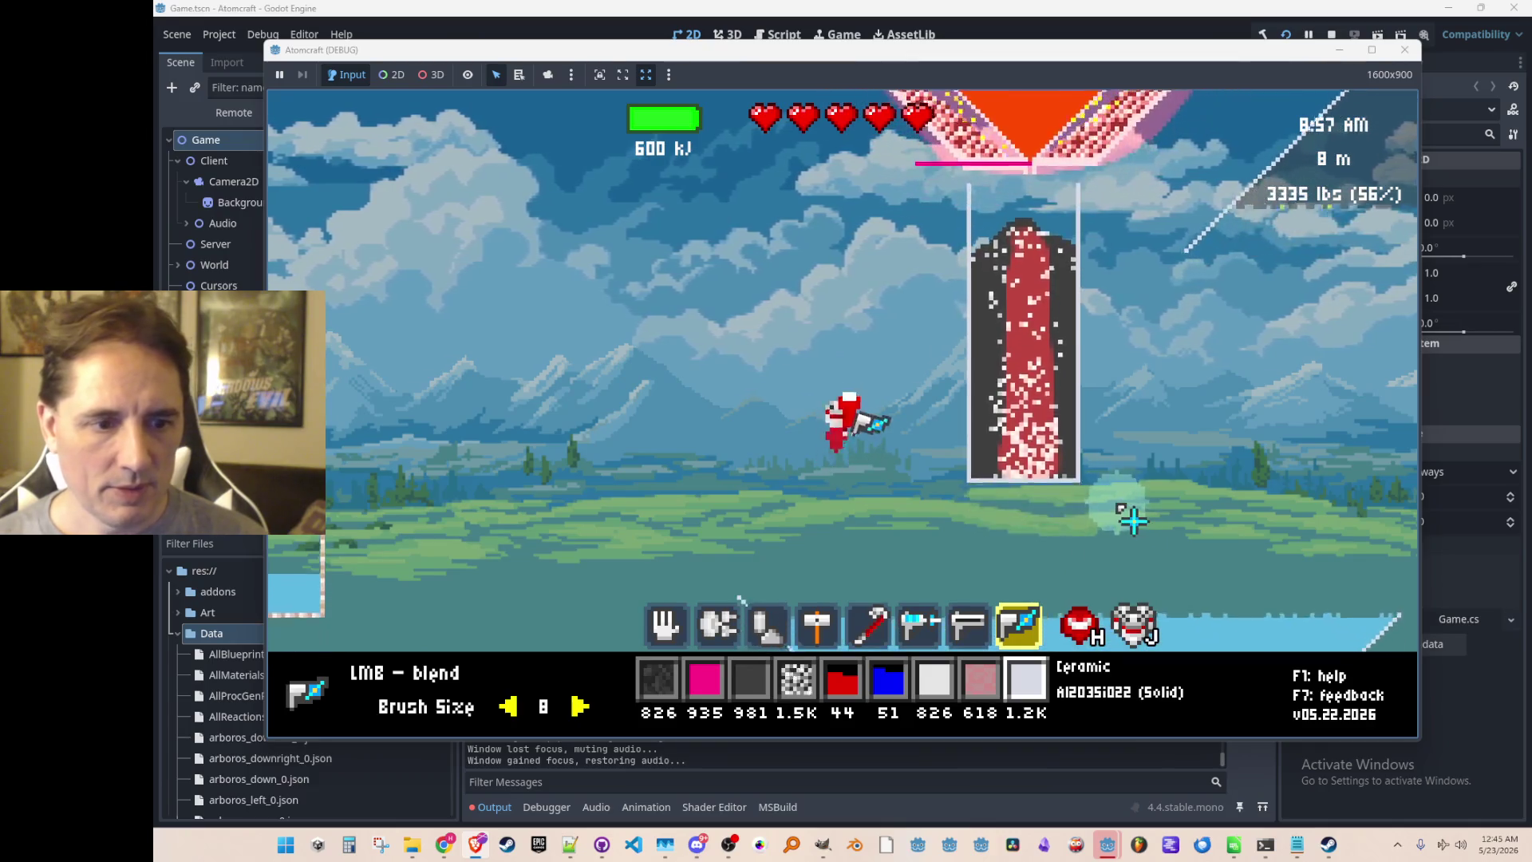
scroll(1117, 505, down, 6)
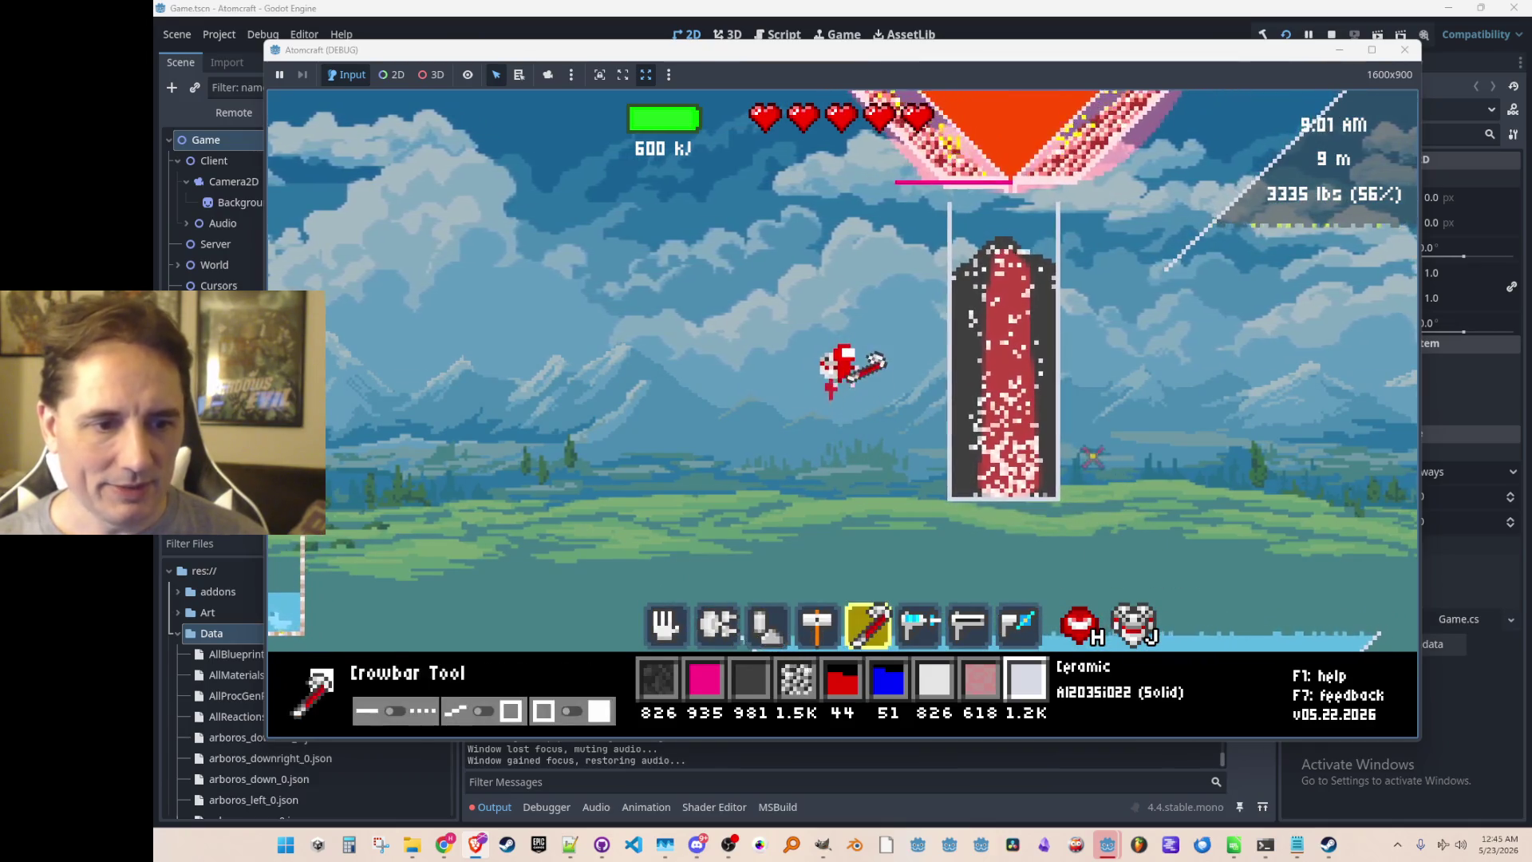
scroll(1097, 466, up, 2)
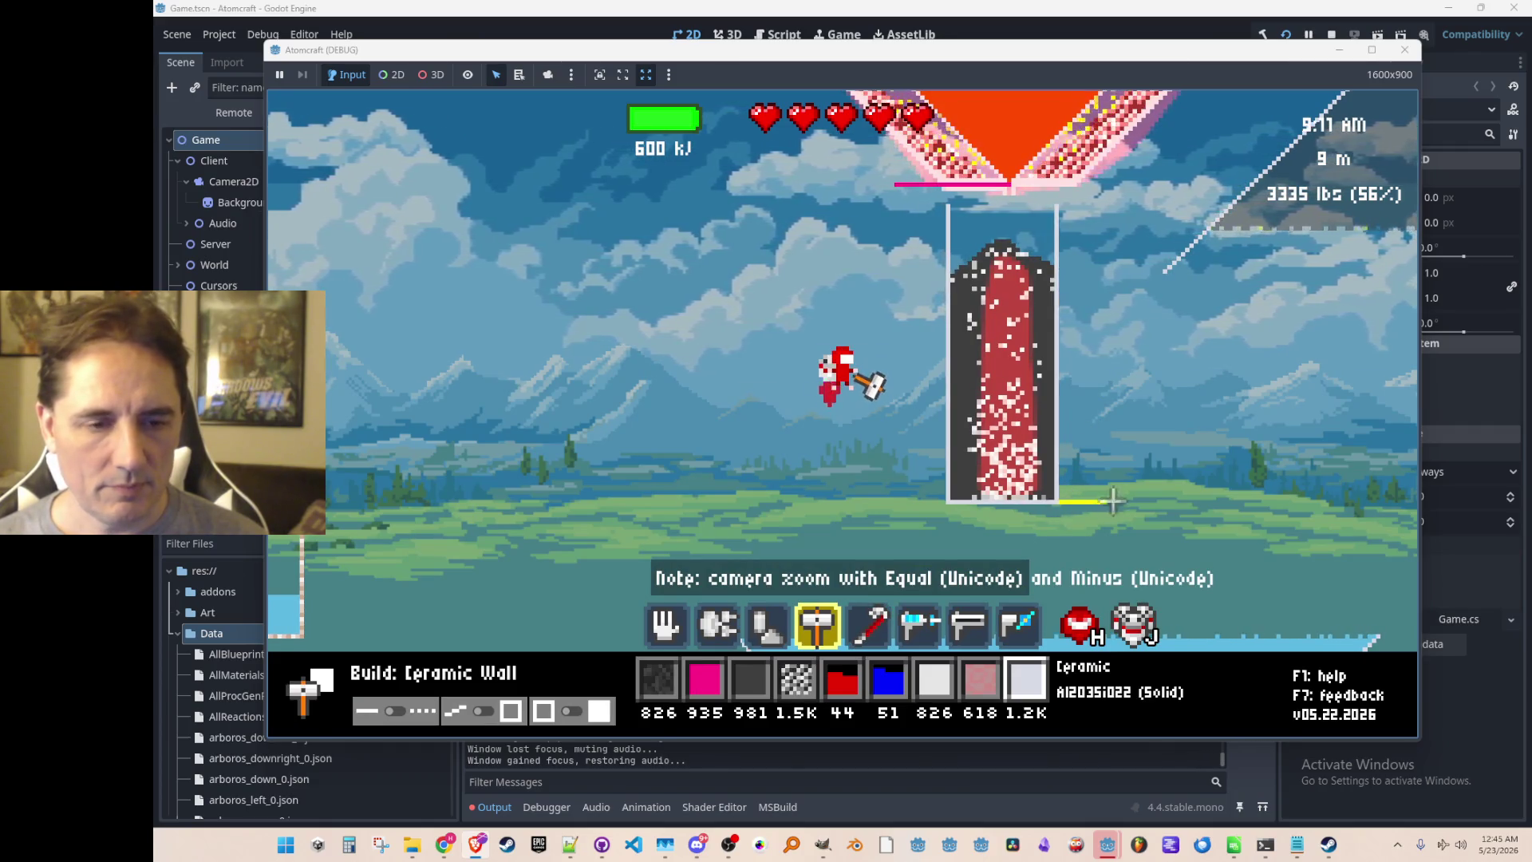
Build ceramic wall segments along the floor and up the left side.
click(1140, 501)
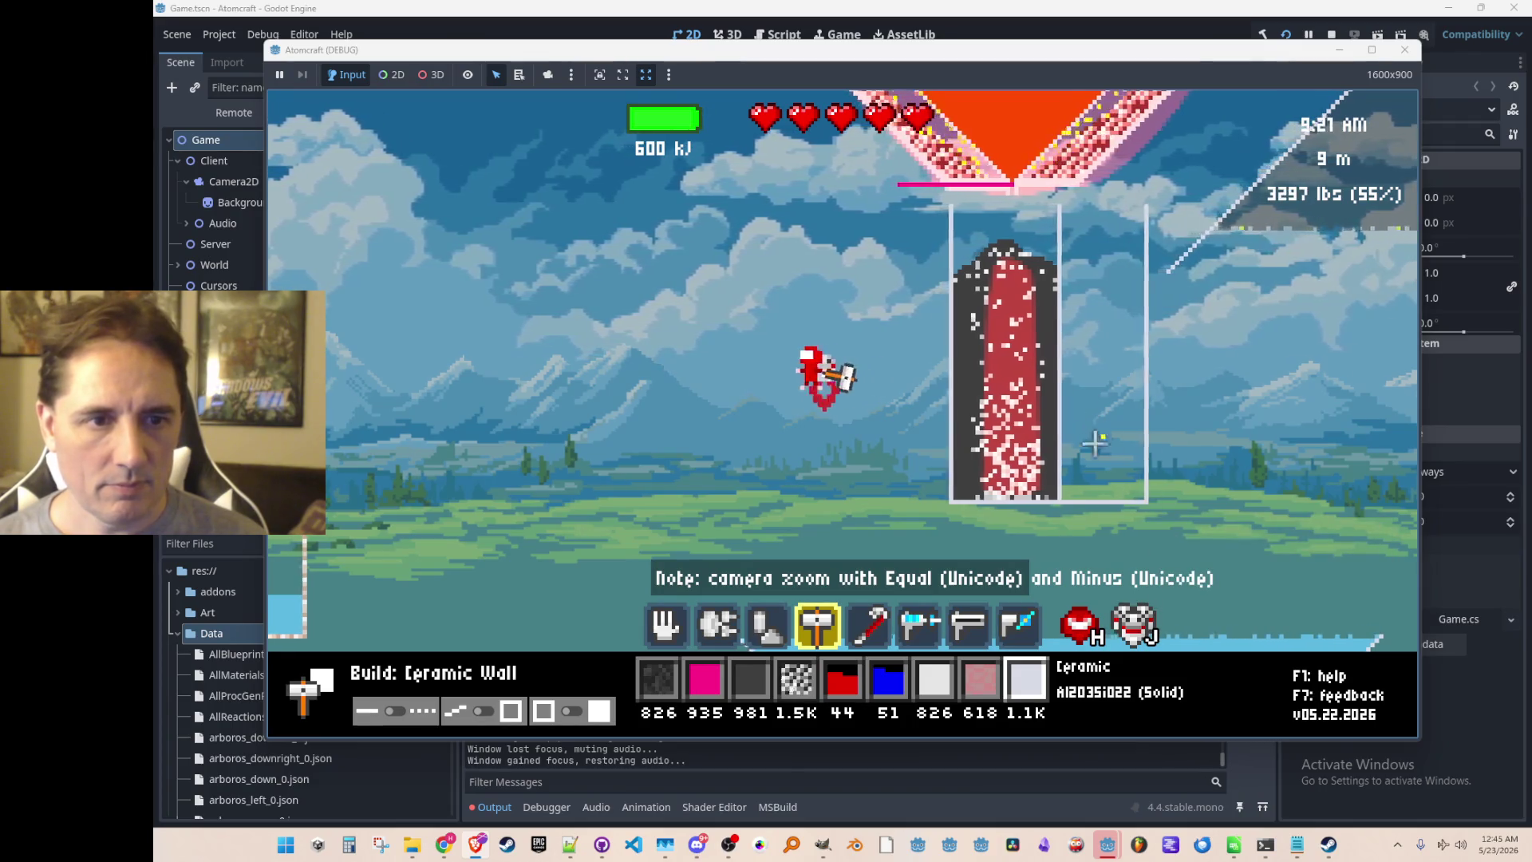
key(a)
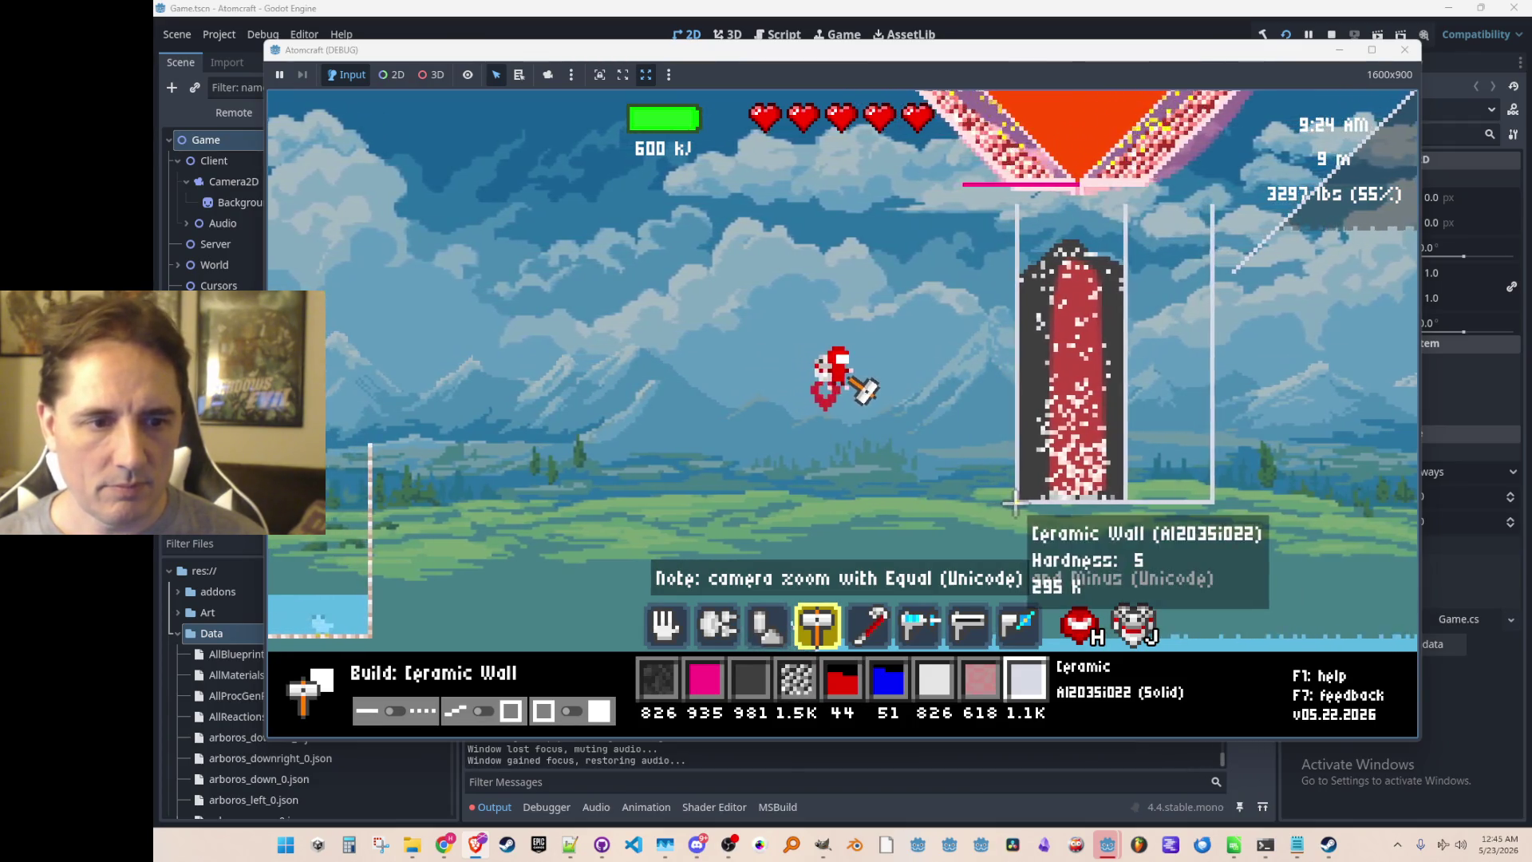
mouse_move(1013, 503)
mouse_down()
mouse_move(920, 502)
mouse_move(939, 327)
mouse_move(928, 206)
mouse_up()
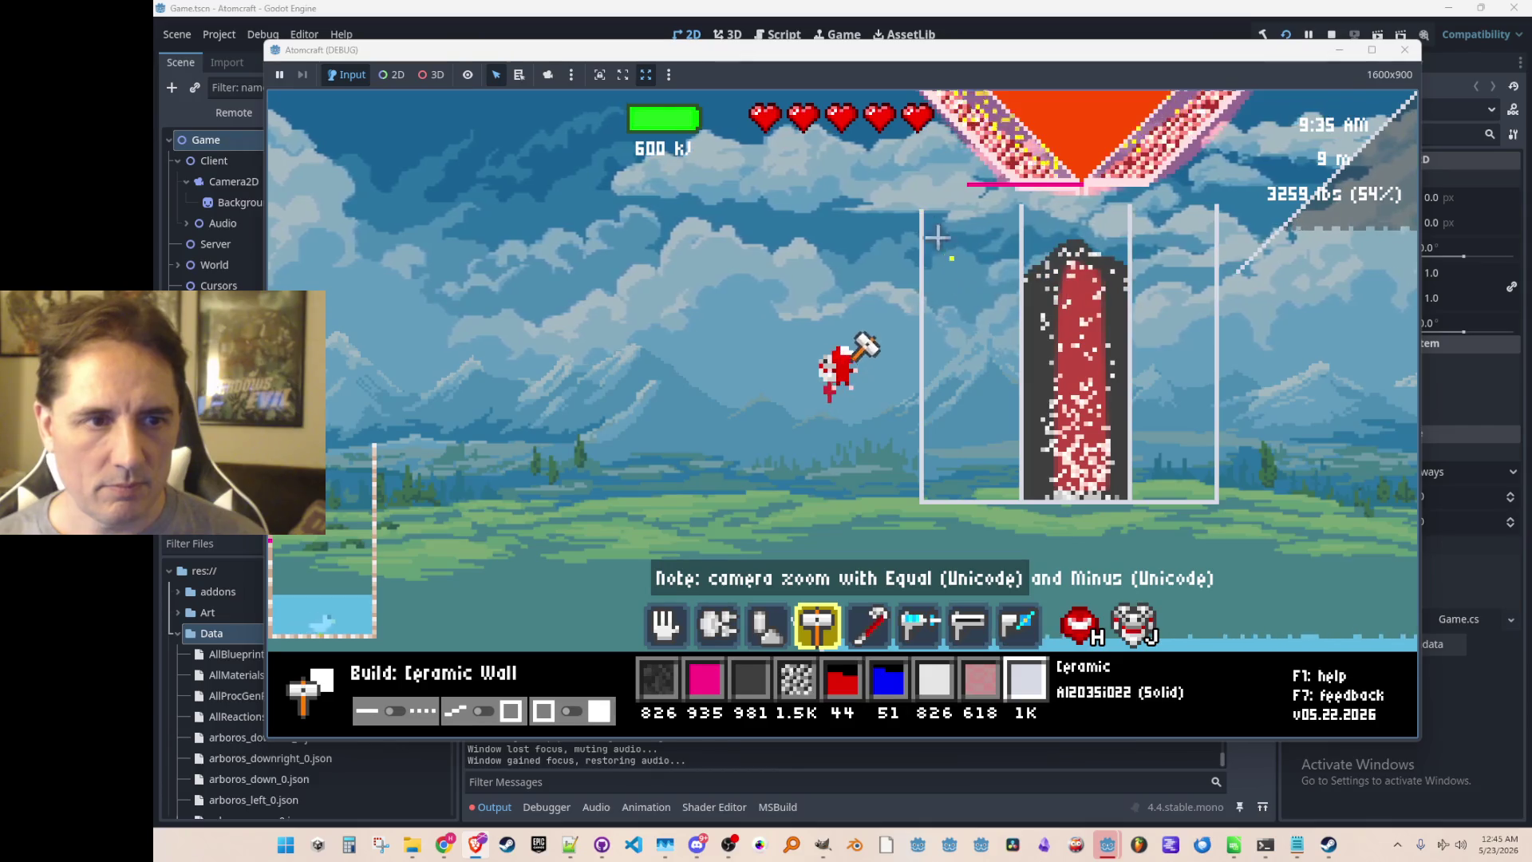
Pry away the left and right inner walls with the crowbar.
key(5)
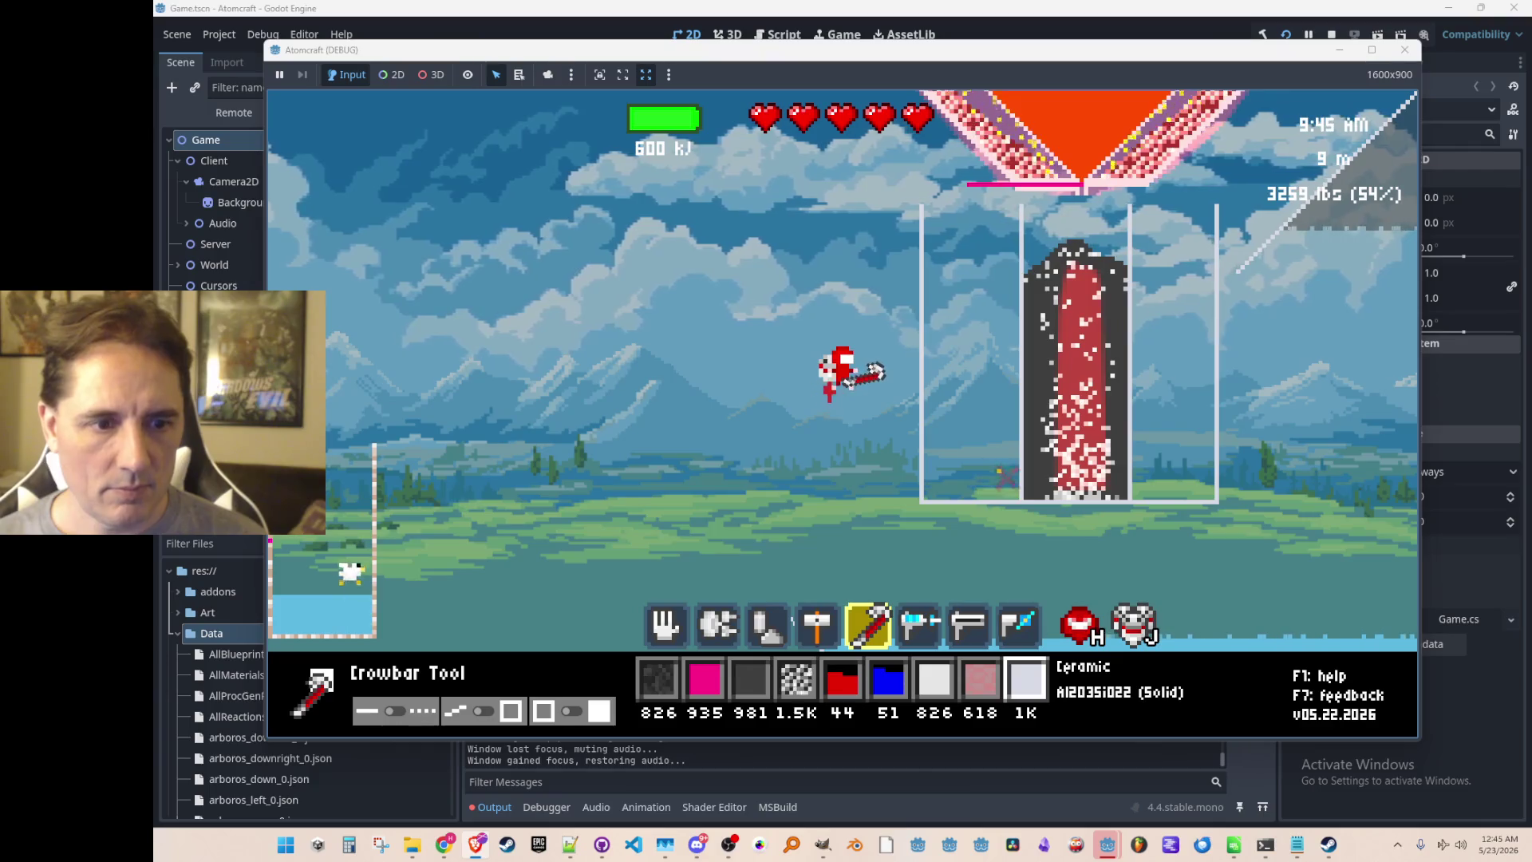
click(1018, 209)
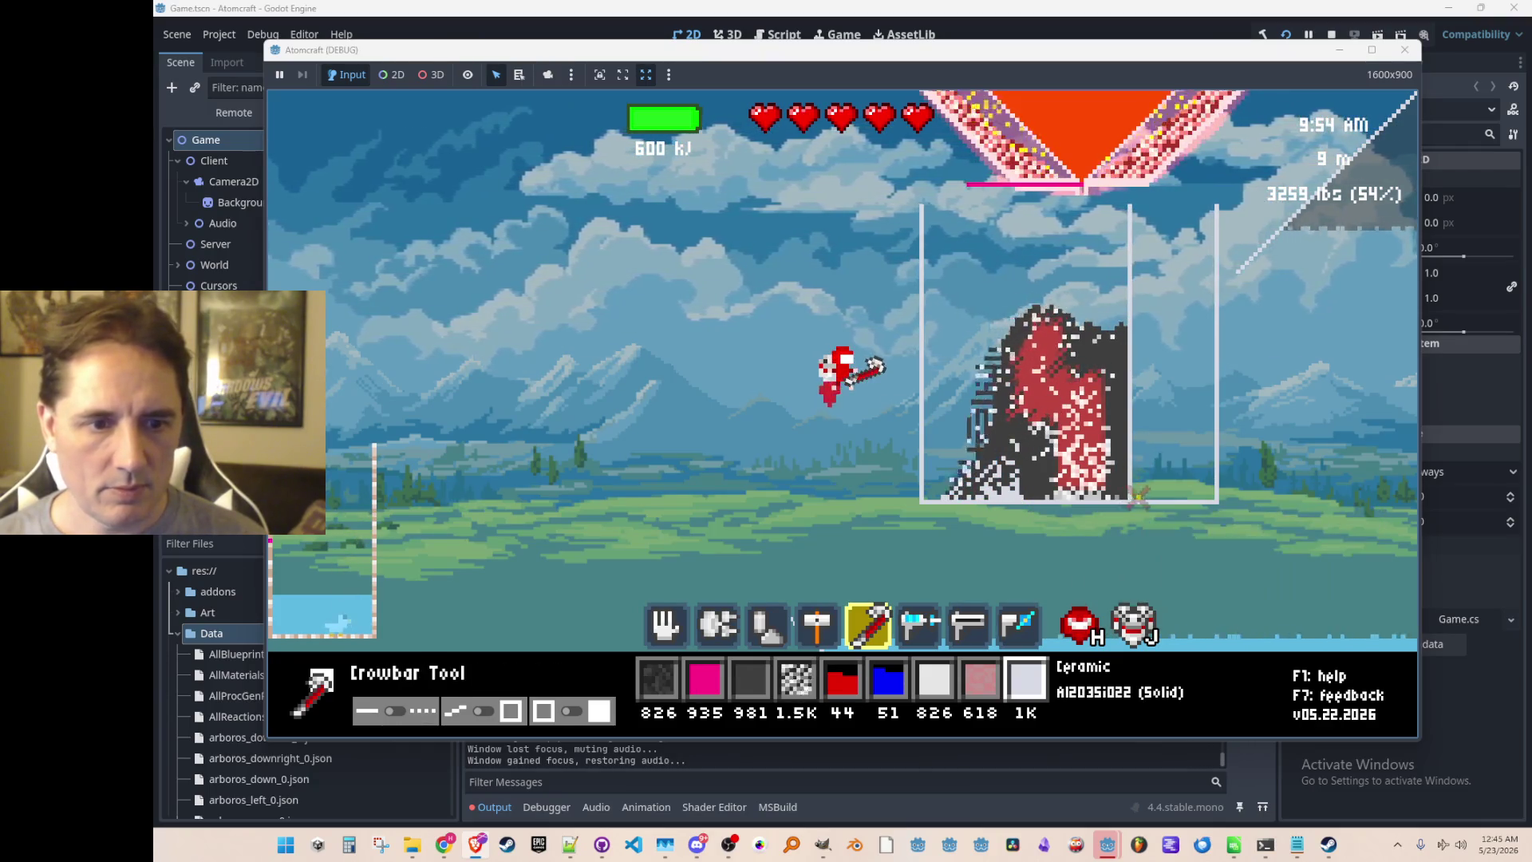
click(1141, 264)
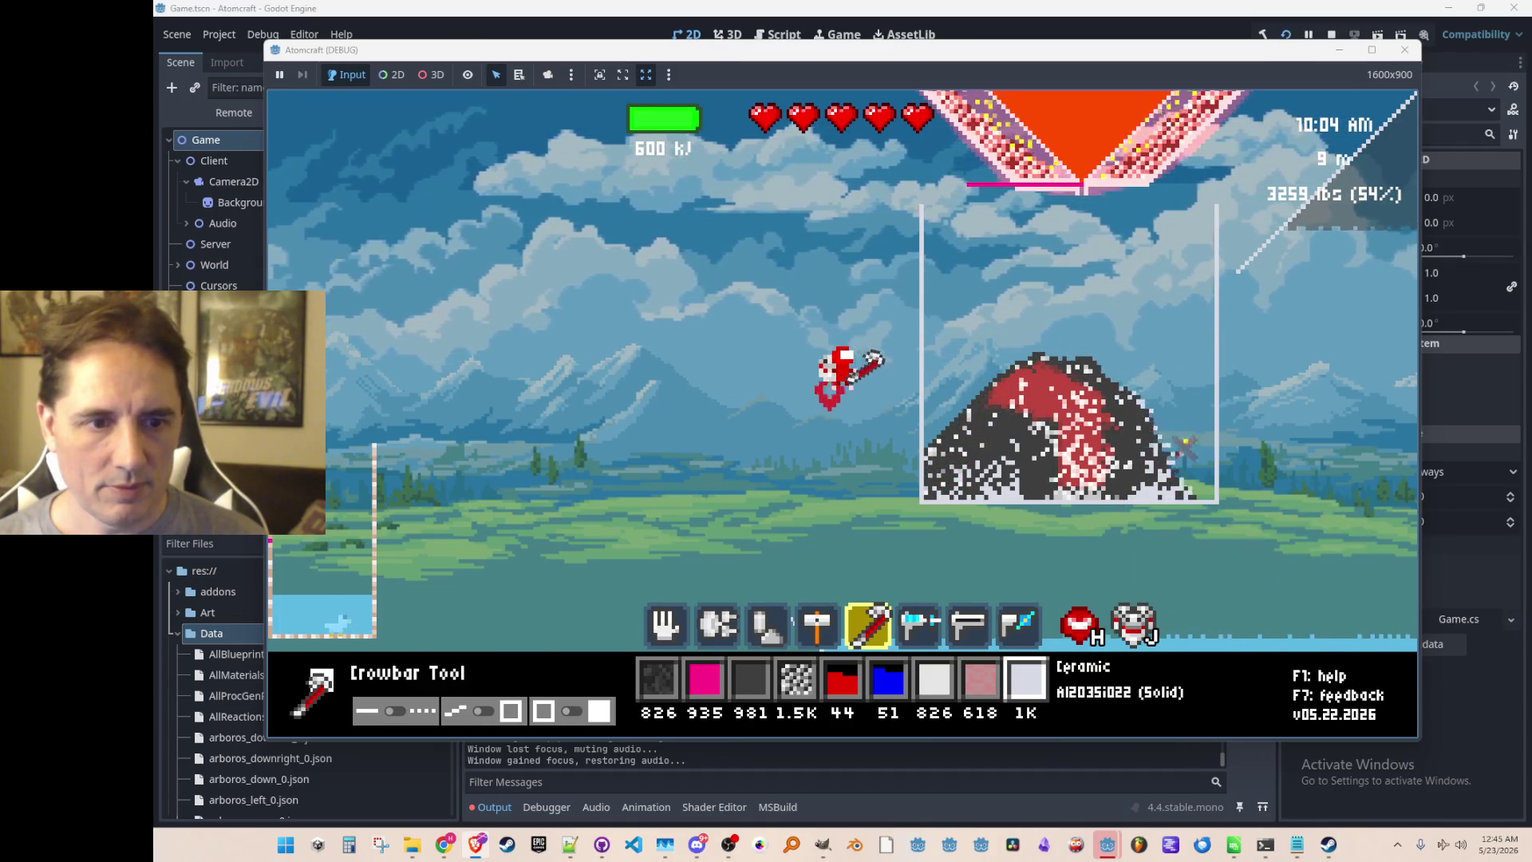
scroll(1170, 394, up, 4)
scroll(1171, 394, up, 5)
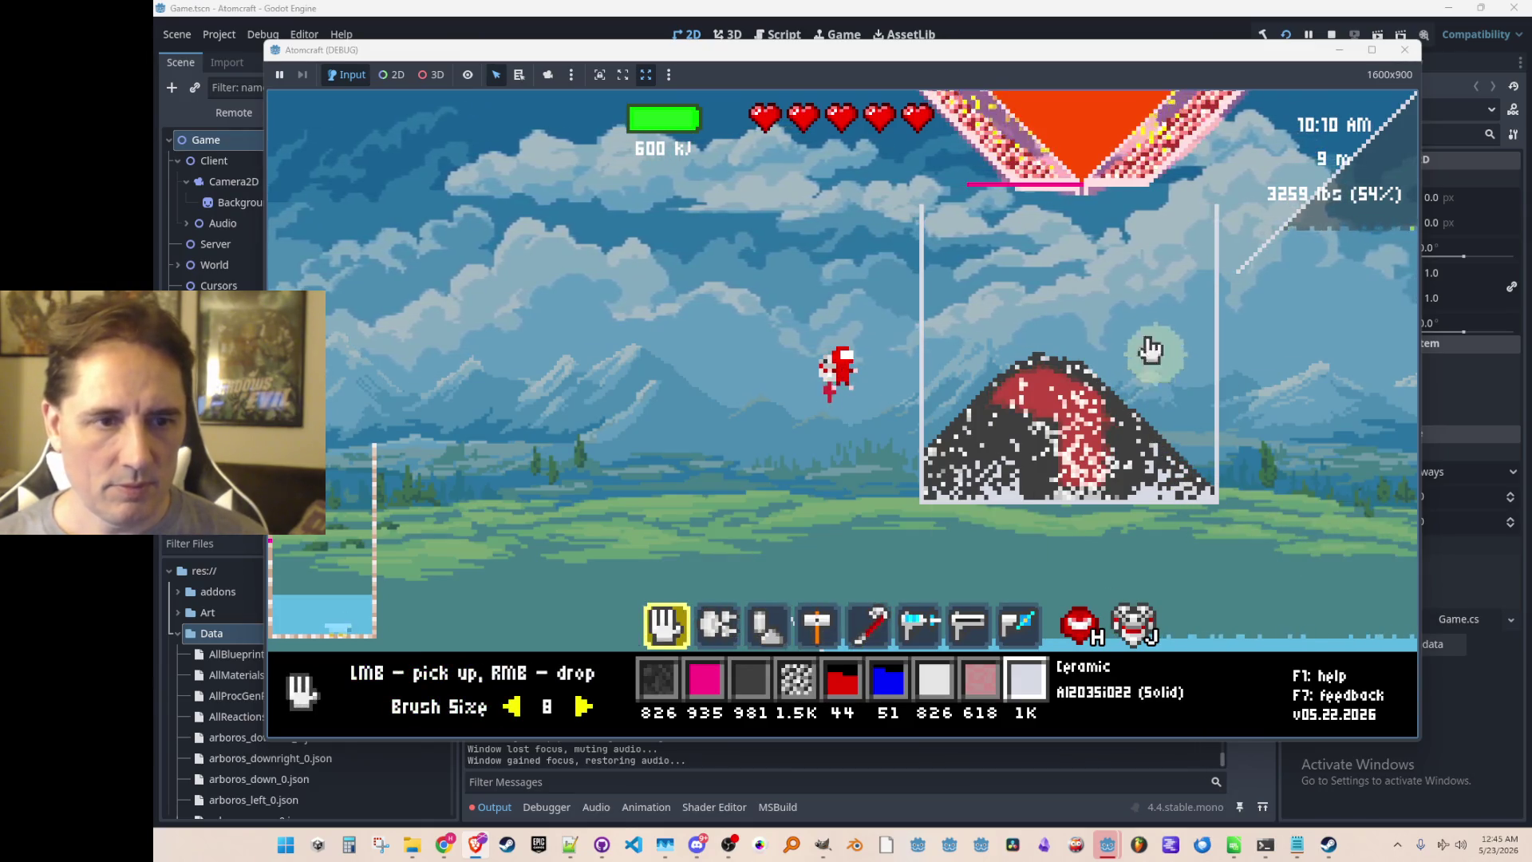
Open the Door beneath the funnel so molten iron pours onto the mound, ending with carbon selected.
click(972, 285)
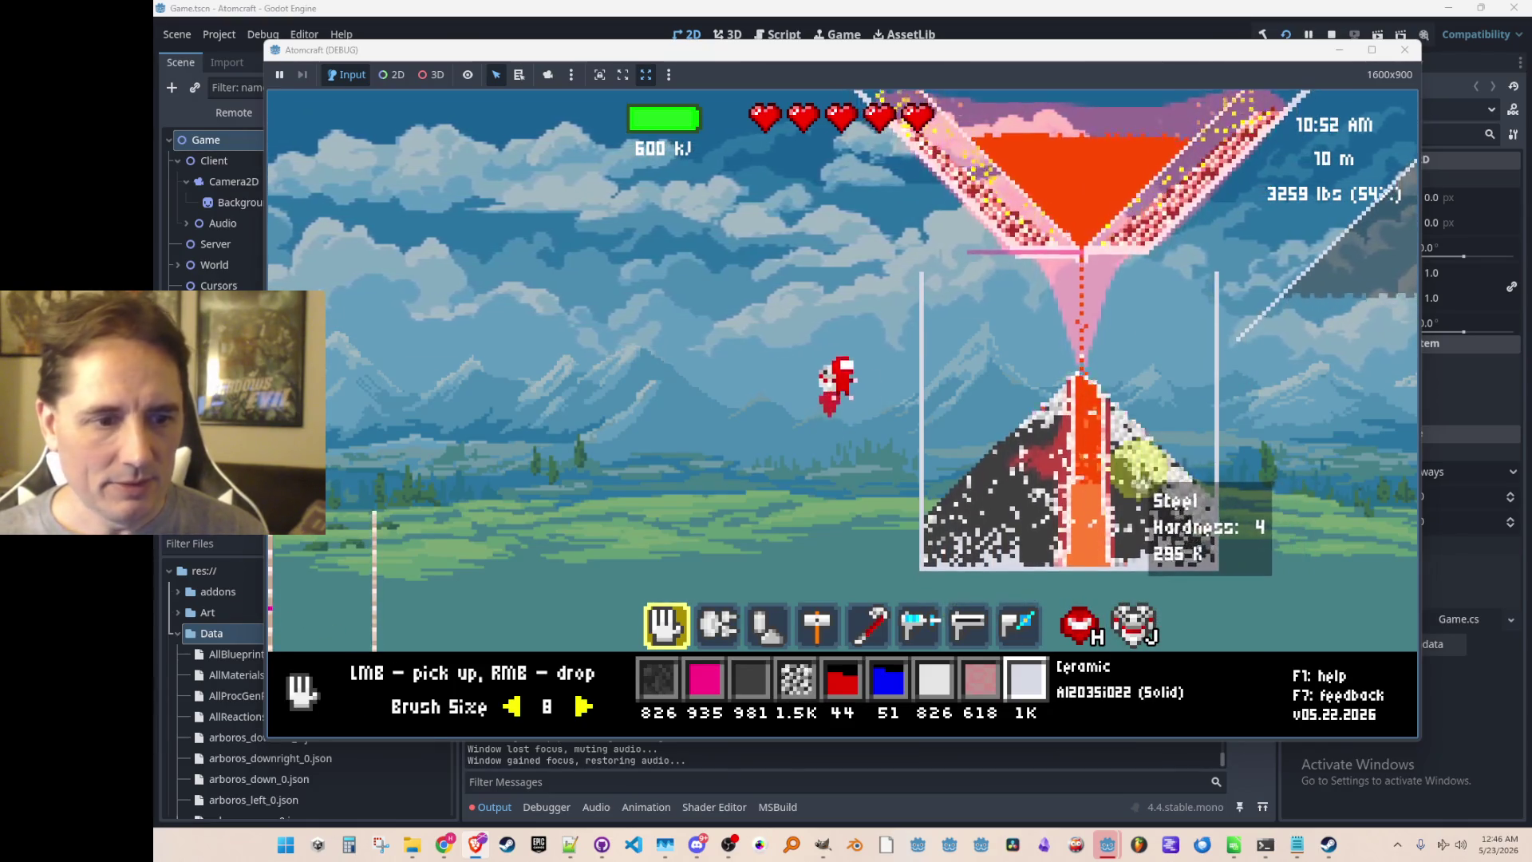
scroll(1146, 483, down, 2)
scroll(1145, 483, down, 5)
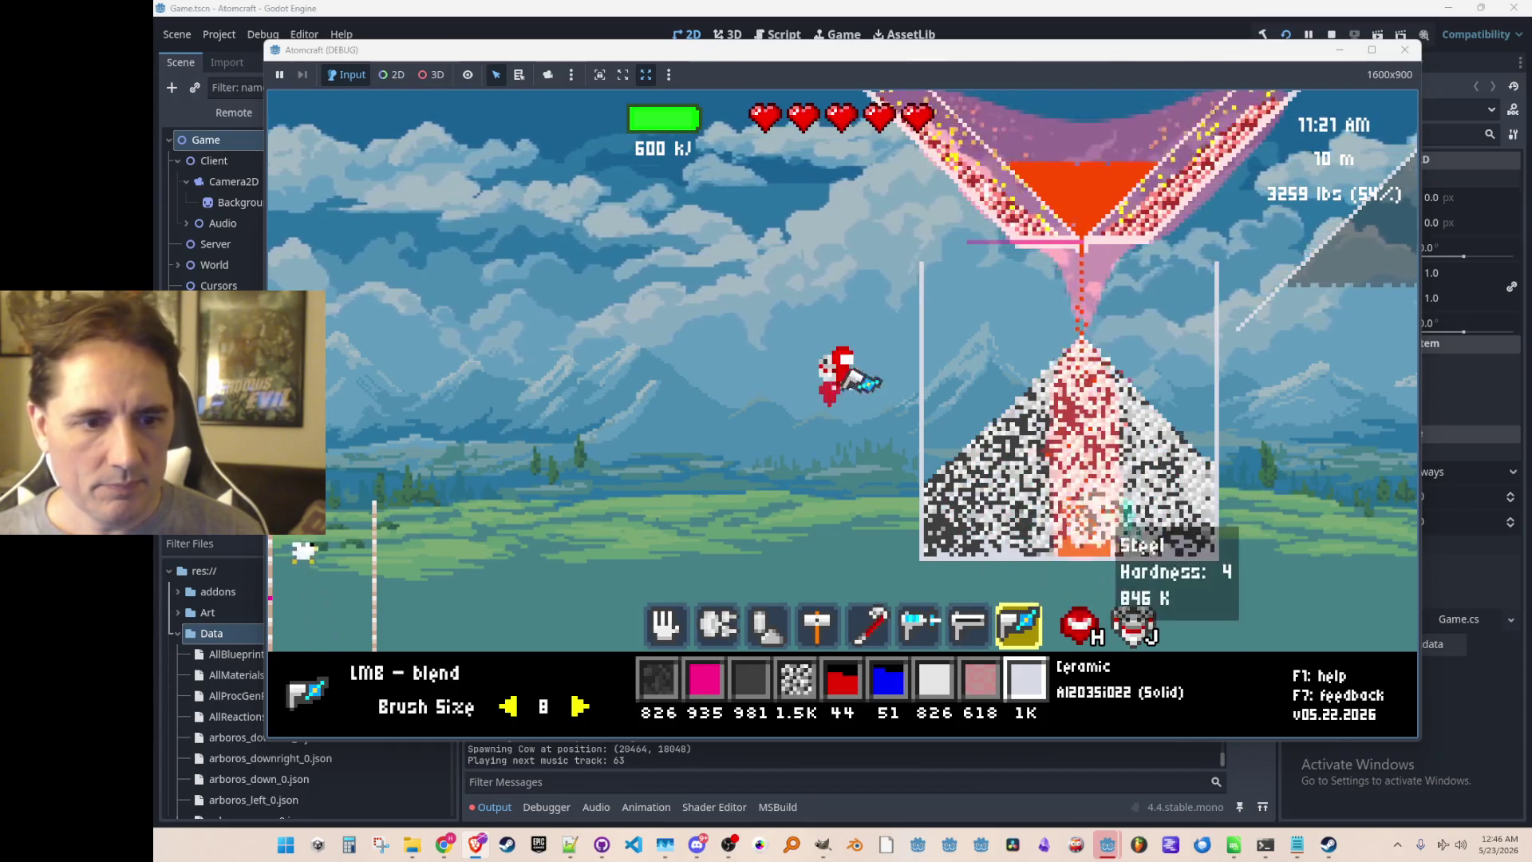
scroll(1003, 483, down, 3)
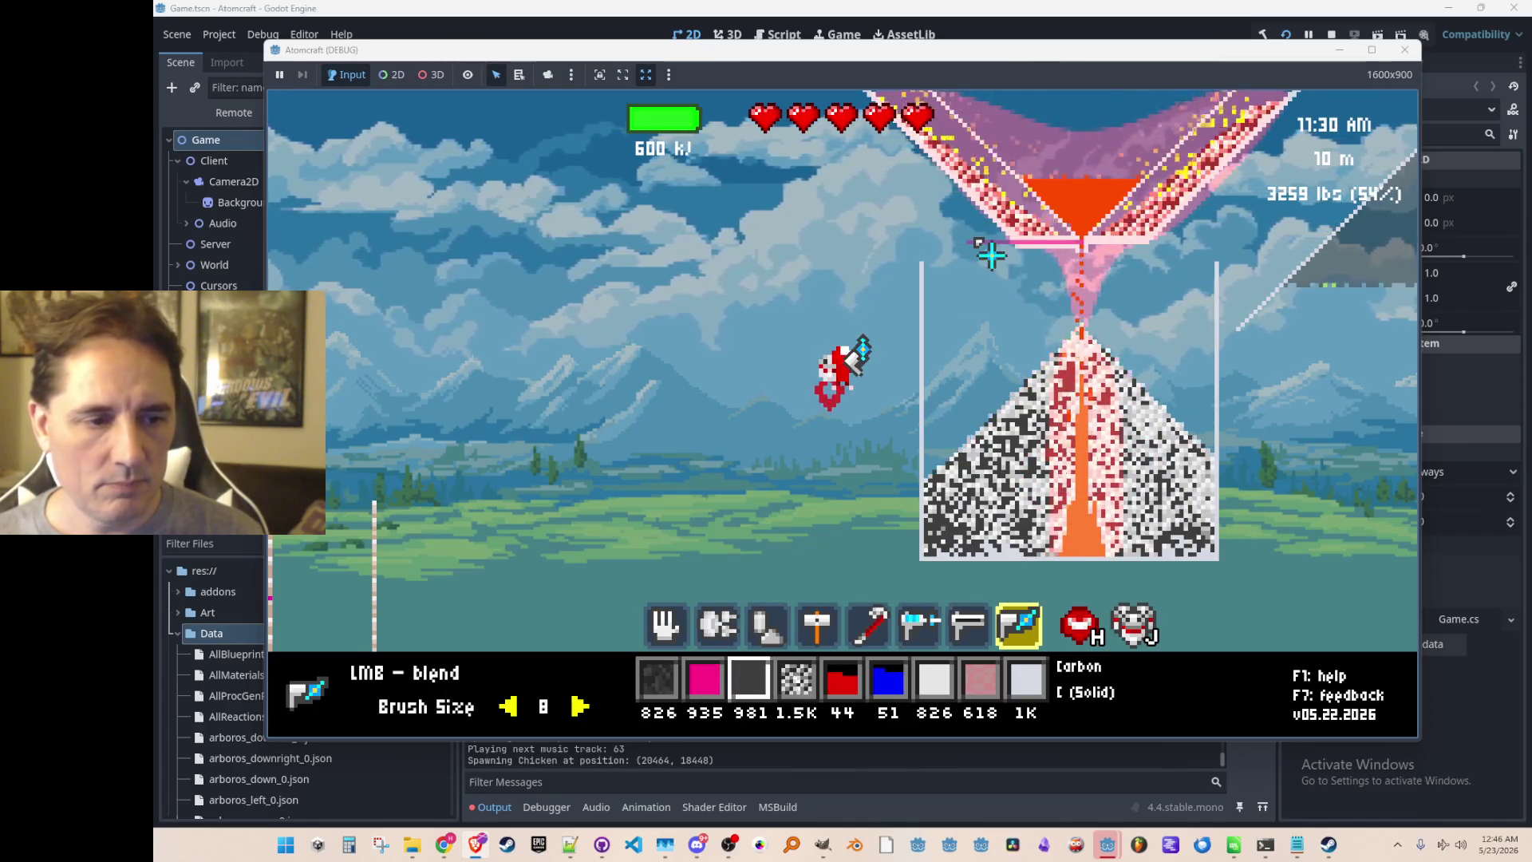
scroll(990, 263, up, 7)
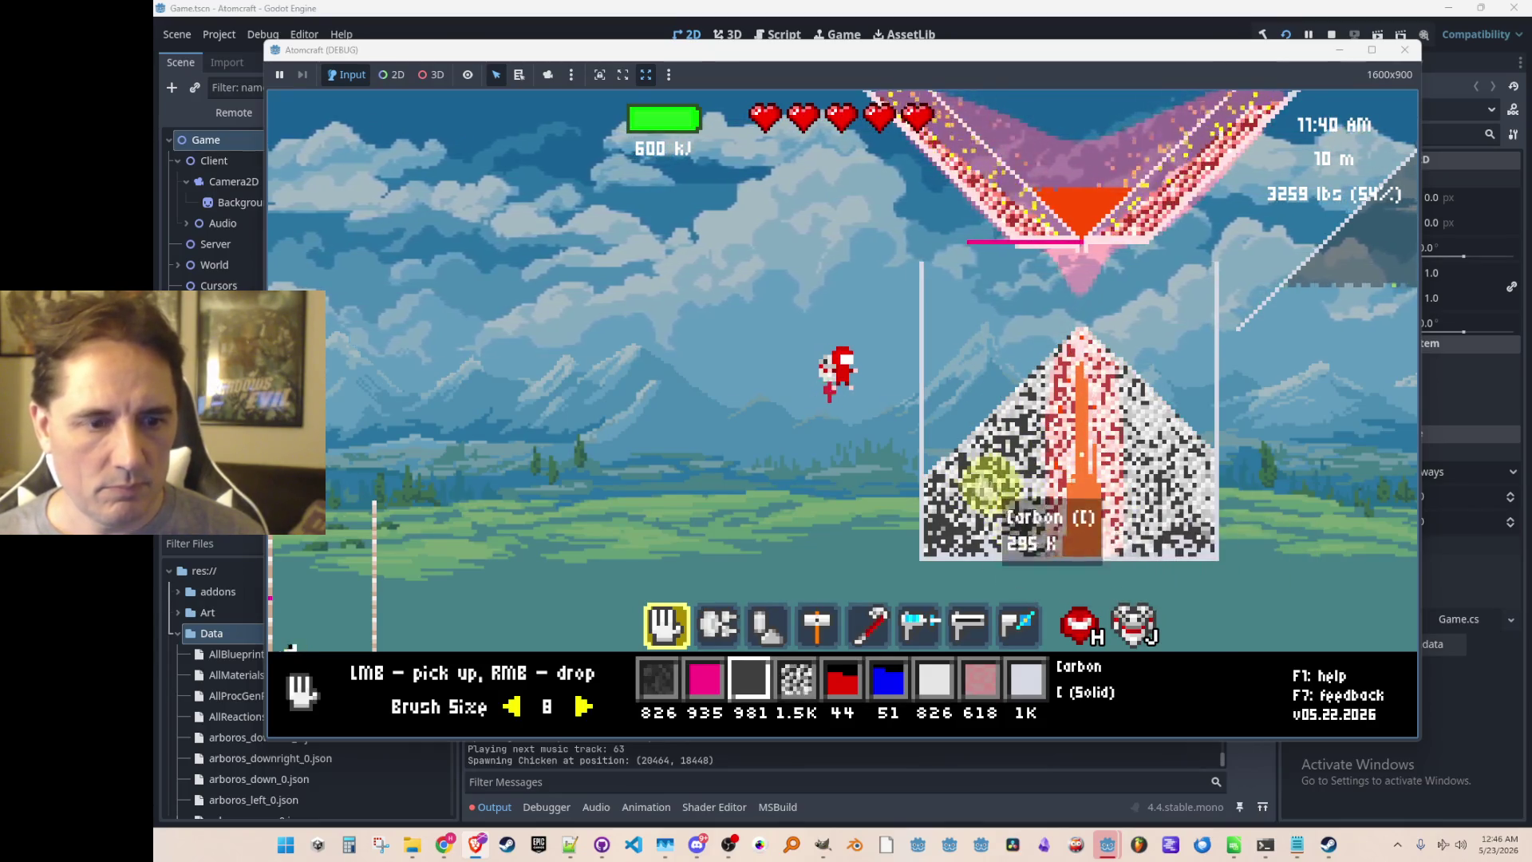
Scoop up the mound, drop carbon, and trim the excess into a low flat layer.
mouse_move(941, 447)
mouse_down()
mouse_move(943, 550)
mouse_move(1200, 548)
mouse_move(940, 547)
mouse_up()
right_click(990, 432)
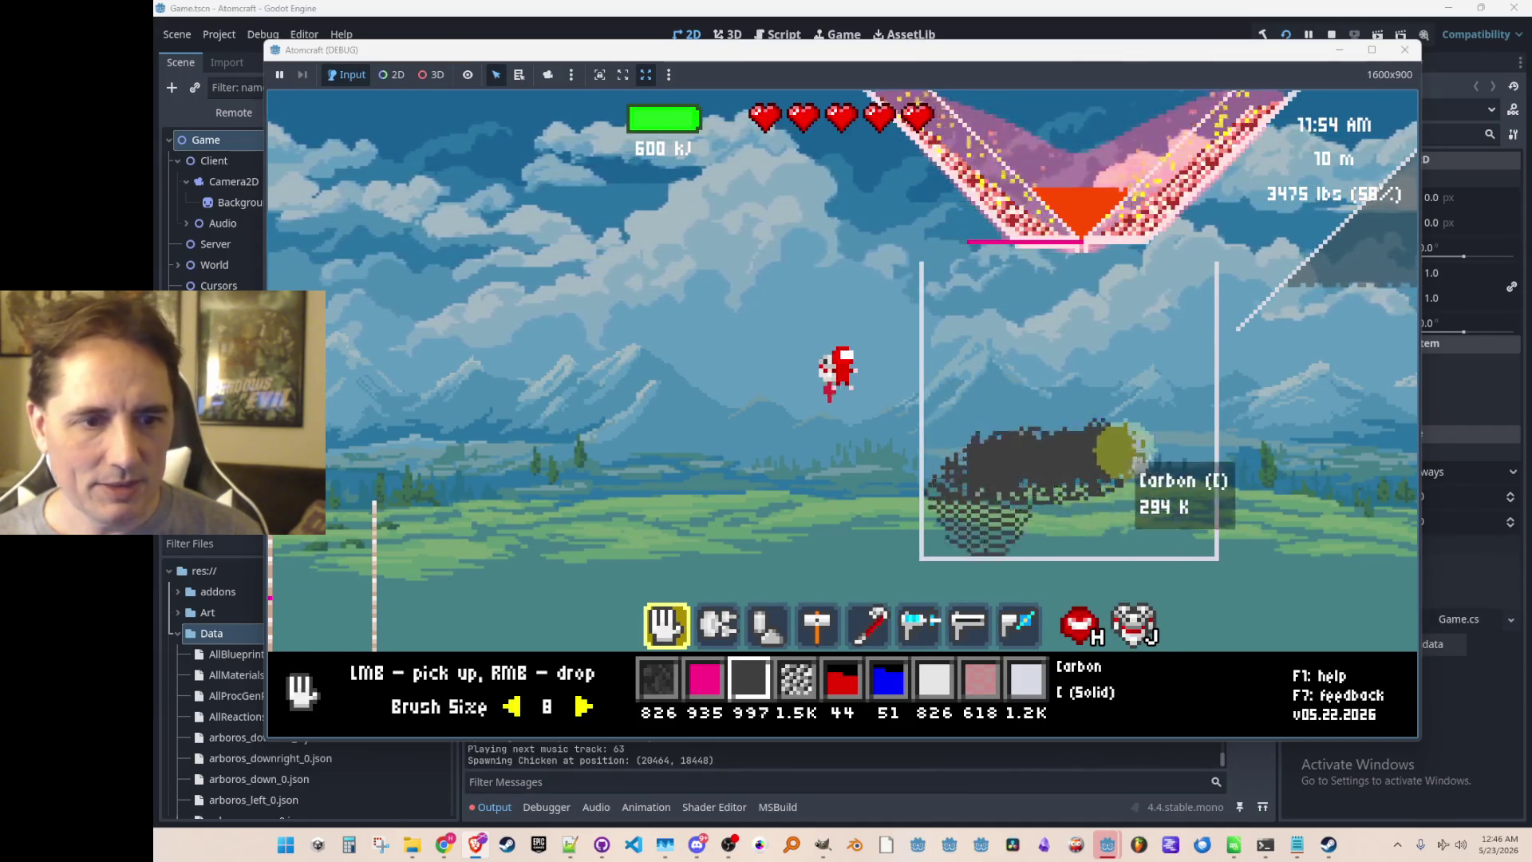
mouse_move(1029, 551)
mouse_down()
mouse_move(1061, 548)
mouse_move(1118, 408)
mouse_up()
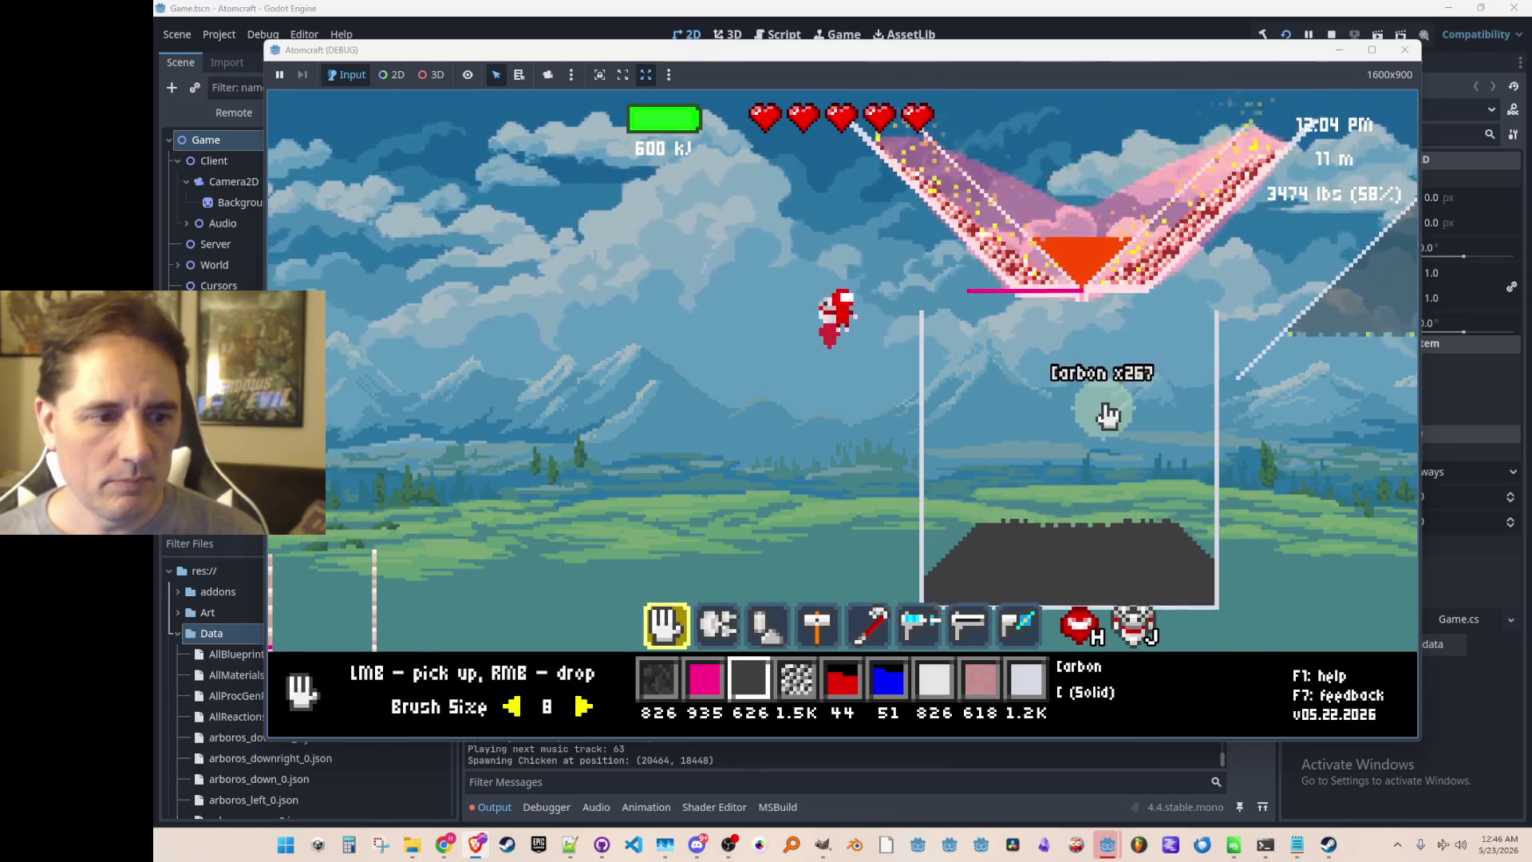
scroll(1090, 435, down, 1)
scroll(1090, 435, up, 2)
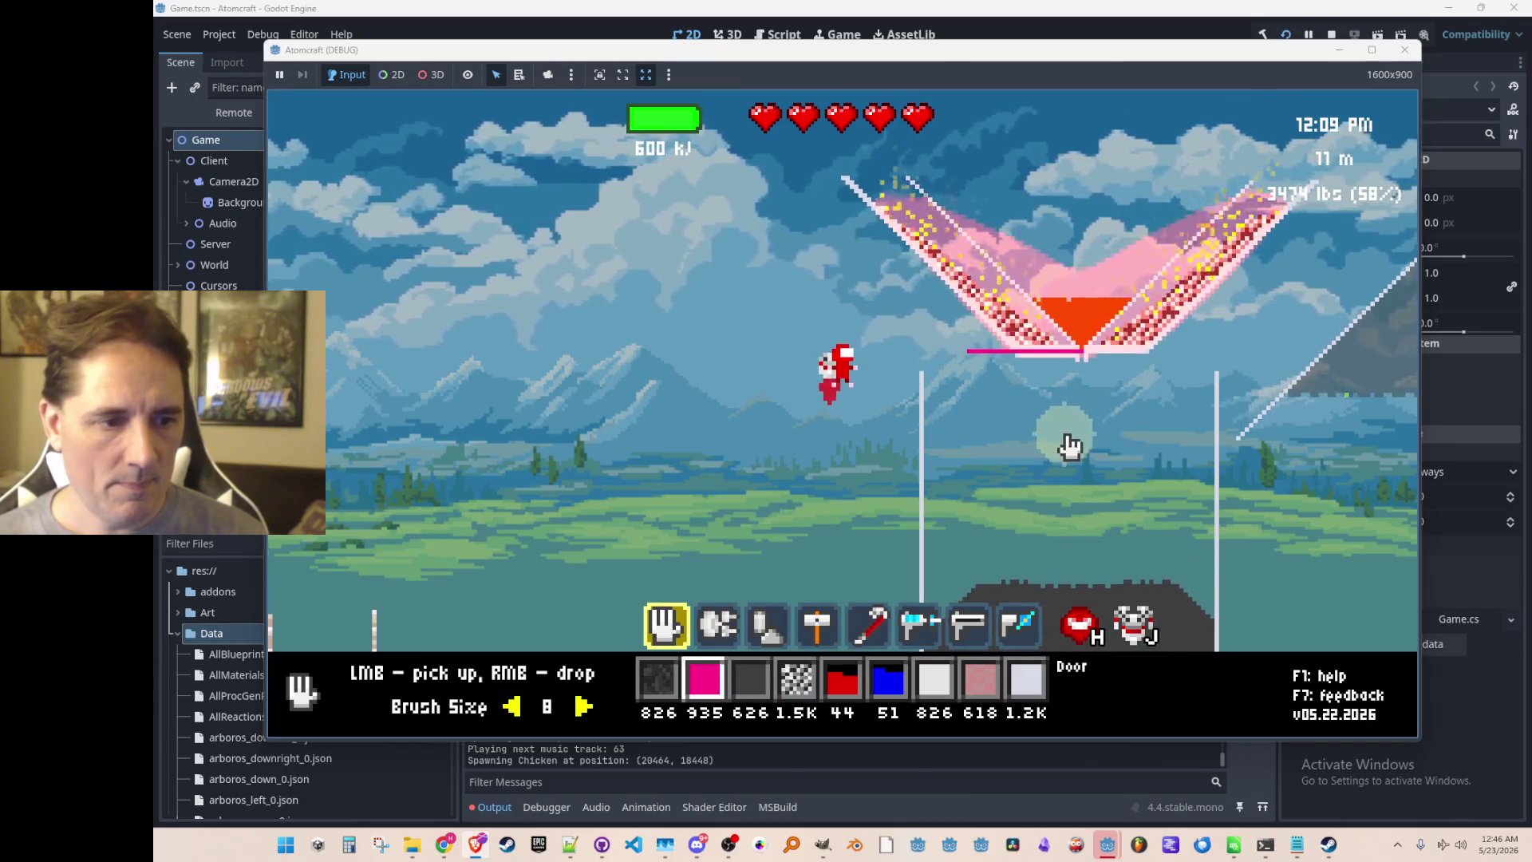
Grant iron twice through the developer console with the 'Iron' command.
key(Tab)
key(grave)
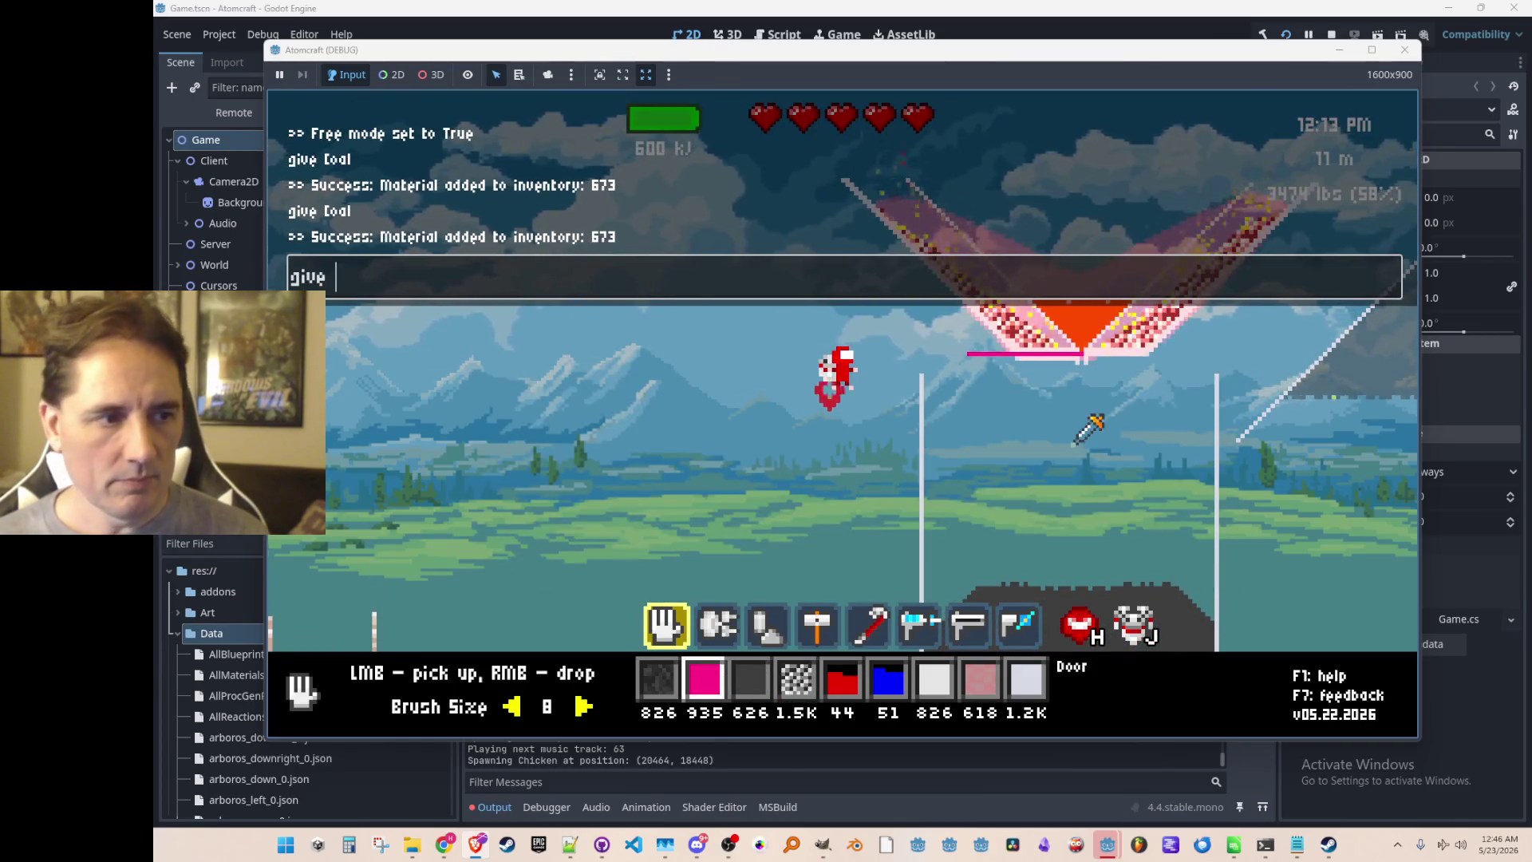
text(Iron)
key(Return)
text(Iron)
key(Return)
key(Tab)
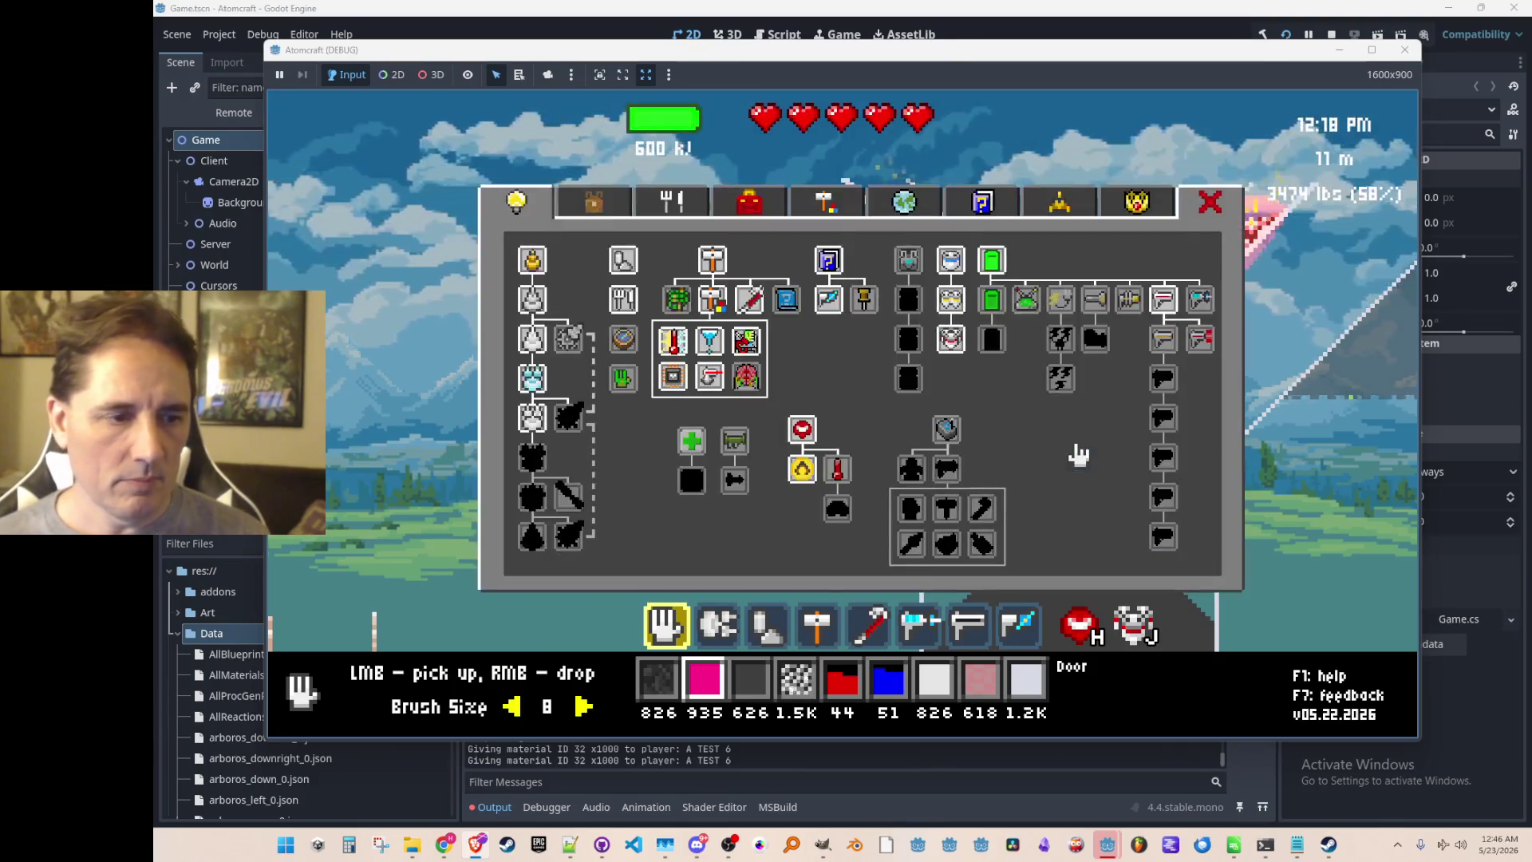
Select iron from the inventory, drop it into the heated pink funnel, and re-sample iron.
key(i)
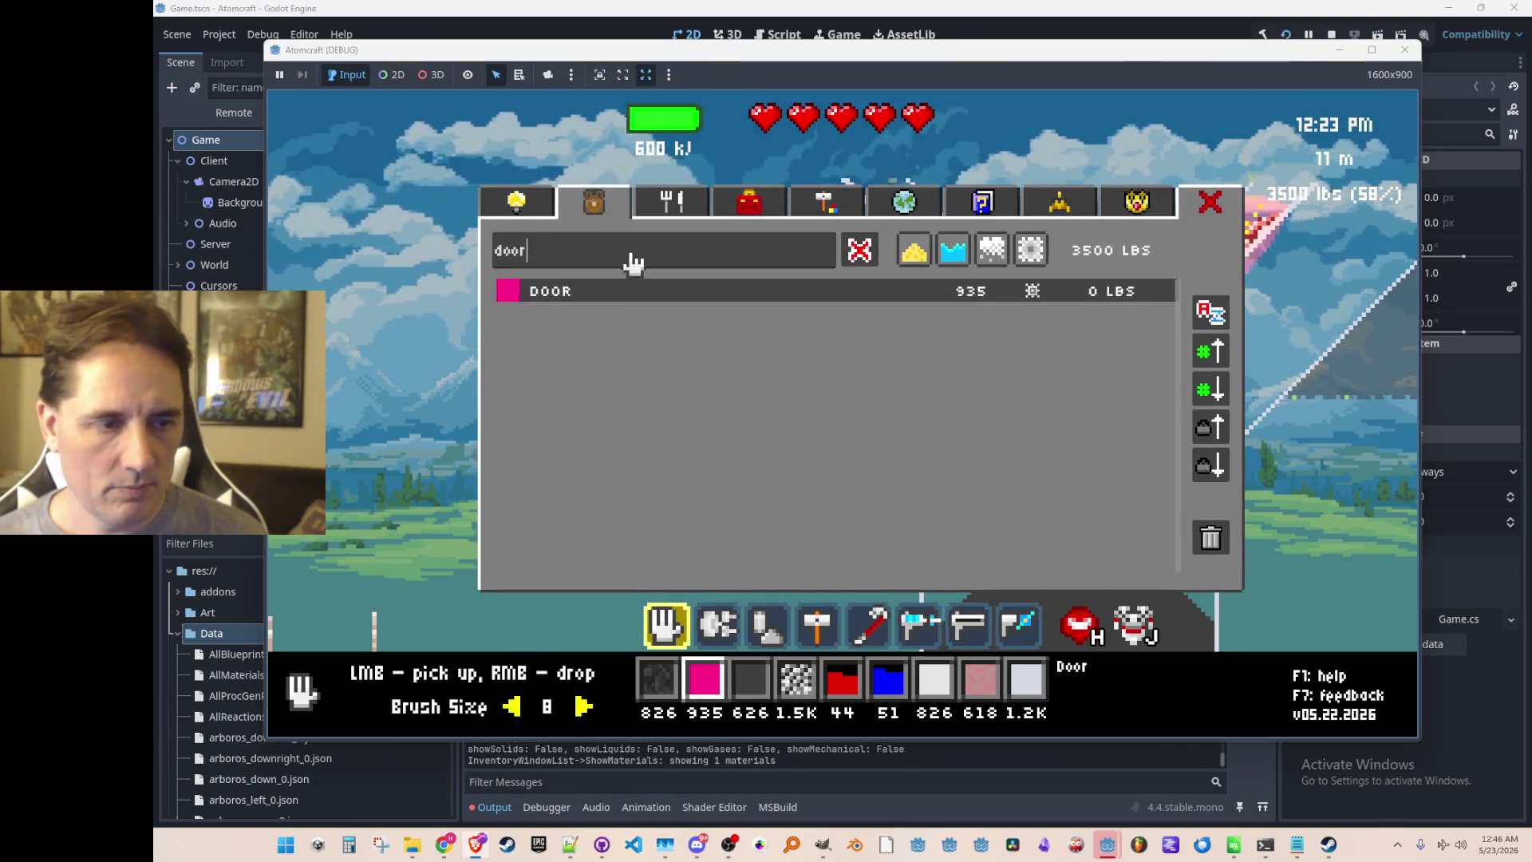
text(iron)
click(614, 290)
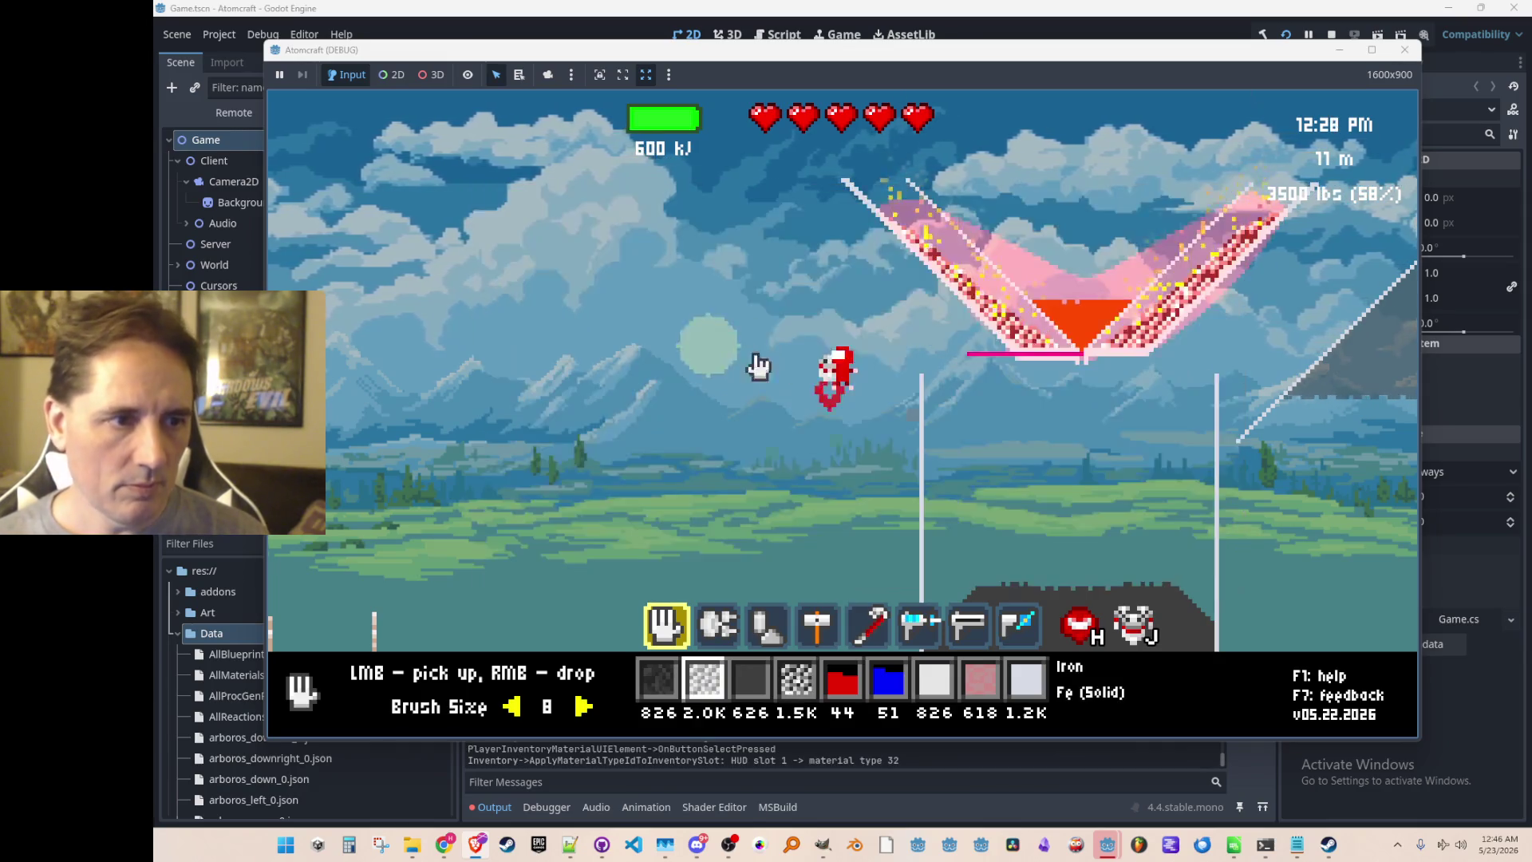
right_click(1097, 226)
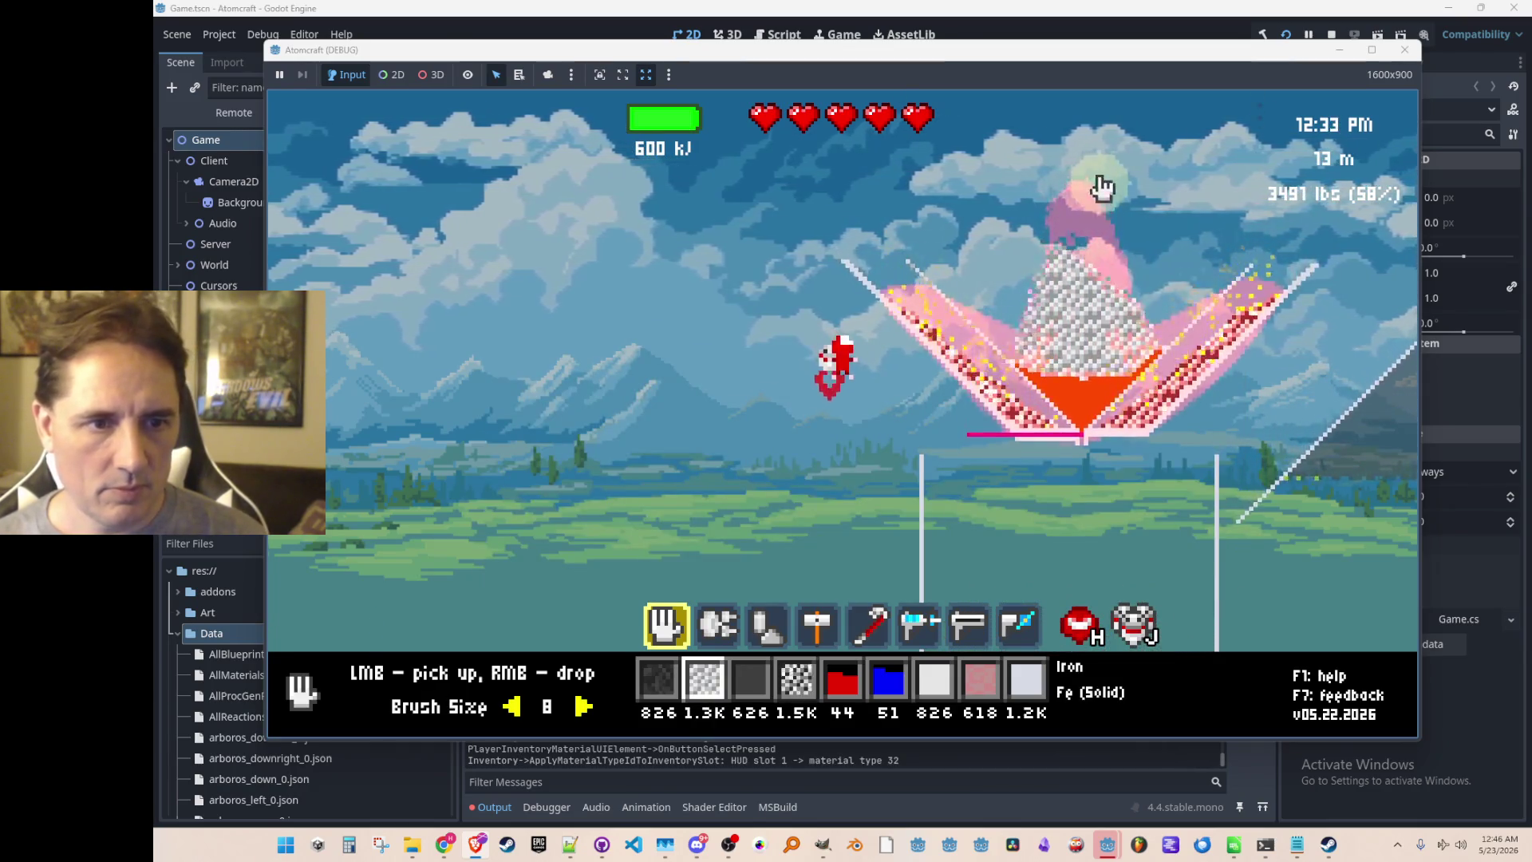
key(i)
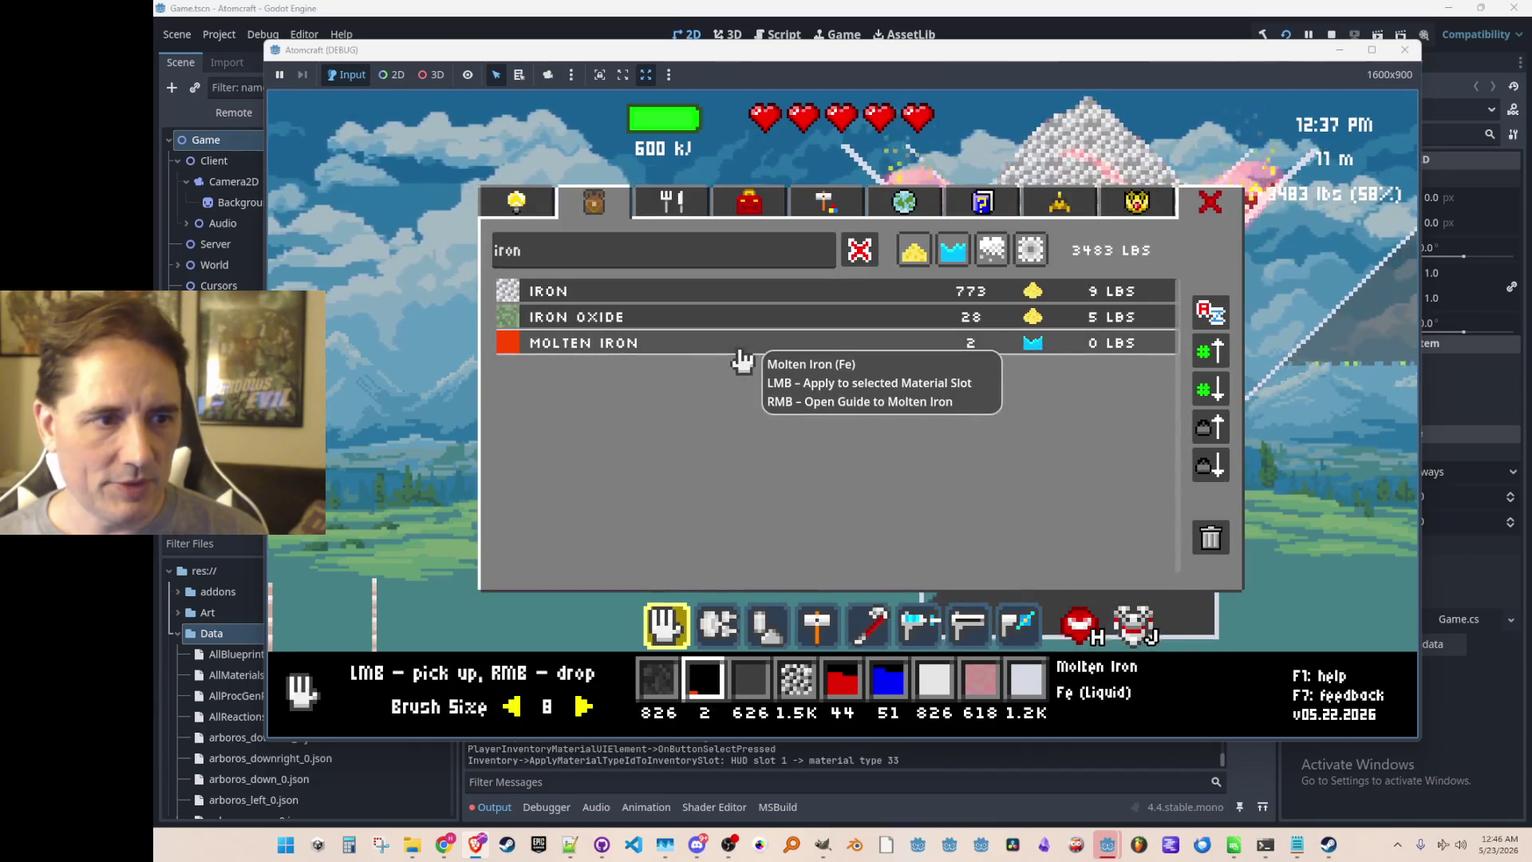
click(797, 347)
key(w)
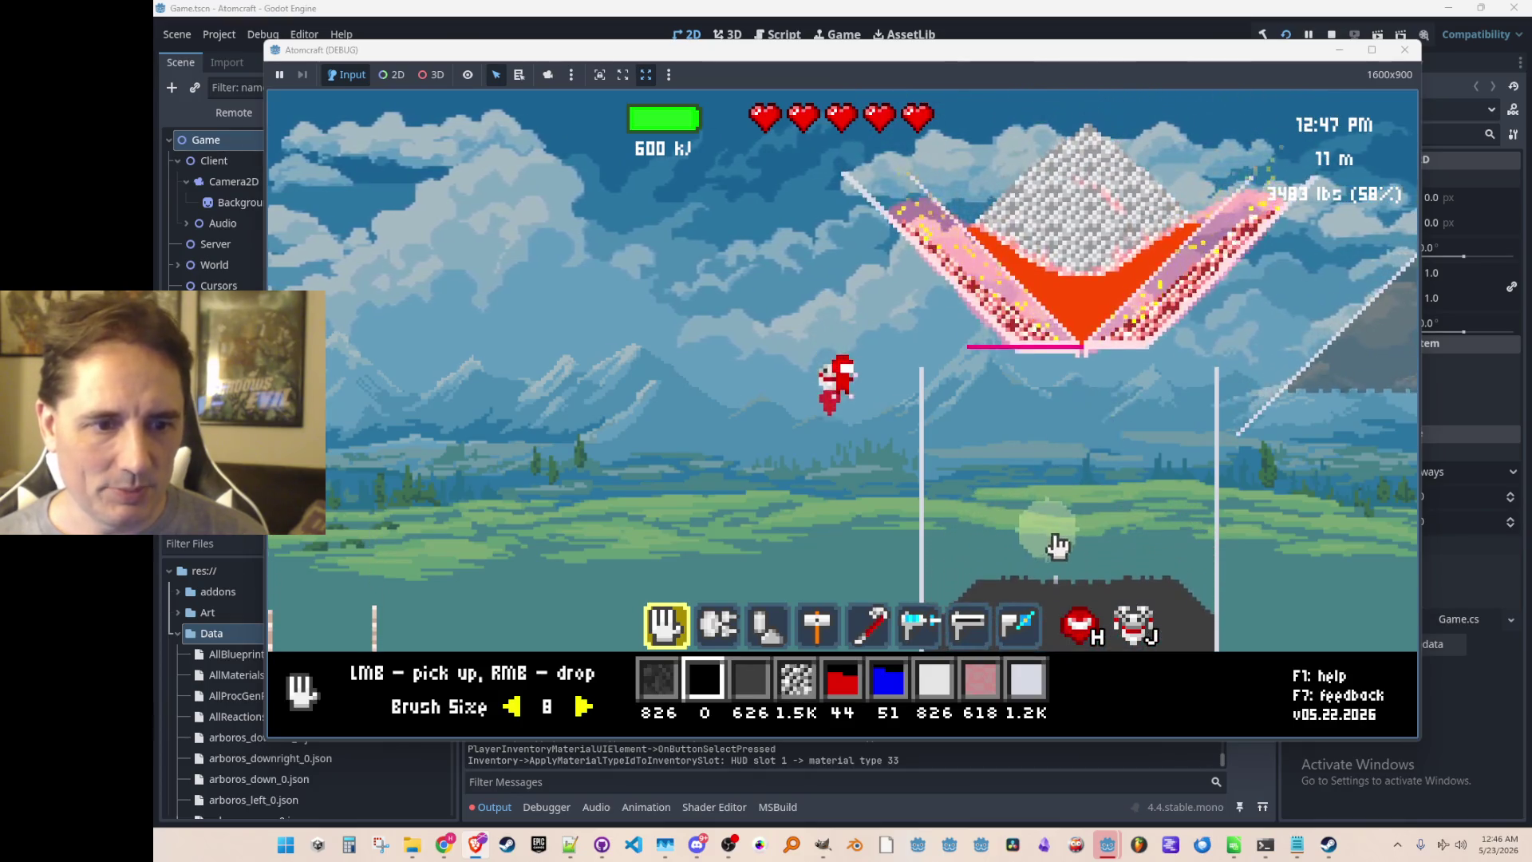
middle_click(1059, 558)
key(w)
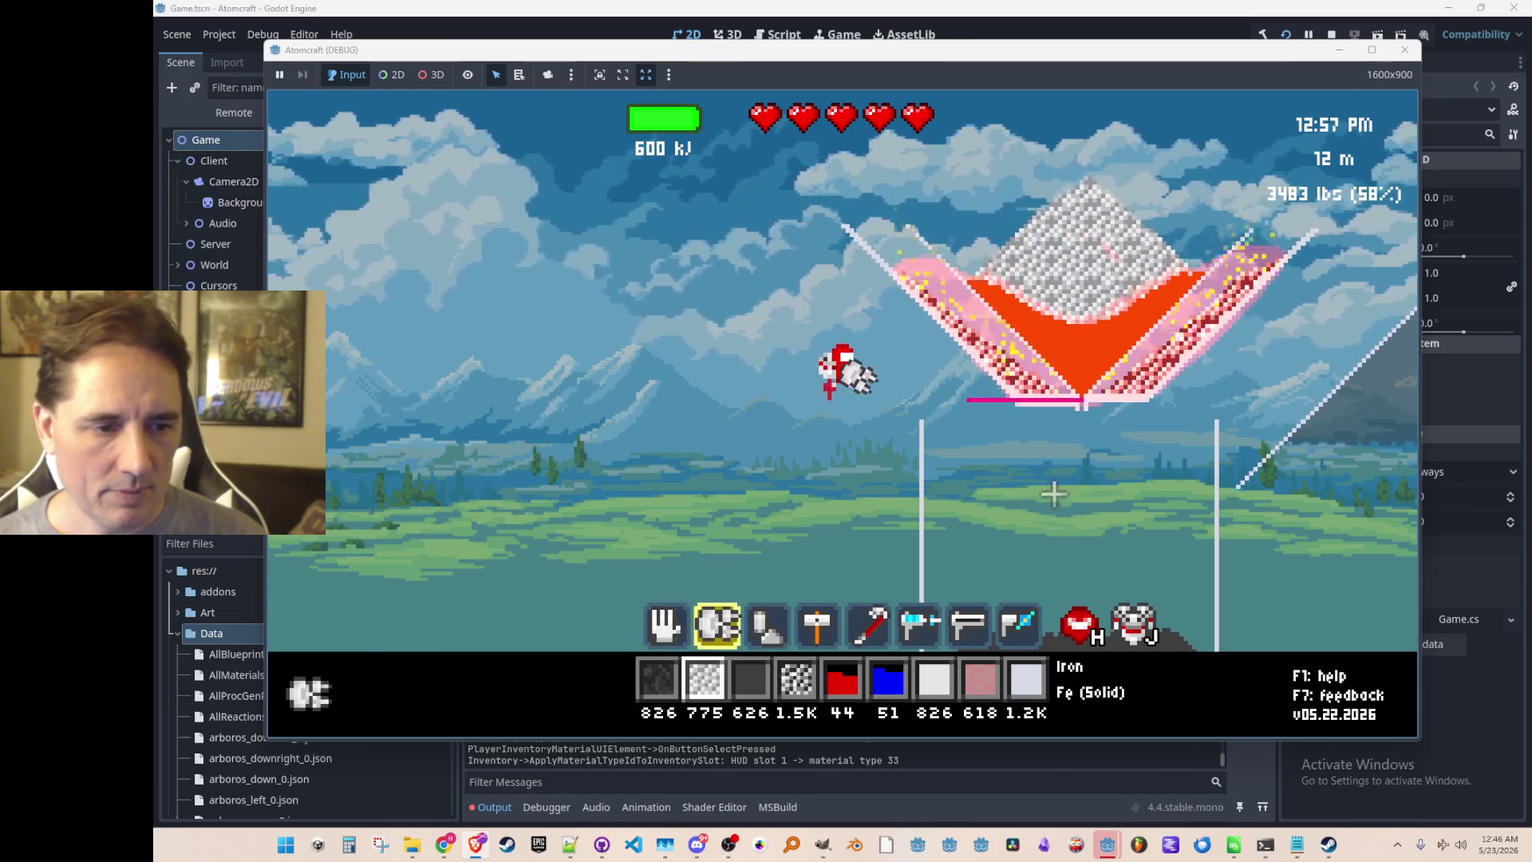
Adjust the brush size and return to the pick-up tool.
scroll(1101, 499, down, 2)
key(4)
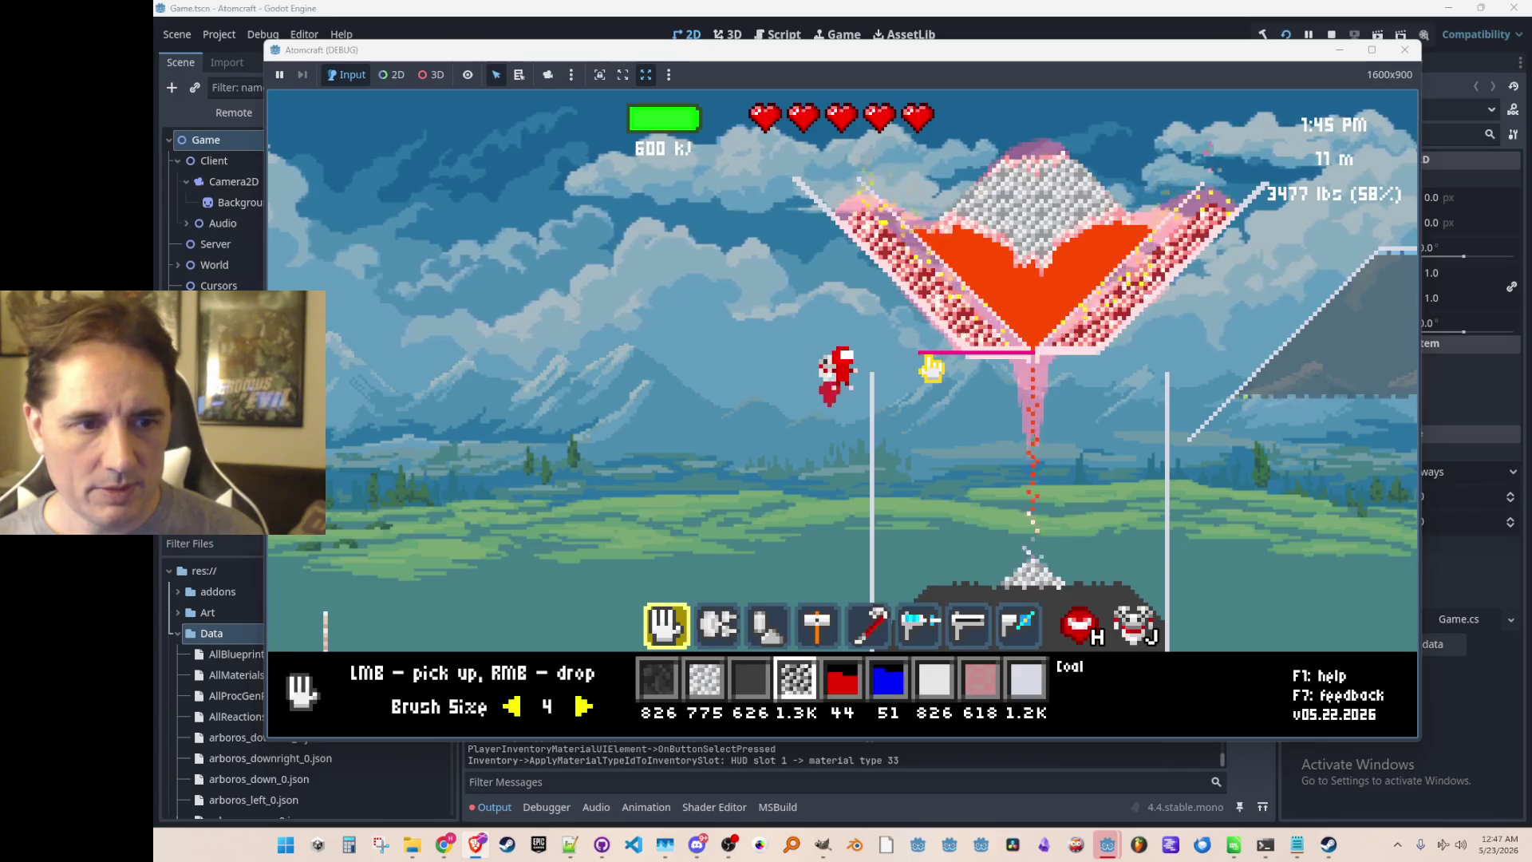
key(8)
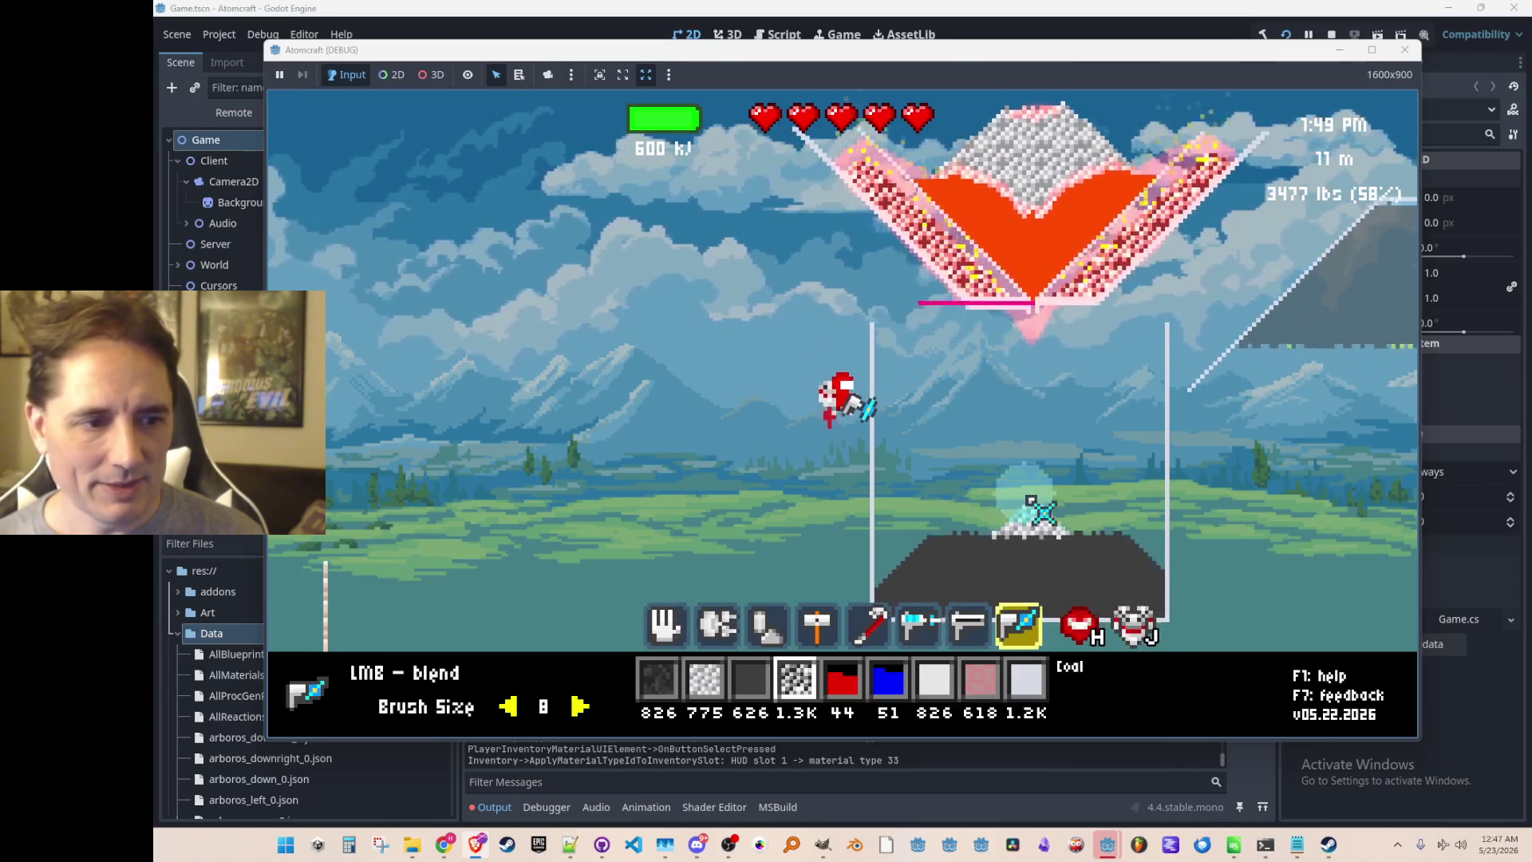
key(1)
scroll(1025, 491, up, 2)
Pick up the container's iron pile and drop a carbon mound in its place.
click(1029, 506)
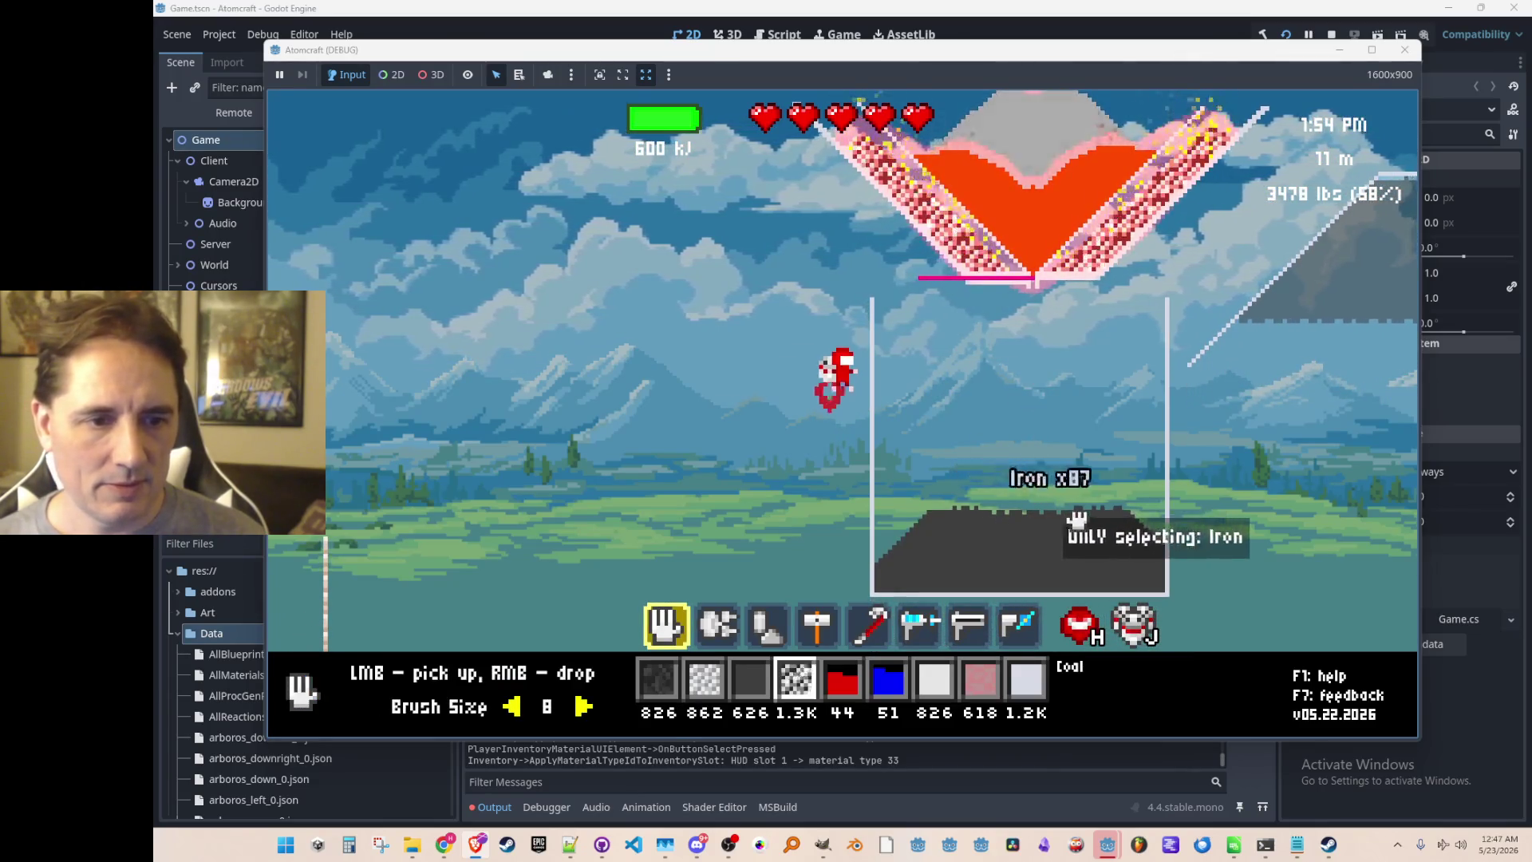
key(3)
right_click(926, 447)
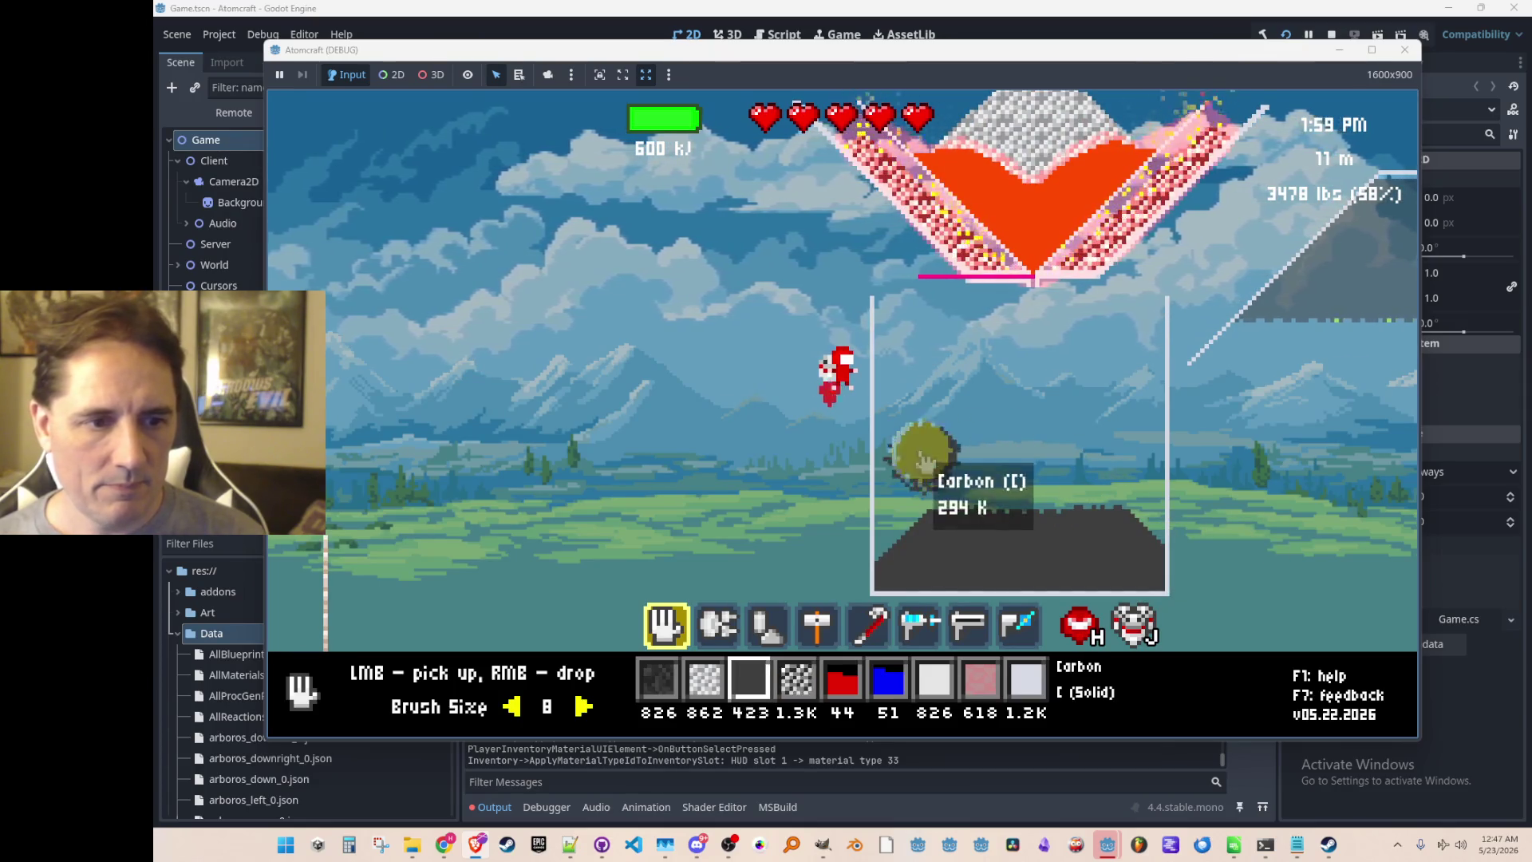
click(942, 452)
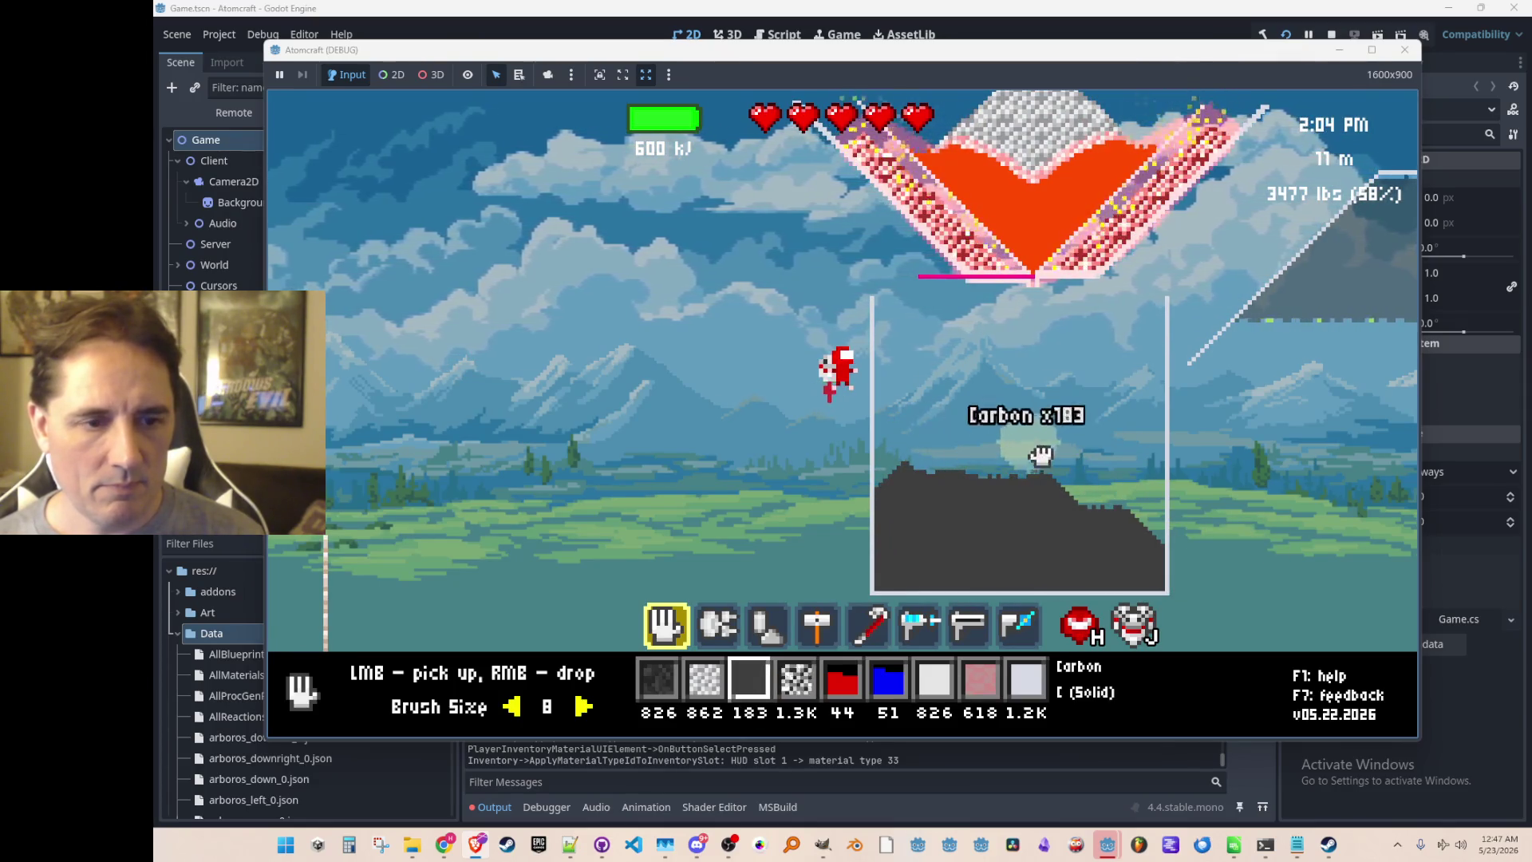
right_click(1008, 318)
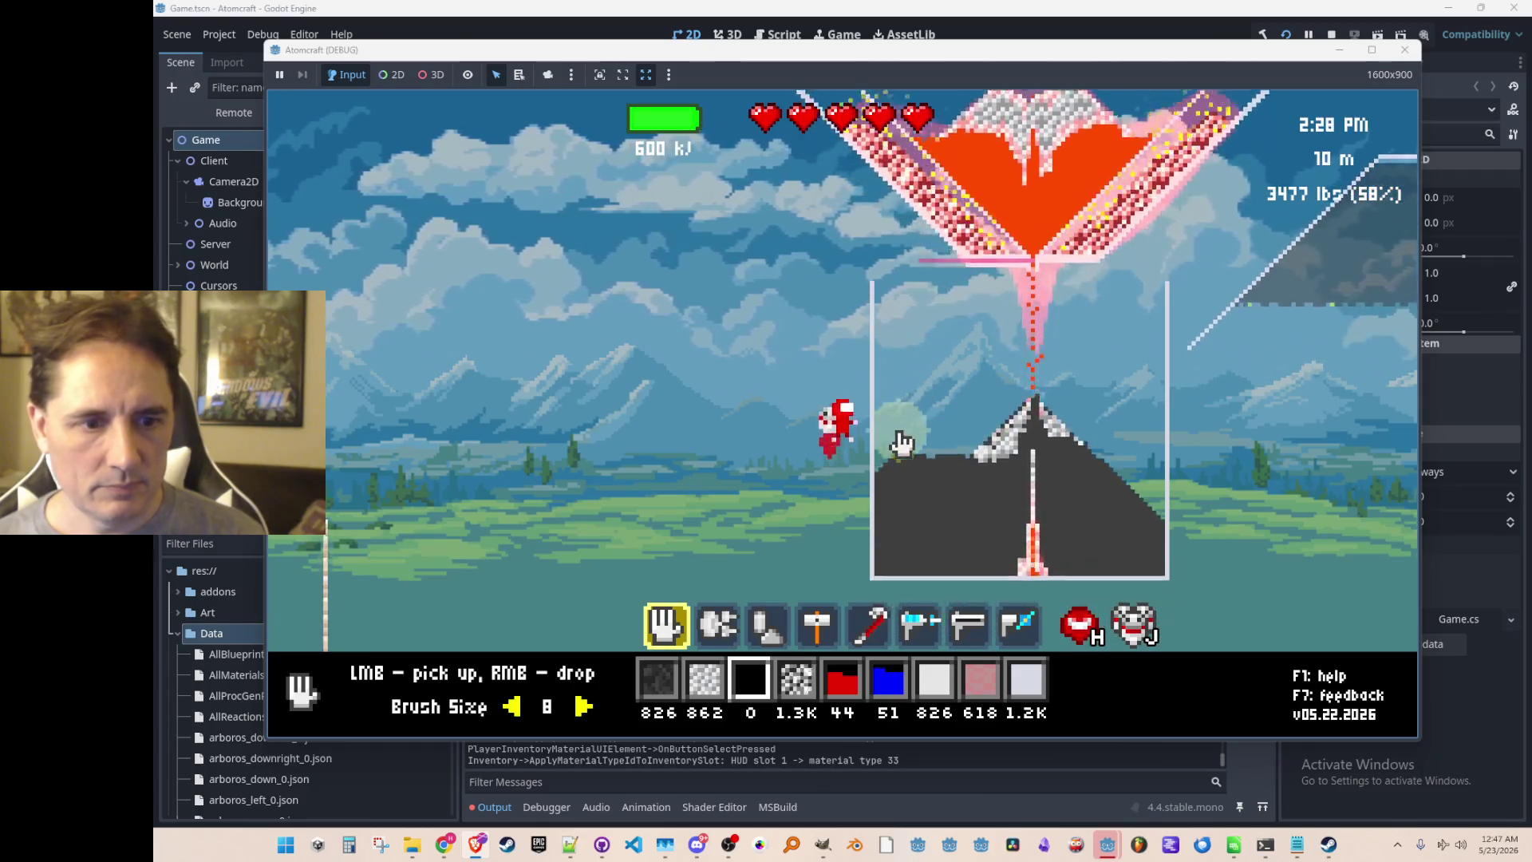
Blend the molten iron into the carbon mound, then scoop up the steel, reaching 5.0K.
click(896, 438)
scroll(830, 446, down, 7)
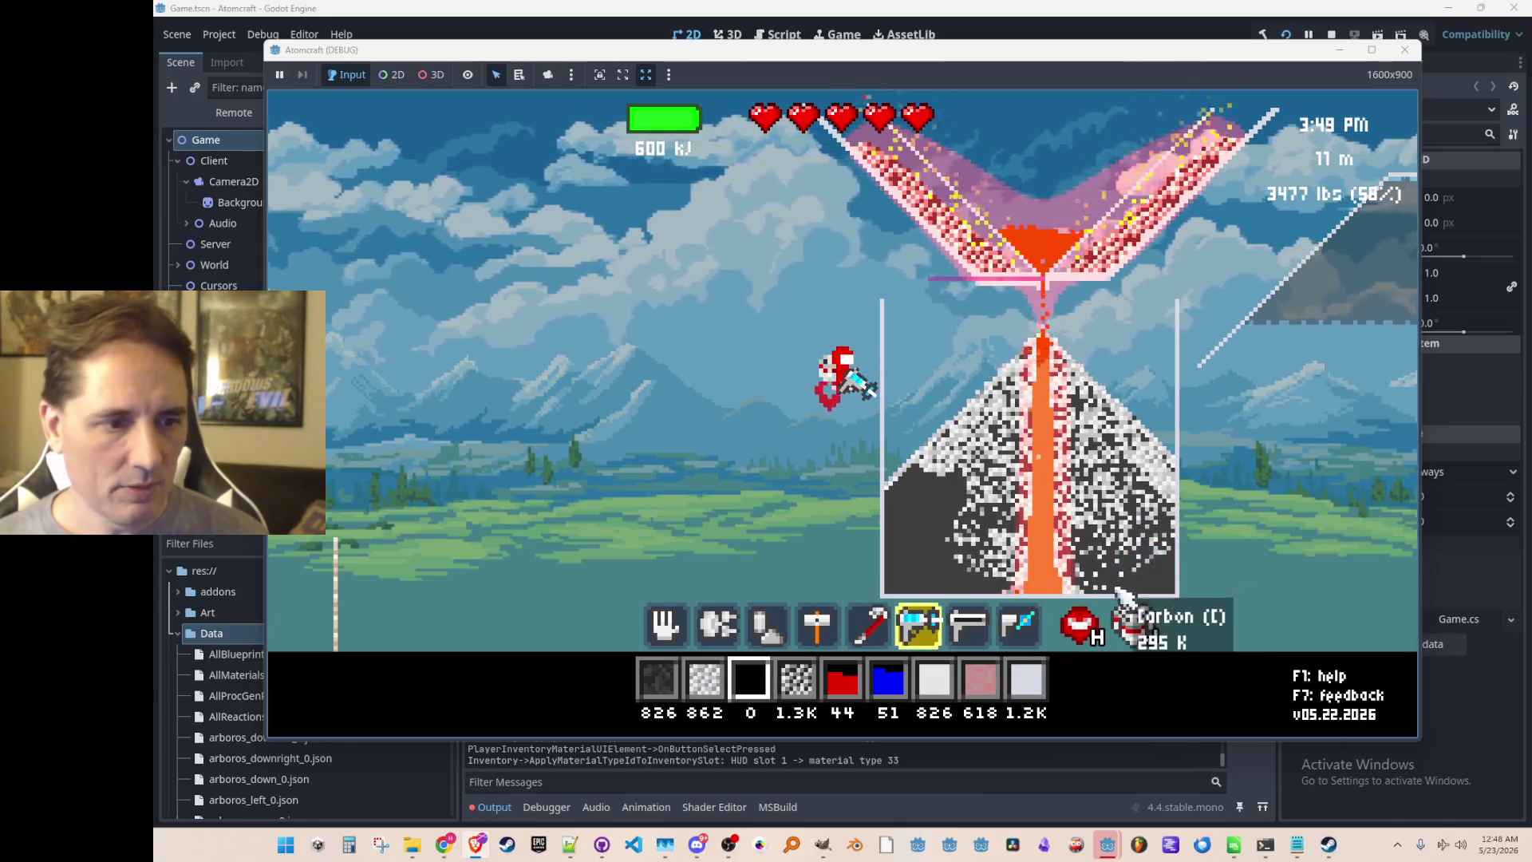
key(1)
mouse_move(958, 534)
mouse_down()
mouse_move(1015, 381)
mouse_move(910, 457)
mouse_move(950, 444)
mouse_move(1133, 485)
mouse_move(976, 572)
mouse_move(1069, 407)
mouse_move(922, 455)
mouse_up()
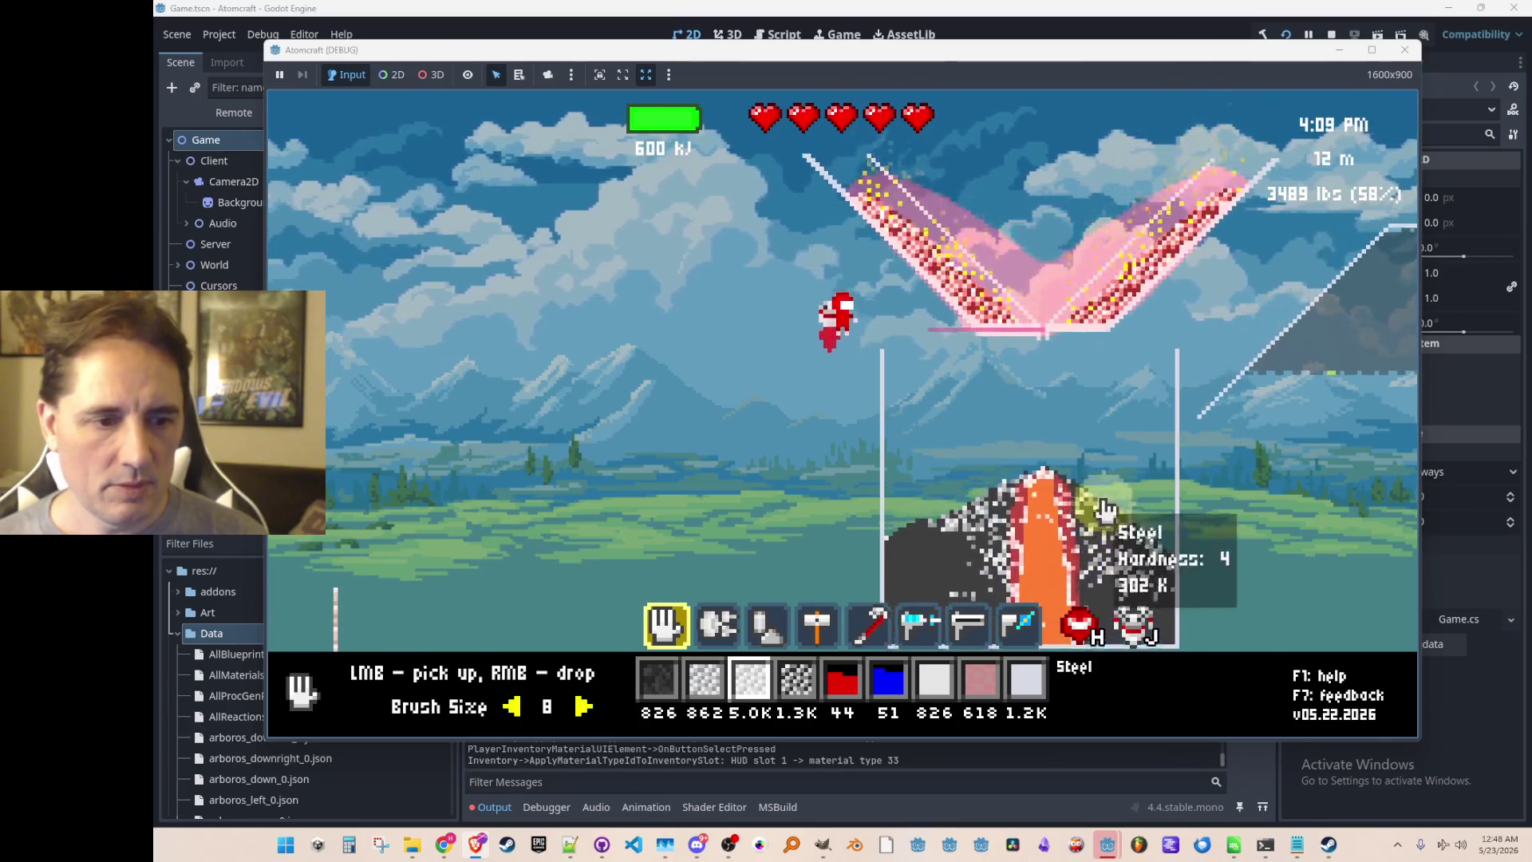
Drop the remaining iron into the heated funnel.
scroll(1094, 495, up, 1)
right_click(1053, 182)
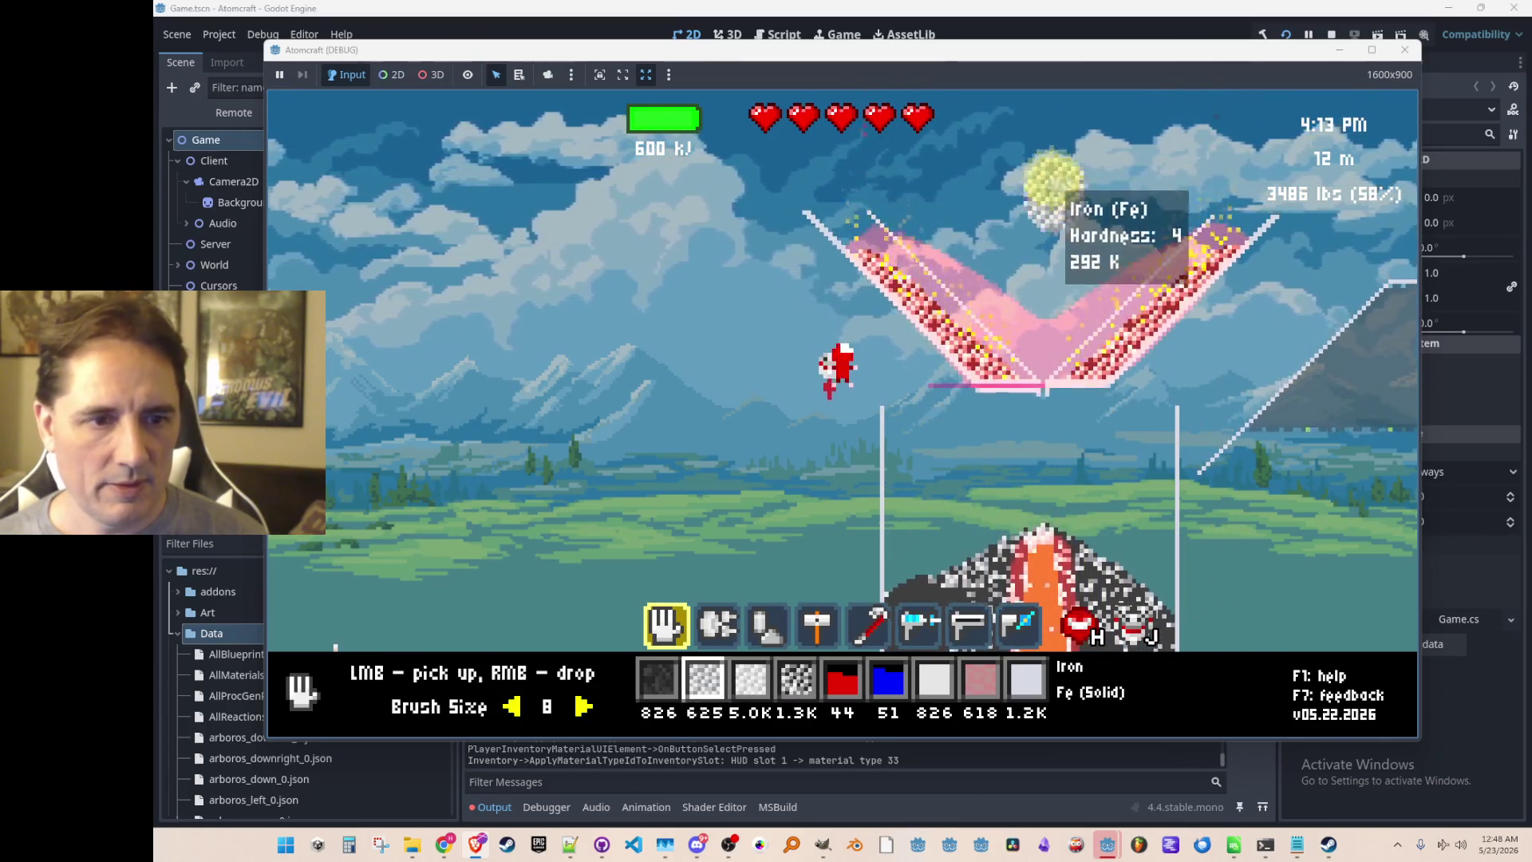
right_click(996, 156)
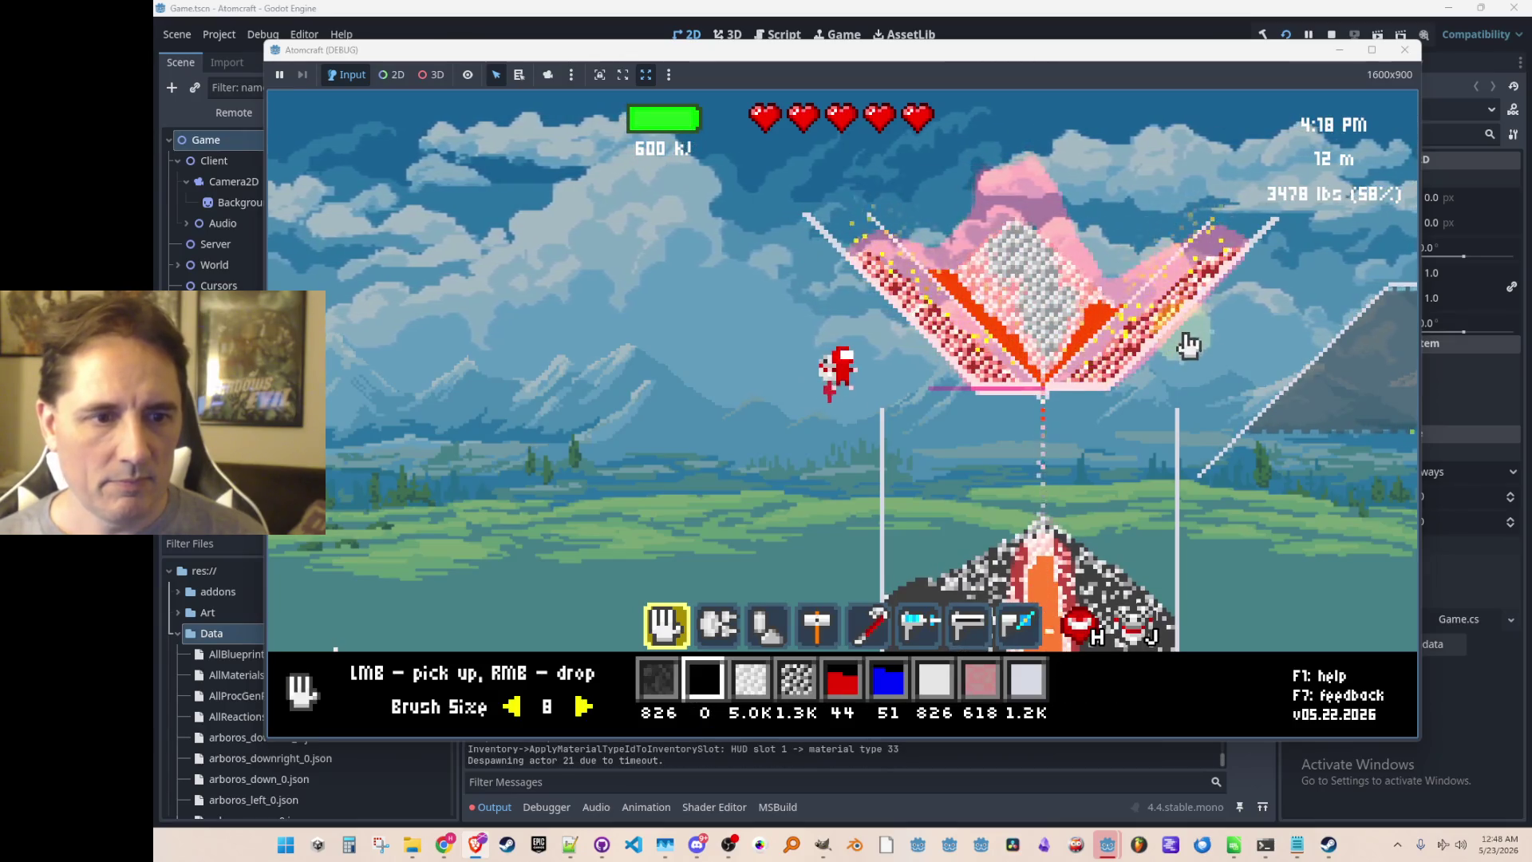
Scoop the leftover iron out of the container, raising steel stock to 5.5K.
mouse_move(1182, 421)
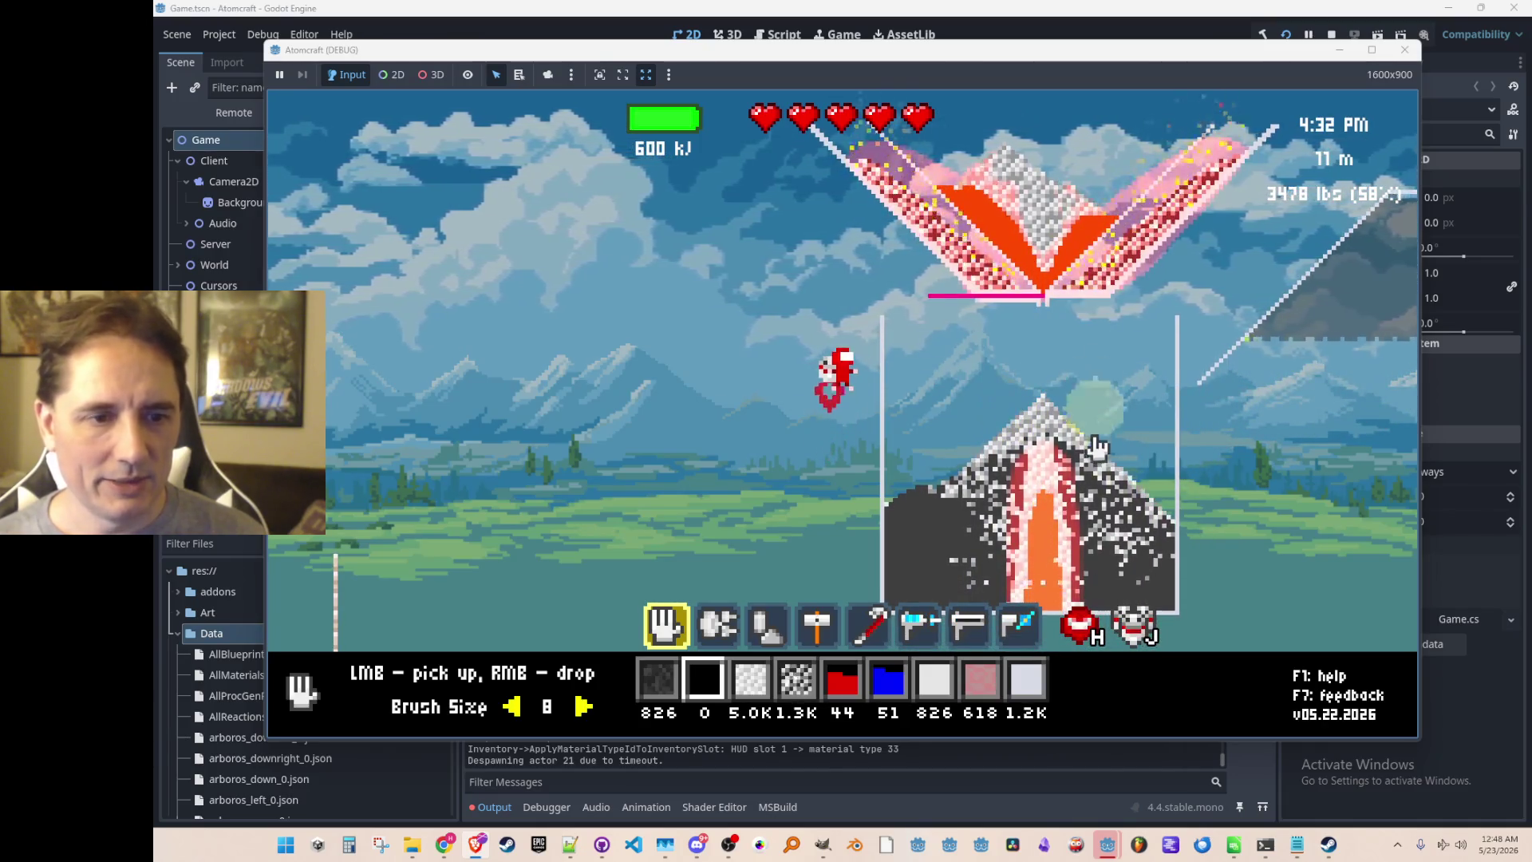
mouse_move(1037, 411)
mouse_down()
mouse_move(1061, 487)
mouse_move(1045, 522)
mouse_move(1037, 502)
mouse_move(1030, 550)
mouse_move(1041, 479)
mouse_move(1025, 542)
mouse_move(965, 442)
mouse_up()
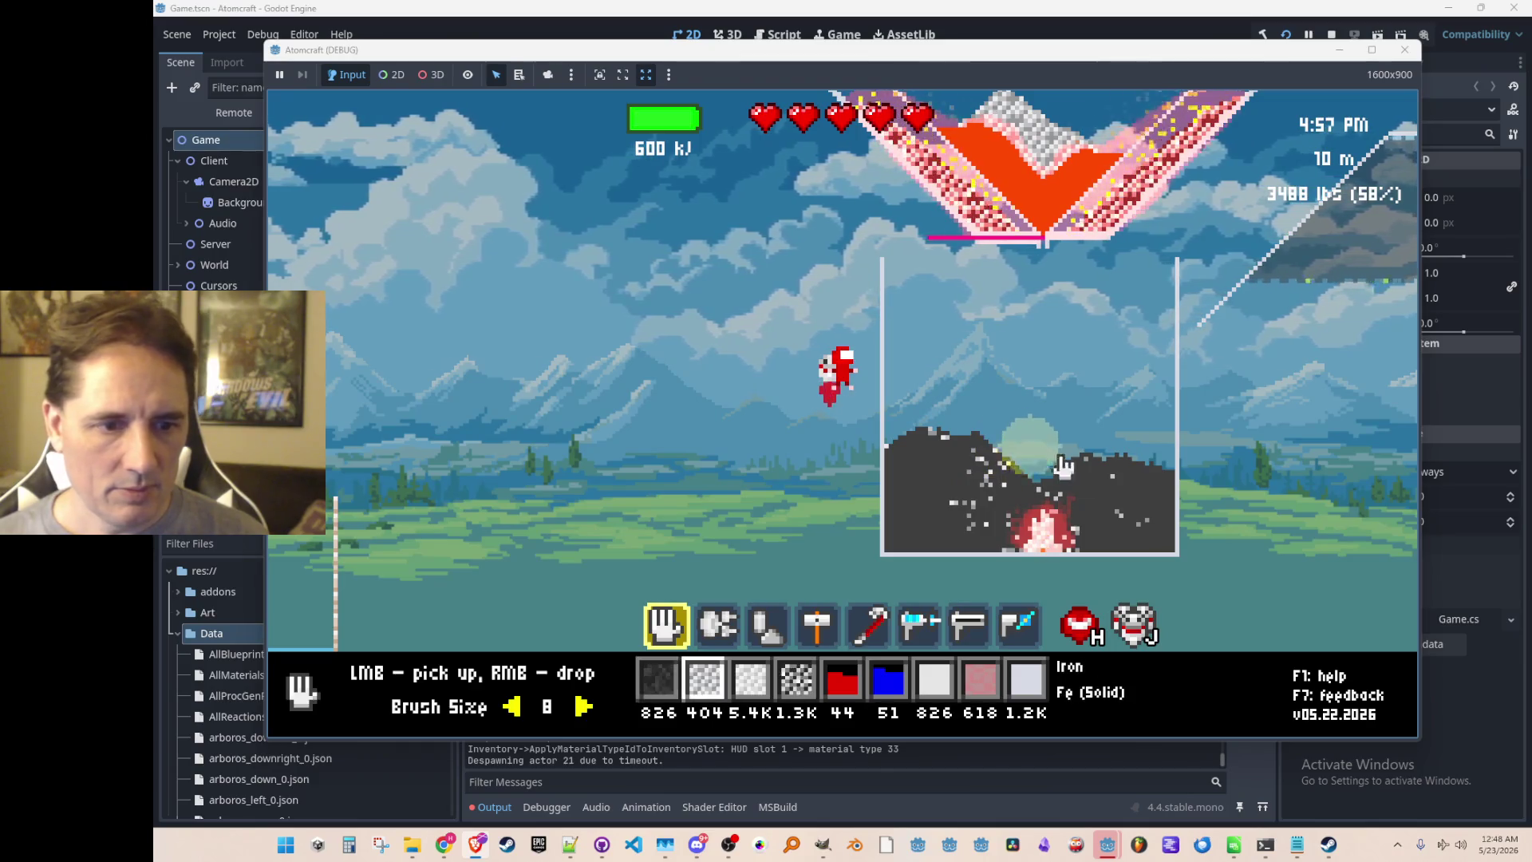
mouse_move(1105, 511)
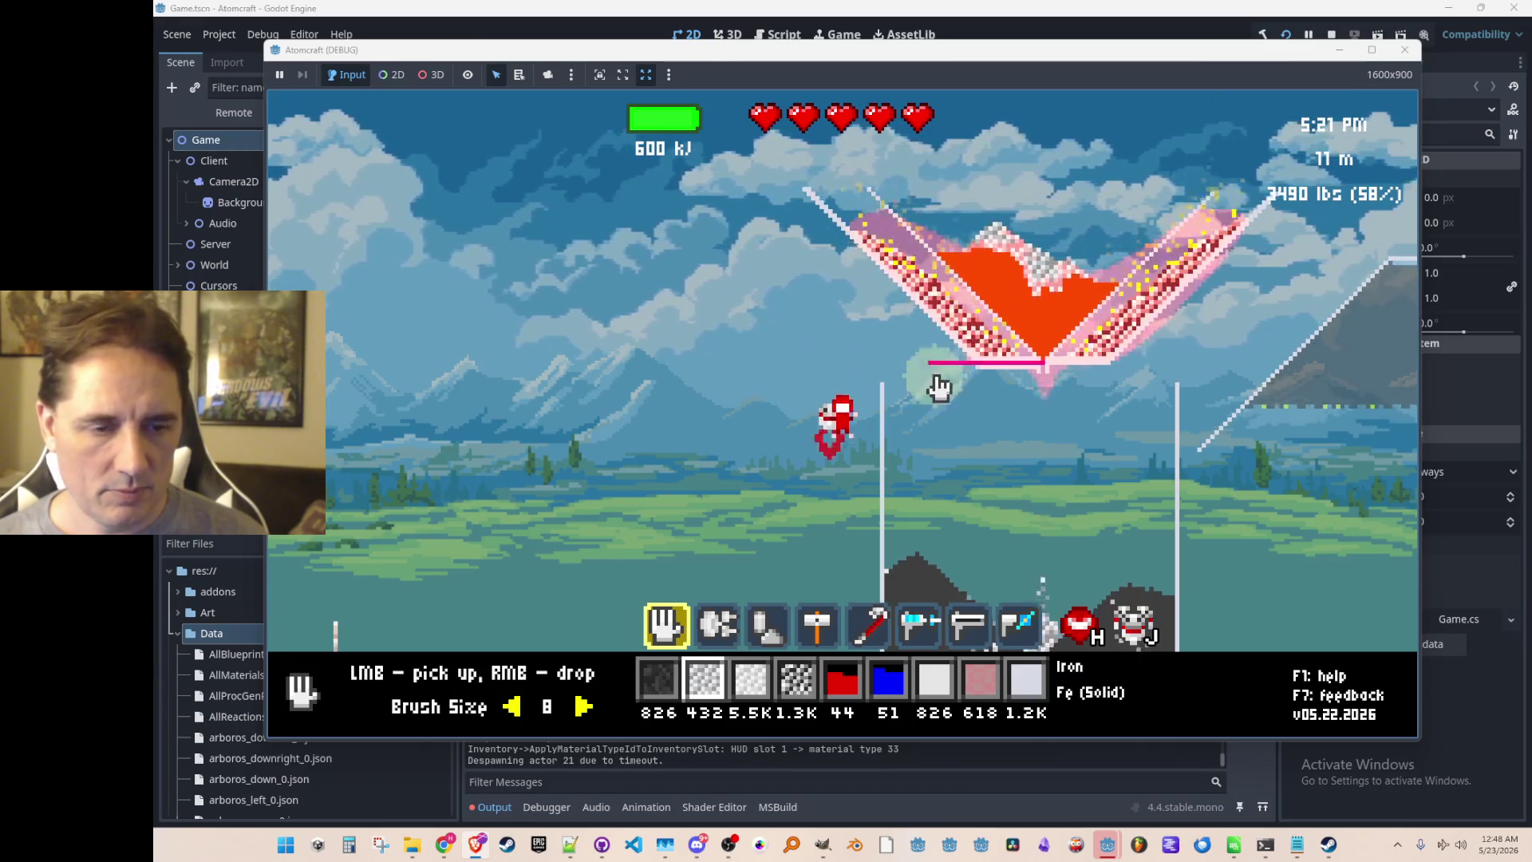
key(w)
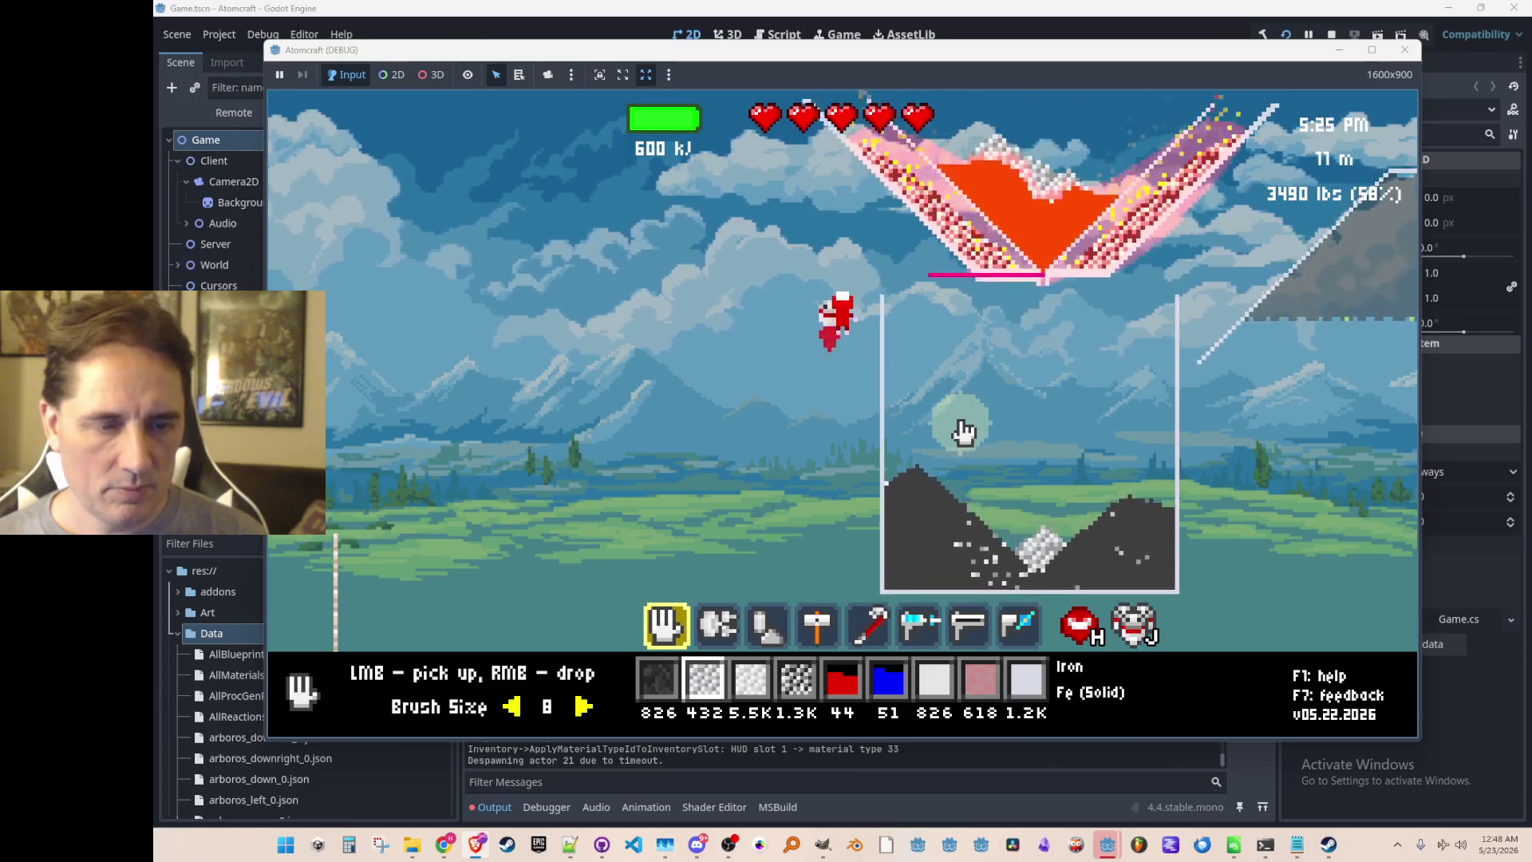
Search the inventory for 'conv' and assign Conveyor Right to a material slot.
scroll(958, 439, down, 5)
key(i)
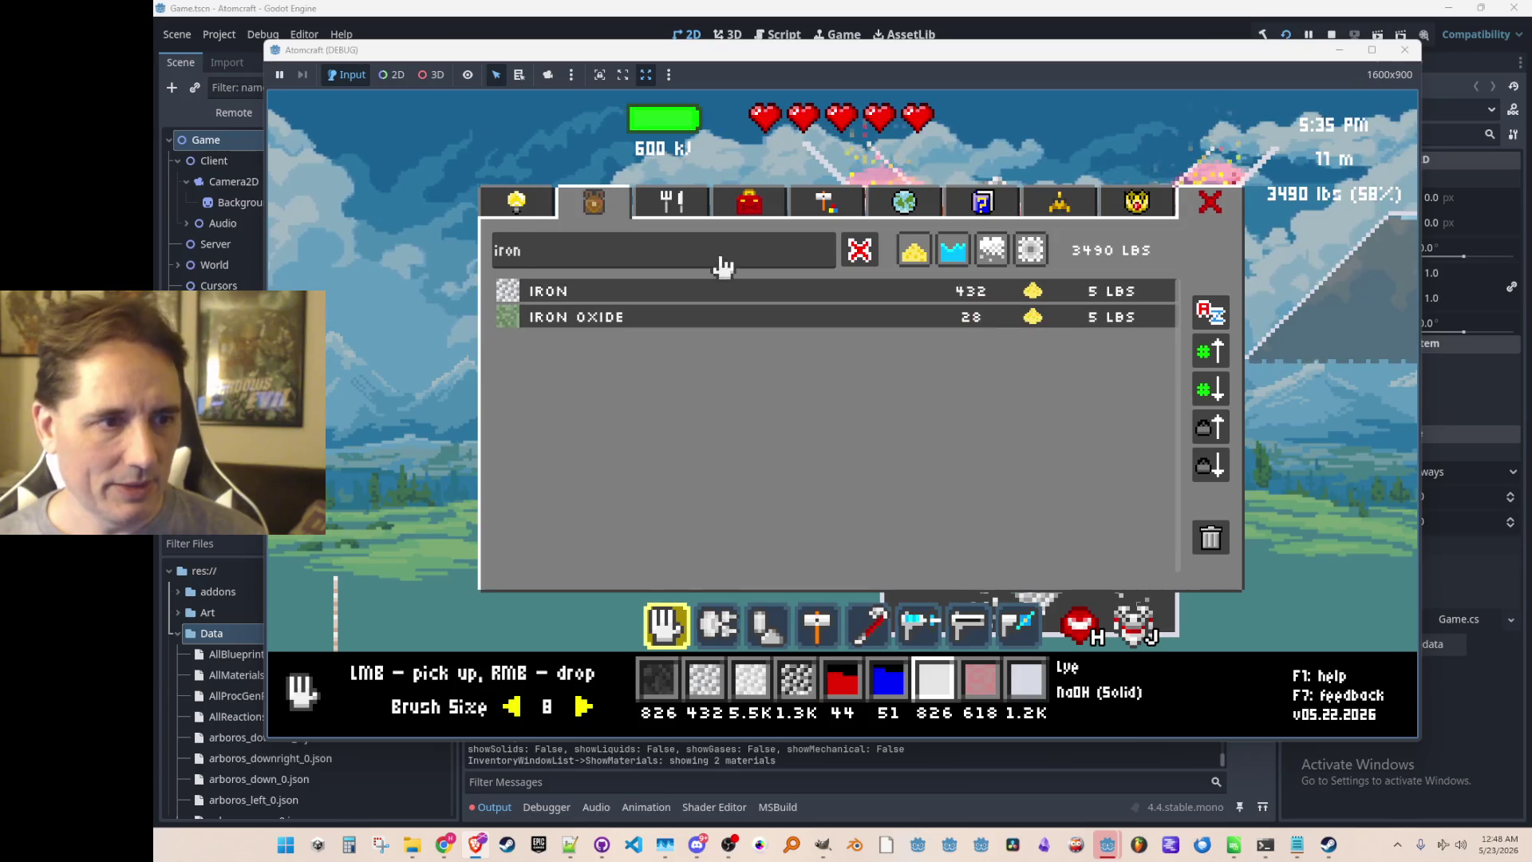
double_click(729, 263)
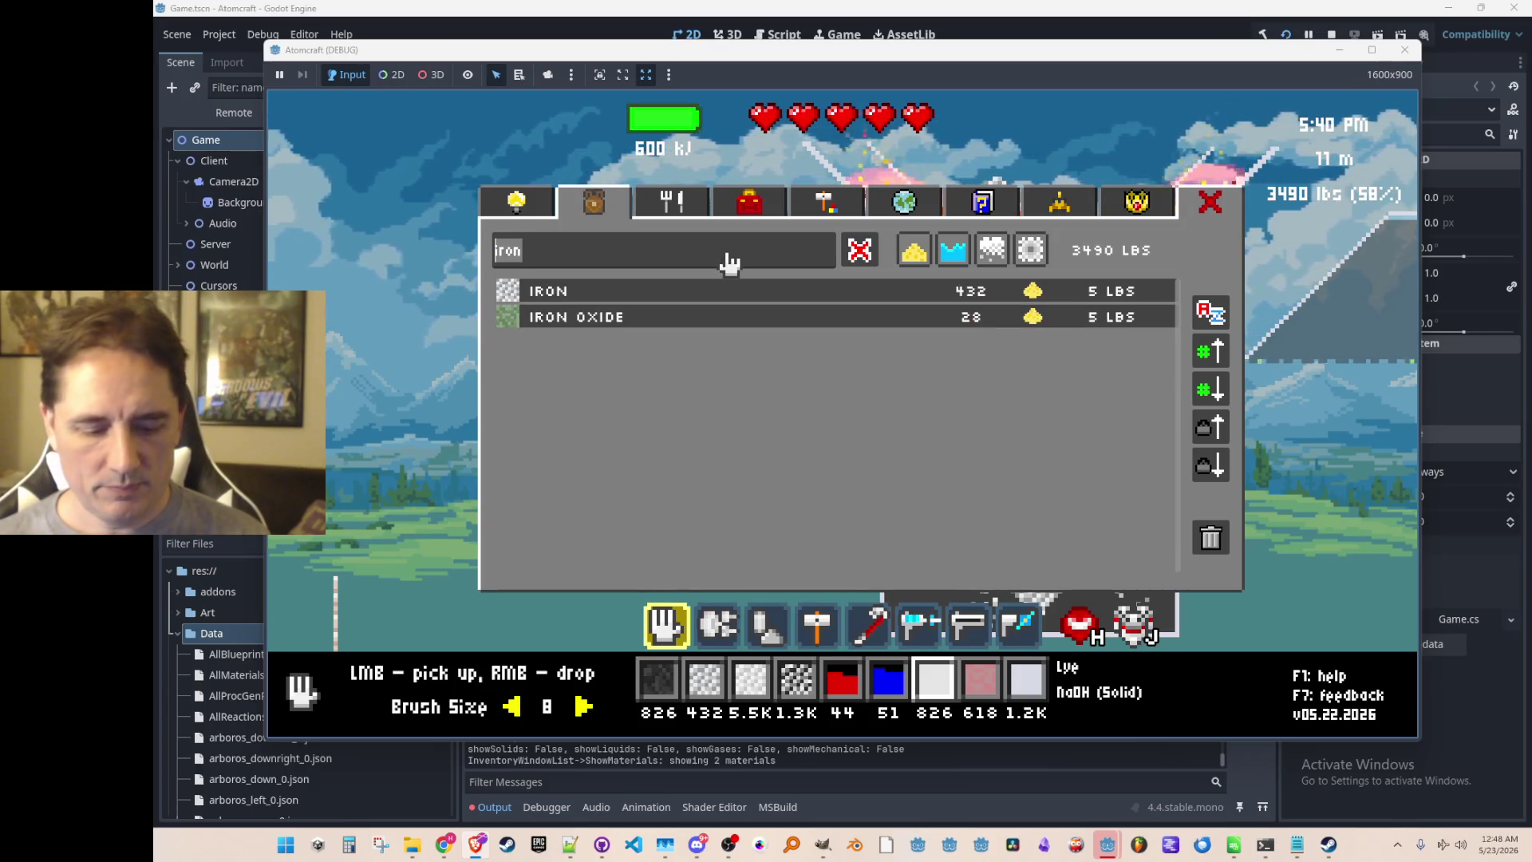
text(conv)
click(807, 305)
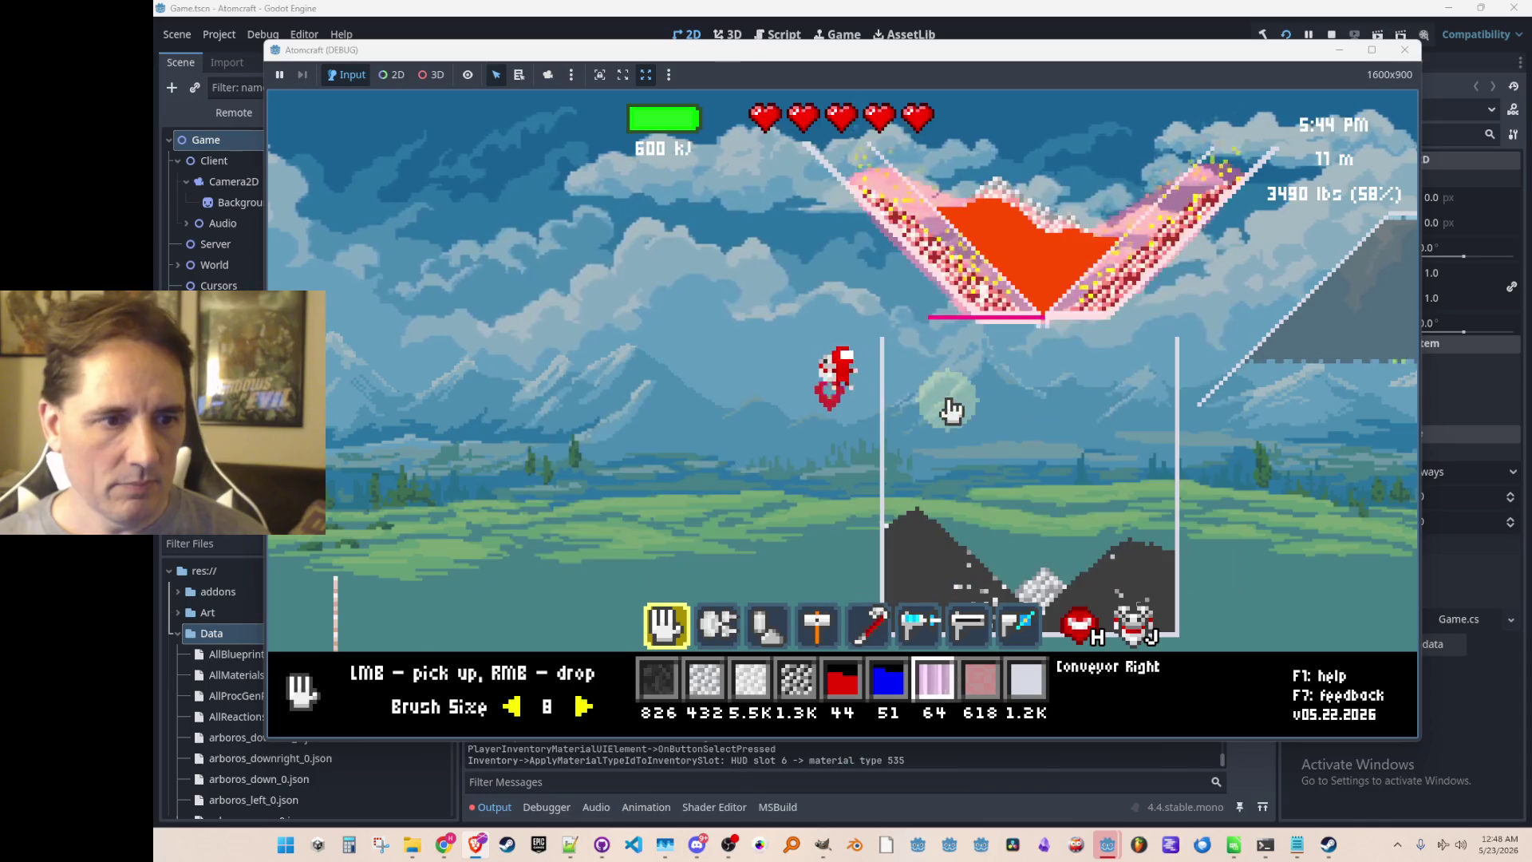
Build a Conveyor Right line above the container, using all 16 pieces.
scroll(958, 414, down, 3)
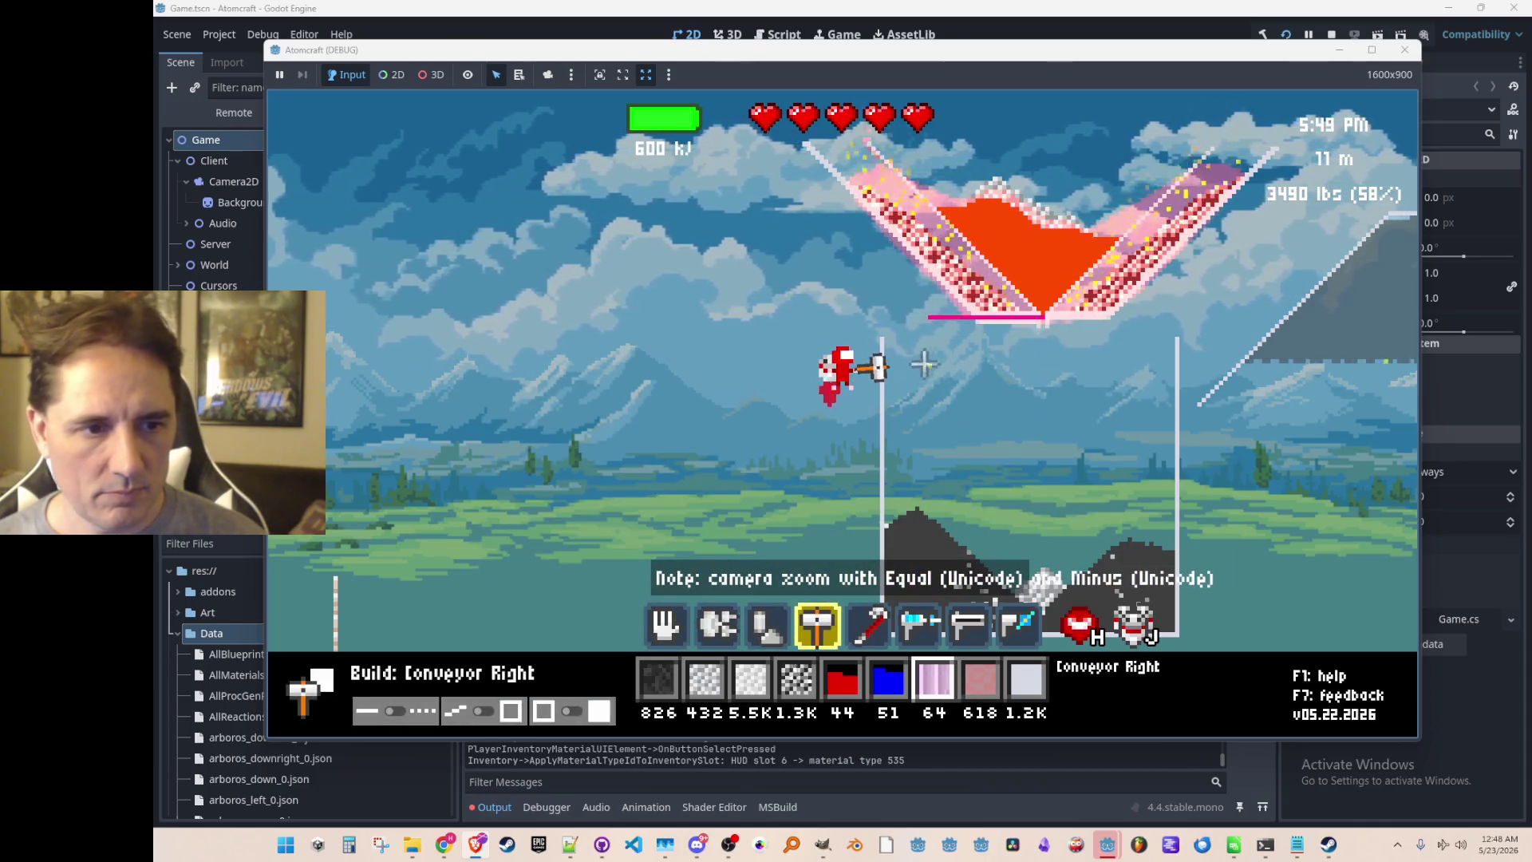
drag(881, 372, 1090, 372)
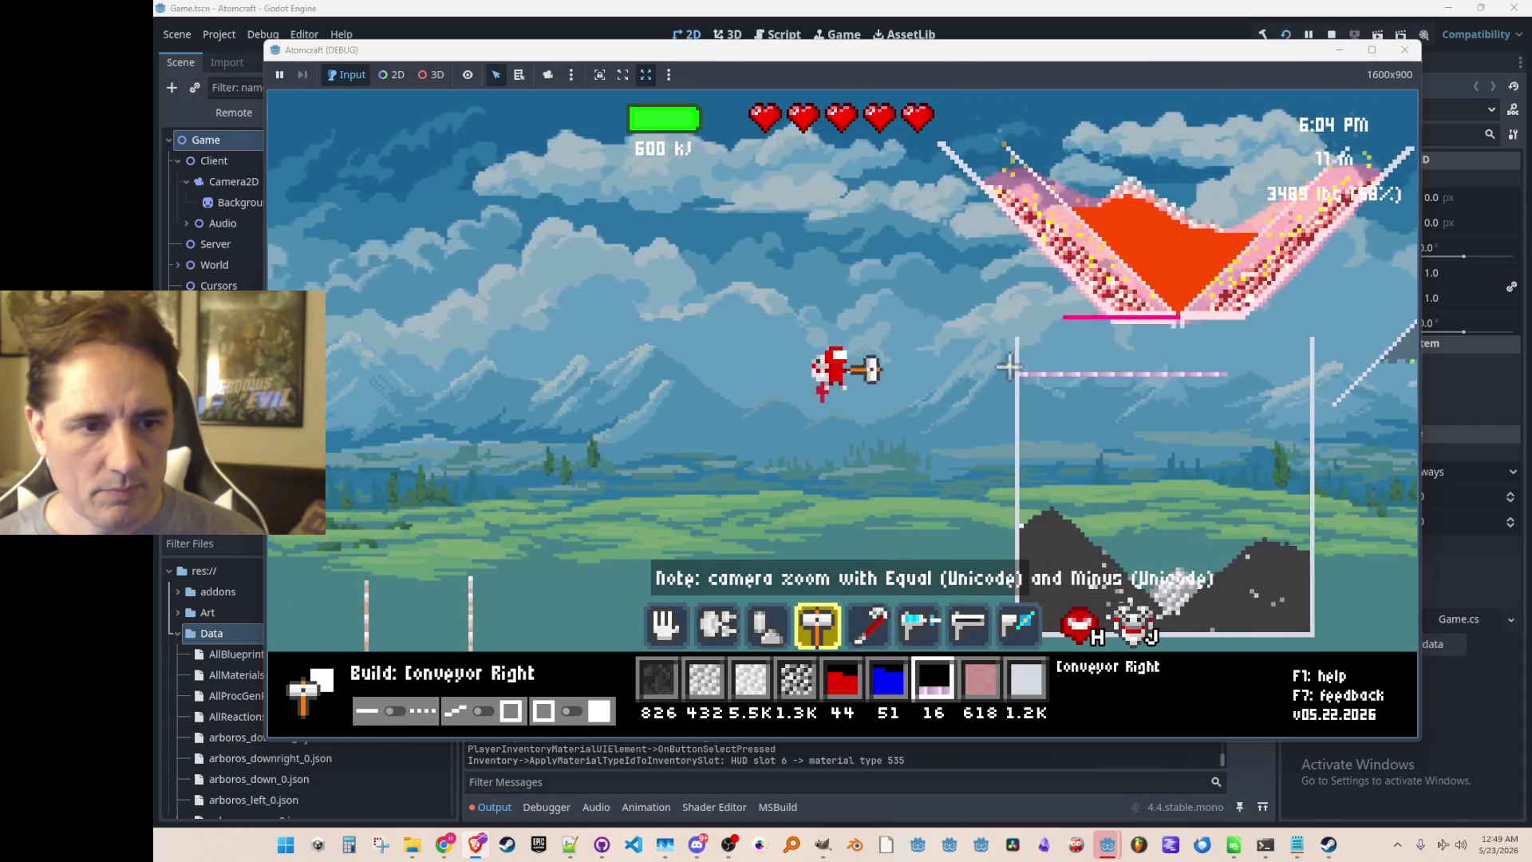
key(5)
scroll(1009, 354, down, 2)
scroll(1018, 351, up, 3)
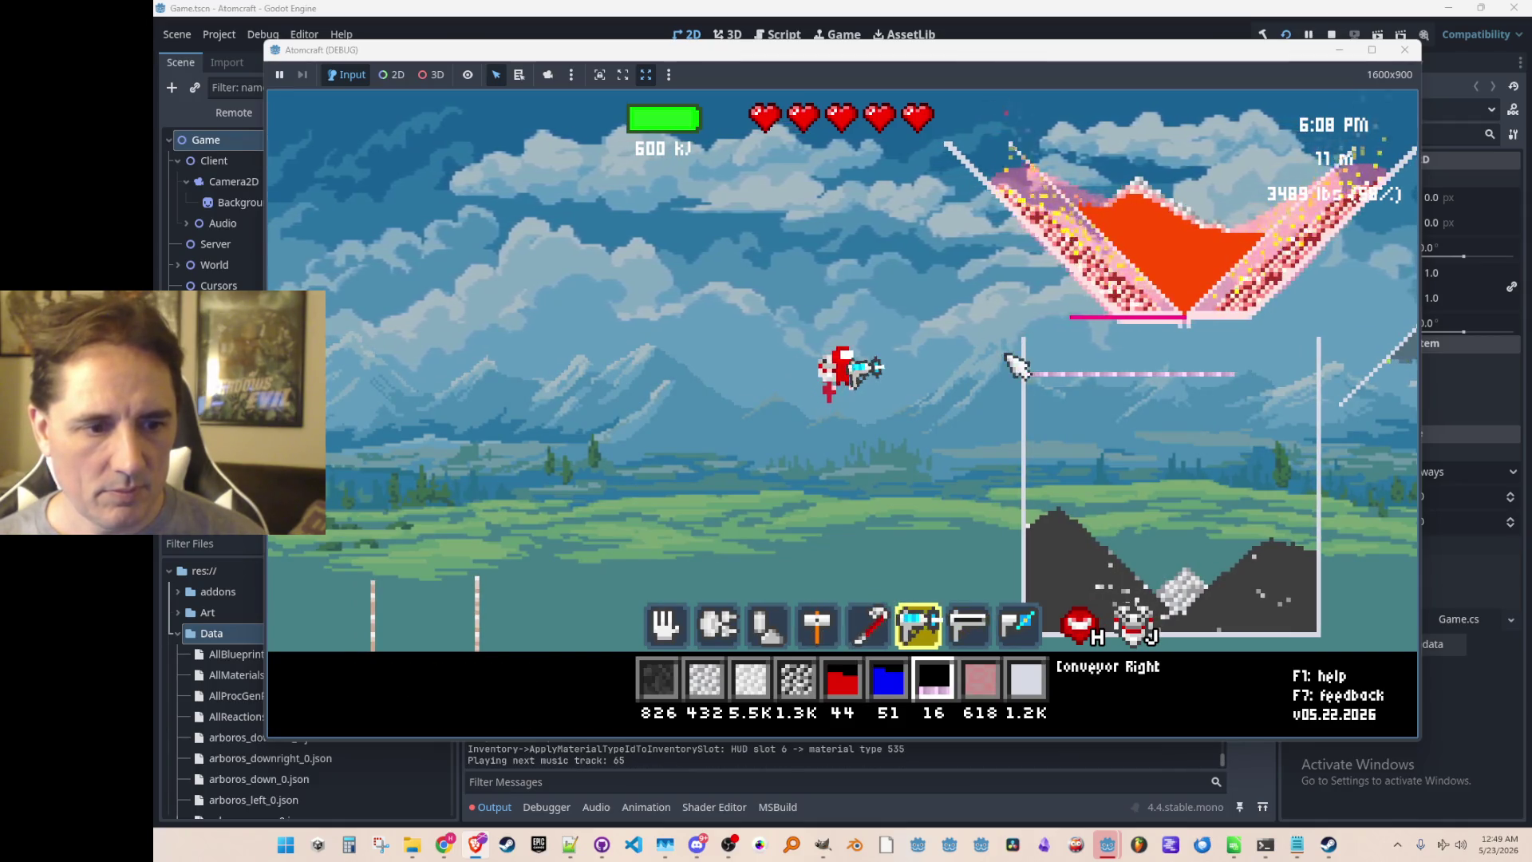
scroll(1021, 350, down, 1)
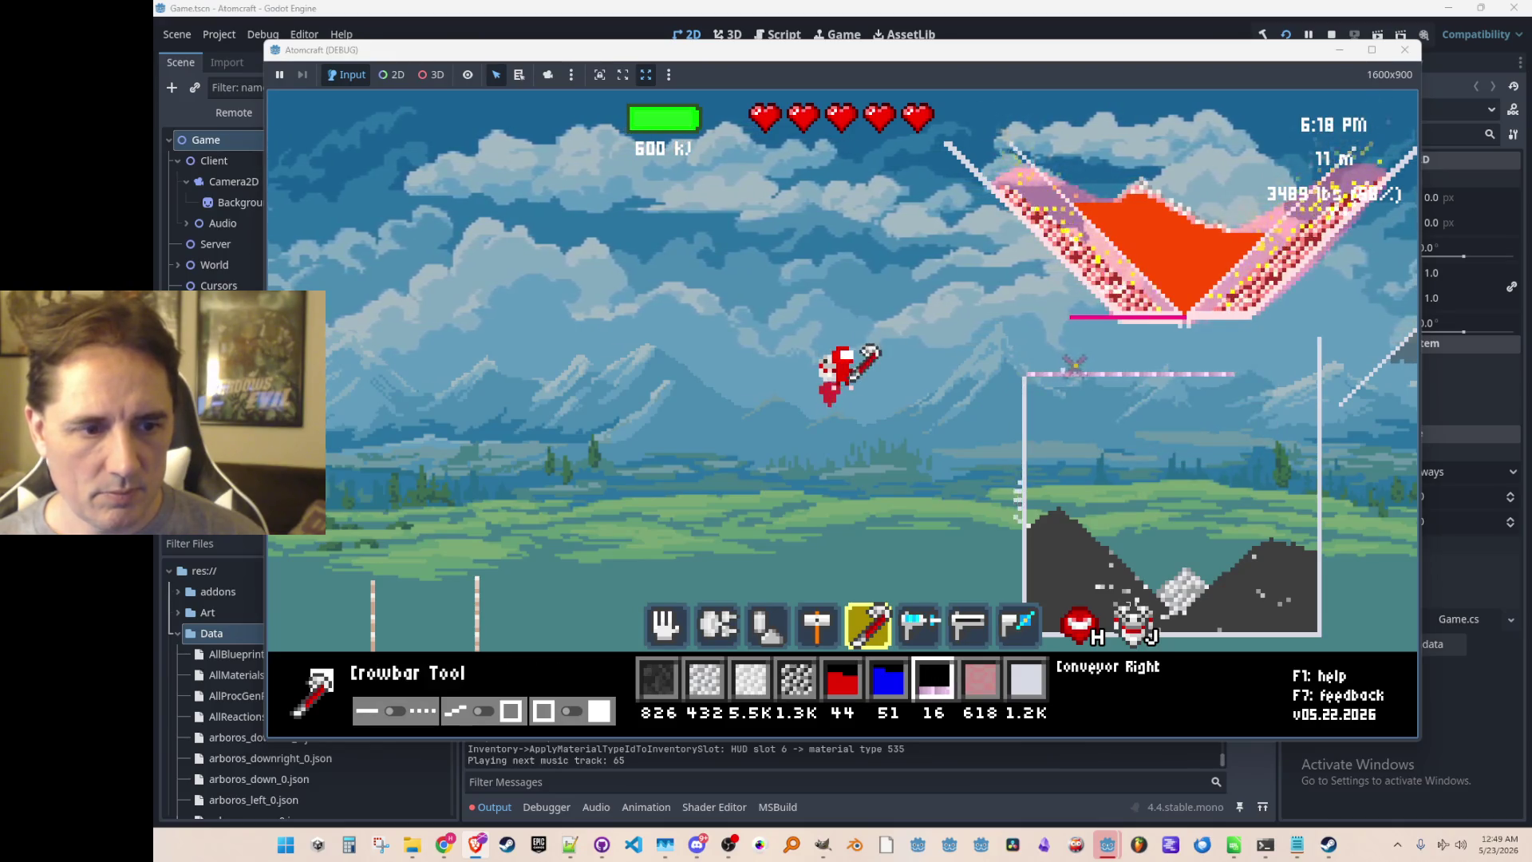
scroll(1053, 375, down, 1)
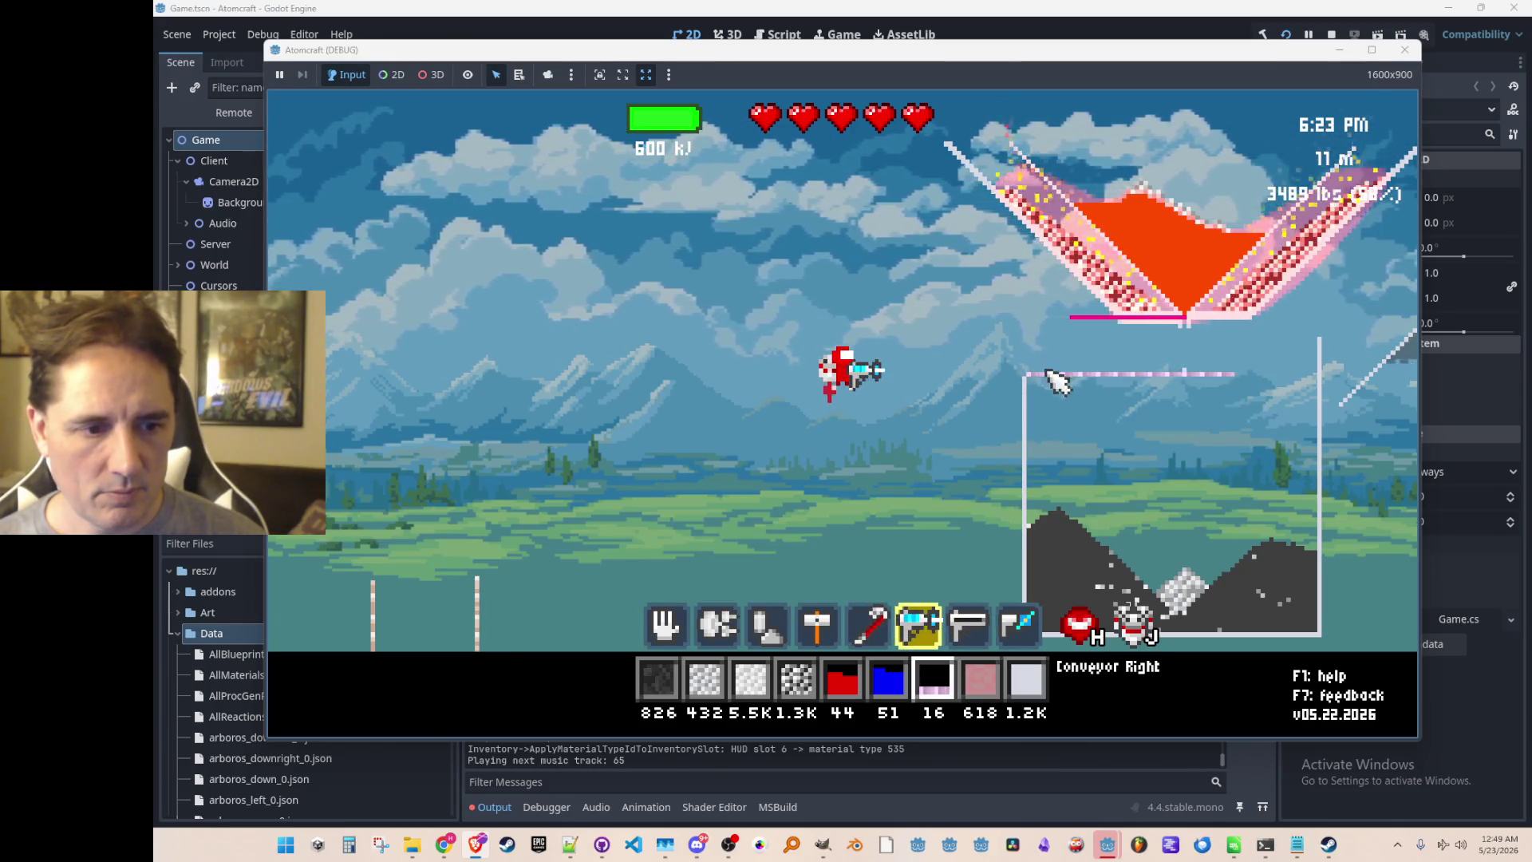
scroll(1037, 371, up, 2)
drag(1021, 372, 956, 372)
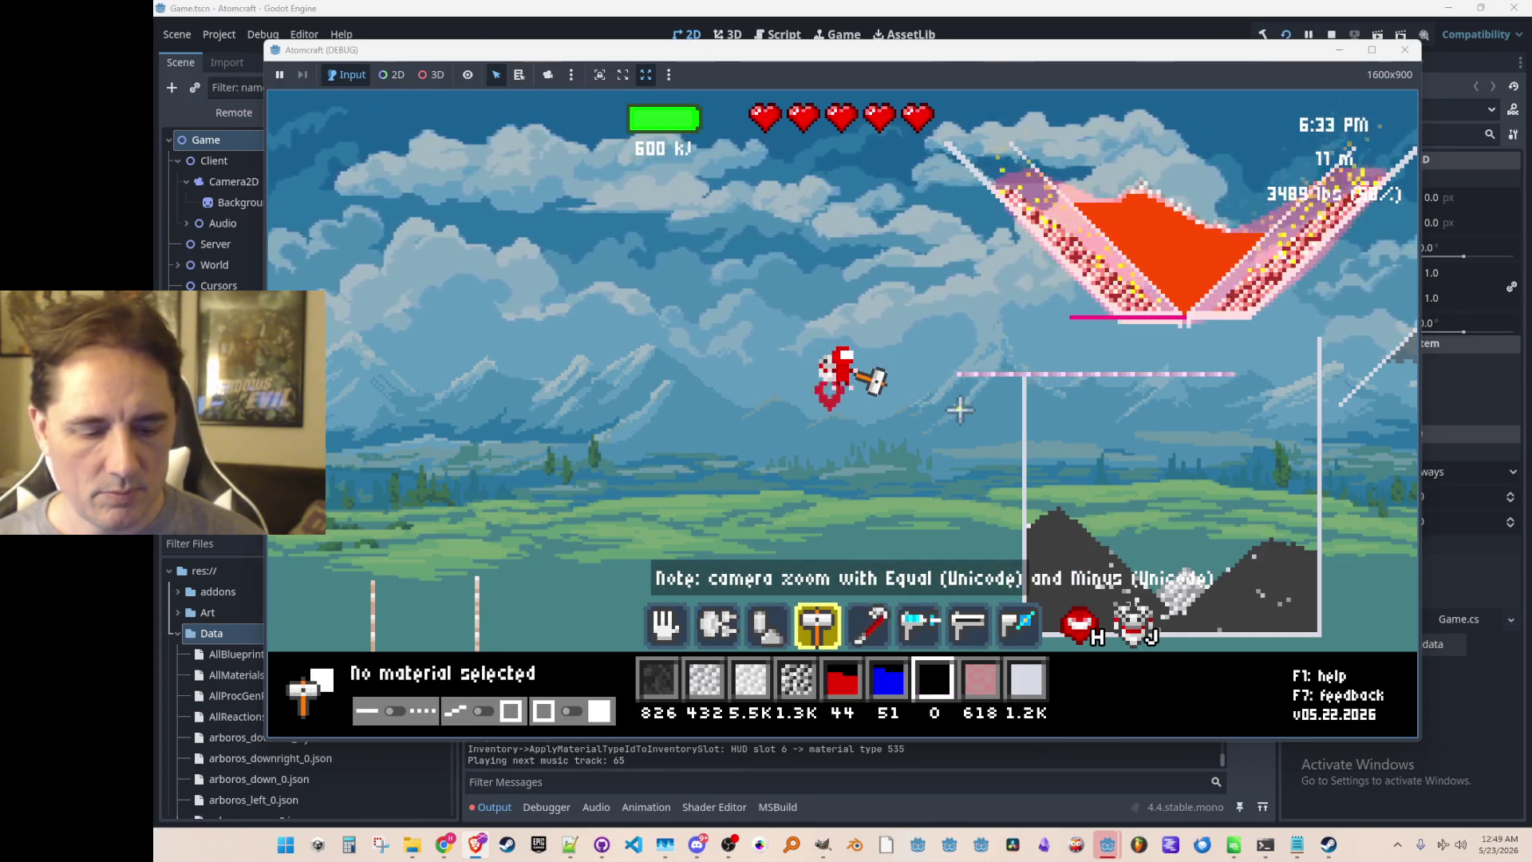
Grant more Conveyor Right twice through the console, raising stock to 2.0K.
key(grave)
text(give Conveyor Rig)
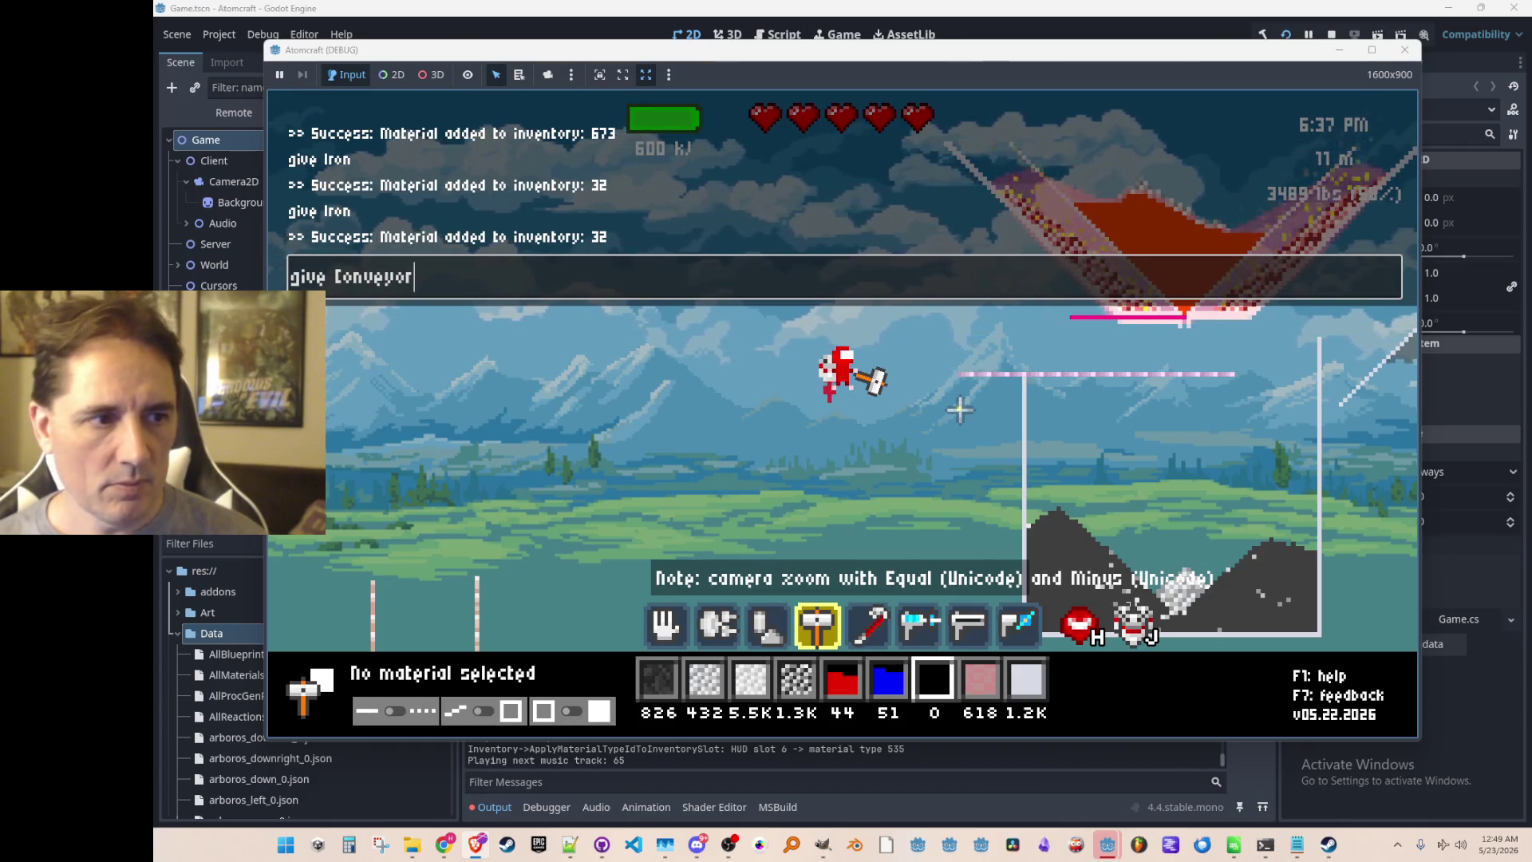
text(ht)
key(Return)
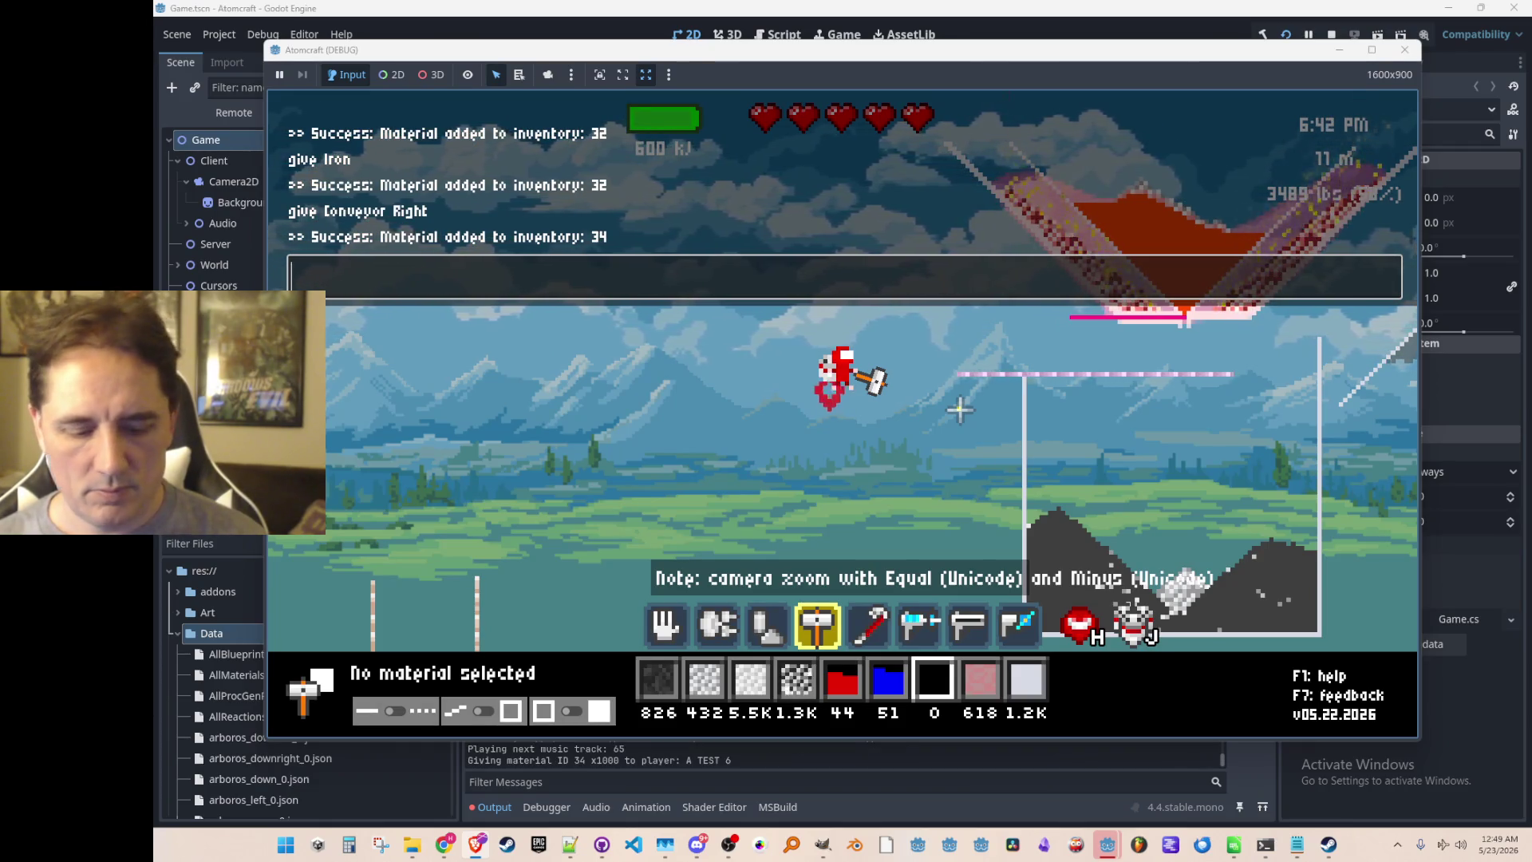
text(Conveyor Right)
key(Return)
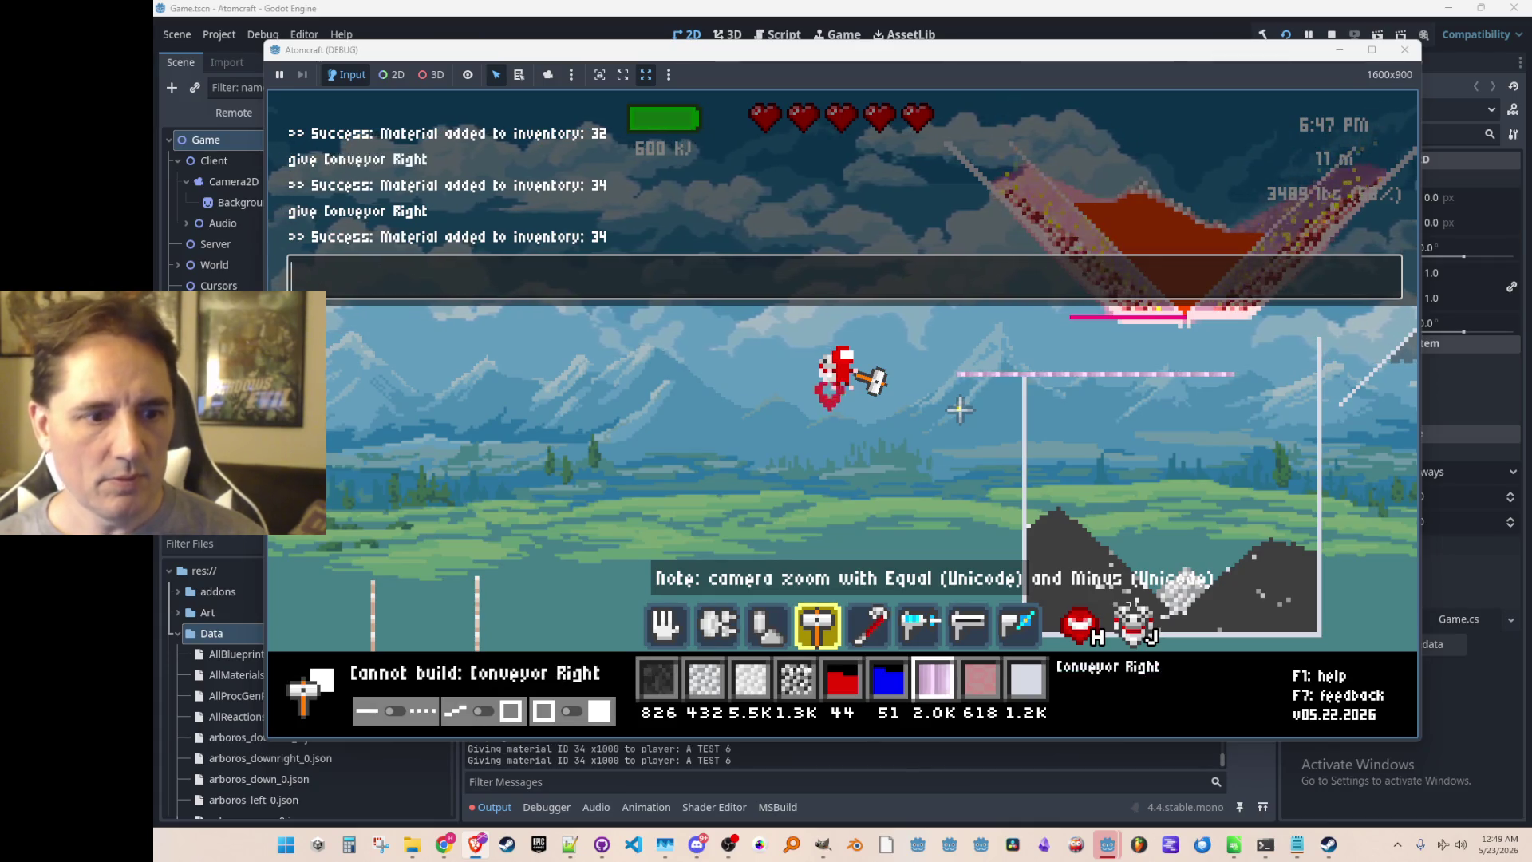
key(grave)
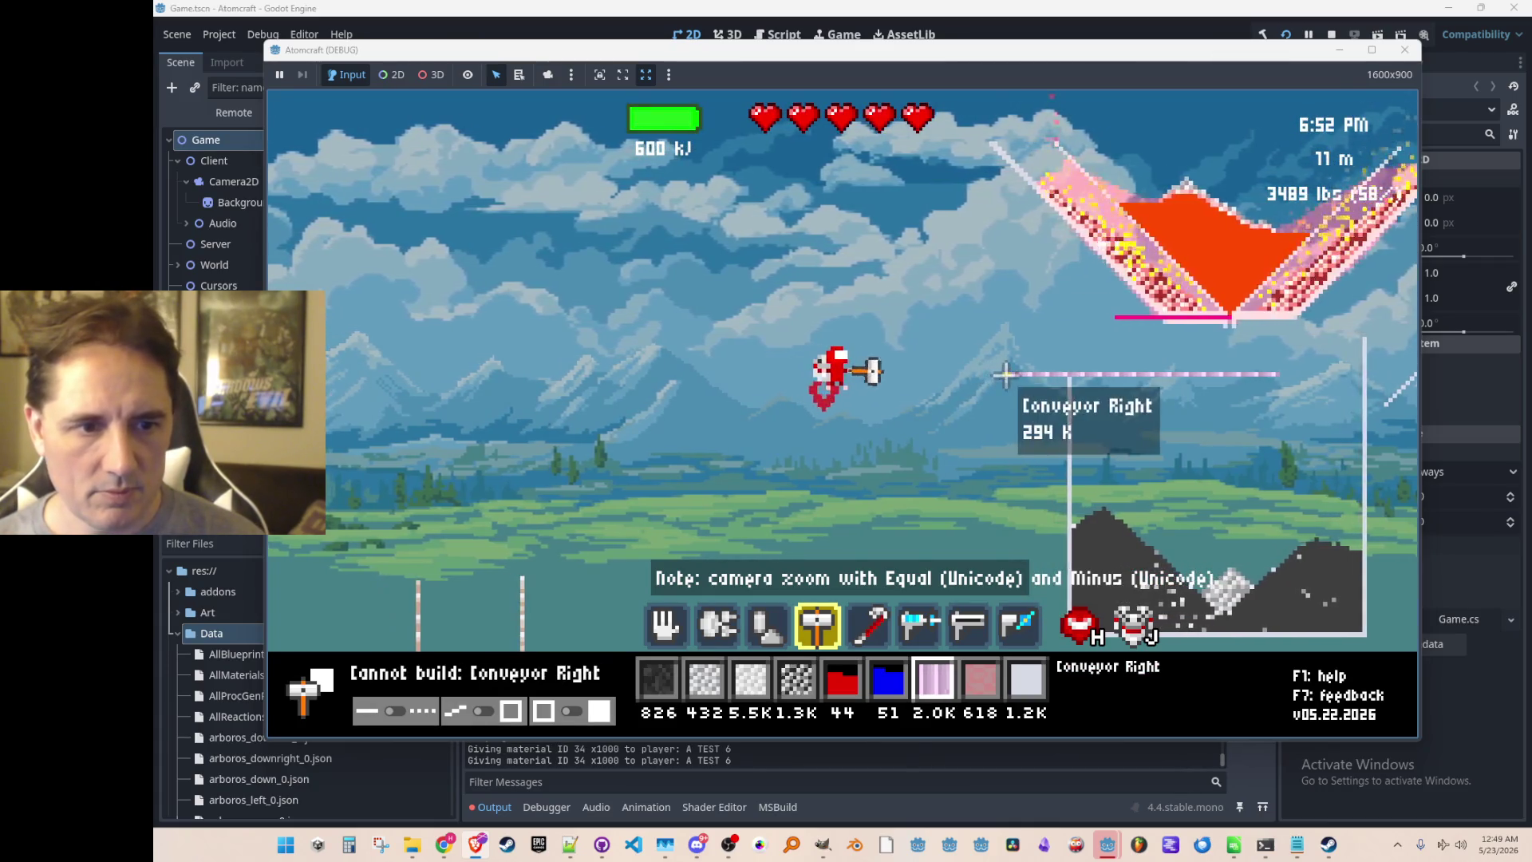
Extend the conveyor leftward and scoop the iron and carbon rubble out of the container.
click(895, 375)
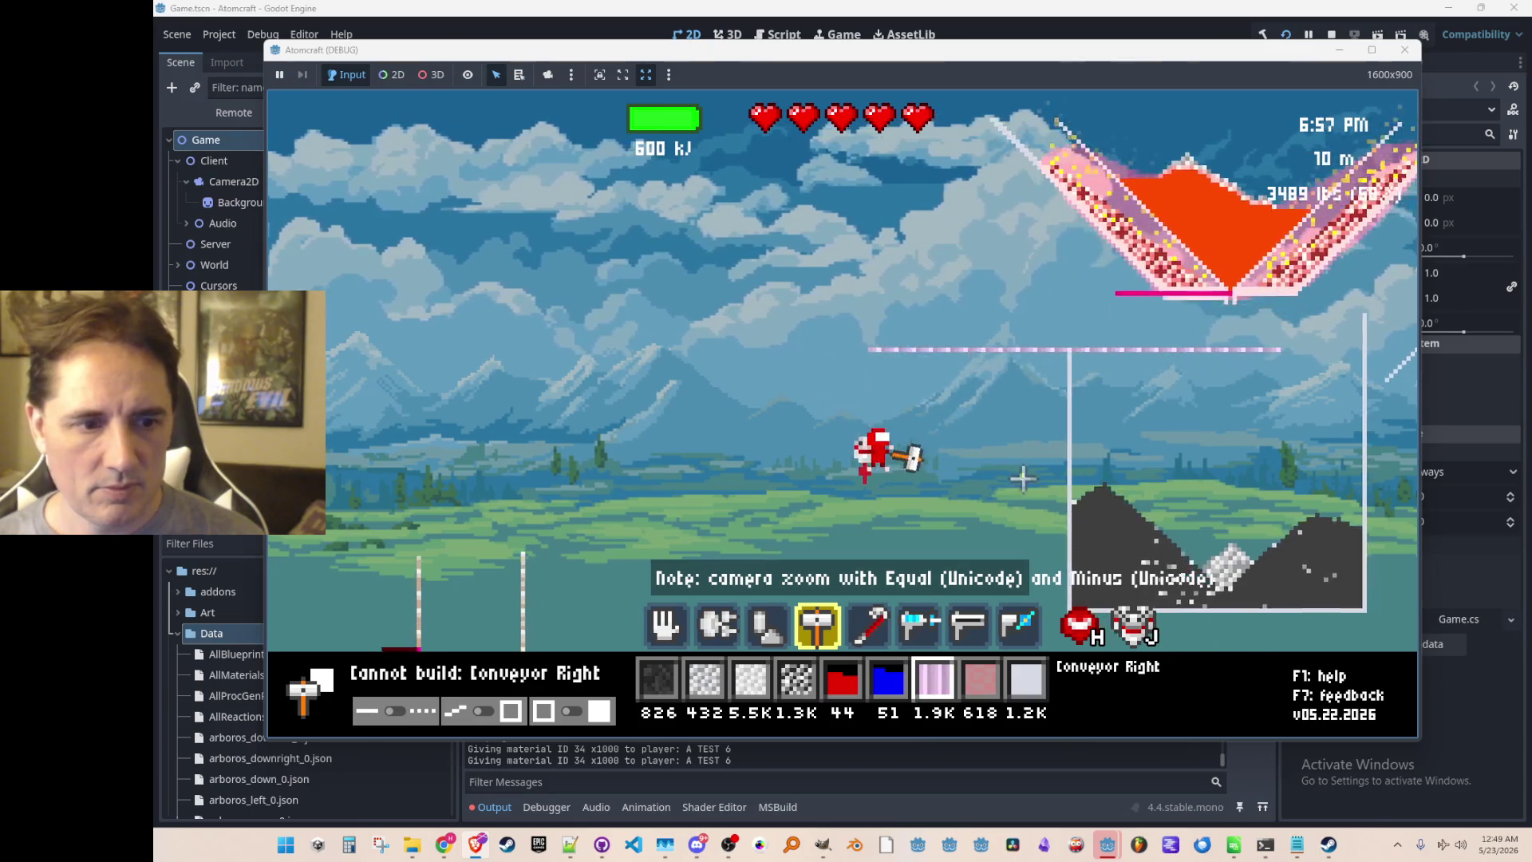
key(3)
key(1)
mouse_move(1019, 508)
mouse_down()
mouse_move(1049, 439)
mouse_move(947, 487)
mouse_move(1183, 462)
mouse_move(1152, 479)
mouse_move(913, 489)
mouse_move(979, 470)
mouse_up()
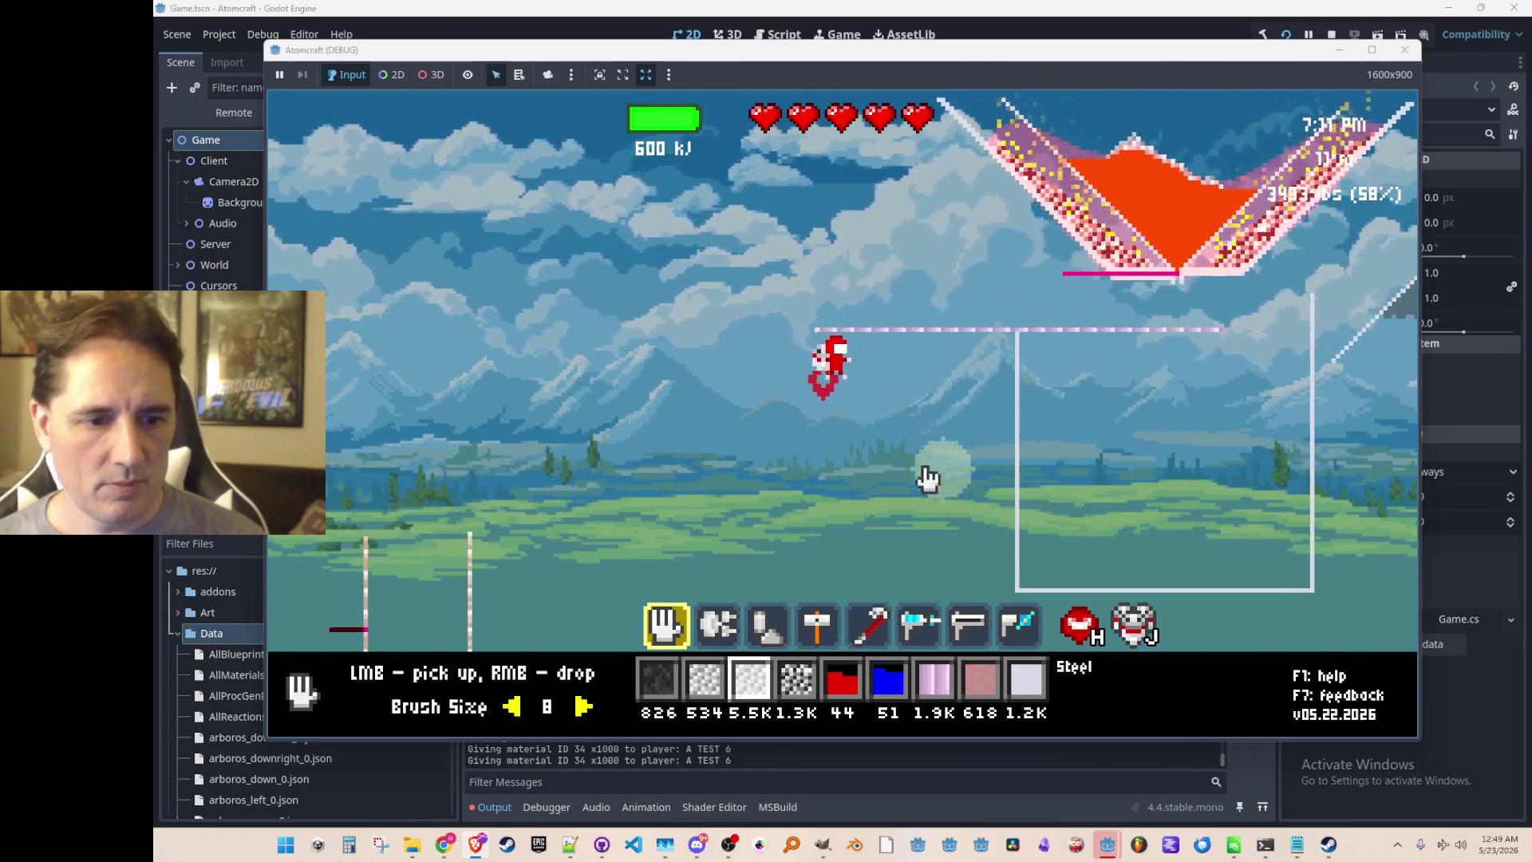
Find Carbon with the inventory search 'carb', put it on the hotbar, and drop a pile on the platform.
key(i)
click(656, 256)
text(carb)
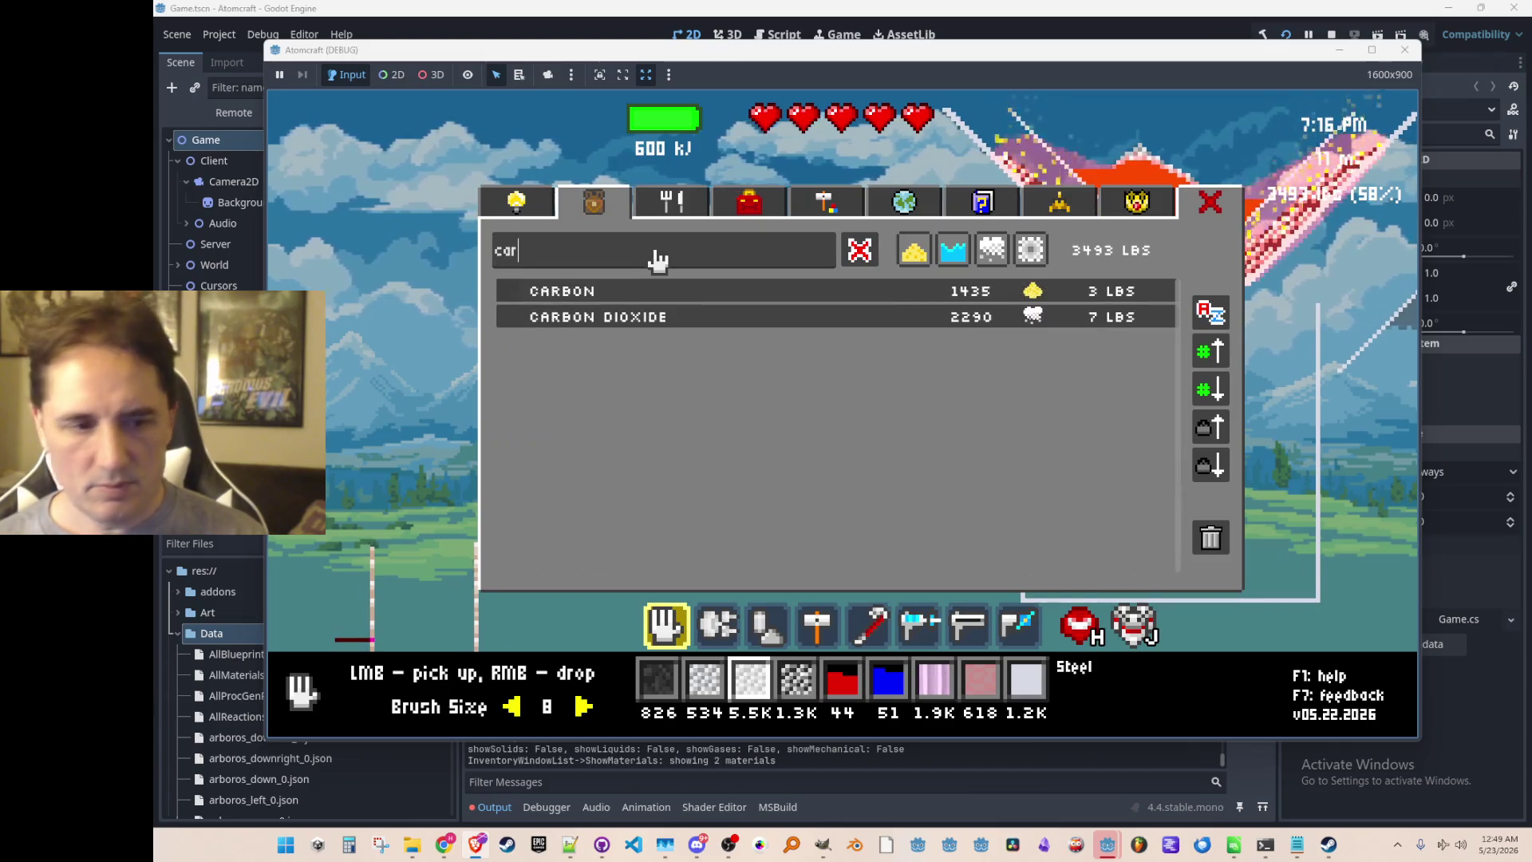
click(627, 294)
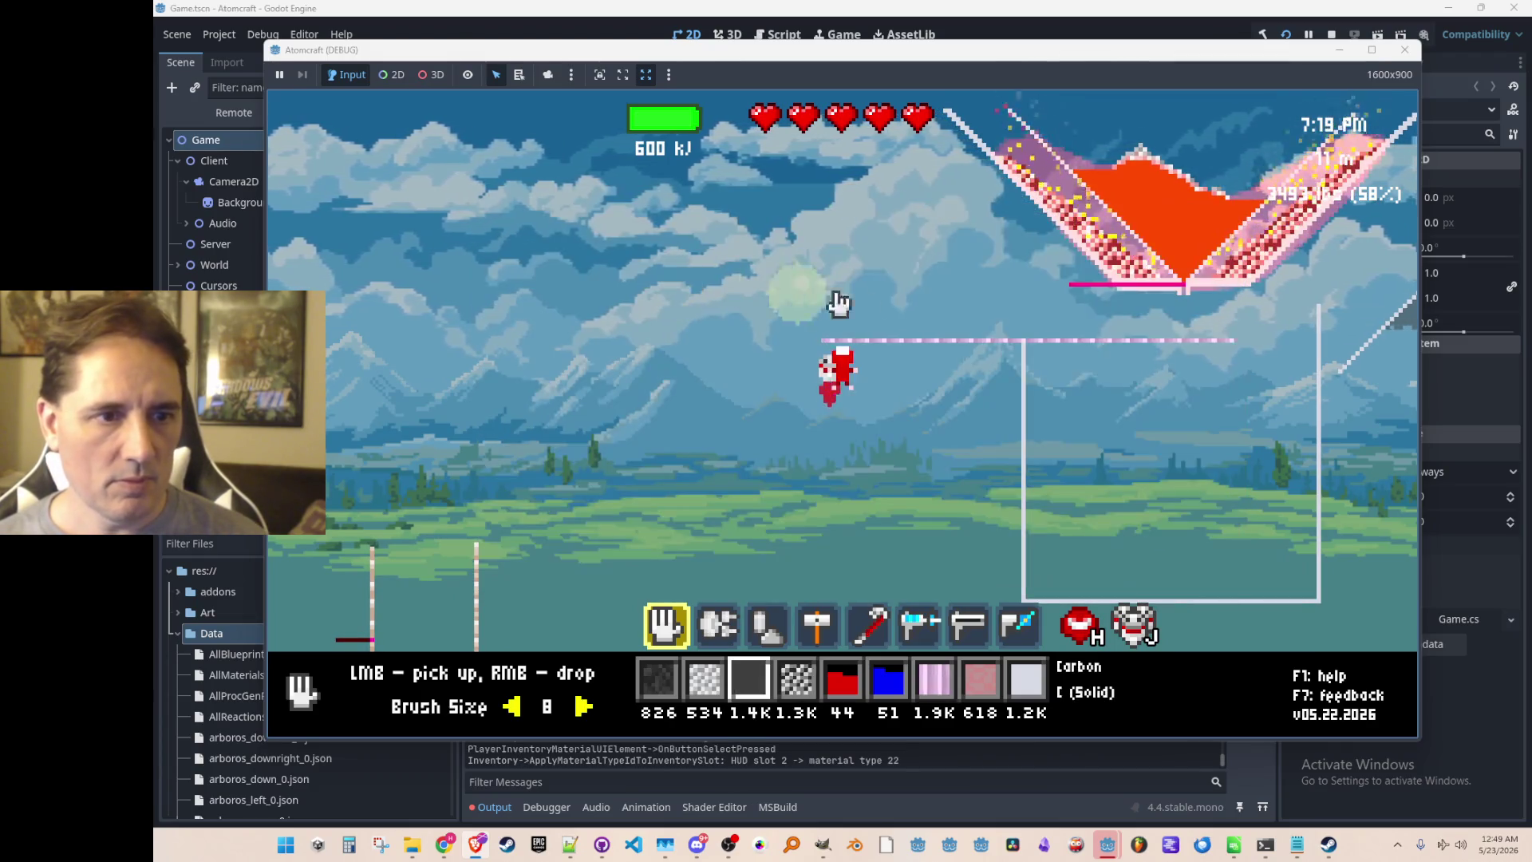
right_click(909, 259)
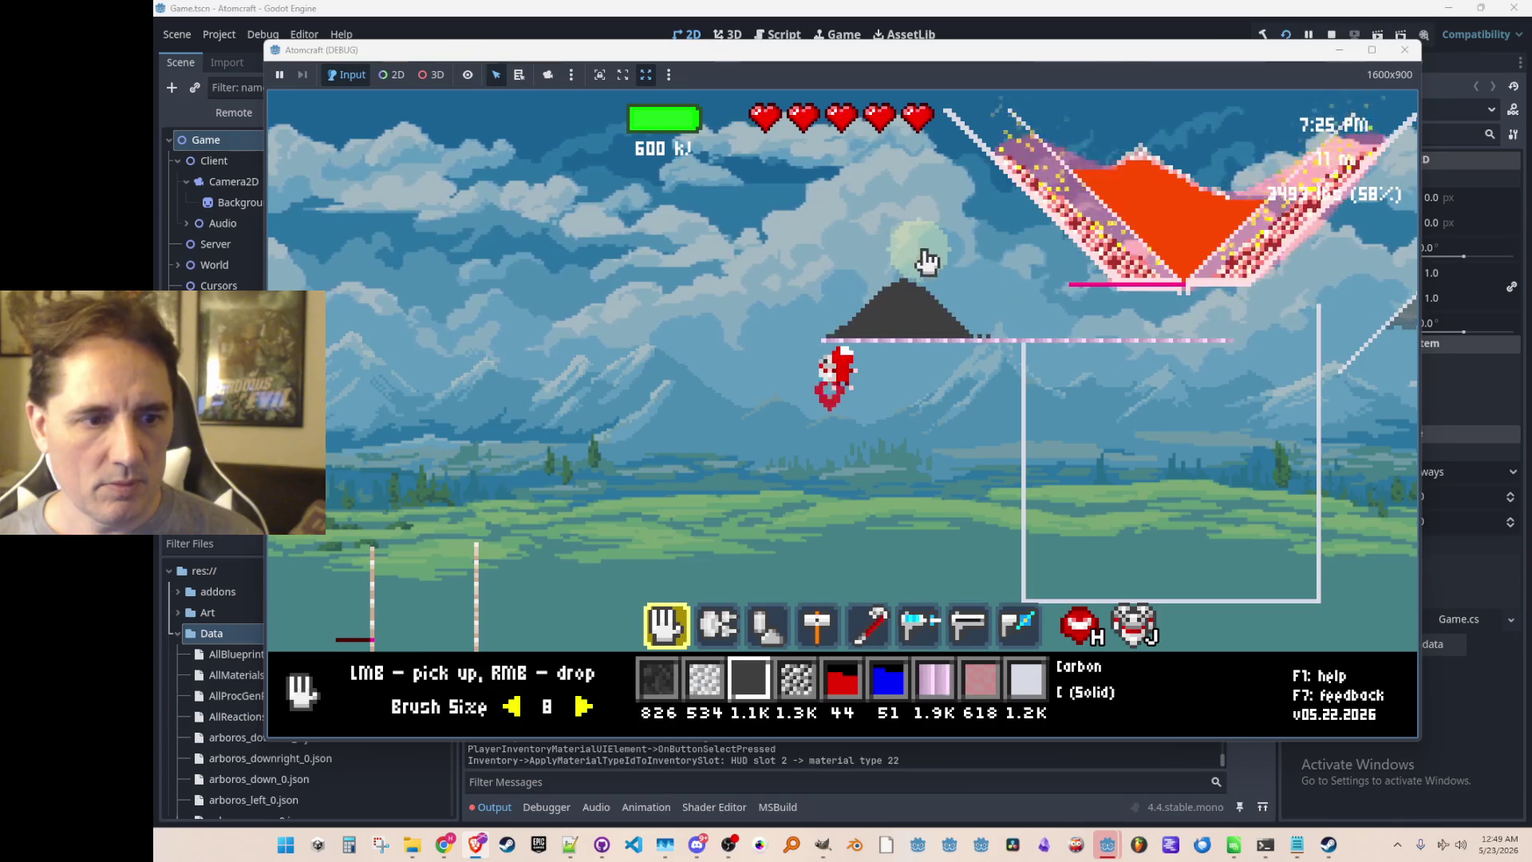
Switch to hotbar slot 2 and dump the collected rubble into the molten crucible.
key(2)
right_click(1204, 164)
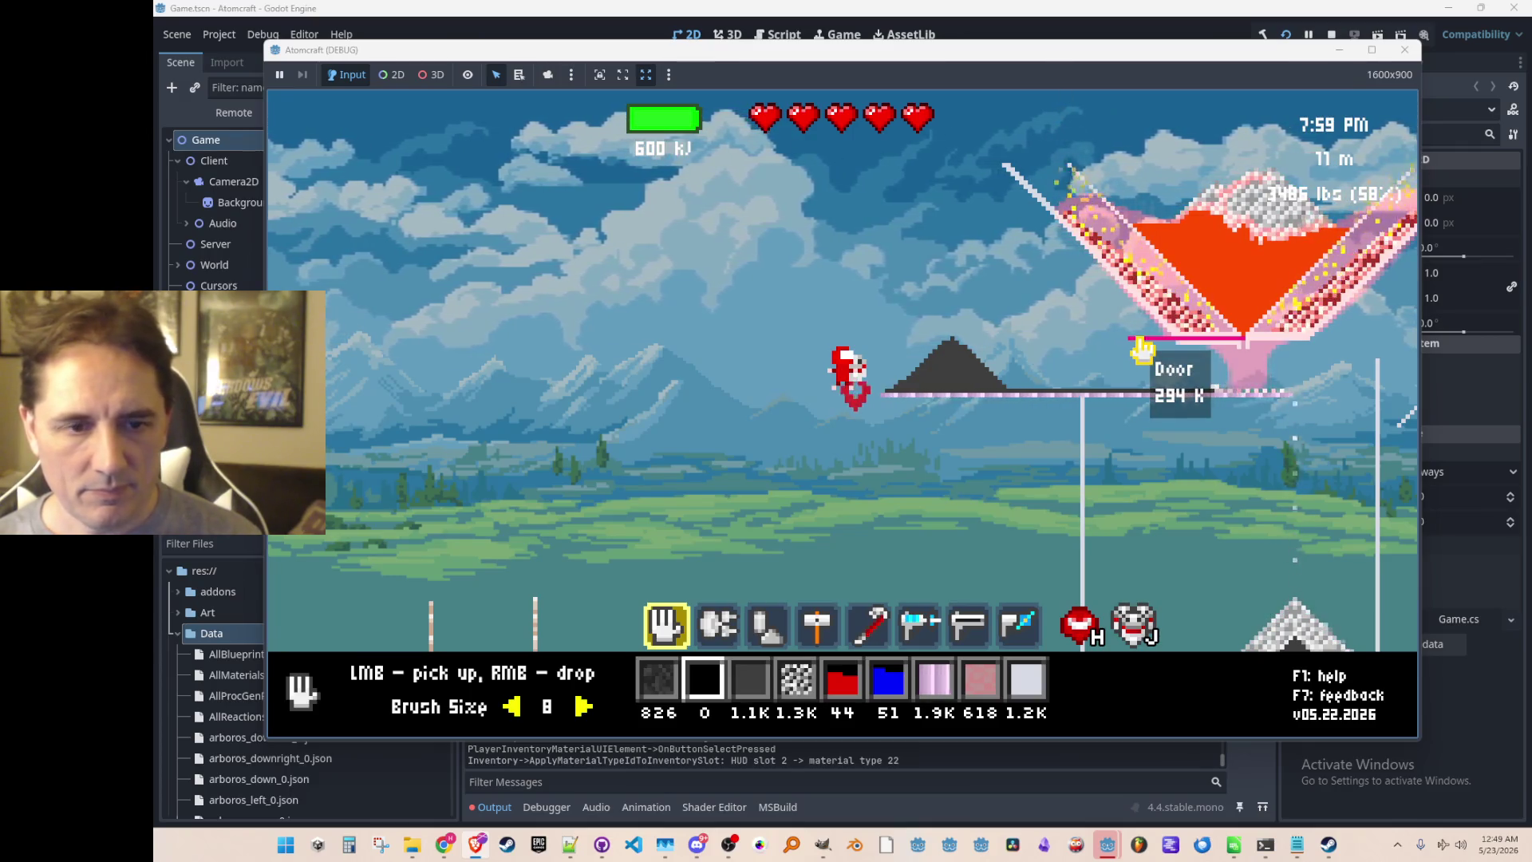
mouse_move(1136, 348)
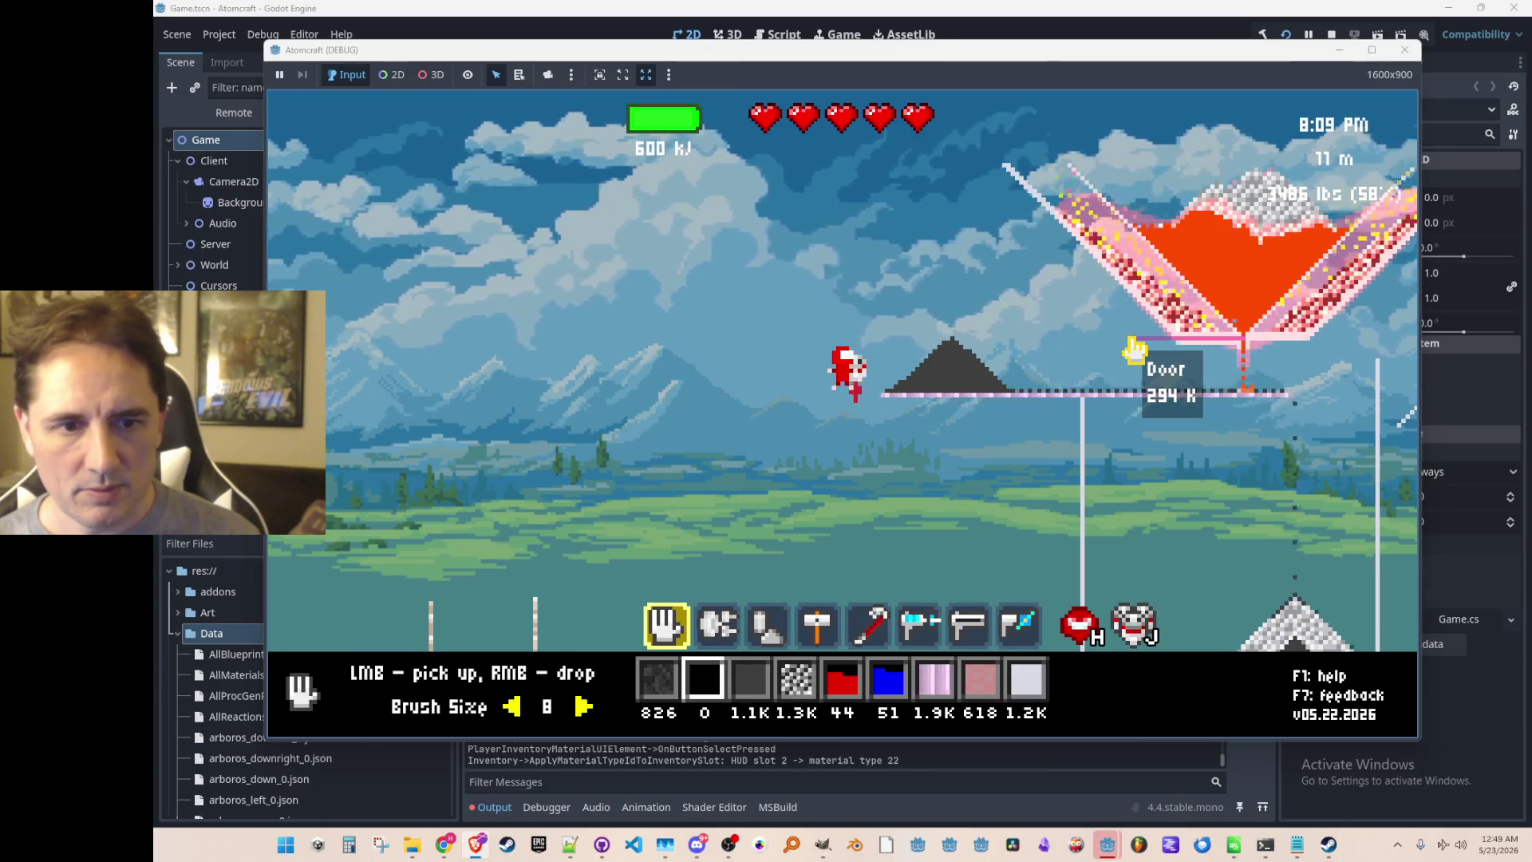
Let the molten iron drain, close the crucible door, and scoop up the cooled iron pile.
mouse_move(1288, 633)
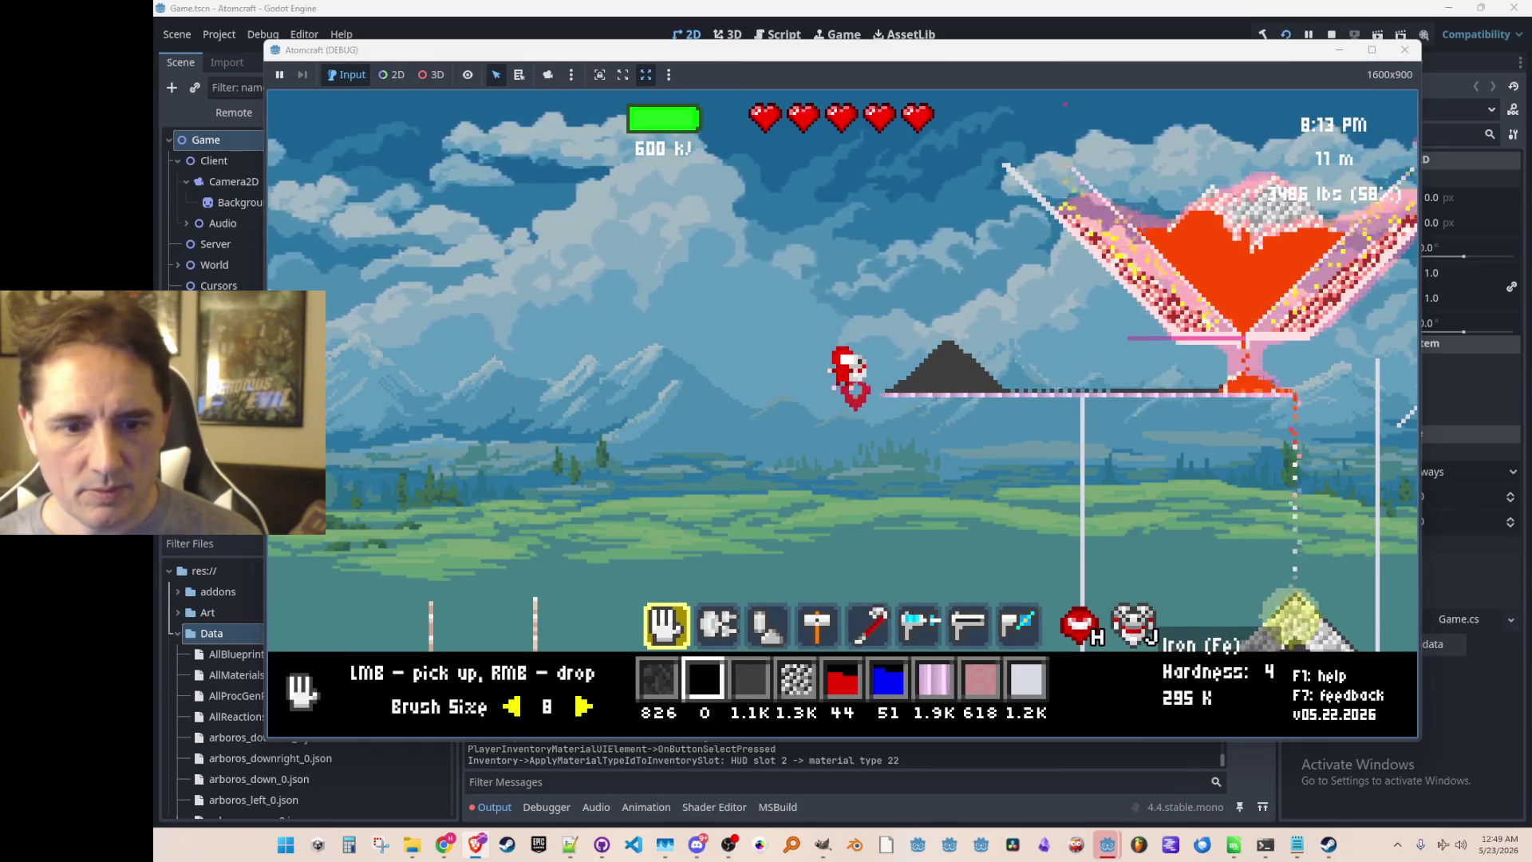
mouse_move(1147, 611)
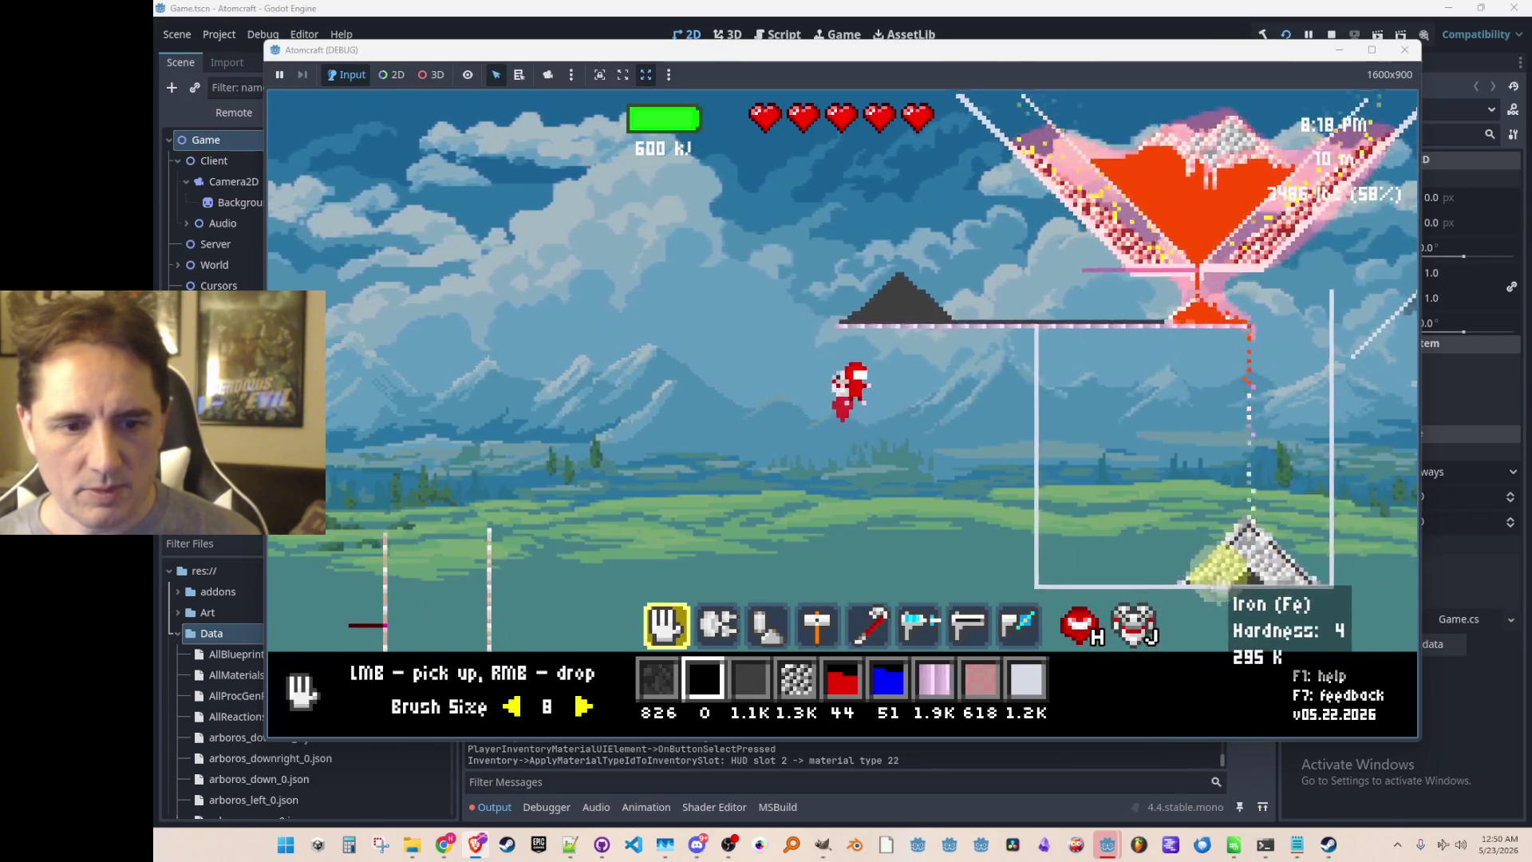
mouse_move(1194, 341)
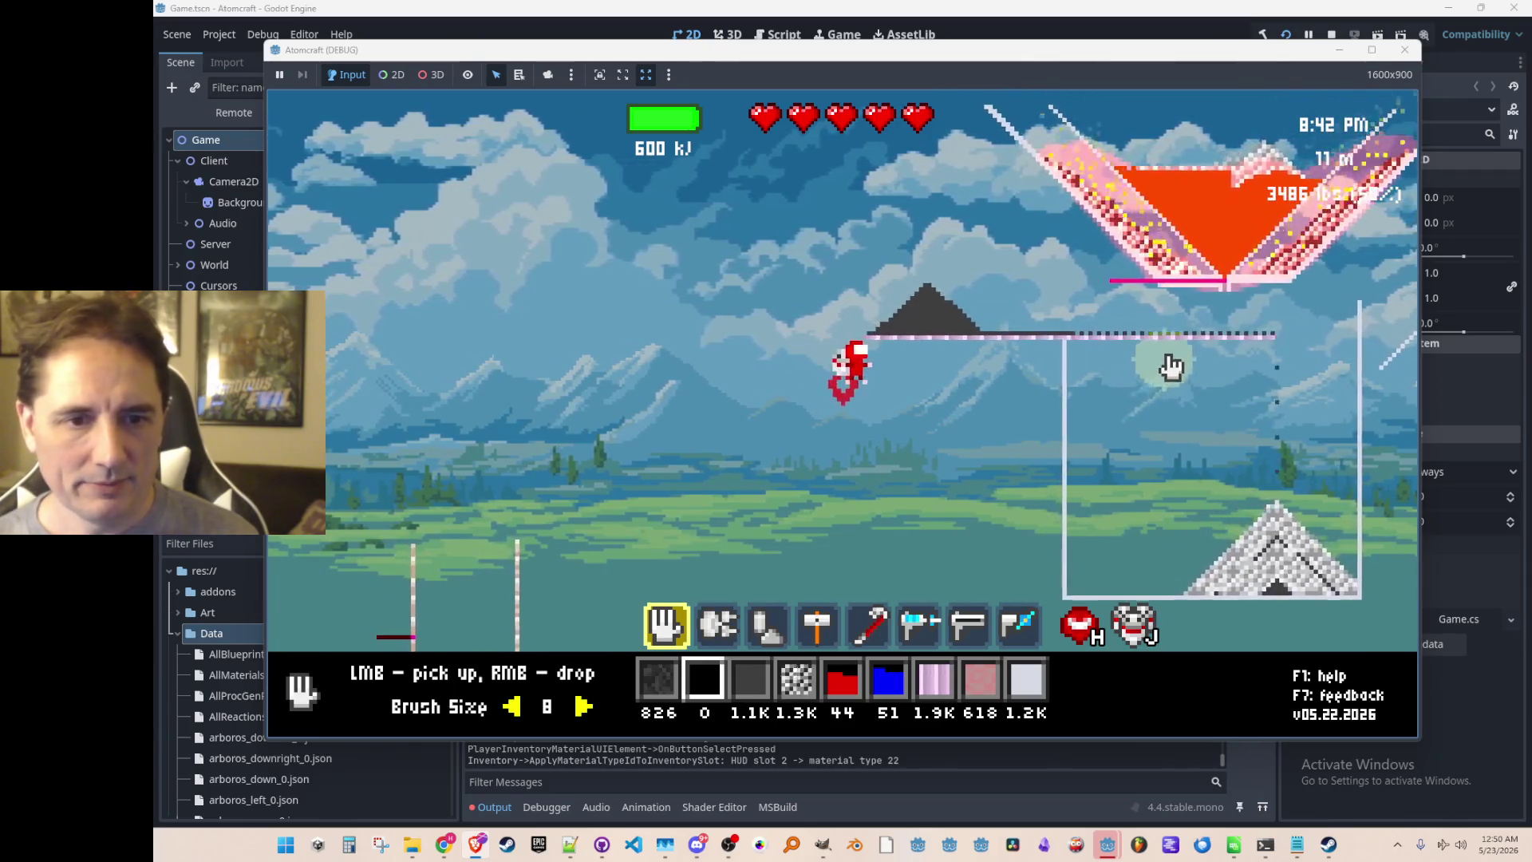
mouse_move(1096, 298)
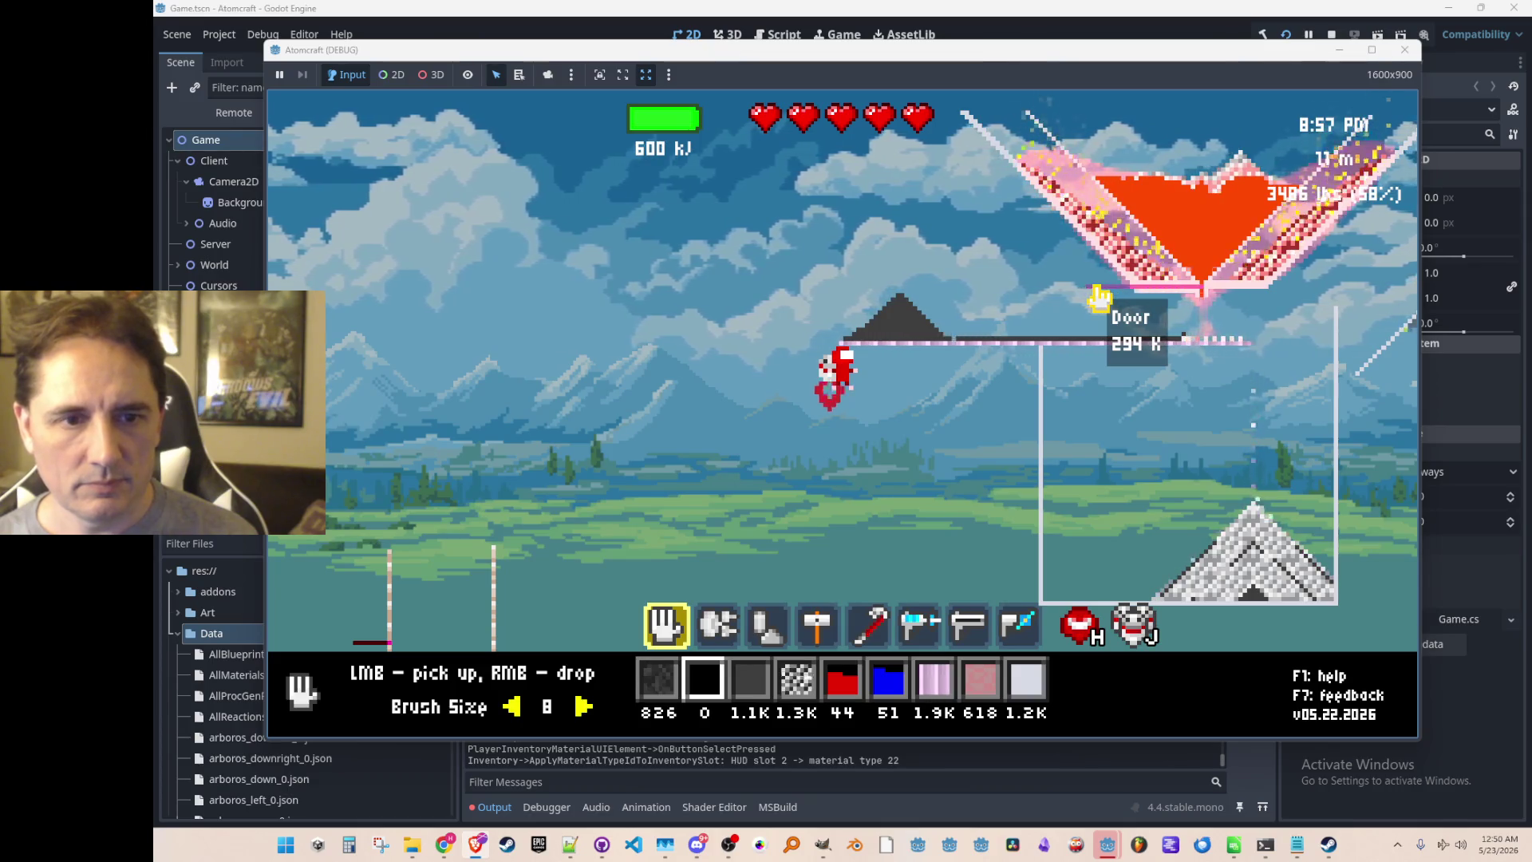
click(1101, 302)
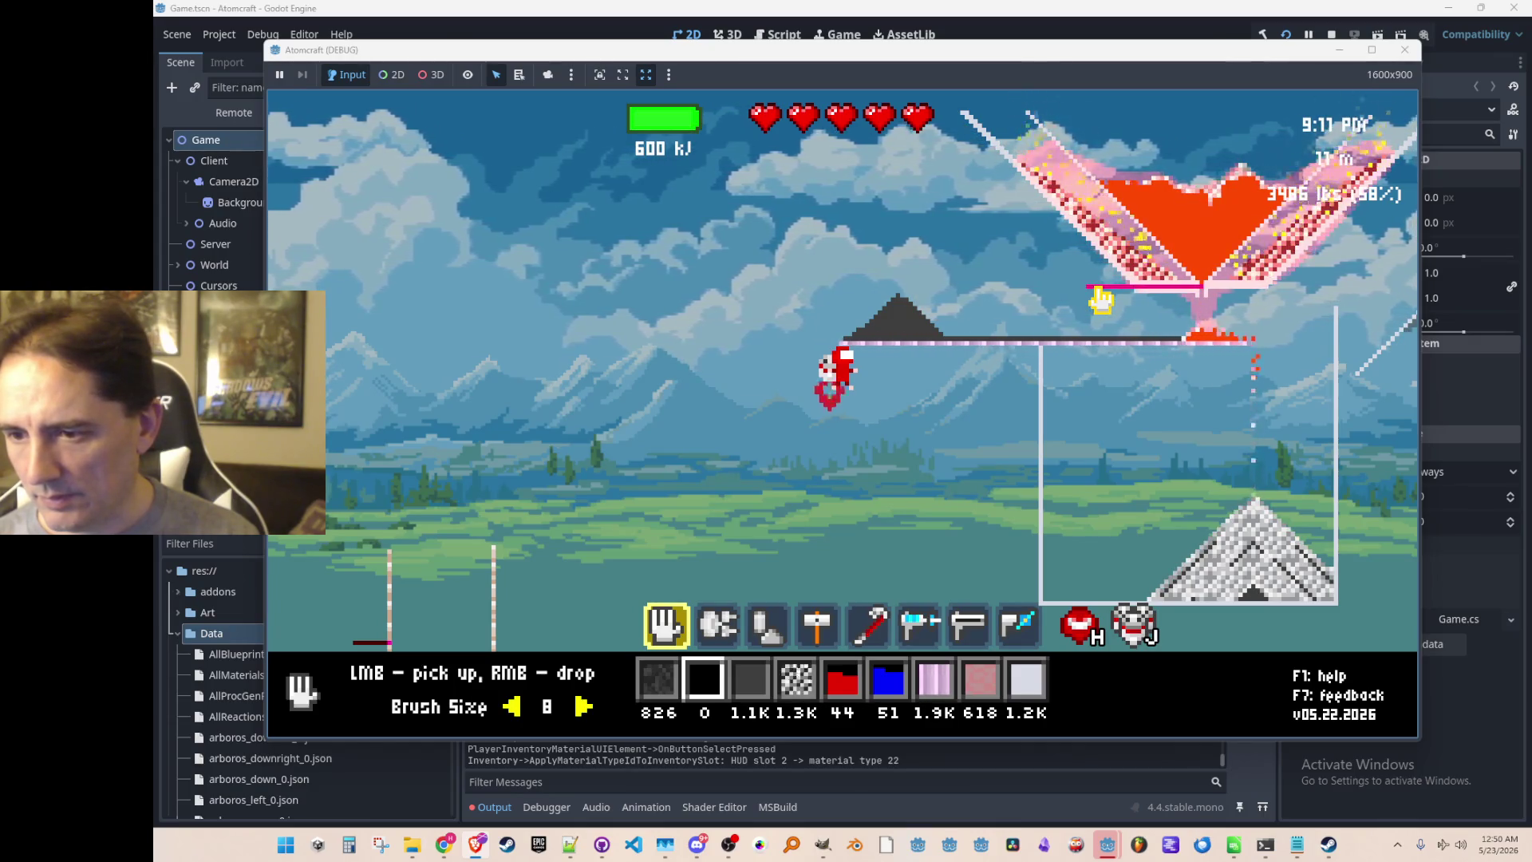
click(1269, 587)
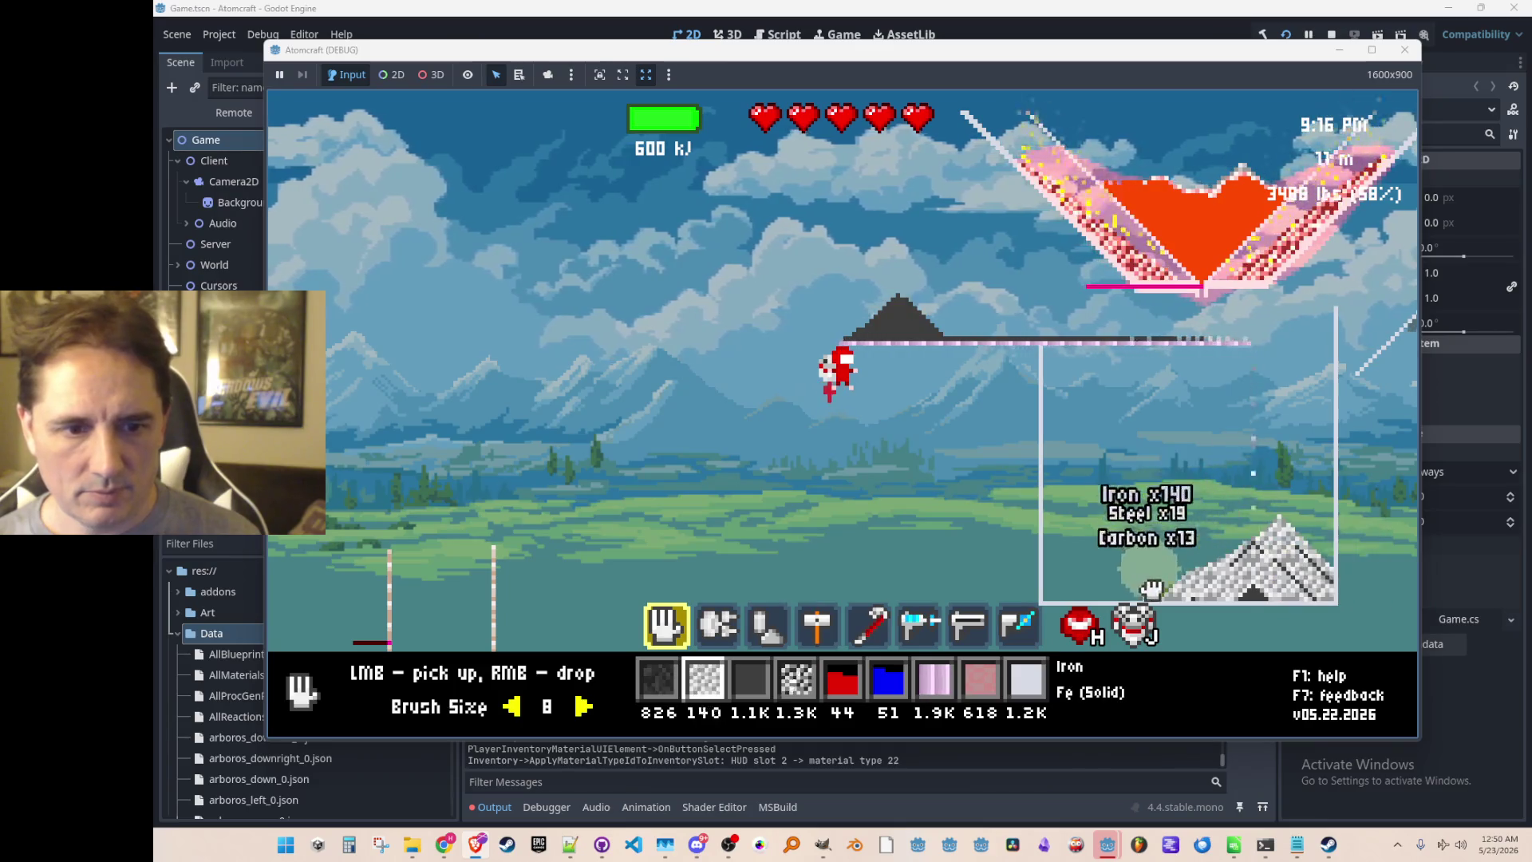
Collect the remaining iron rubble and drop a second carbon pile on the platform.
mouse_move(1268, 604)
mouse_down()
mouse_move(1327, 588)
mouse_move(1258, 588)
mouse_up()
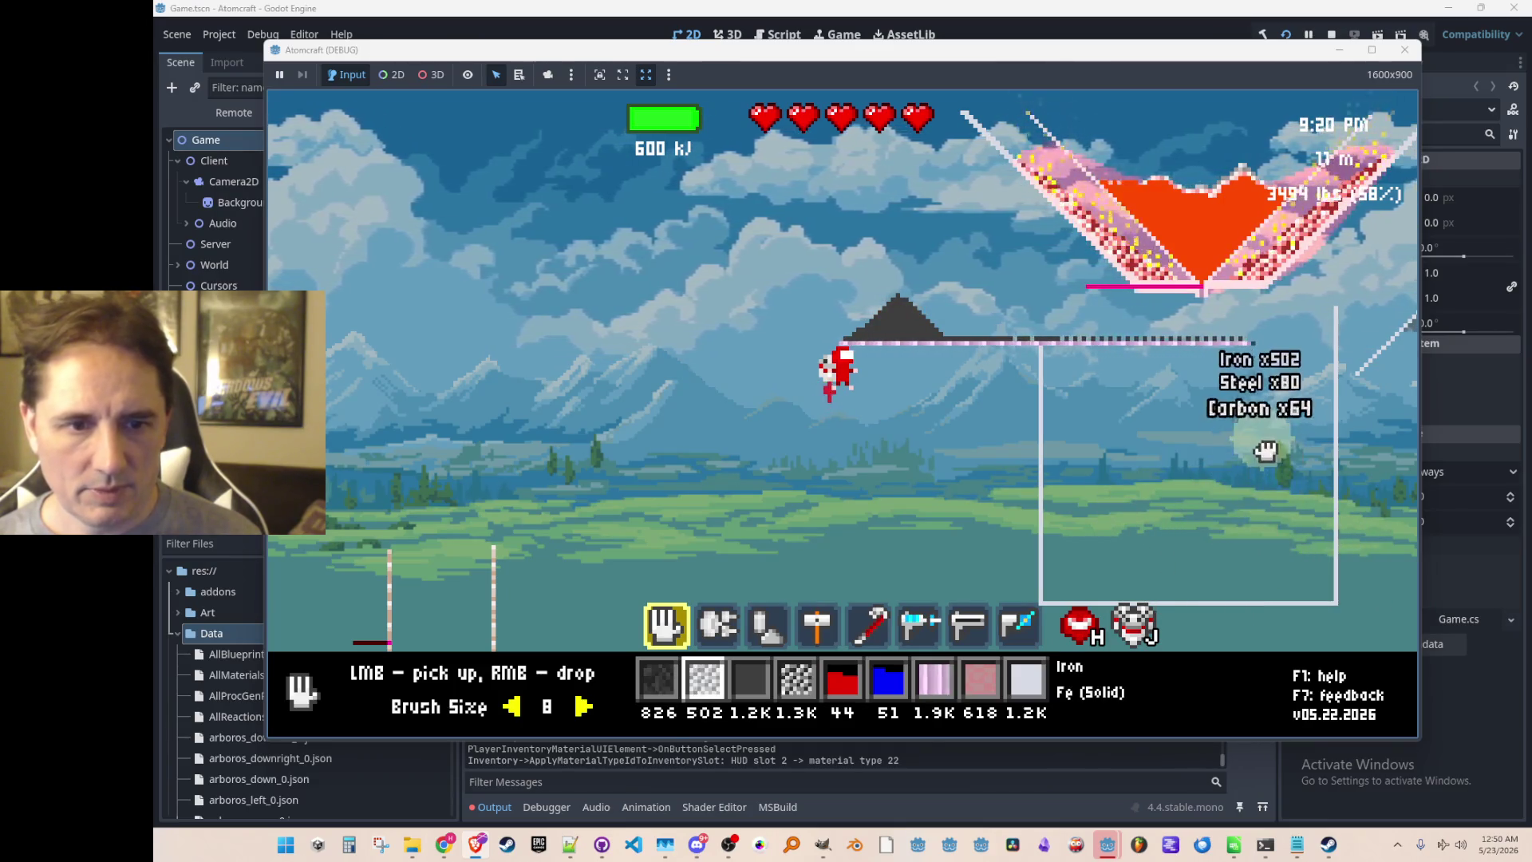
scroll(1113, 459, down, 2)
scroll(1115, 452, up, 1)
right_click(991, 275)
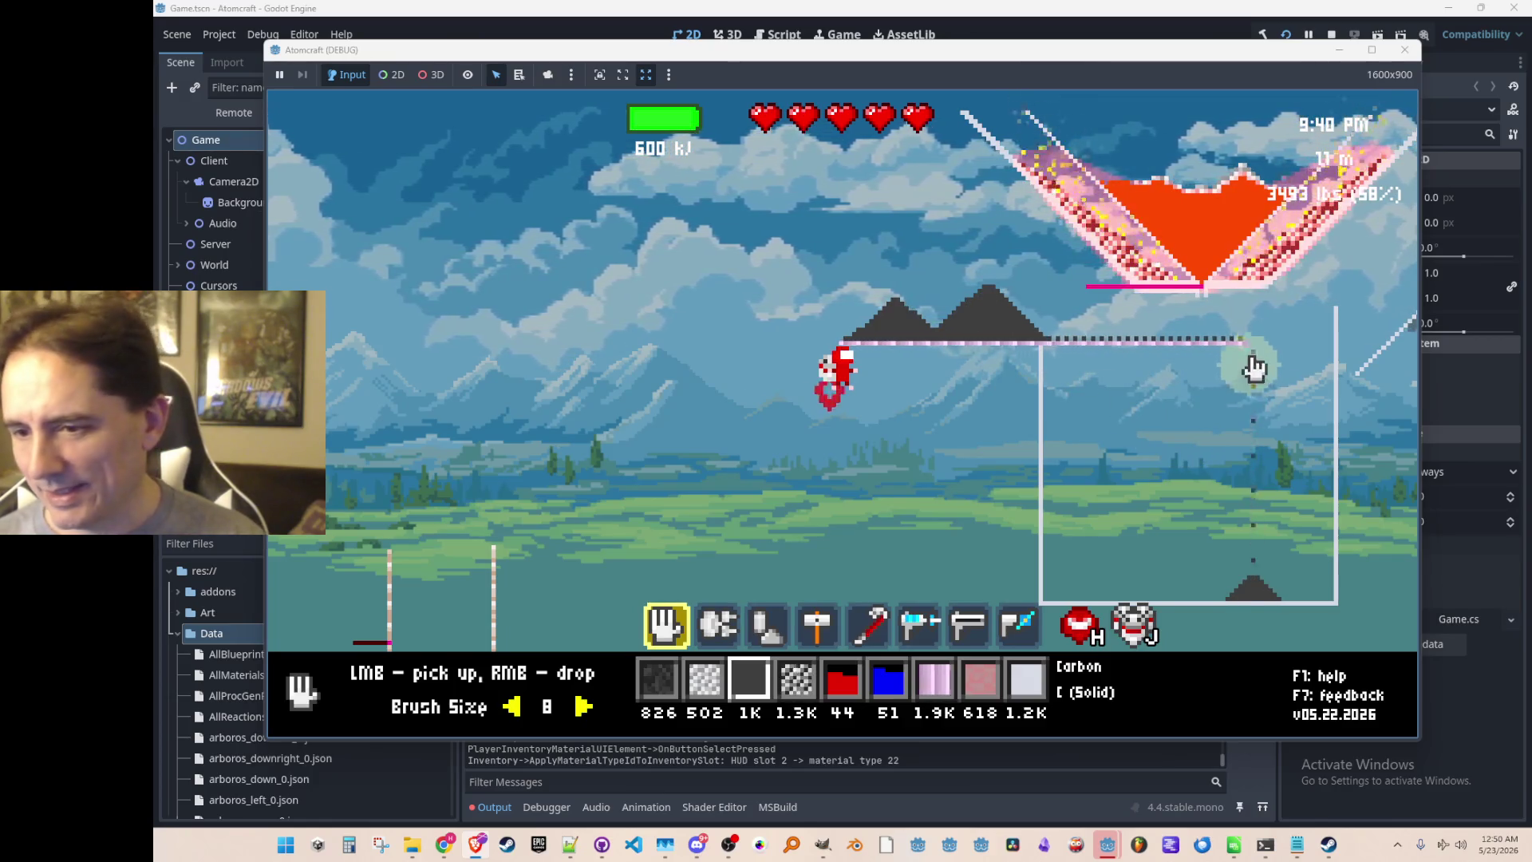
Fly up and collect the steel and iron pile at the bottom right.
key(w)
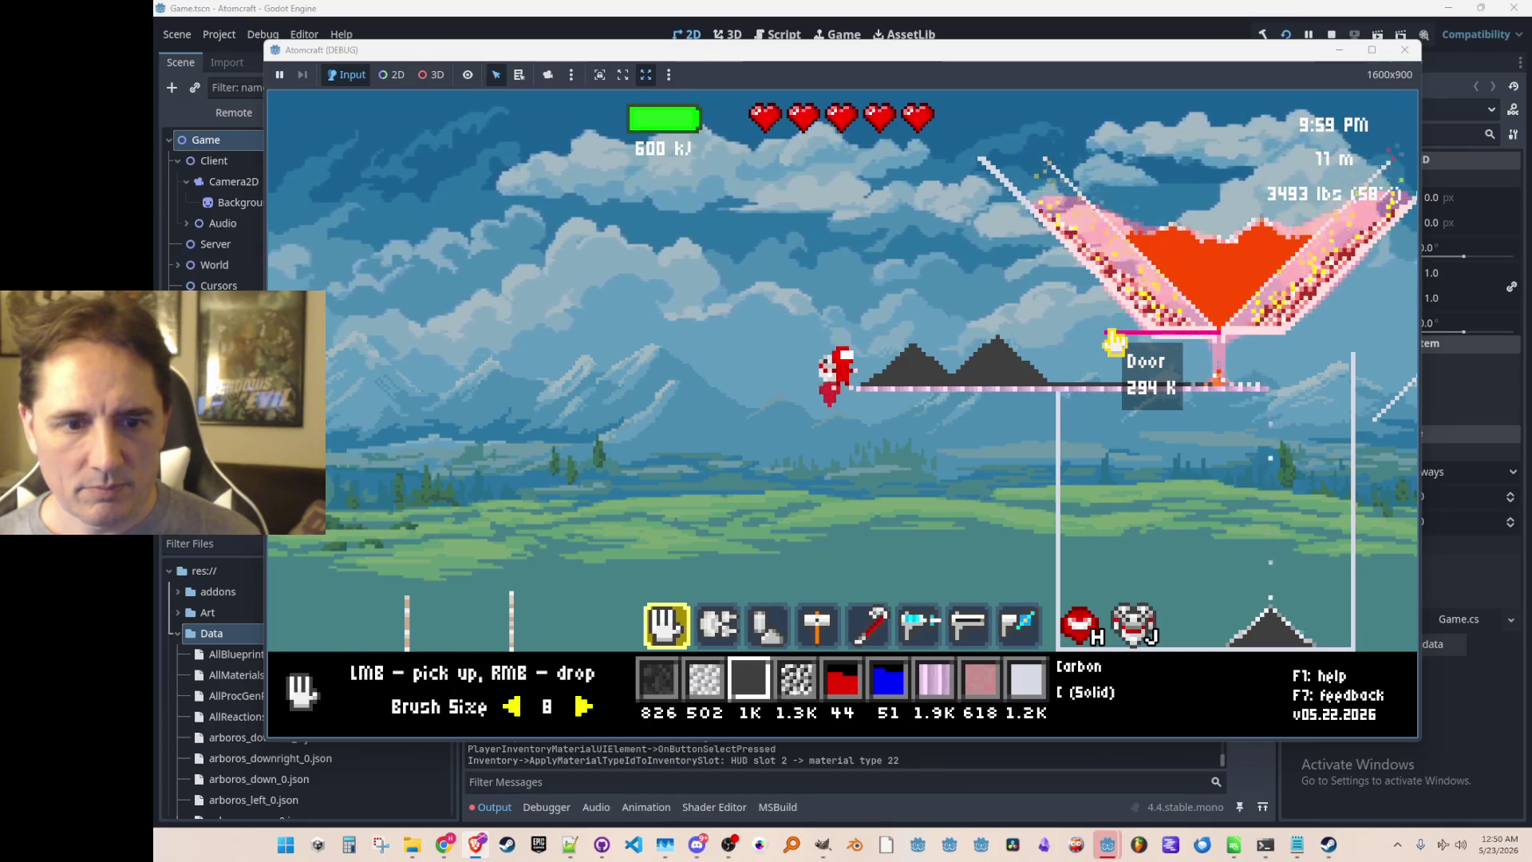
click(1233, 601)
mouse_move(1233, 601)
mouse_down()
mouse_move(1309, 609)
mouse_move(1279, 582)
mouse_up()
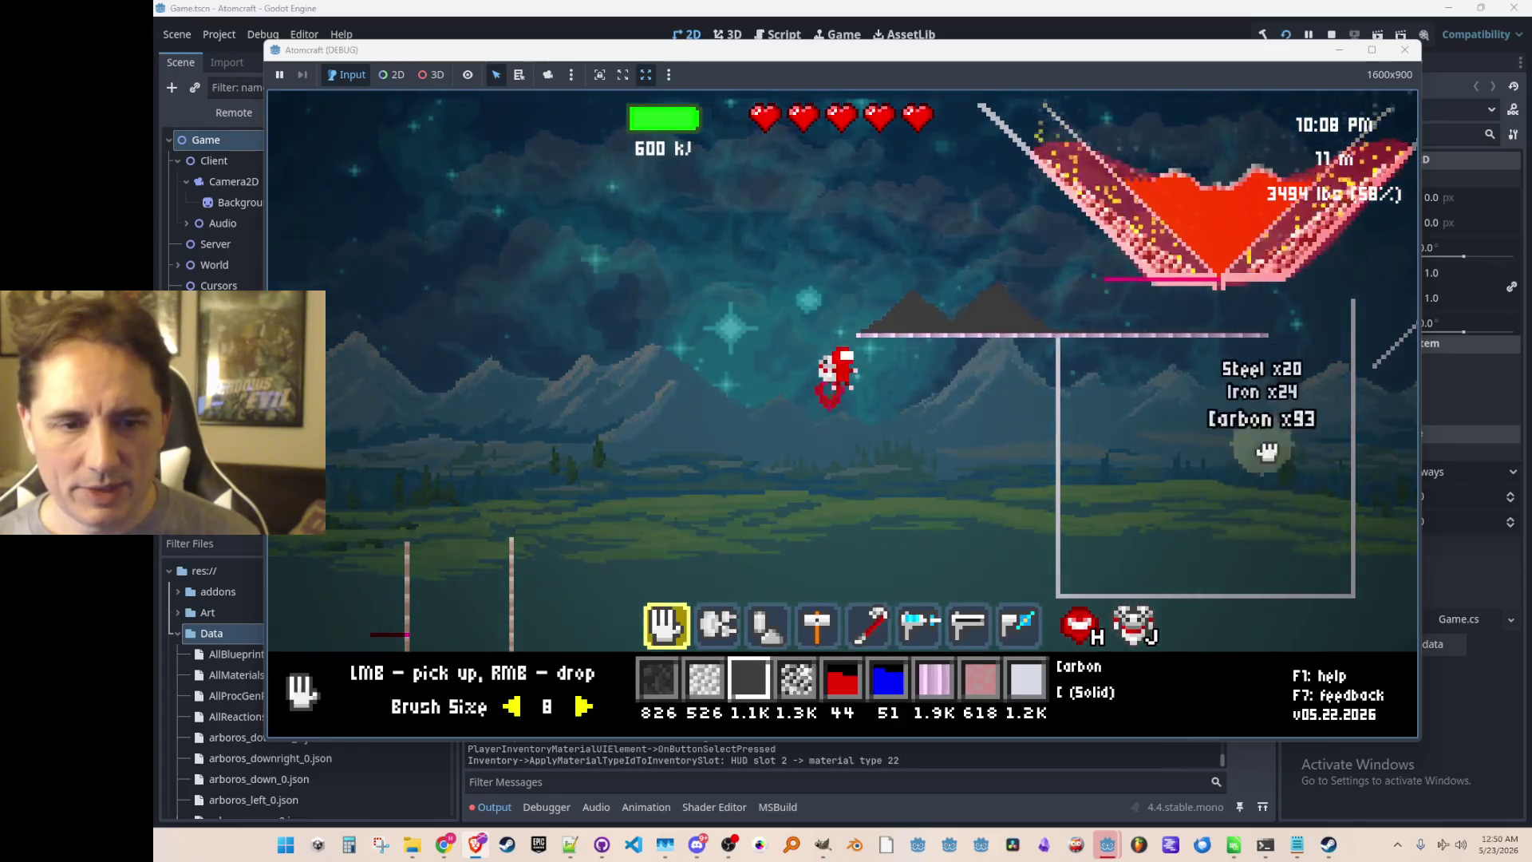
Fly up and to the right, then stop the debug run with F8.
key(w)
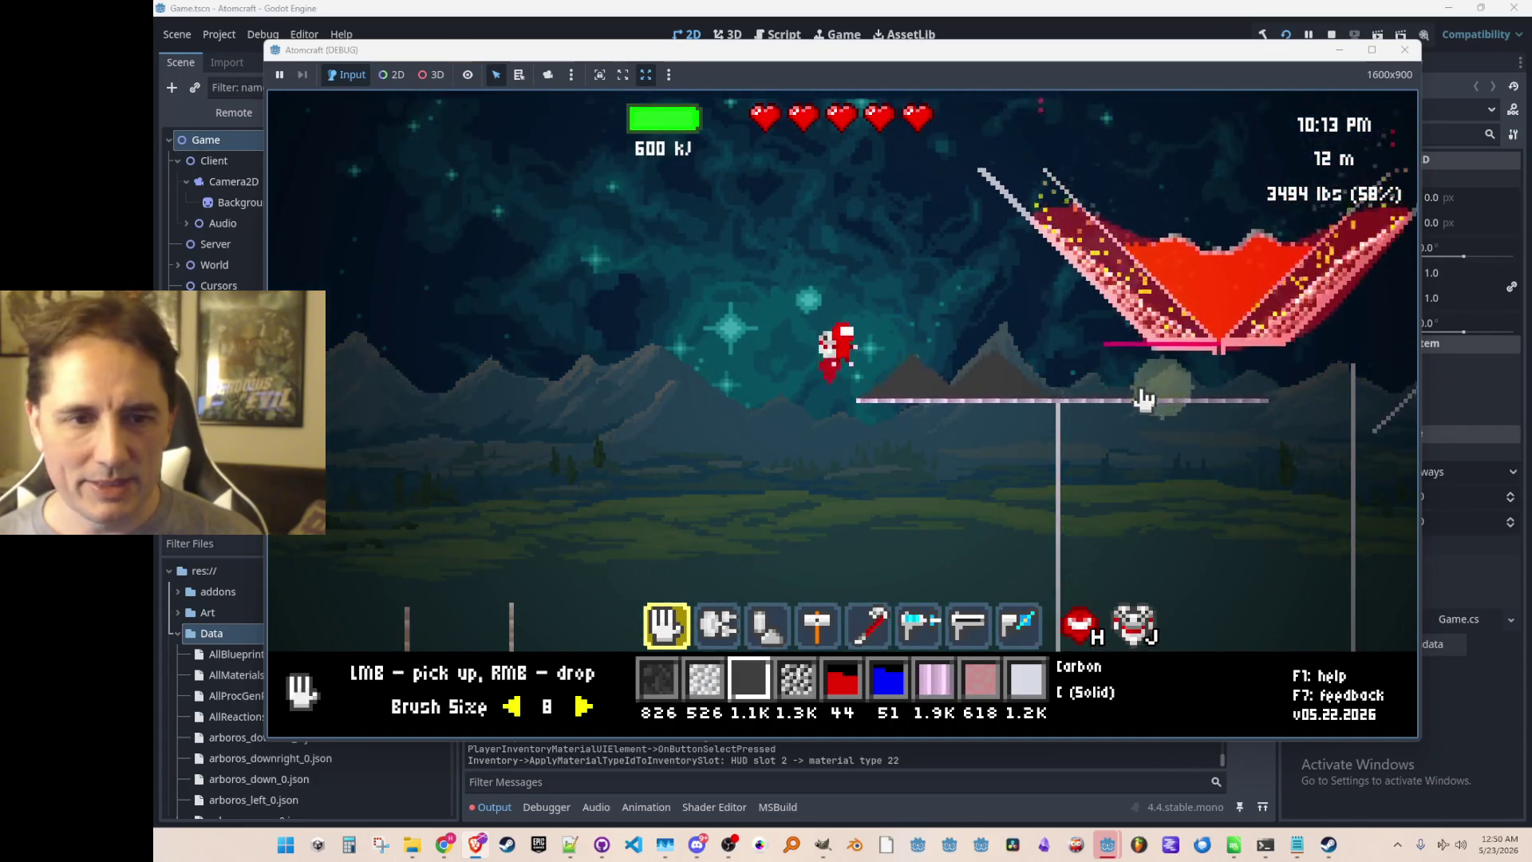
key(w)
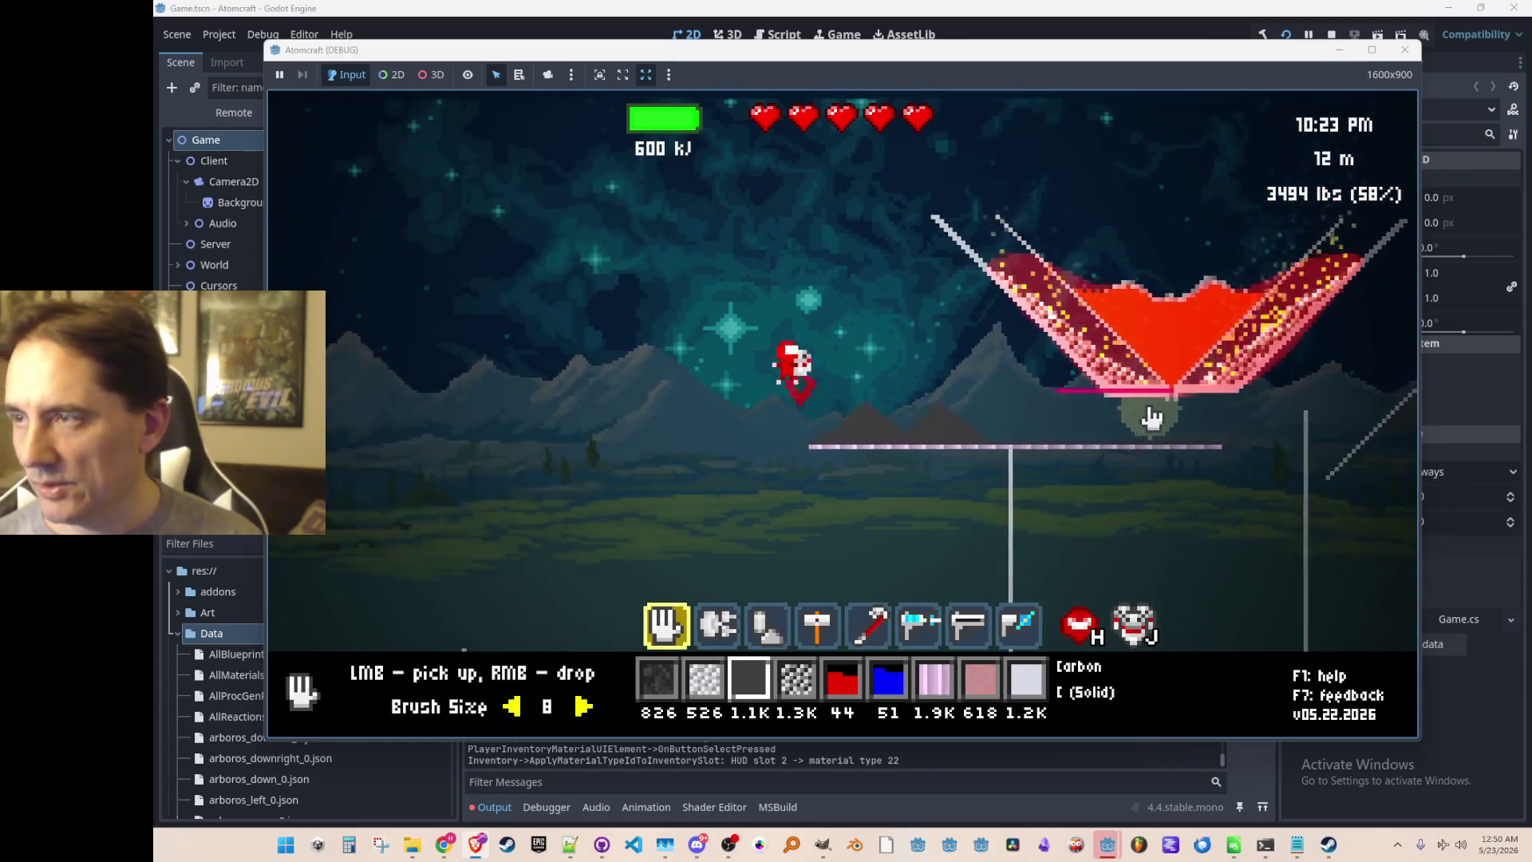
key(alt+Tab)
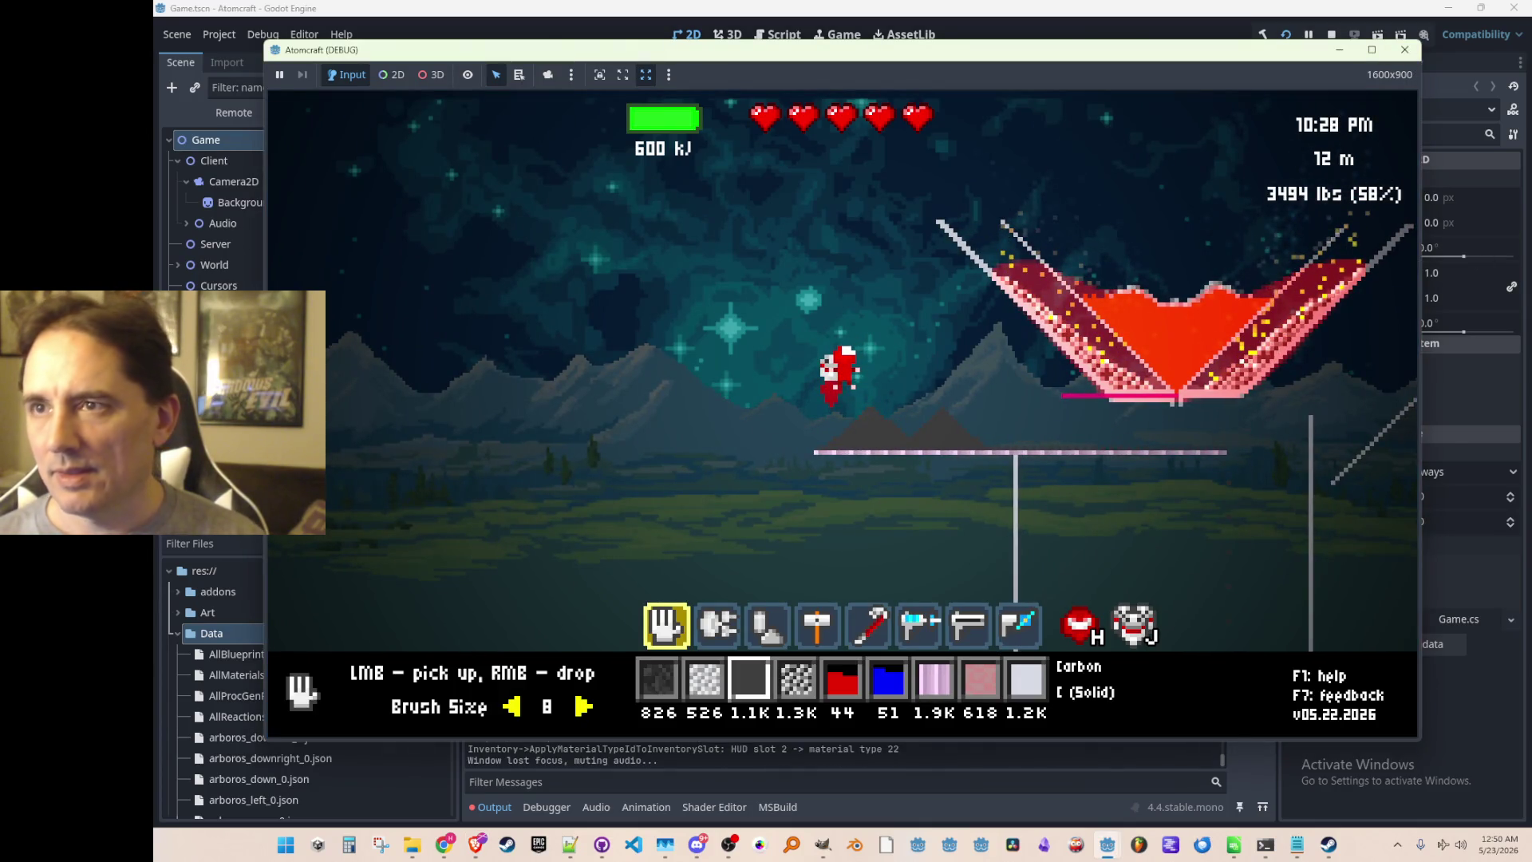
key(F8)
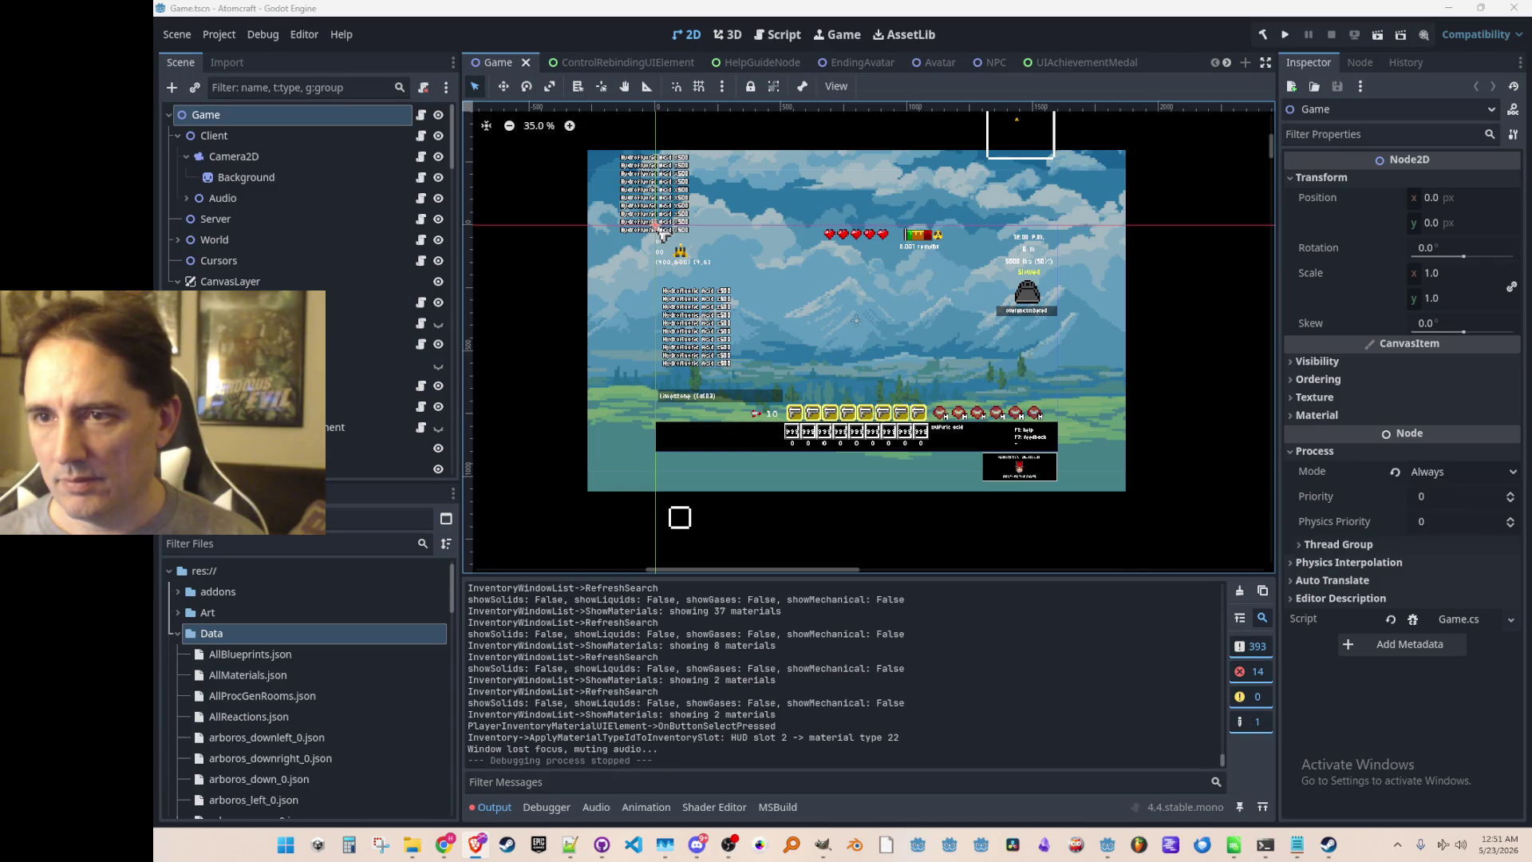
Nudge the Godot 2D view, then bring the VS Code window showing Consts.cs forward.
drag(1001, 256, 1012, 268)
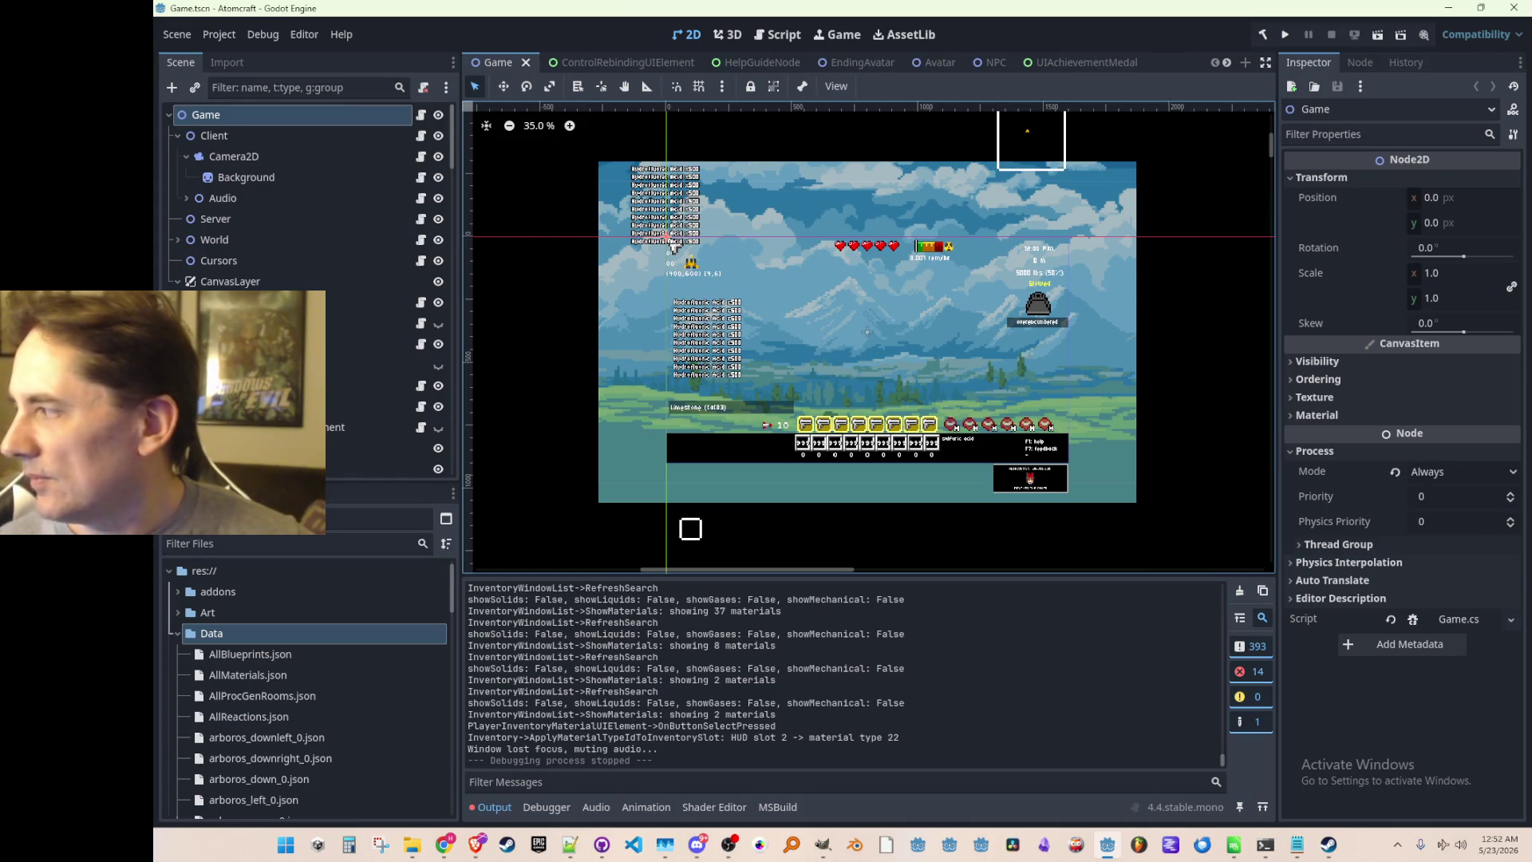
click(634, 844)
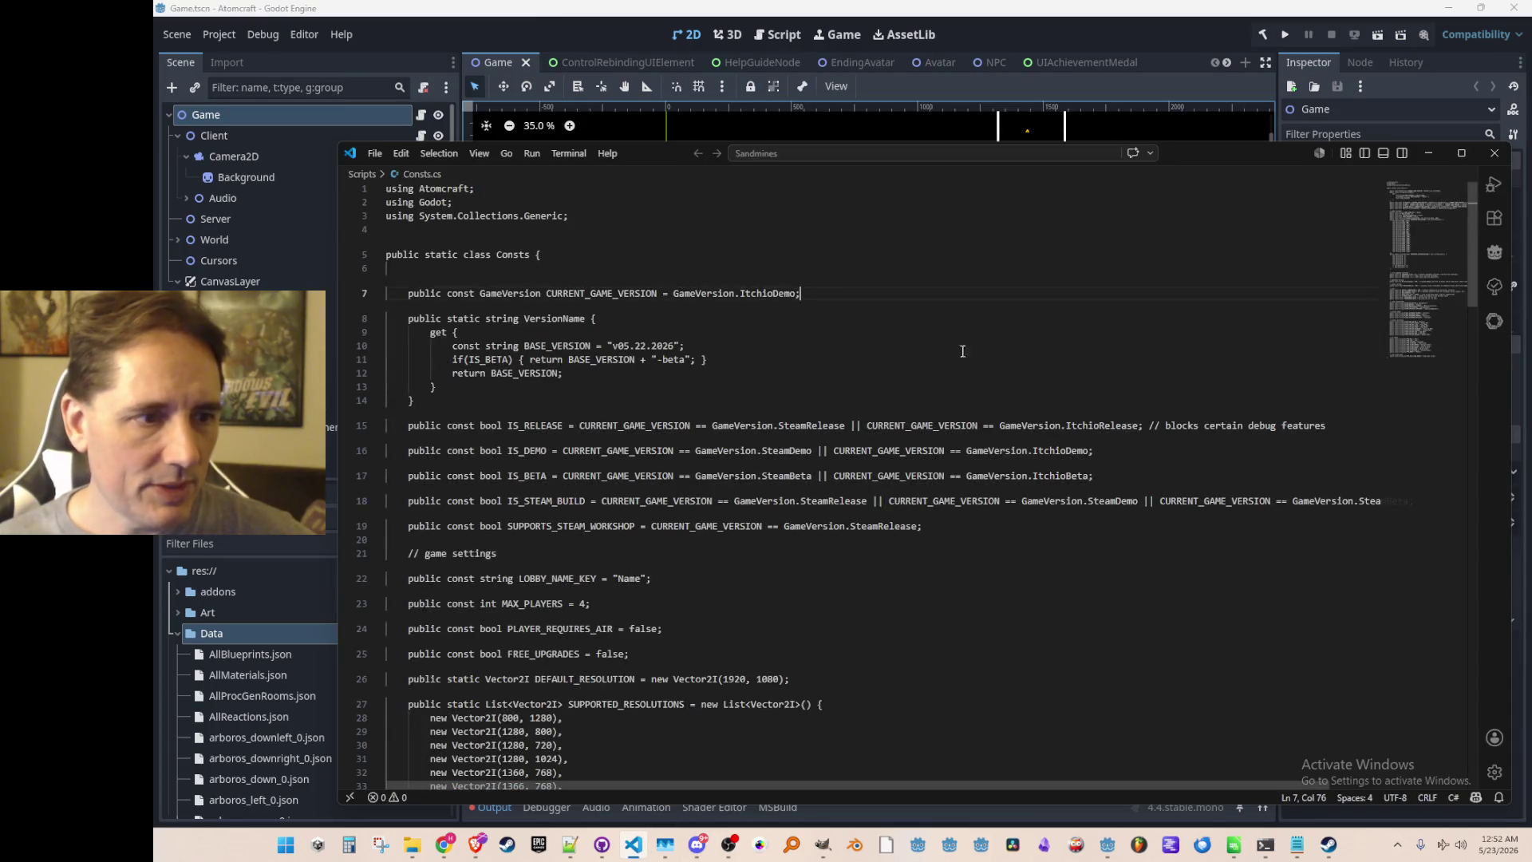
Replace ItchioDemo with SteamBeta on line 7 of Consts.cs and save.
click(1003, 323)
click(1036, 272)
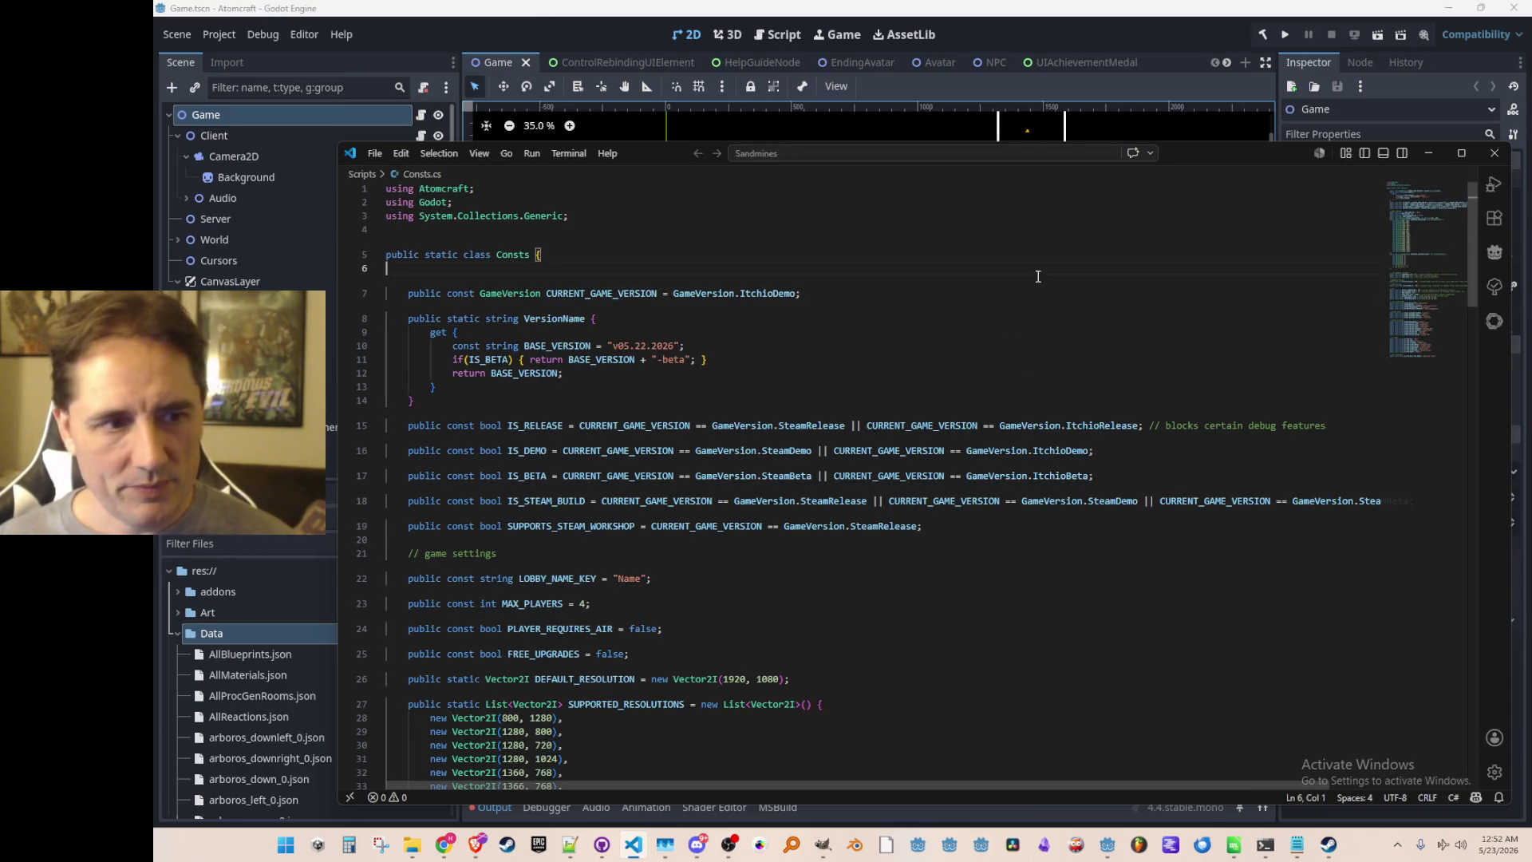
double_click(752, 297)
text(Steam)
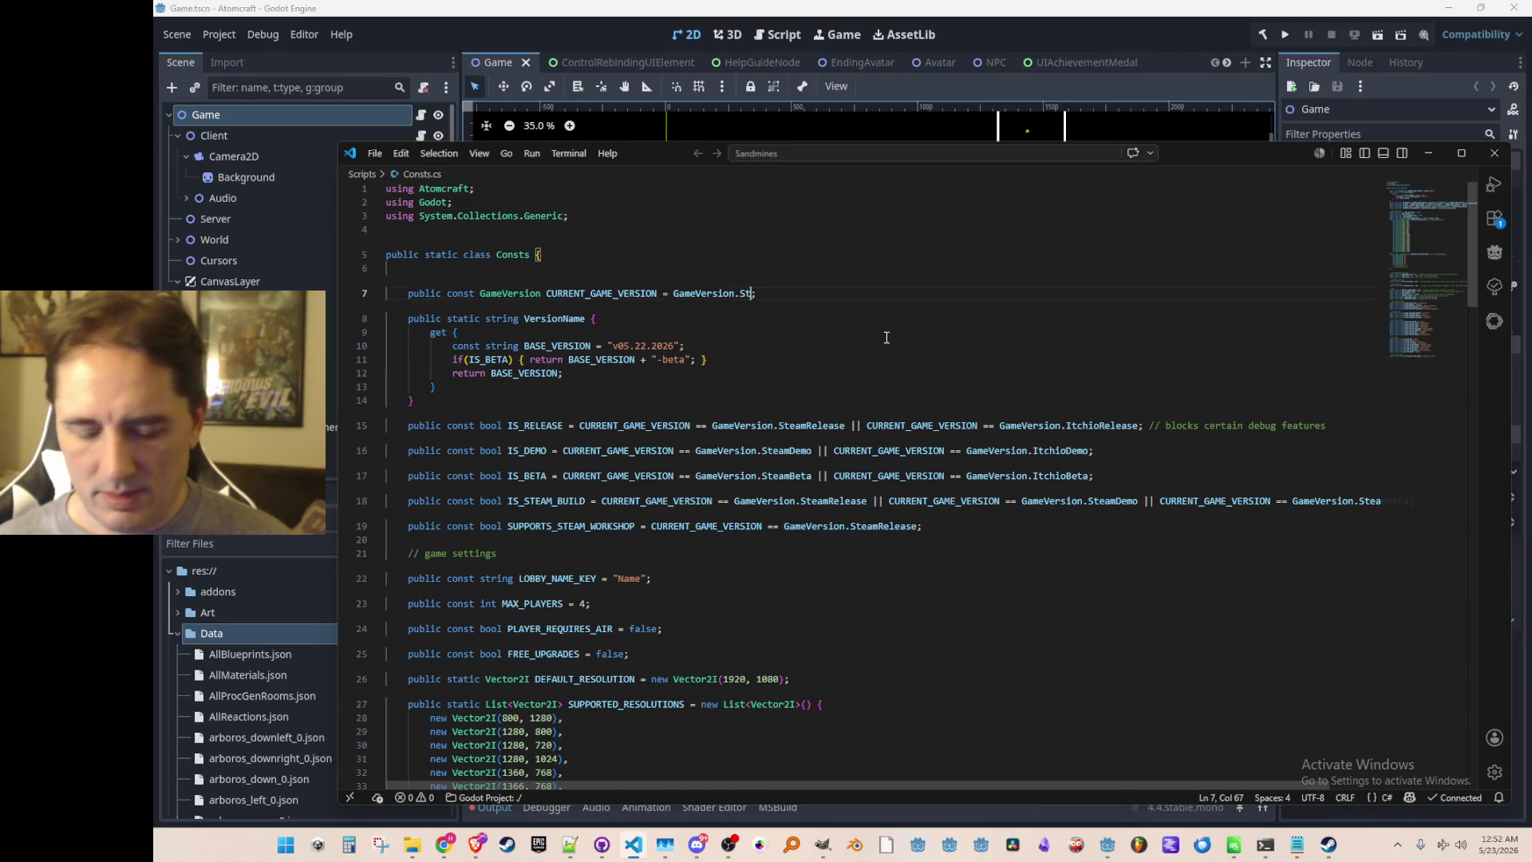
text(Beta)
key(ctrl+s)
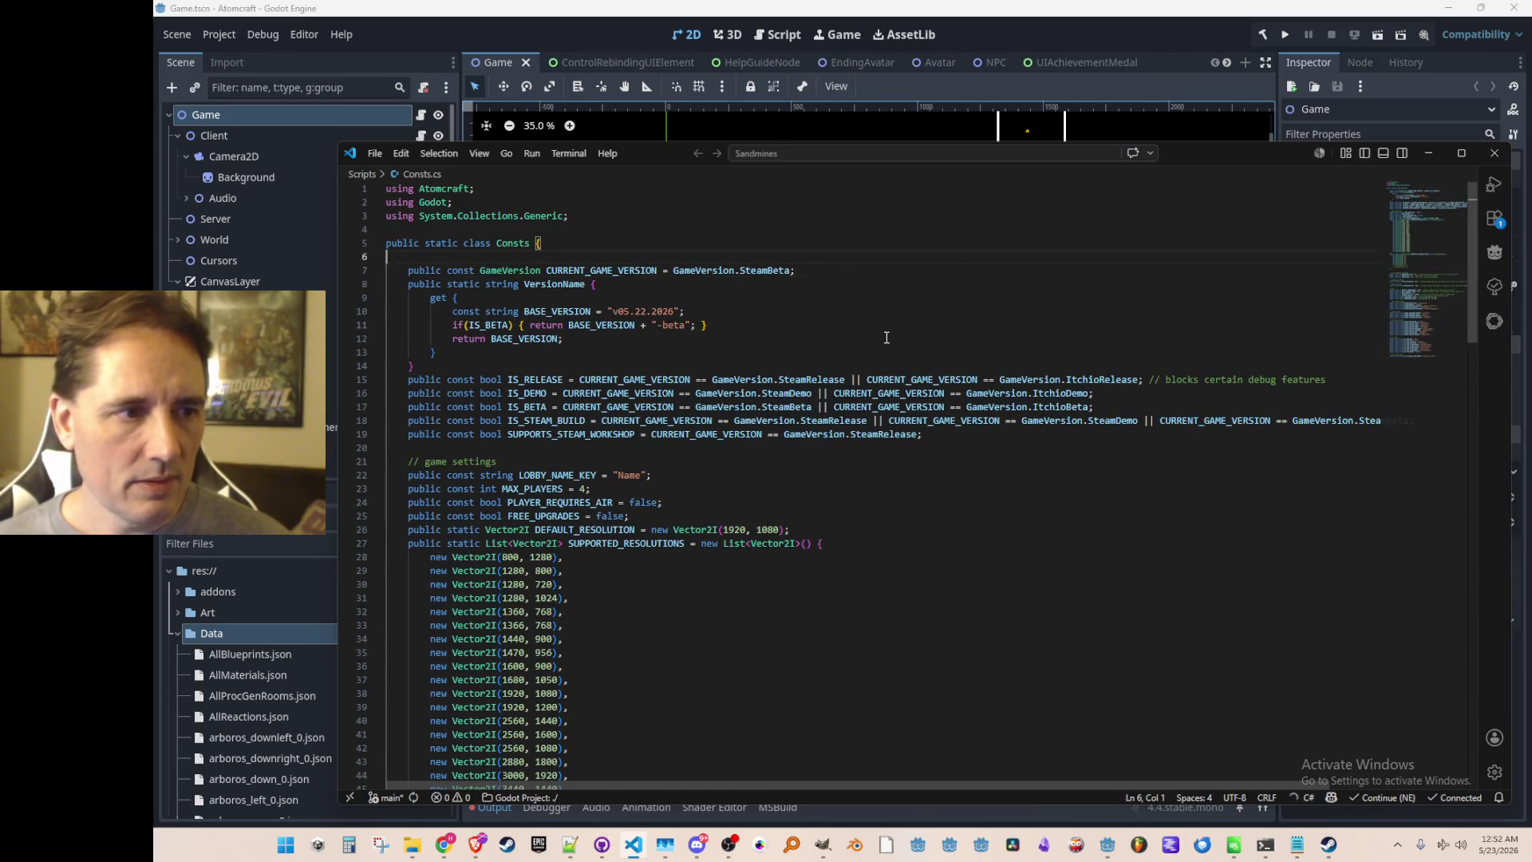
Open Console.cs through the file finder by searching 'Consol'.
key(ctrl+p)
text(Consol)
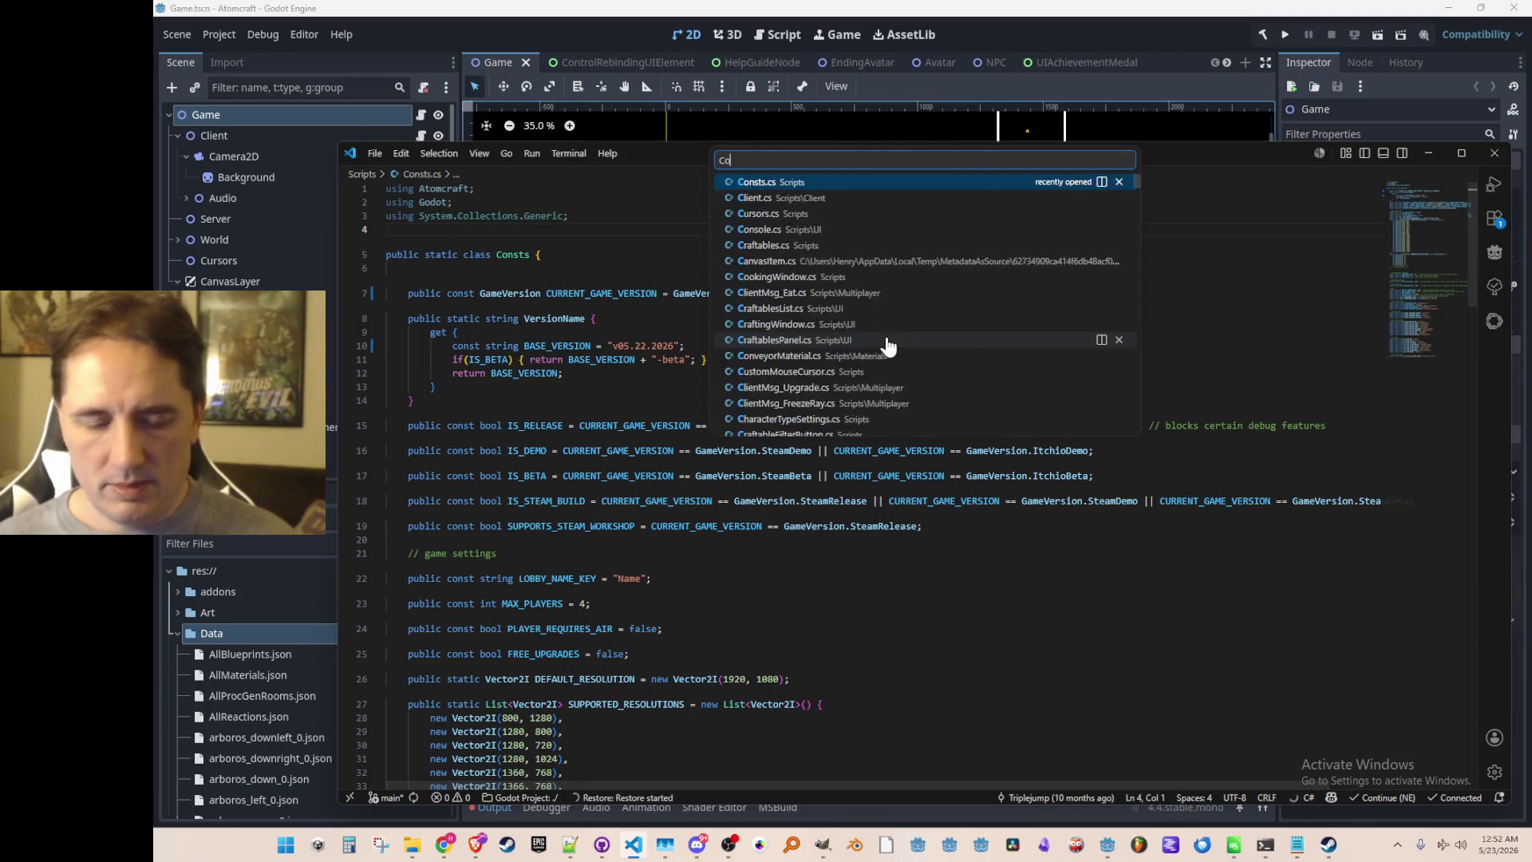
click(919, 185)
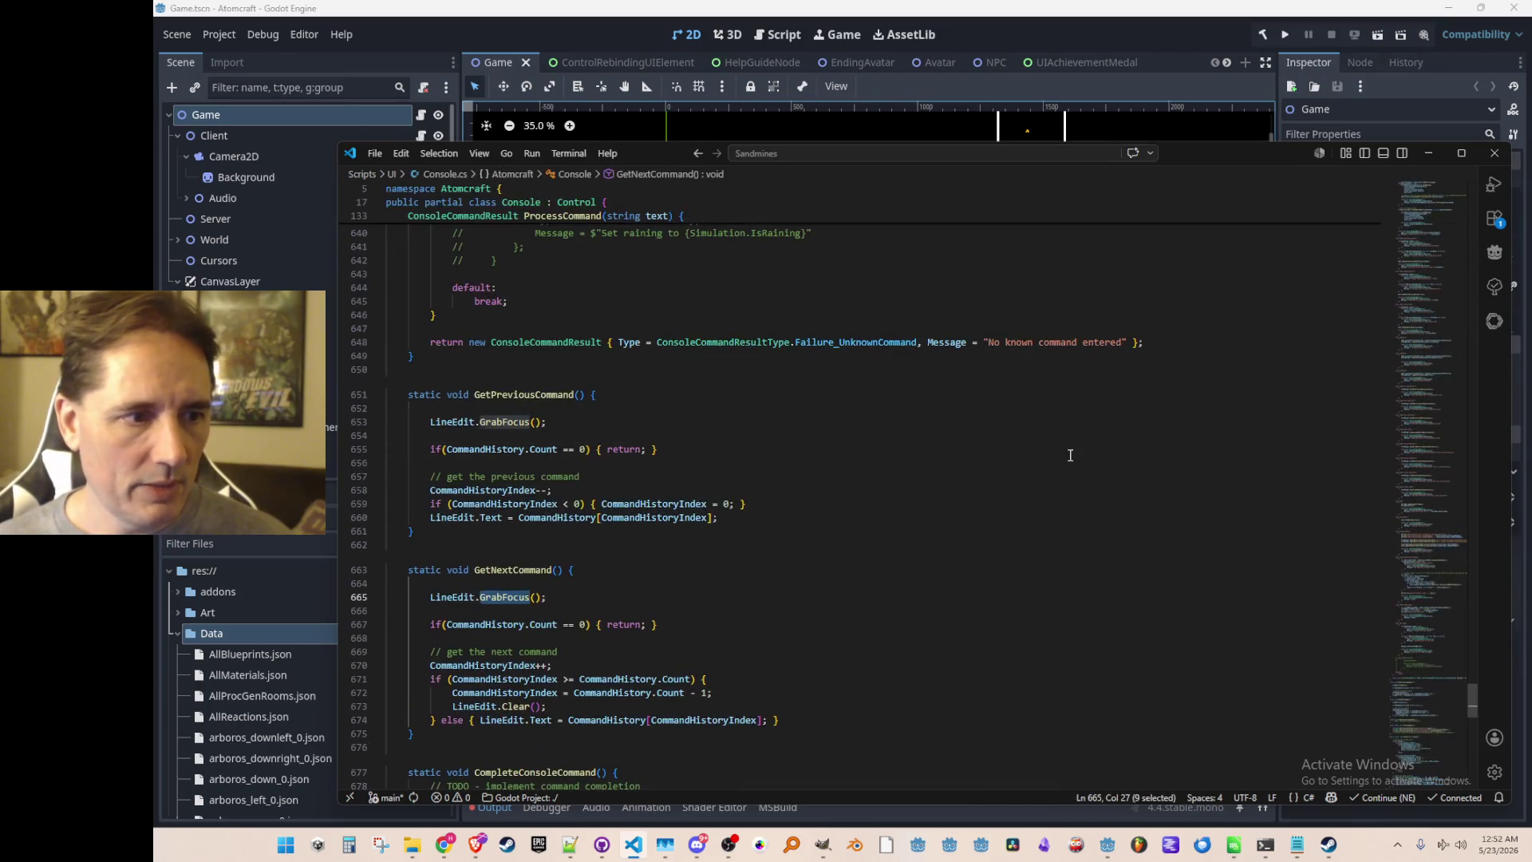
Search Console.cs for 'give' and review the give command's material lookup.
key(ctrl+f)
text(give)
key(Escape)
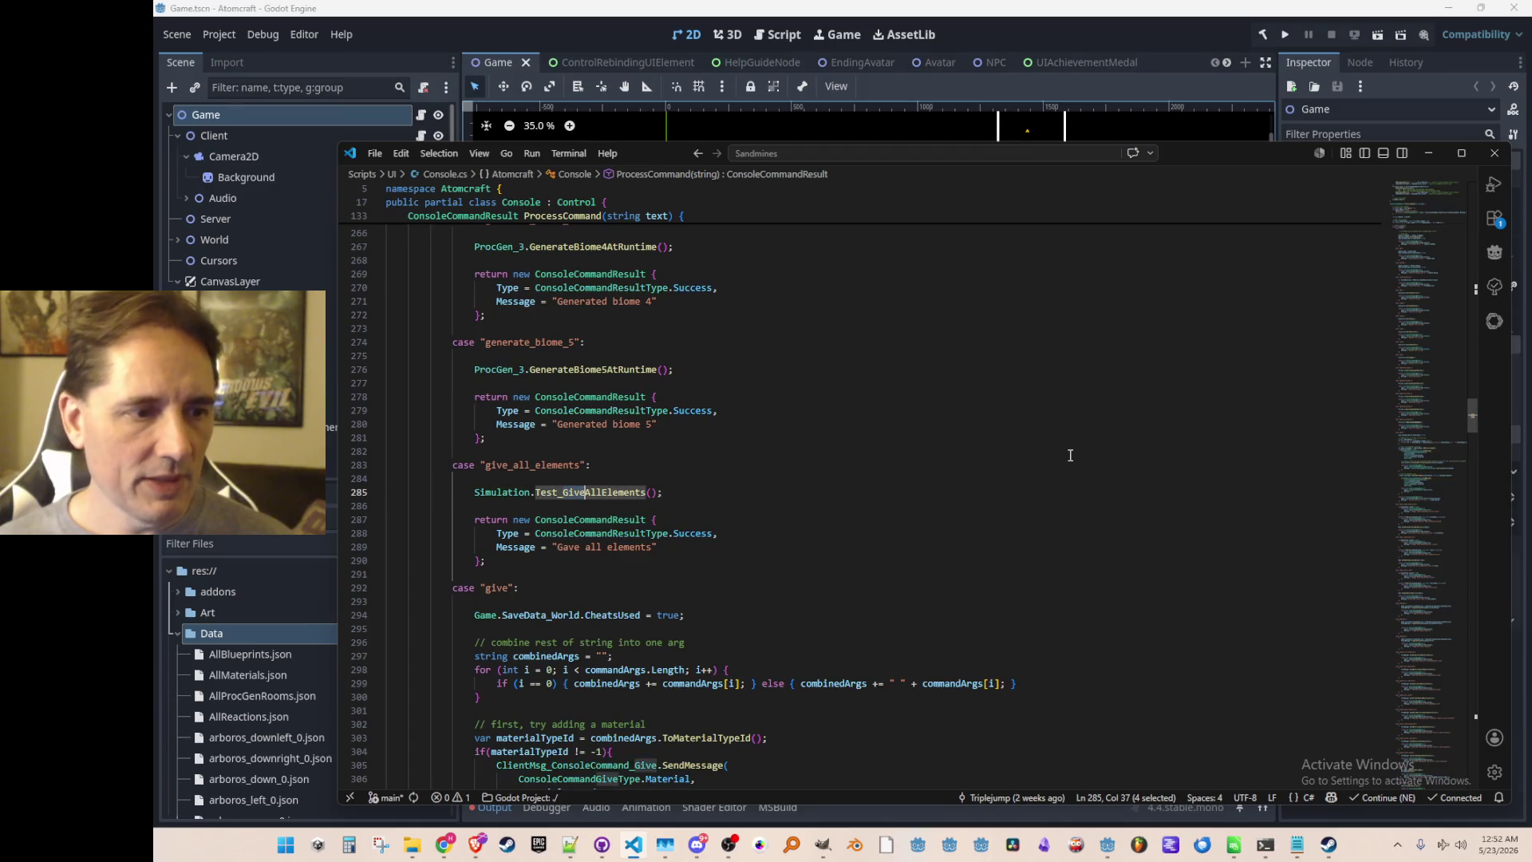
scroll(815, 559, down, 5)
click(944, 478)
scroll(944, 479, down, 3)
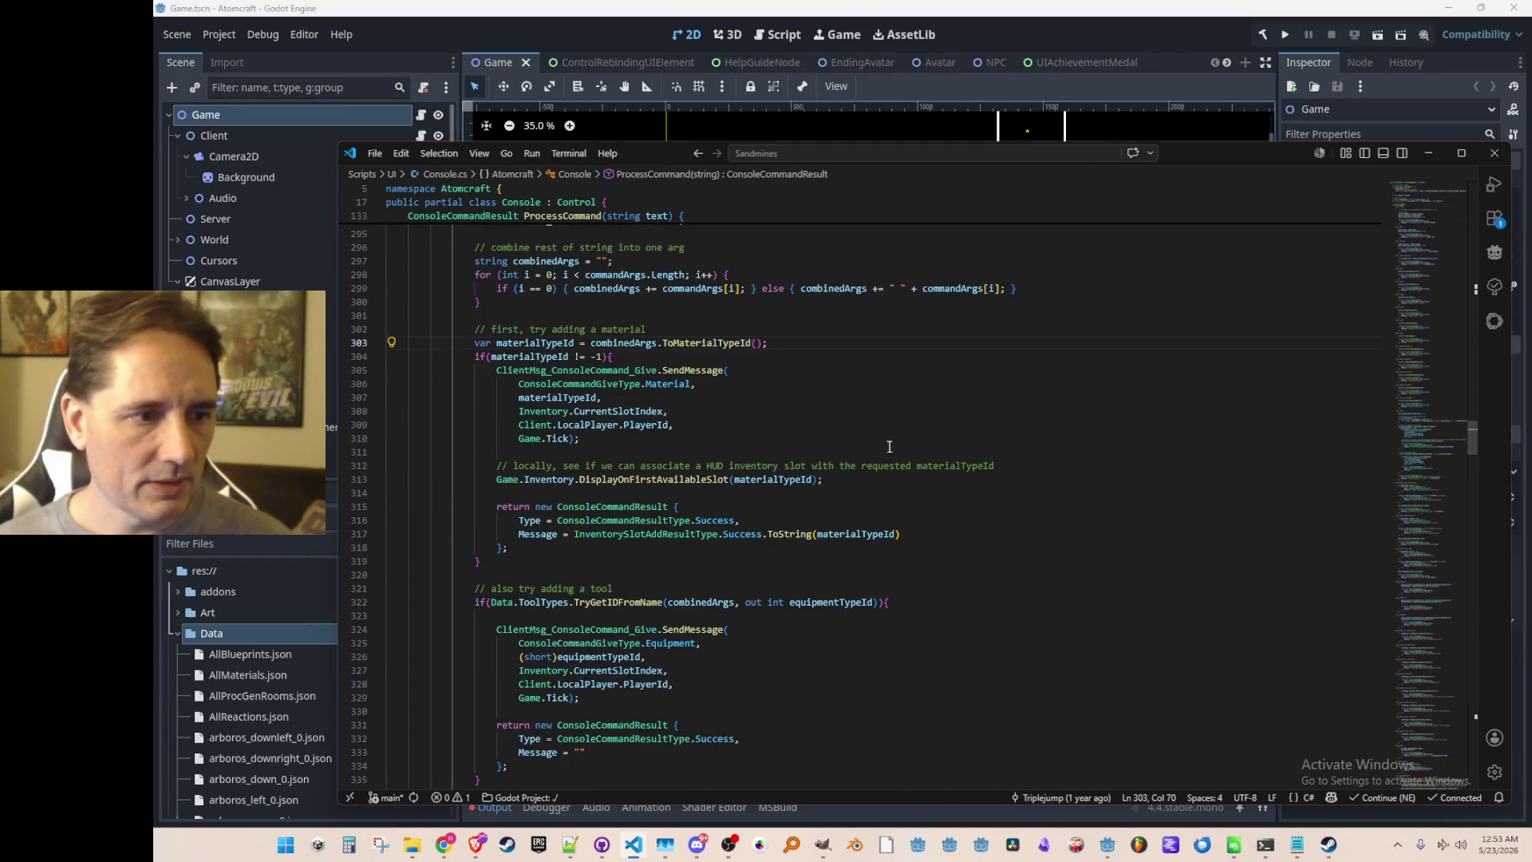
scroll(627, 306, up, 1)
Select lines 312–313 holding the comment and the DisplayOnFirstAvailableSlot call.
click(679, 514)
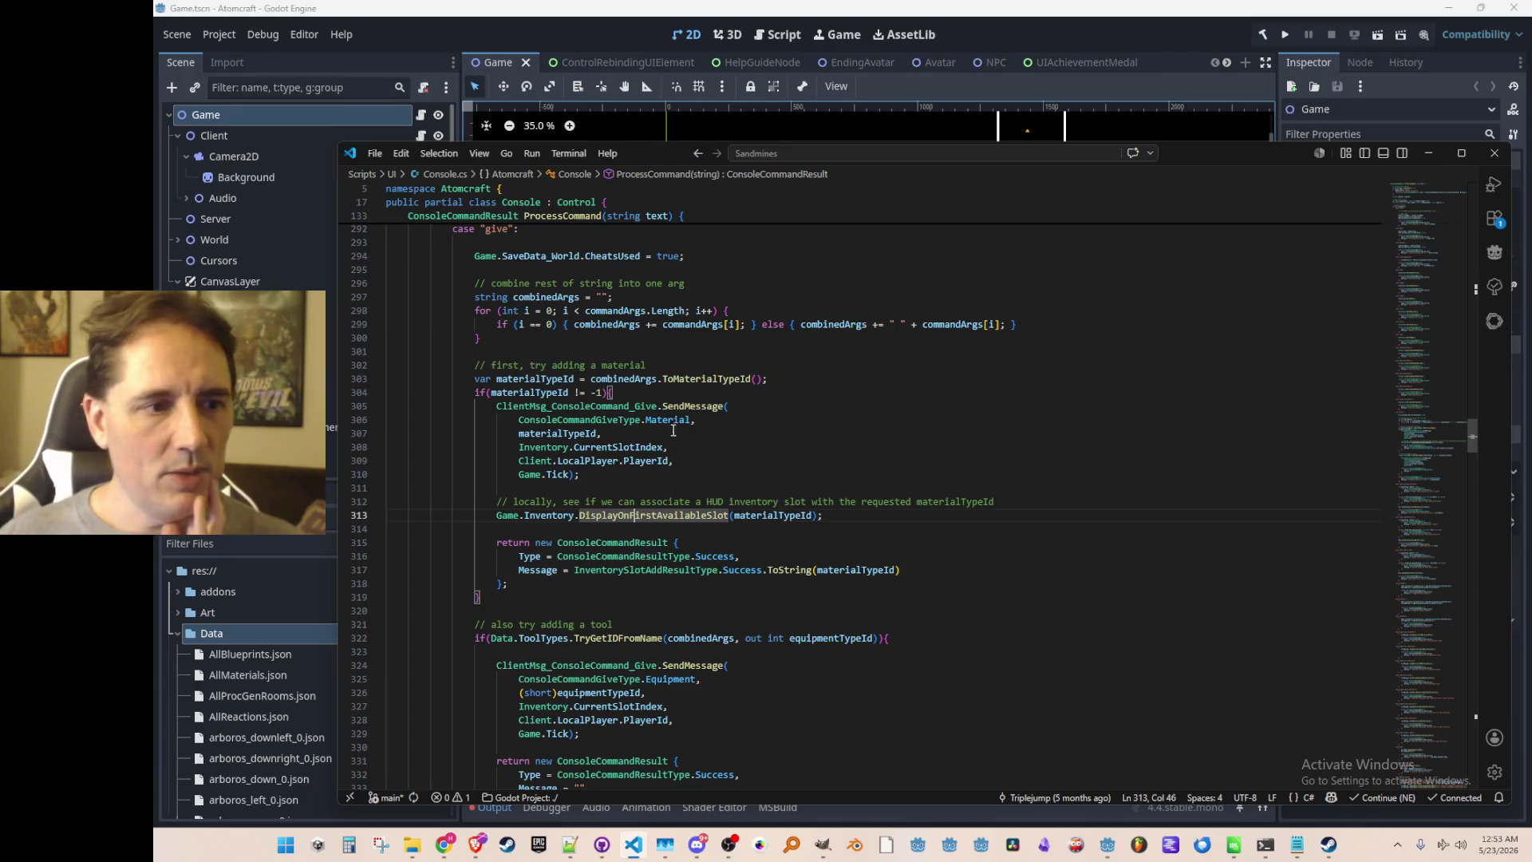
click(692, 406)
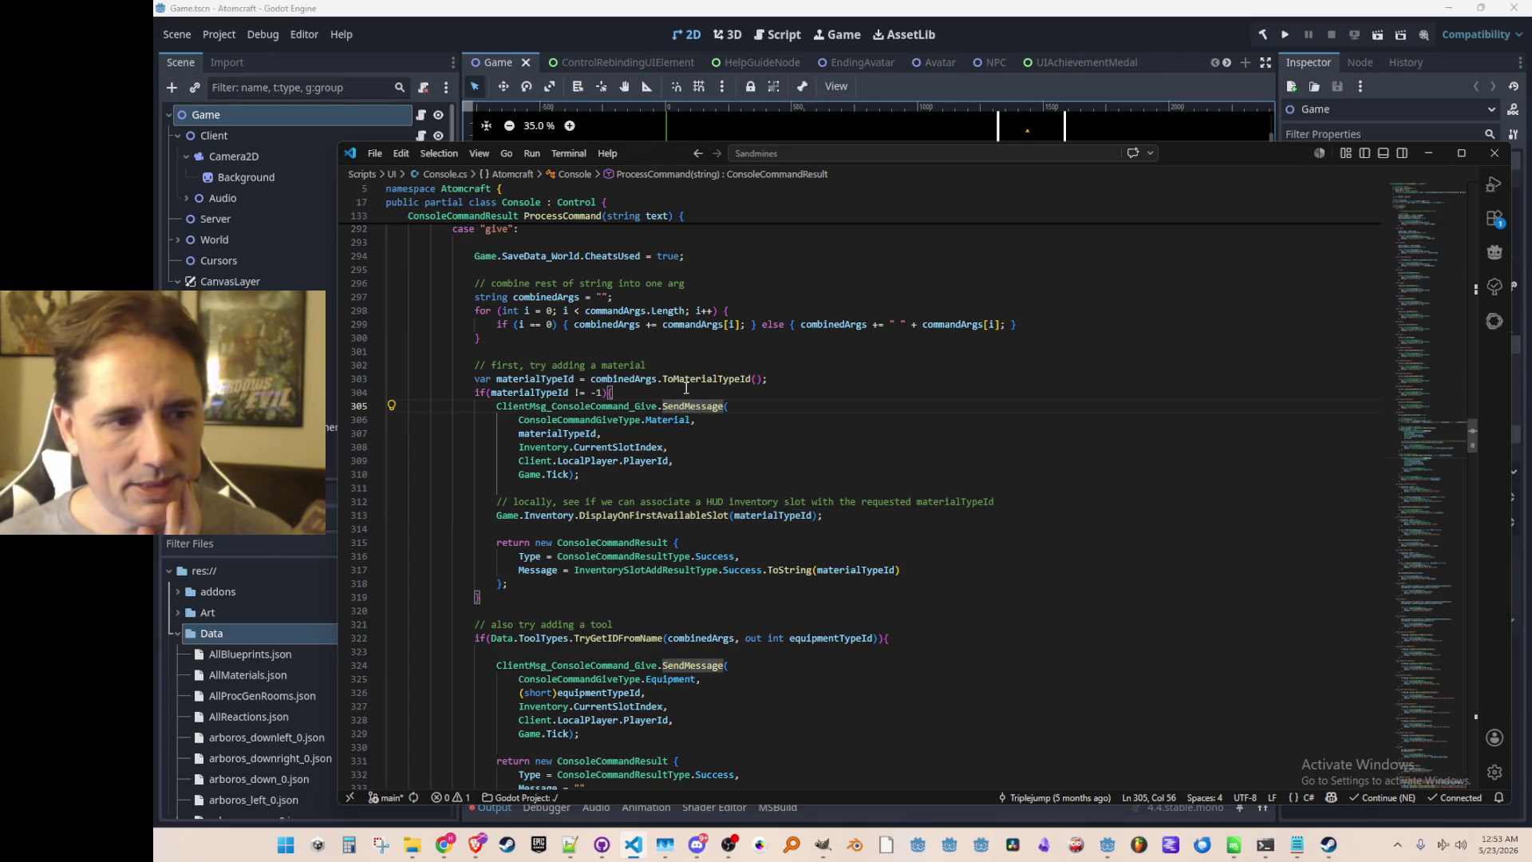
click(684, 515)
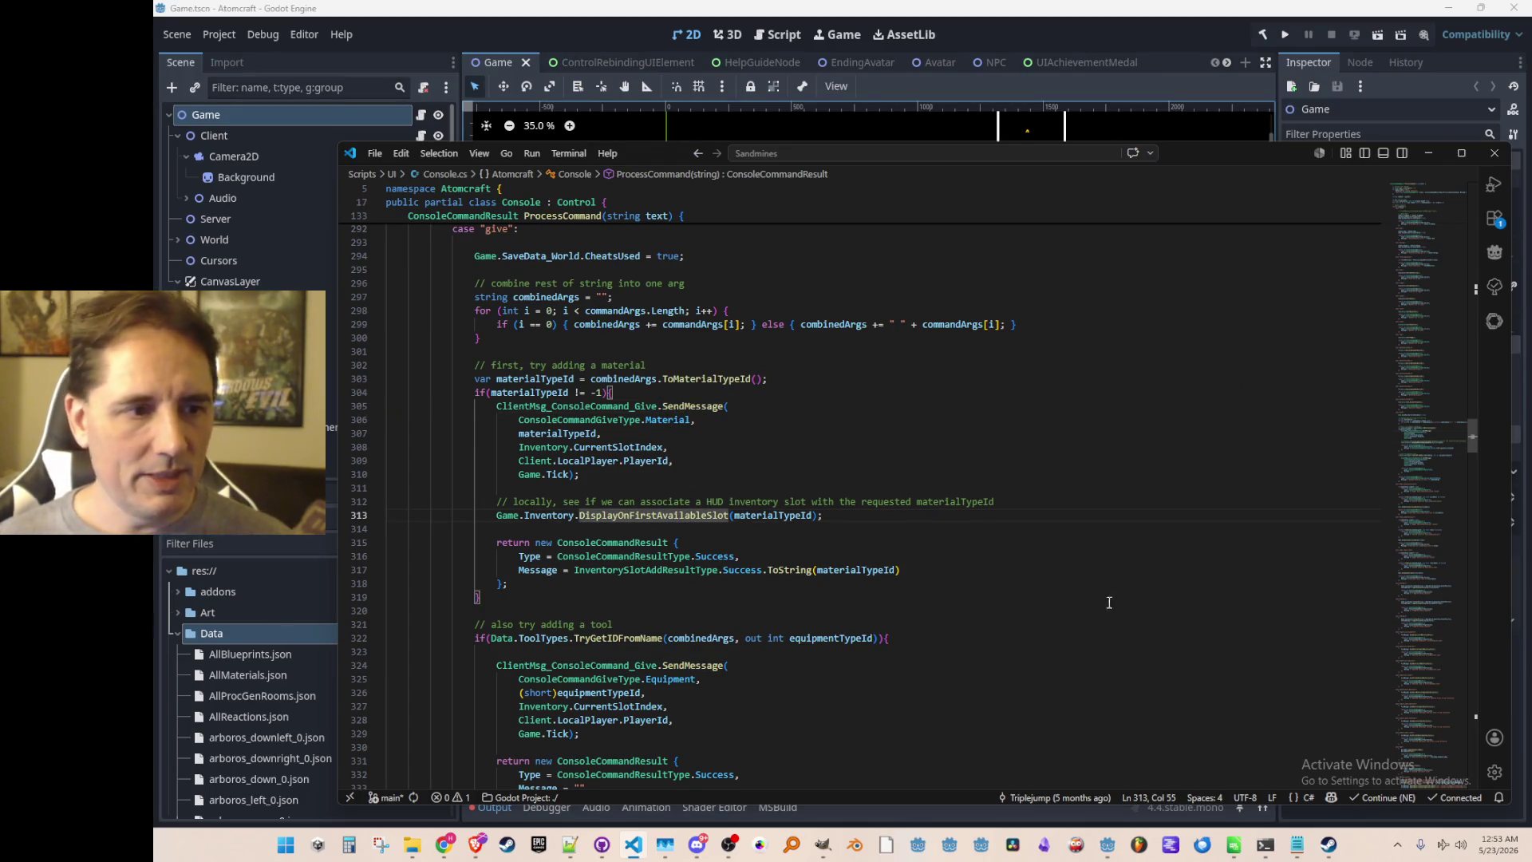
key(Home)
key(Home)
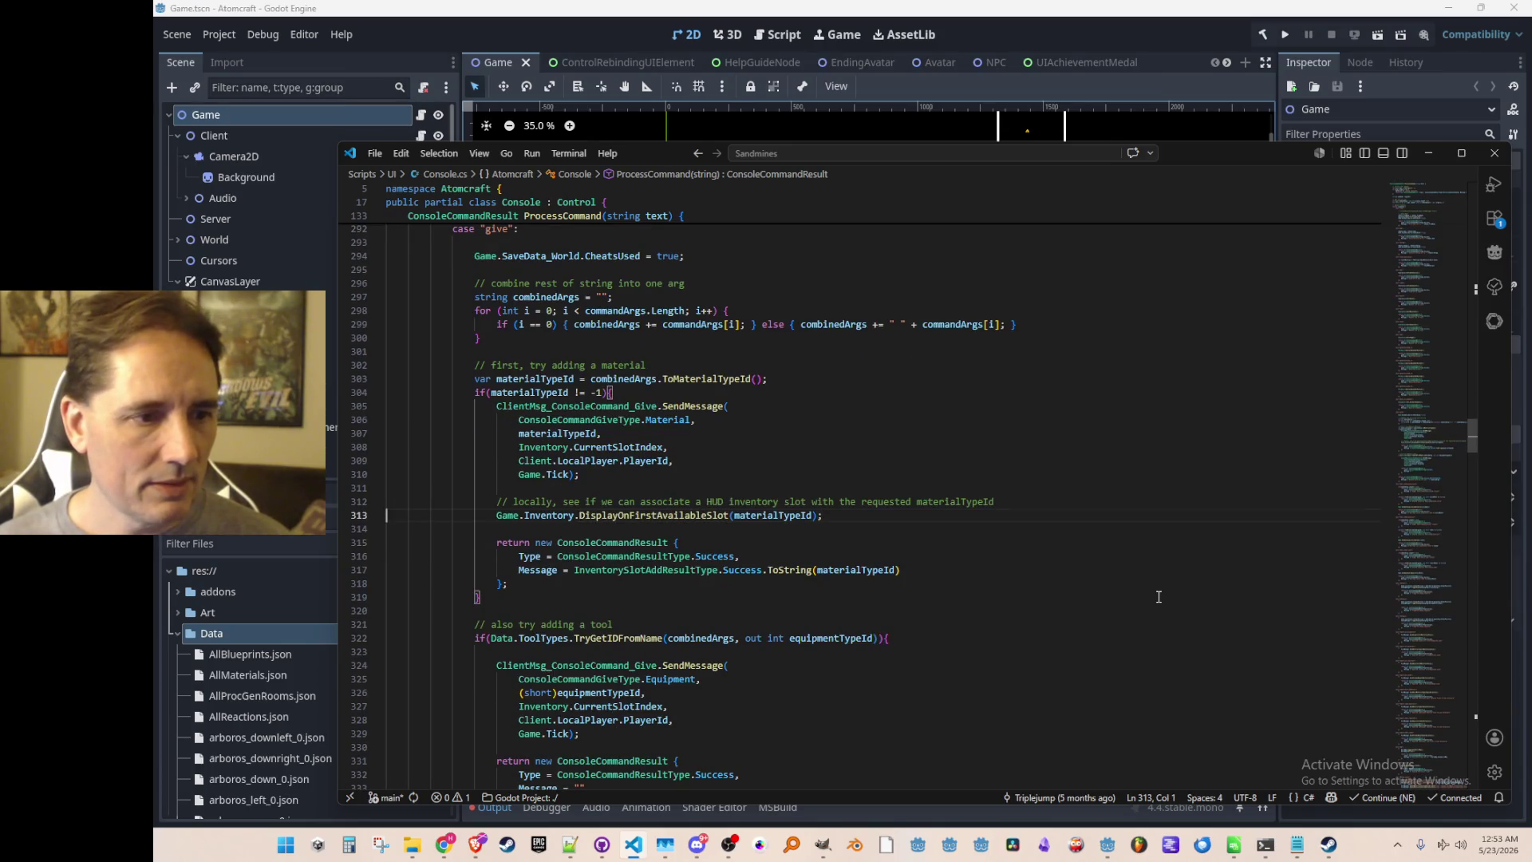
key(Up)
key(shift+Down)
key(shift+Down)
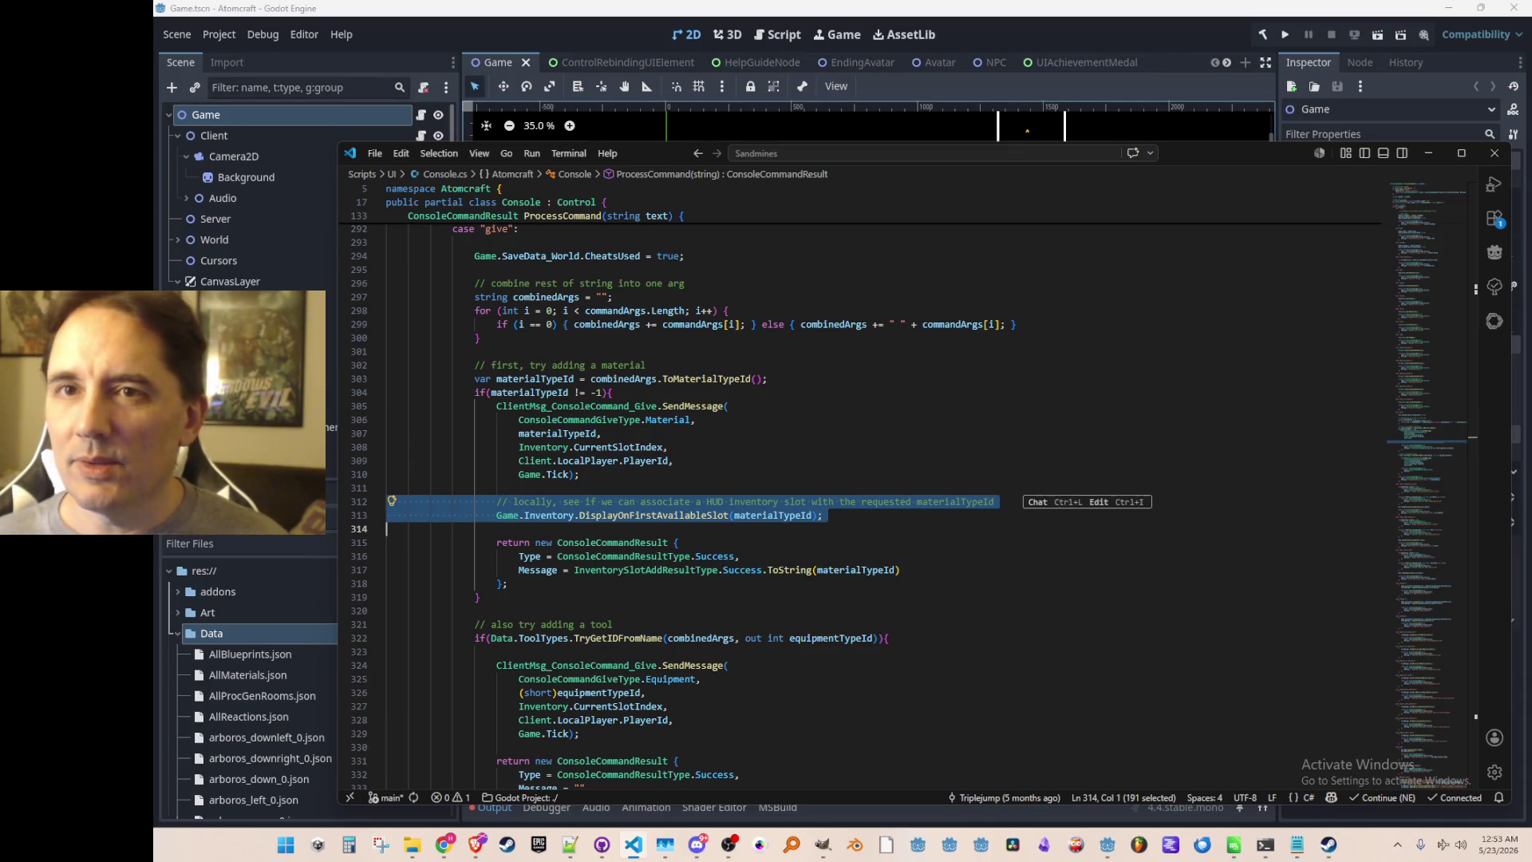
key(alt+Tab)
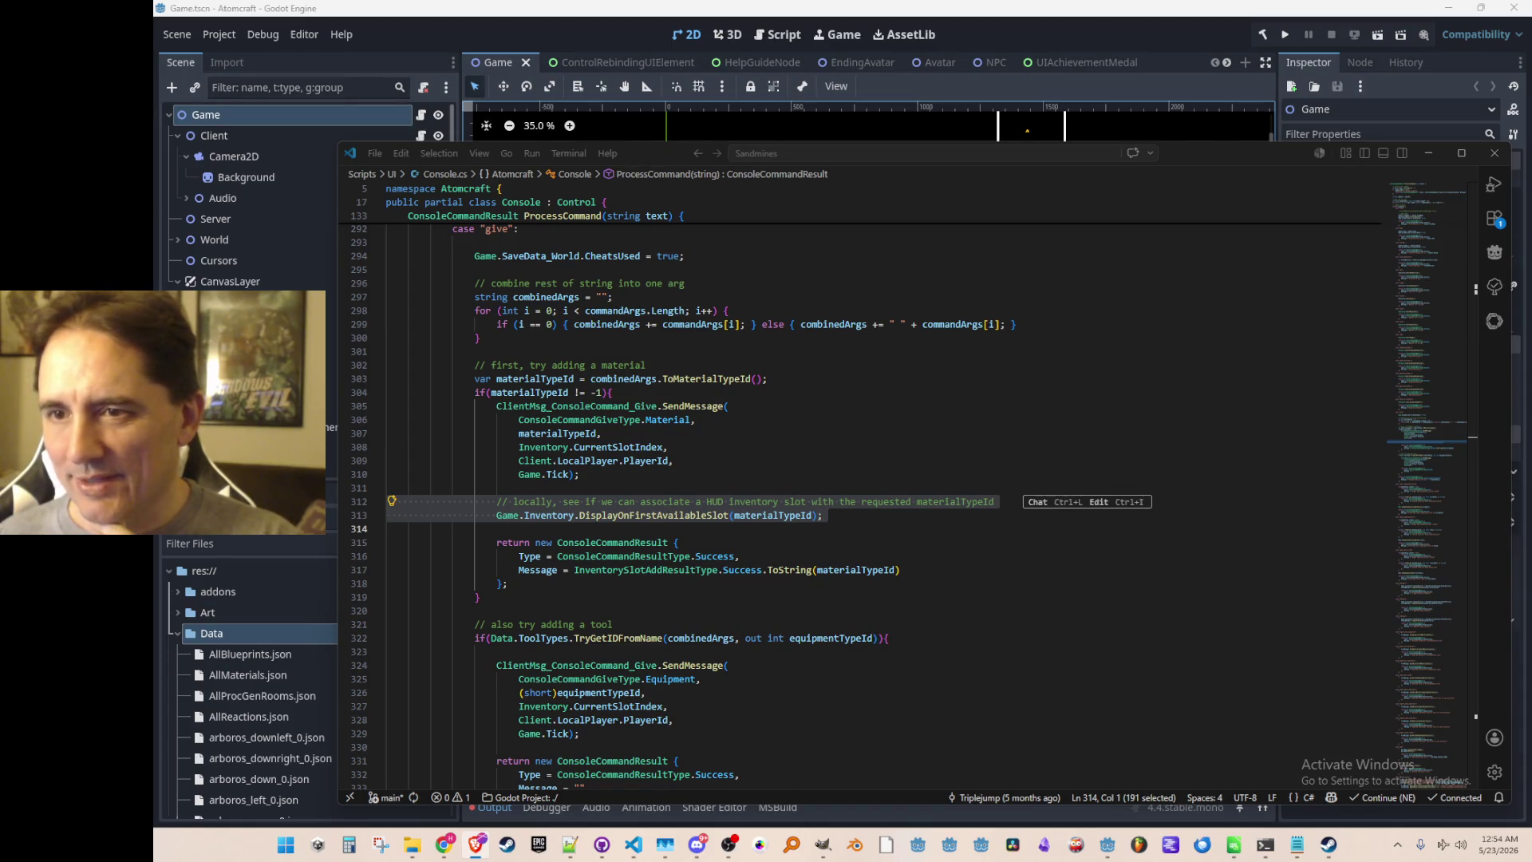
click(670, 447)
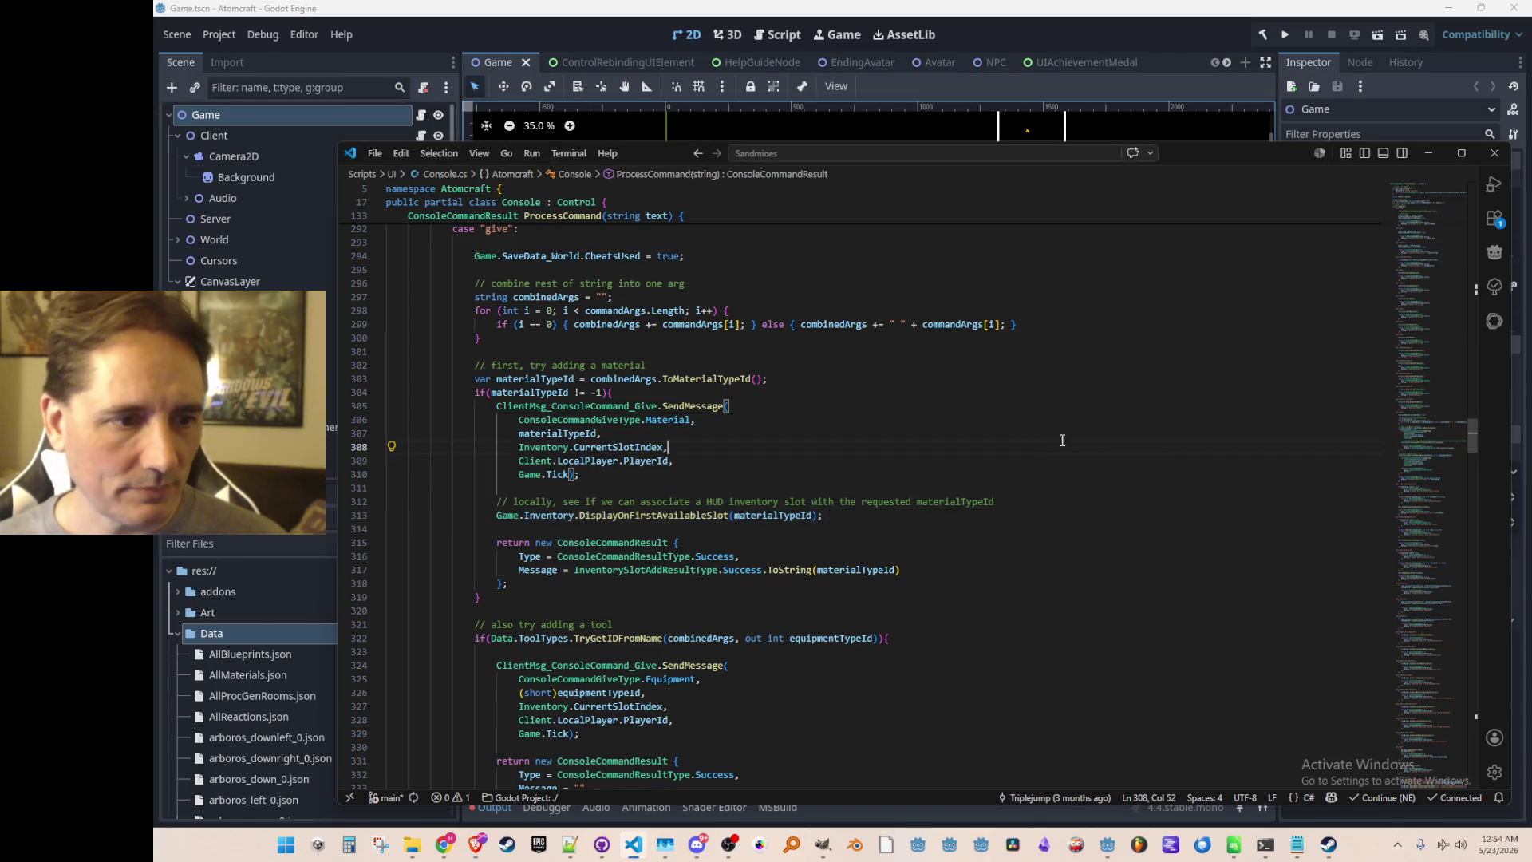
Review the ClientMsg_ConsoleCommand_Give usage in Console.cs and reselect lines 312–313.
scroll(625, 403, down, 2)
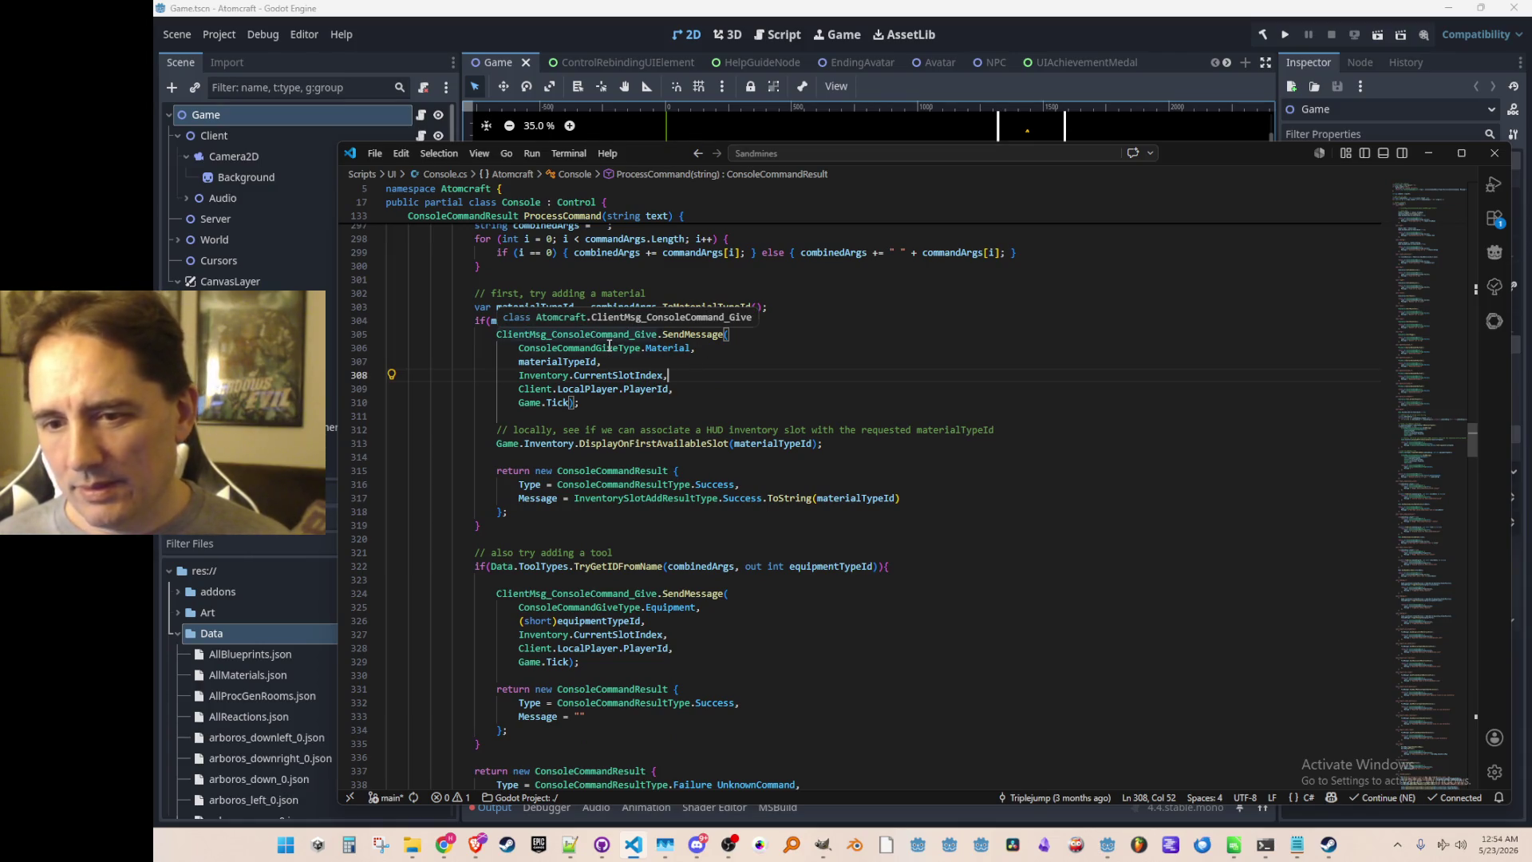
click(606, 348)
click(627, 335)
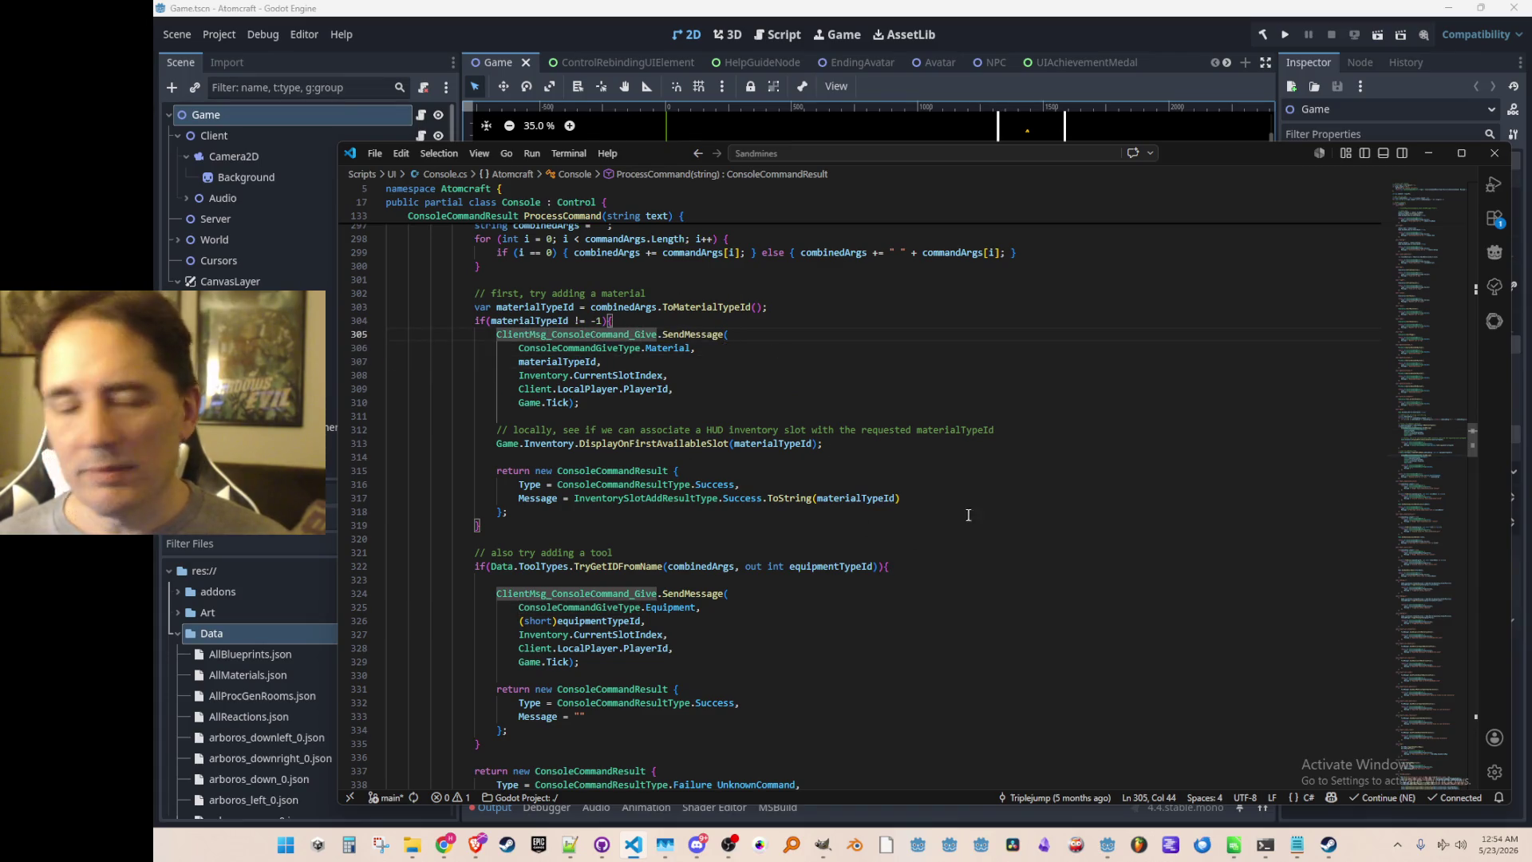
scroll(1089, 504, up, 1)
key(Down)
key(Down)
key(Down)
key(Down)
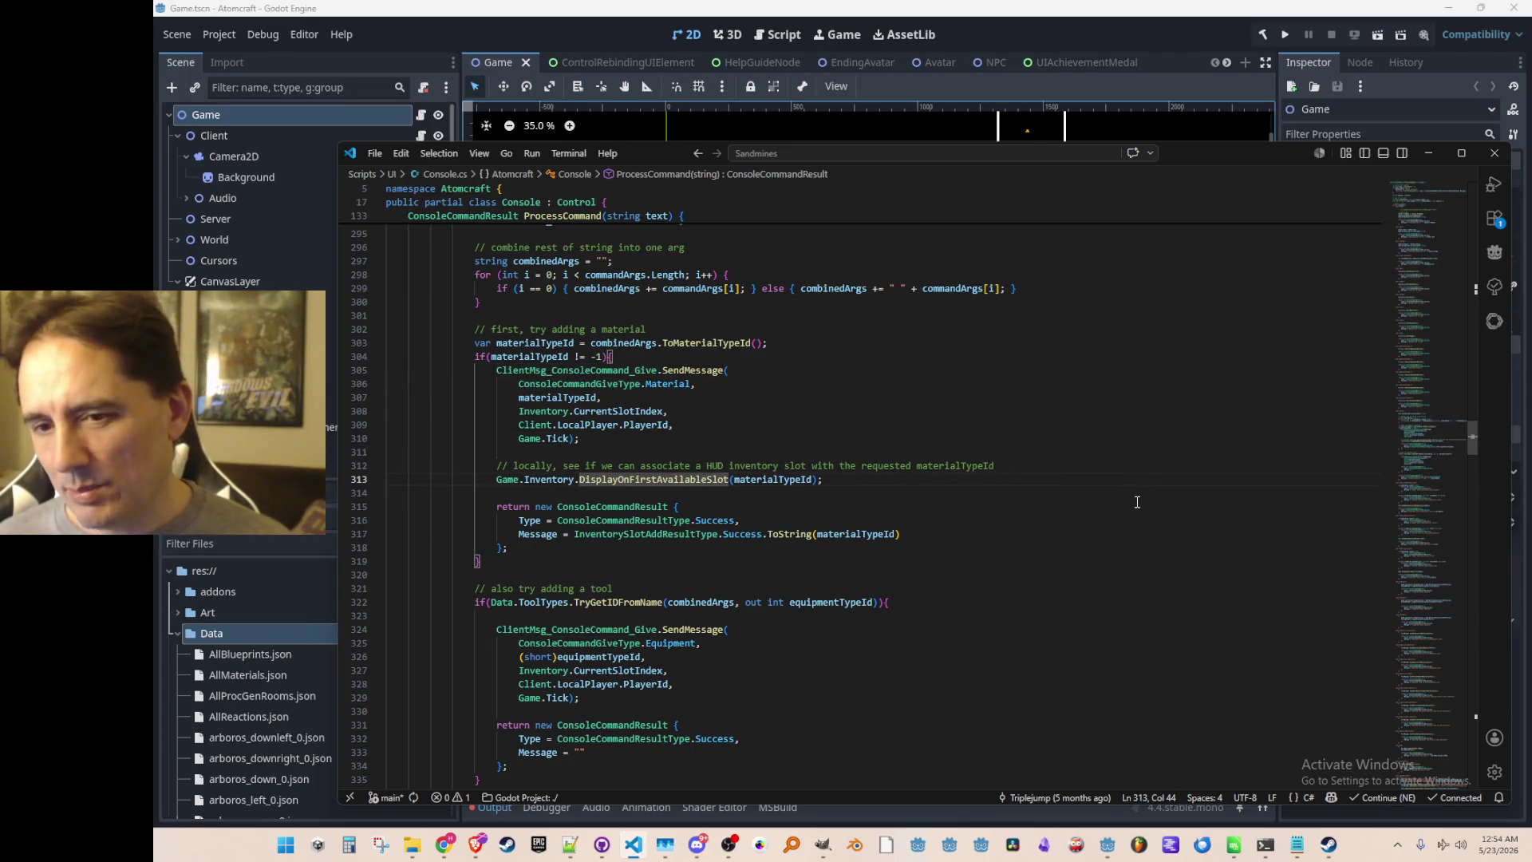
key(Up)
key(Home)
key(Home)
key(shift+Down)
key(shift+Down)
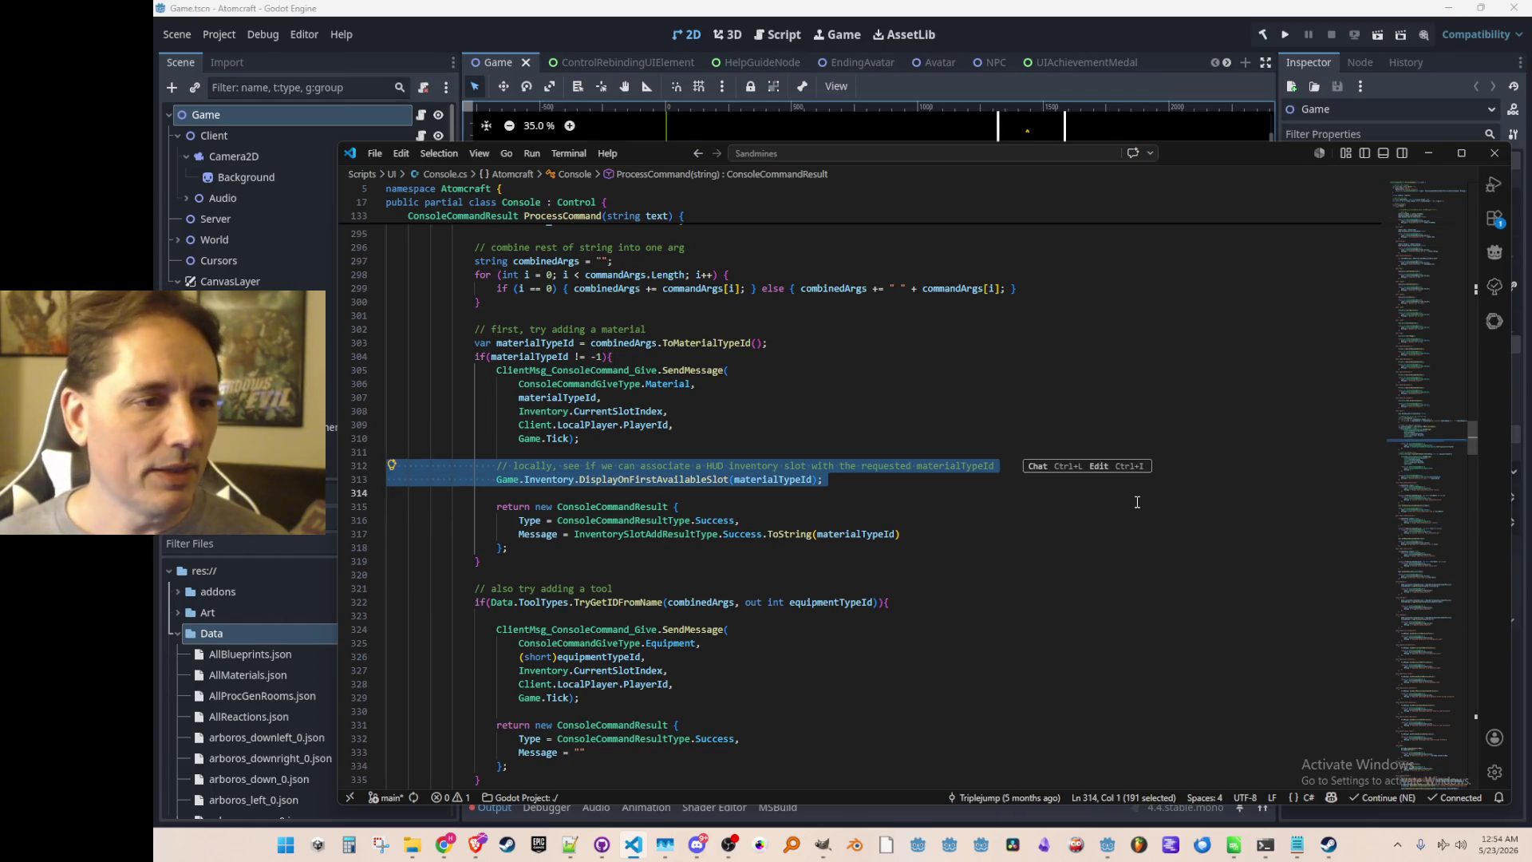
key(Up)
key(Up)
key(Up)
Jump to the SendMessage definition with F12 and place the caret in the Receive method.
click(628, 375)
key(ctrl+Right)
key(ctrl+Right)
key(F12)
scroll(1101, 574, down, 7)
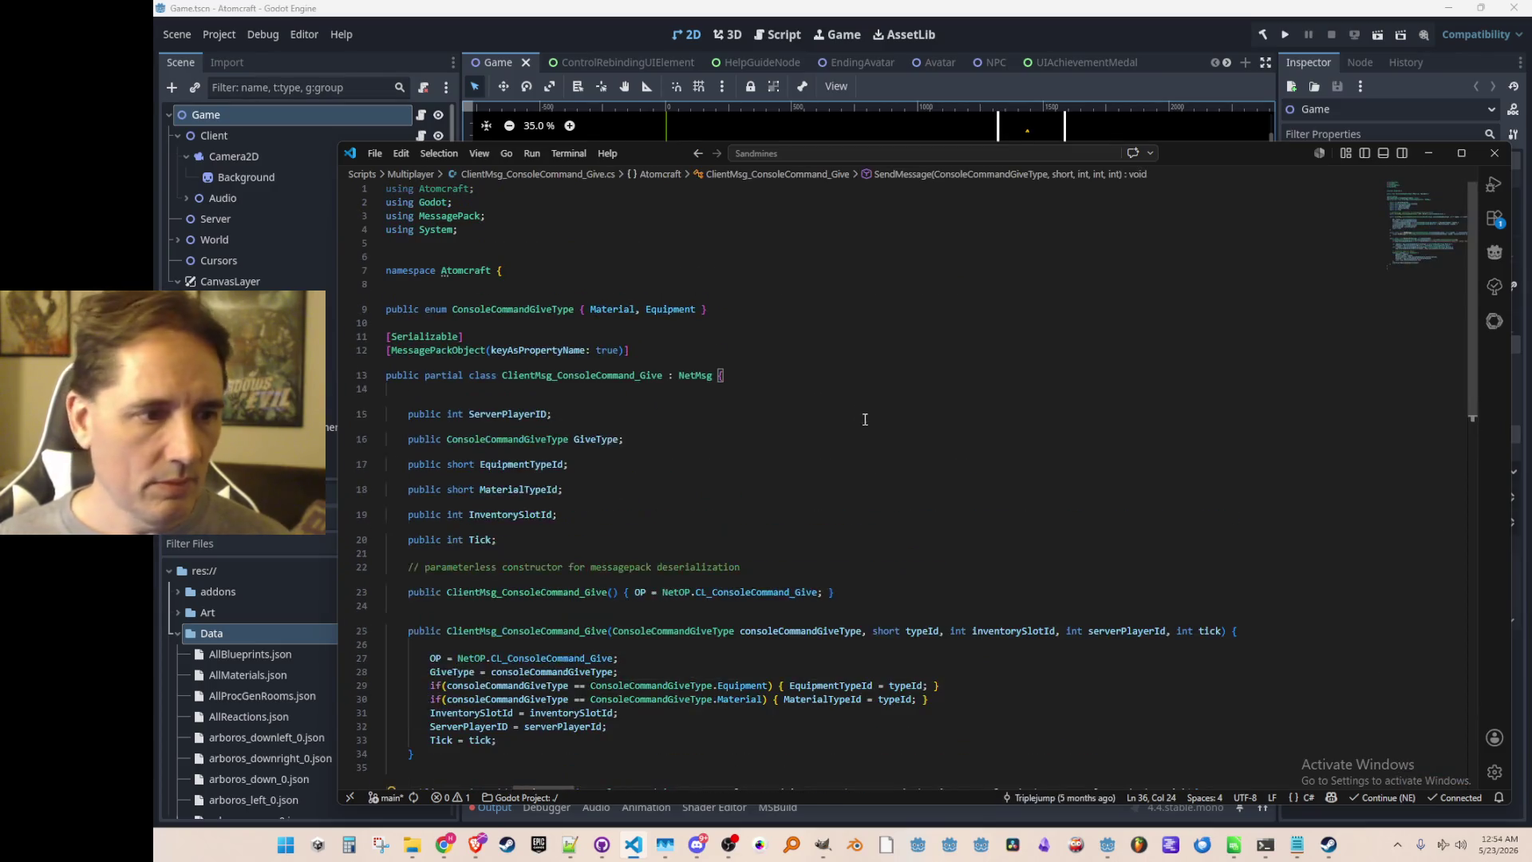
scroll(1101, 574, down, 2)
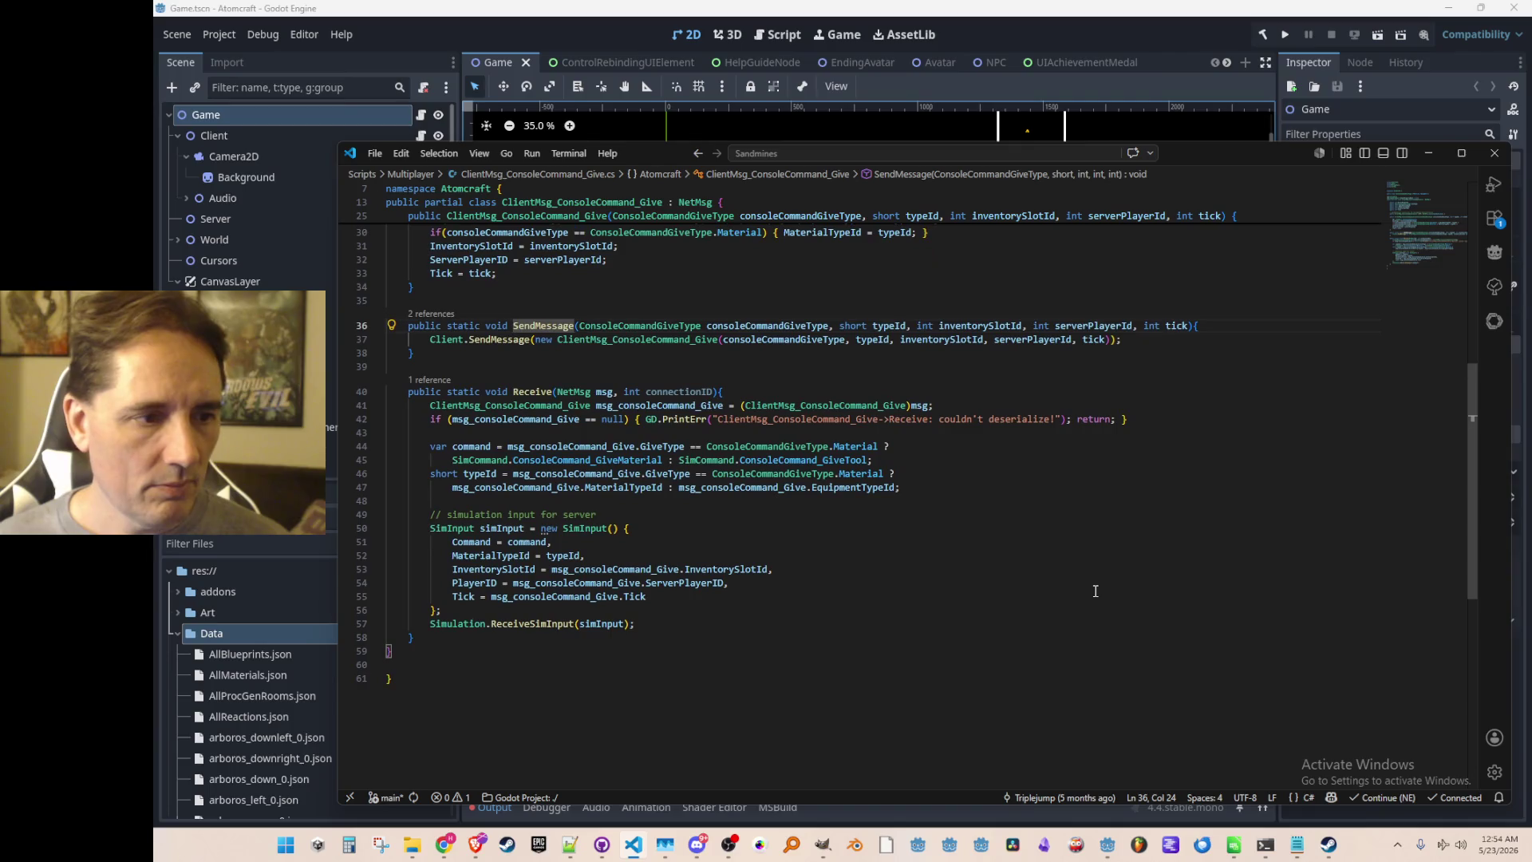
click(1100, 488)
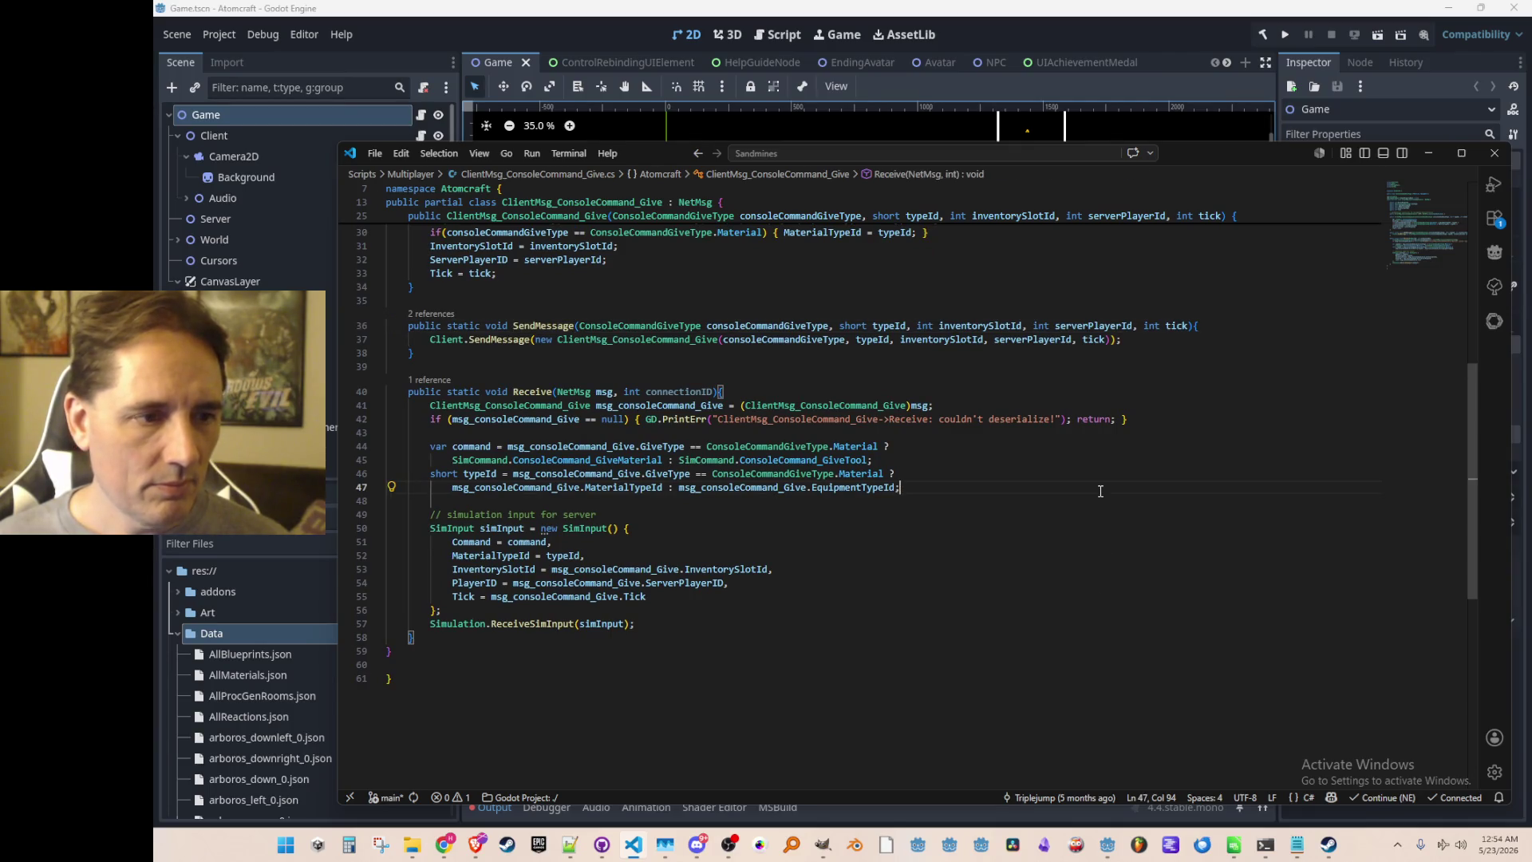
Insert the inventory-slot comment and DisplayOnFirstAvailableSlot call after ReceiveSimInput in Receive.
click(1105, 608)
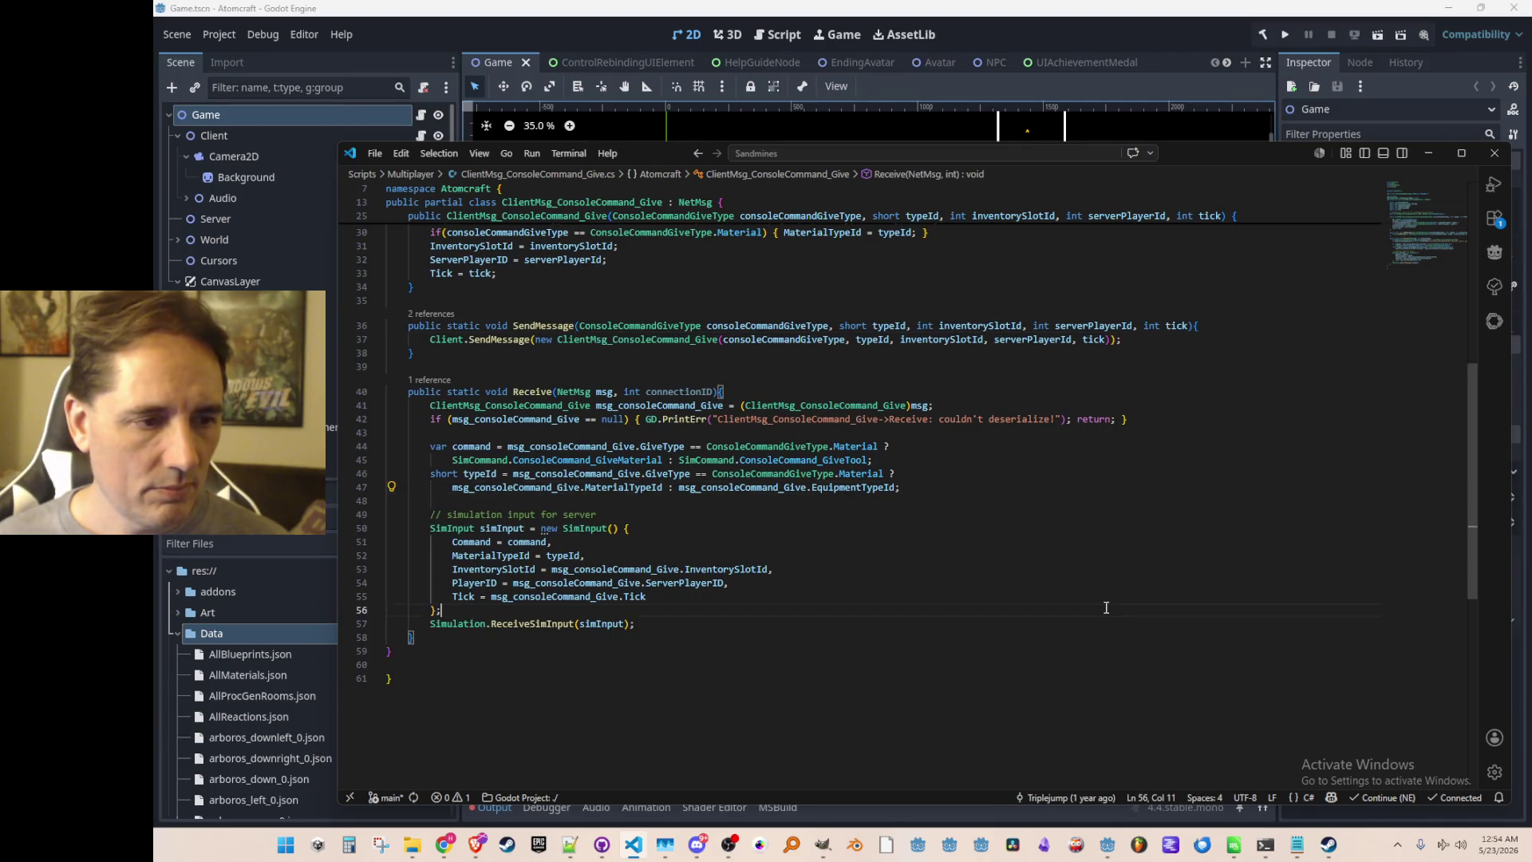
click(1099, 620)
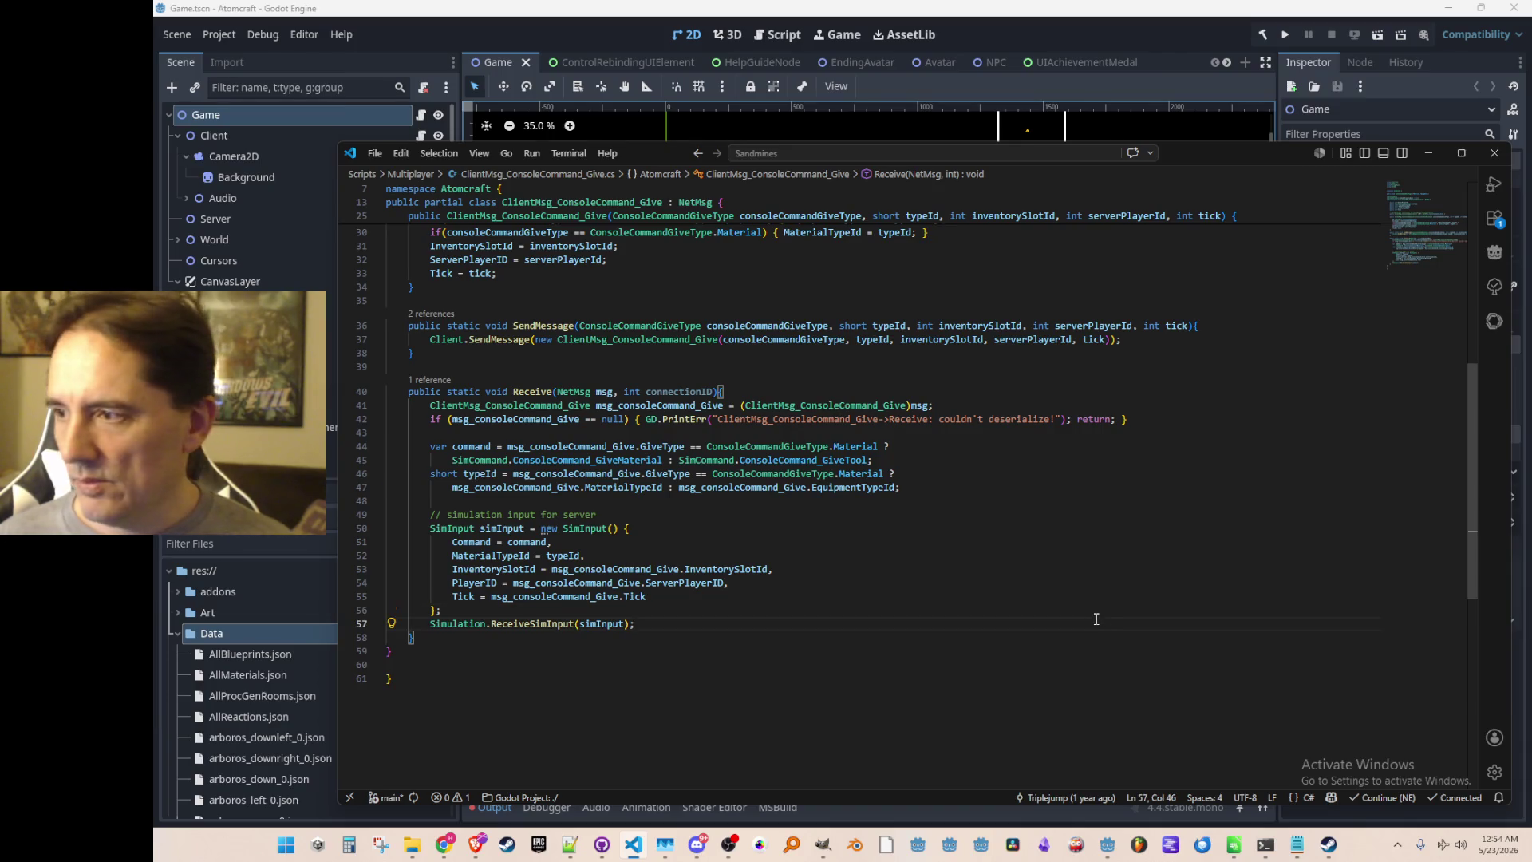
key(Return)
key(Return)
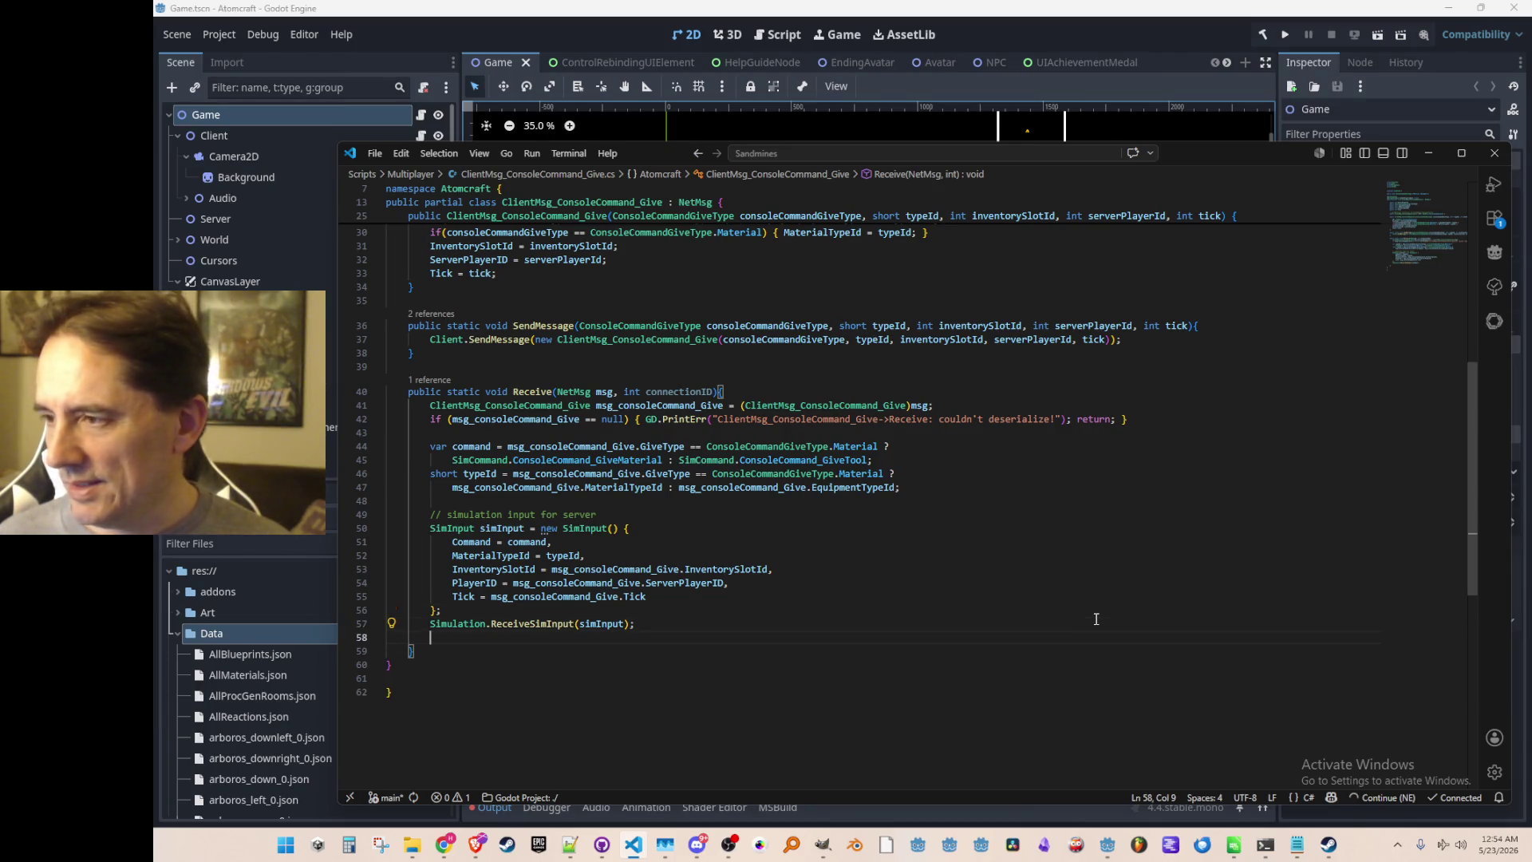
key(Tab)
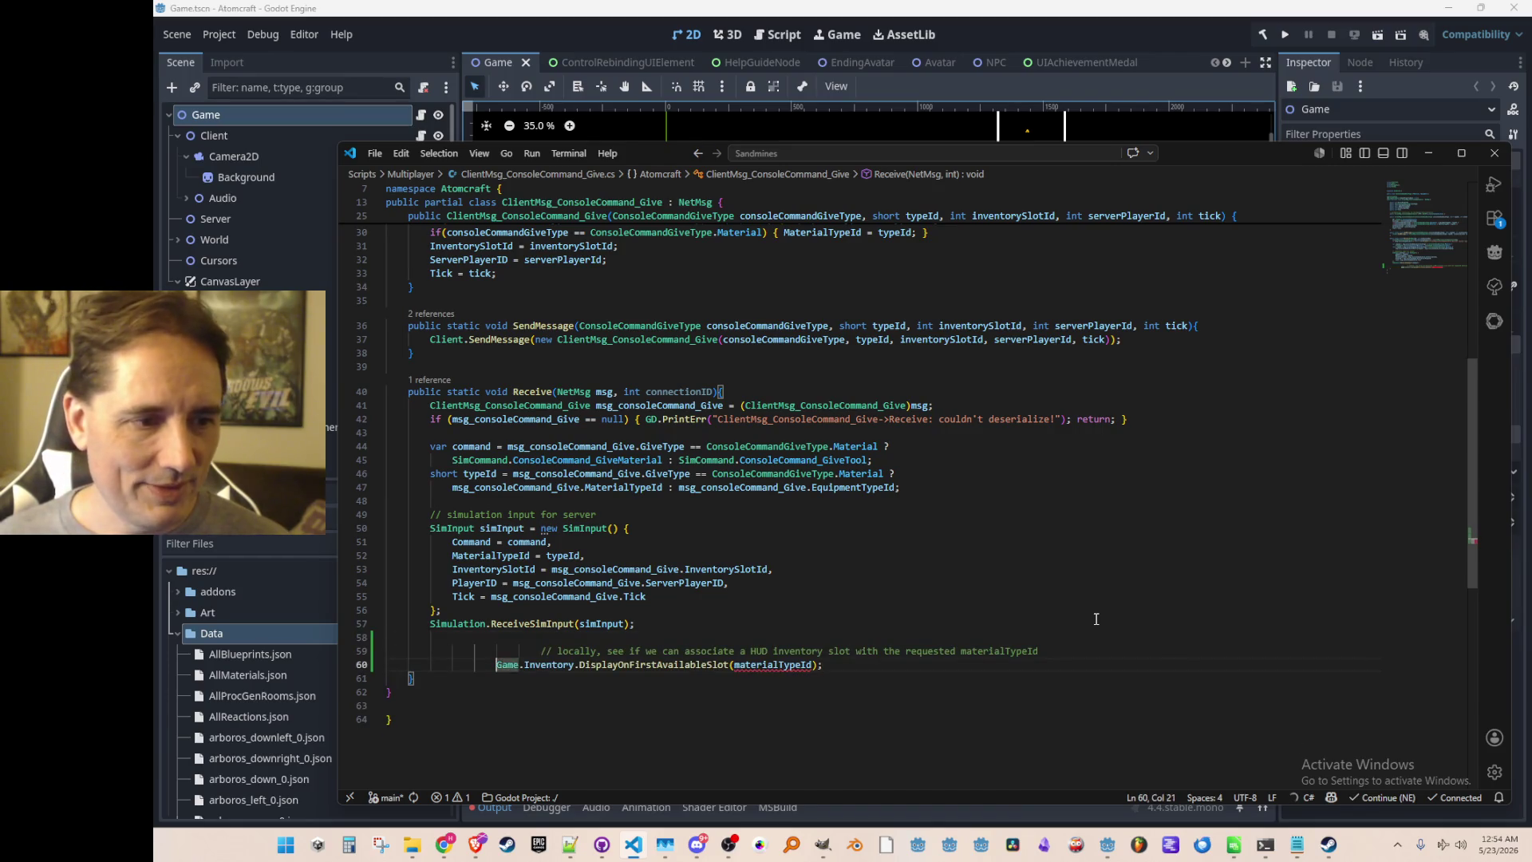
key(BackSpace)
key(BackSpace)
key(BackSpace)
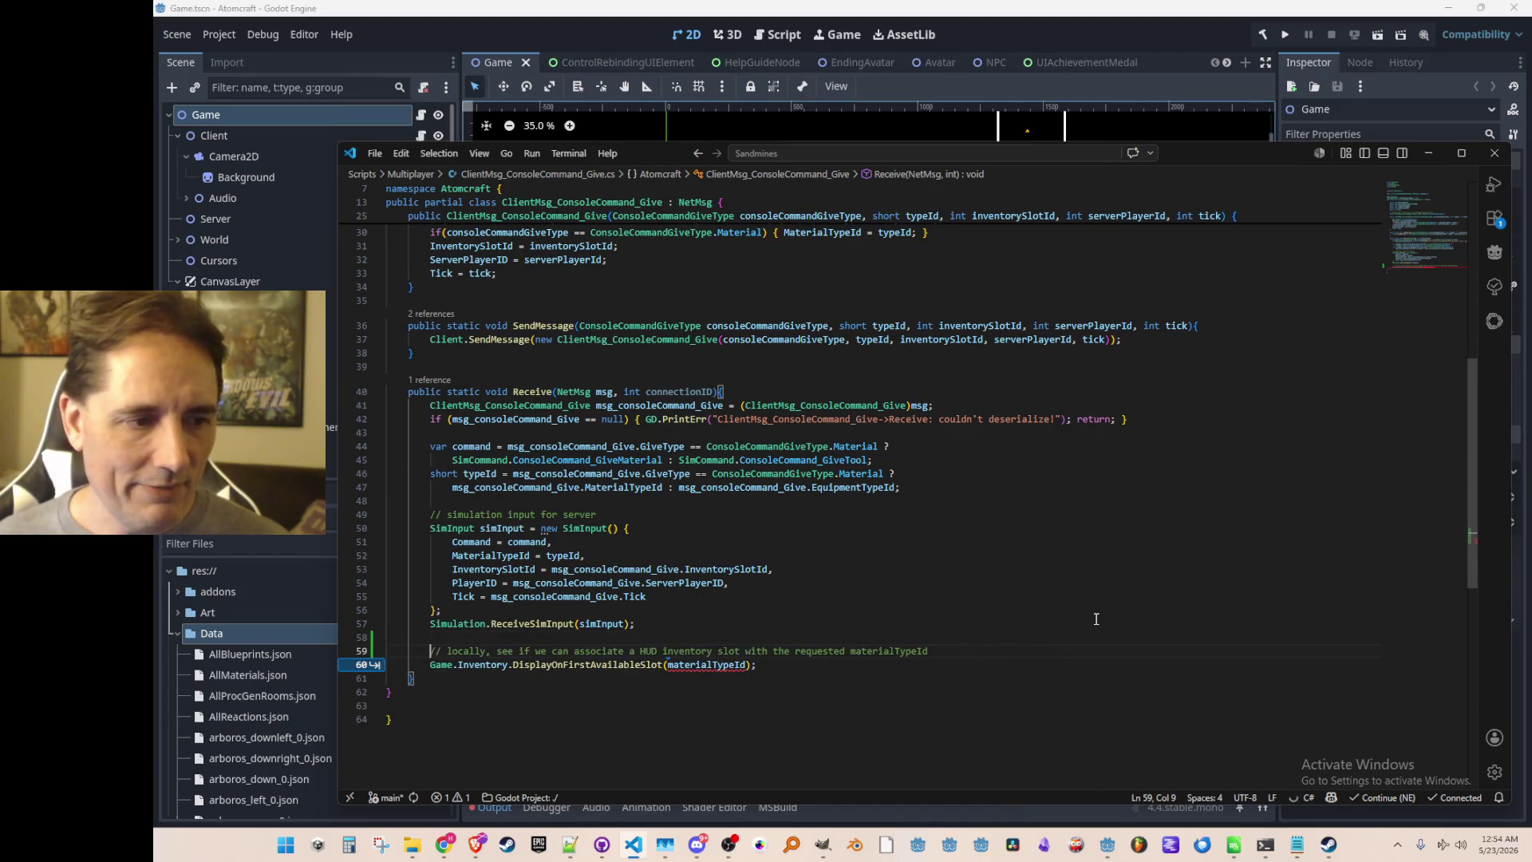
key(Home)
scroll(1086, 653, down, 1)
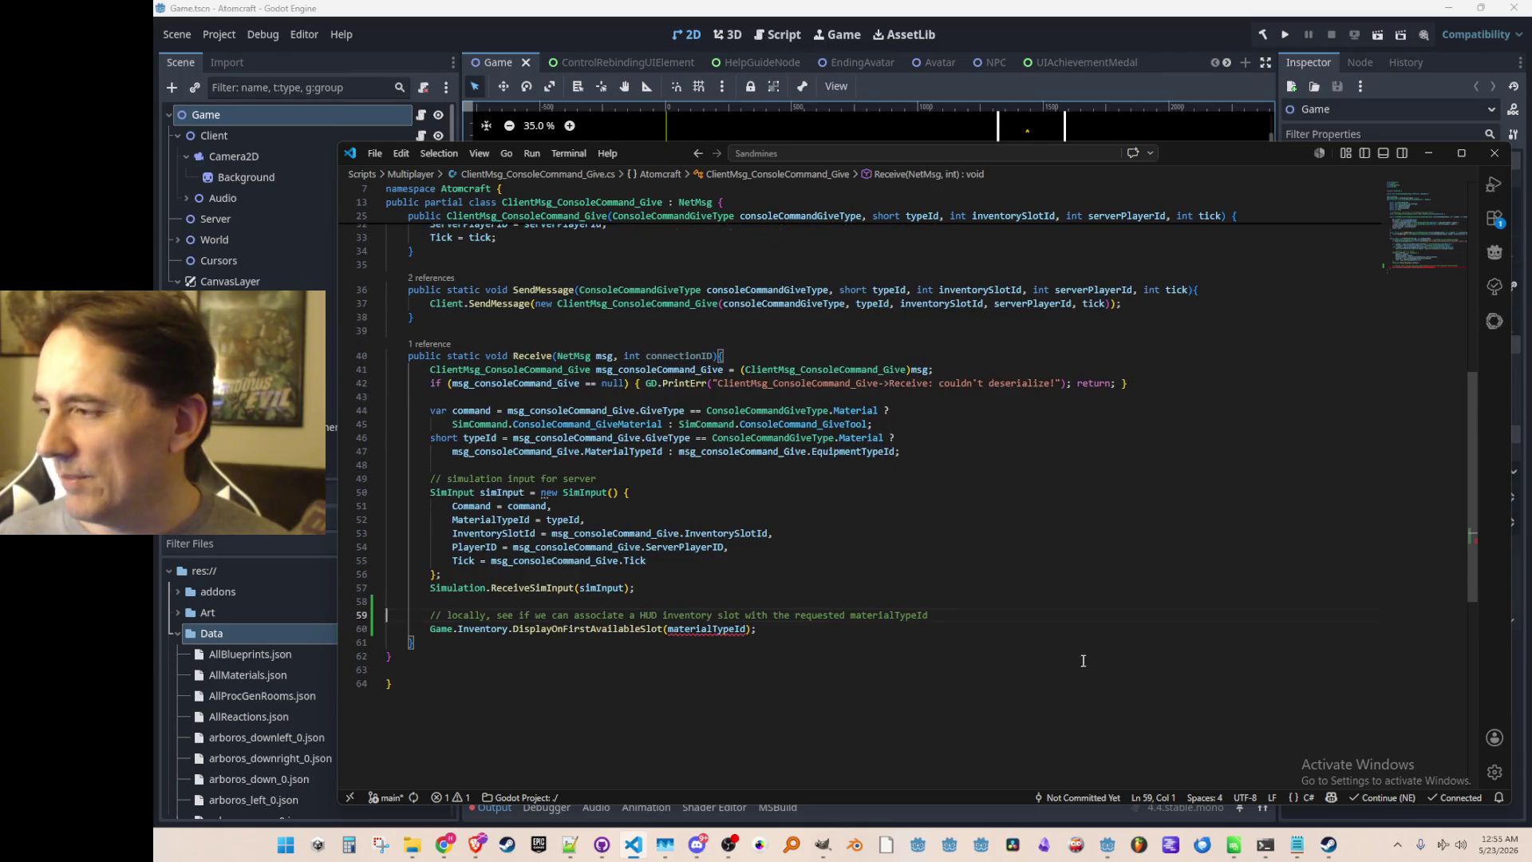
scroll(1077, 648, down, 1)
key(Down)
key(End)
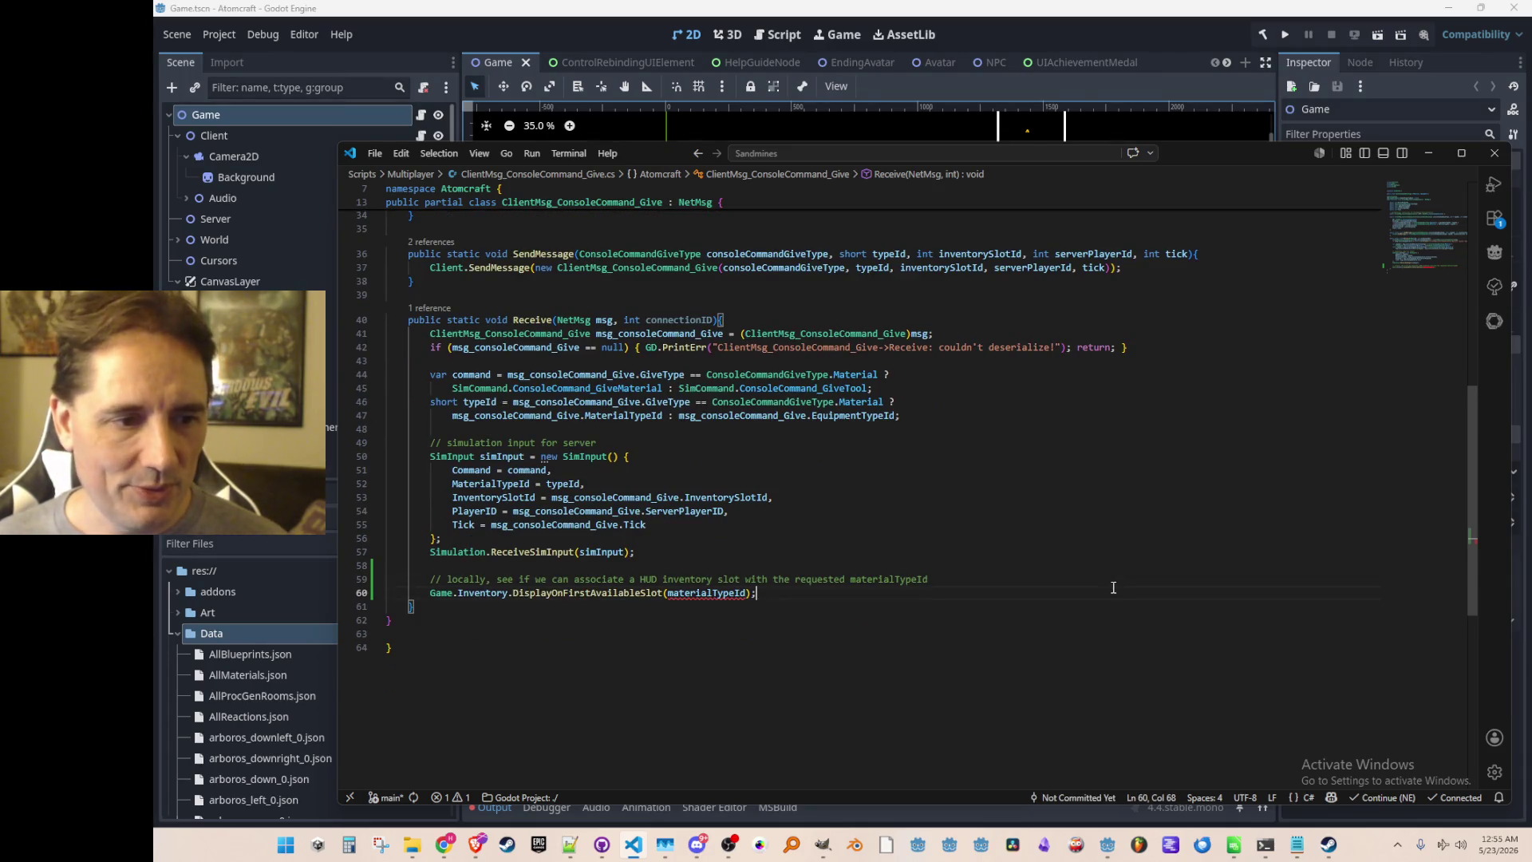
Change the new call's argument from materialTypeId to typeId.
key(alt+Tab)
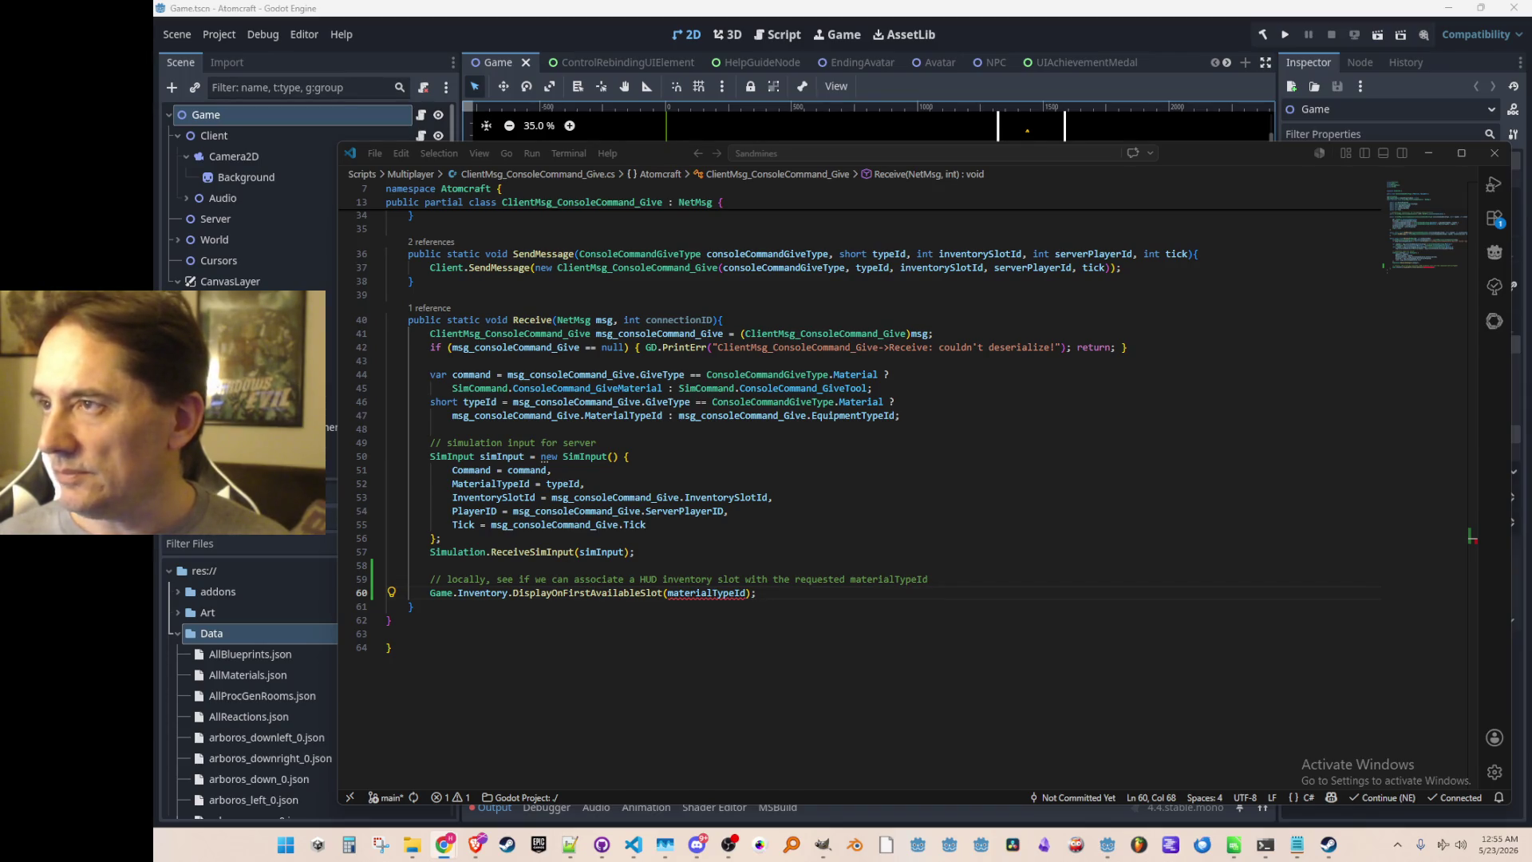
scroll(1060, 603, up, 1)
scroll(1069, 608, down, 1)
scroll(1067, 606, up, 1)
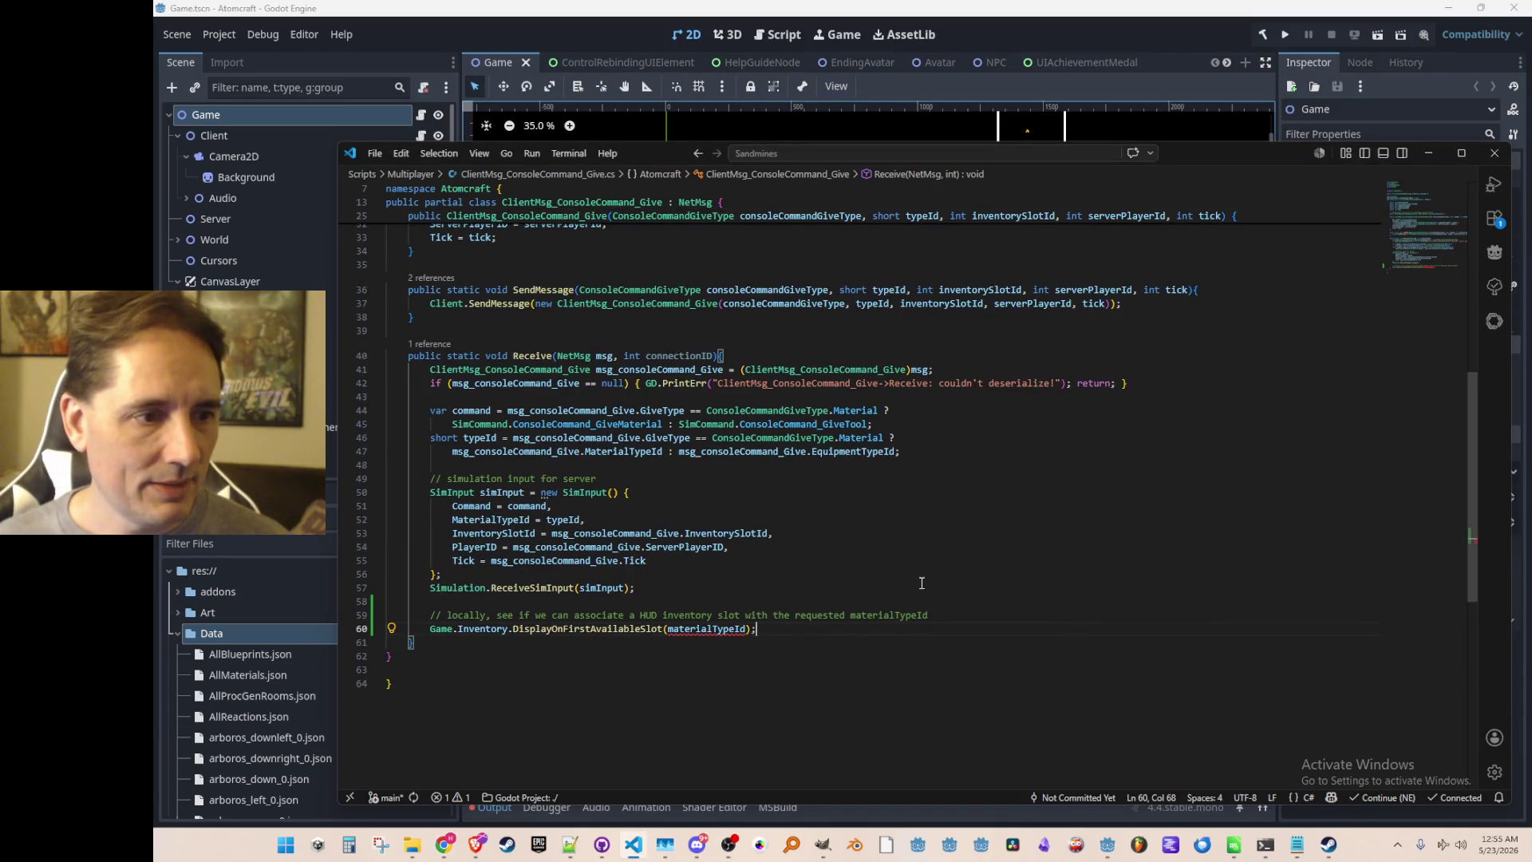
double_click(724, 630)
text(typeId)
key(Down)
click(776, 629)
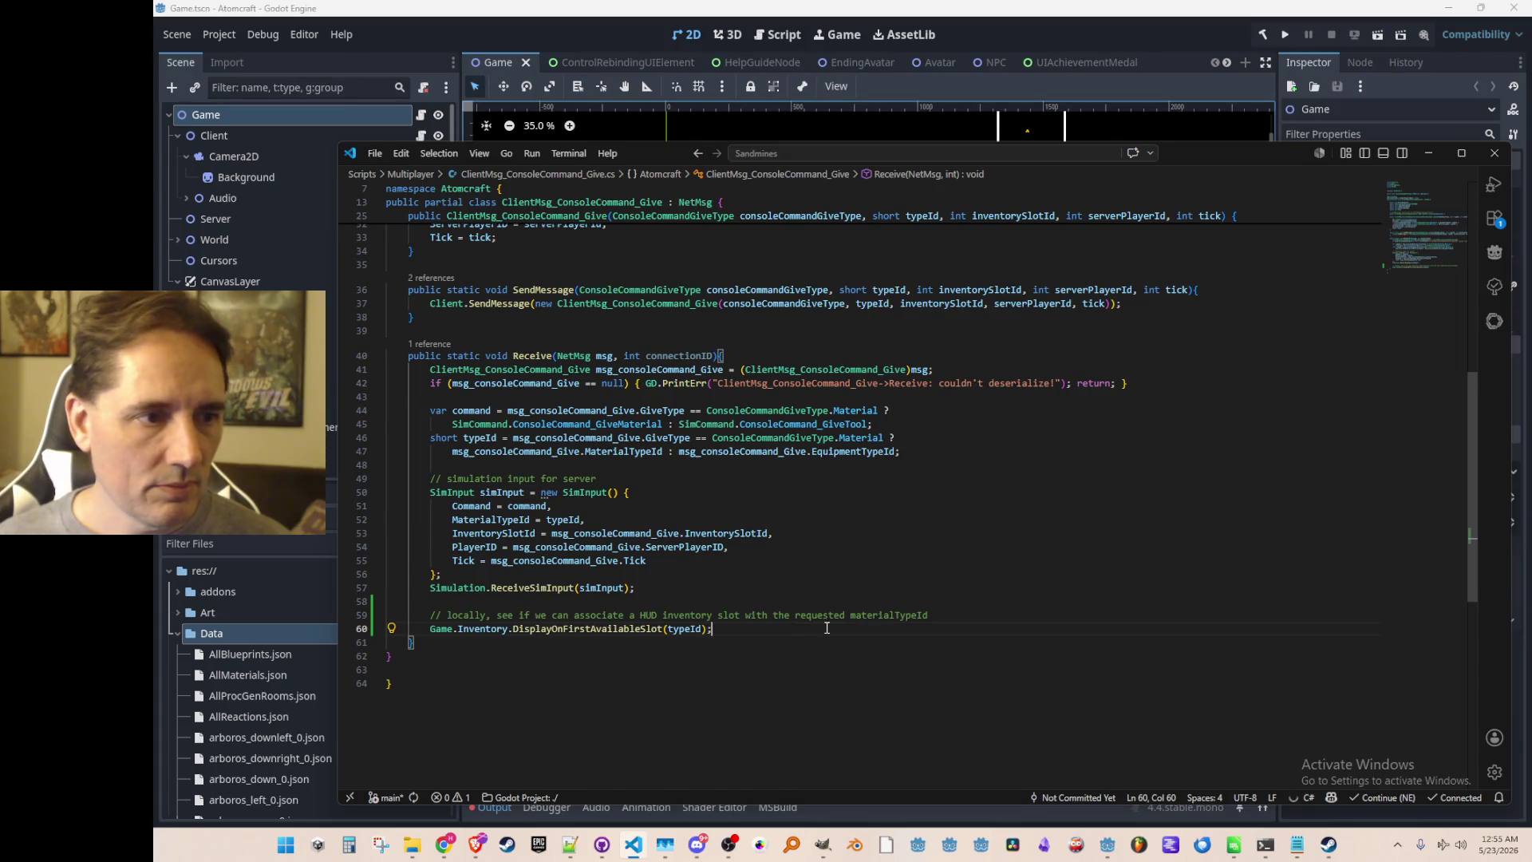
scroll(826, 628, up, 3)
scroll(843, 640, down, 3)
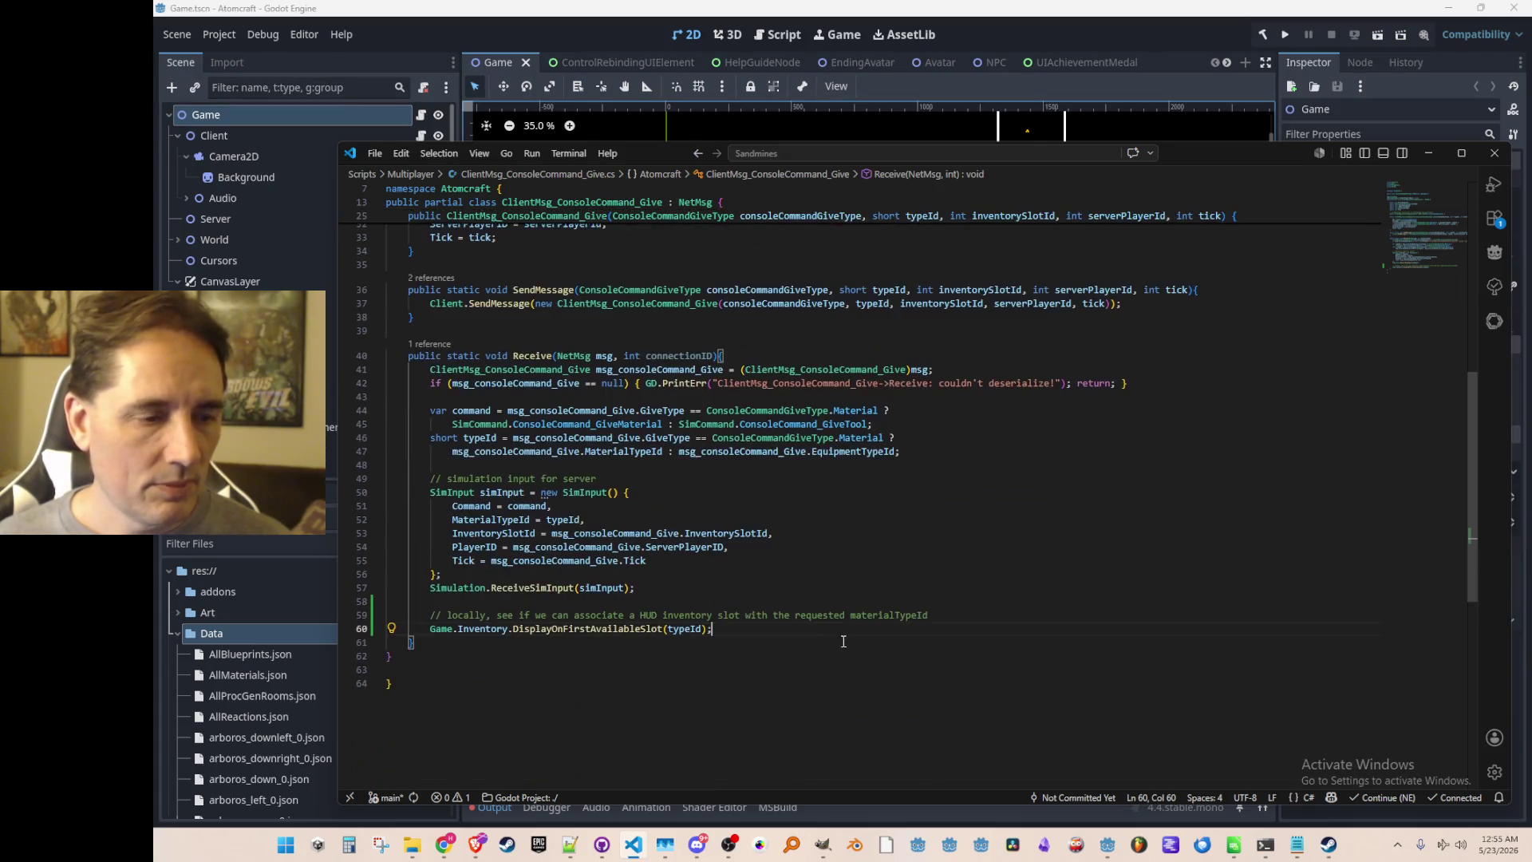
Back in Console.cs, comment out the original lines 312–313 with Ctrl+/.
key(alt+Left)
key(alt+Left)
key(alt+Left)
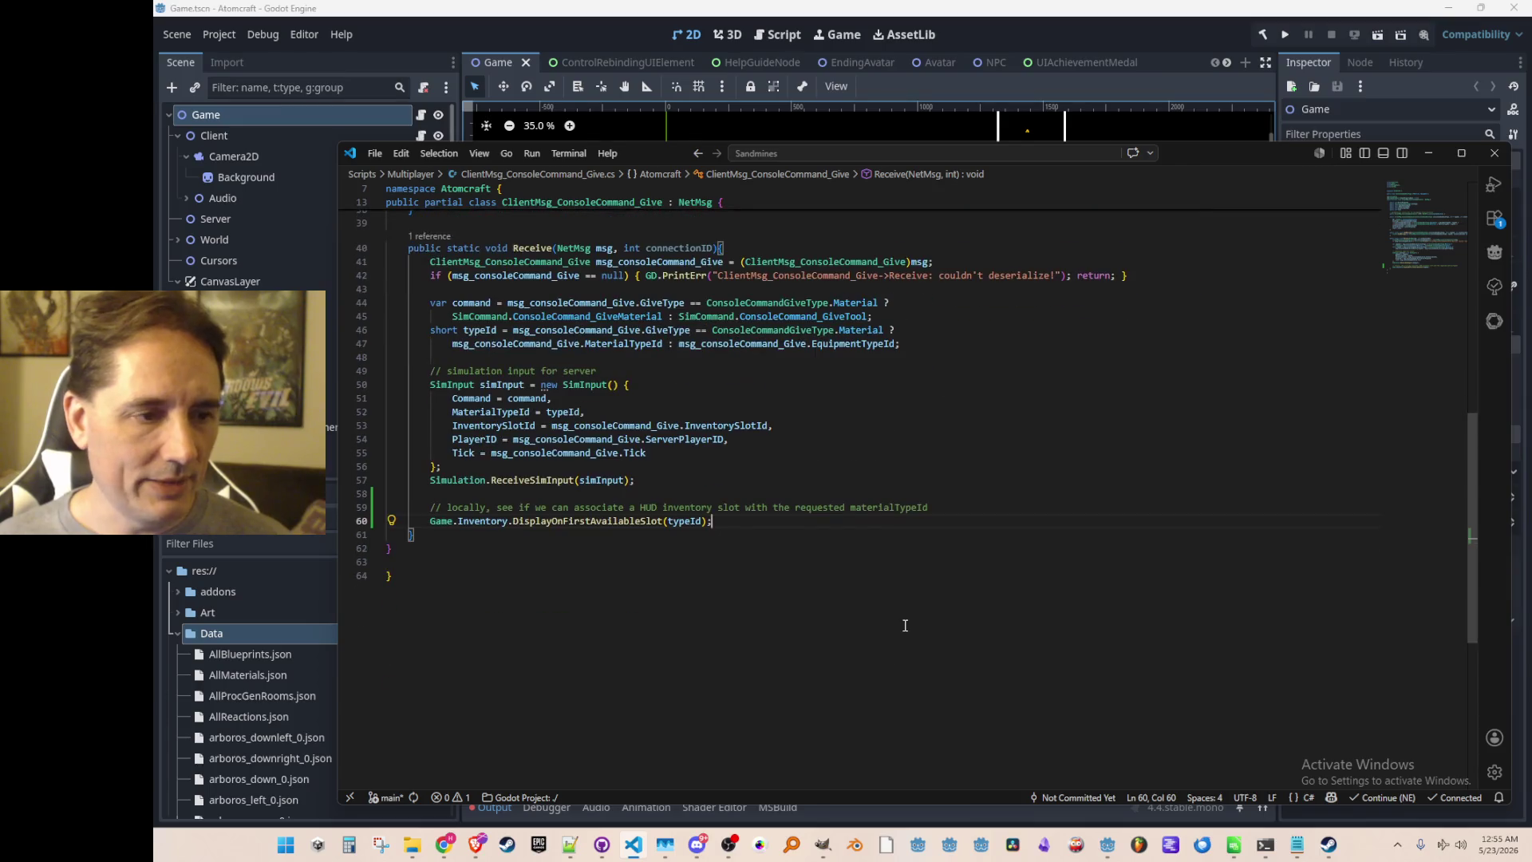
key(alt+Left)
key(alt+Left)
key(alt+Right)
key(alt+Right)
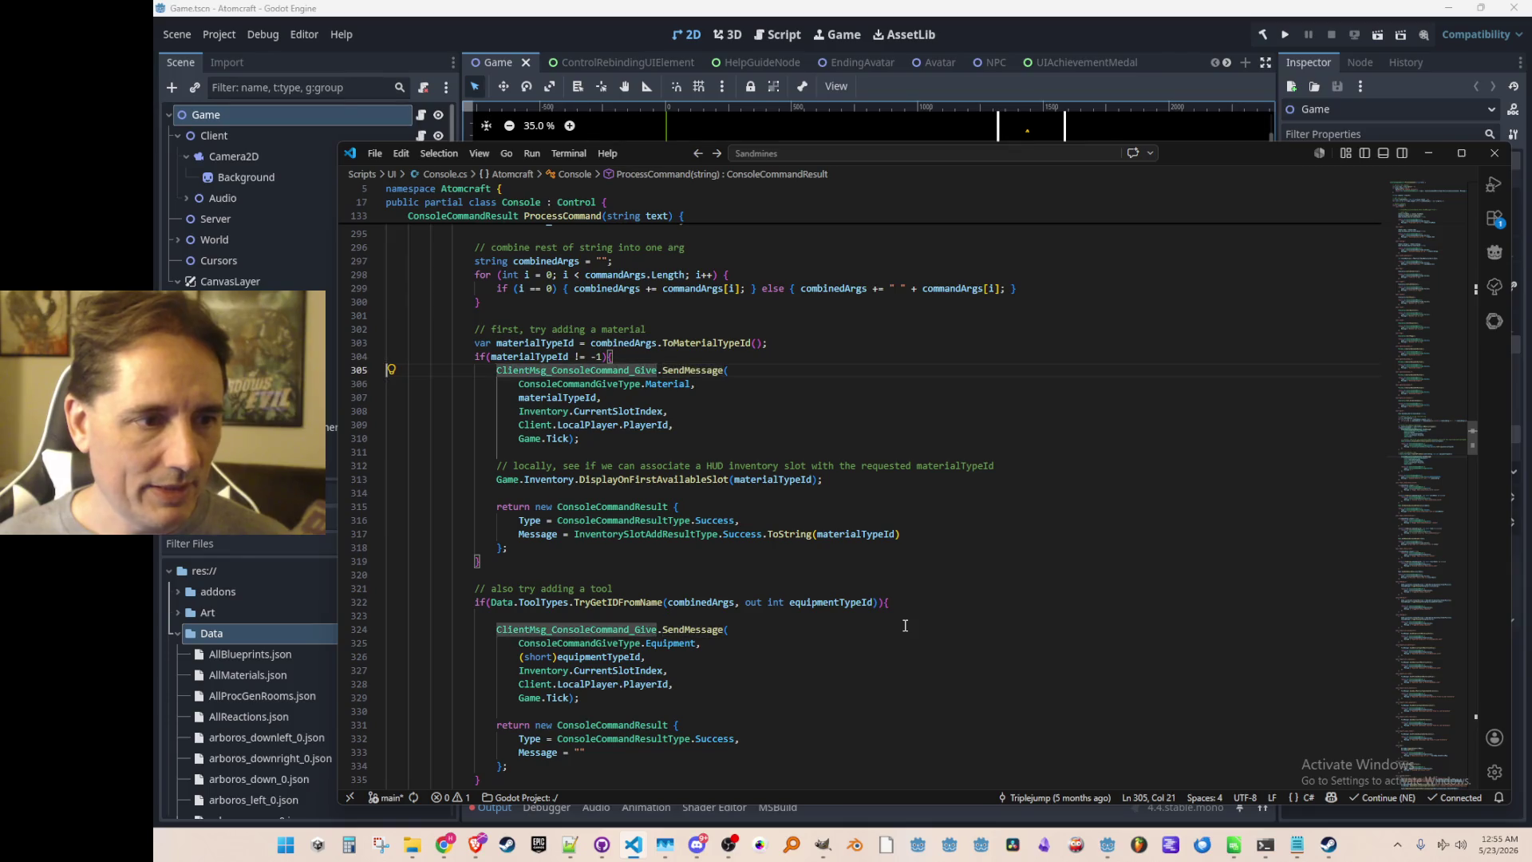
key(Down)
key(Down)
key(Down)
key(Home)
key(Home)
key(shift+Down)
key(shift+Down)
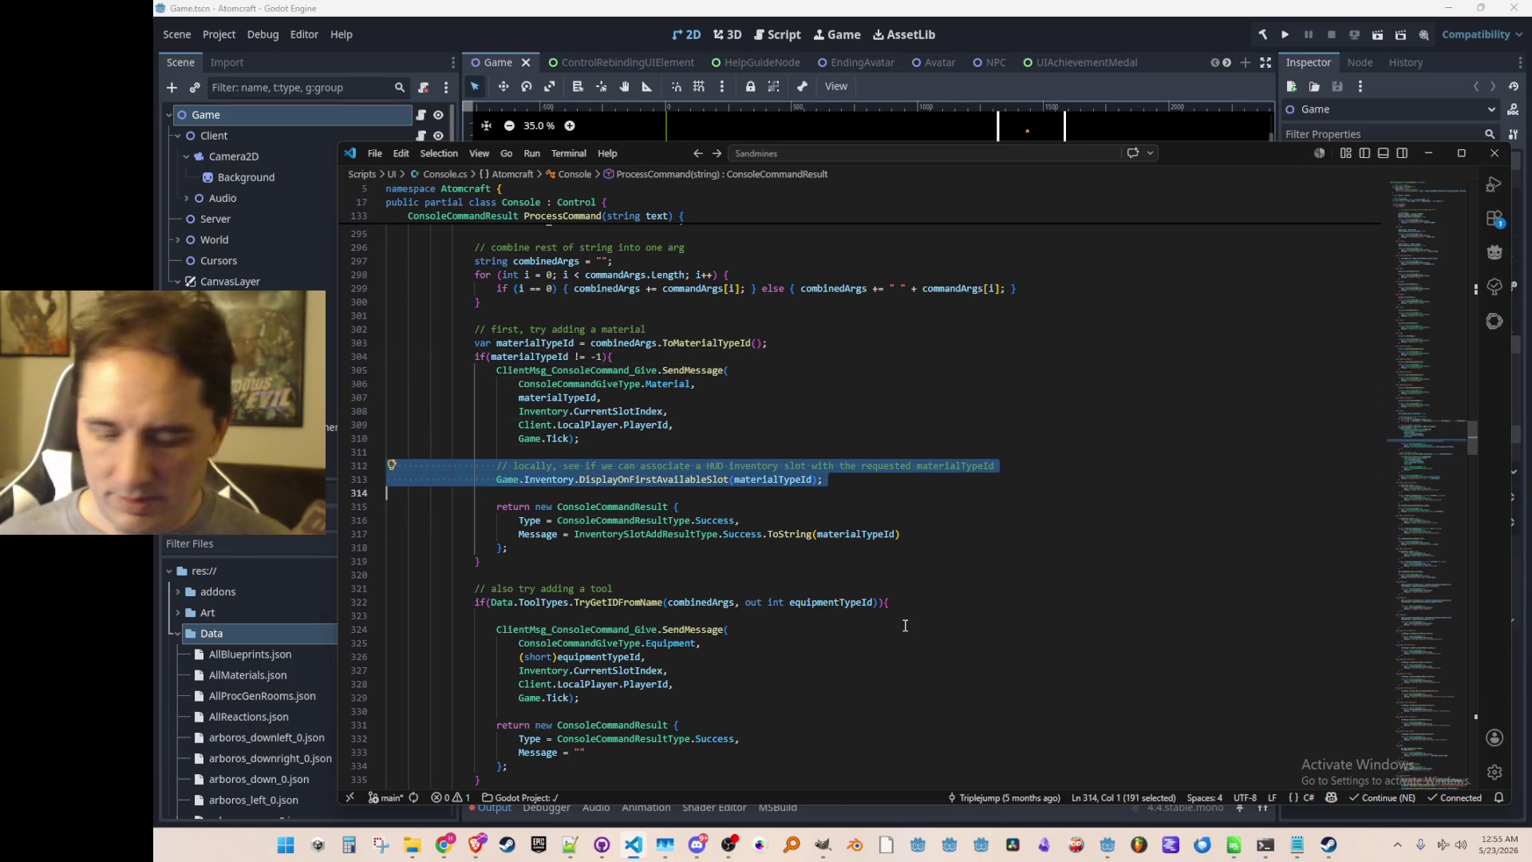
key(ctrl+slash)
key(Up)
key(Up)
key(Up)
Return to ClientMsg_ConsoleCommand_Give.cs, then bring the Godot editor to the front.
key(ctrl+Tab)
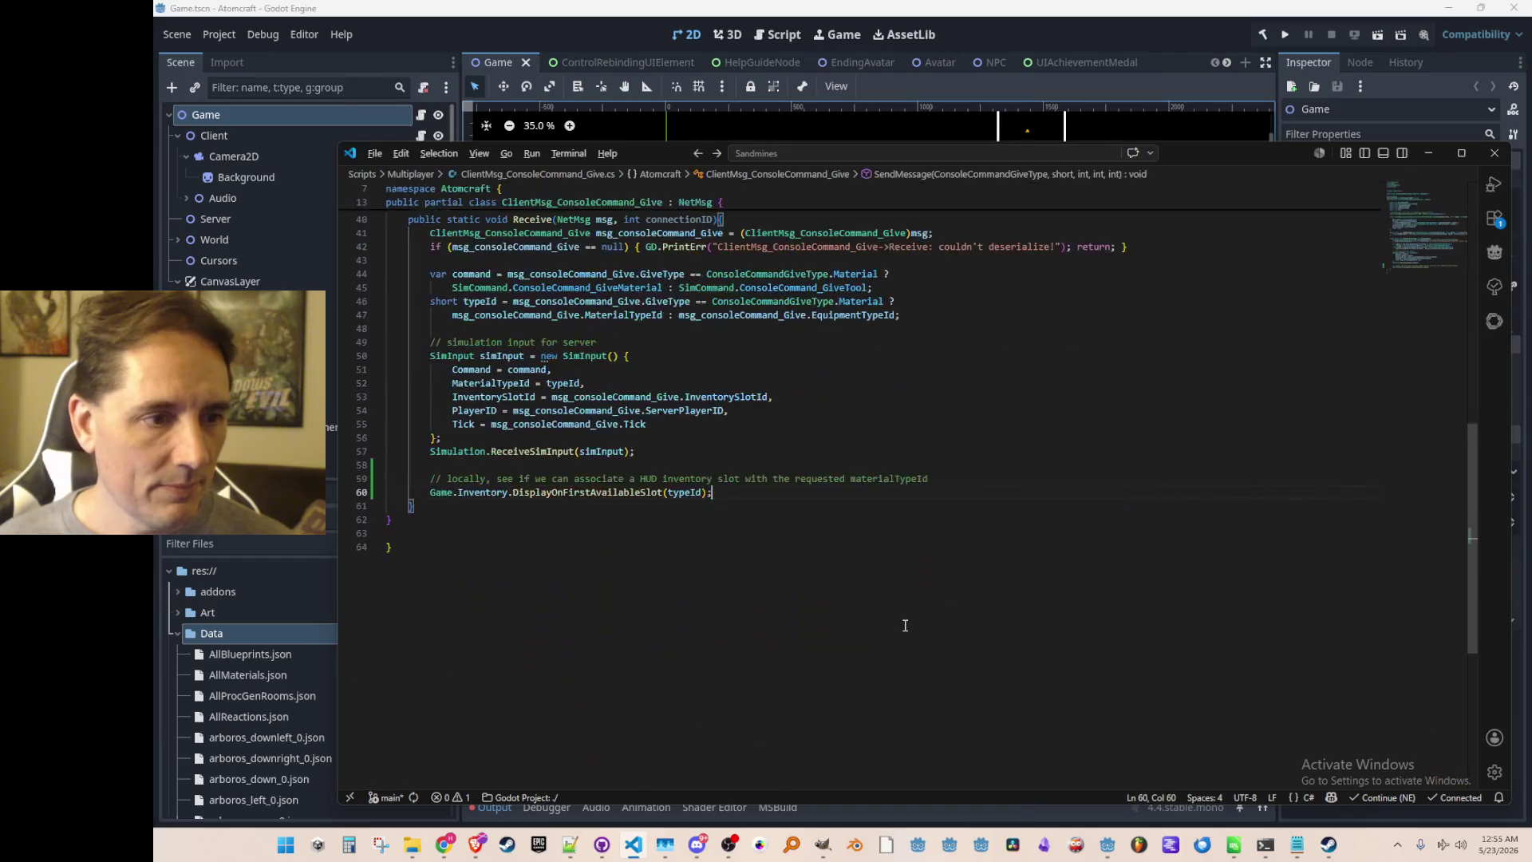
scroll(905, 625, up, 2)
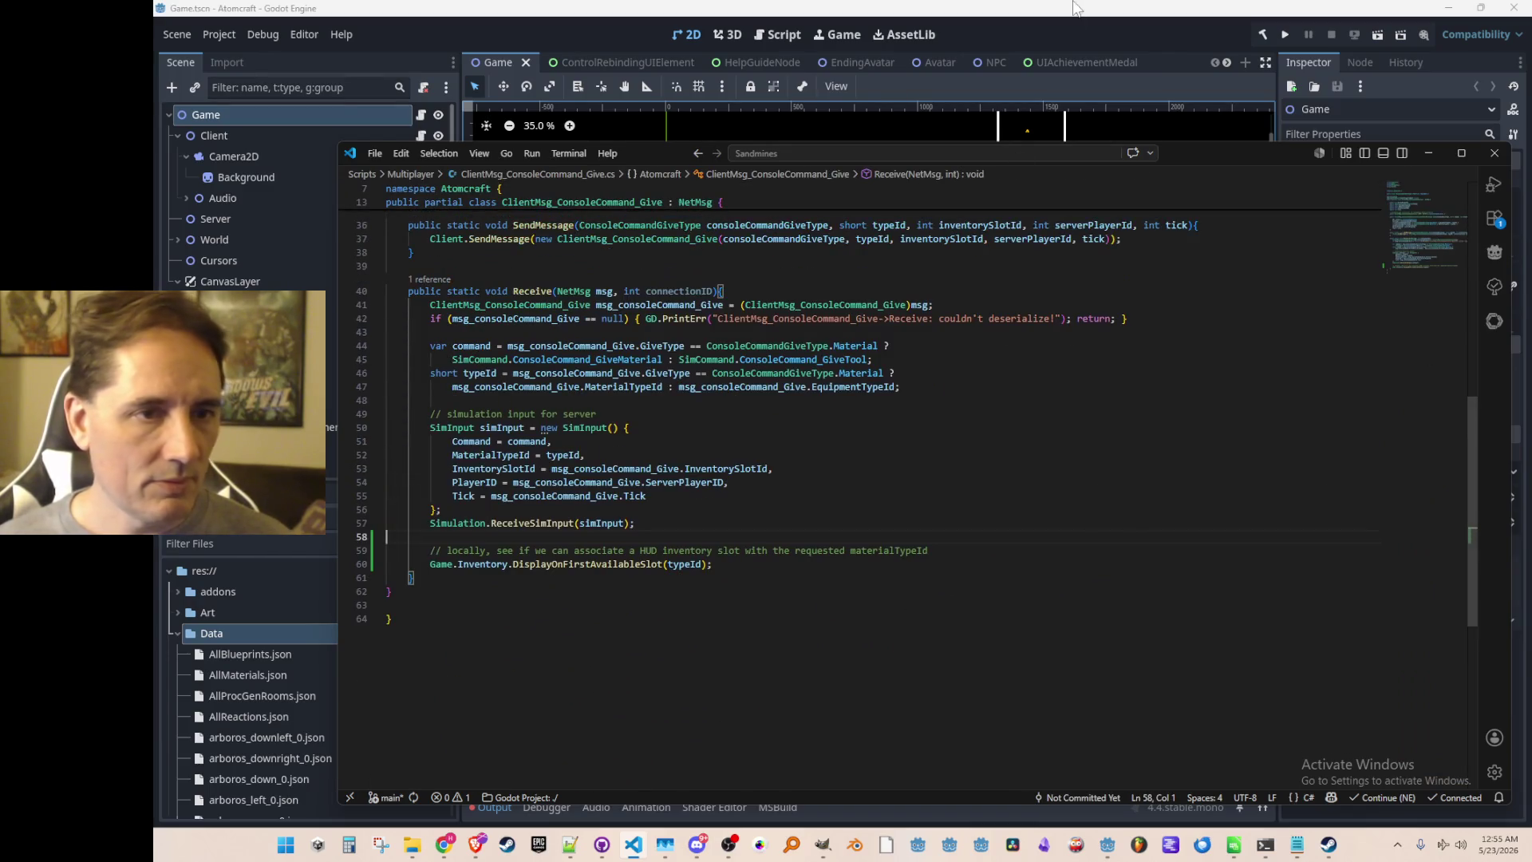
click(1084, 31)
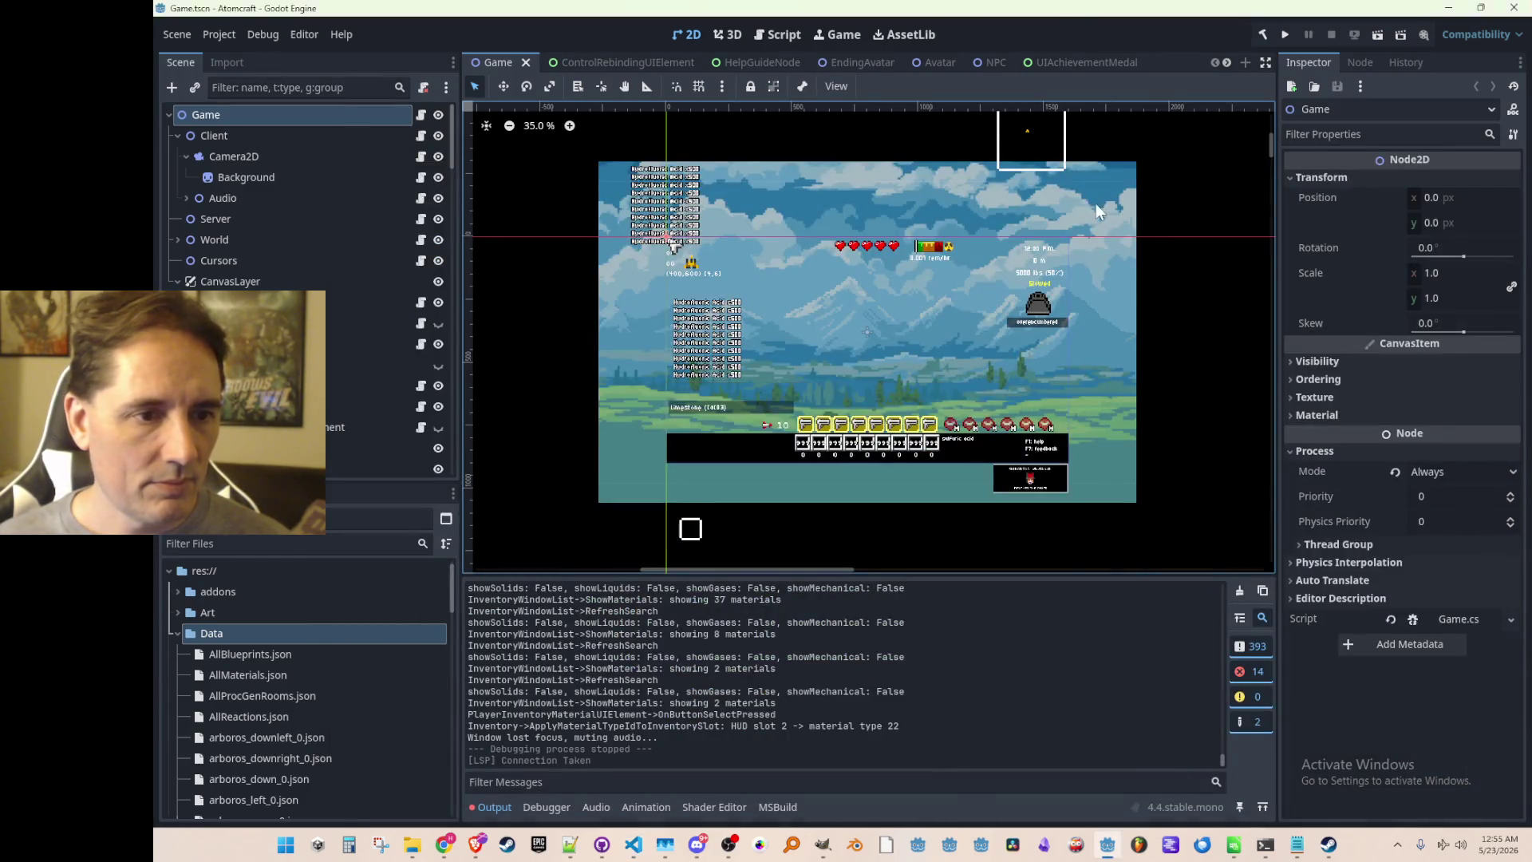
Launch the Atomcraft debug run with the Run Project button in the Godot toolbar.
click(1285, 35)
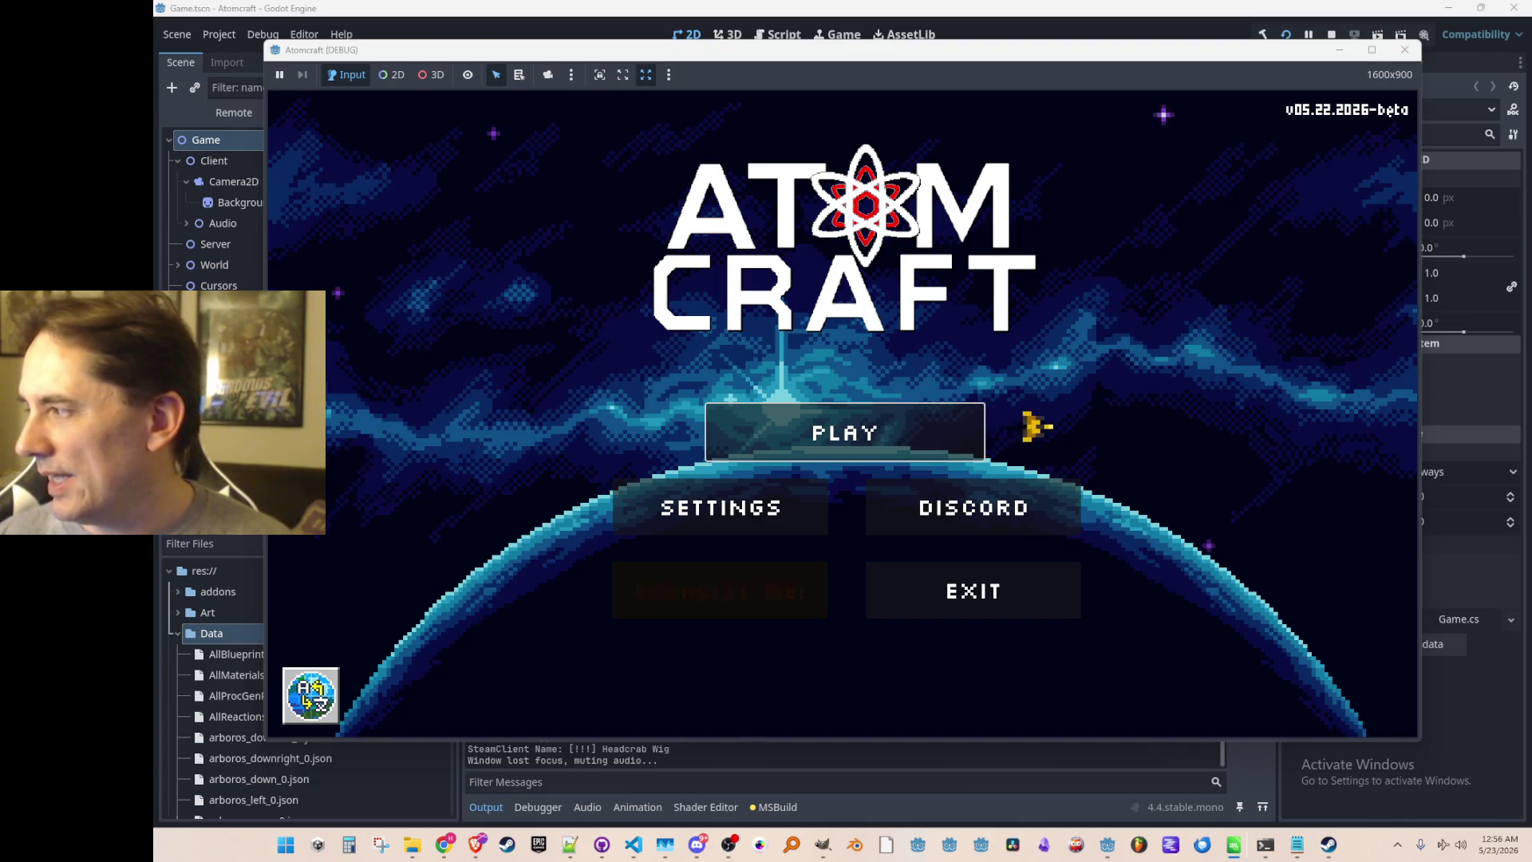
click(1037, 353)
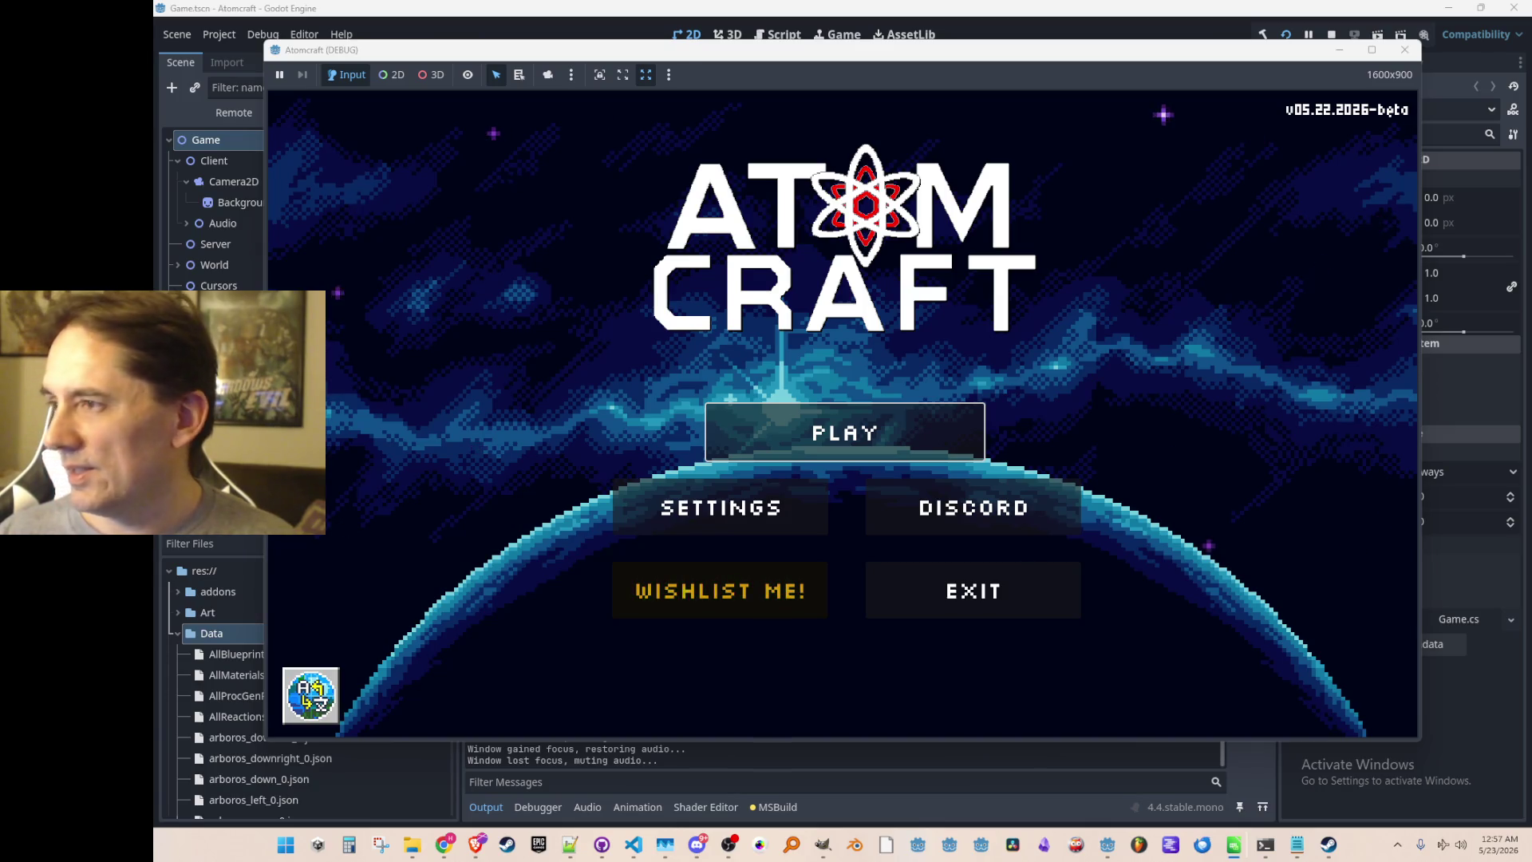
From the title menu, pick profile A Test 6 and load world NPC Test H.
click(797, 439)
scroll(838, 399, down, 3)
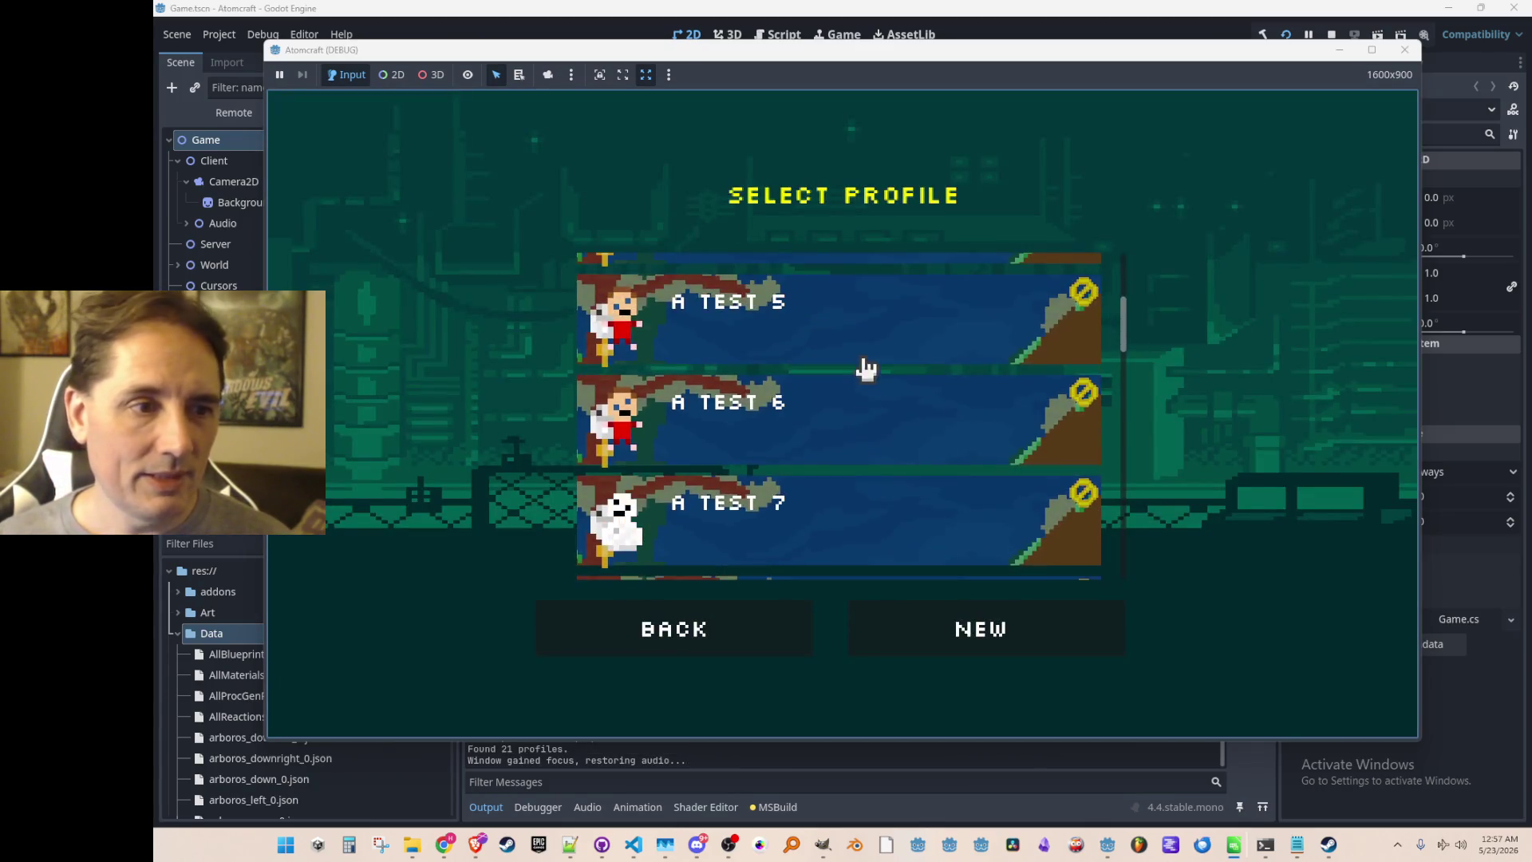
click(864, 443)
scroll(909, 398, down, 10)
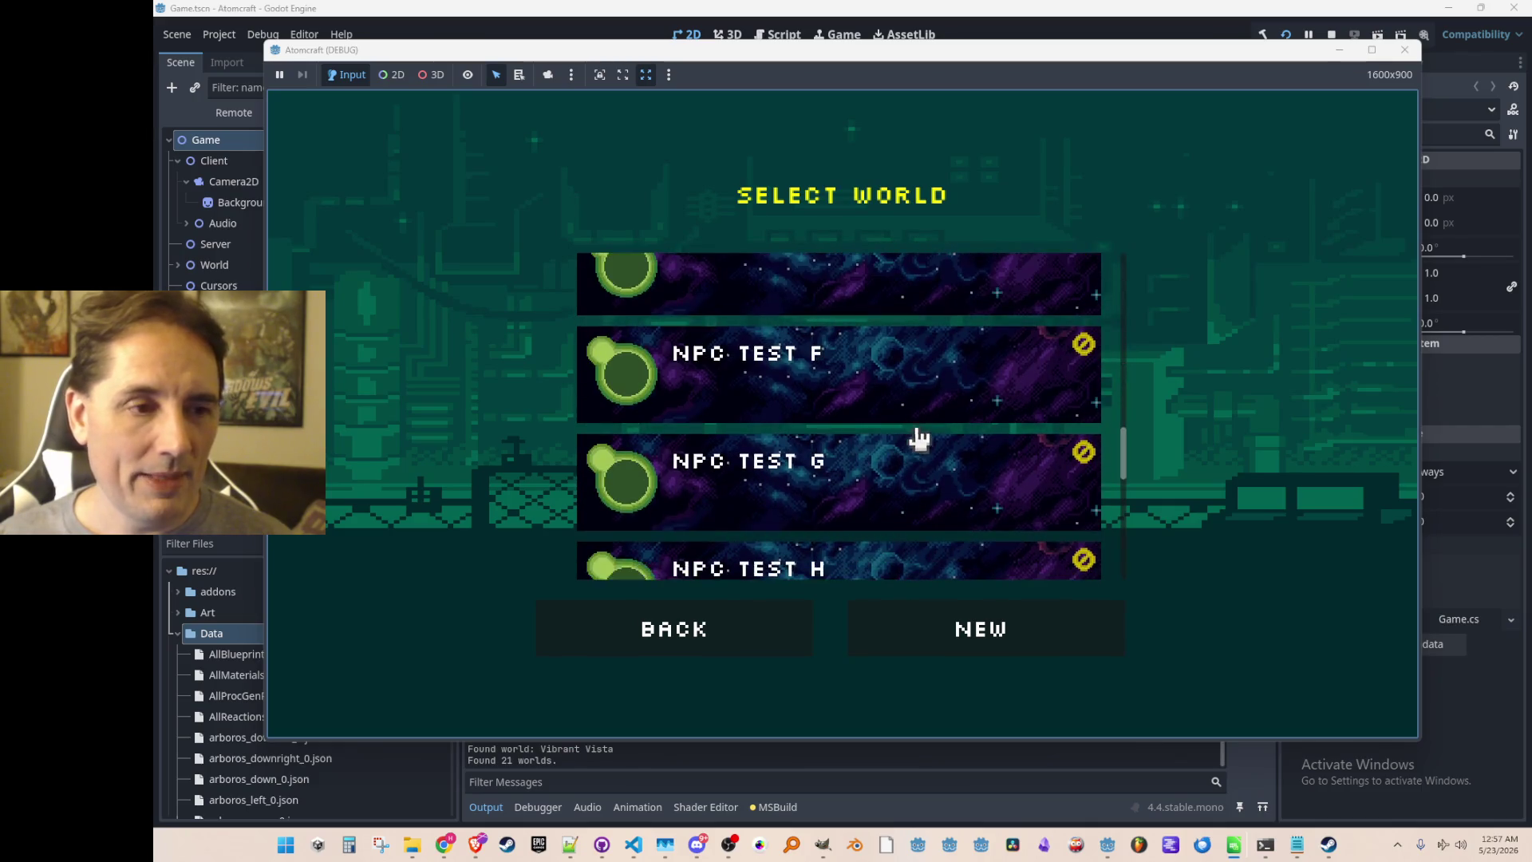
click(915, 323)
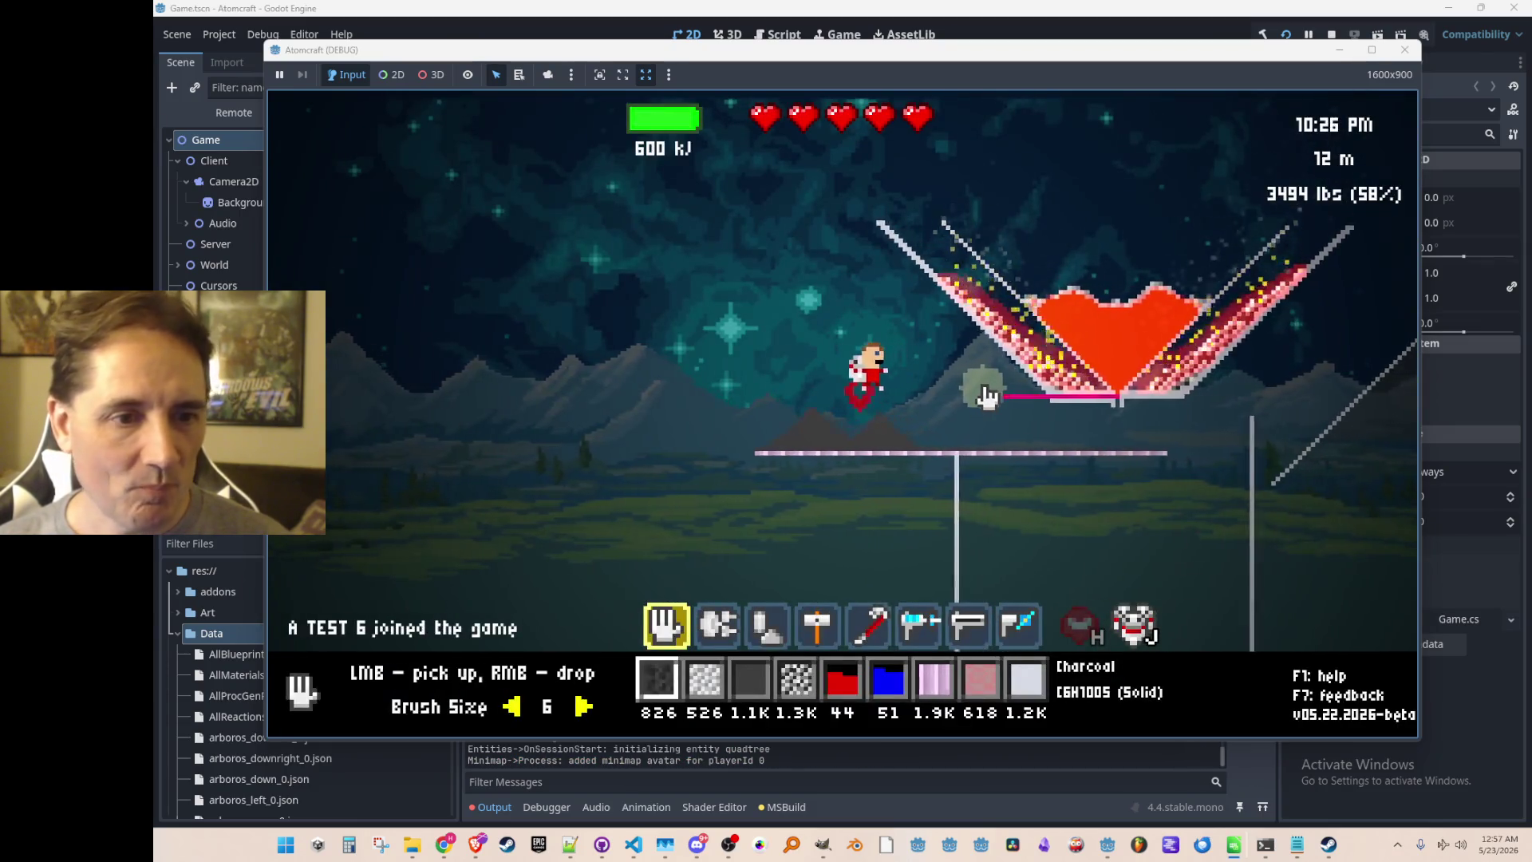
Gather a large clump of charcoal and tip it into the molten-iron crucible.
mouse_move(909, 465)
mouse_move(910, 465)
mouse_down()
mouse_move(813, 435)
mouse_move(780, 444)
mouse_move(1111, 454)
mouse_move(735, 448)
mouse_up()
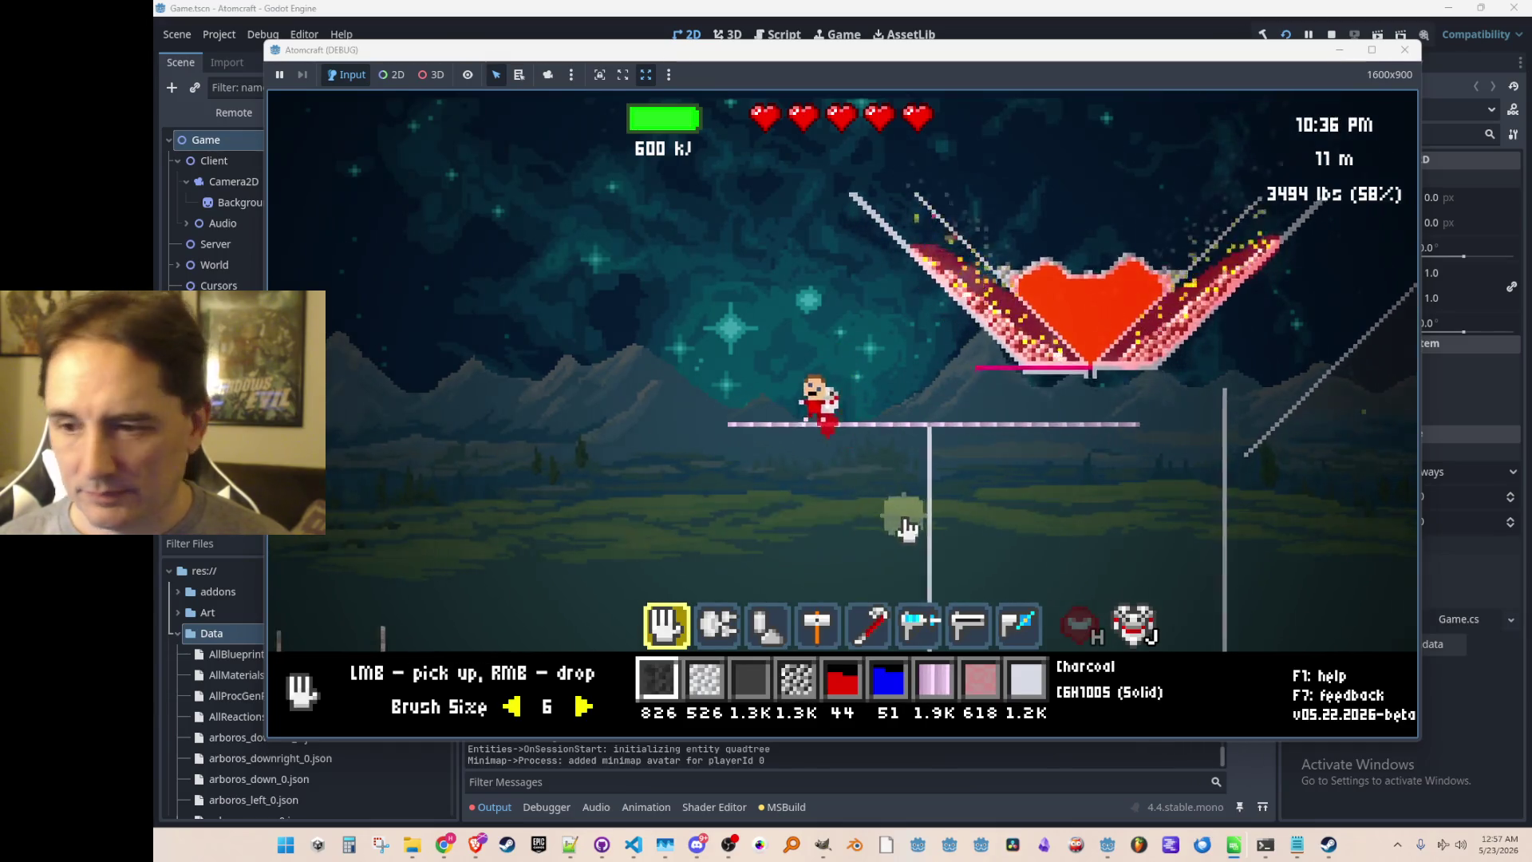
mouse_move(952, 414)
mouse_down()
mouse_move(926, 375)
mouse_move(989, 431)
mouse_move(1013, 403)
mouse_move(1003, 432)
mouse_move(948, 457)
mouse_up()
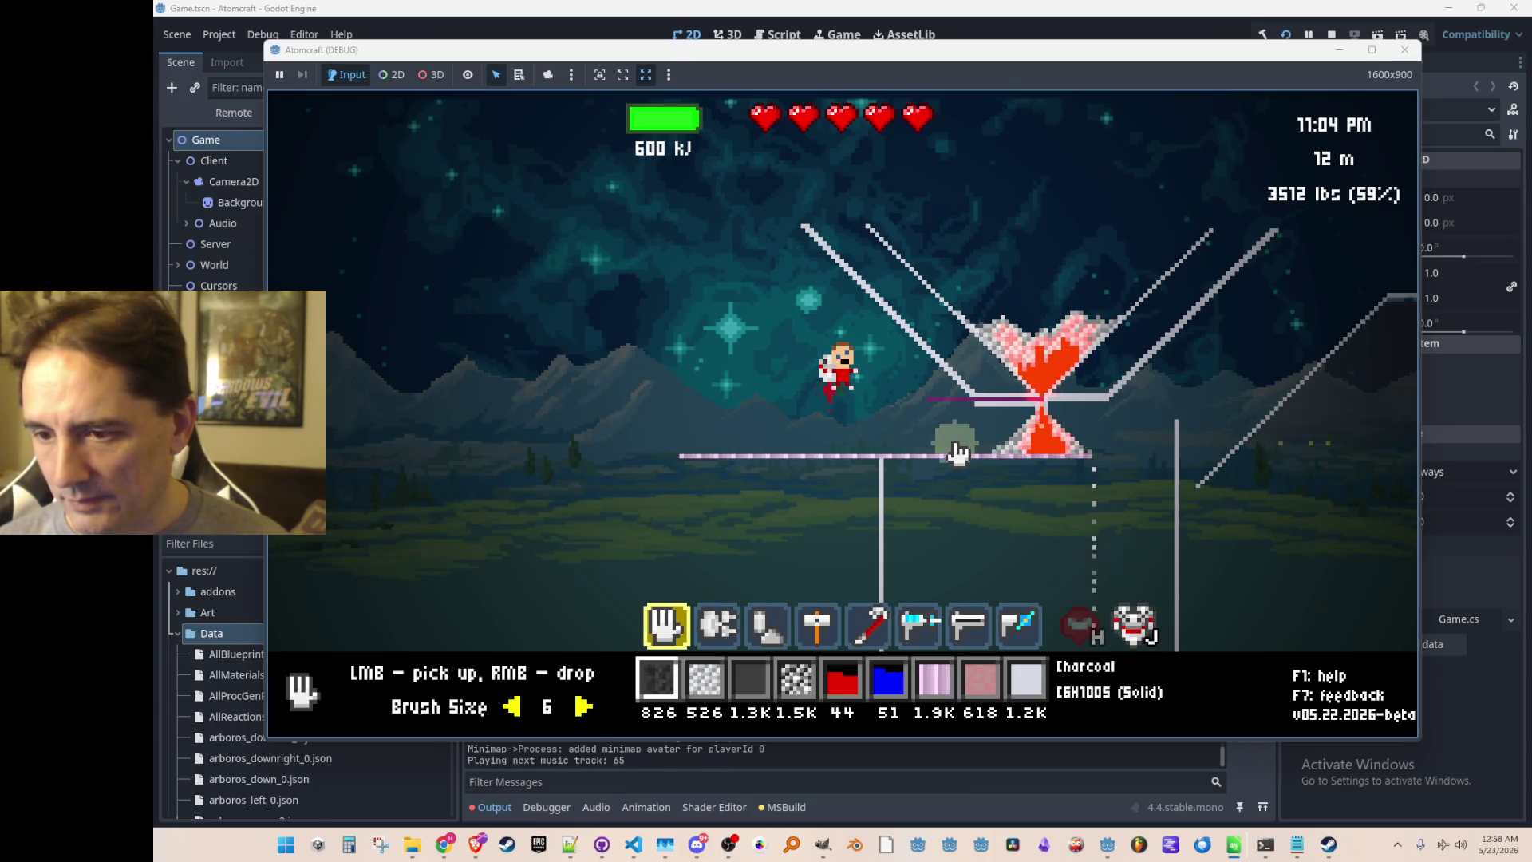
key(a)
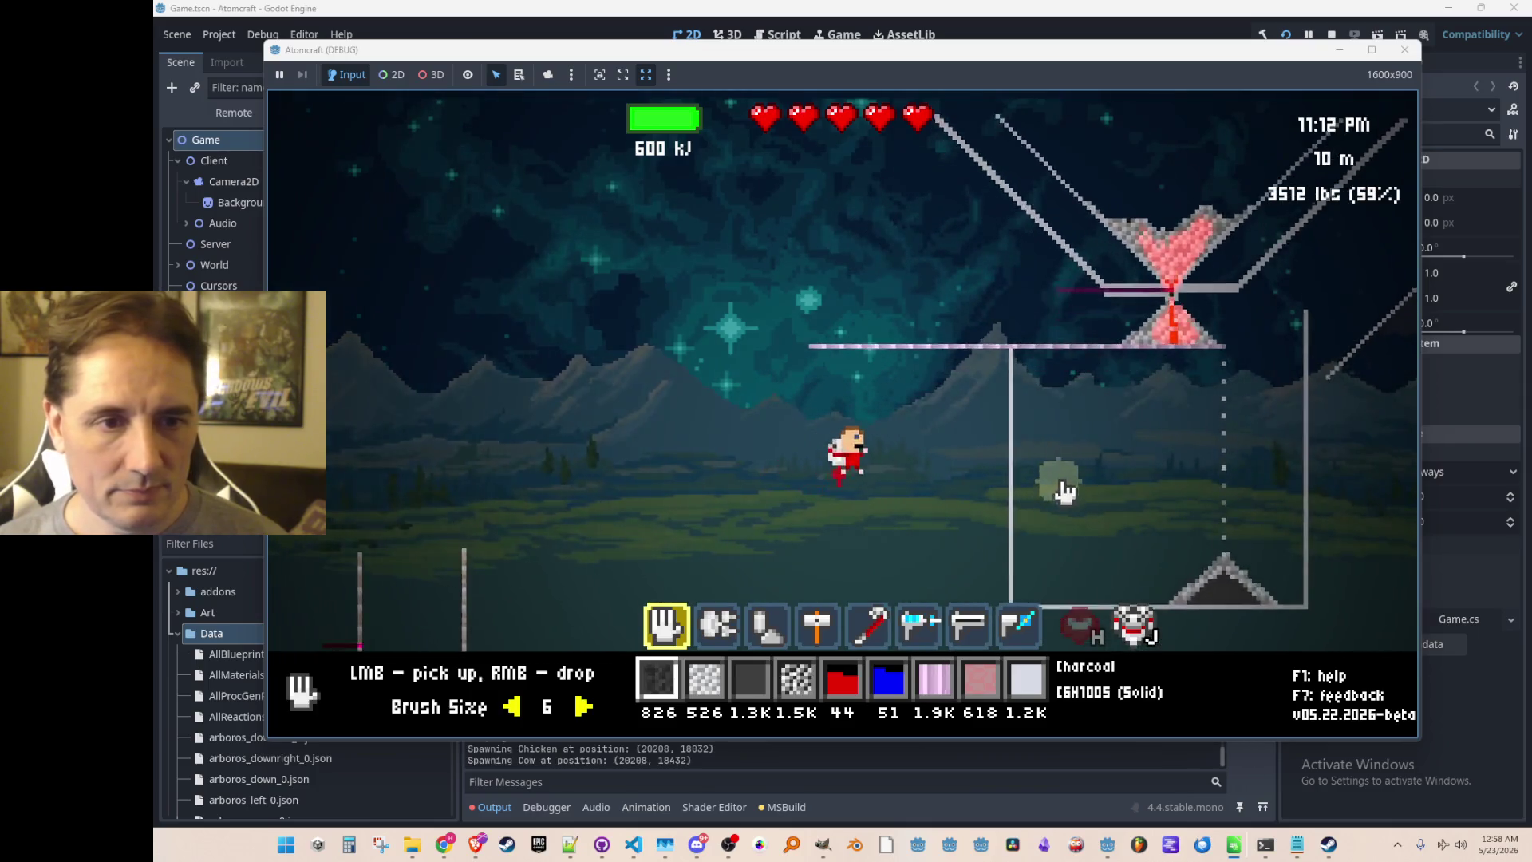
key(d)
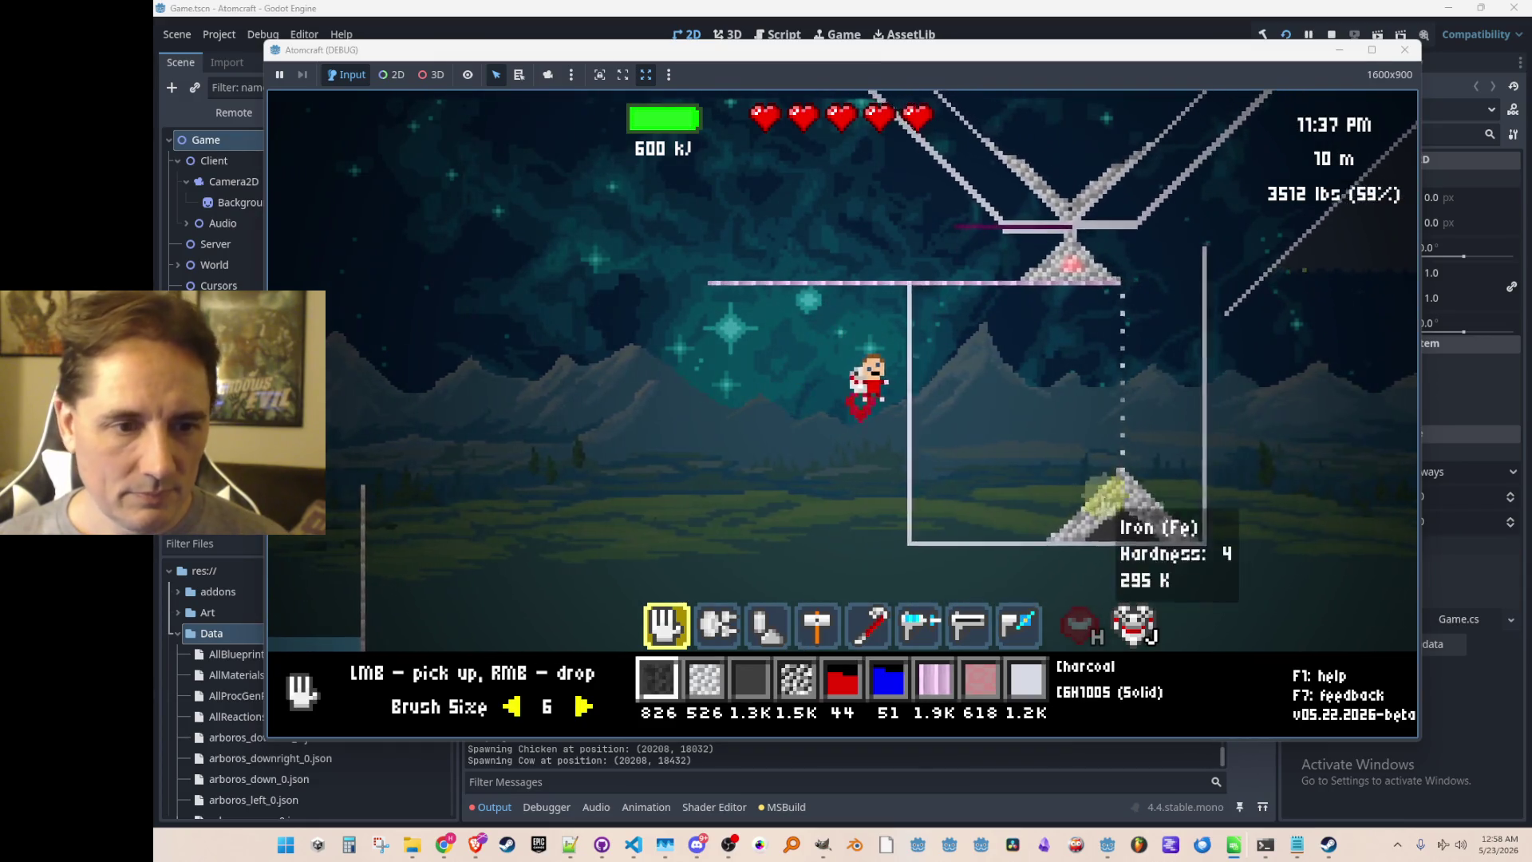
Pick up the triangle of iron and drop it back down.
scroll(1105, 498, up, 2)
mouse_move(1053, 506)
mouse_down()
mouse_move(1094, 505)
mouse_move(1099, 293)
mouse_move(1041, 229)
mouse_move(1099, 121)
mouse_move(1067, 225)
mouse_up()
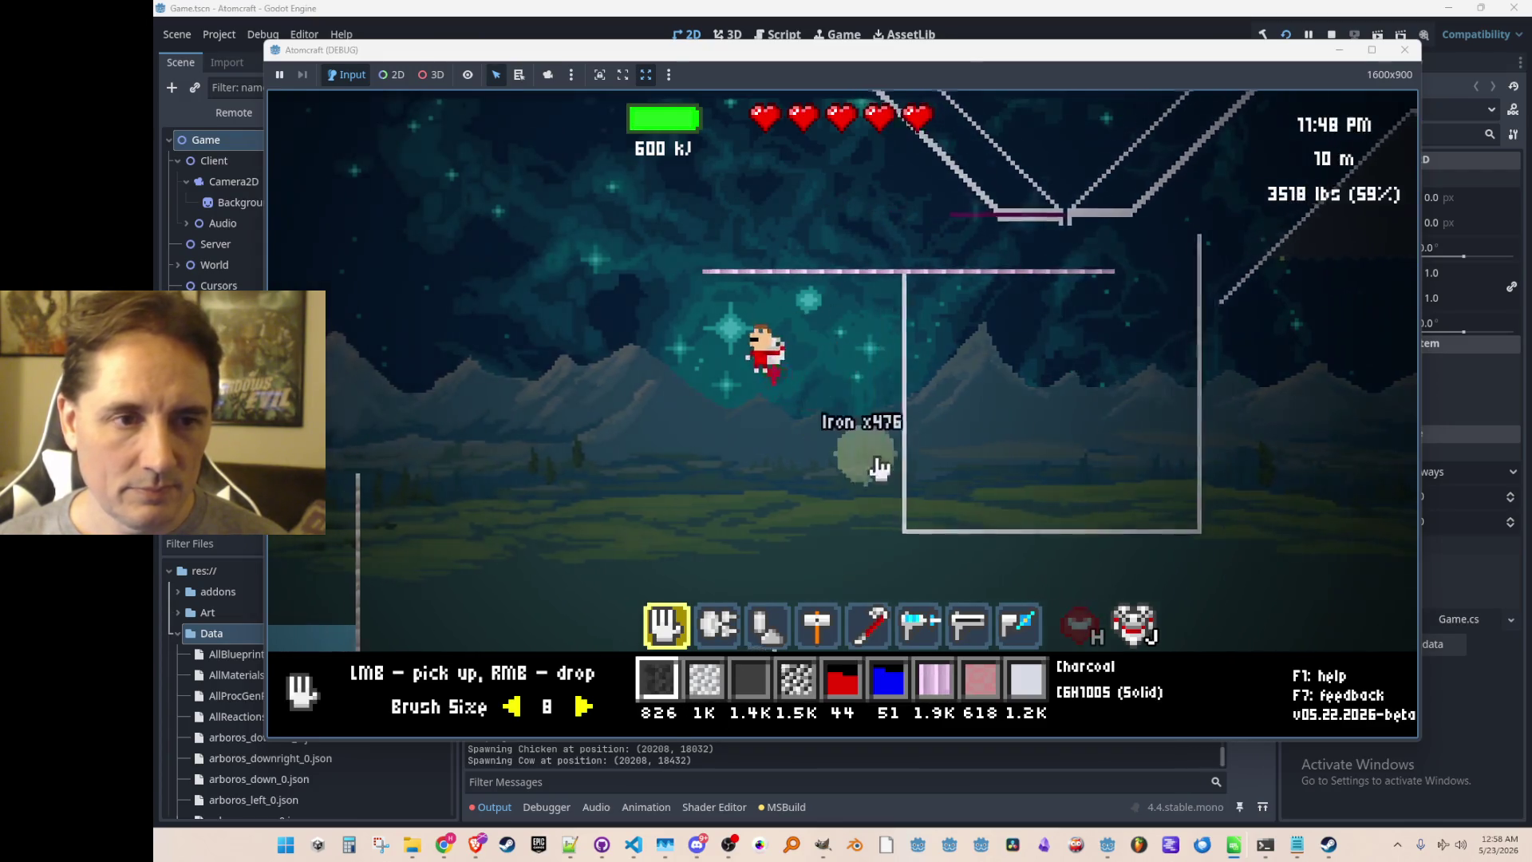
right_click(970, 483)
key(d)
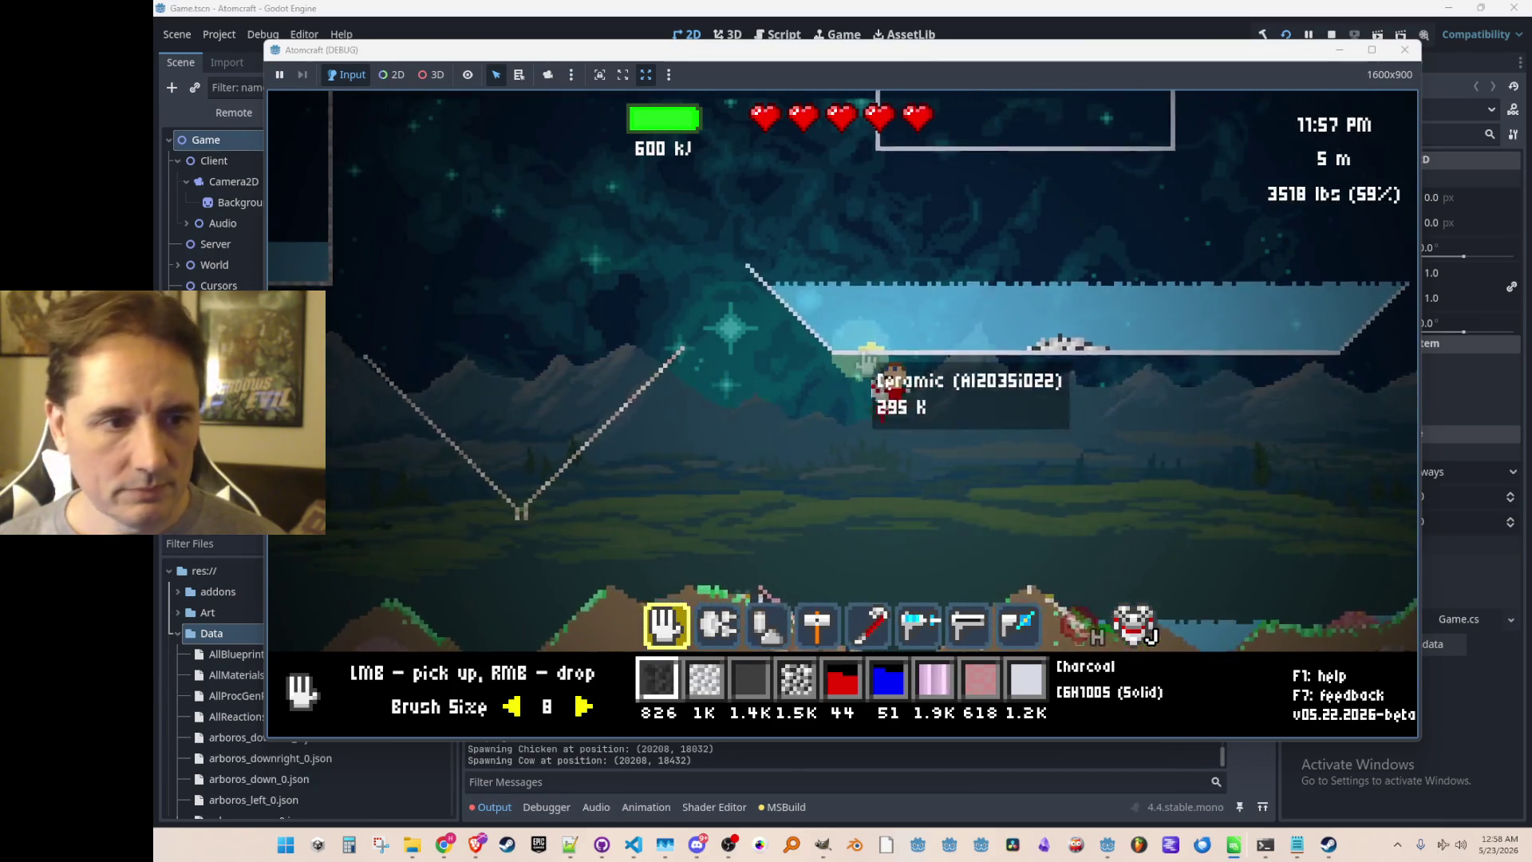
Select the freeze beam and fly up onto the ice platform.
scroll(932, 404, down, 5)
mouse_move(1173, 325)
mouse_down()
mouse_move(848, 212)
mouse_move(659, 314)
mouse_move(948, 453)
mouse_up()
key(a)
key(w)
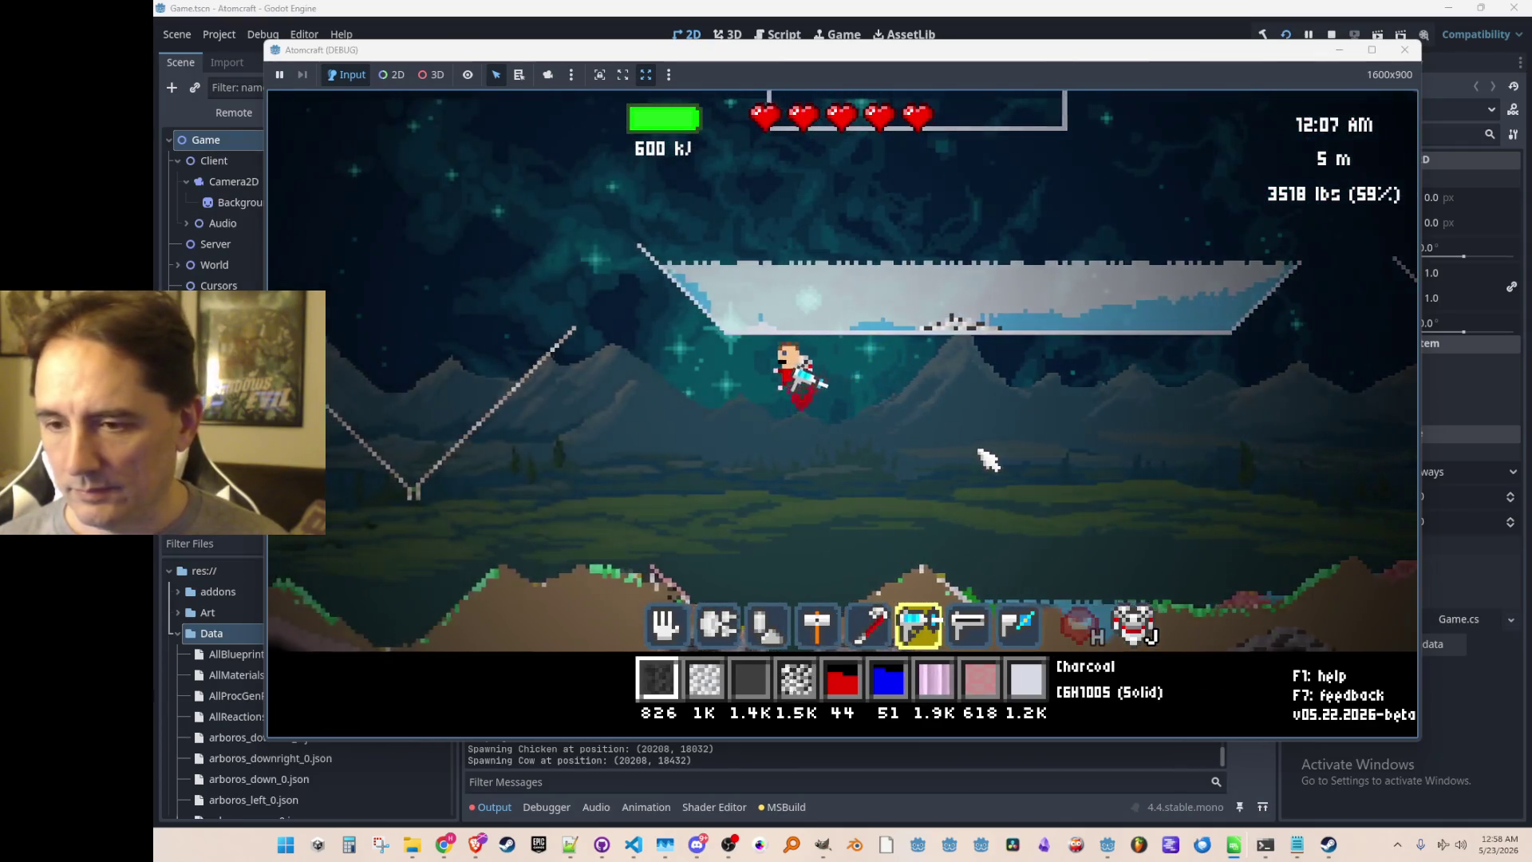
key(d)
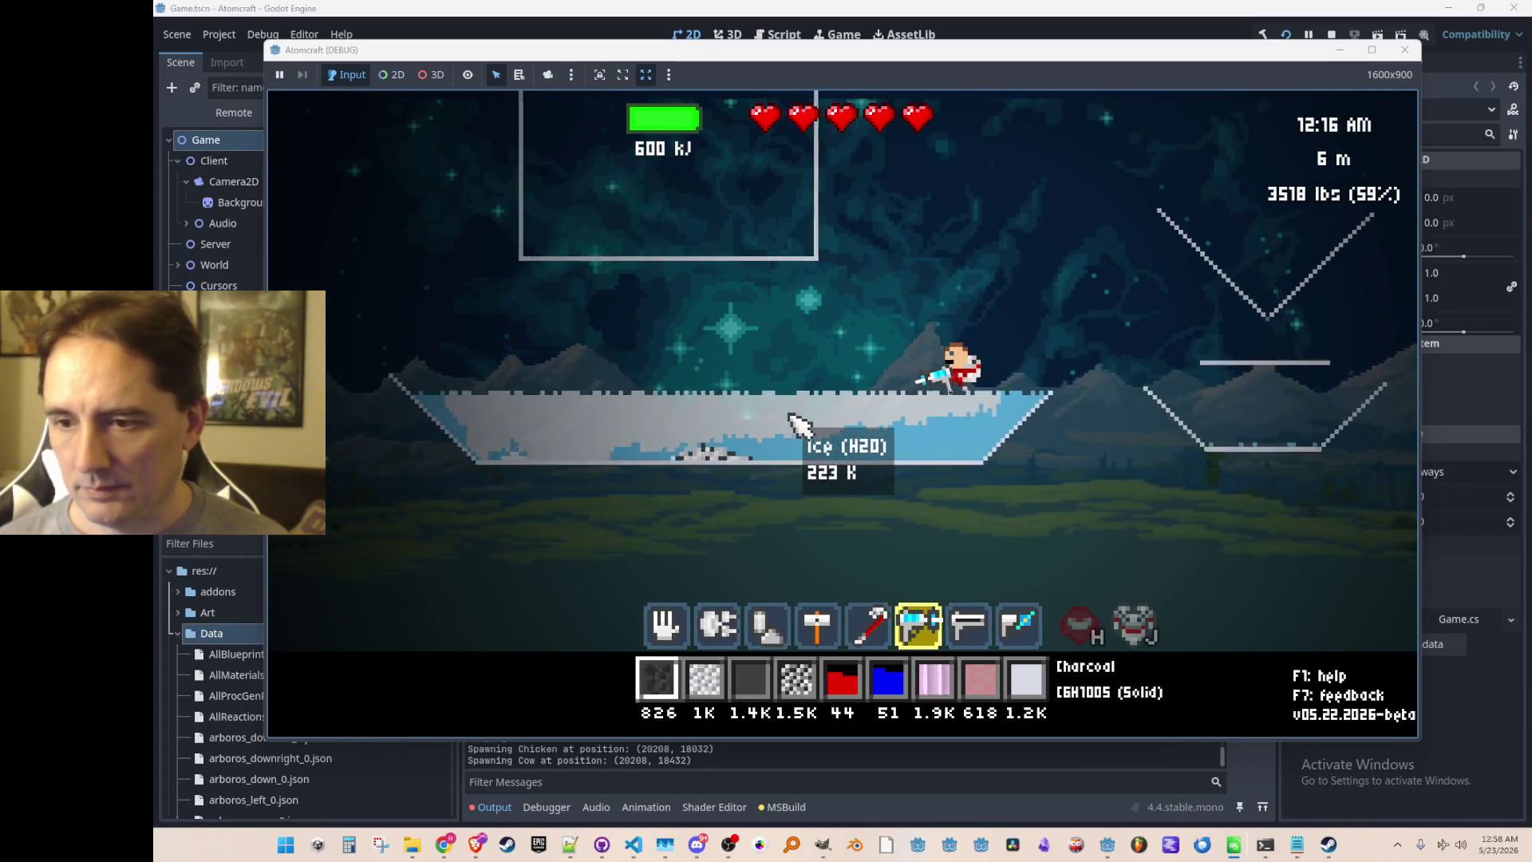
Reposition across the platform, then jet up and right over the water pool.
key(a)
key(w)
key(a)
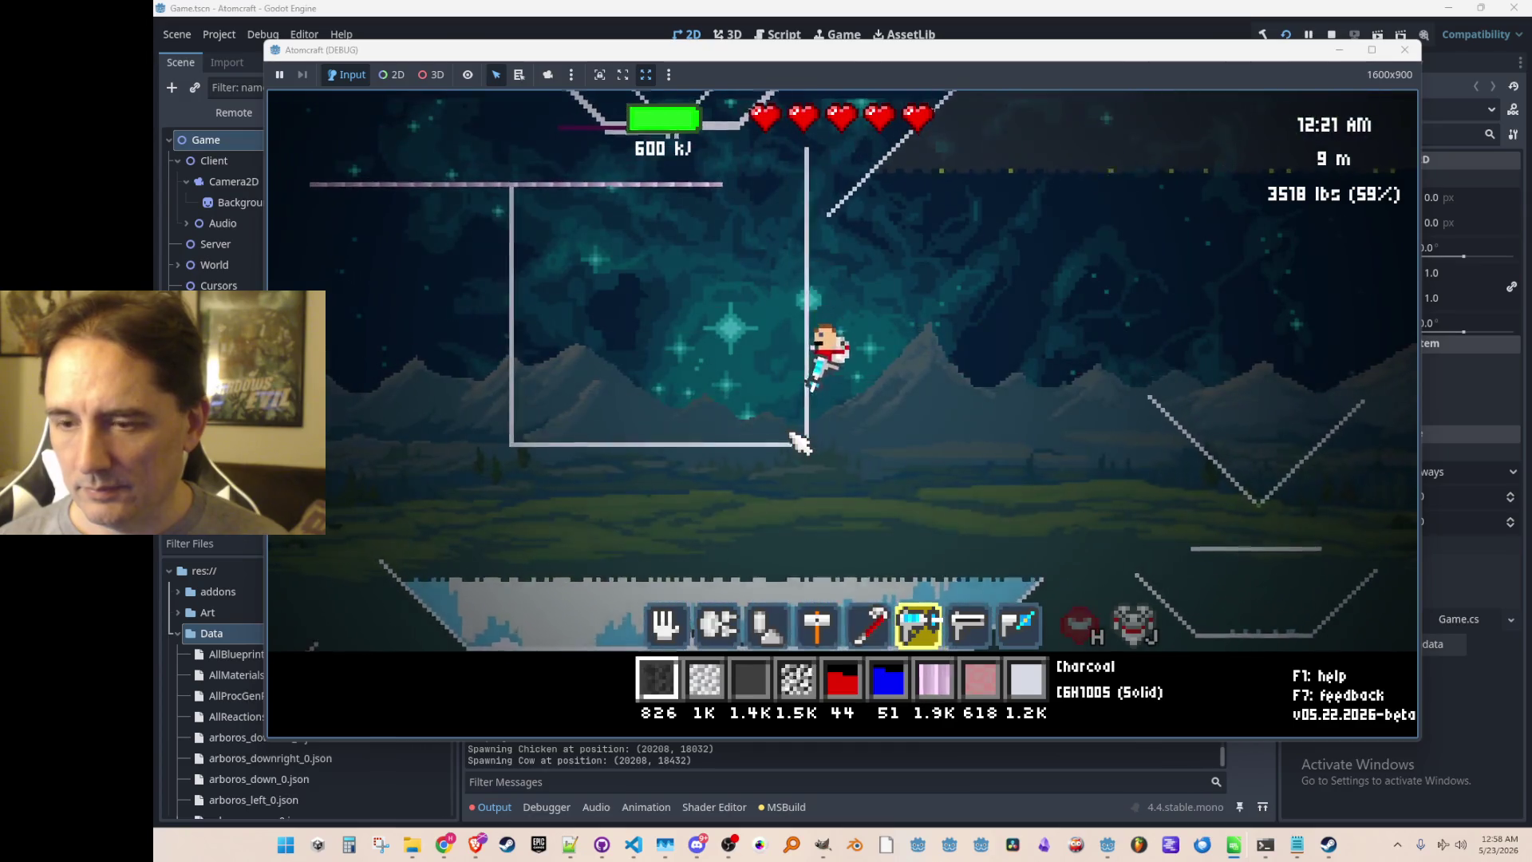
key(d)
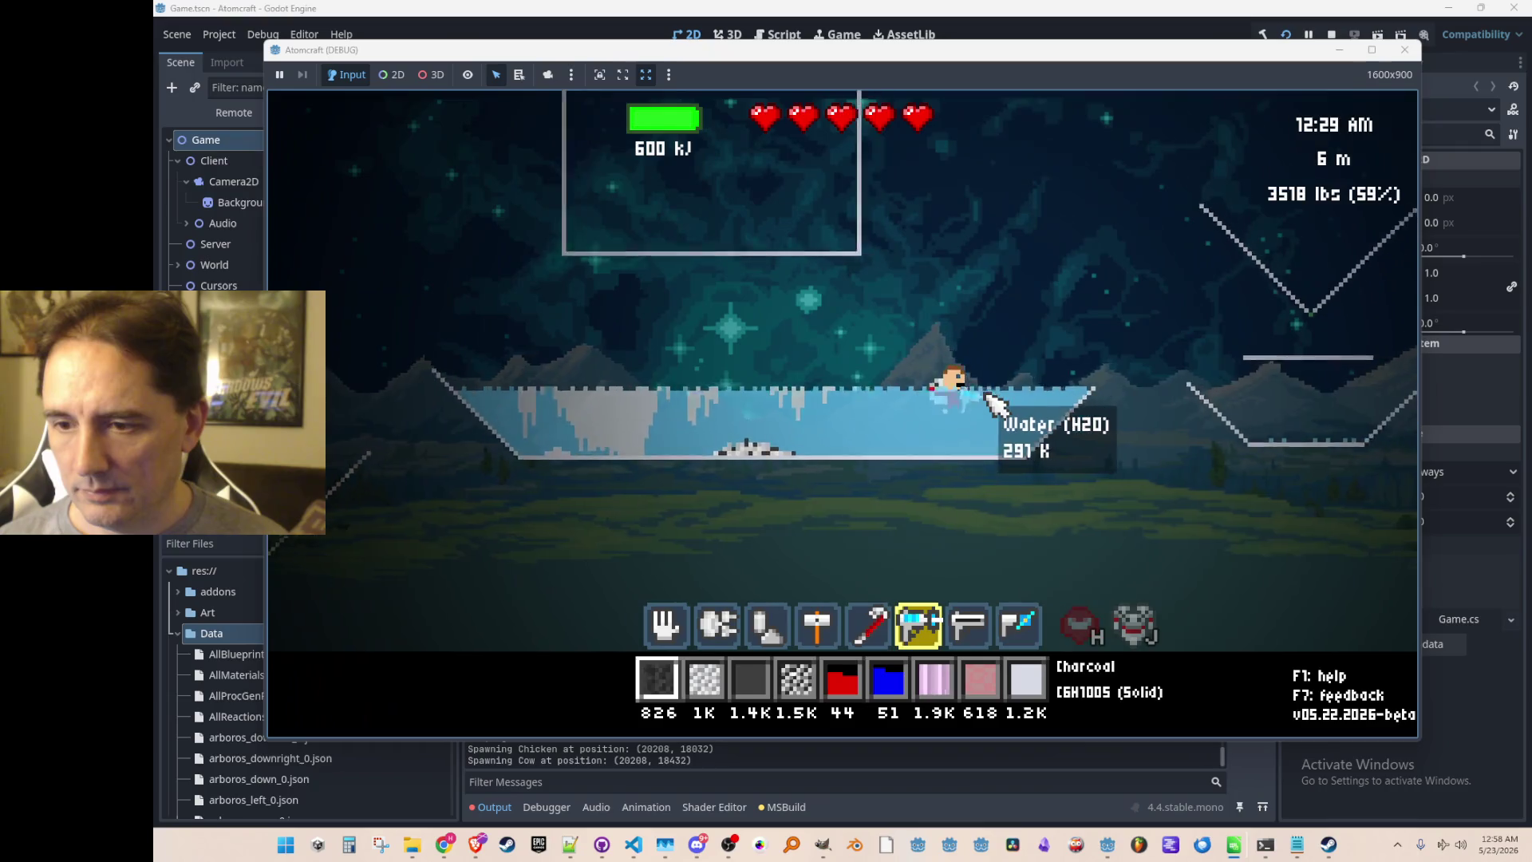
key(w)
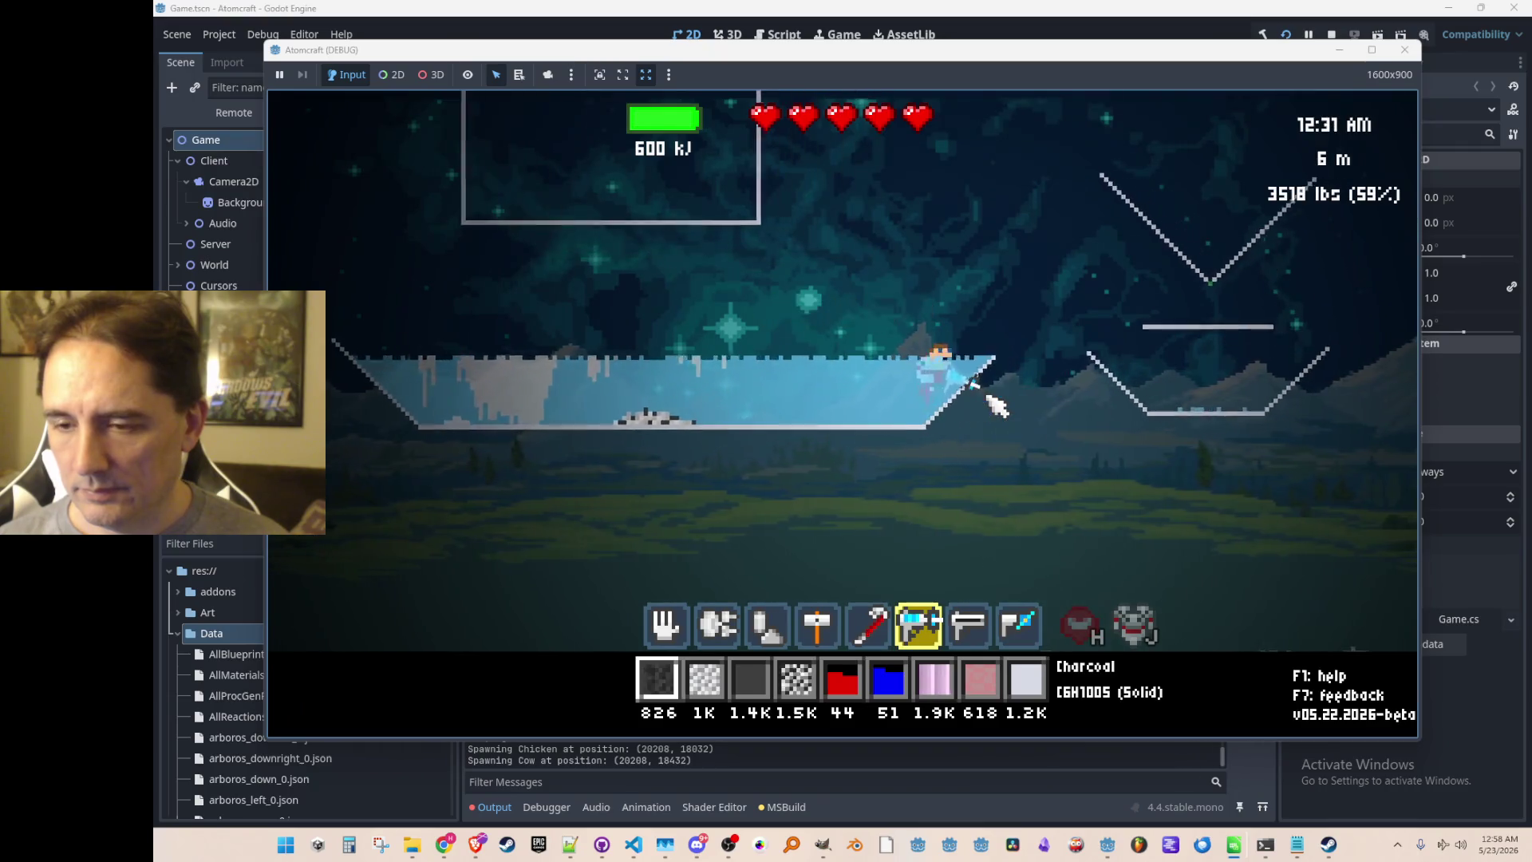
key(d)
Spray the freezing stream over the water pool until it becomes 20 K ice.
mouse_move(750, 491)
mouse_down()
mouse_move(660, 547)
mouse_move(592, 461)
mouse_up()
key(a)
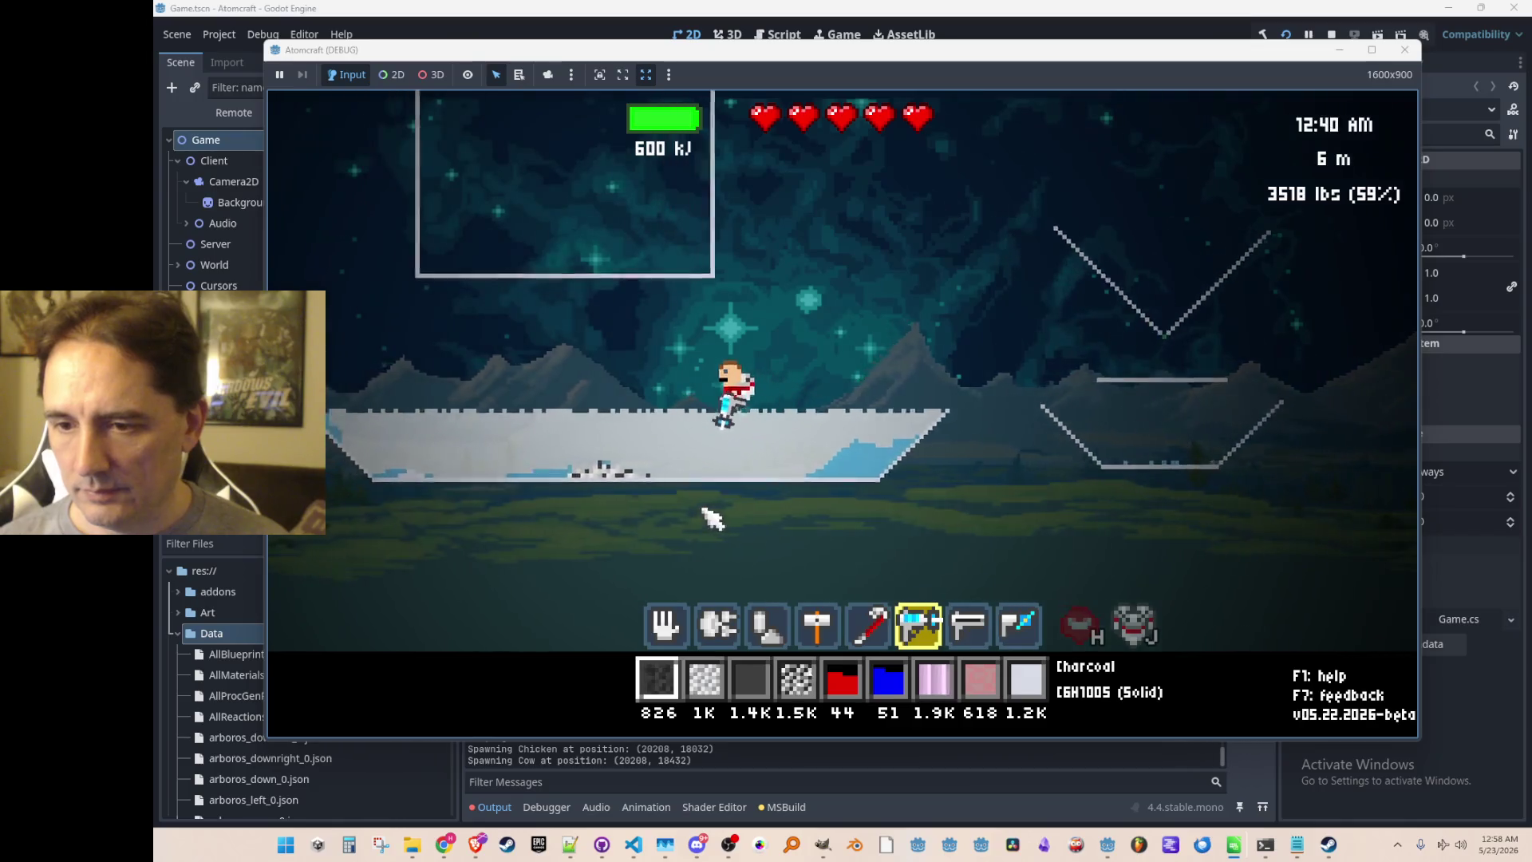
mouse_move(797, 443)
mouse_down()
mouse_move(650, 451)
mouse_move(600, 403)
mouse_move(660, 503)
mouse_up()
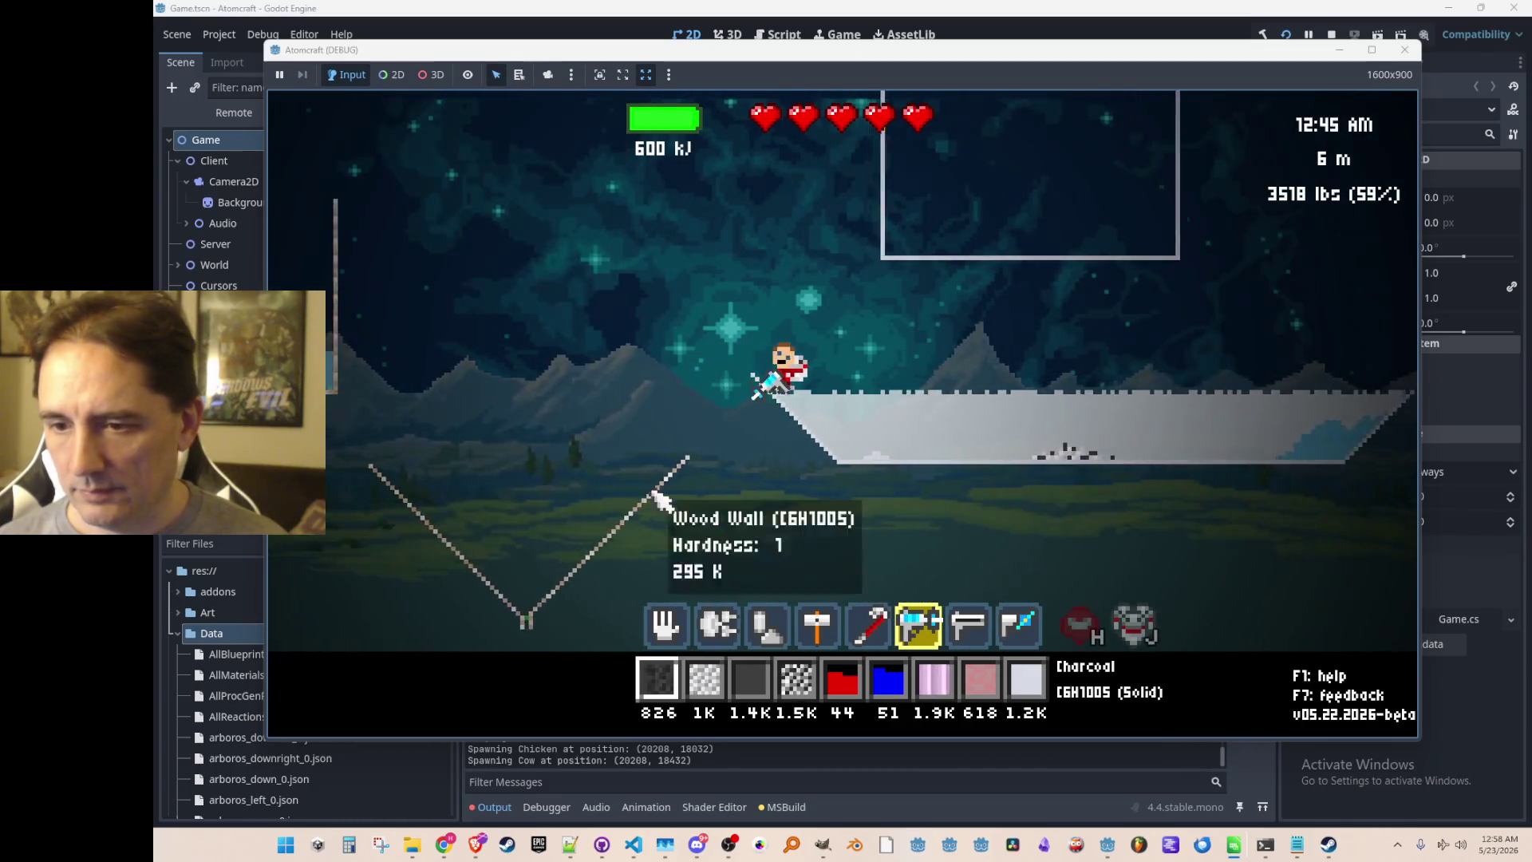
key(w)
key(d)
mouse_move(1085, 495)
mouse_down()
mouse_move(1156, 455)
mouse_move(1138, 439)
mouse_move(1033, 546)
mouse_up()
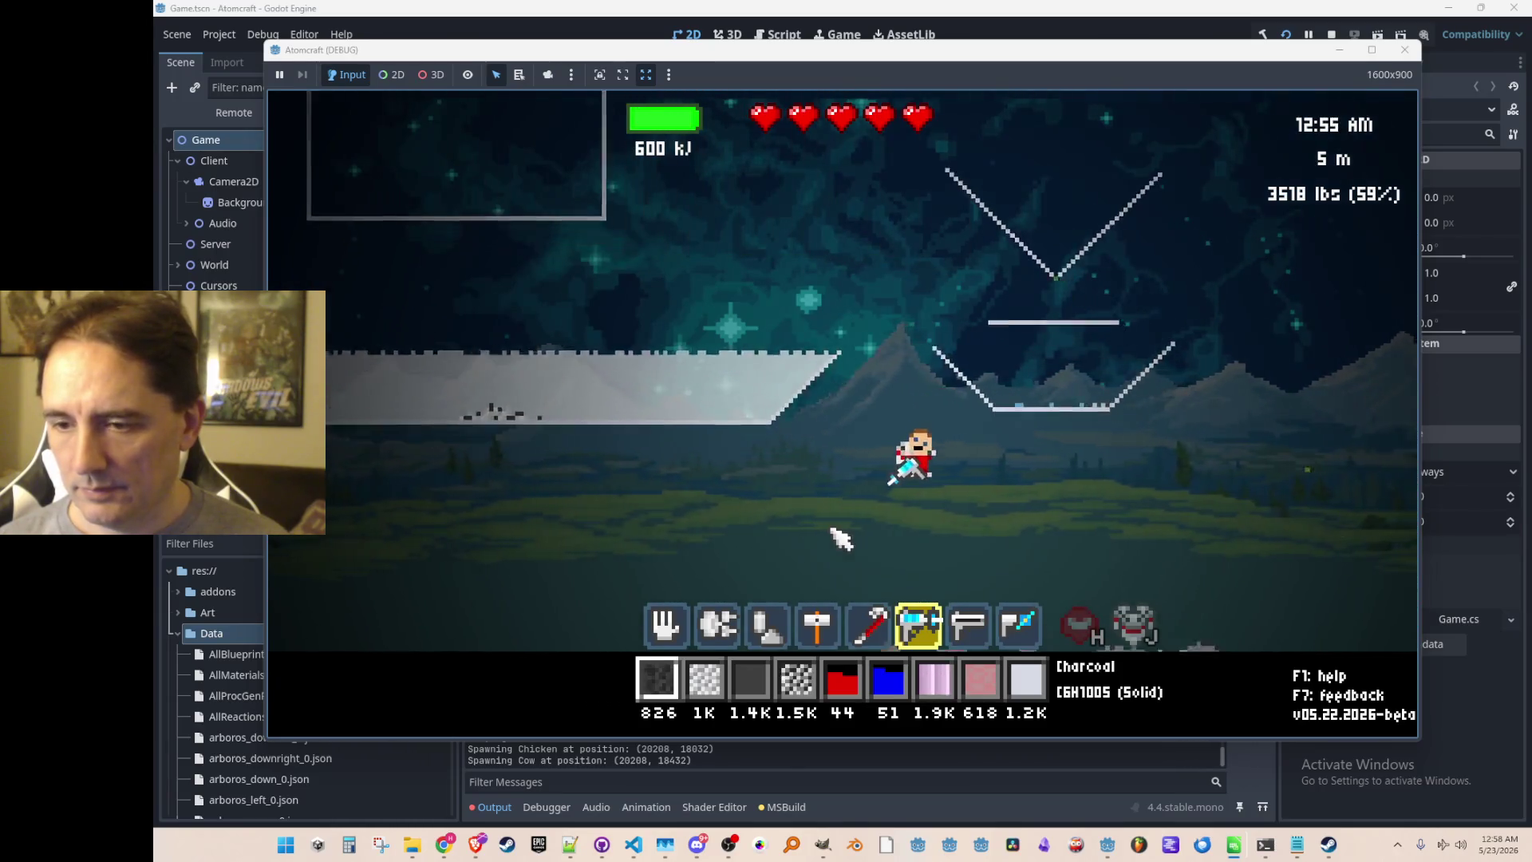
mouse_move(830, 549)
mouse_down()
mouse_move(711, 513)
mouse_move(650, 518)
mouse_move(686, 574)
mouse_up()
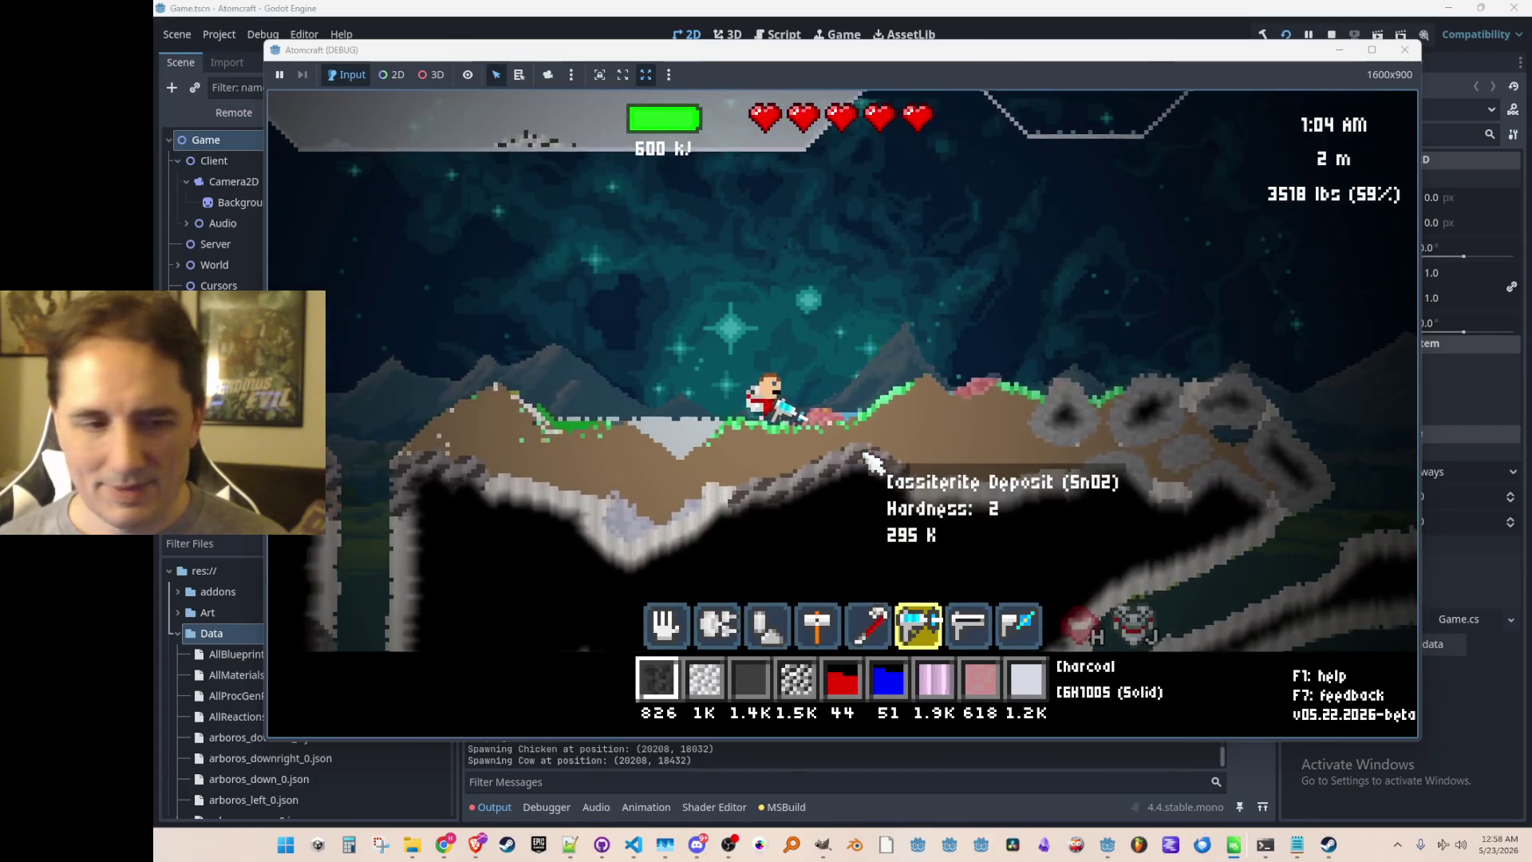
Collect the grass and dirt, then drill leftward through the ground.
scroll(877, 446, up, 5)
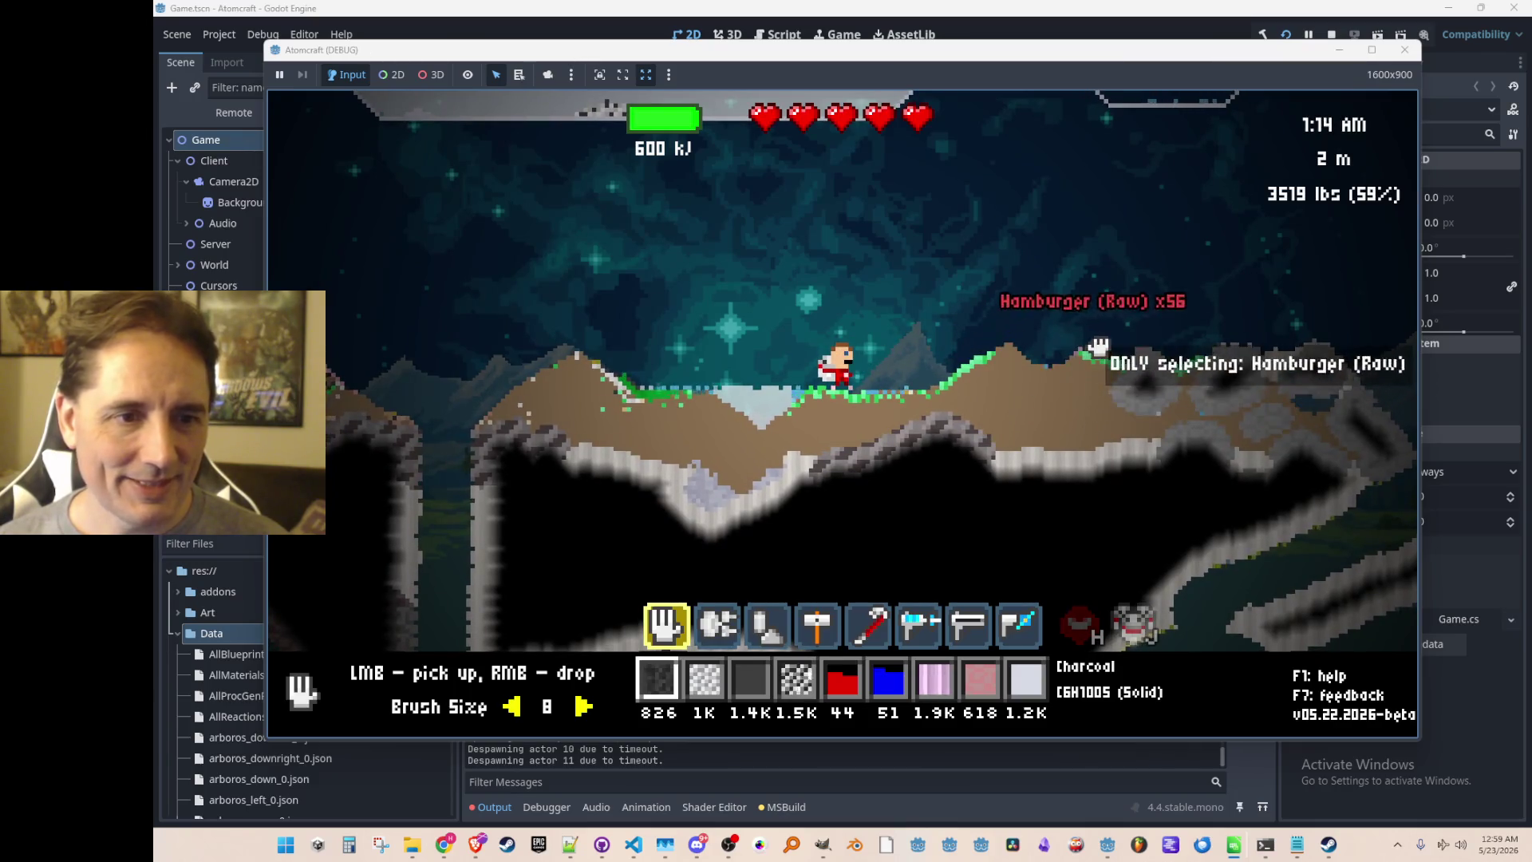
click(1070, 340)
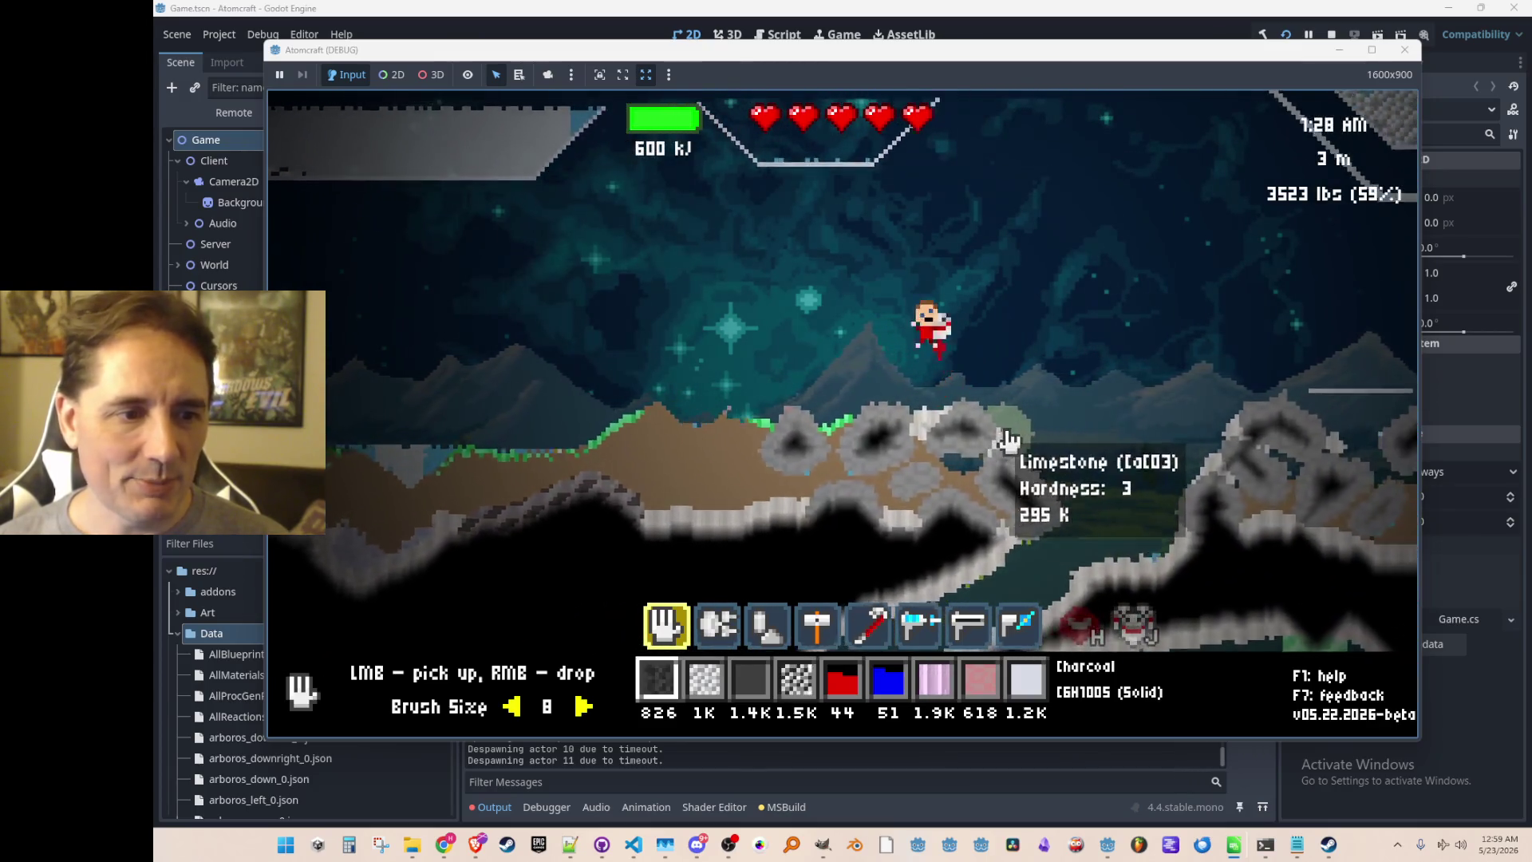
key(2)
key(space)
key(a)
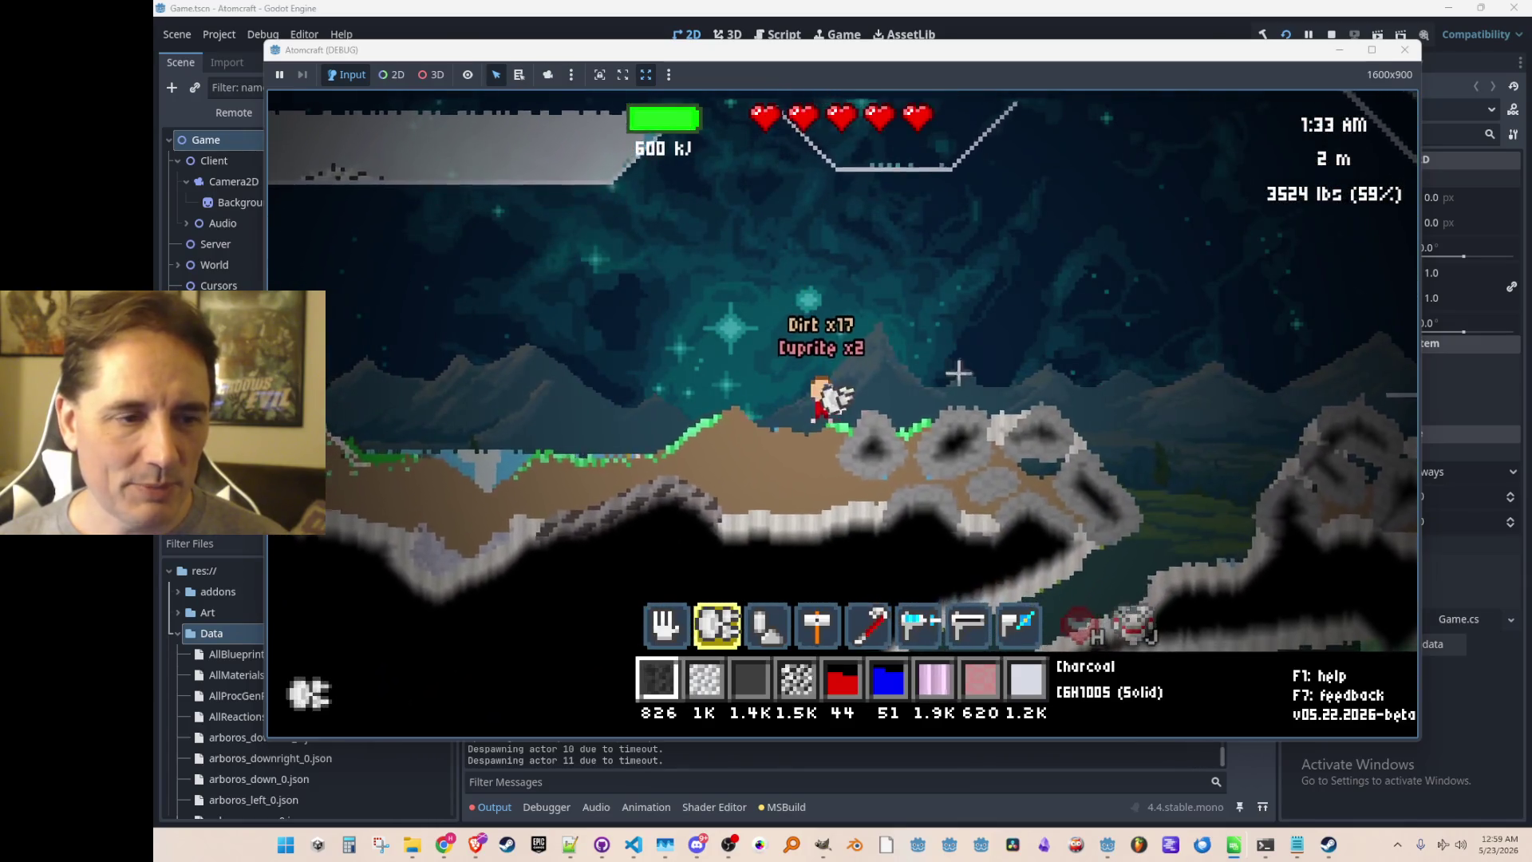
key(a)
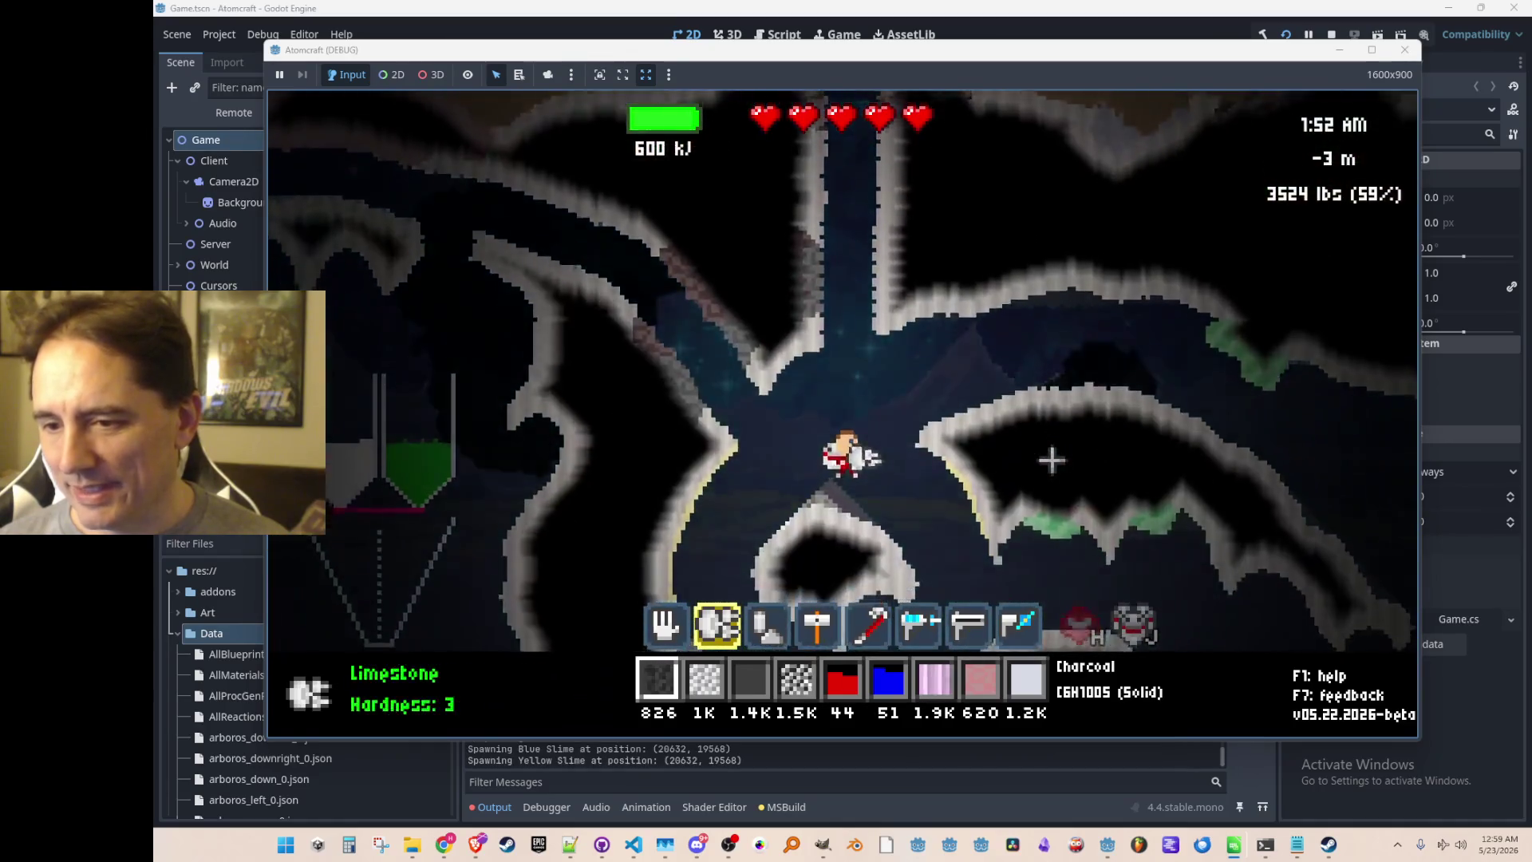
Drop into the limestone caves, fly through them and back up, then open the research tree.
key(d)
key(space)
key(d)
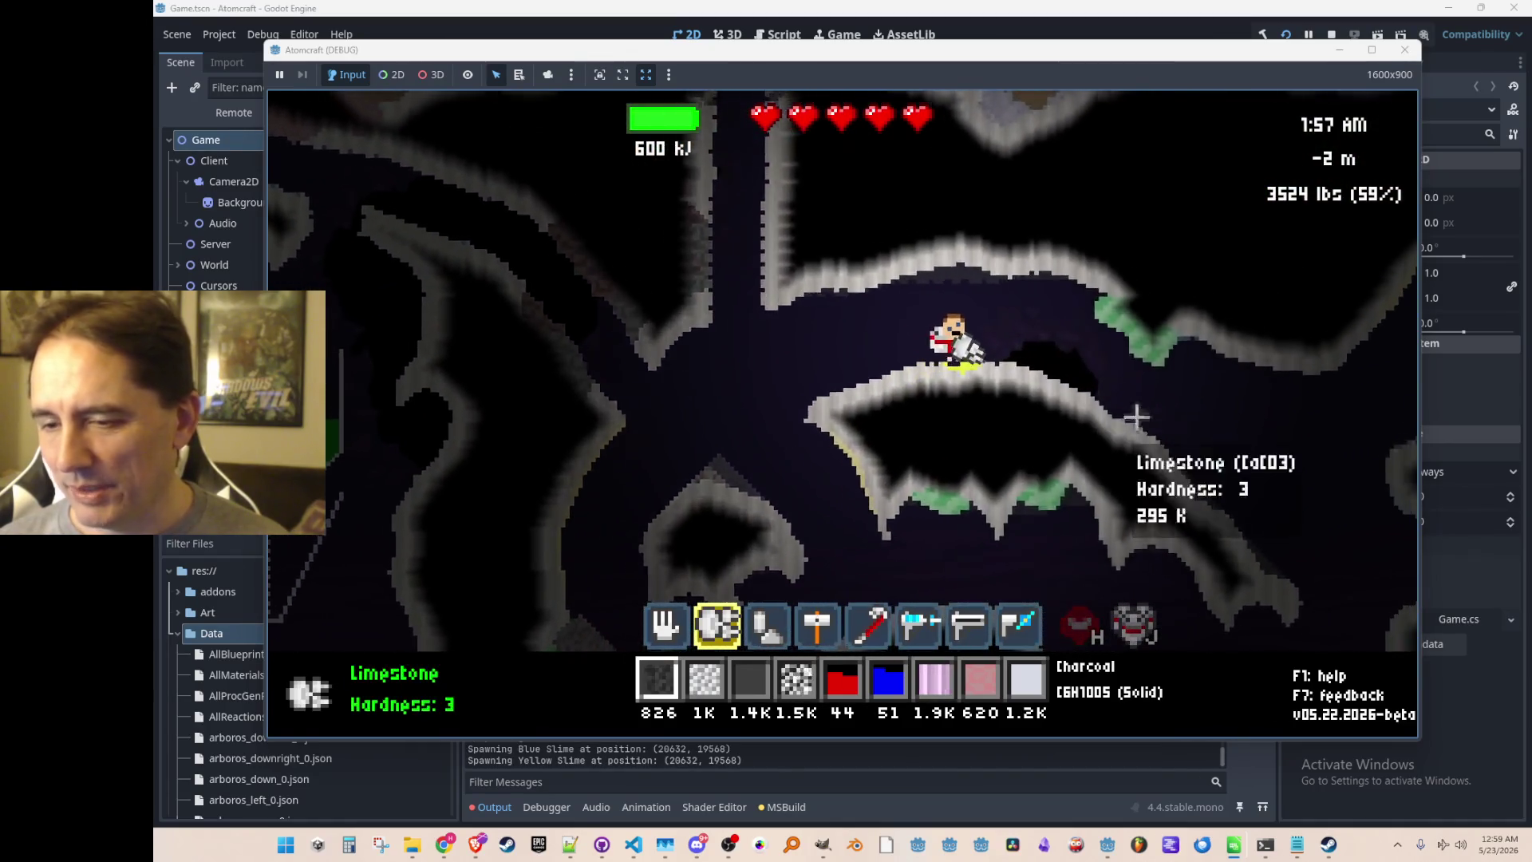
key(space)
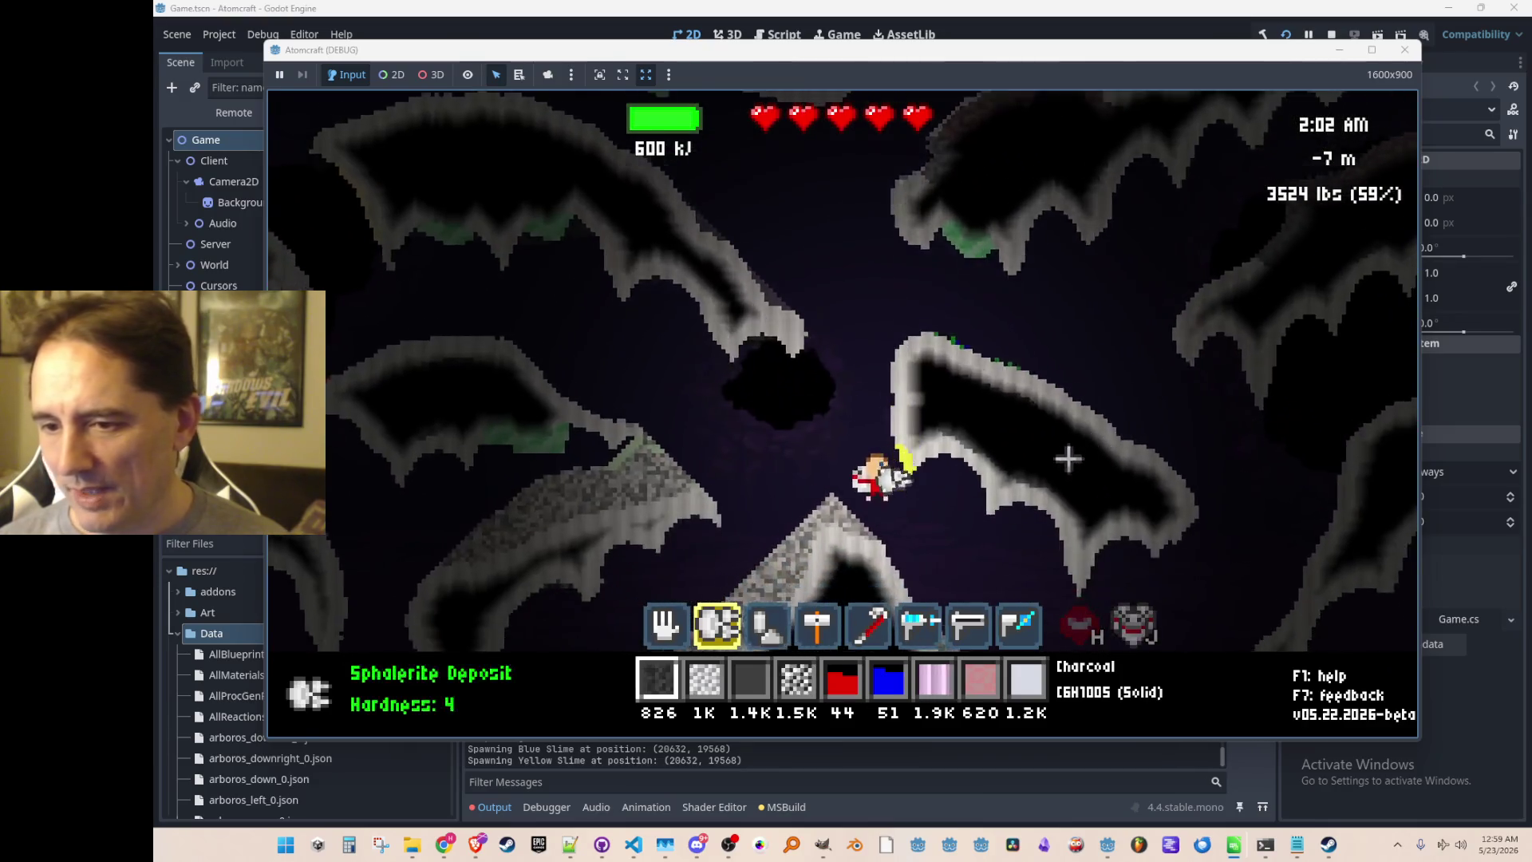
key(d)
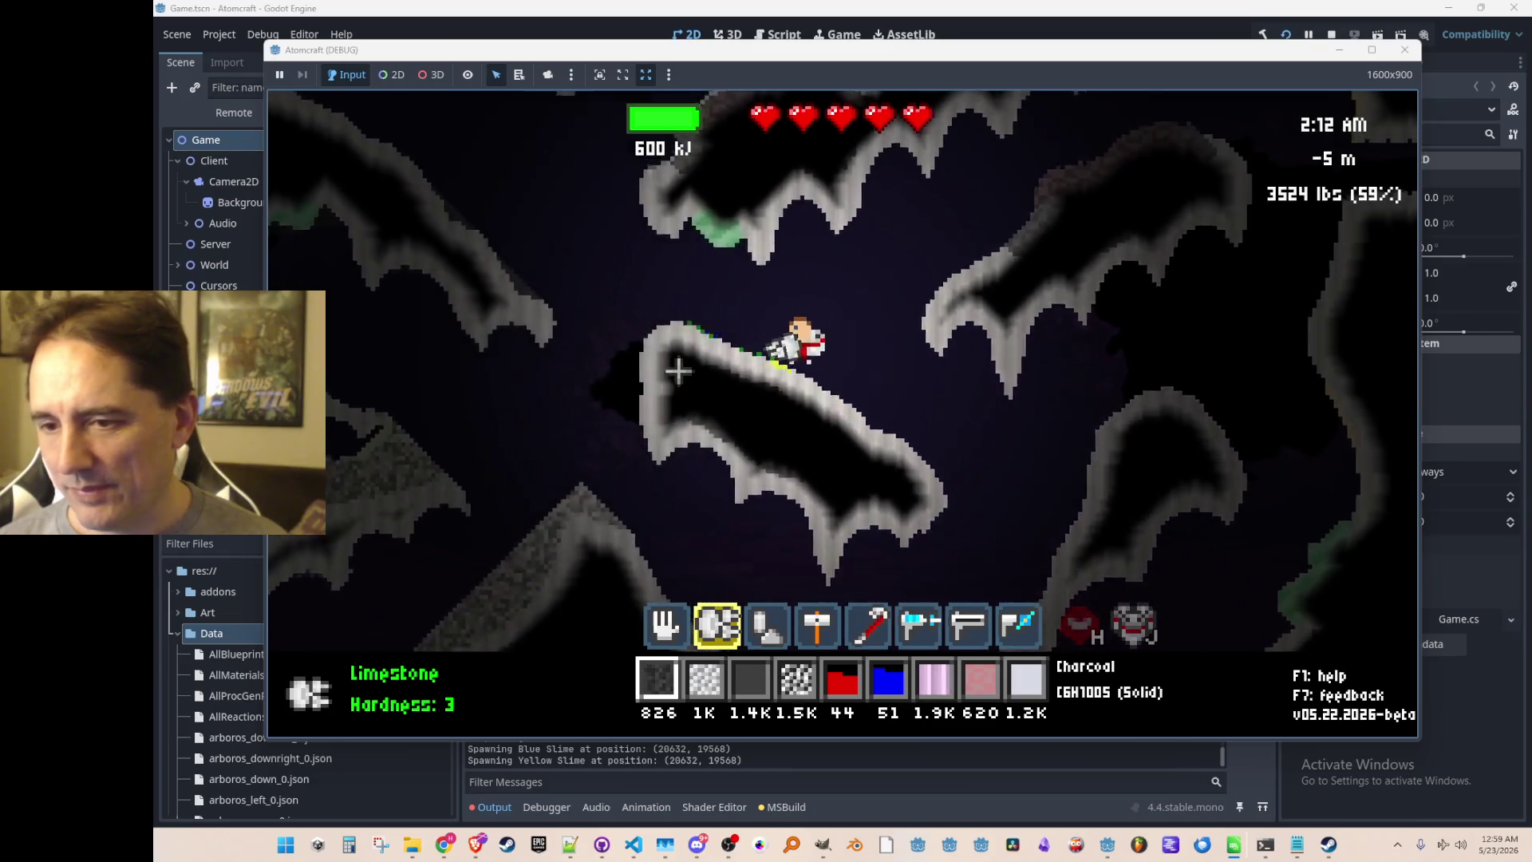
key(a)
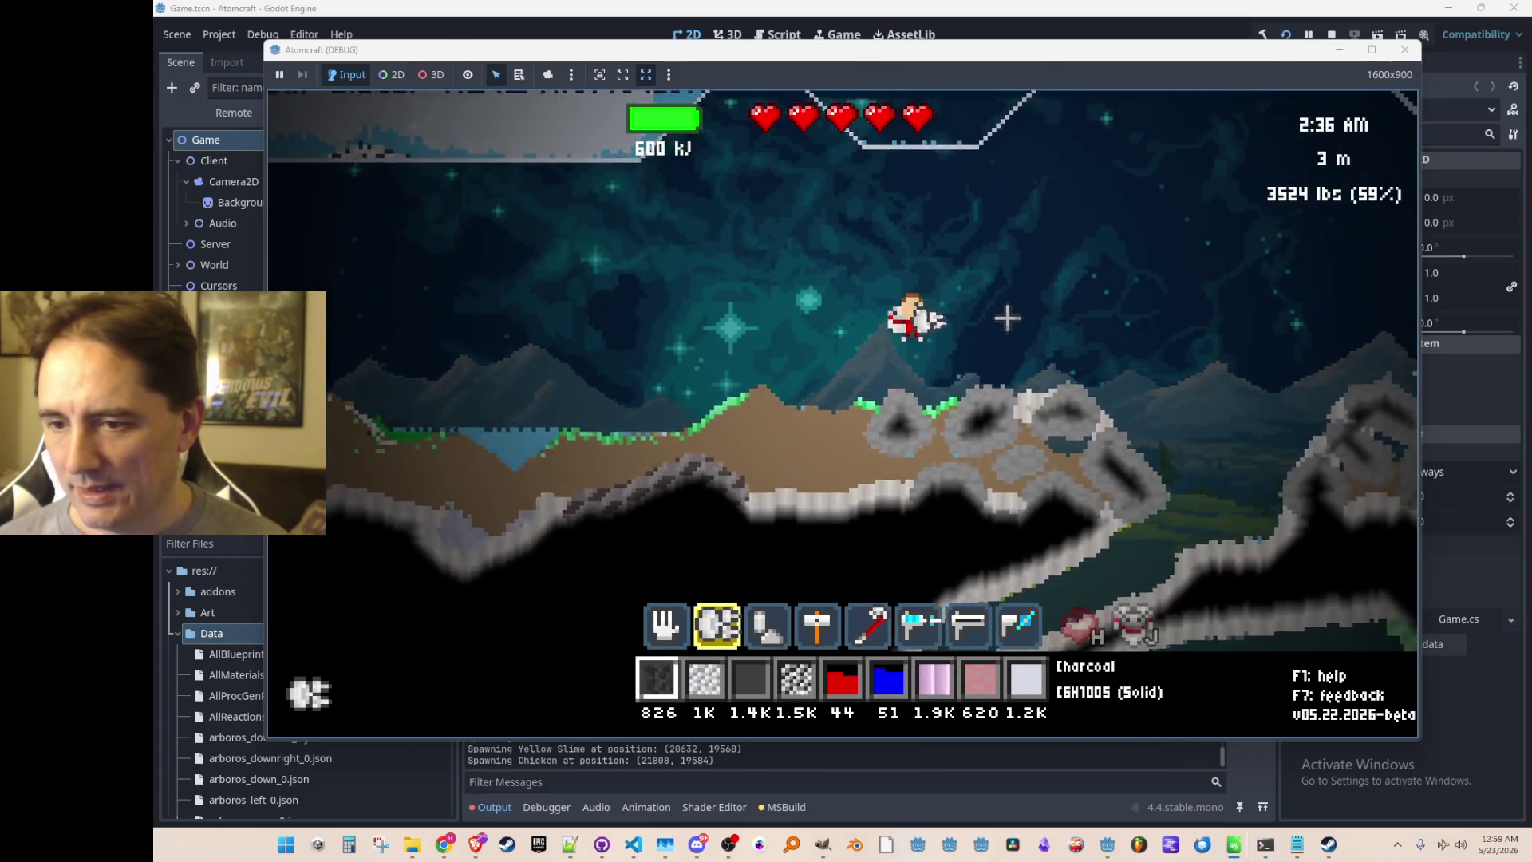
key(Tab)
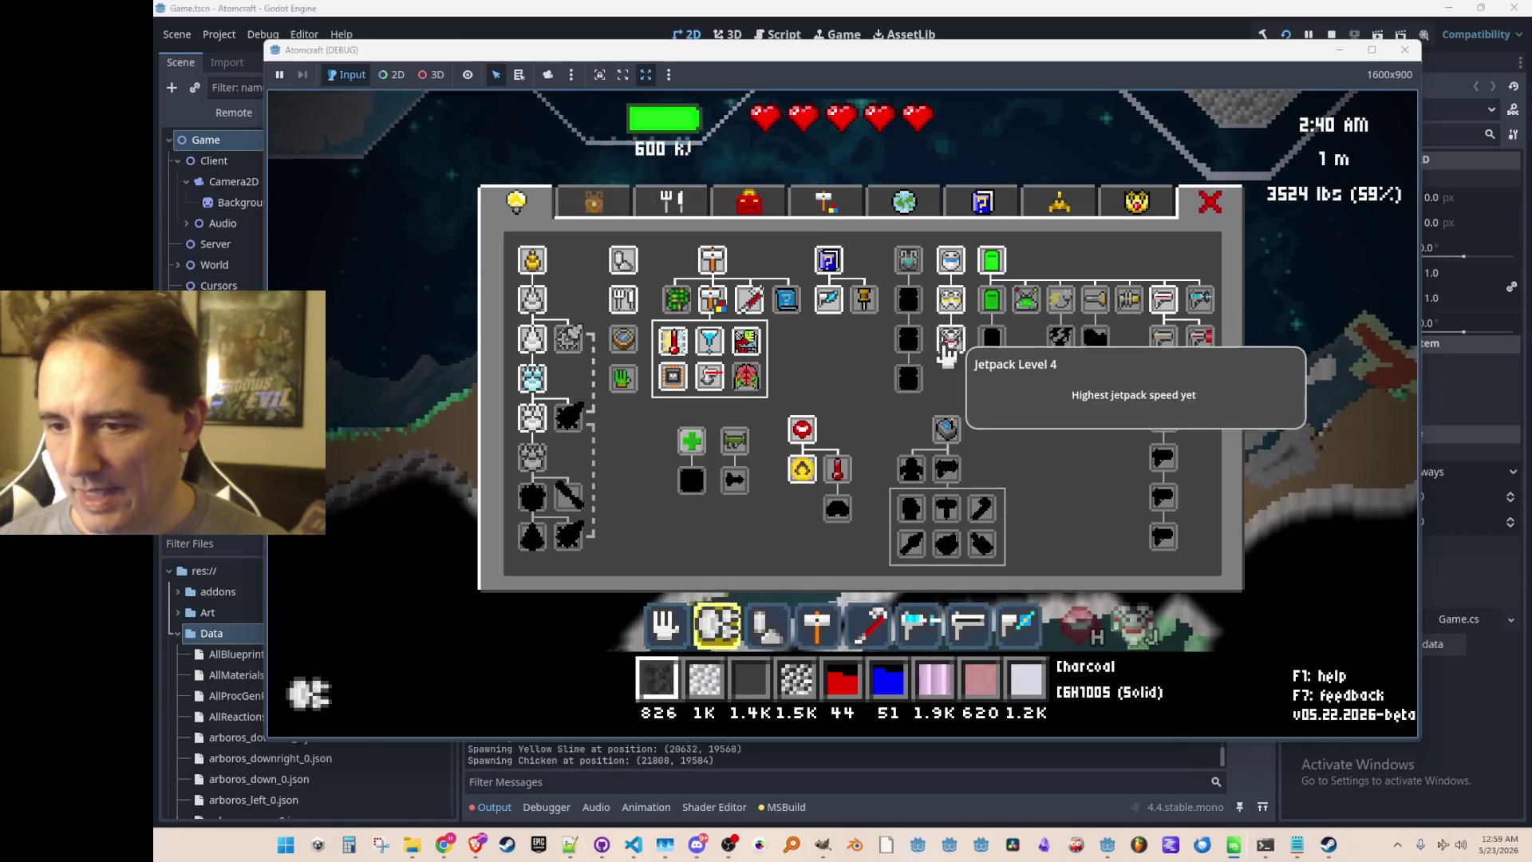
Close the research tree, fly right, and select the pick-up/drop hand tool with key 1.
key(Tab)
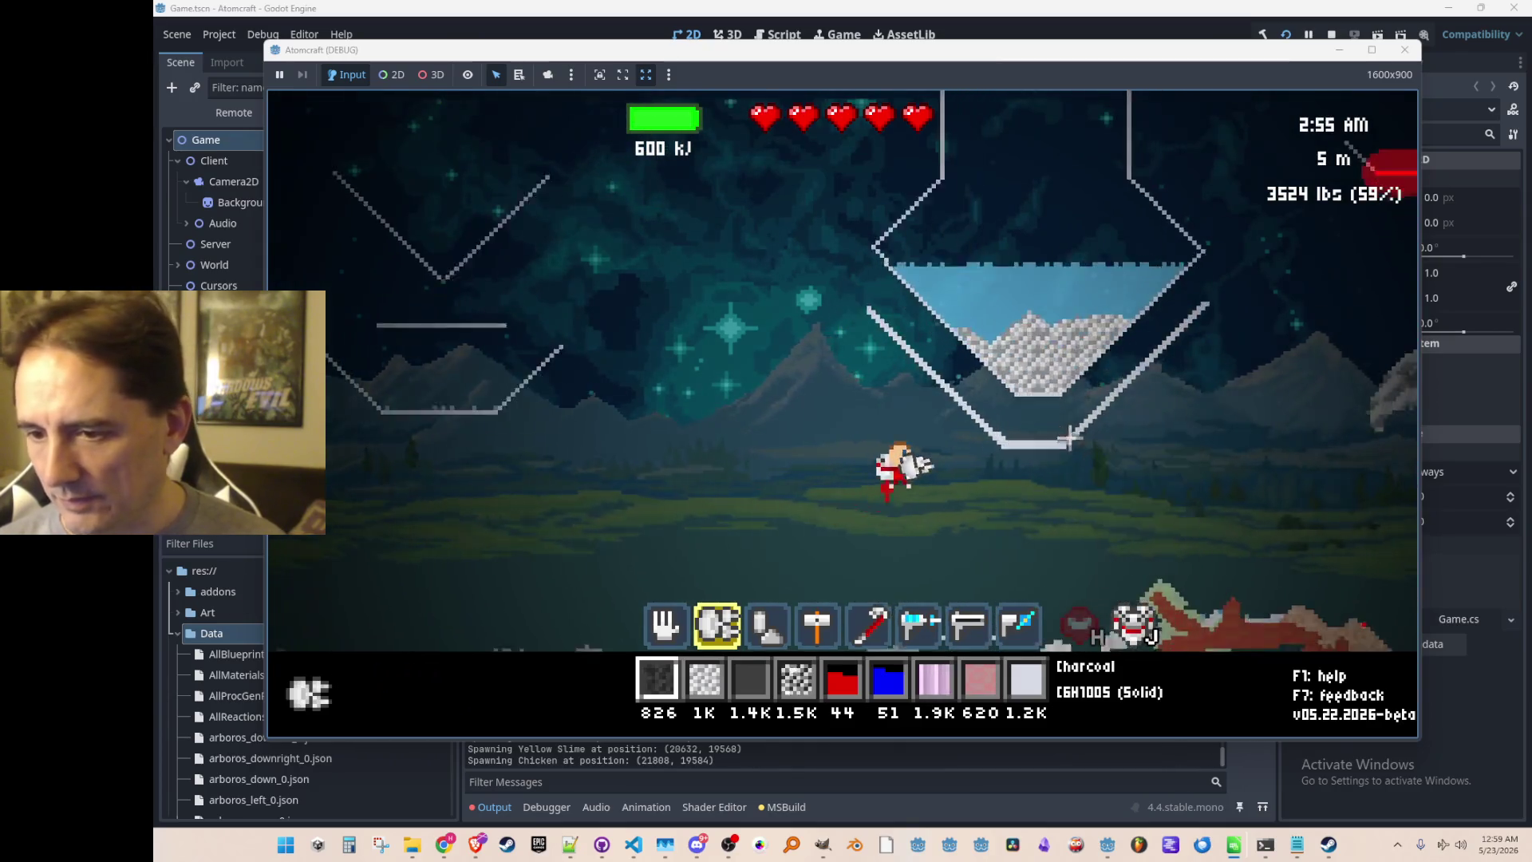
key(d)
key(d)
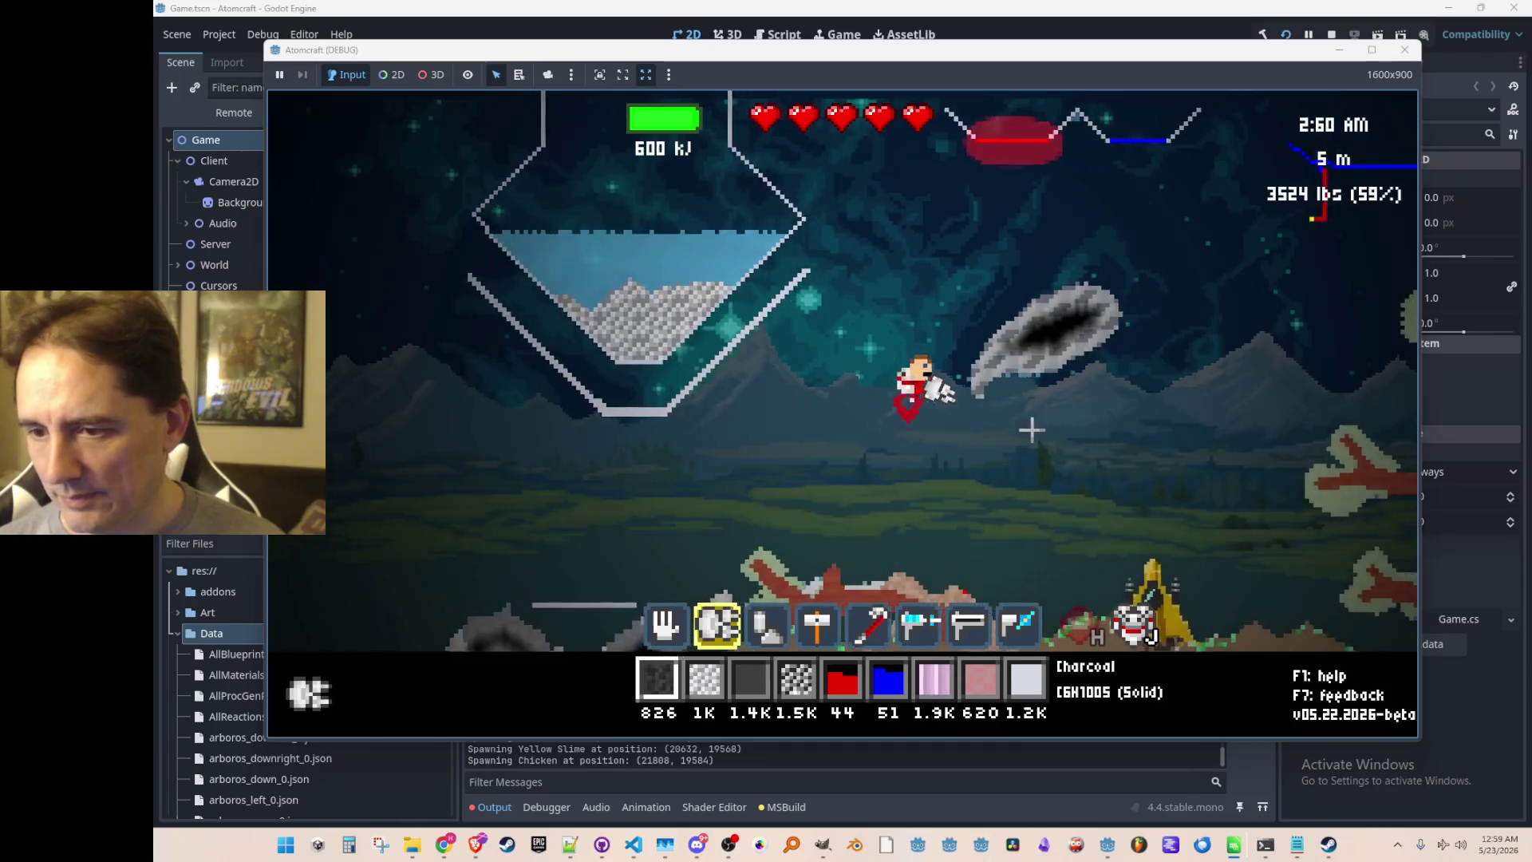
key(d)
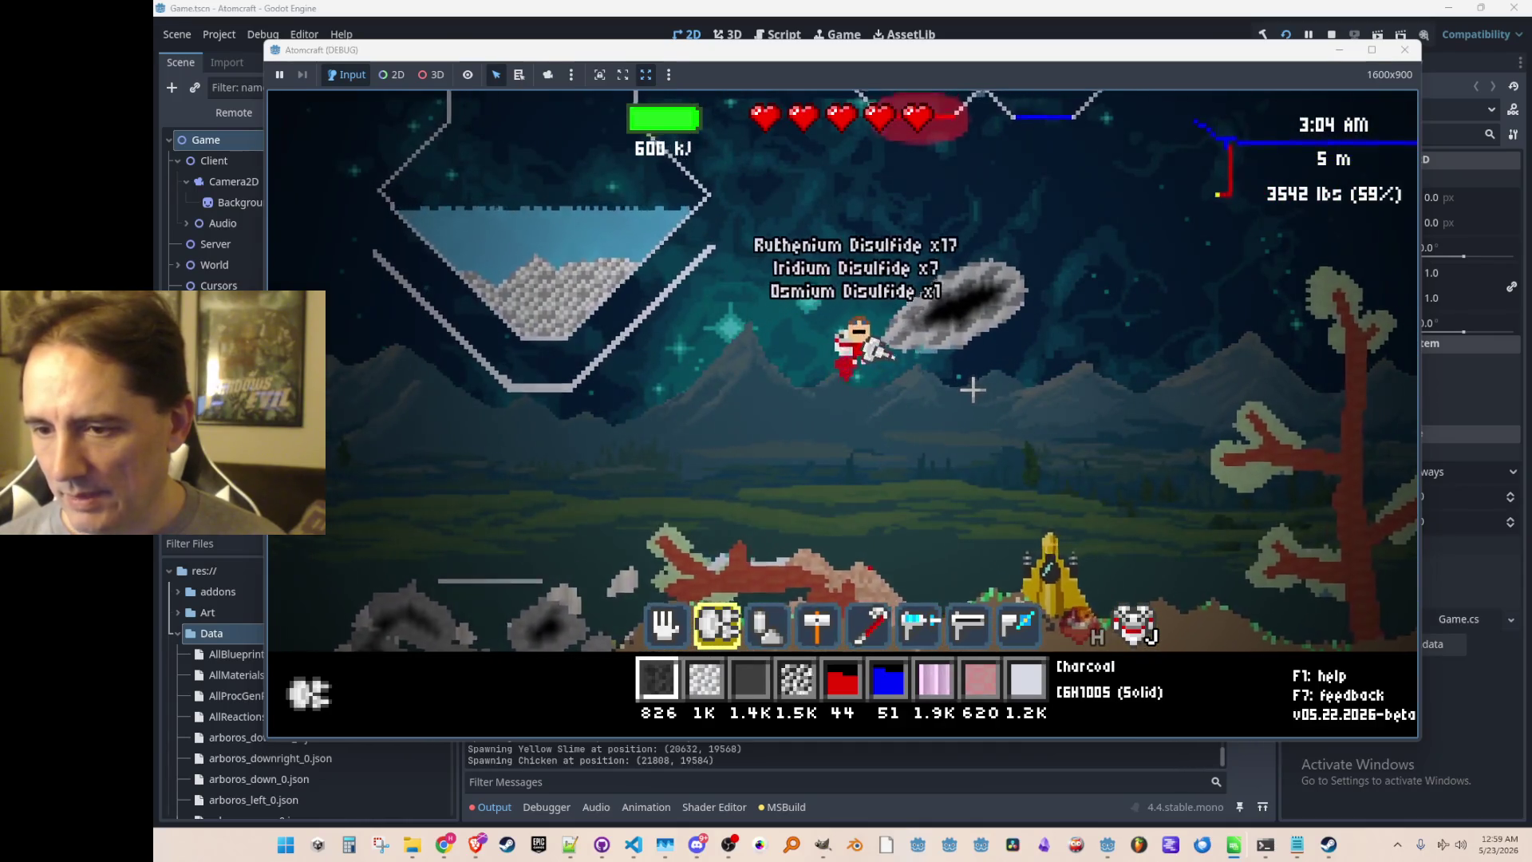
key(a)
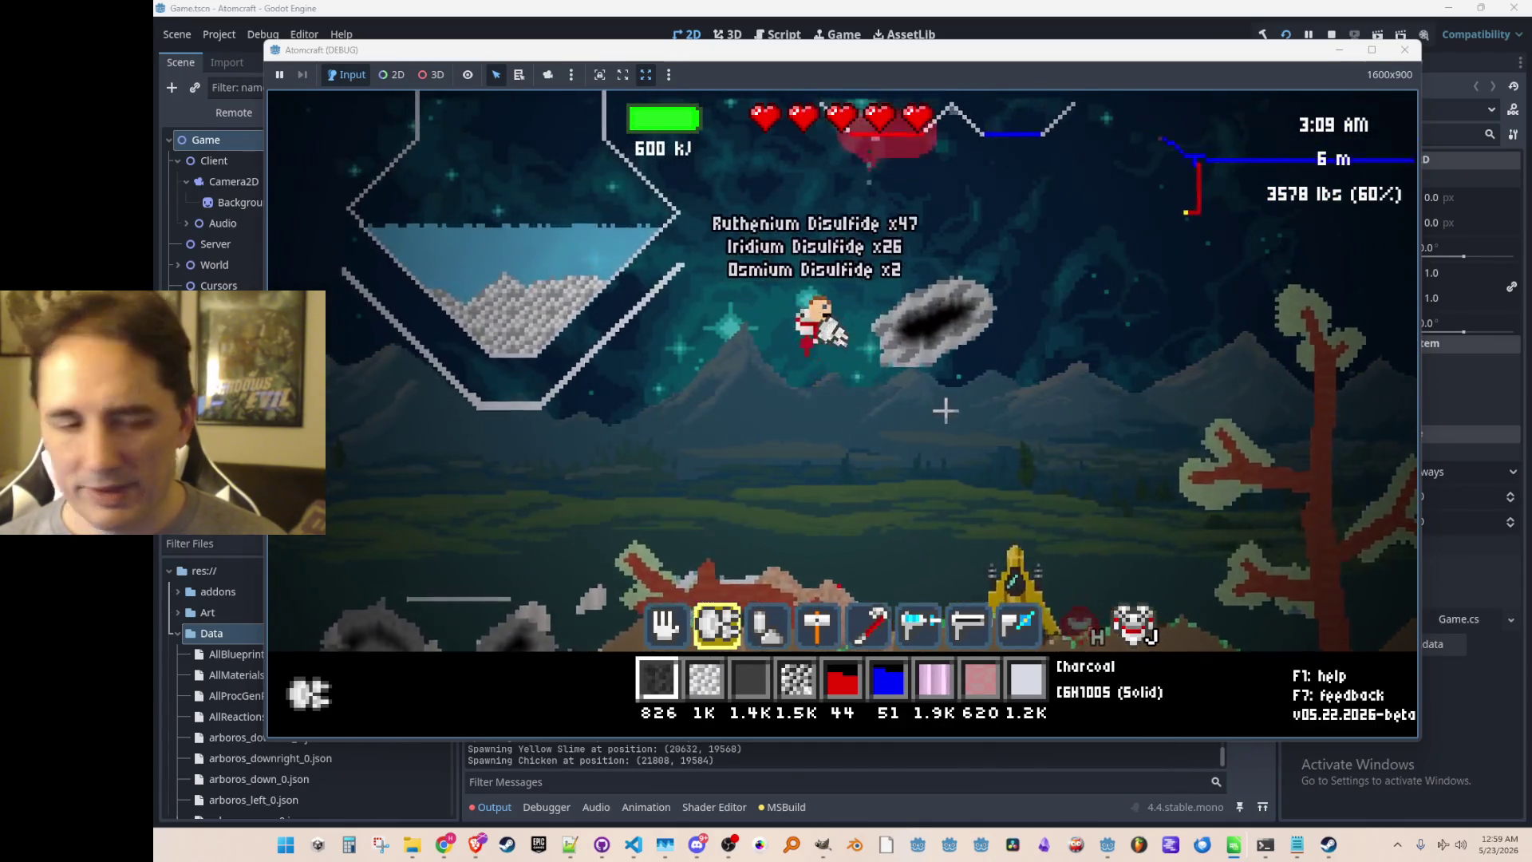
key(1)
key(w)
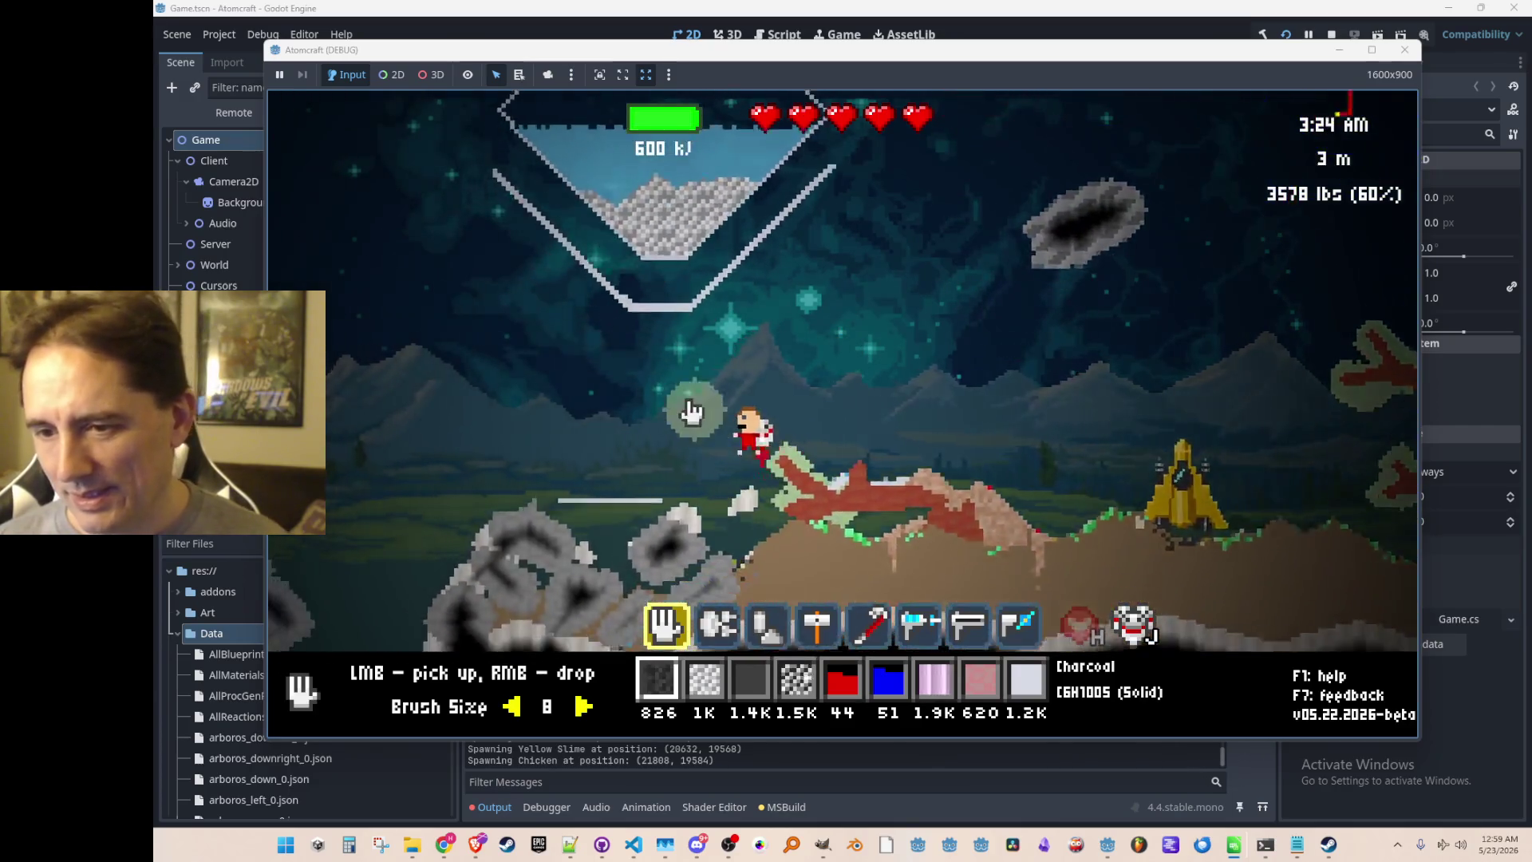
Fly up toward the funnels and scoop up the drifting sulfur dioxide gas.
key(w)
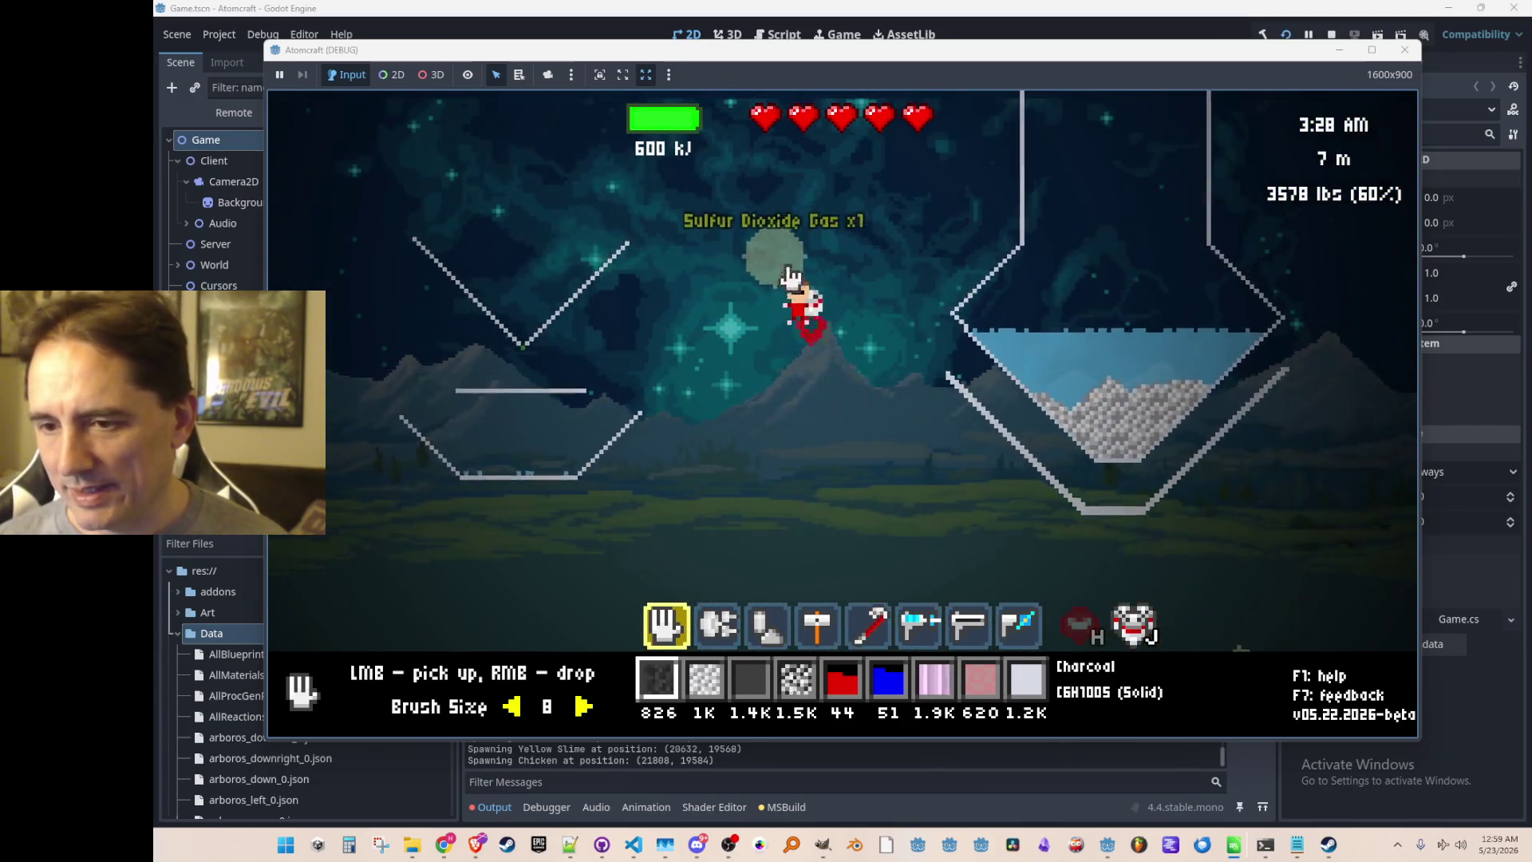
key(a)
mouse_move(706, 436)
mouse_down()
mouse_move(872, 418)
mouse_move(862, 301)
mouse_move(720, 353)
mouse_up()
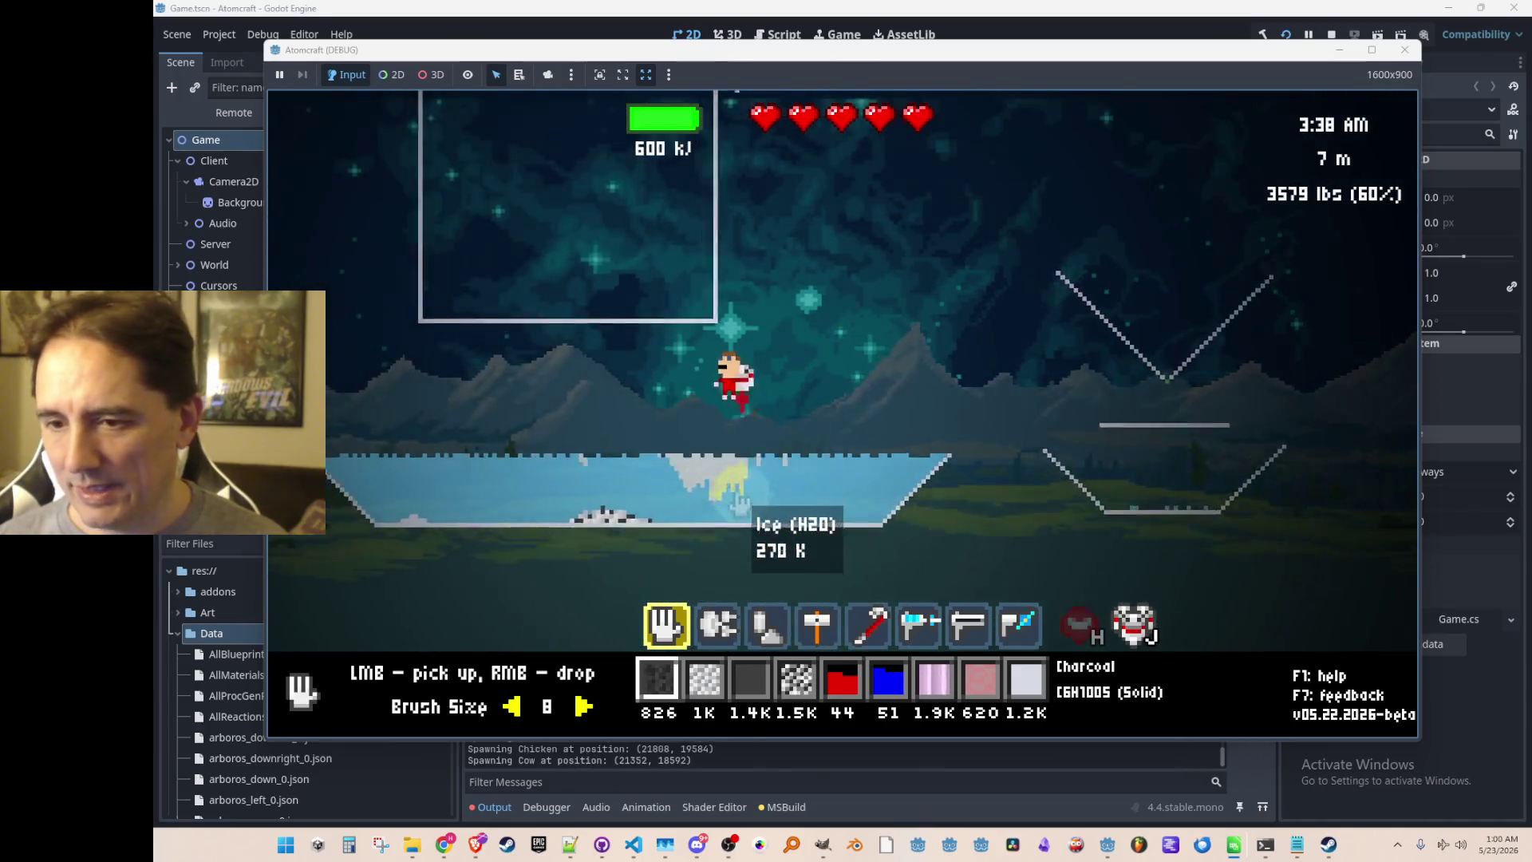
key(d)
key(w)
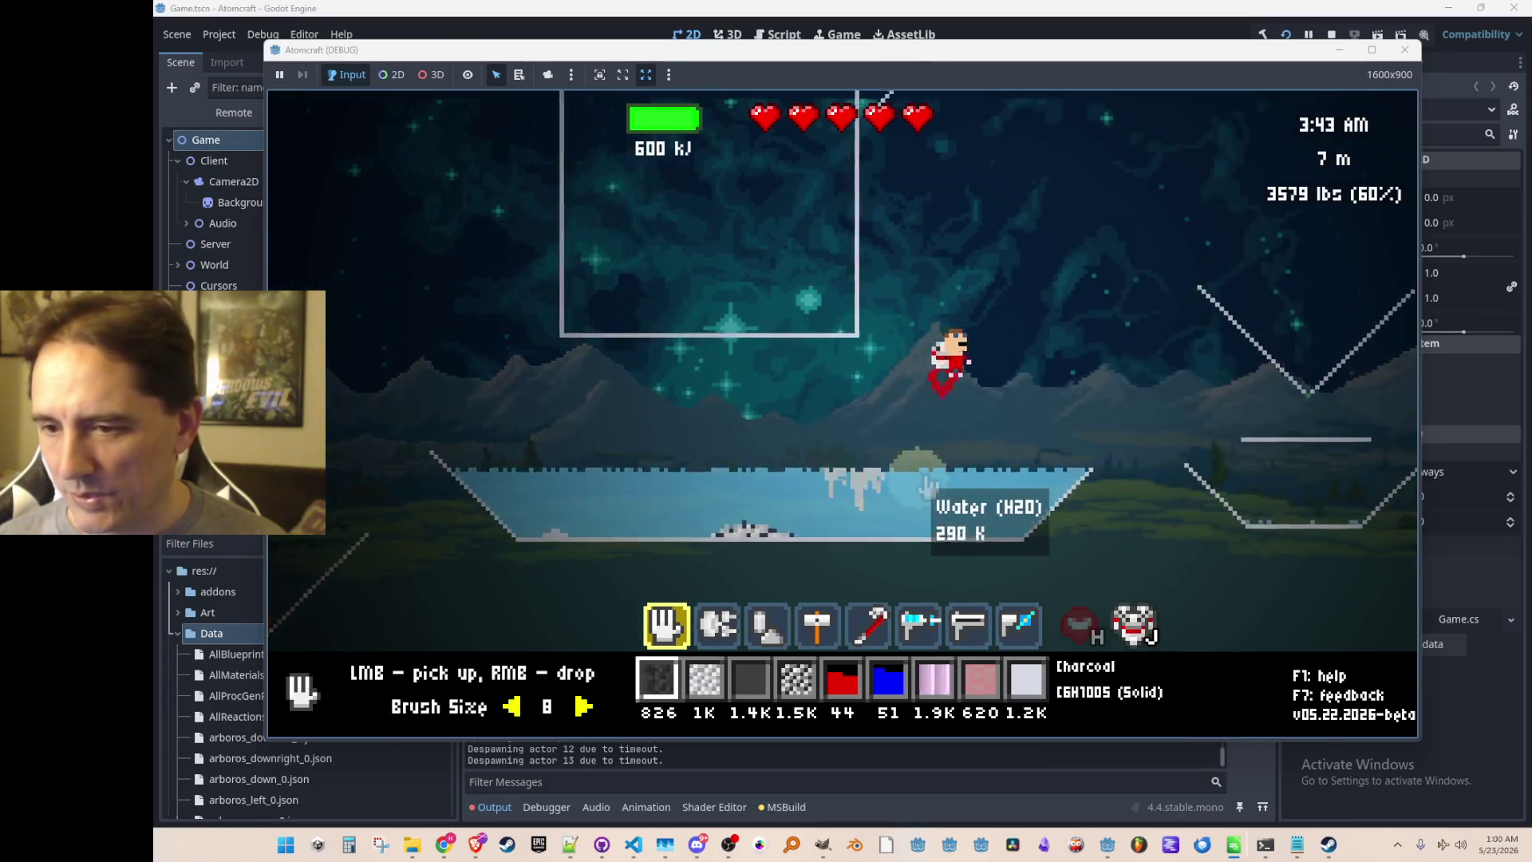
Fly back to the heating element, set the build tool to Heating Element (500 K), and open the tech tree.
key(d)
key(w)
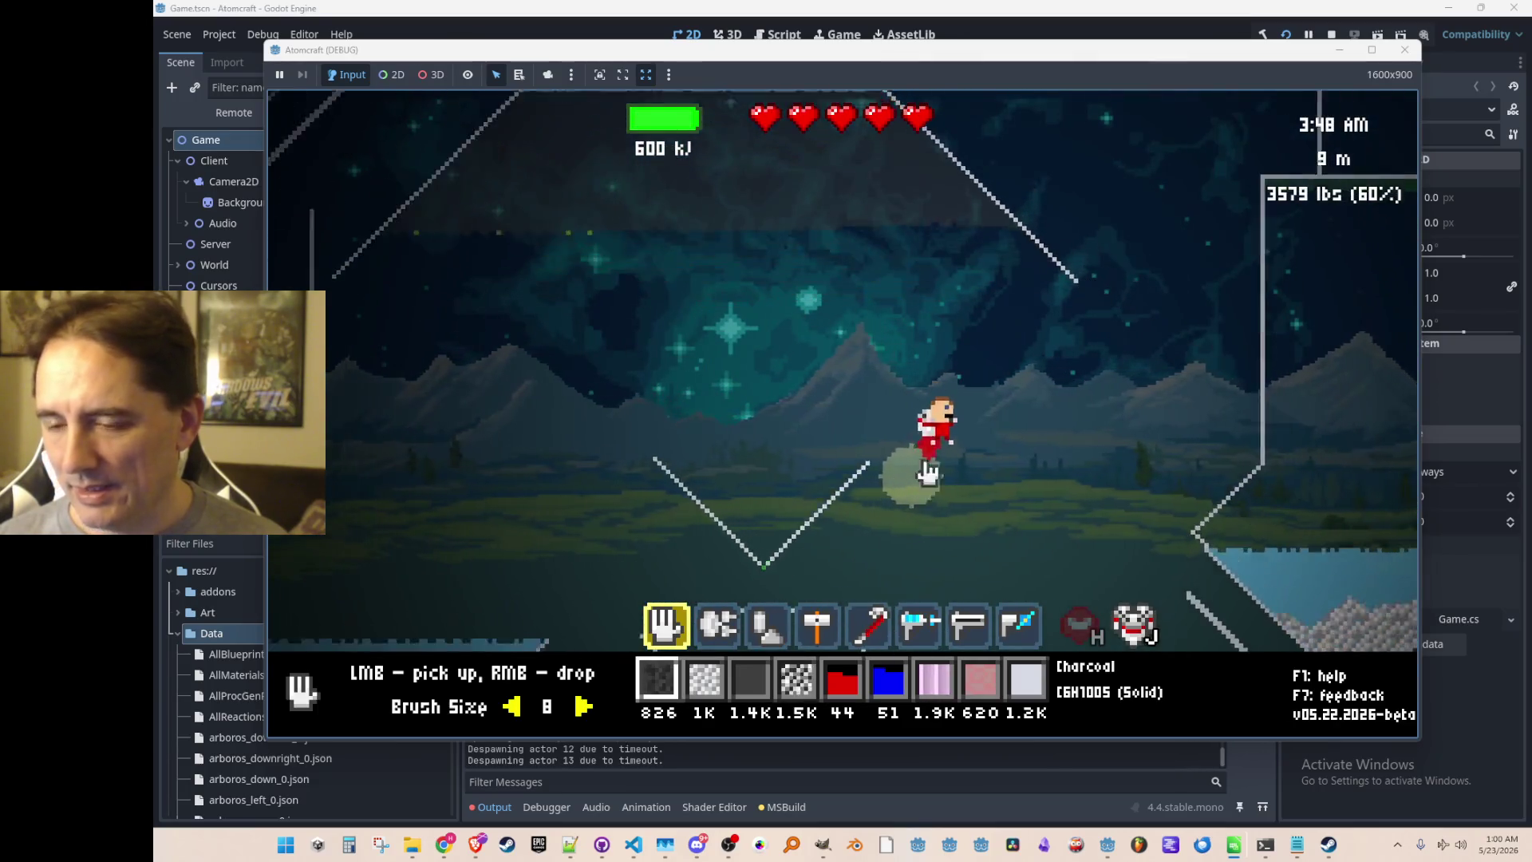
key(w)
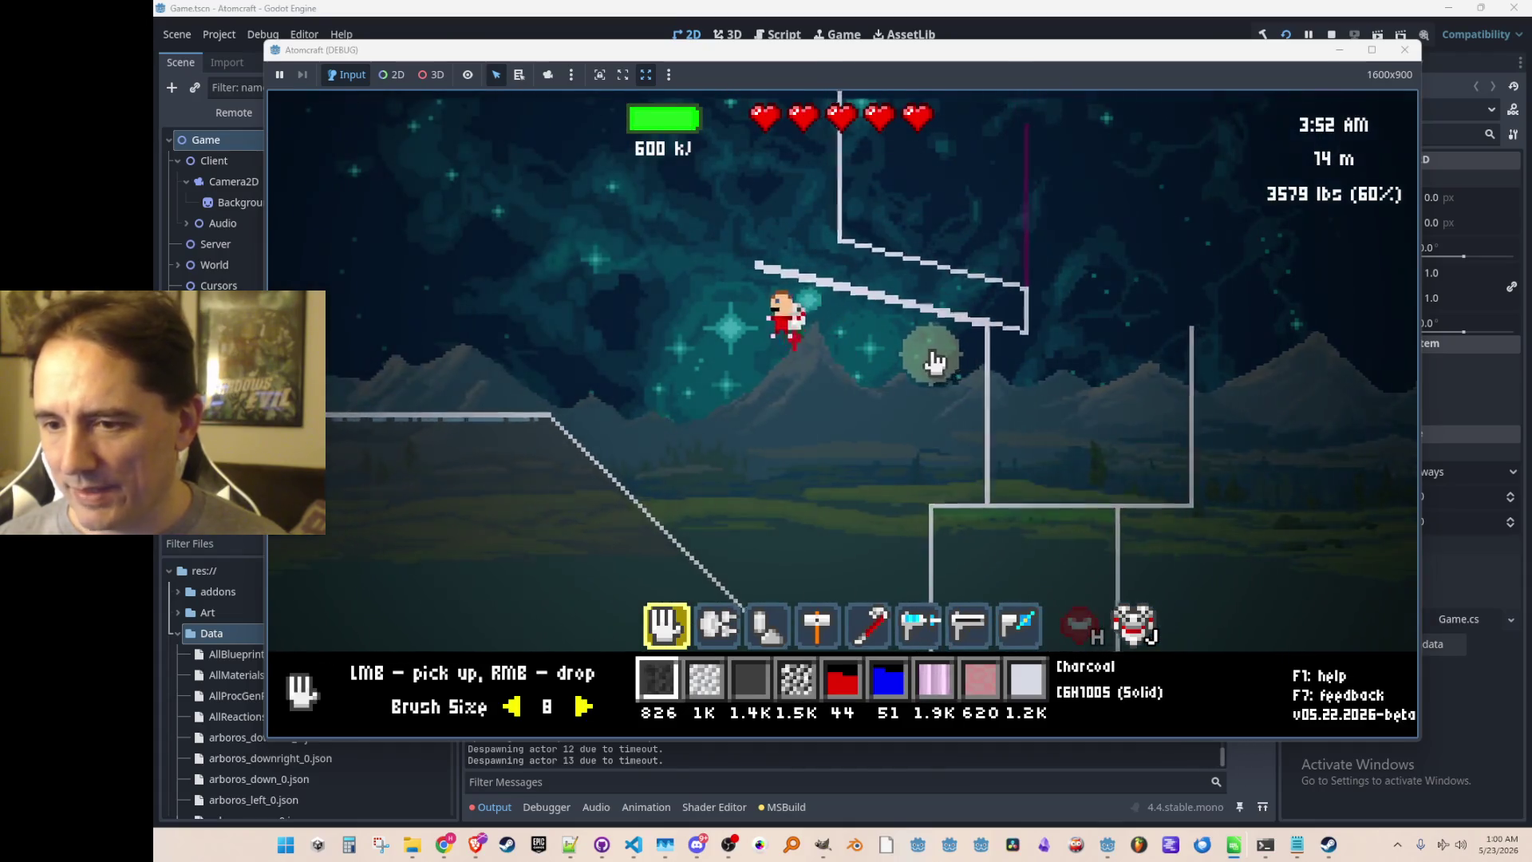
key(d)
key(w)
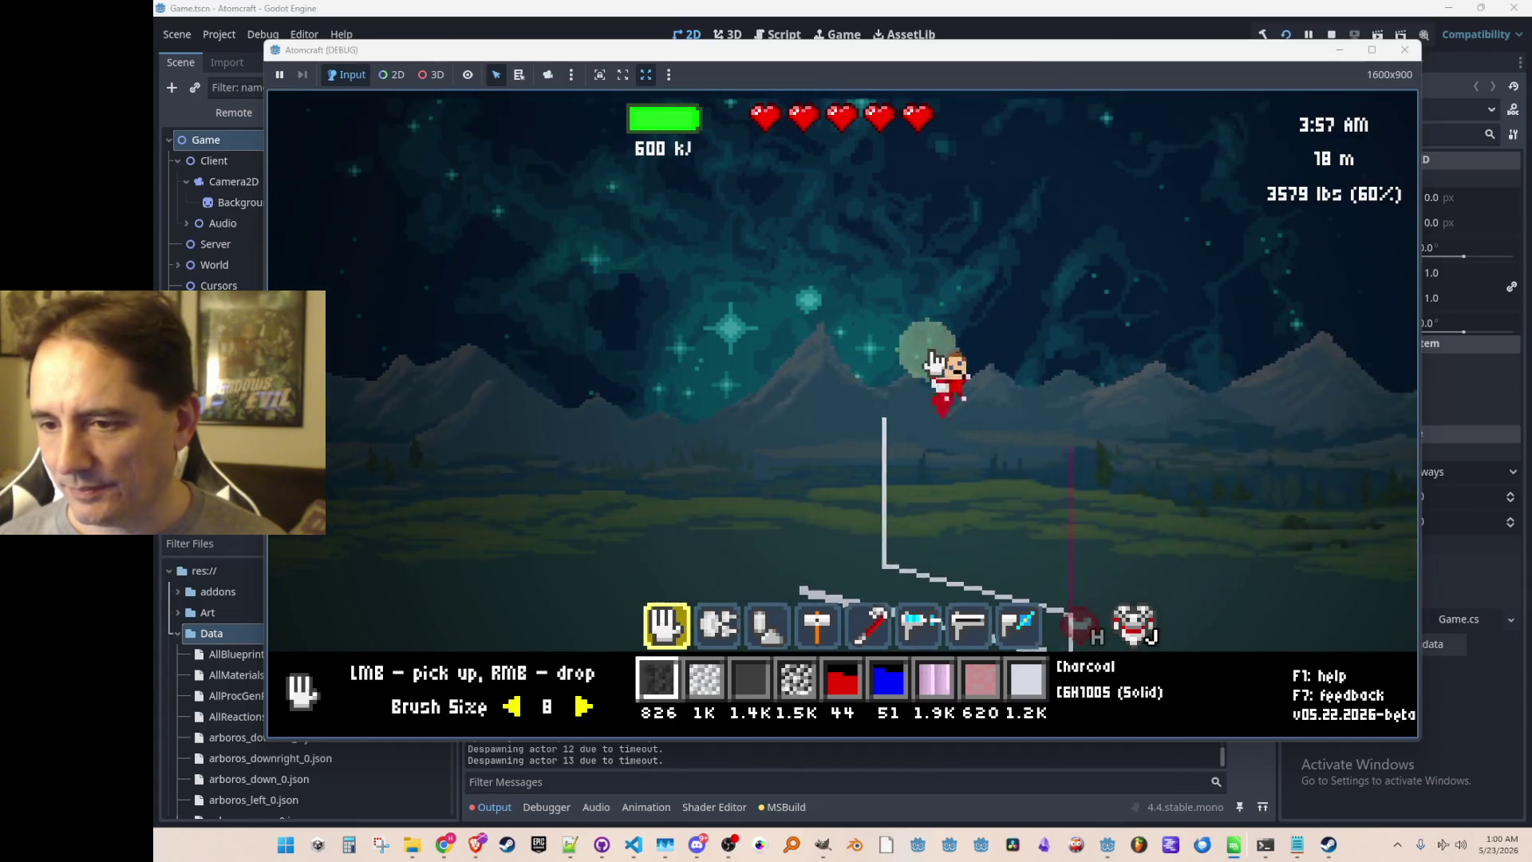
key(a)
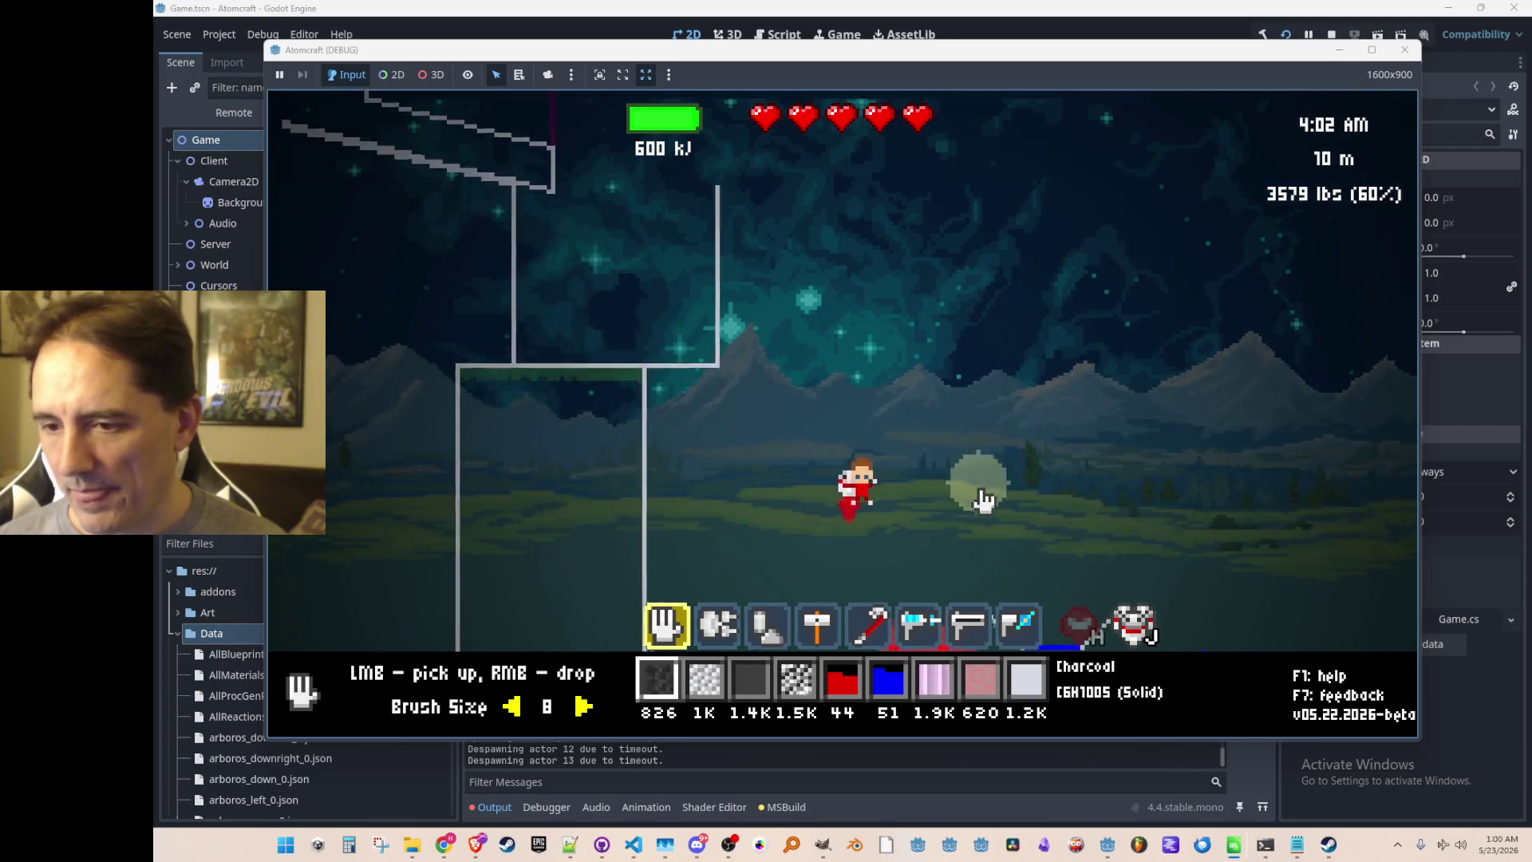
key(a)
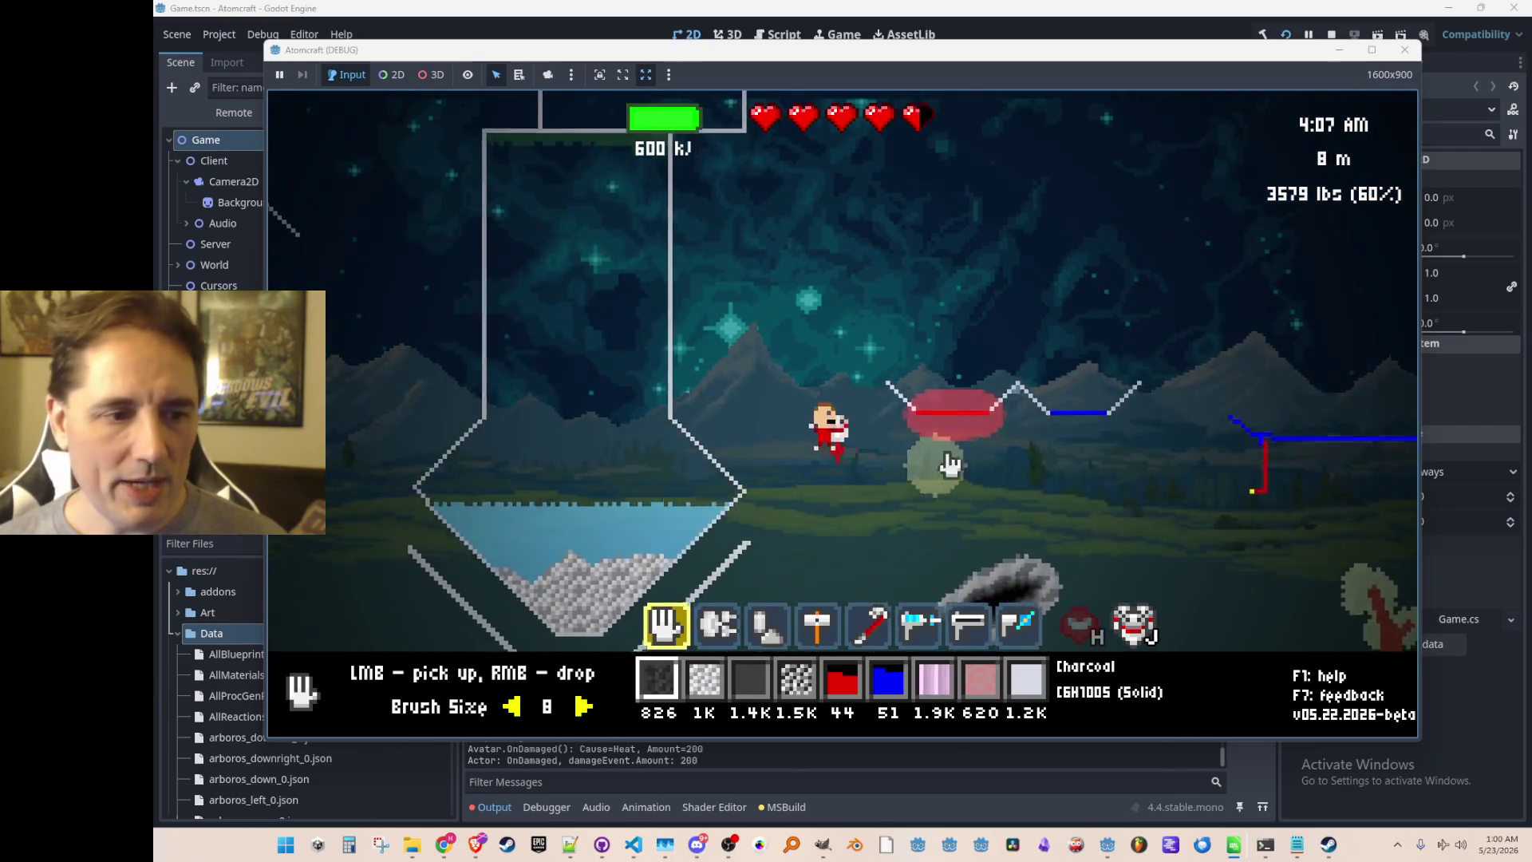
scroll(1008, 299, down, 3)
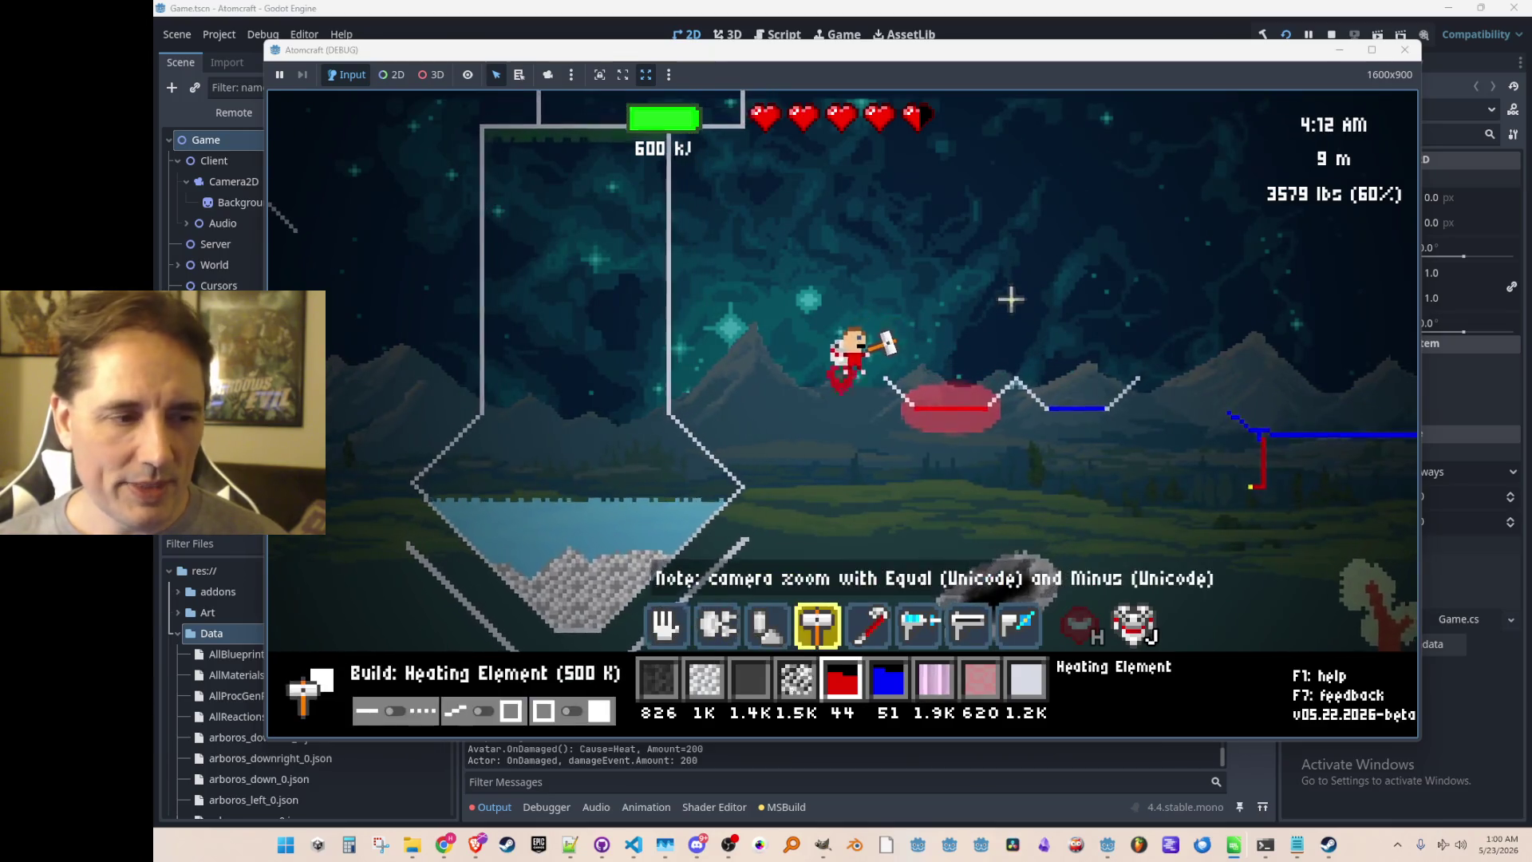
key(Tab)
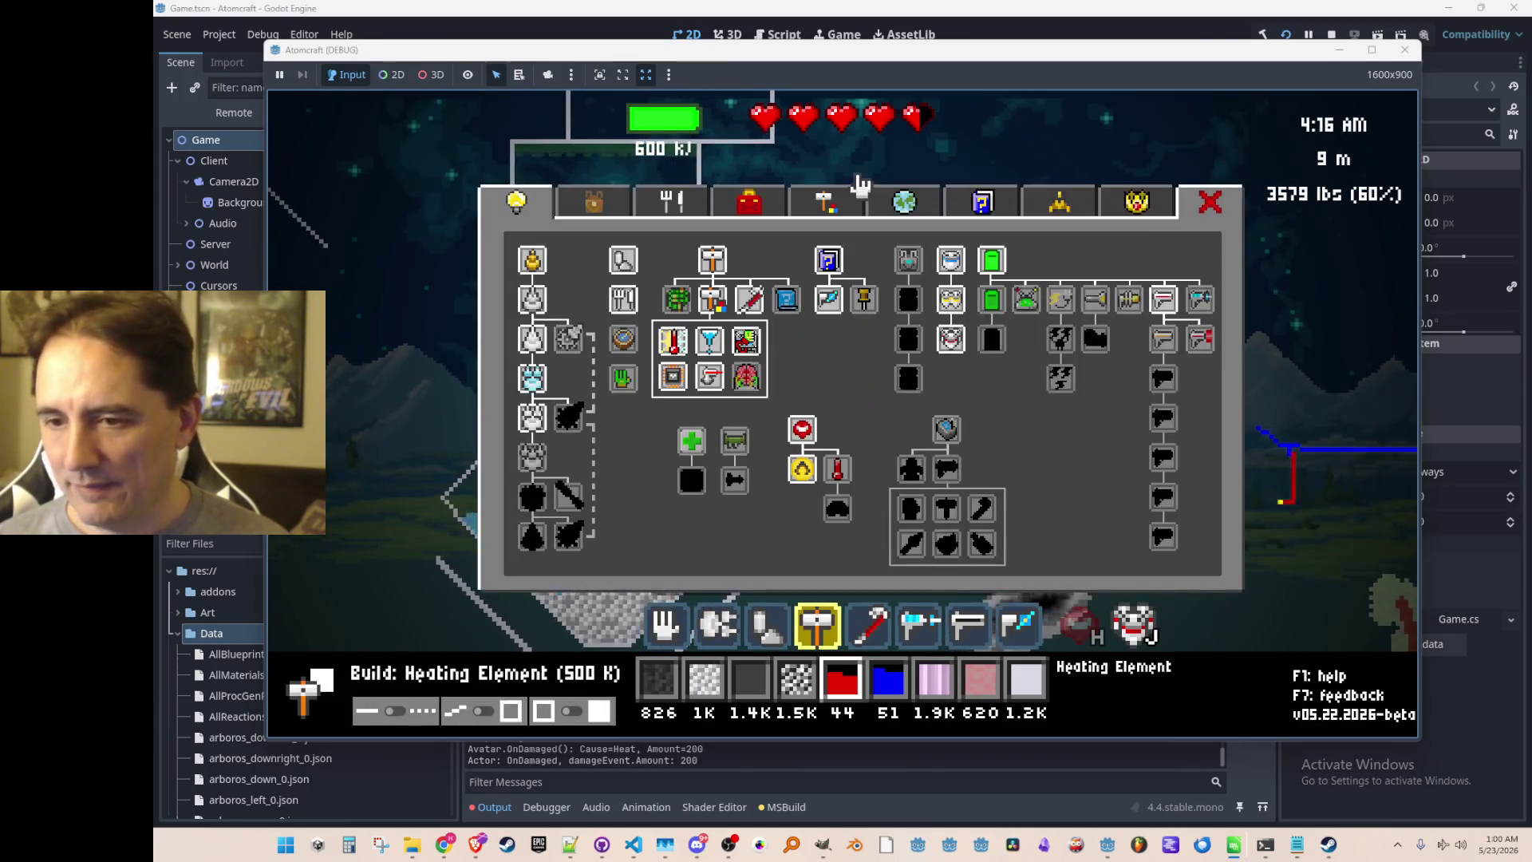
View the Heating Element recipe under Crafting's heat recipes, then close the window.
click(833, 214)
click(594, 254)
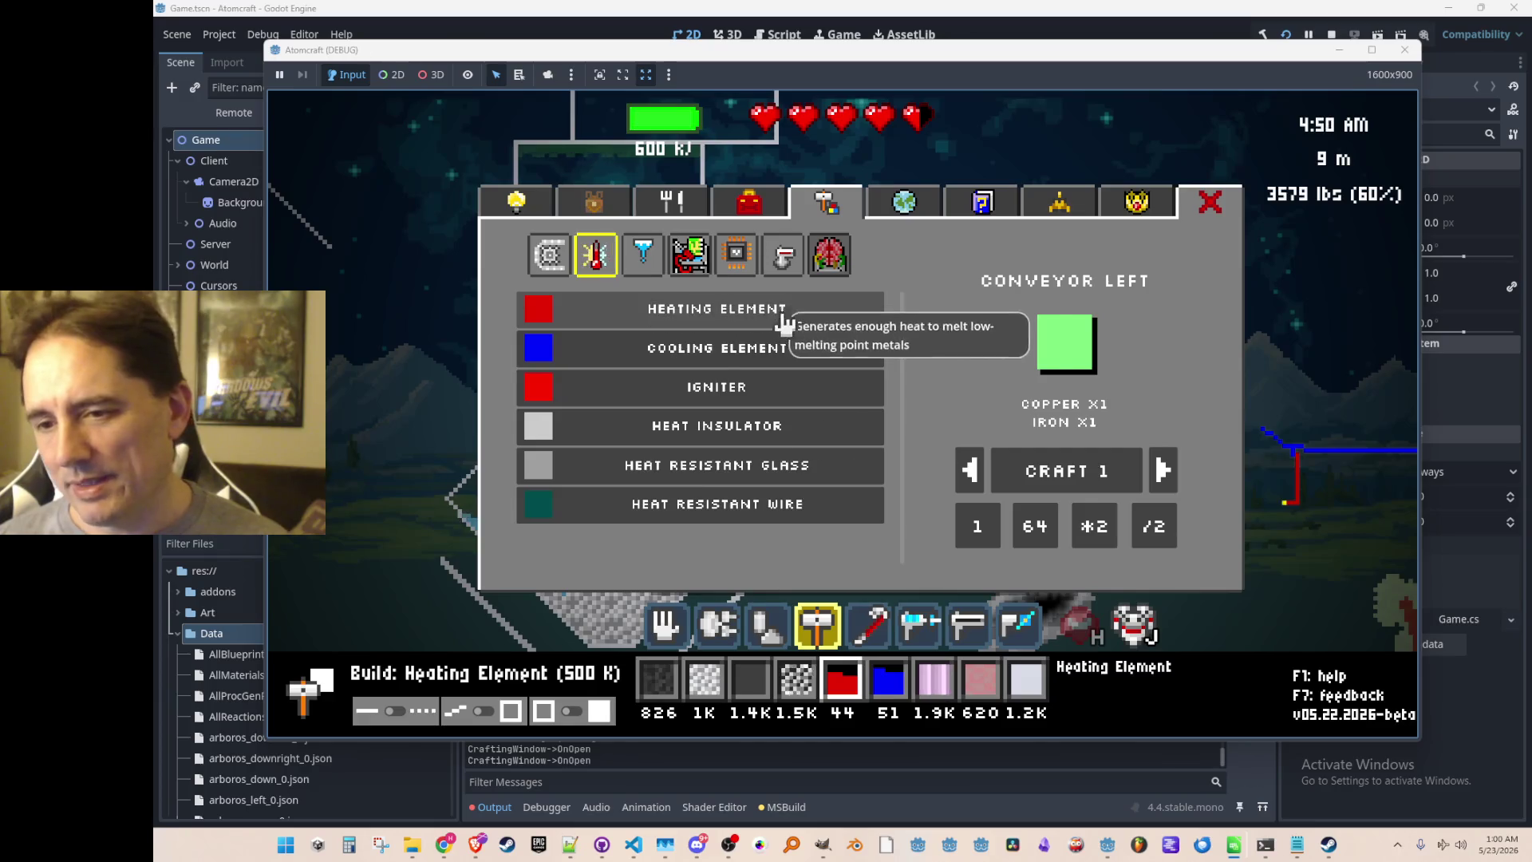
key(Escape)
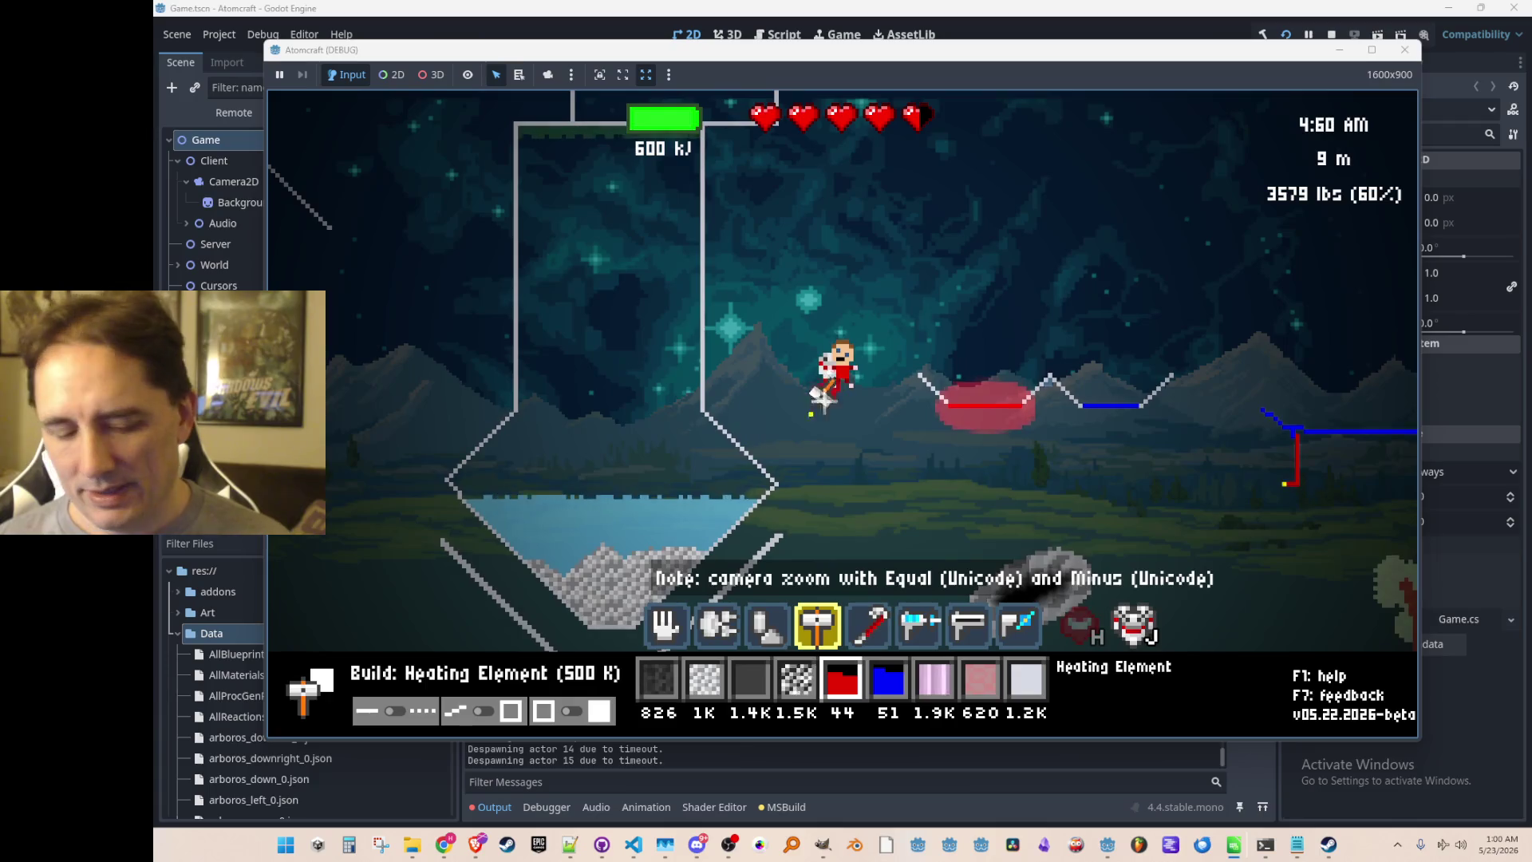
Set the build temperature to 2000 K and heap iron onto the heating element.
key(Tab)
key(Tab)
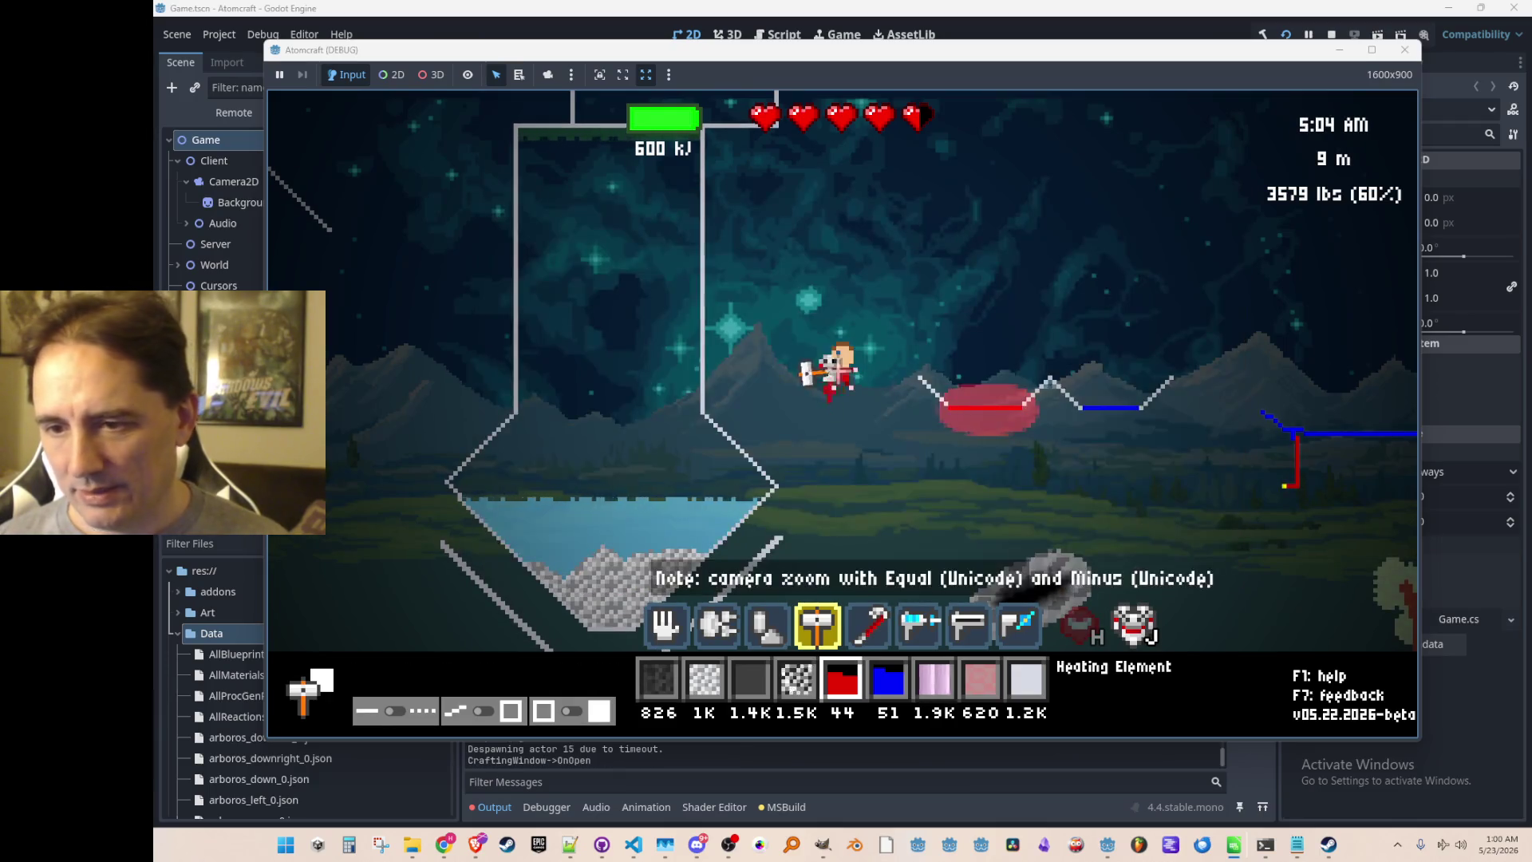
scroll(718, 558, up, 1)
scroll(583, 666, down, 3)
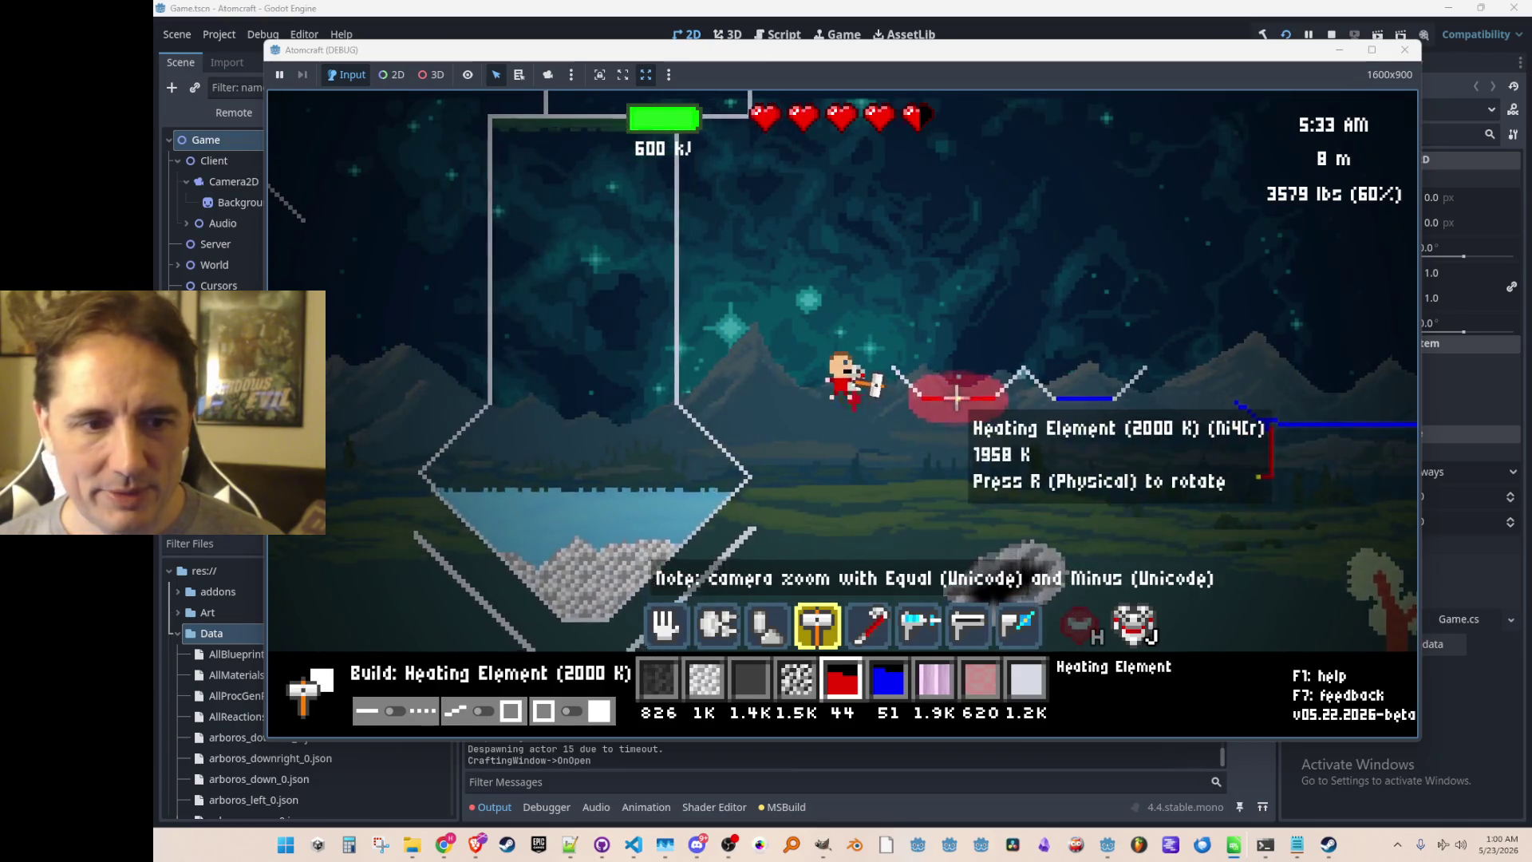
key(4)
key(3)
key(2)
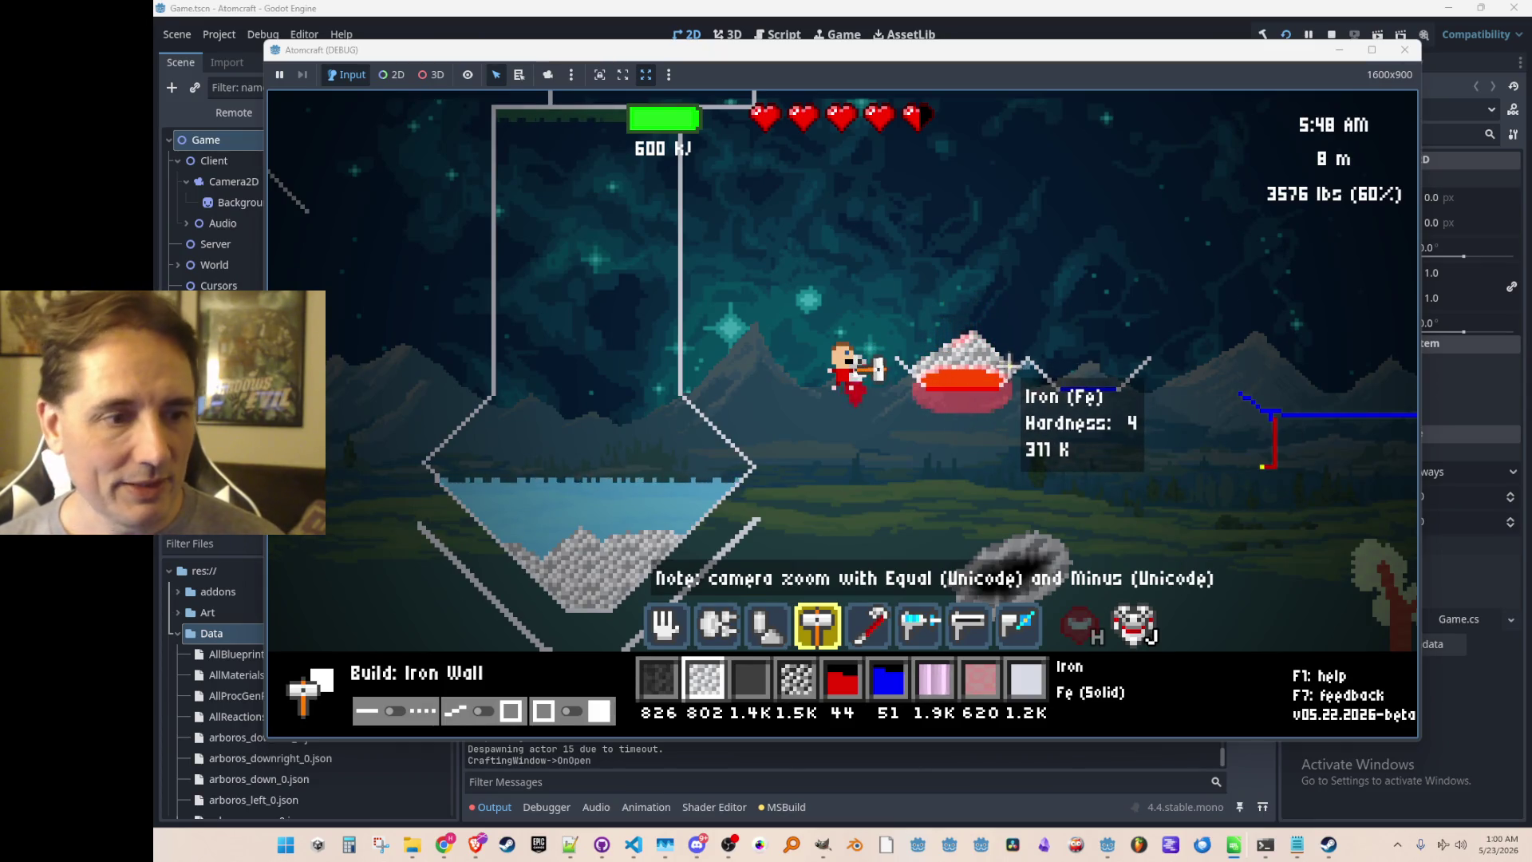
Scoop the iron back off the element, bringing iron stock to 944, and cycle its temperature.
key(q)
drag(989, 382, 931, 379)
mouse_move(1024, 372)
mouse_down()
mouse_move(957, 369)
mouse_move(957, 395)
mouse_up()
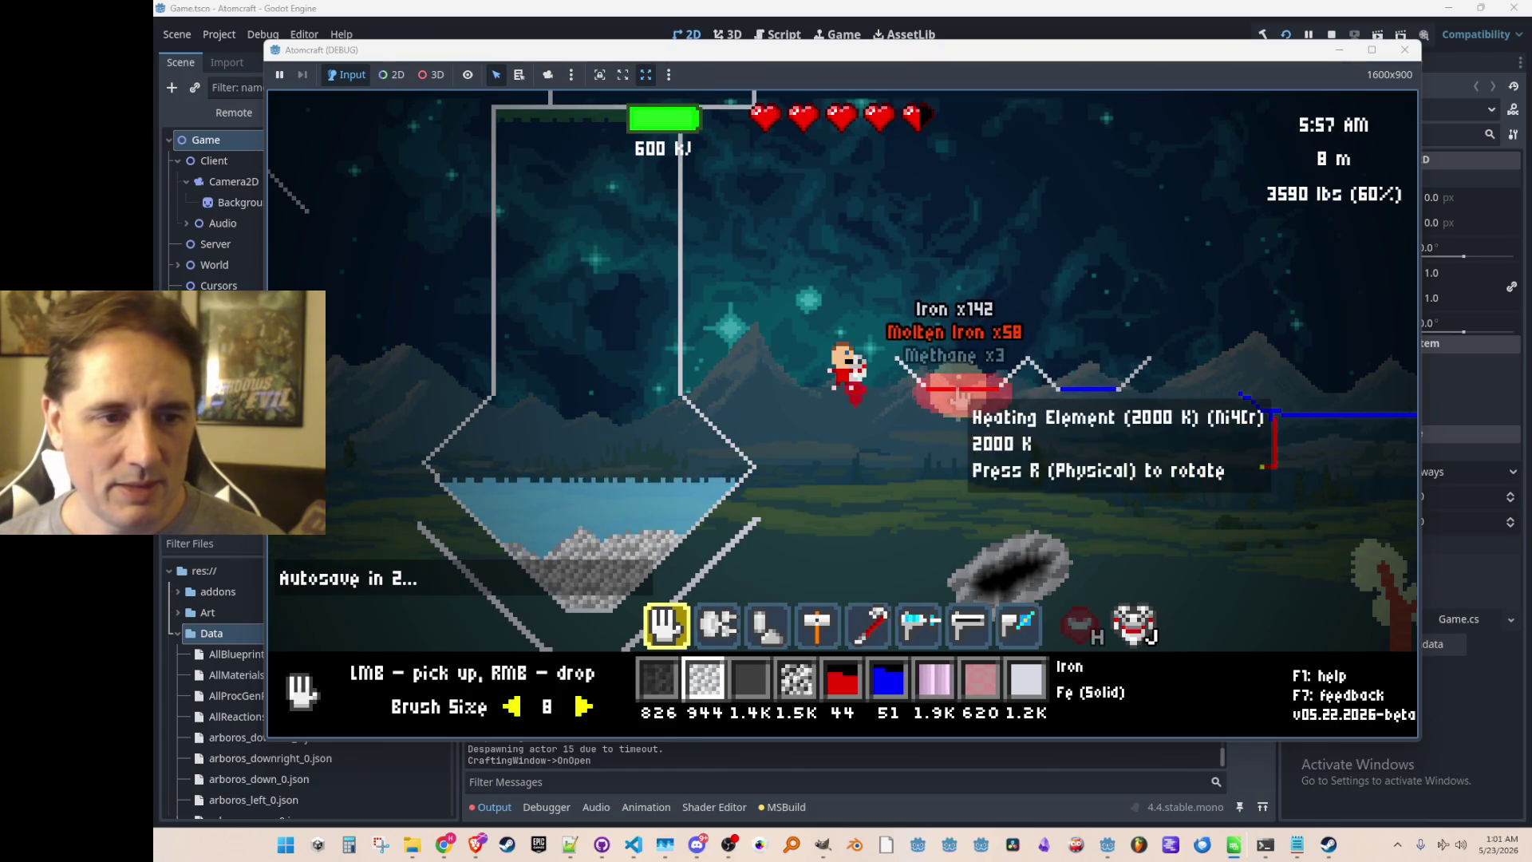
key(r)
key(r)
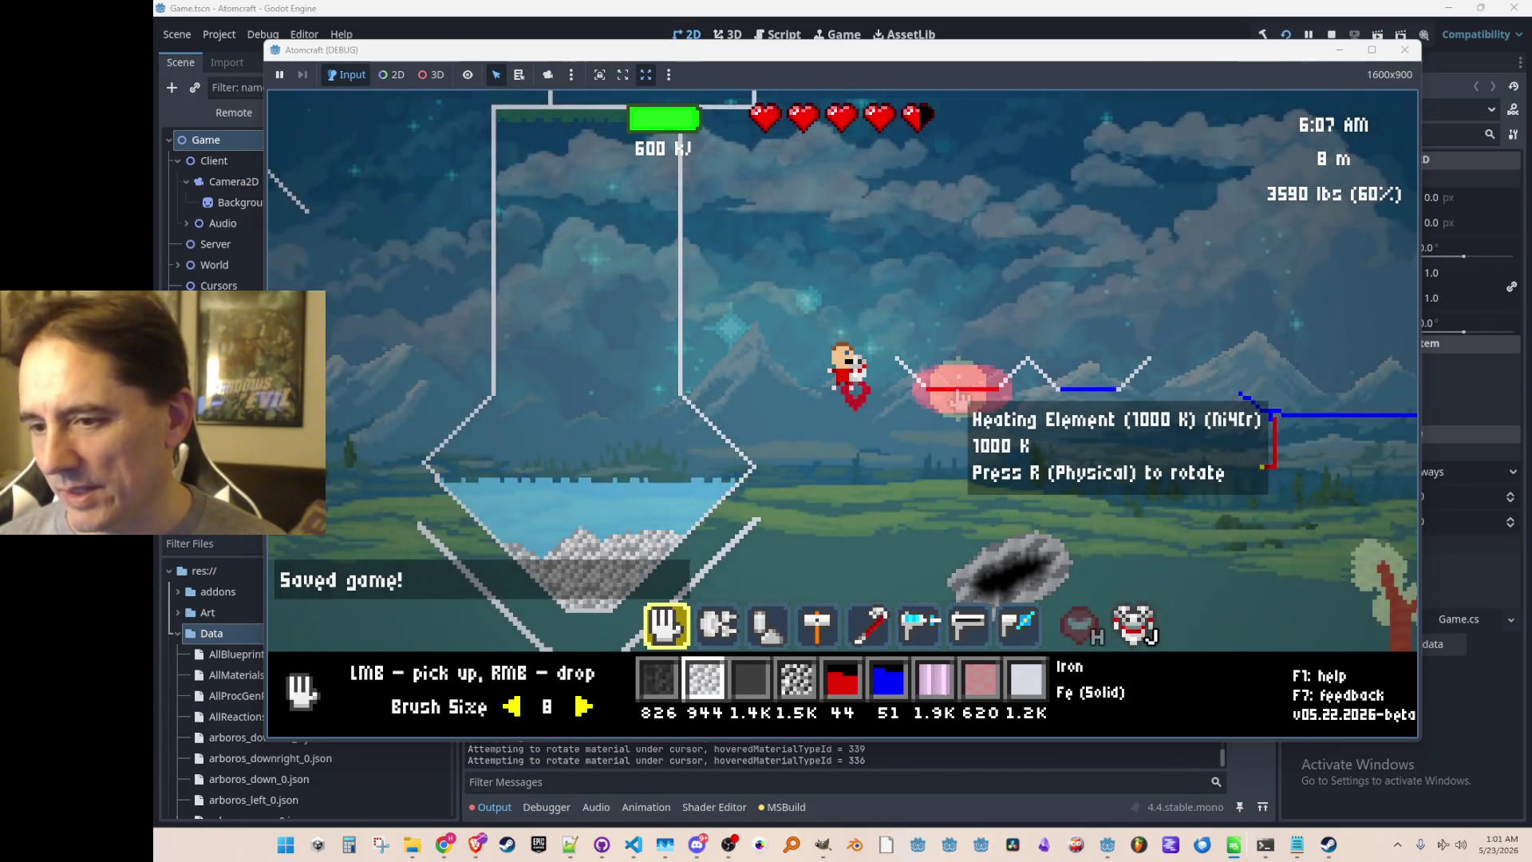
key(r)
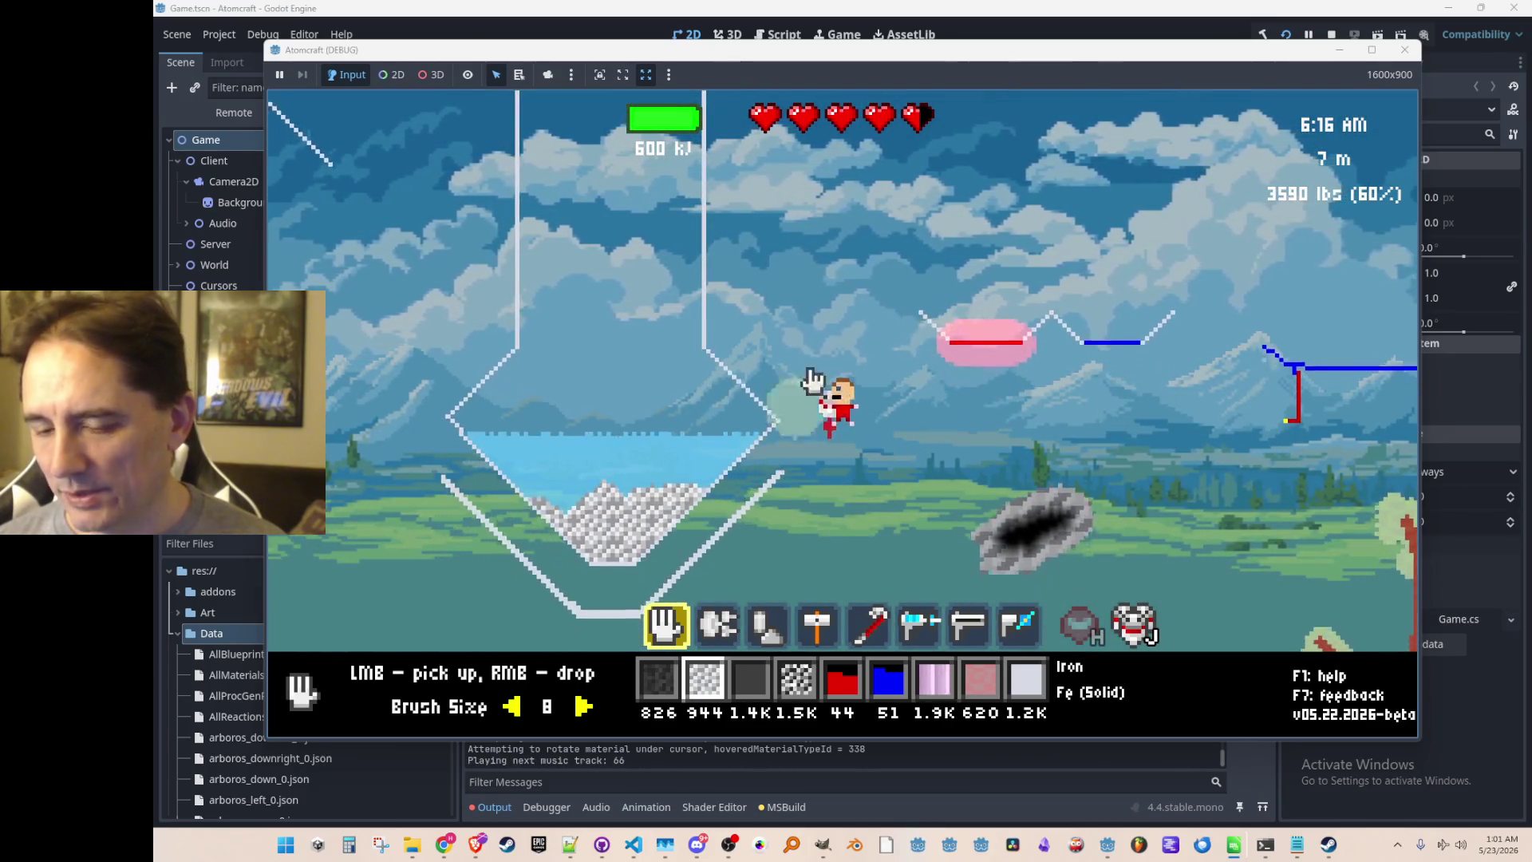
Return the build to 2000 K heating elements and inspect the Cooling Element line beside it.
scroll(866, 381, down, 3)
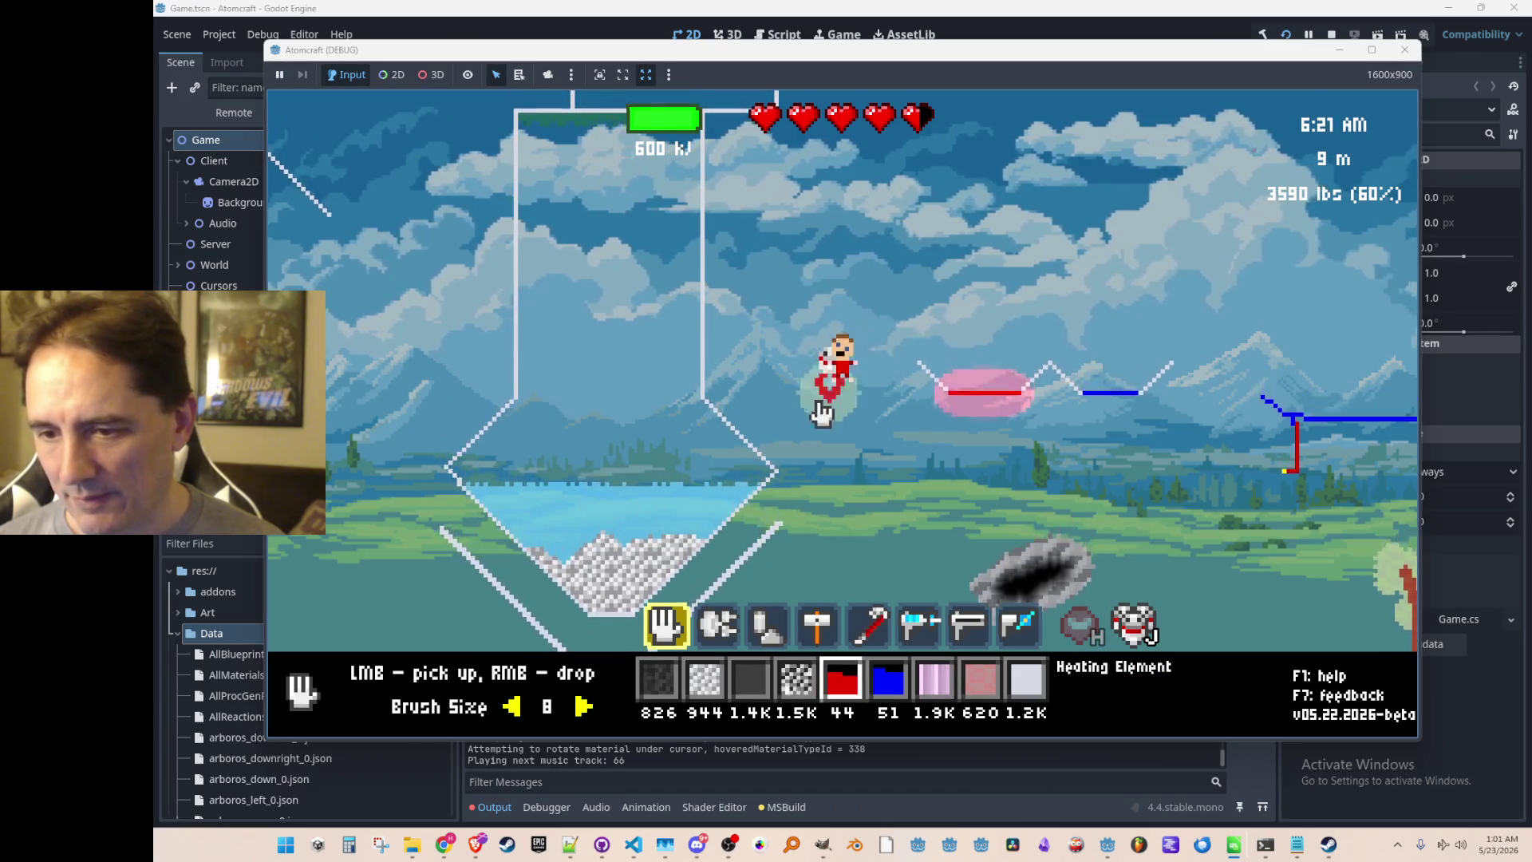
key(3)
key(4)
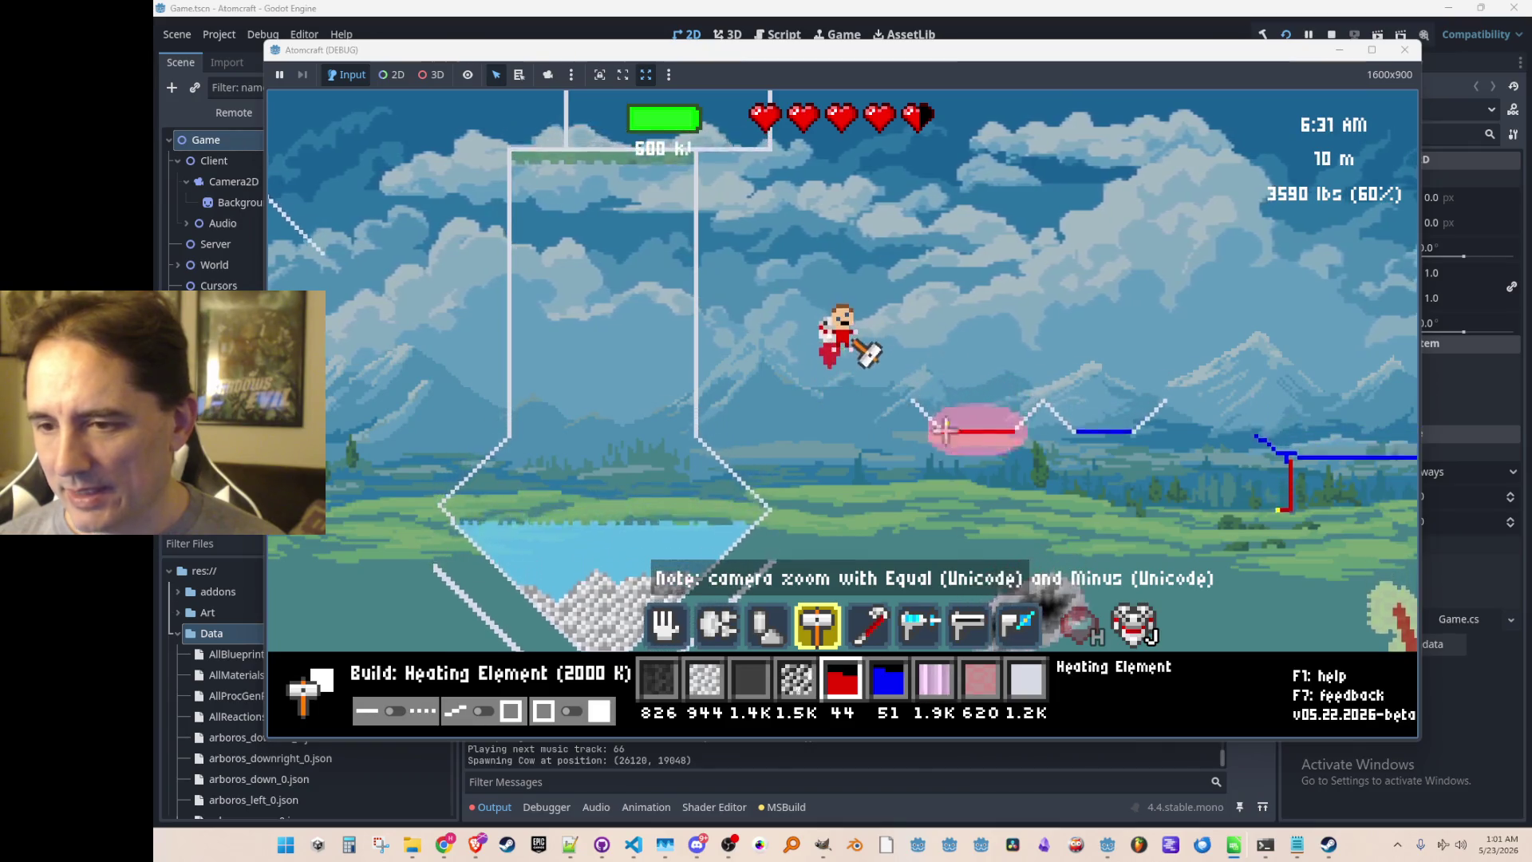
key(5)
key(4)
scroll(950, 343, down, 1)
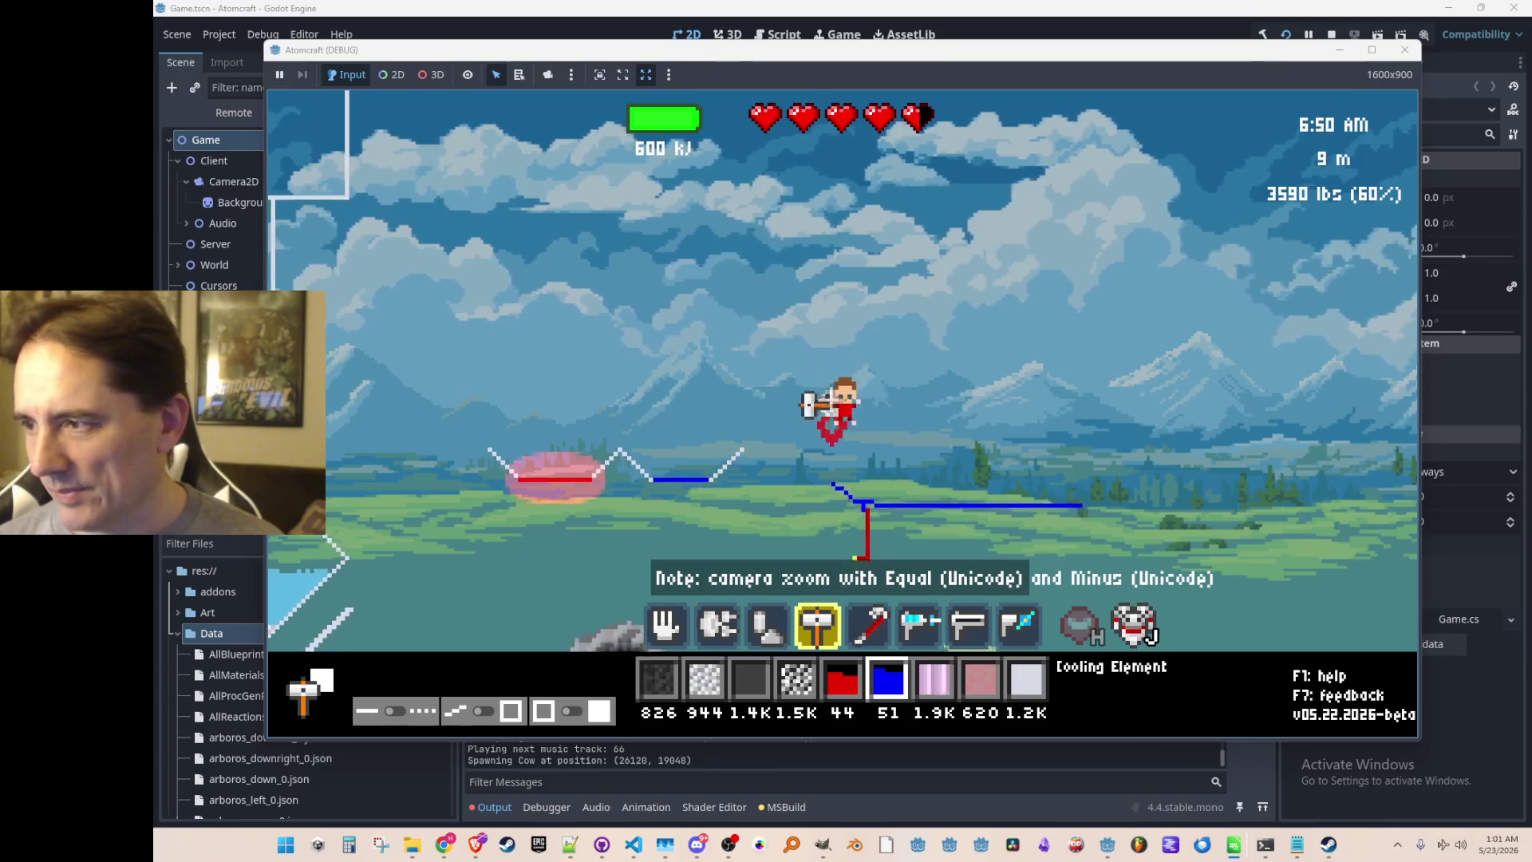
key(a)
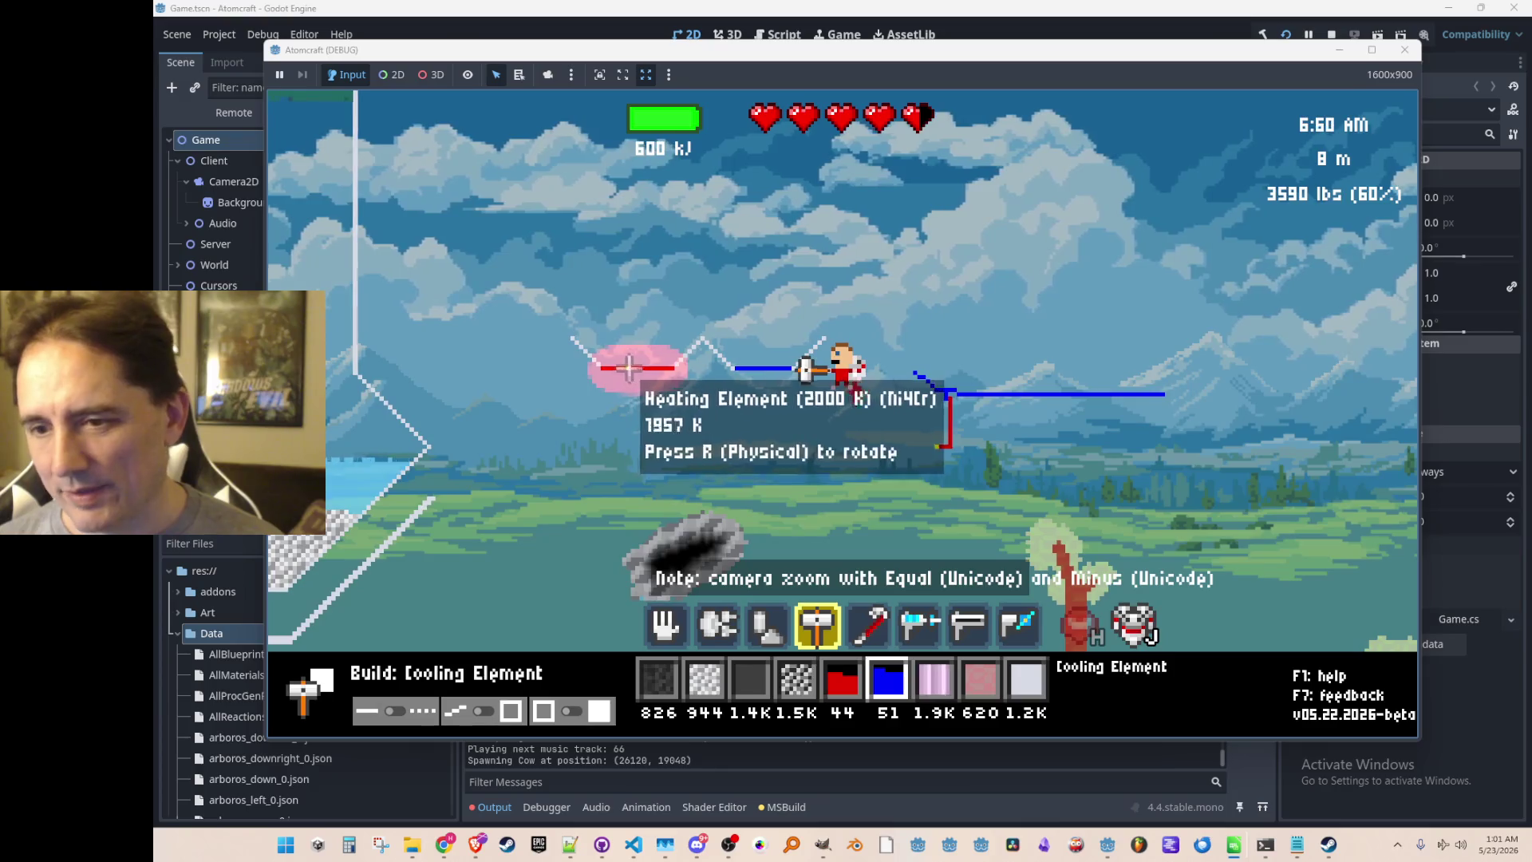
mouse_move(1013, 390)
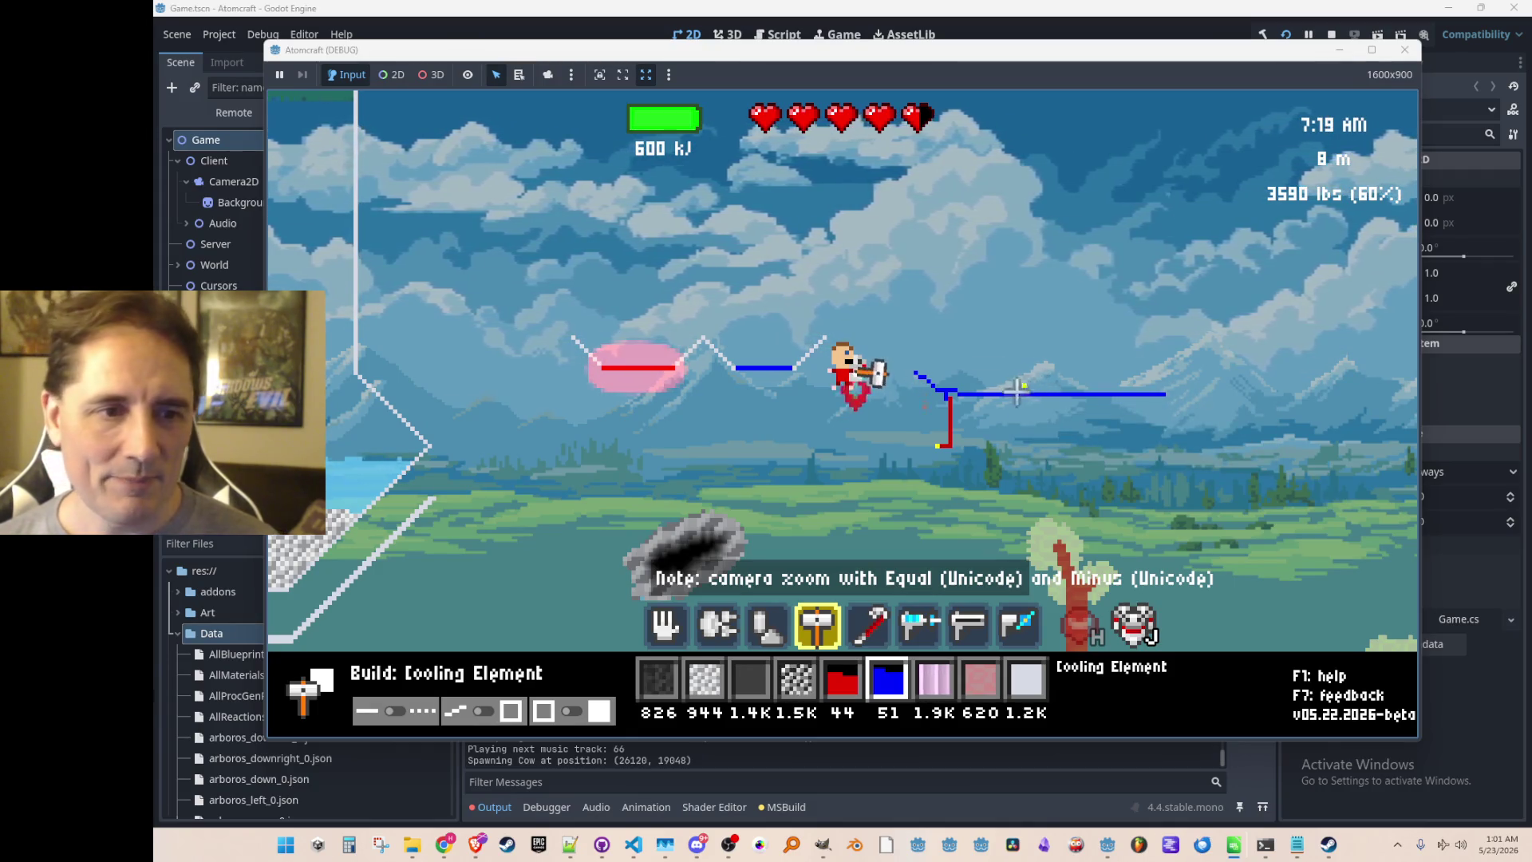
Switch to the hand tool and fly around the heating and cooling elements.
key(1)
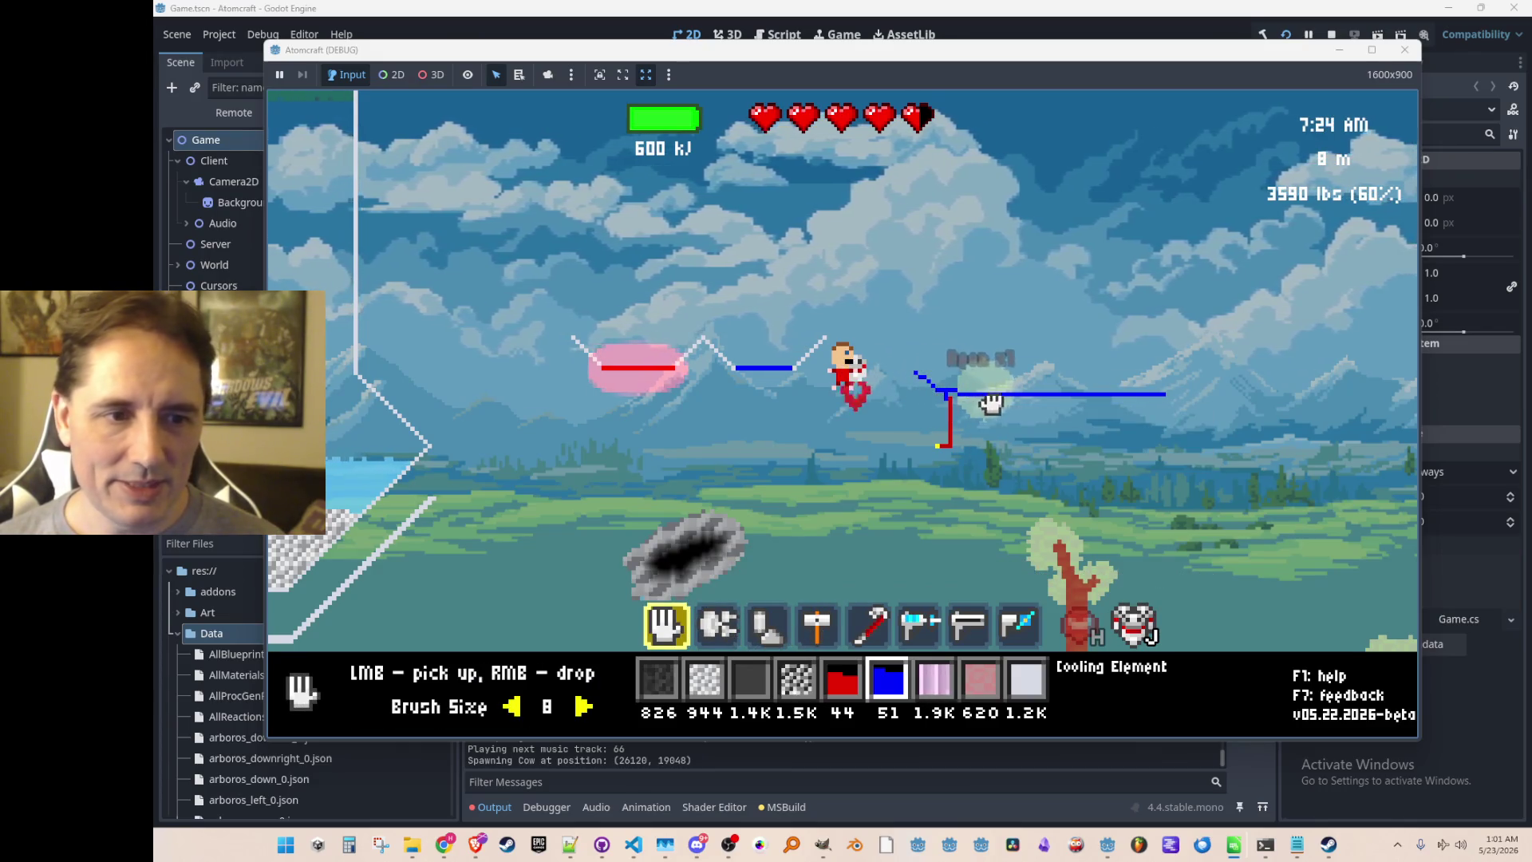
key(d)
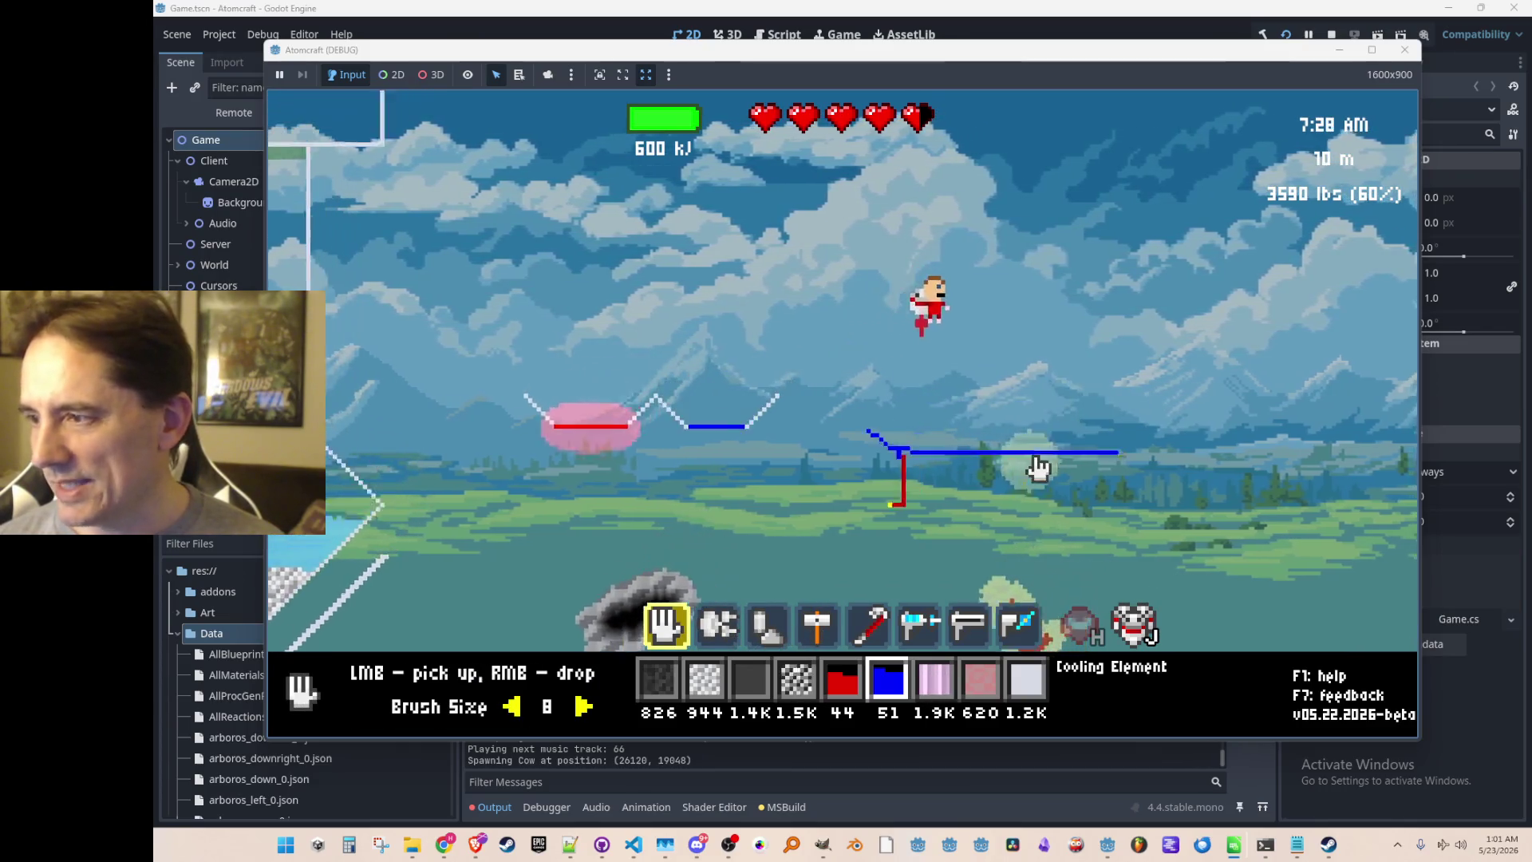
key(w)
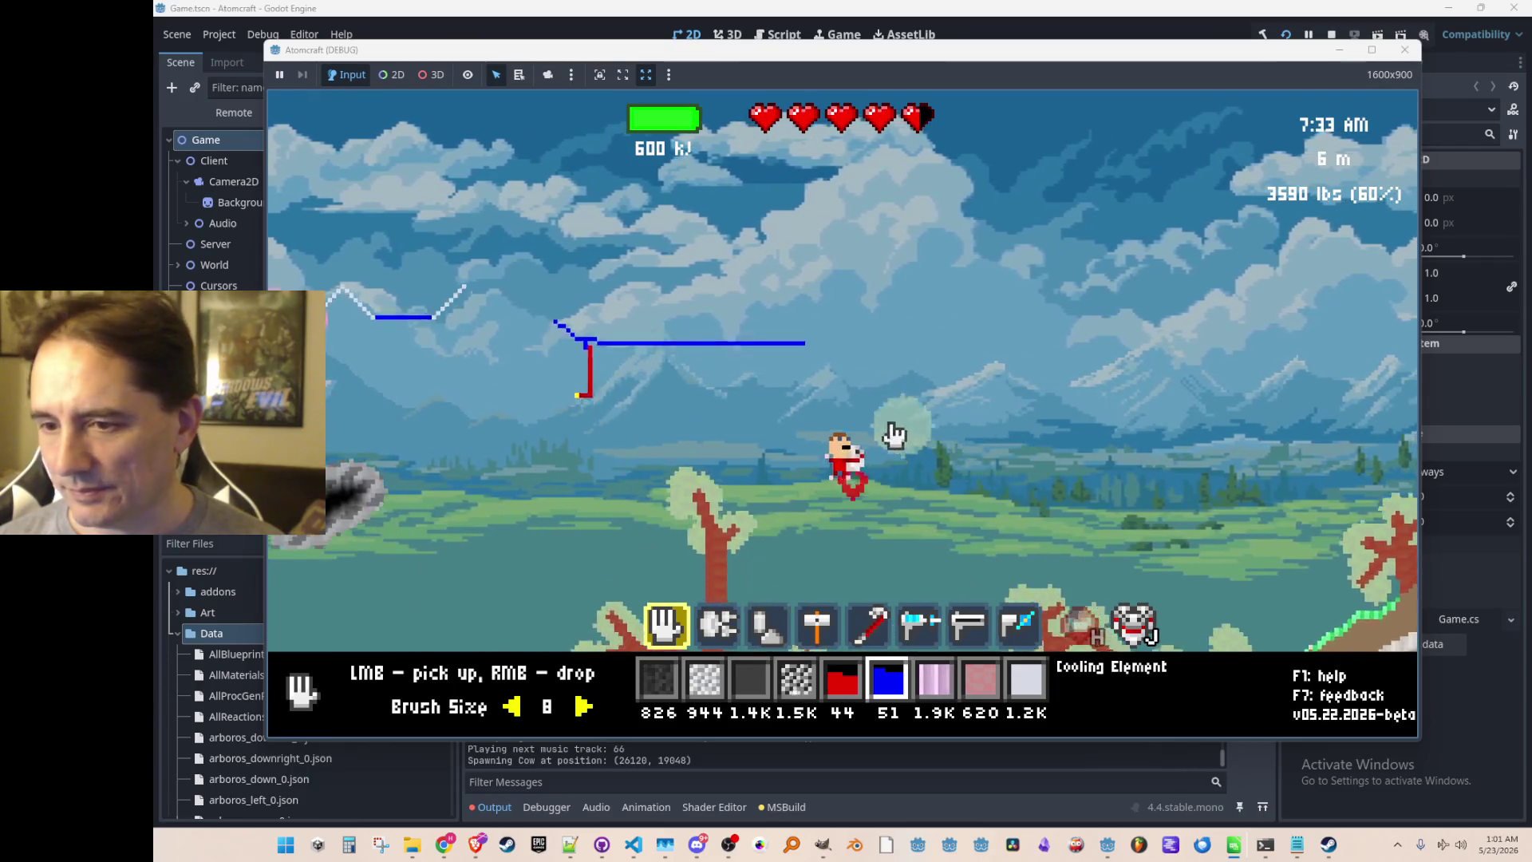
key(a)
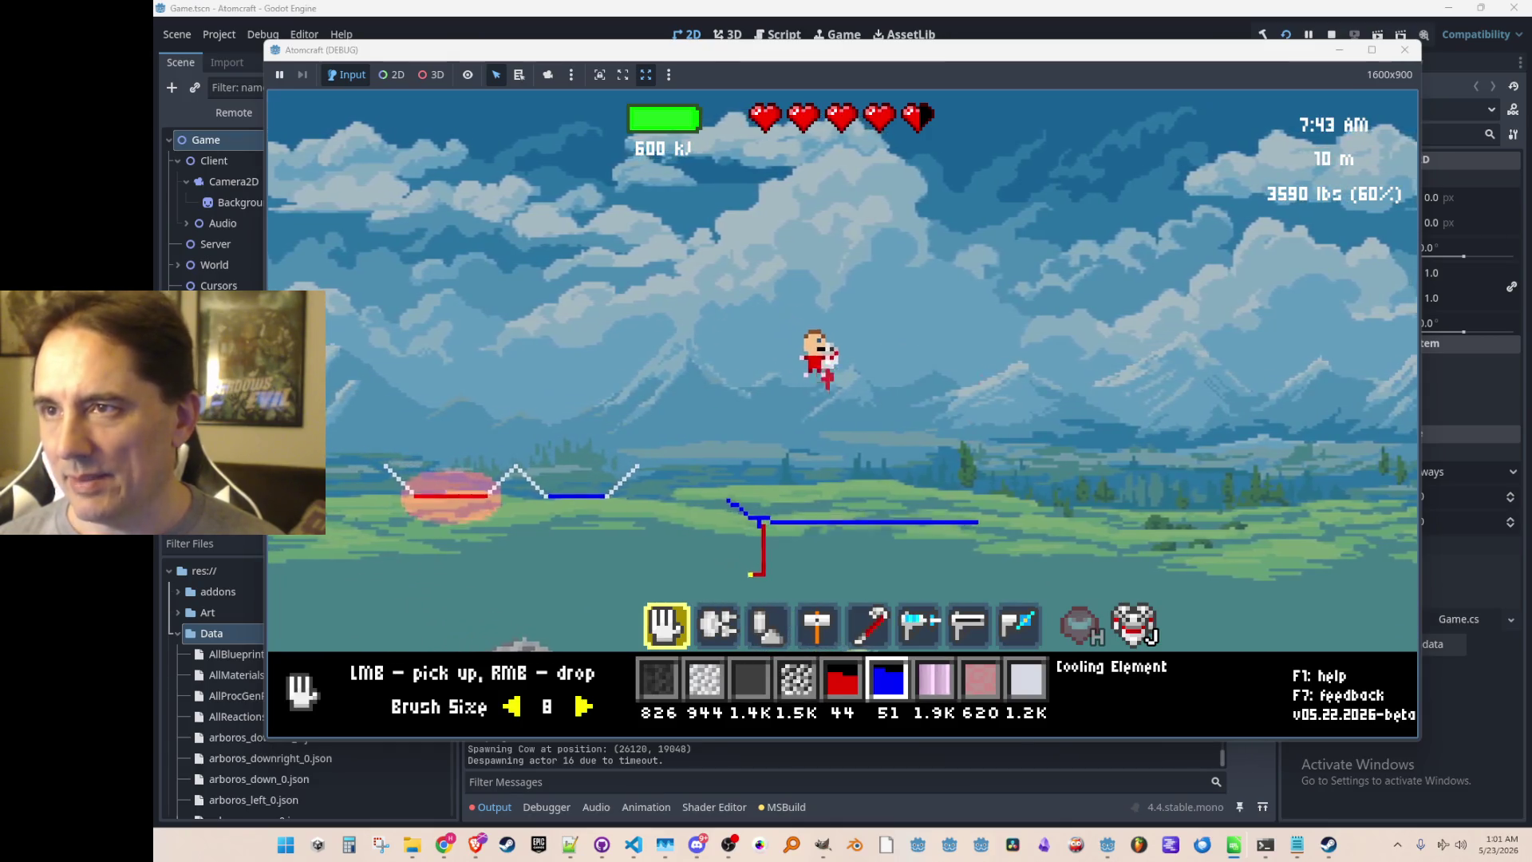
key(alt+Tab)
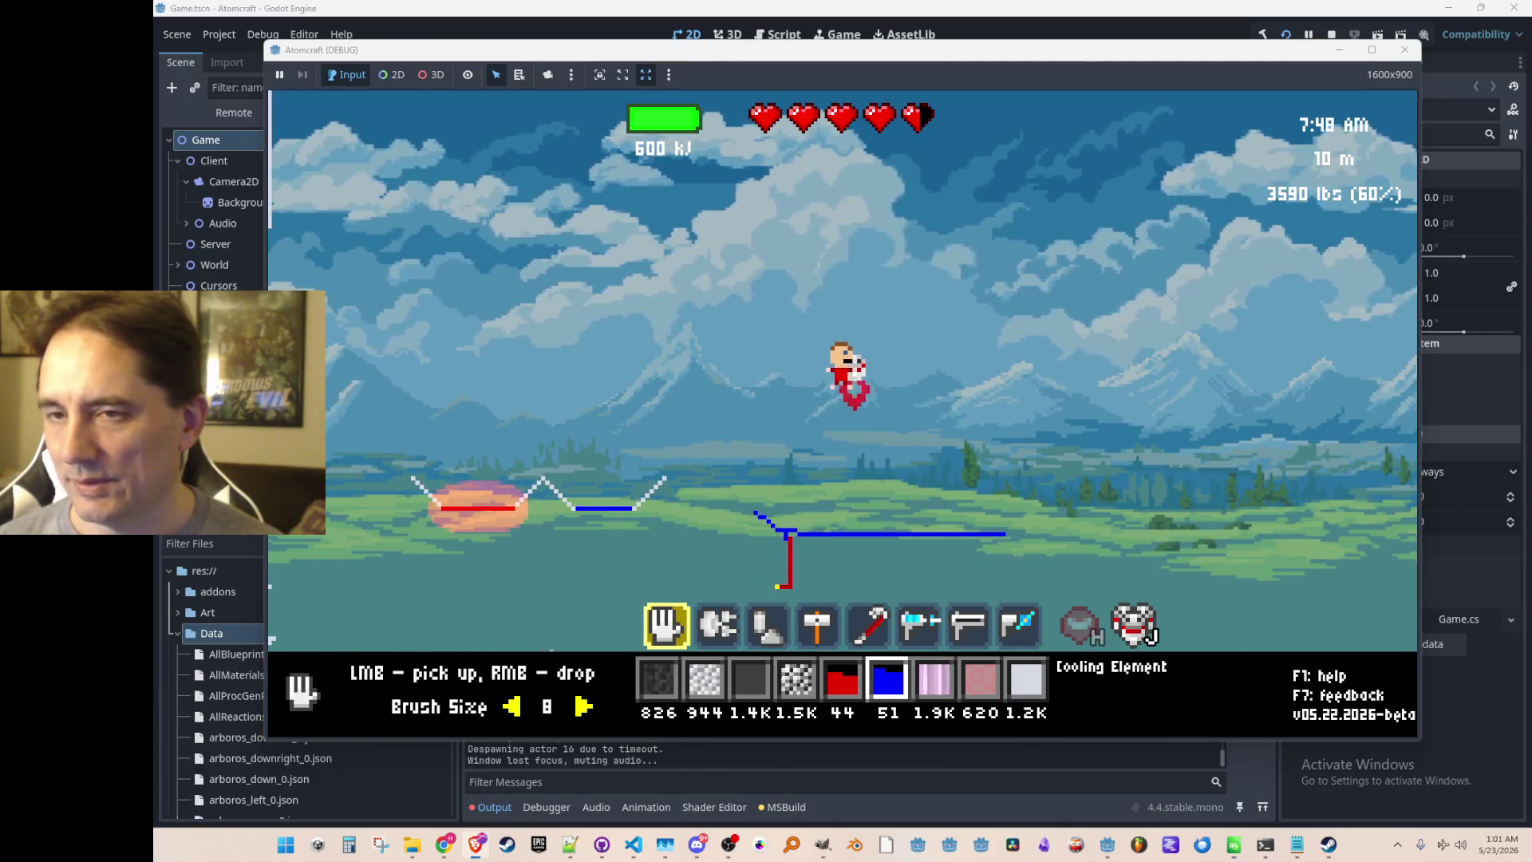
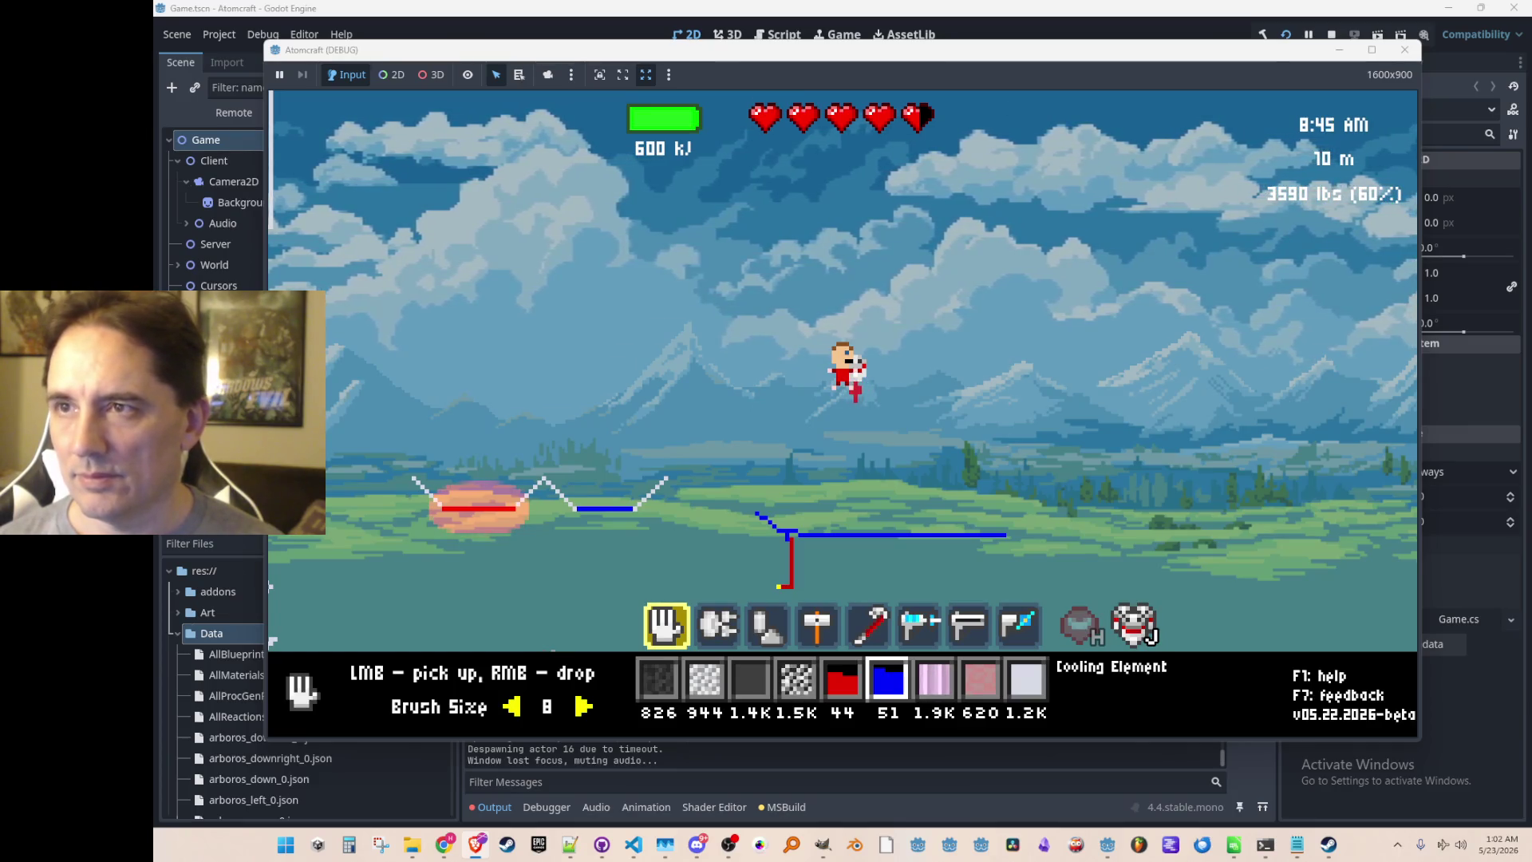
Close the Brave flowchart window, toggle the inventory open and shut, then stop the running game.
click(477, 844)
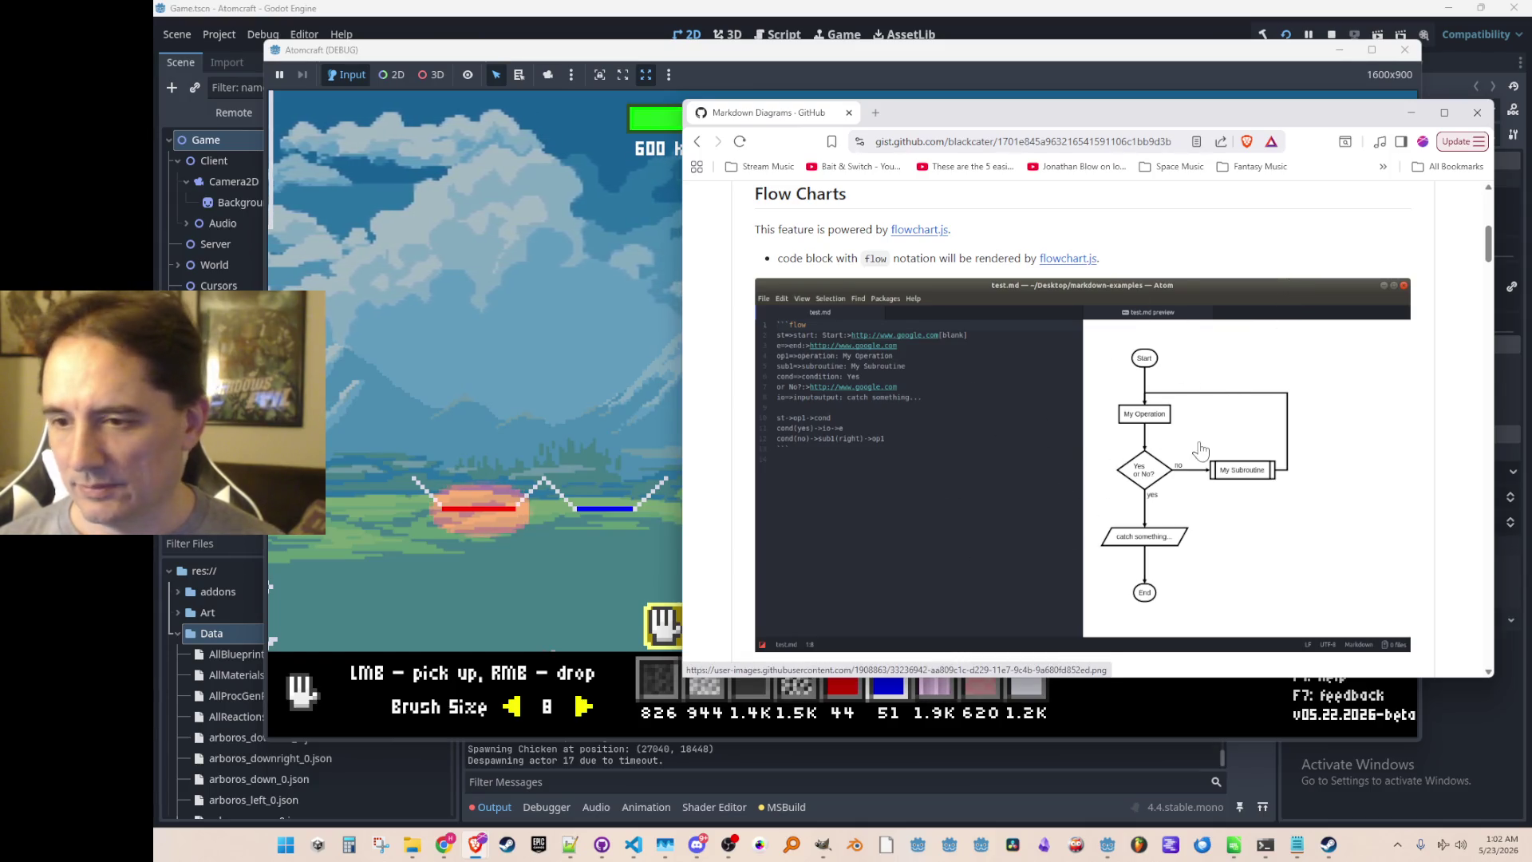
click(1476, 113)
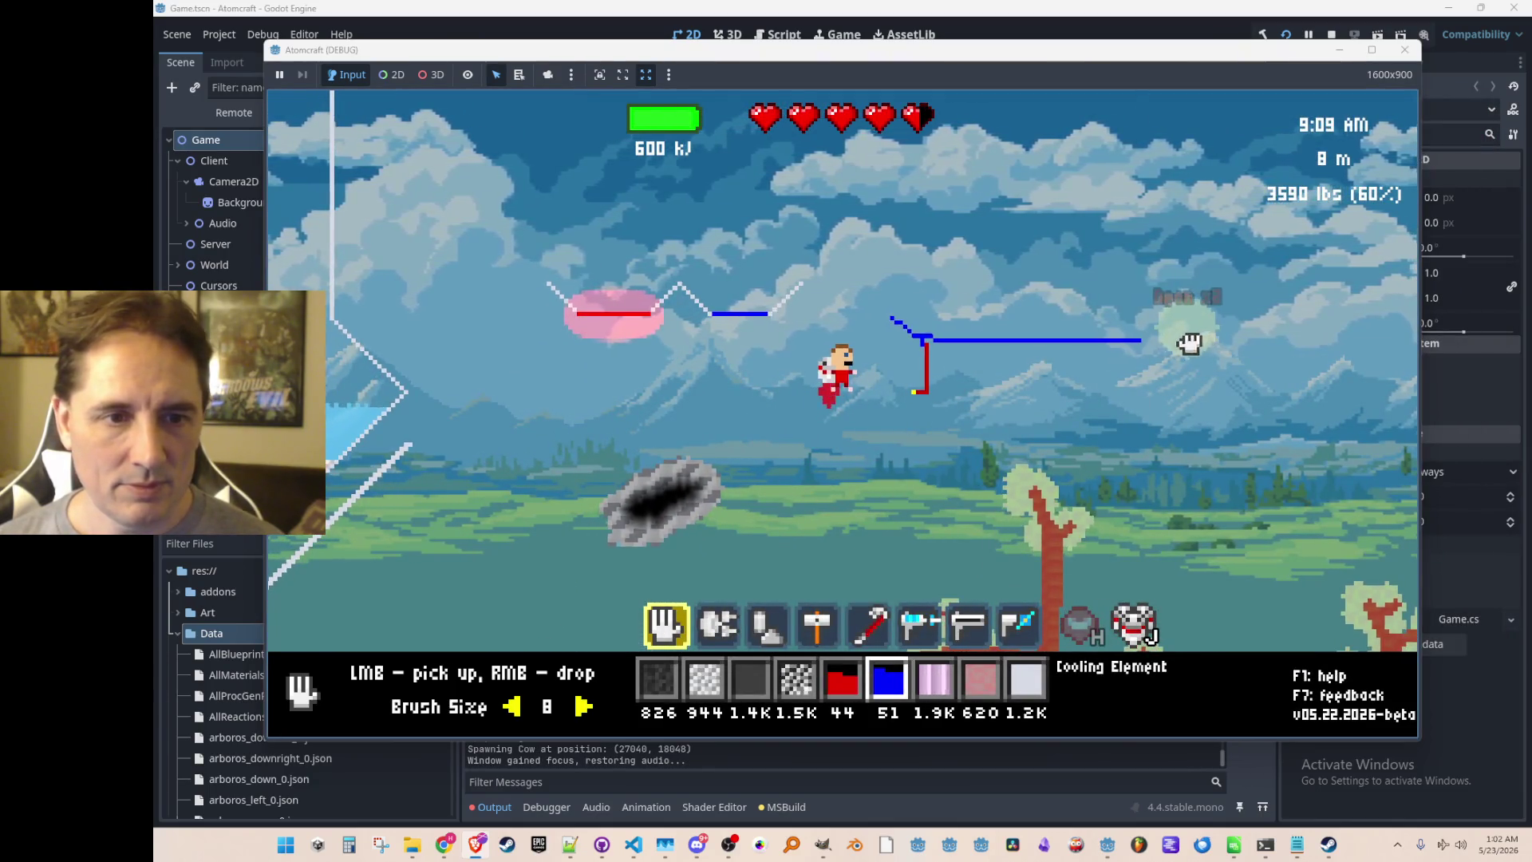
key(i)
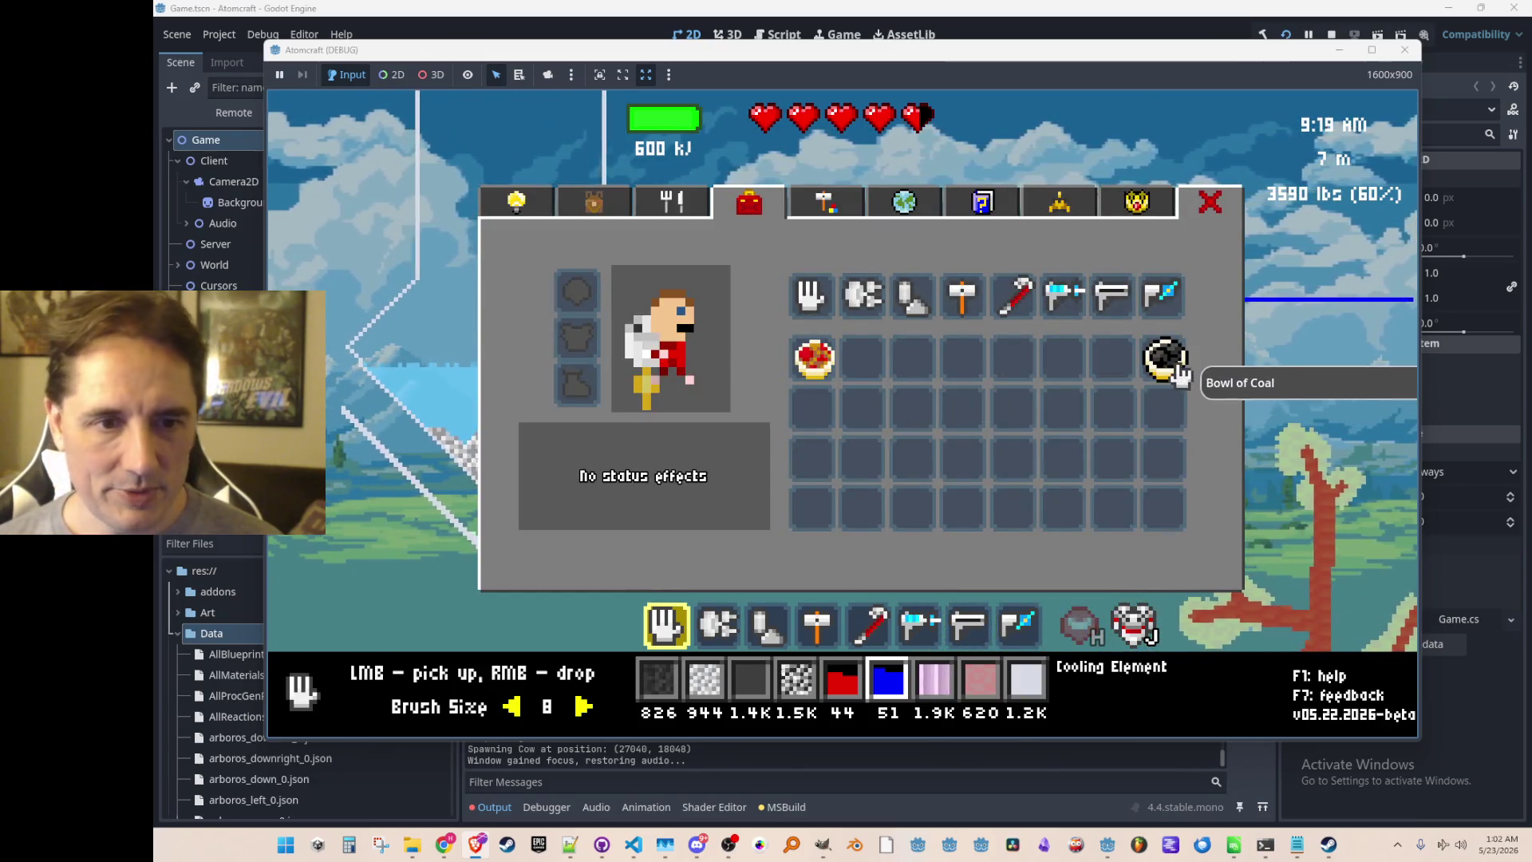
key(i)
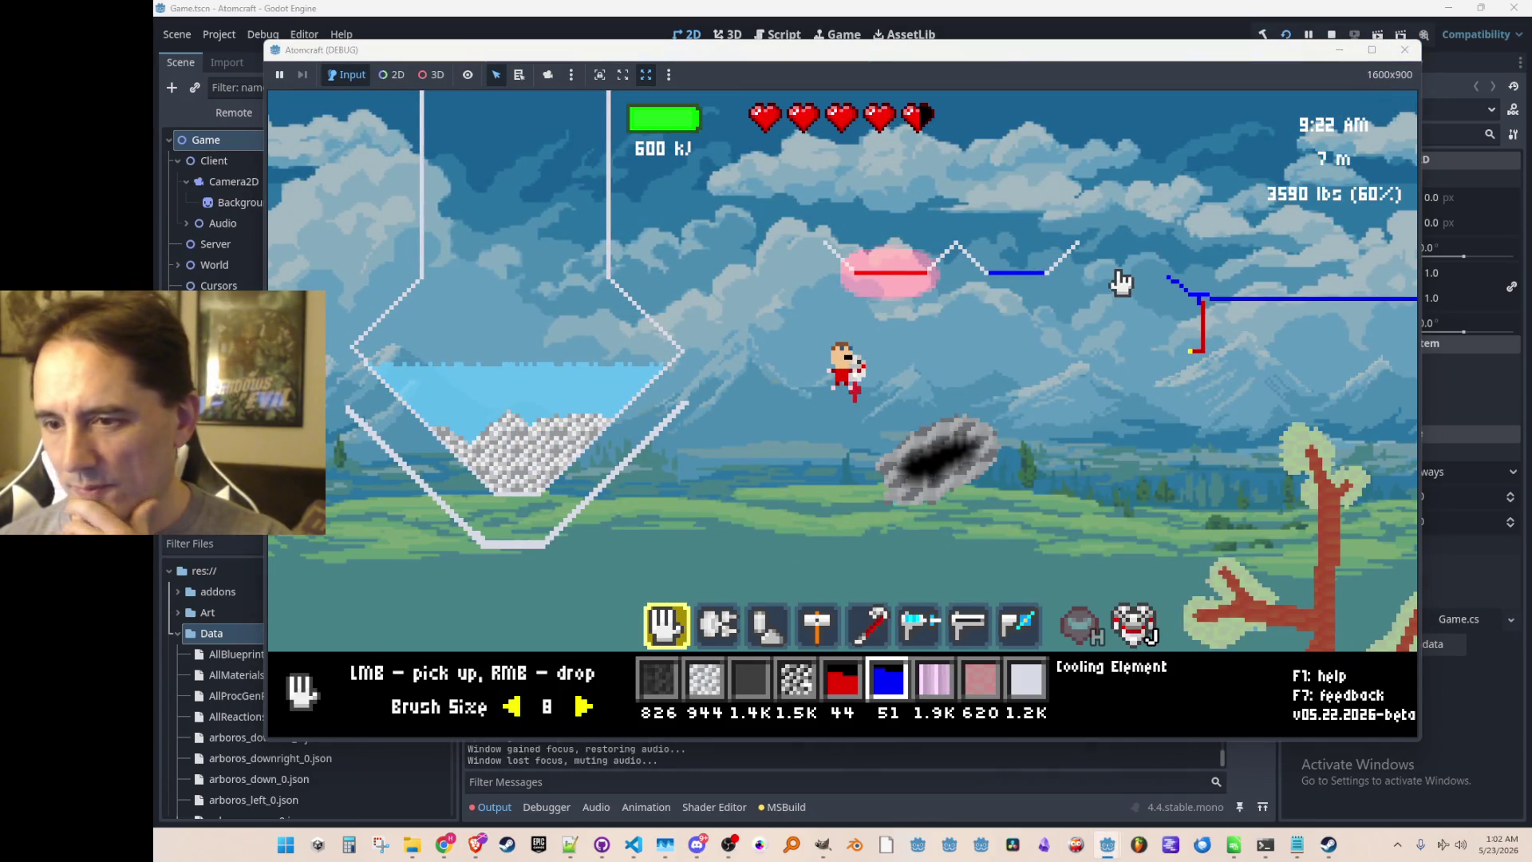
key(F8)
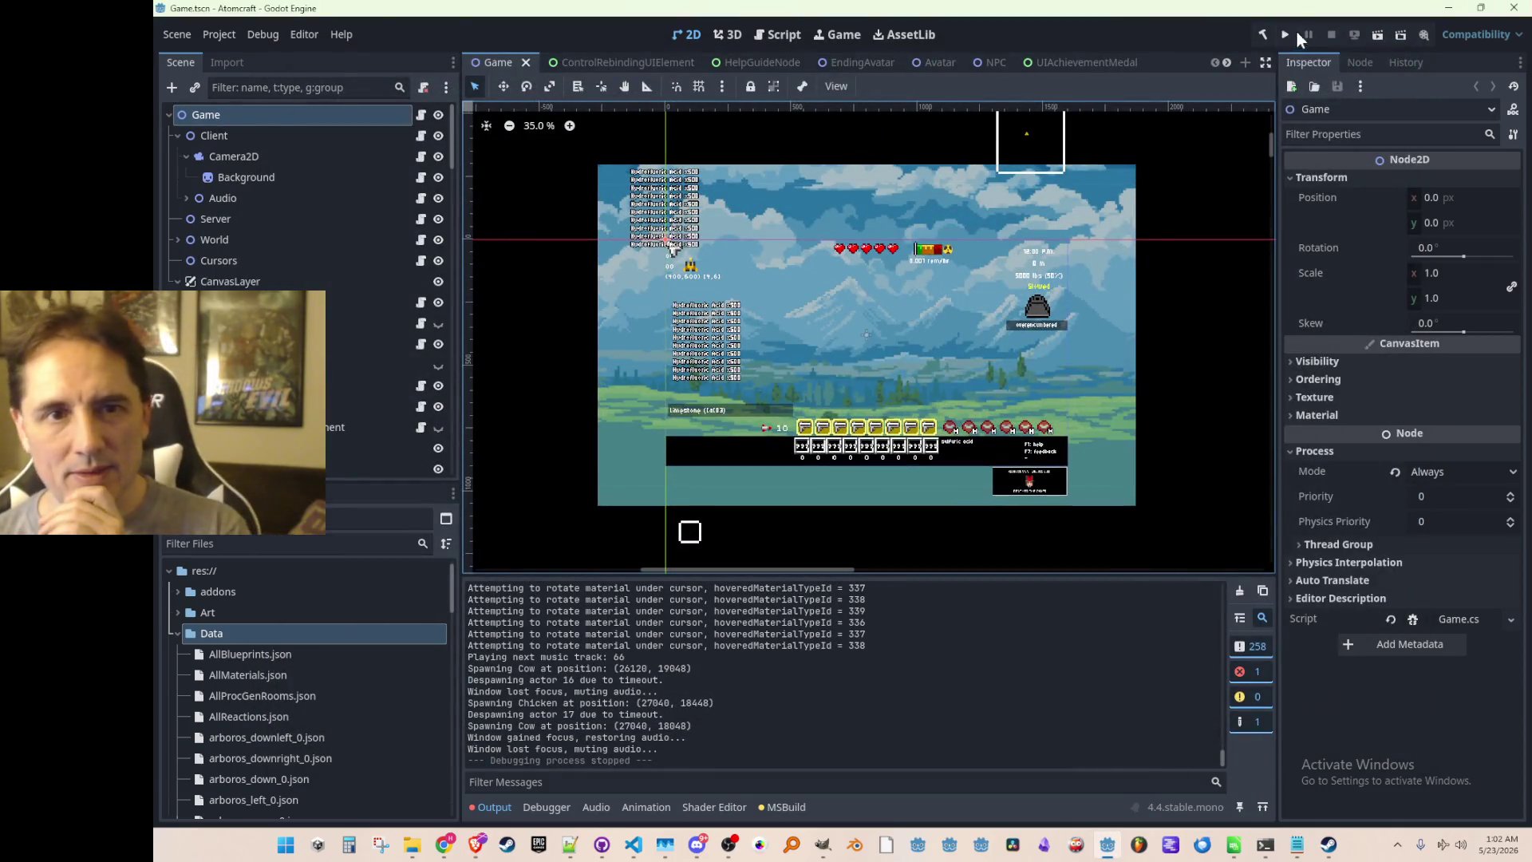
Run the Atomcraft project again from the toolbar's play button.
click(1285, 34)
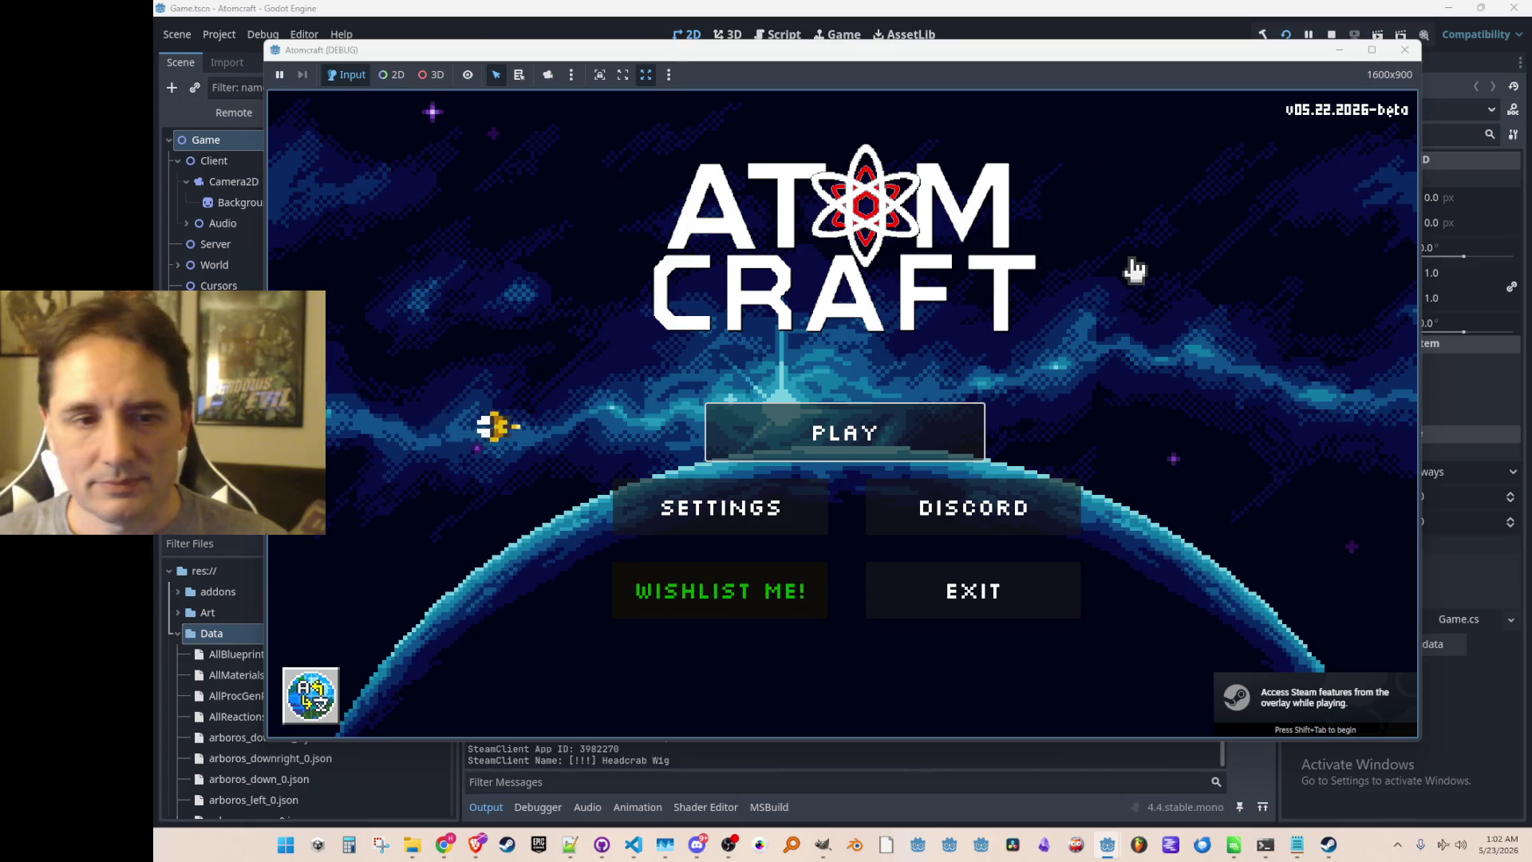
Start play with the A Test 6 profile in the NPC Test H world.
click(882, 430)
scroll(869, 407, down, 2)
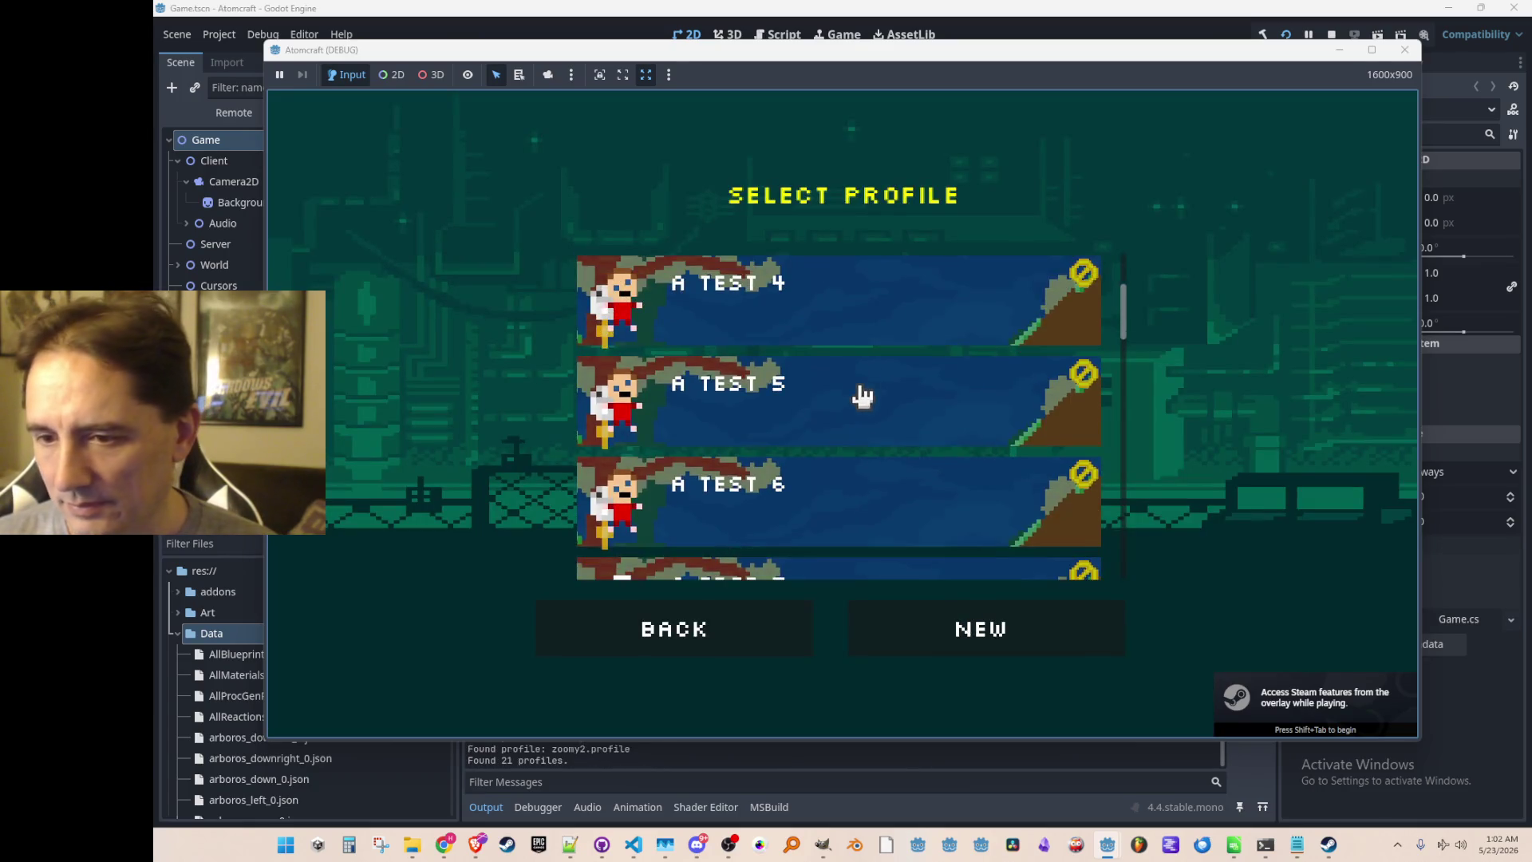
scroll(863, 390, down, 2)
click(883, 359)
scroll(884, 363, down, 10)
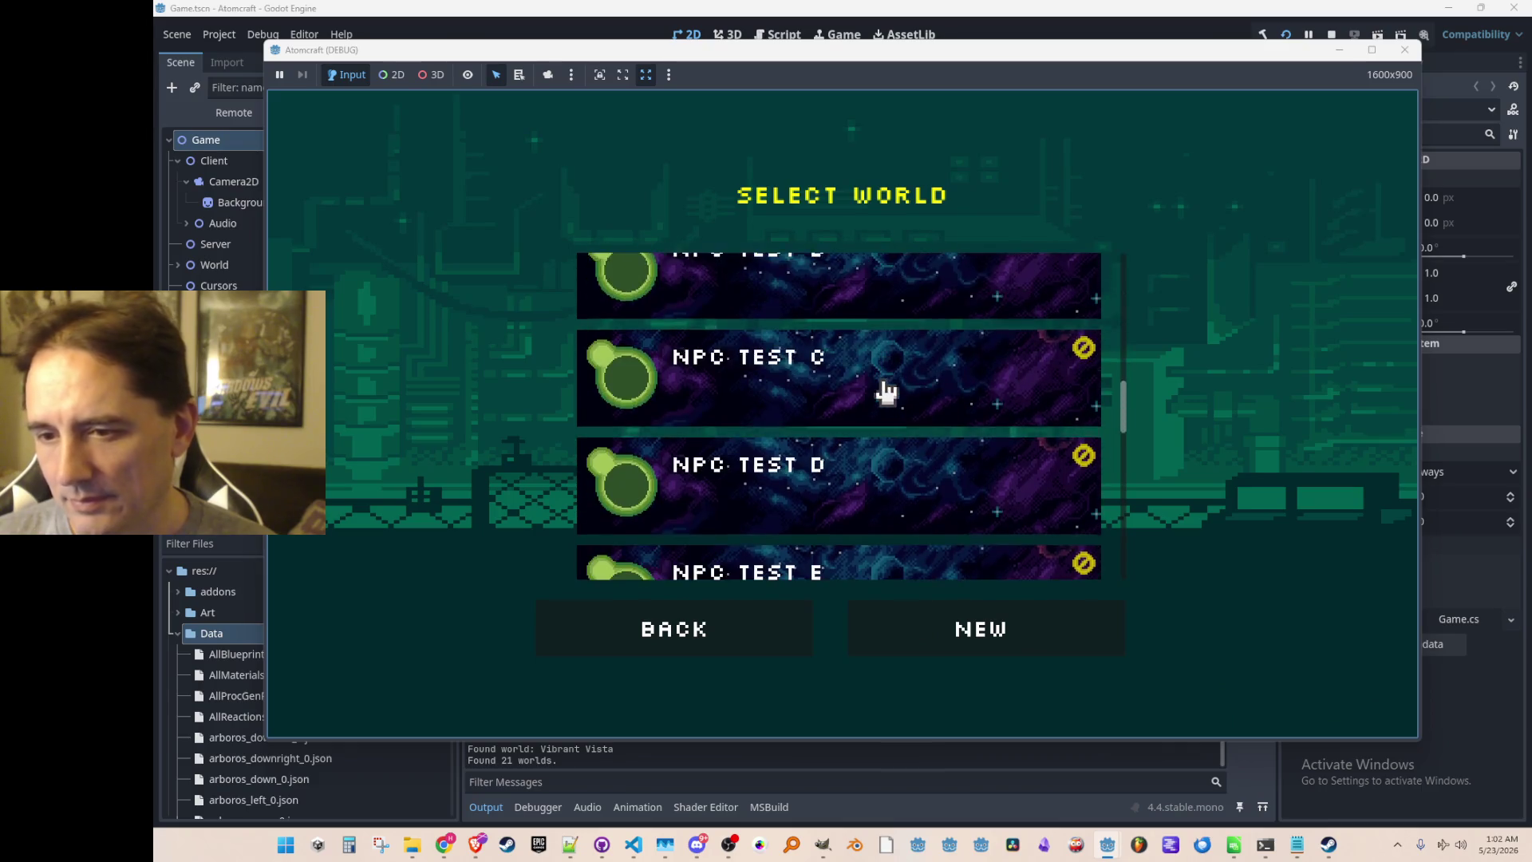
click(924, 351)
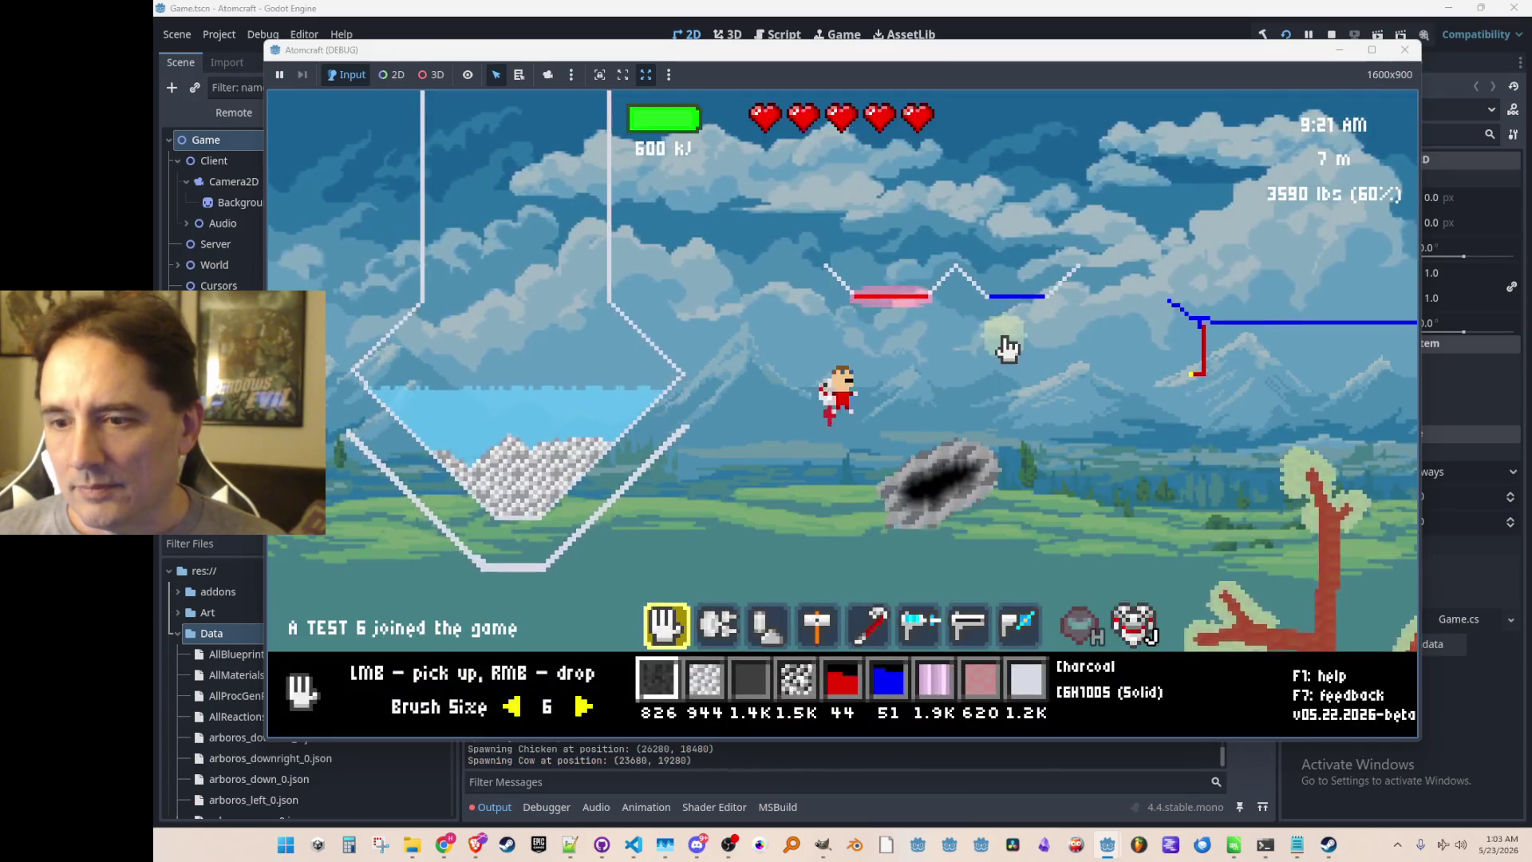
Gather dirt and coal from the rocks with the hand tool, then pause the game.
scroll(891, 433, down, 5)
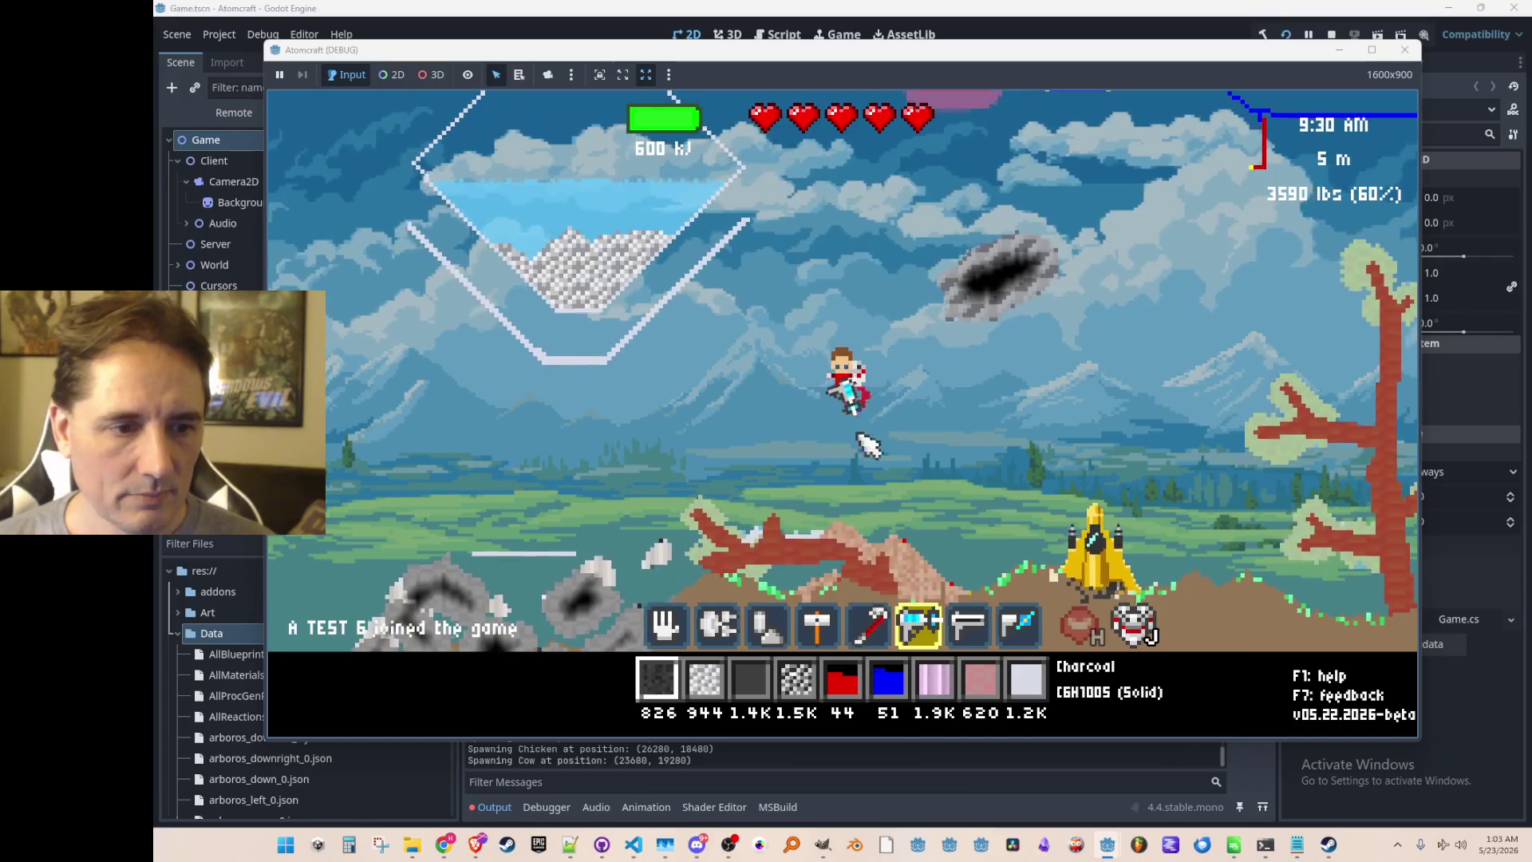
scroll(874, 479, up, 5)
mouse_move(854, 495)
mouse_down()
mouse_move(882, 520)
mouse_move(930, 484)
mouse_up()
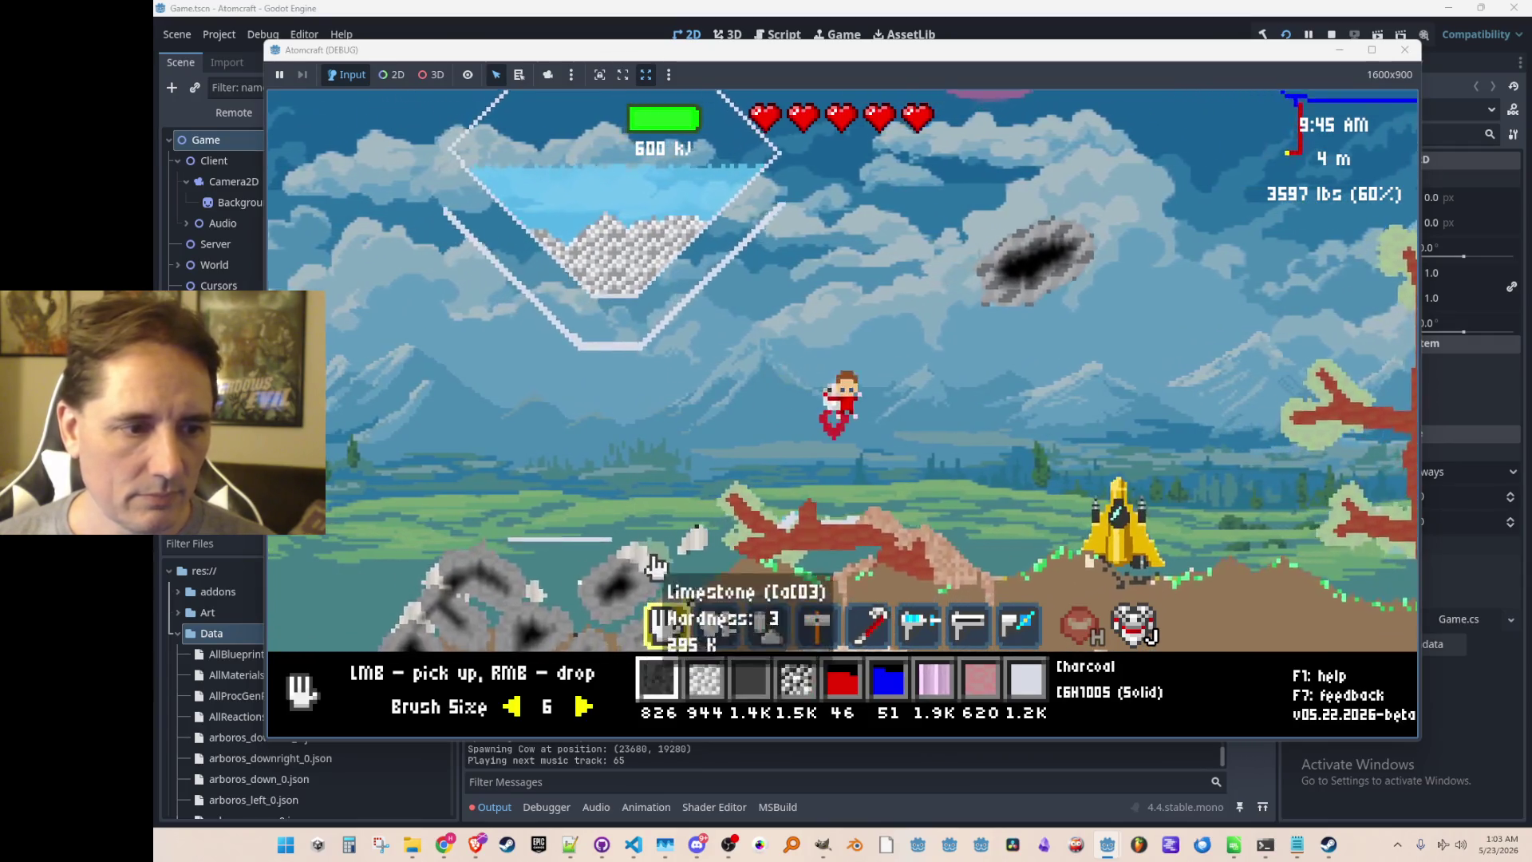
mouse_move(660, 614)
mouse_down()
mouse_move(670, 547)
mouse_move(647, 514)
mouse_up()
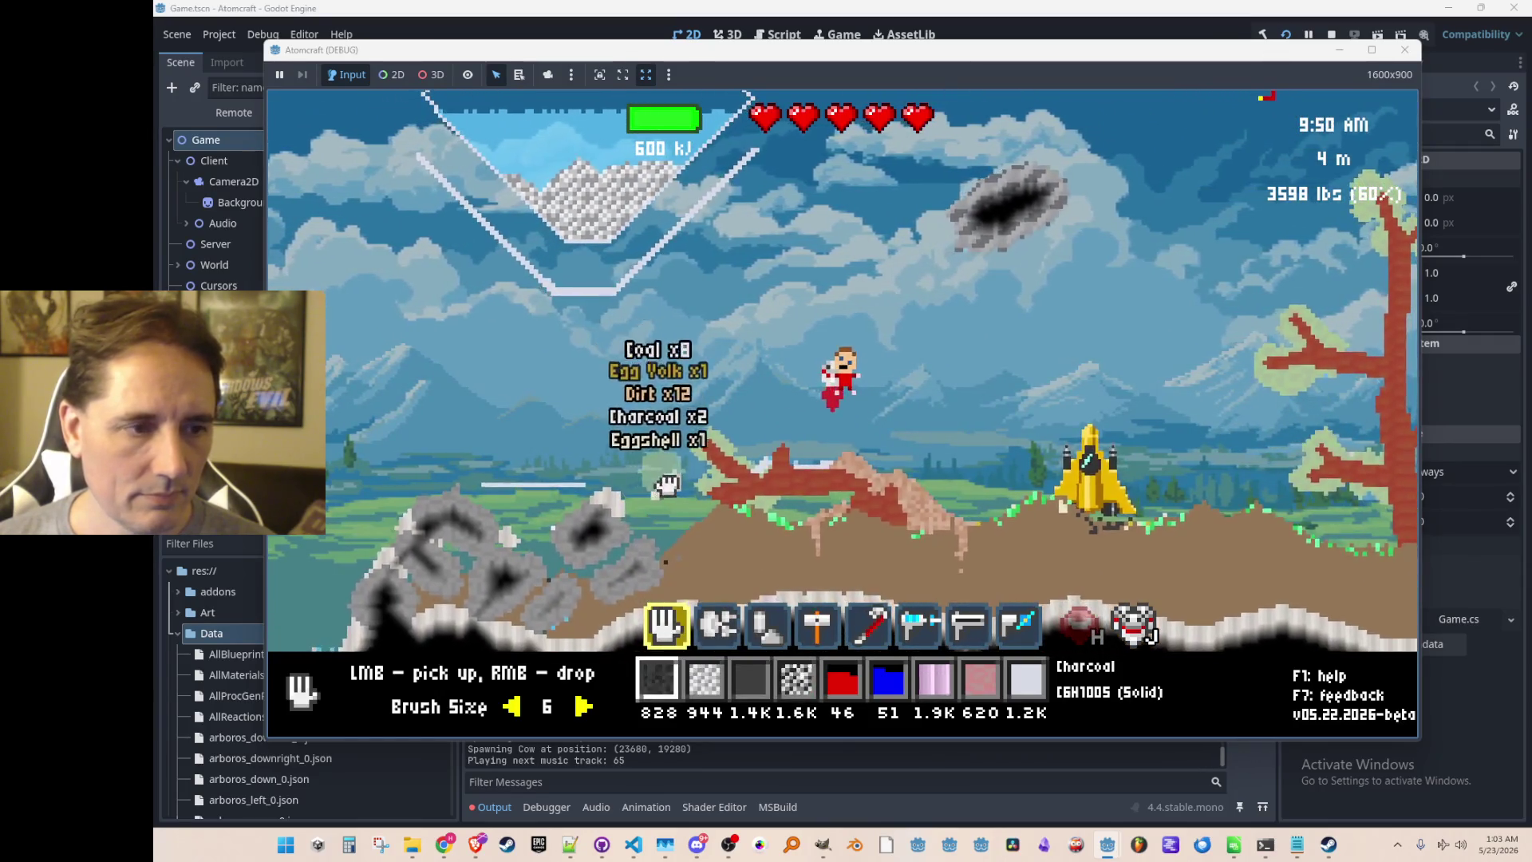
drag(558, 622, 551, 568)
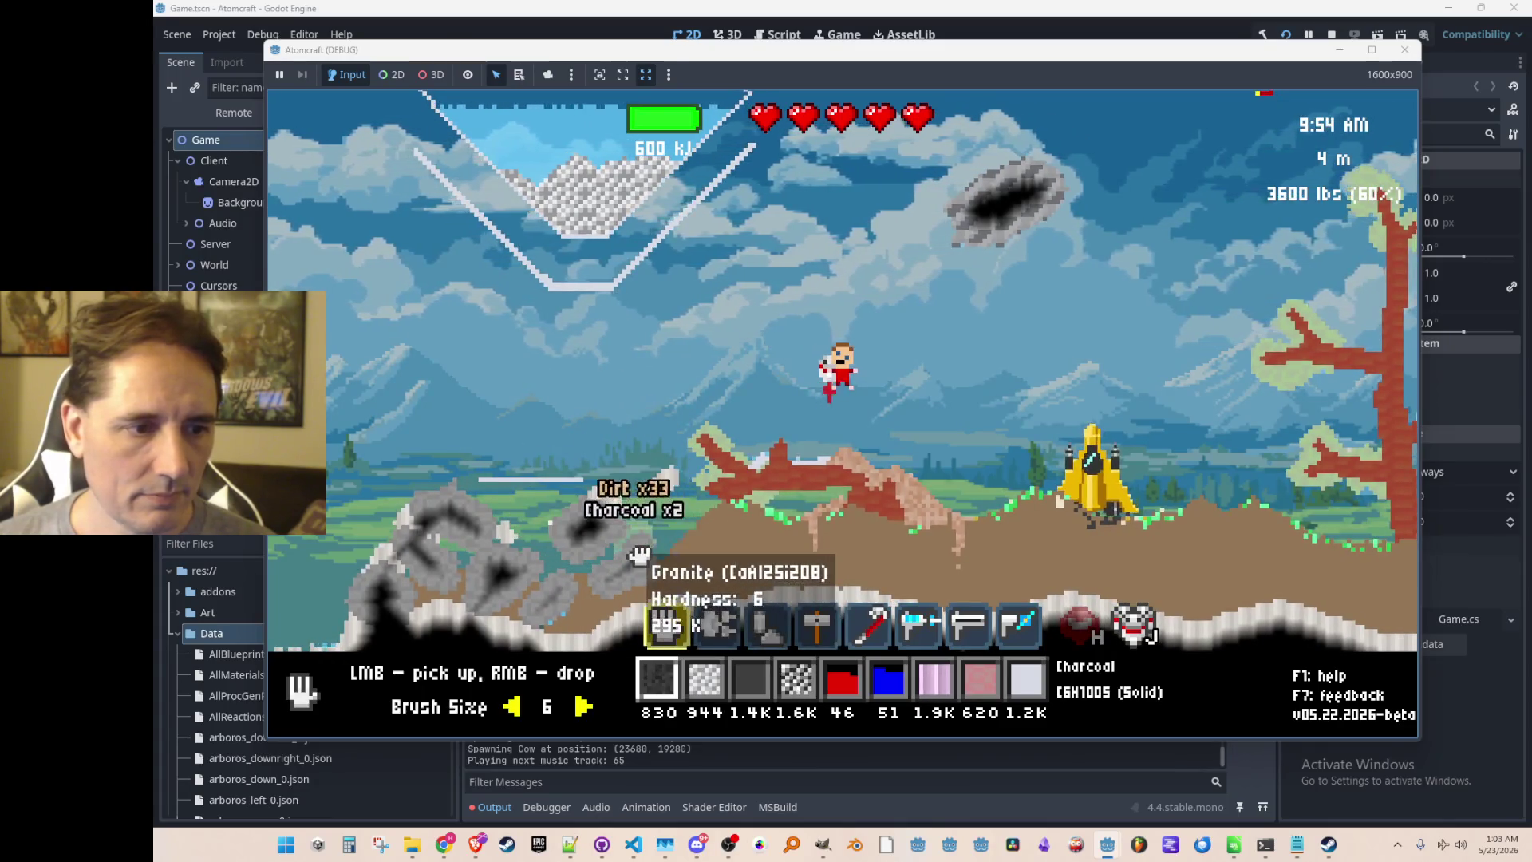
mouse_move(663, 444)
mouse_down()
mouse_move(774, 475)
mouse_move(812, 527)
mouse_up()
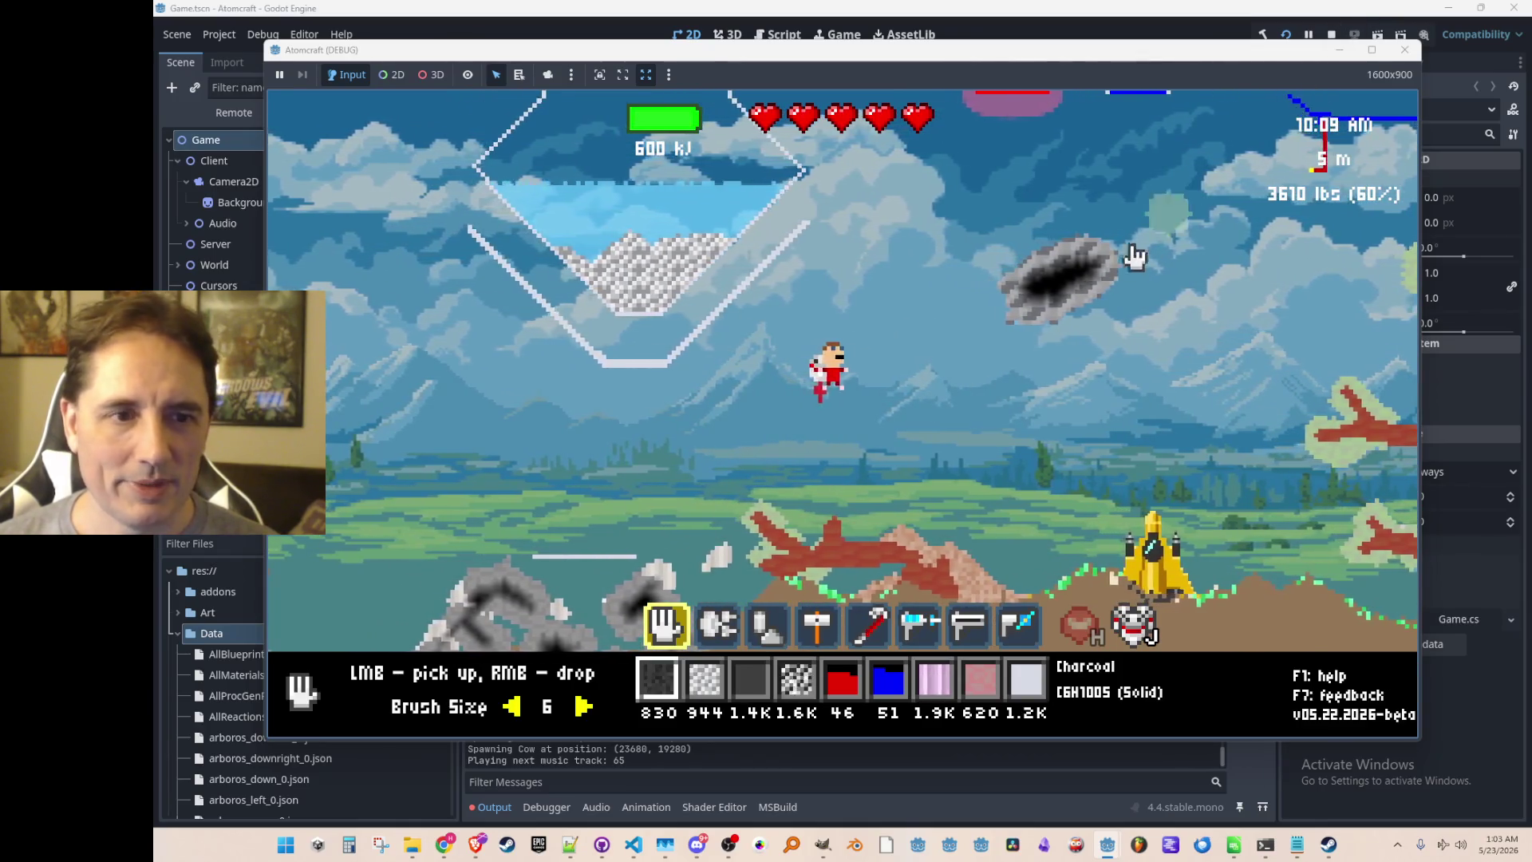
key(Escape)
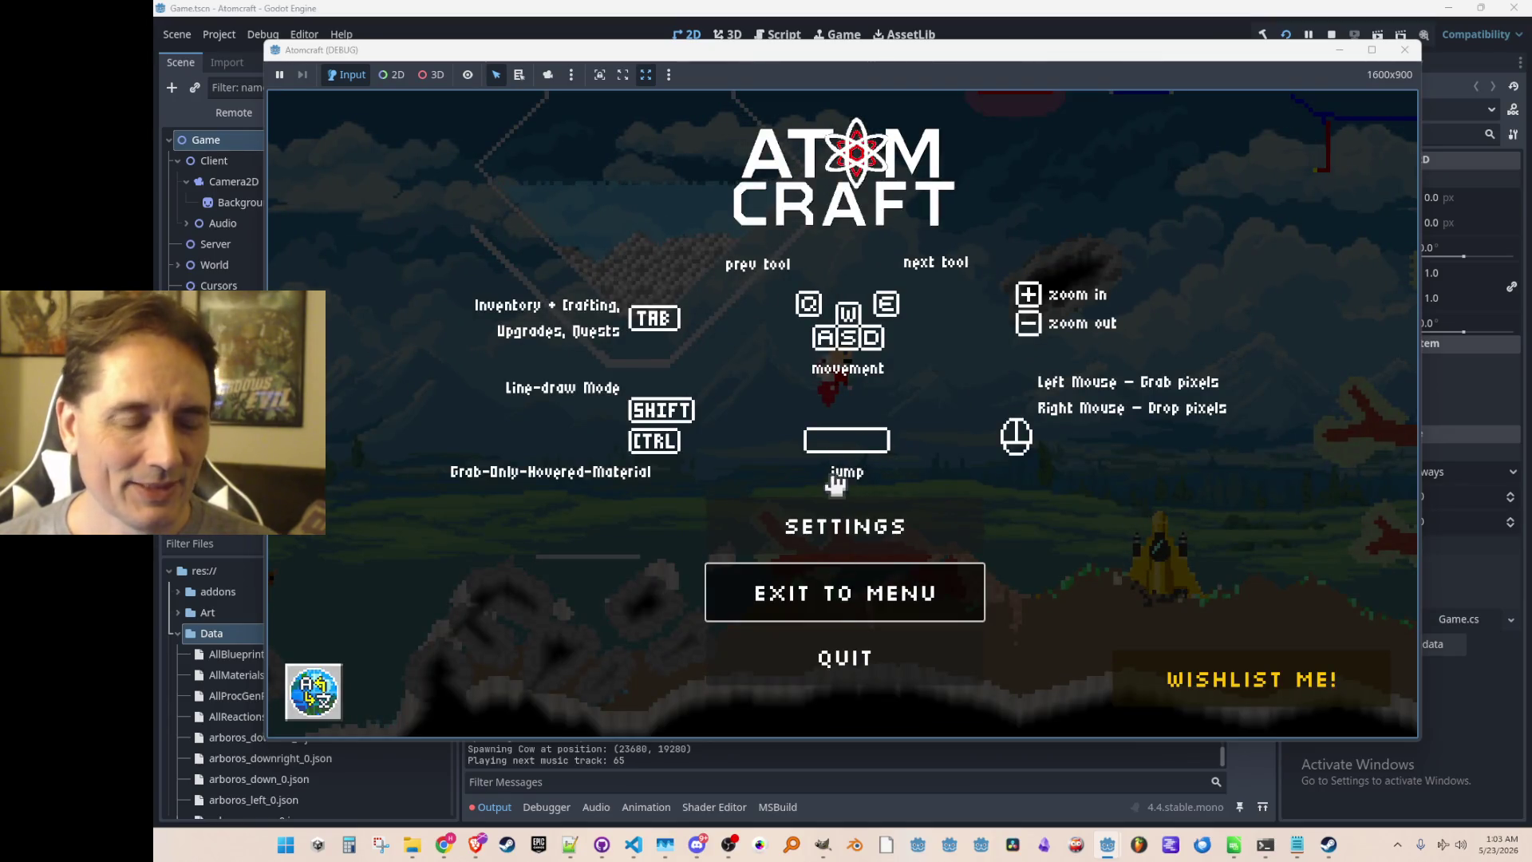
Exit to the menu and reload NPC Test H with the Ember profile.
click(830, 574)
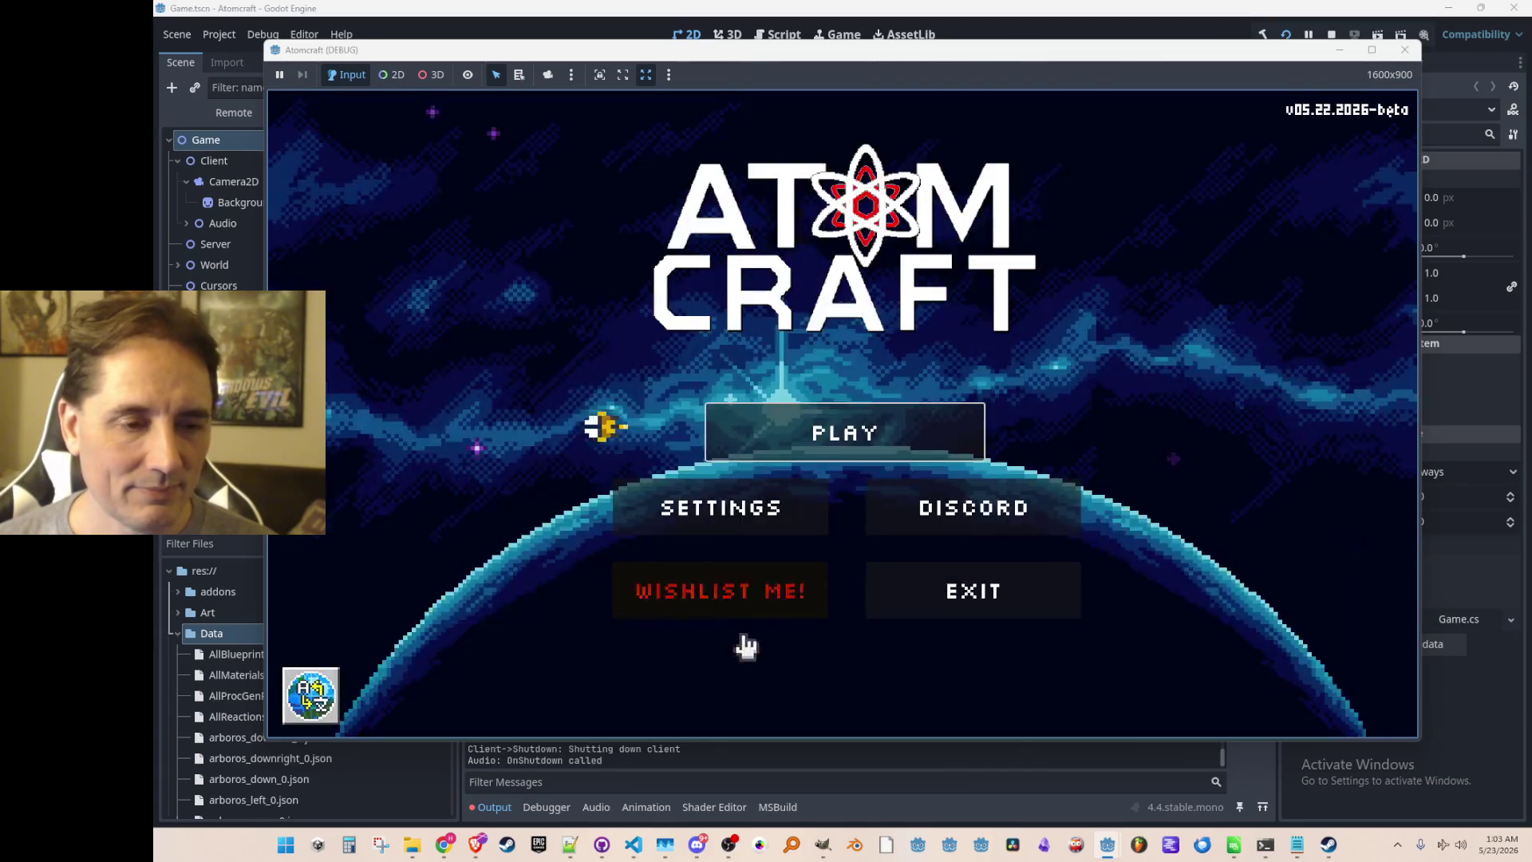
click(810, 434)
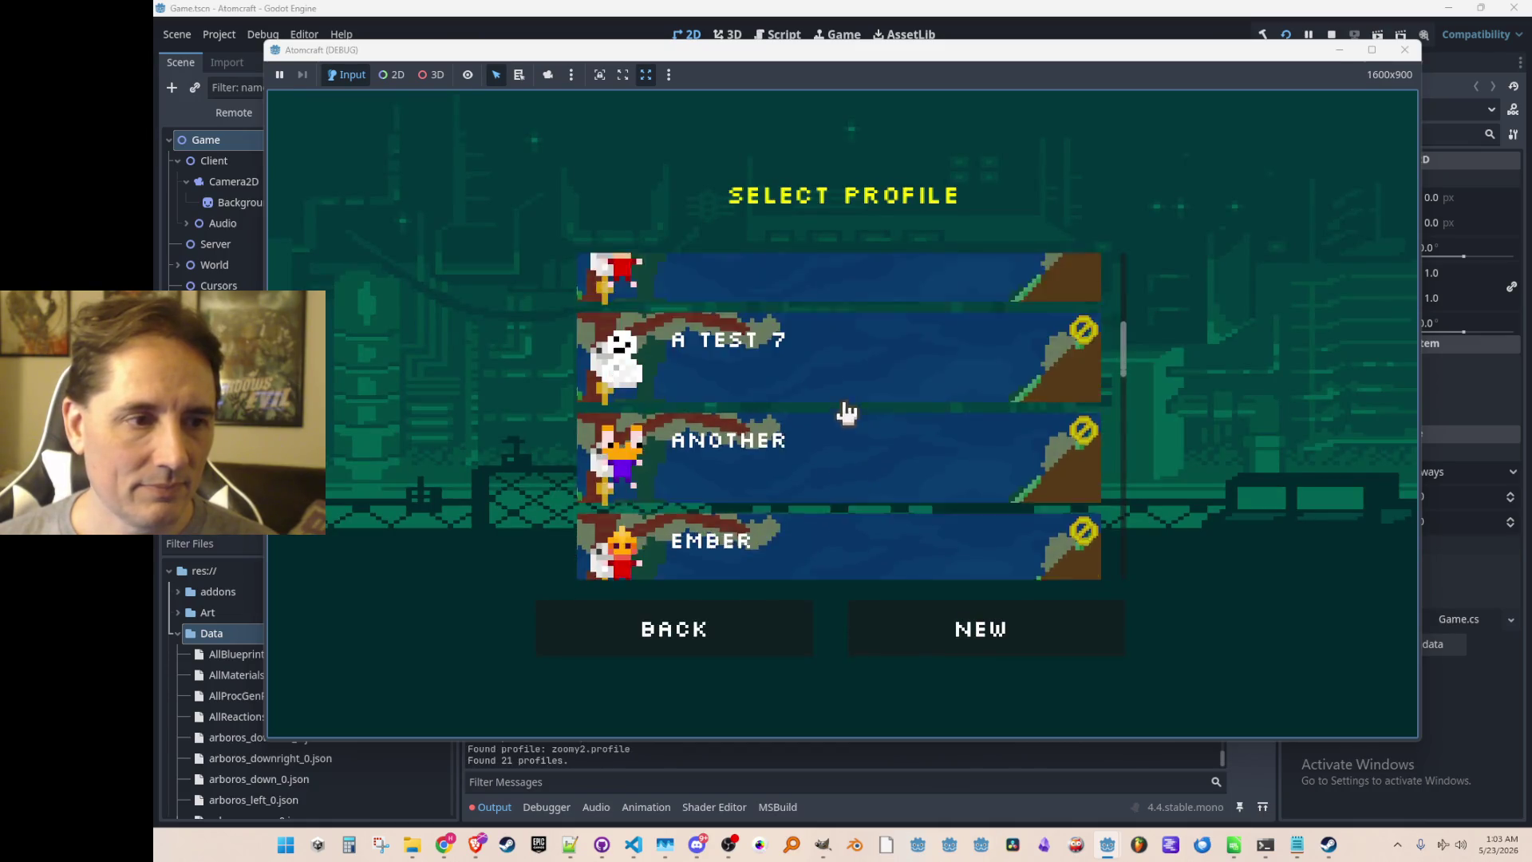
scroll(860, 447, down, 2)
click(858, 449)
scroll(974, 355, up, 1)
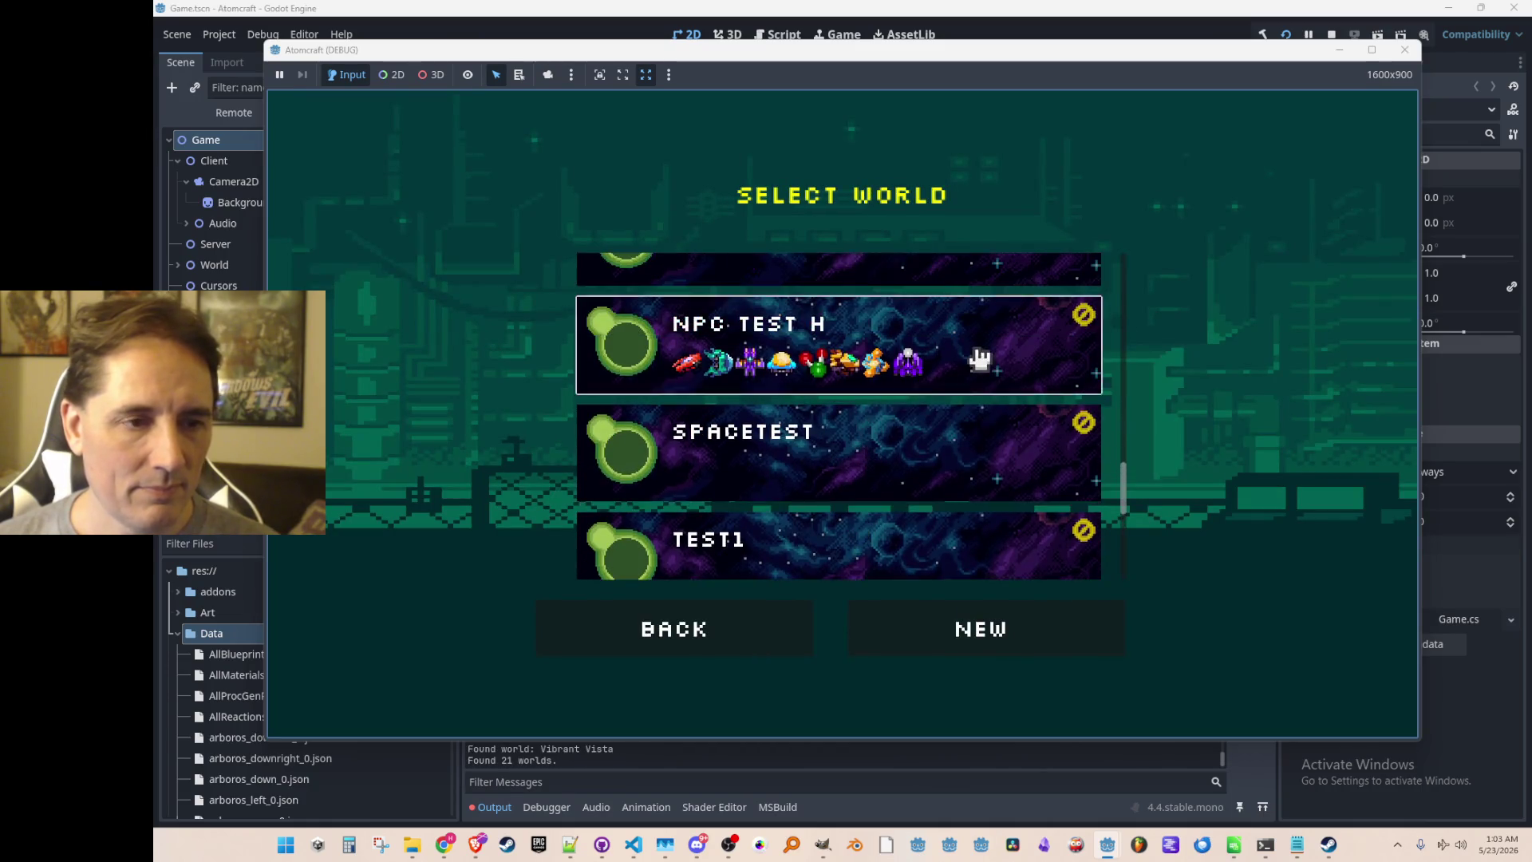
click(974, 356)
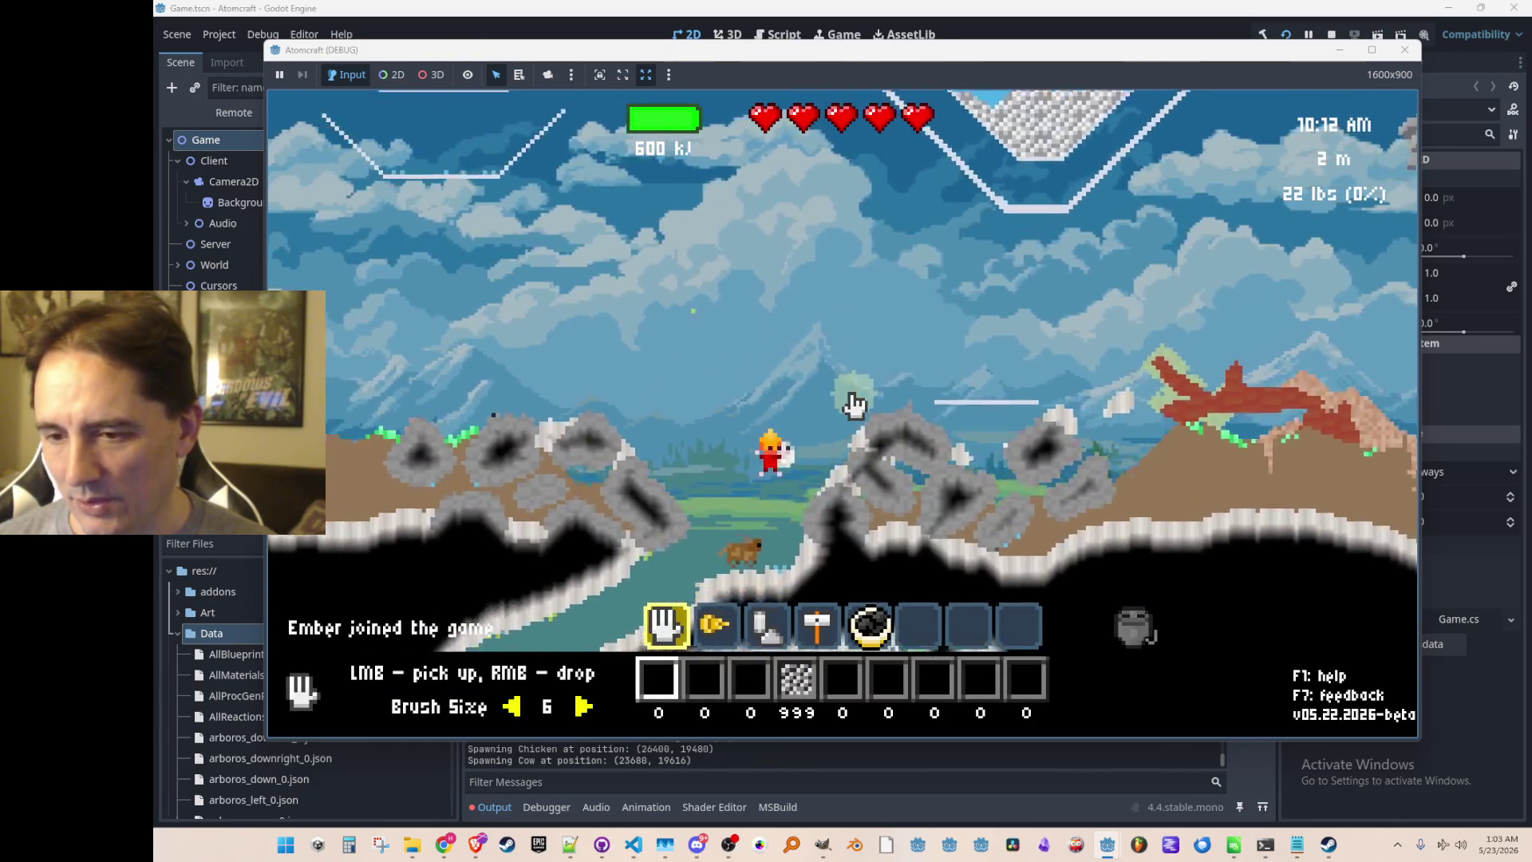
Cycle through the drill, hammer and bomb tools, then enter 'free' in the console.
key(2)
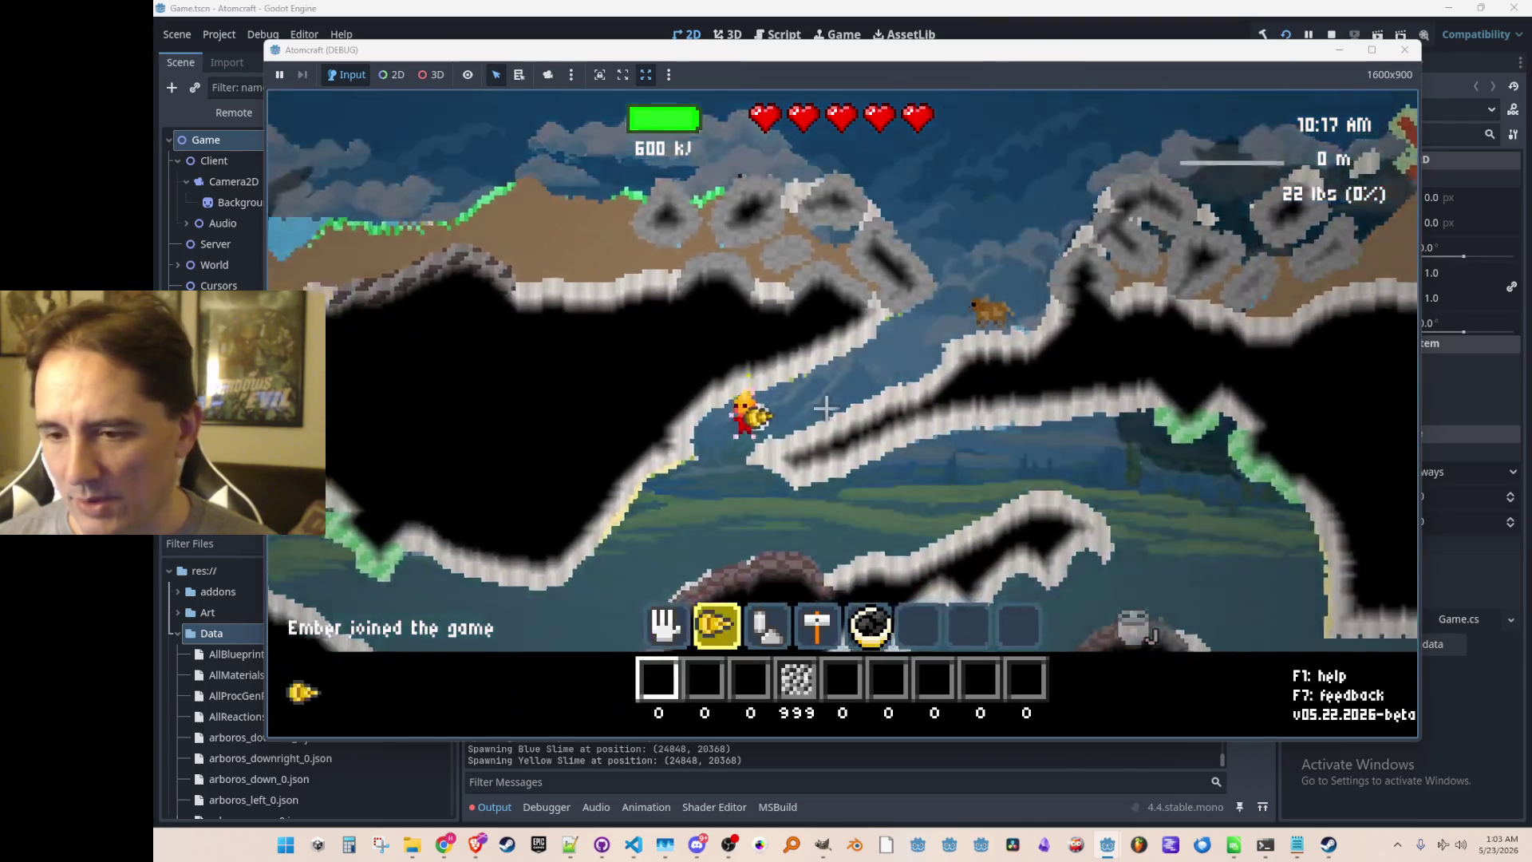
key(4)
key(5)
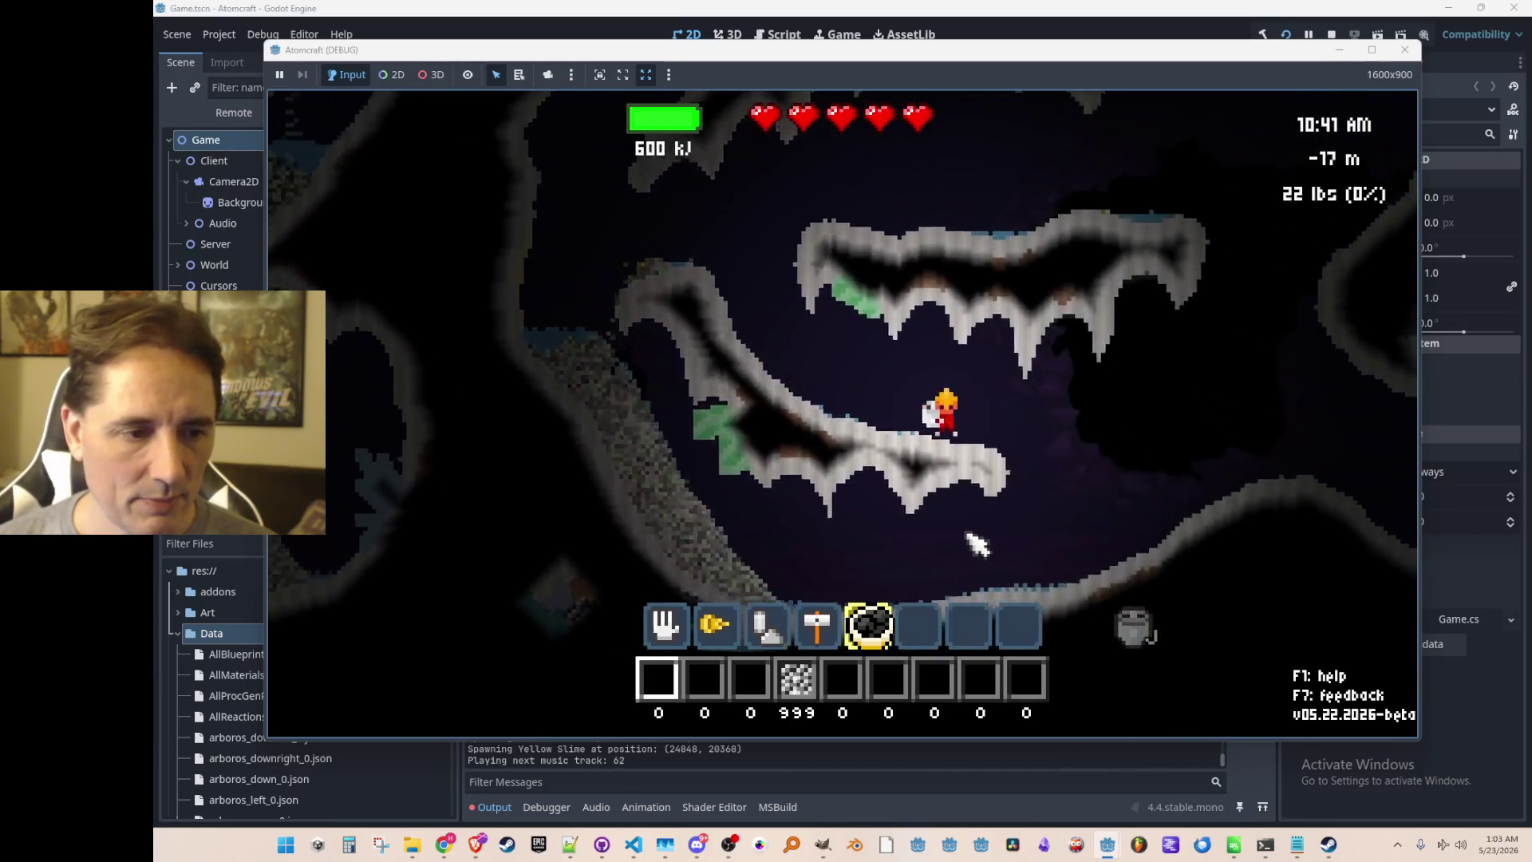
key(Return)
text(free)
key(Return)
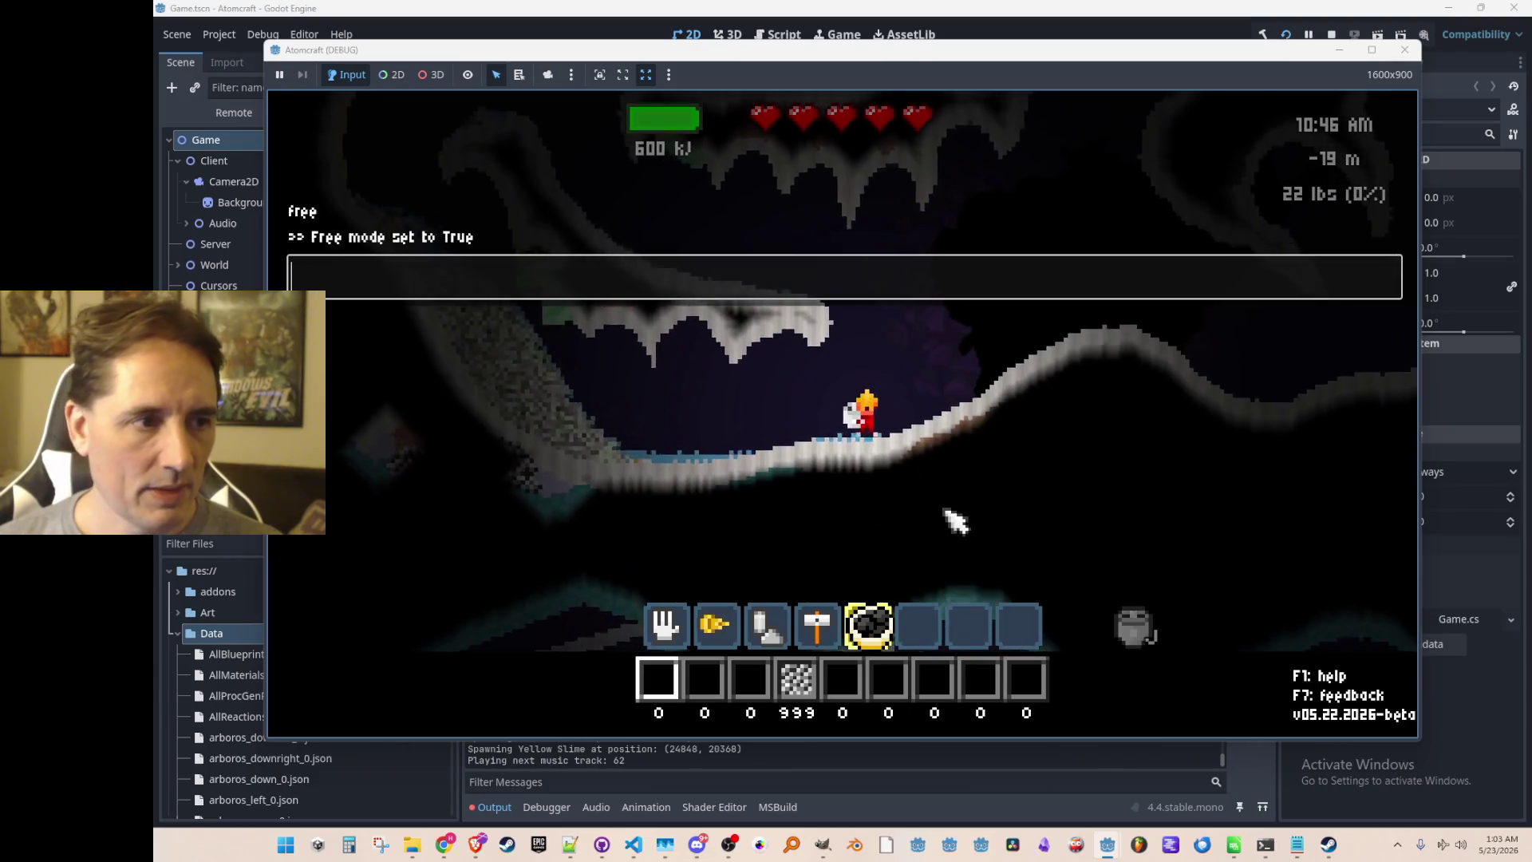
Buy the drill upgrade in the upgrade tree and drill down into the cave floor.
key(Escape)
key(u)
click(535, 337)
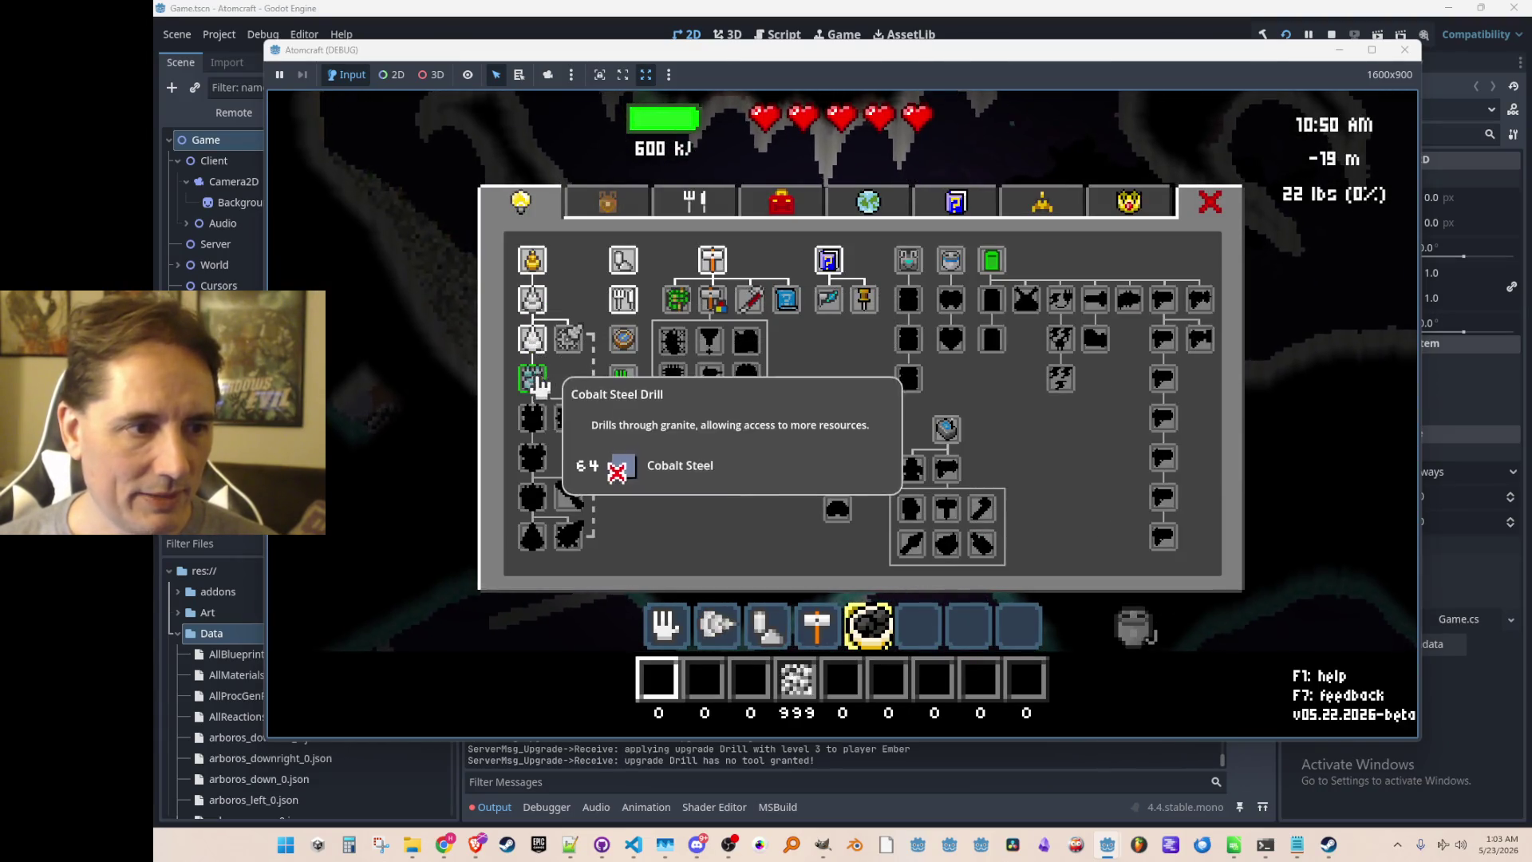
key(Escape)
key(2)
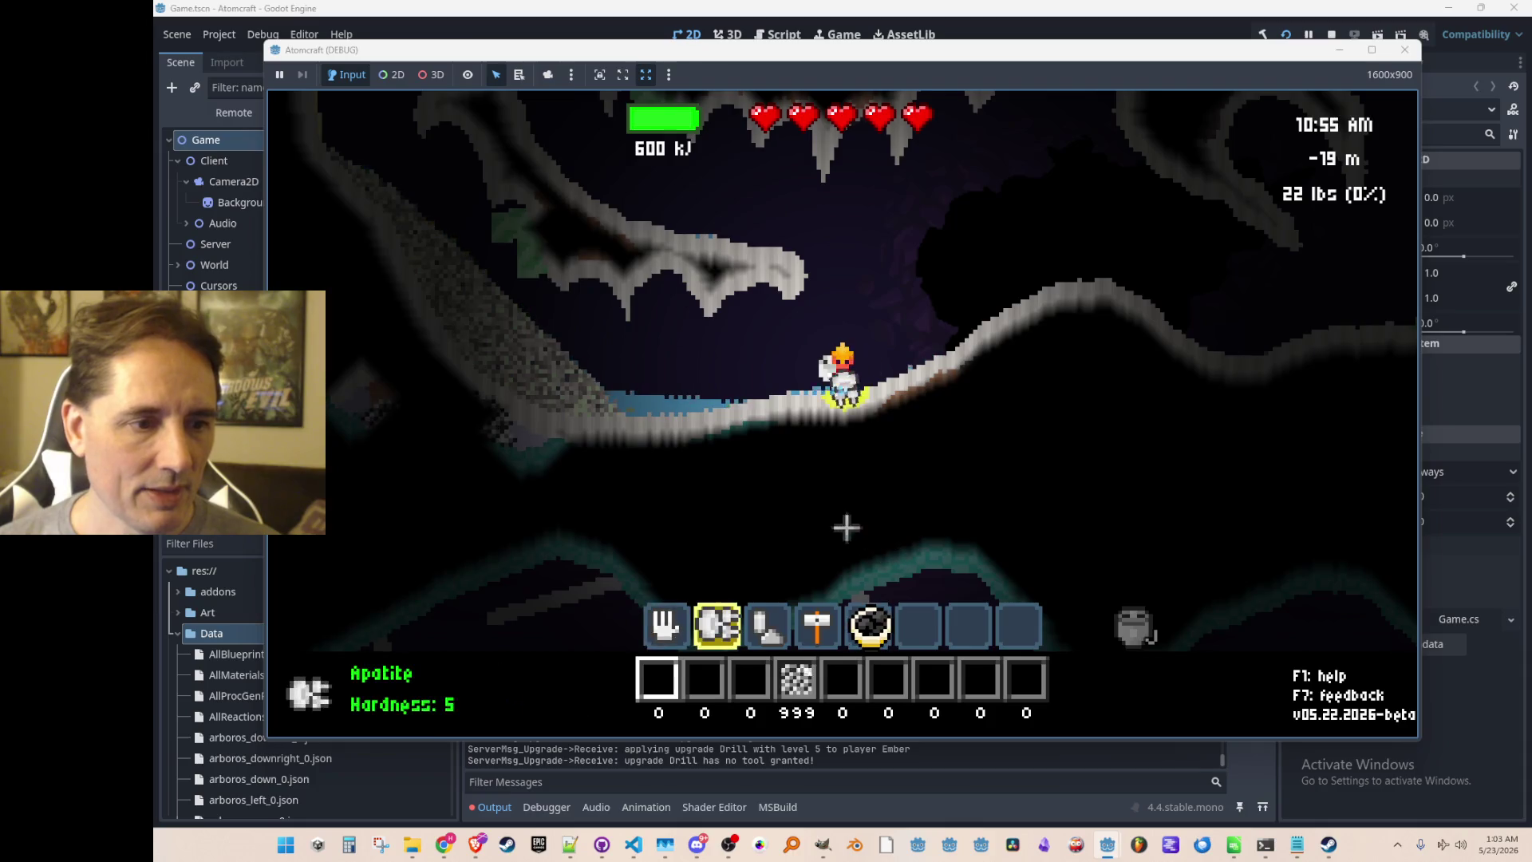
mouse_move(866, 535)
mouse_down()
mouse_move(845, 548)
mouse_move(937, 543)
mouse_move(780, 547)
mouse_move(847, 561)
mouse_move(849, 335)
mouse_up()
Buy the jetpack speed upgrade in the tech tree and drill through rock while rising.
key(Tab)
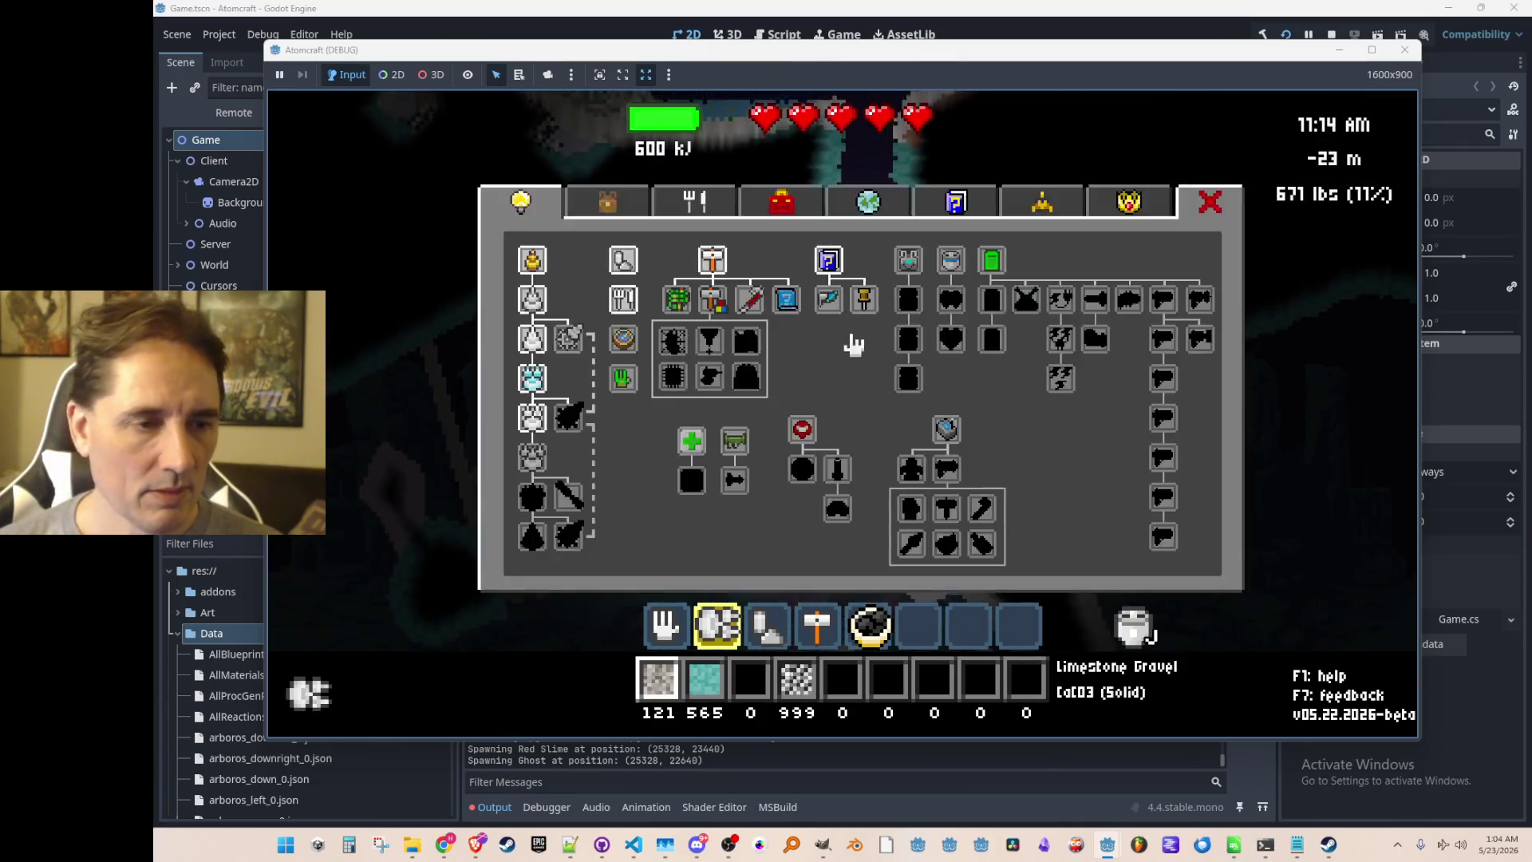
click(946, 301)
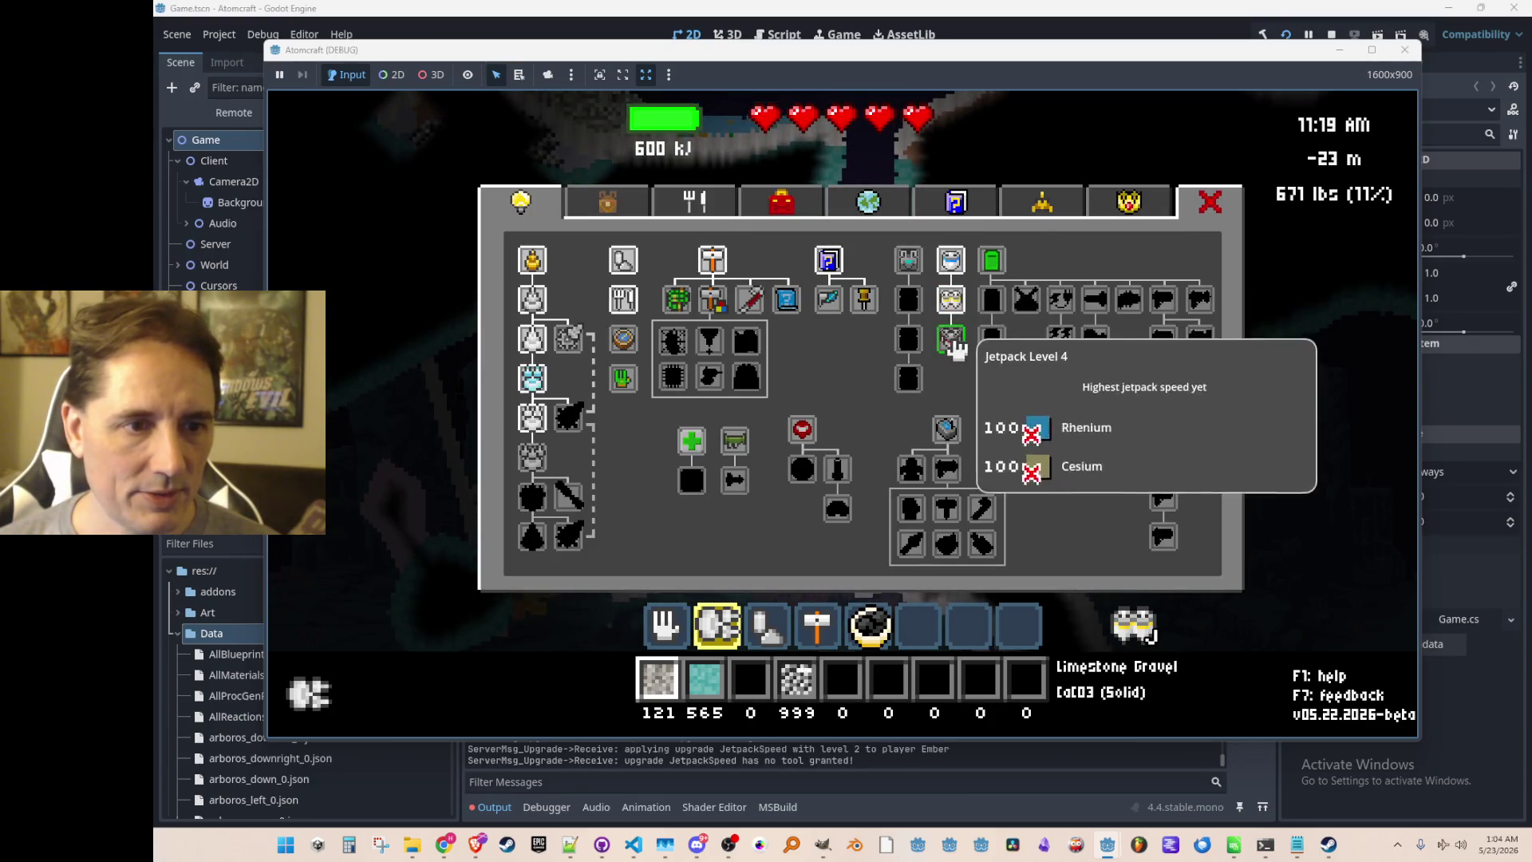
key(Tab)
mouse_move(874, 198)
mouse_down()
mouse_move(854, 438)
mouse_move(894, 423)
mouse_move(868, 470)
mouse_move(793, 438)
mouse_move(746, 451)
mouse_move(931, 432)
mouse_up()
scroll(957, 367, down, 3)
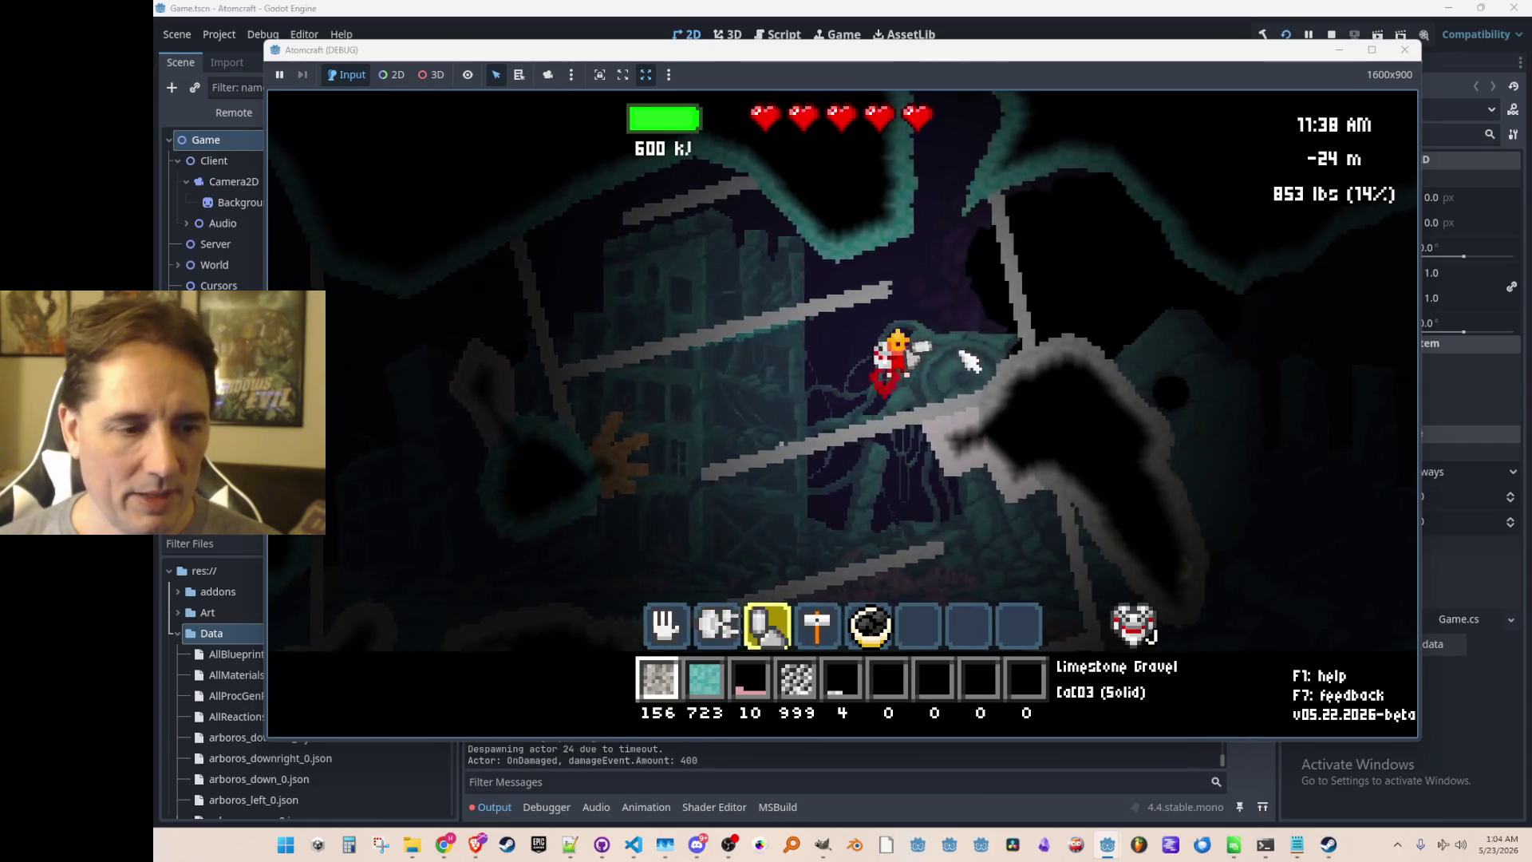
Fly upward with the drill, dig up-left out of the lava pocket, and turn on free mode.
key(a)
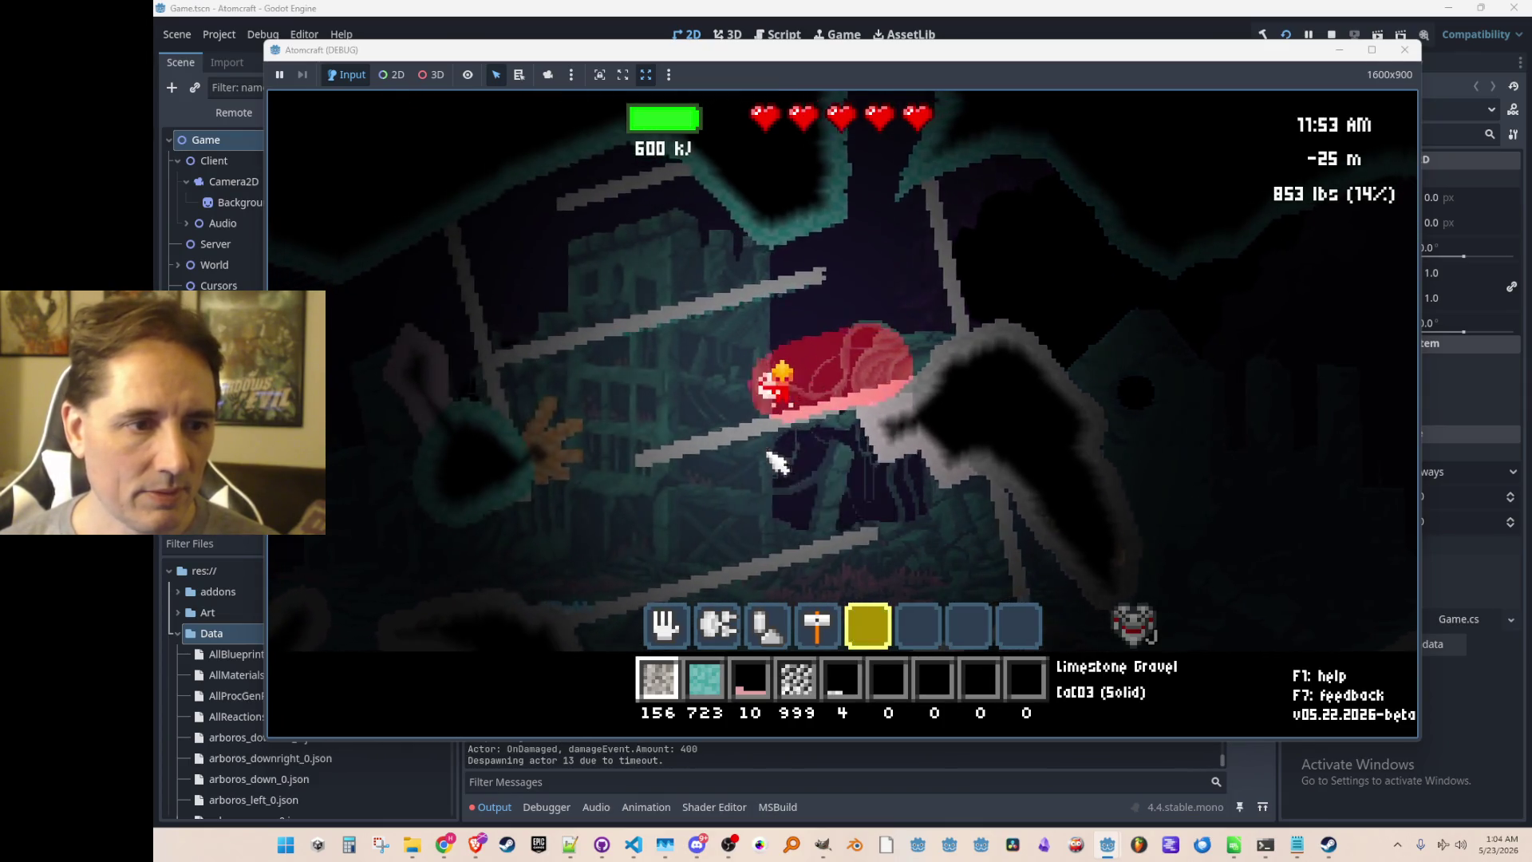
mouse_move(838, 403)
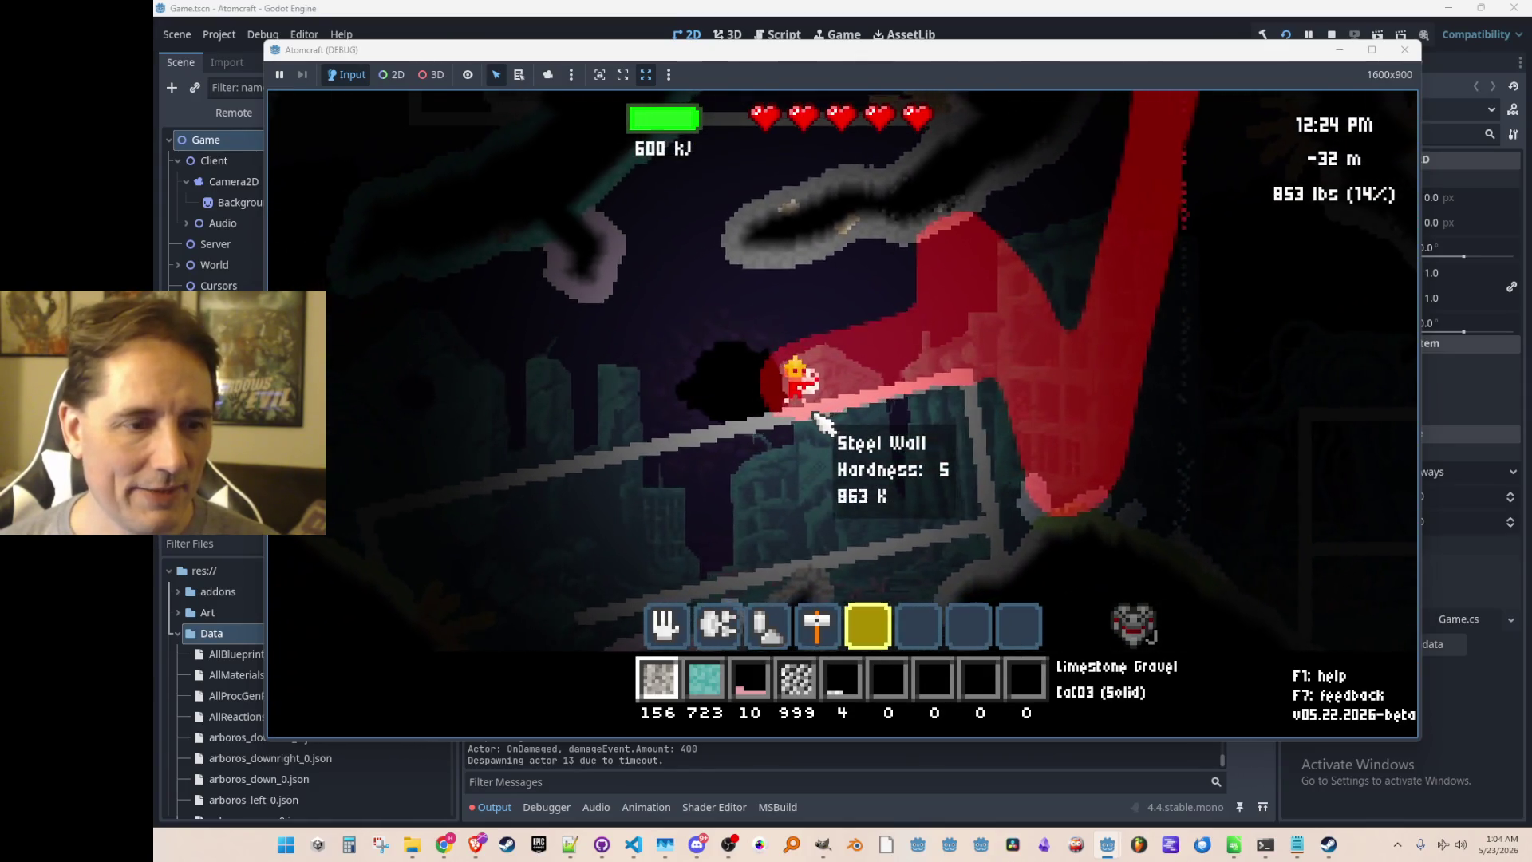
key(2)
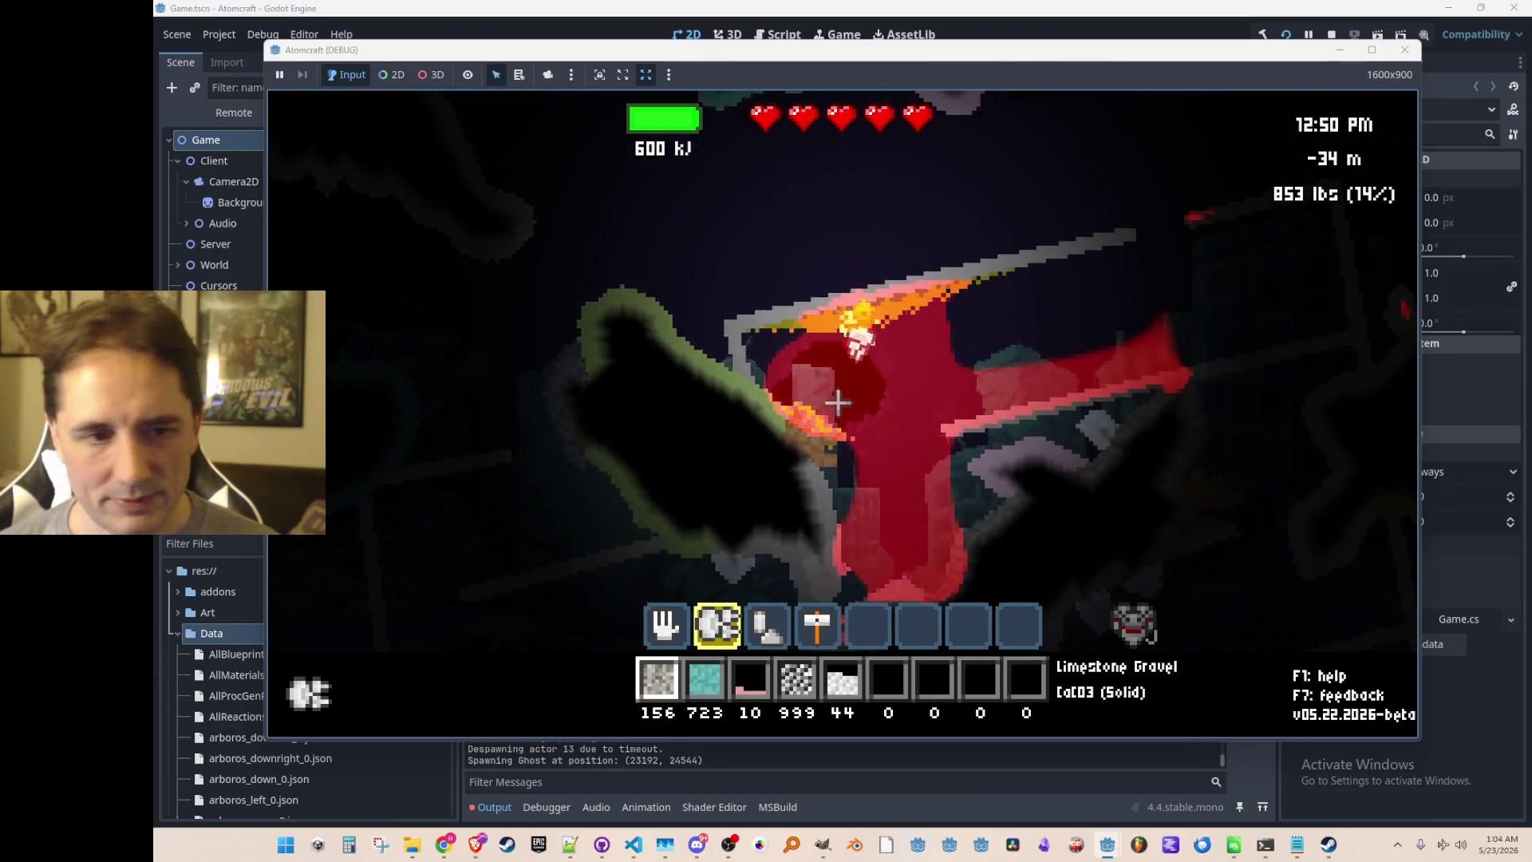
key(w)
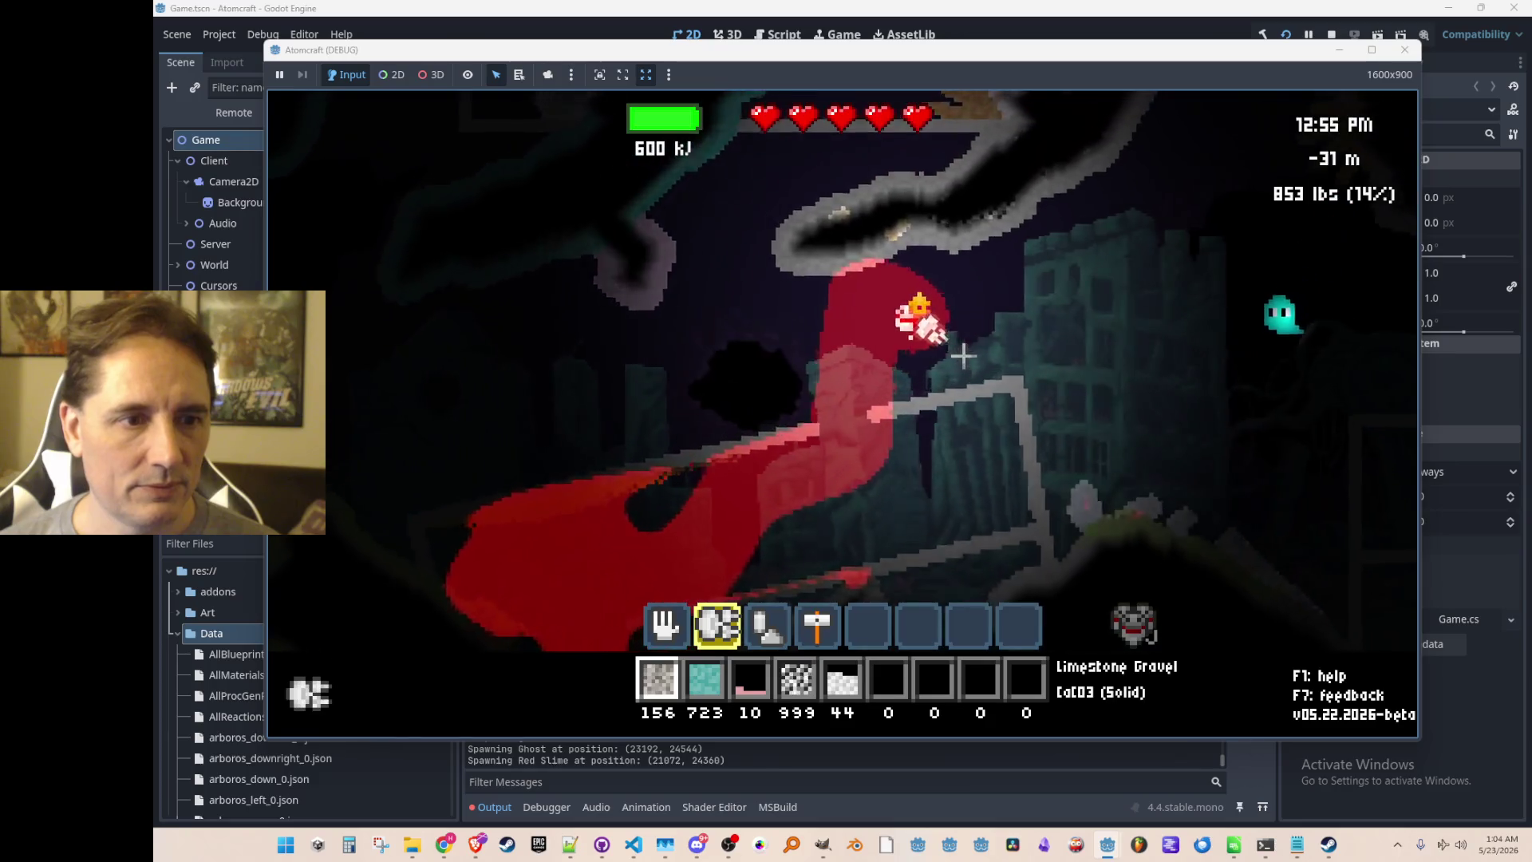
key(w)
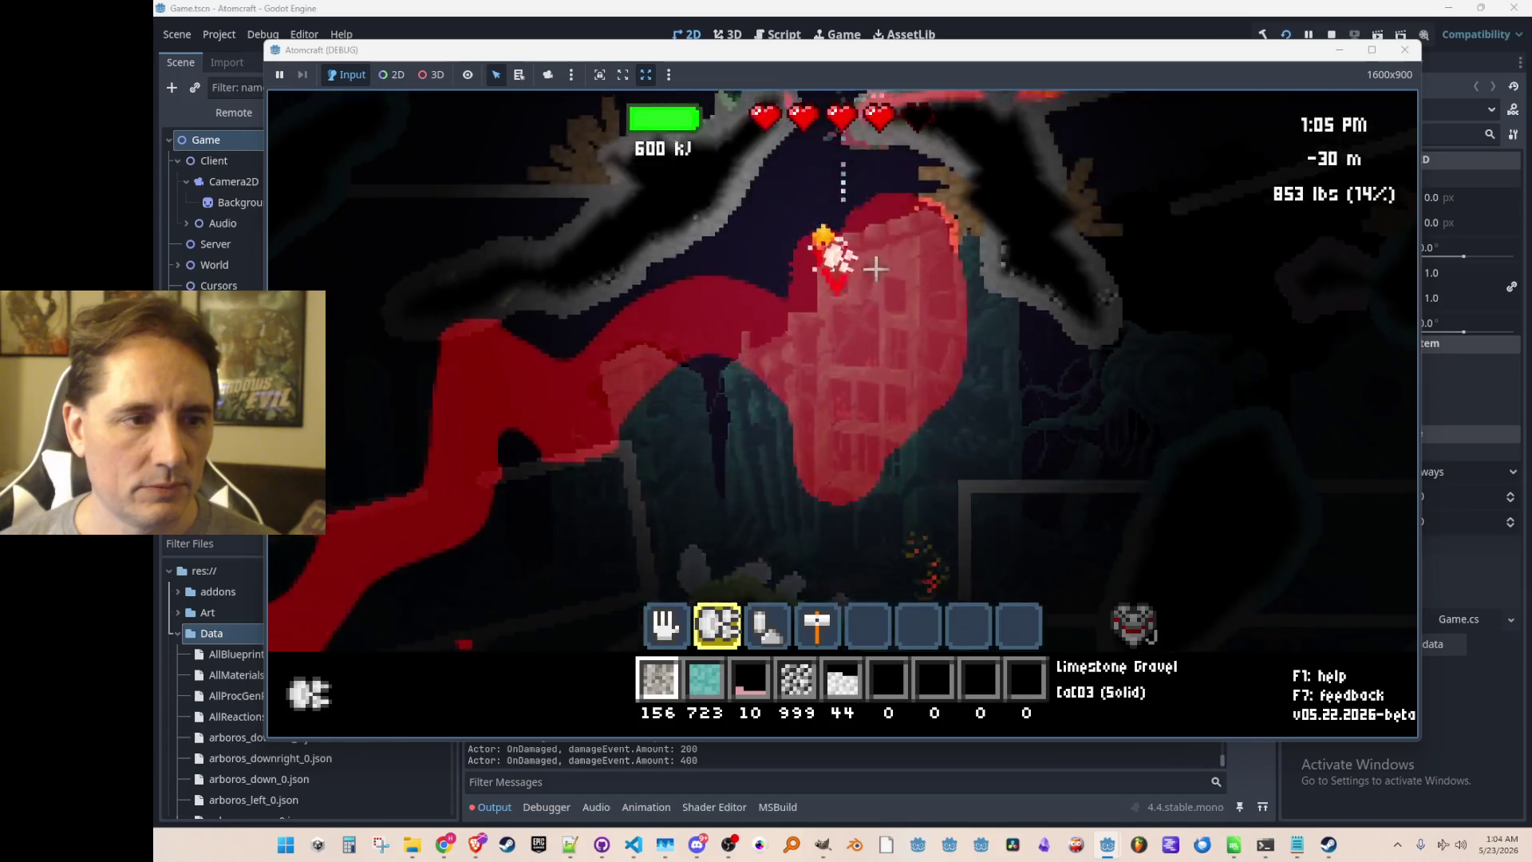
key(w)
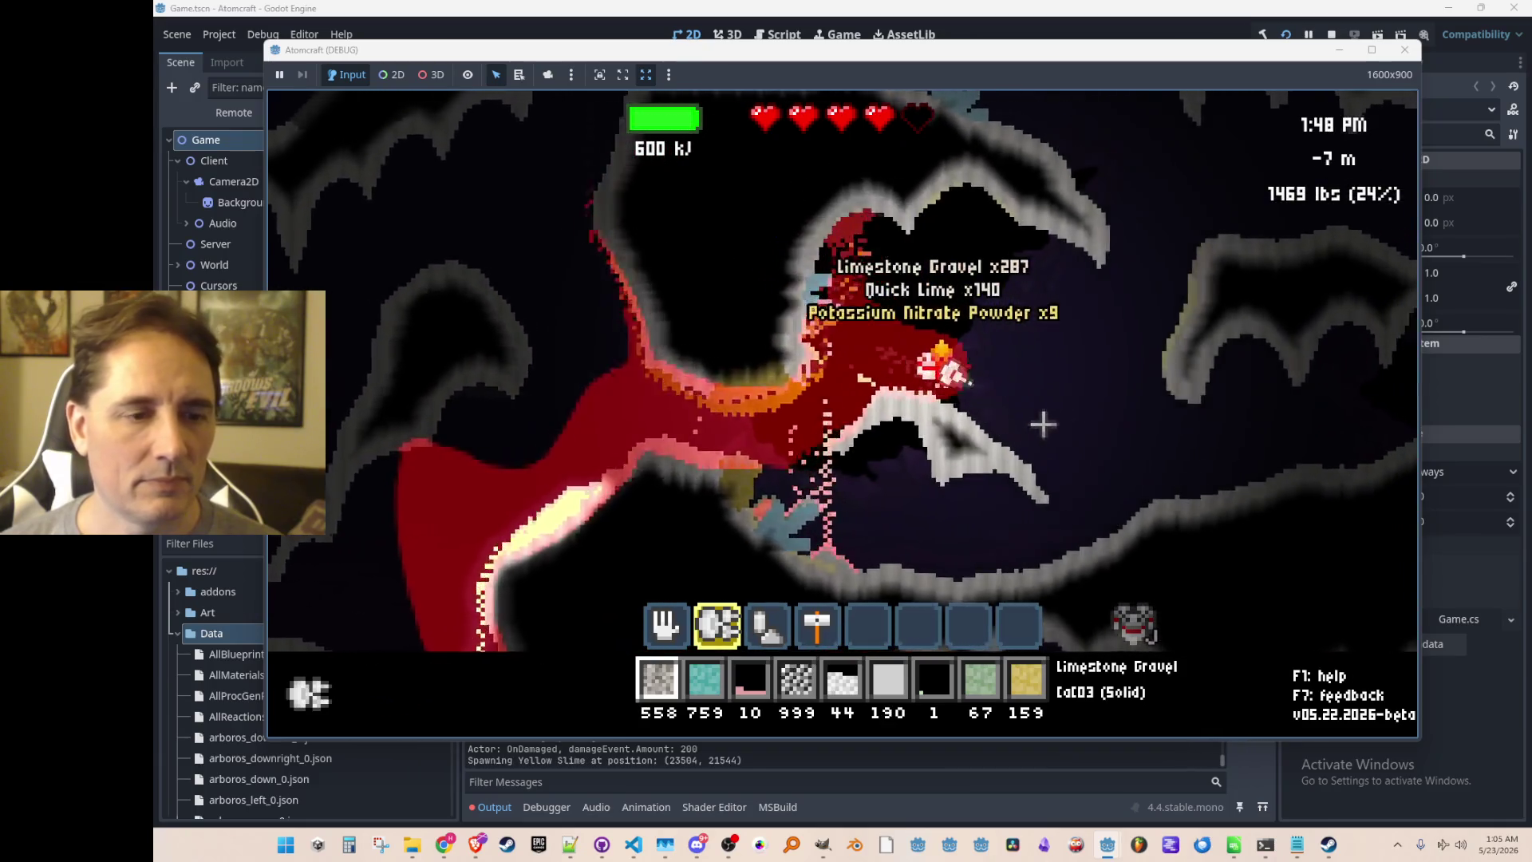
mouse_move(1066, 361)
mouse_down()
mouse_move(1099, 354)
mouse_move(1043, 370)
mouse_move(1113, 454)
mouse_up()
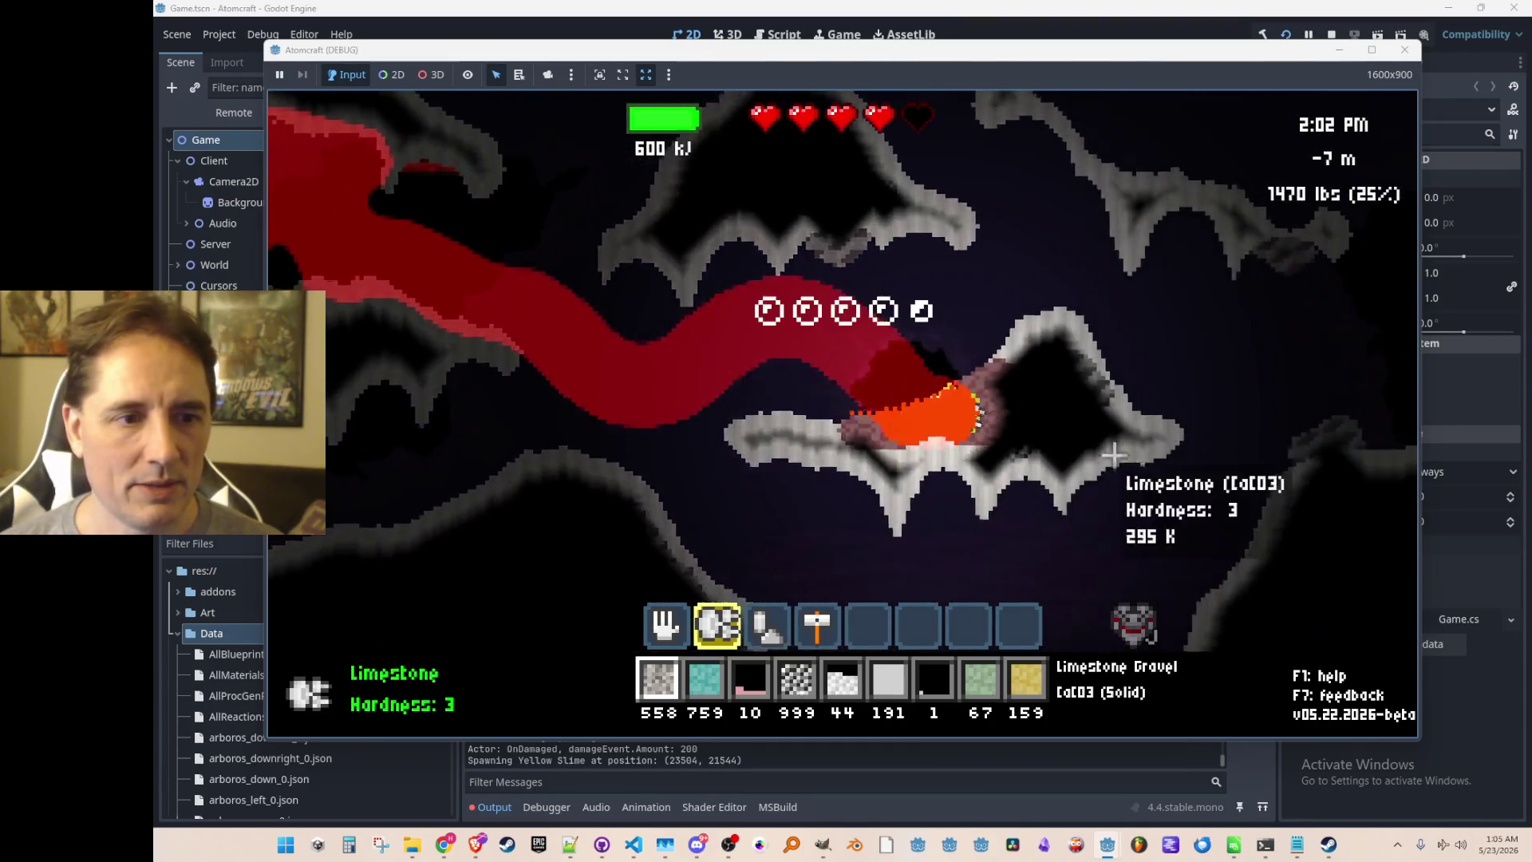
mouse_move(1012, 435)
mouse_down()
mouse_move(855, 394)
mouse_move(793, 403)
mouse_move(926, 406)
mouse_move(944, 461)
mouse_move(733, 378)
mouse_up()
key(F2)
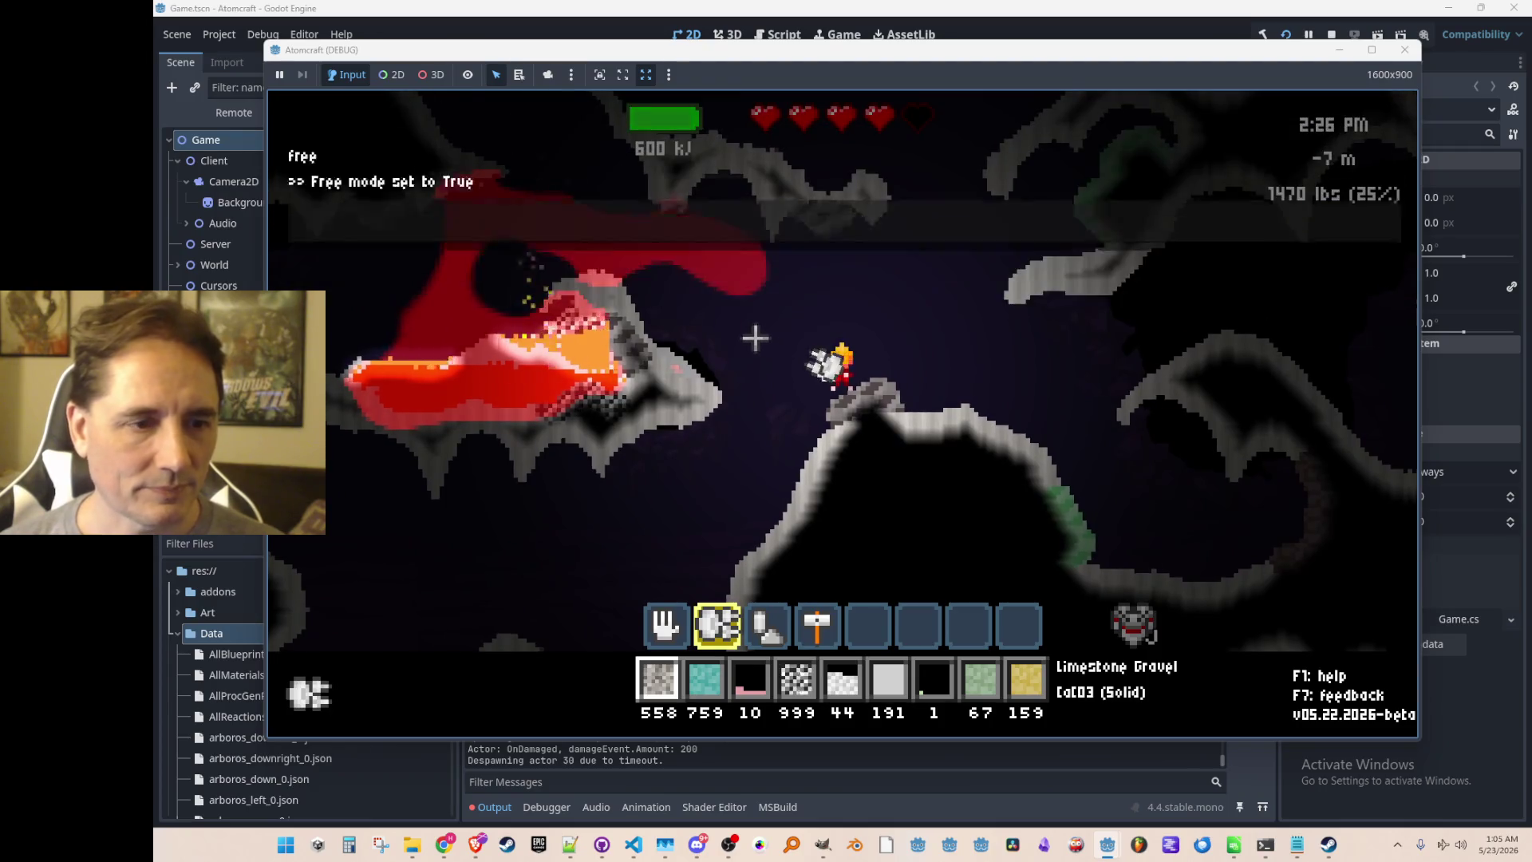
Unlock the three battery upgrades, Freeze Ray and Recharge Rate 3, then fire the ray leftward.
key(Tab)
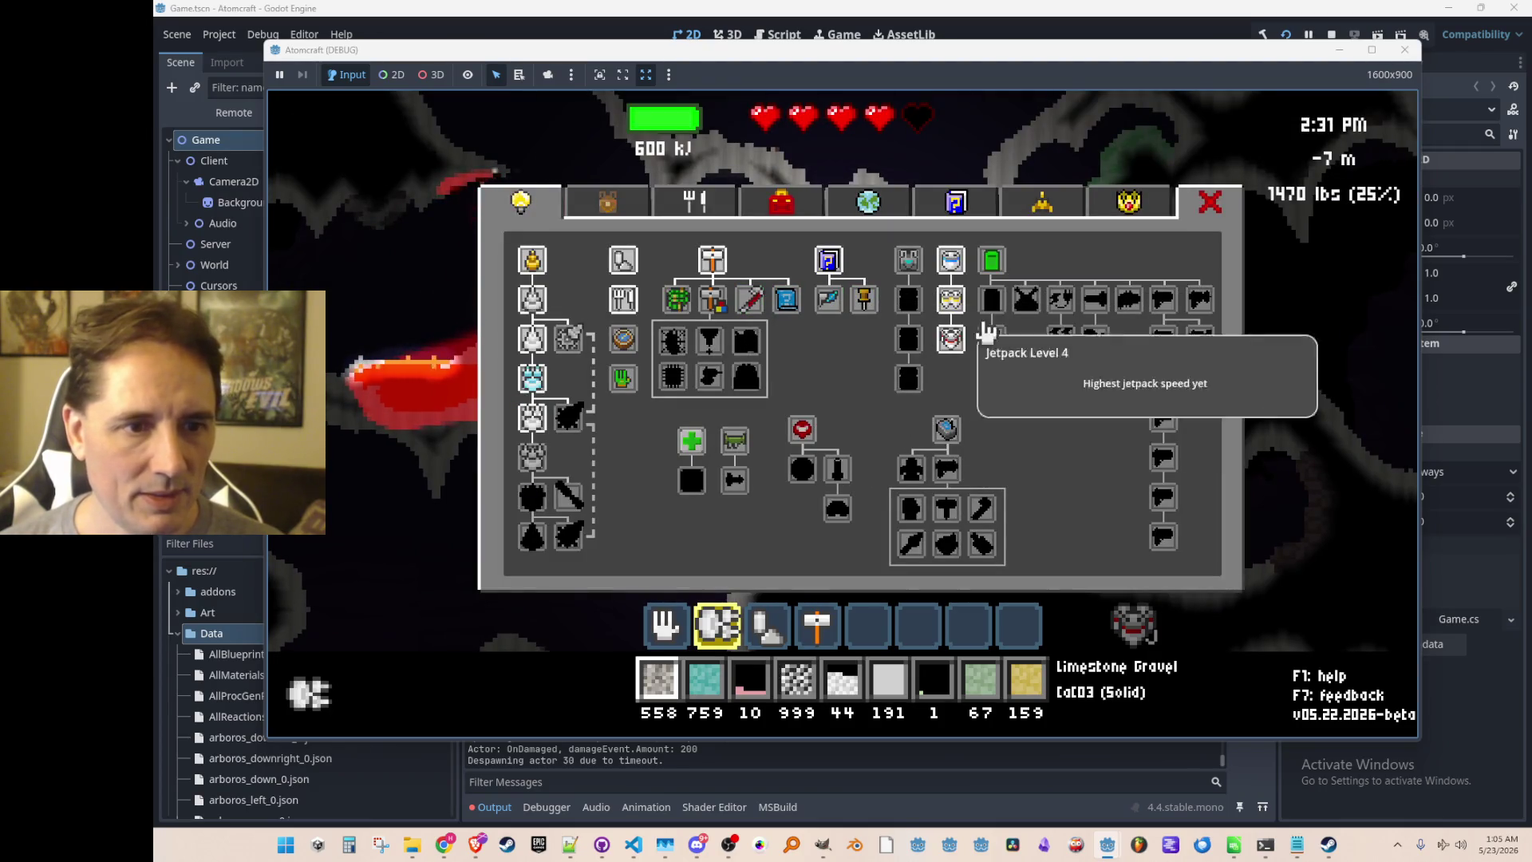
click(989, 263)
click(994, 301)
click(995, 342)
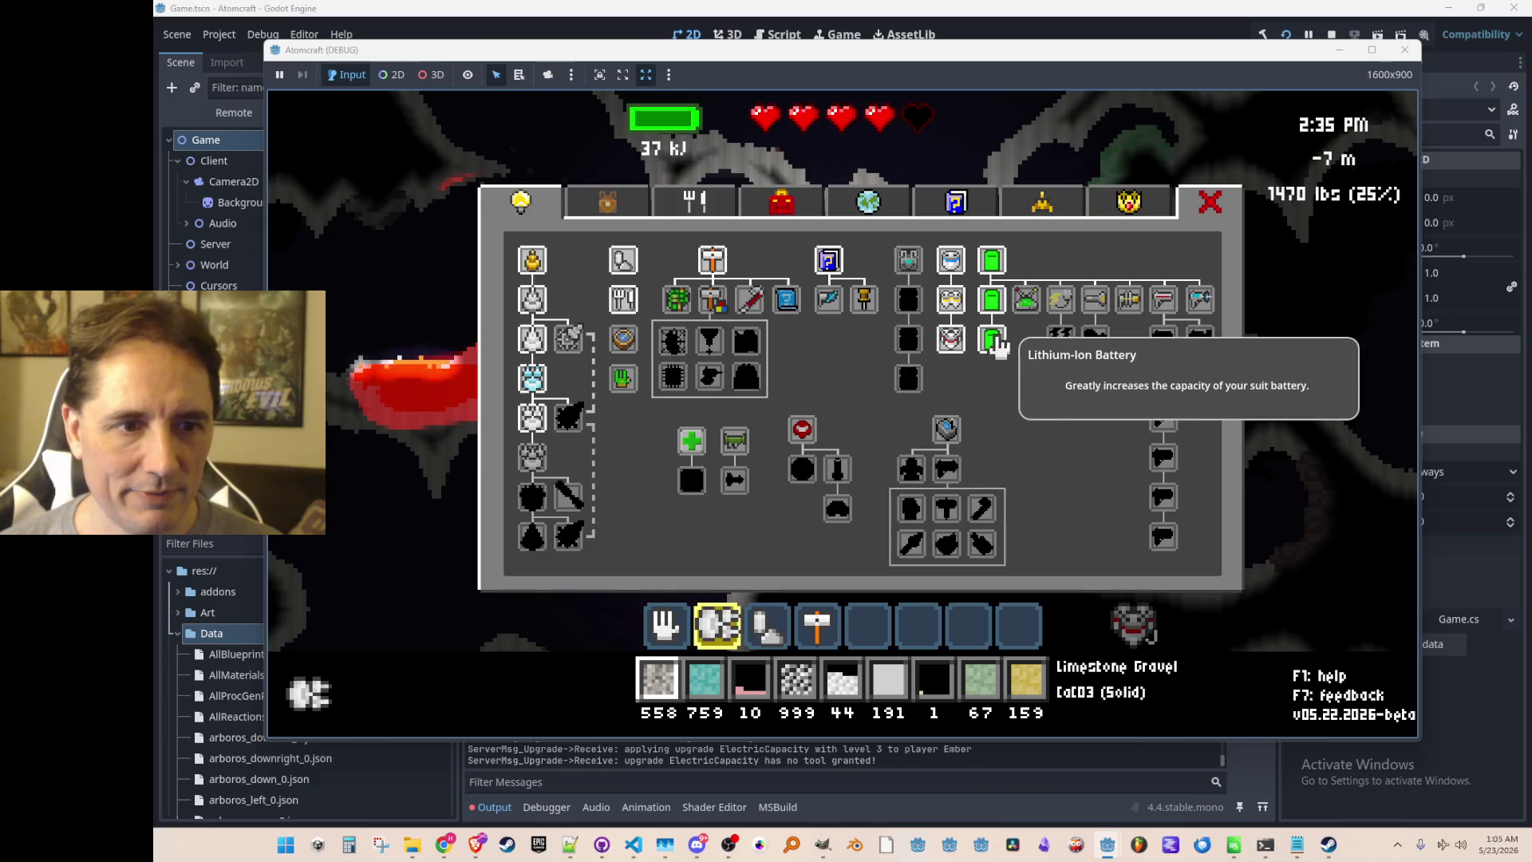
click(1202, 305)
click(1061, 379)
key(Tab)
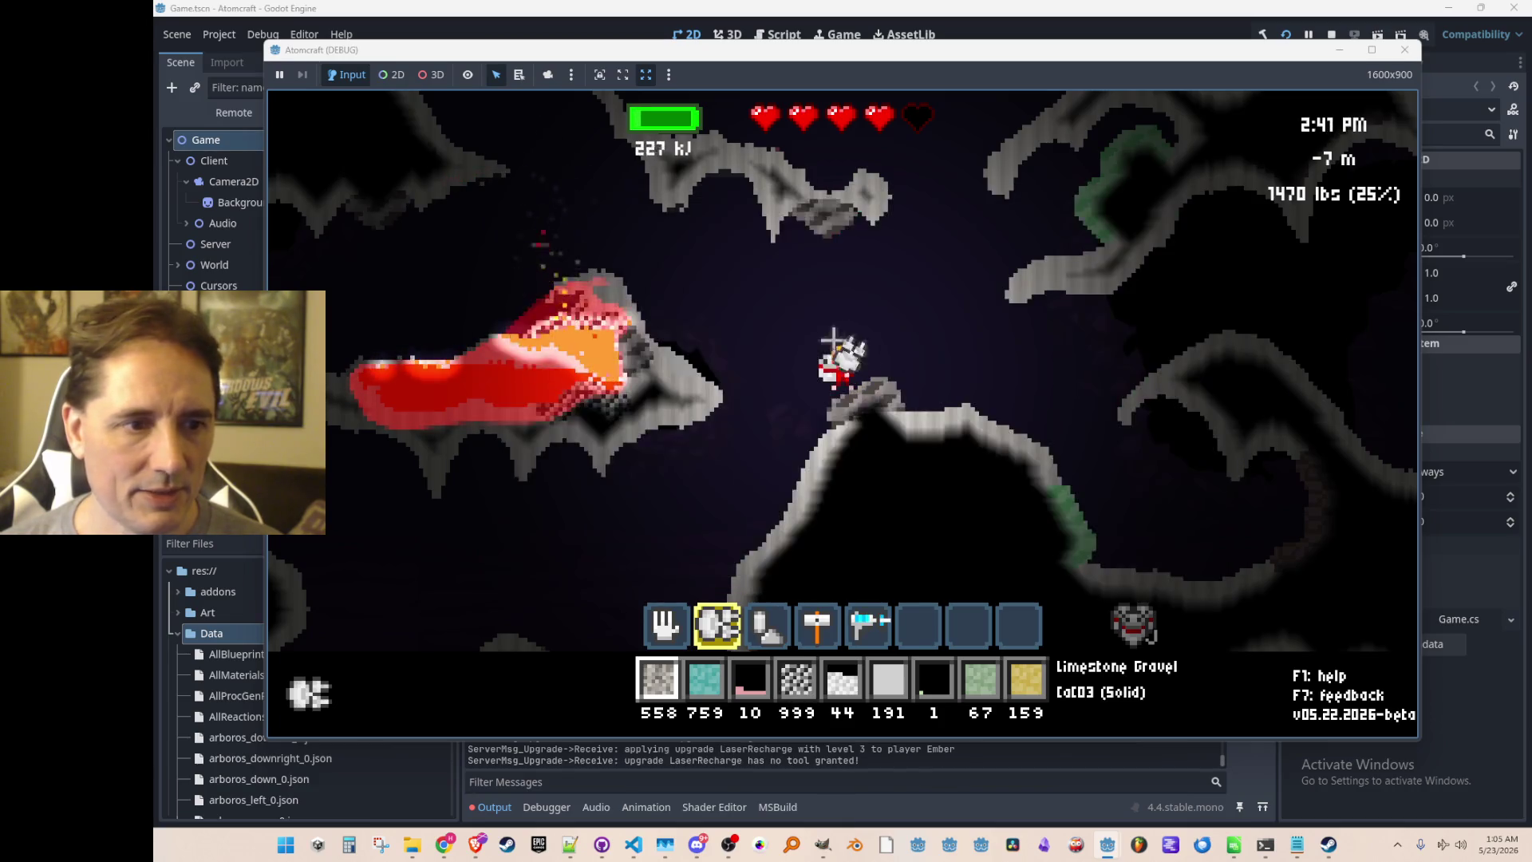
scroll(708, 362, down, 3)
mouse_move(666, 391)
mouse_down()
mouse_move(670, 361)
mouse_move(643, 384)
mouse_up()
Fire the ray at the cave rock, then switch to the digger and mine the ore-bearing rock.
drag(643, 391, 718, 315)
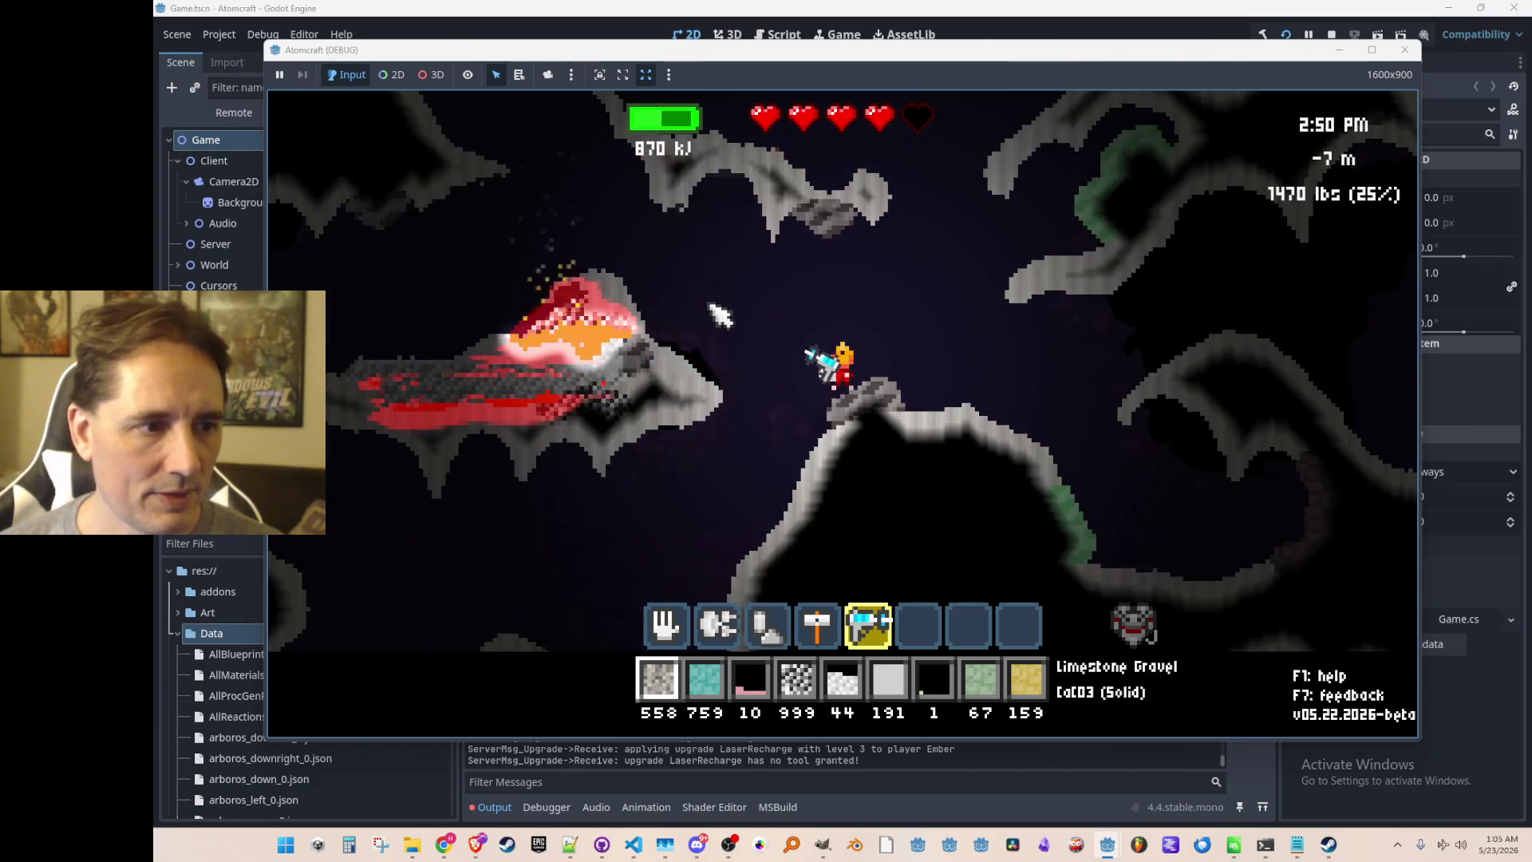
key(a)
mouse_move(701, 367)
mouse_down()
mouse_move(662, 391)
mouse_move(682, 387)
mouse_move(691, 408)
mouse_move(720, 385)
mouse_move(722, 419)
mouse_move(782, 439)
mouse_up()
key(a)
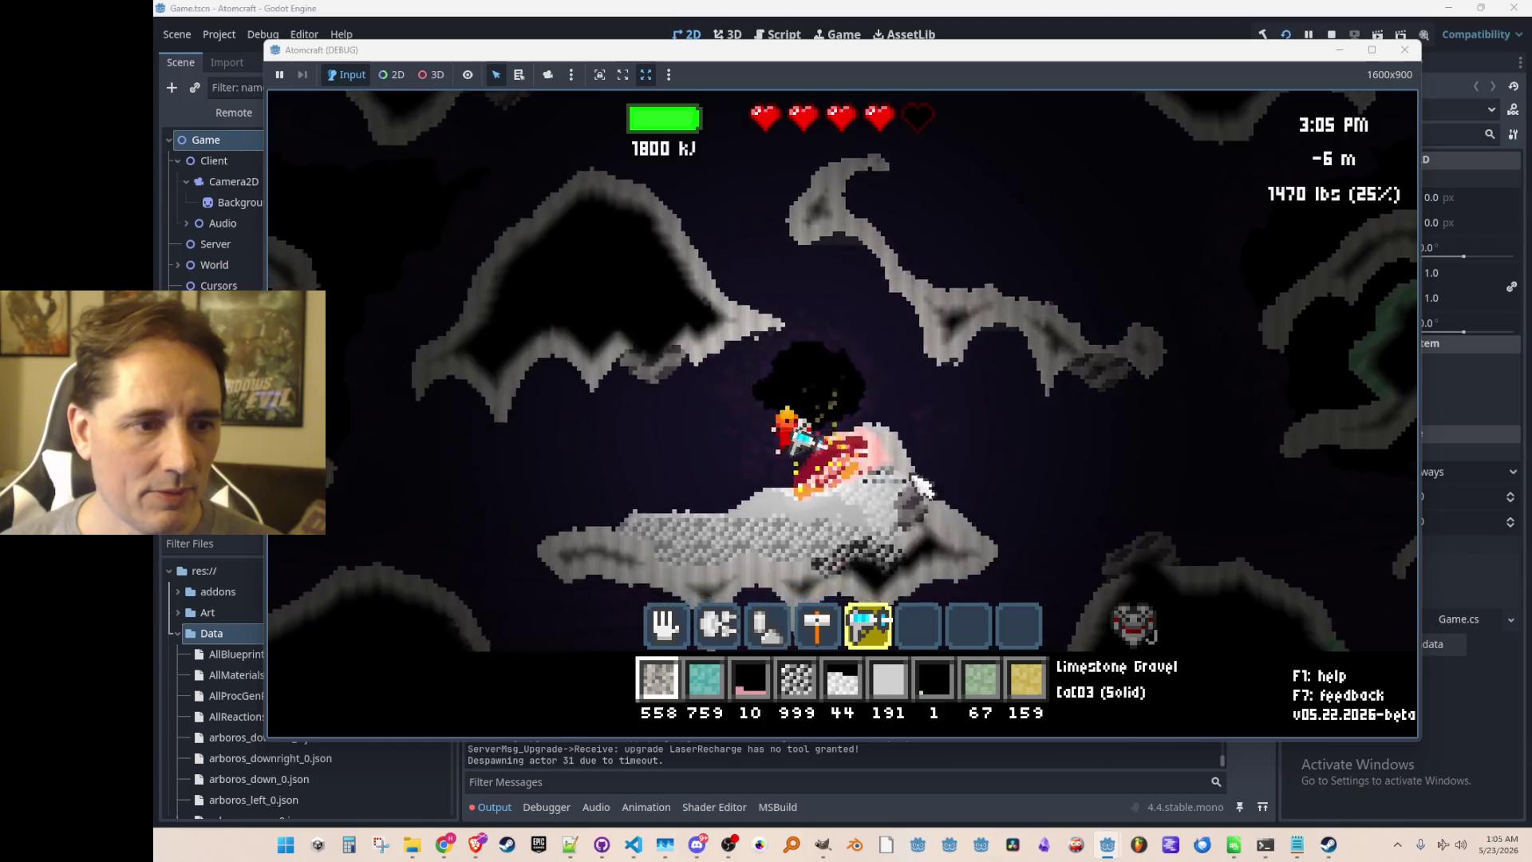
key(1)
key(2)
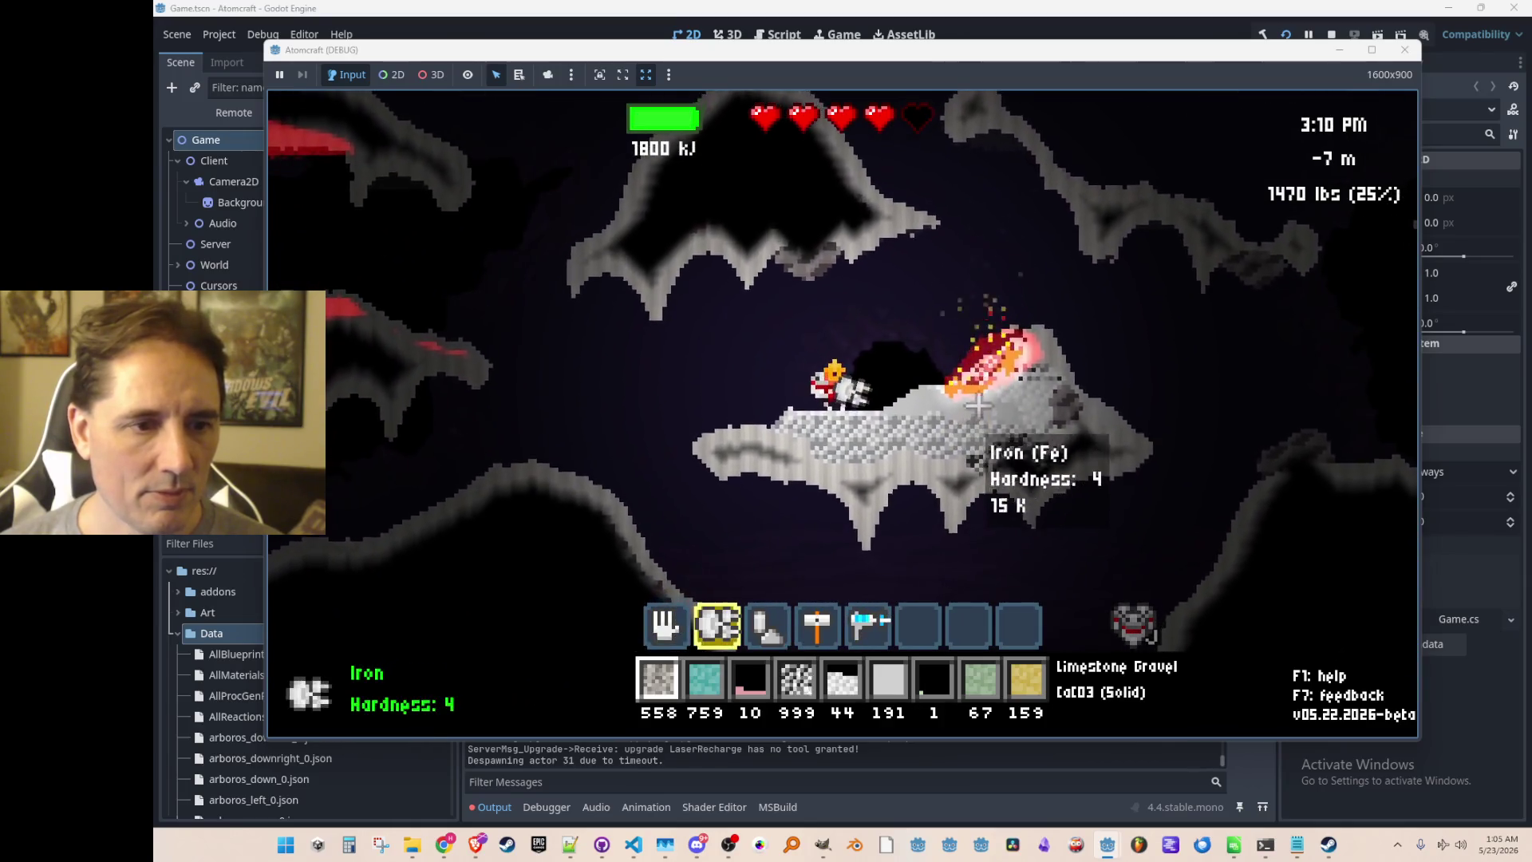
mouse_move(950, 421)
mouse_down()
mouse_move(934, 403)
mouse_move(929, 431)
mouse_move(910, 423)
mouse_move(917, 403)
mouse_move(829, 455)
mouse_move(852, 475)
mouse_move(862, 459)
mouse_move(1045, 440)
mouse_move(814, 471)
mouse_move(901, 359)
mouse_move(877, 329)
mouse_move(814, 536)
mouse_move(862, 554)
mouse_move(826, 543)
mouse_move(1035, 469)
mouse_up()
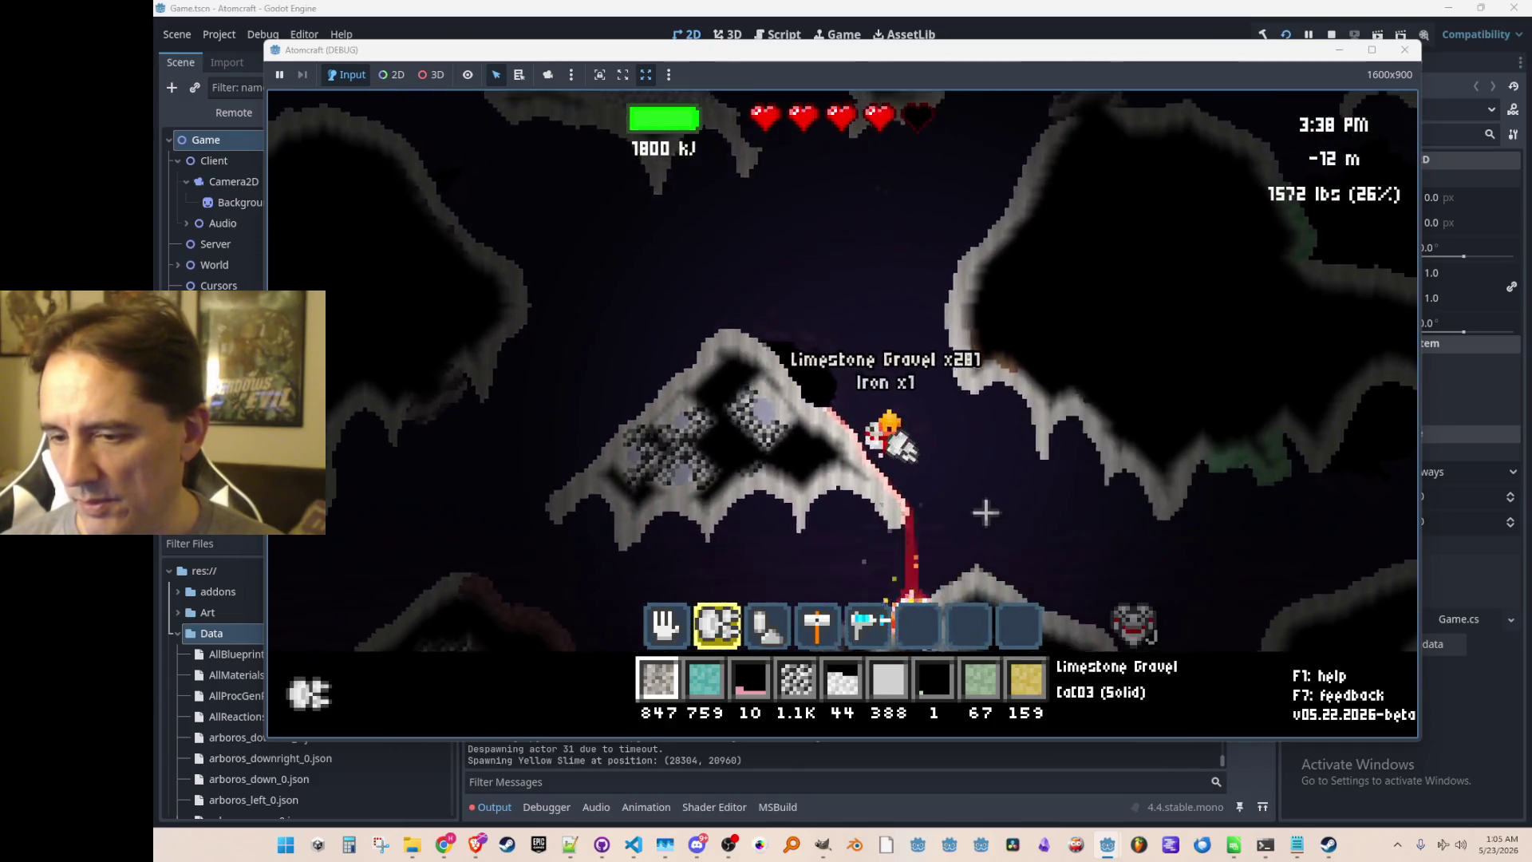
Move right across the cave, jetpack up onto a ledge, and settle into the dug pocket.
key(d)
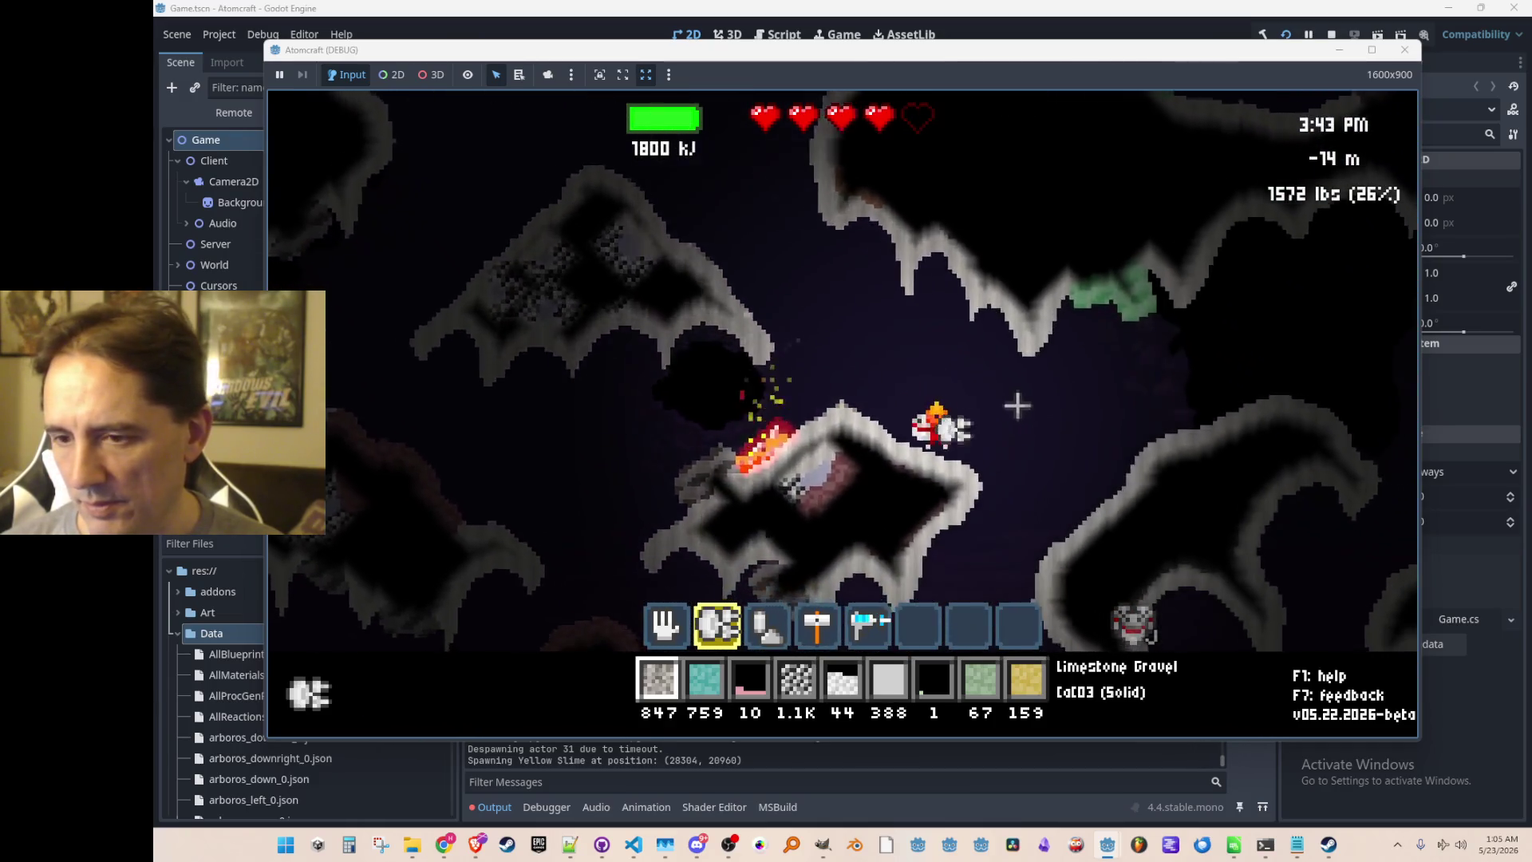
key(d)
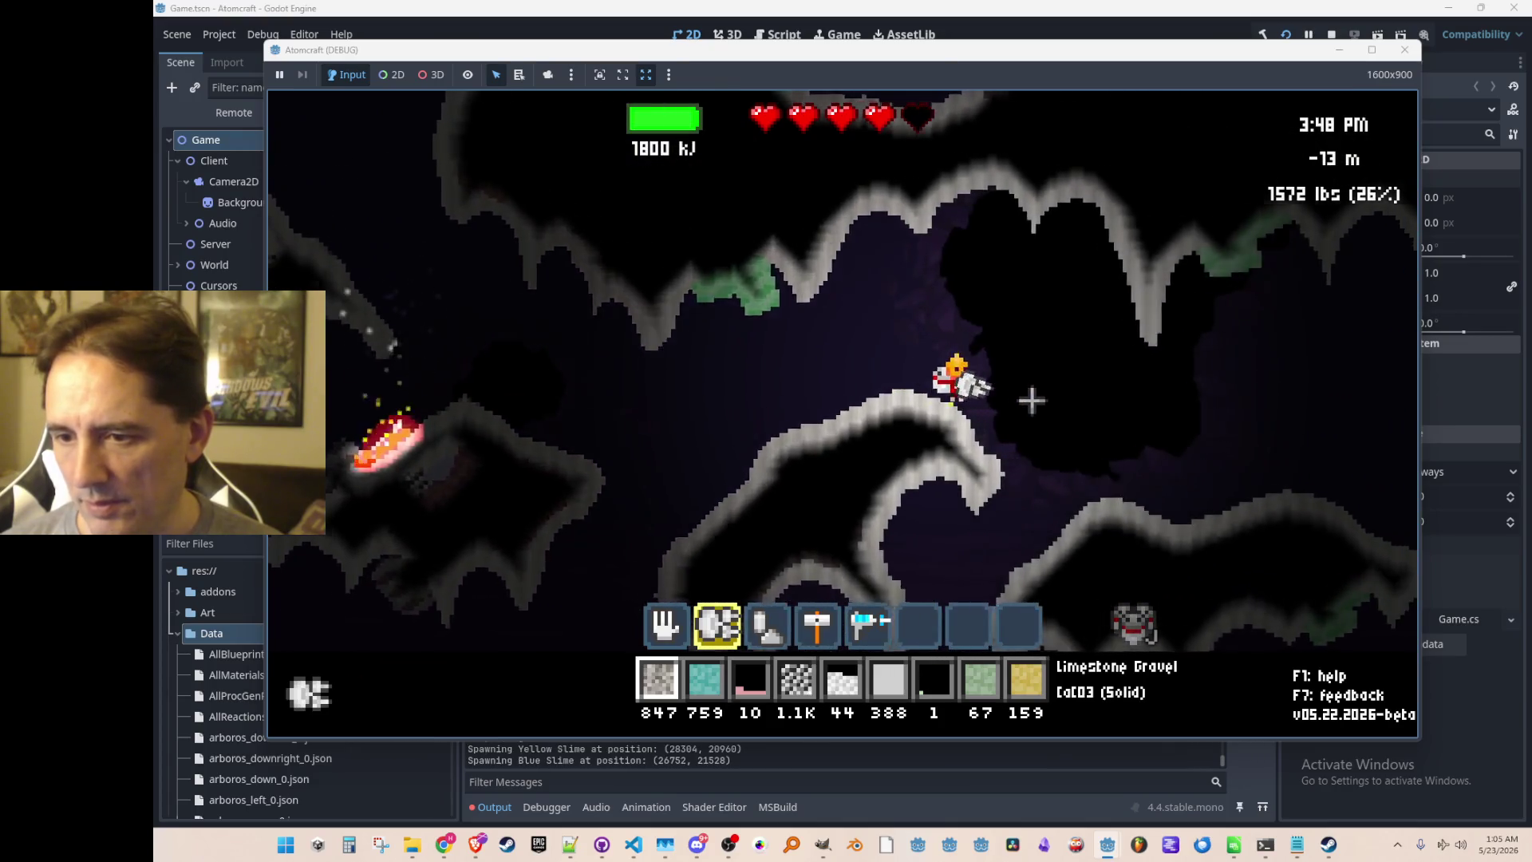
key(d)
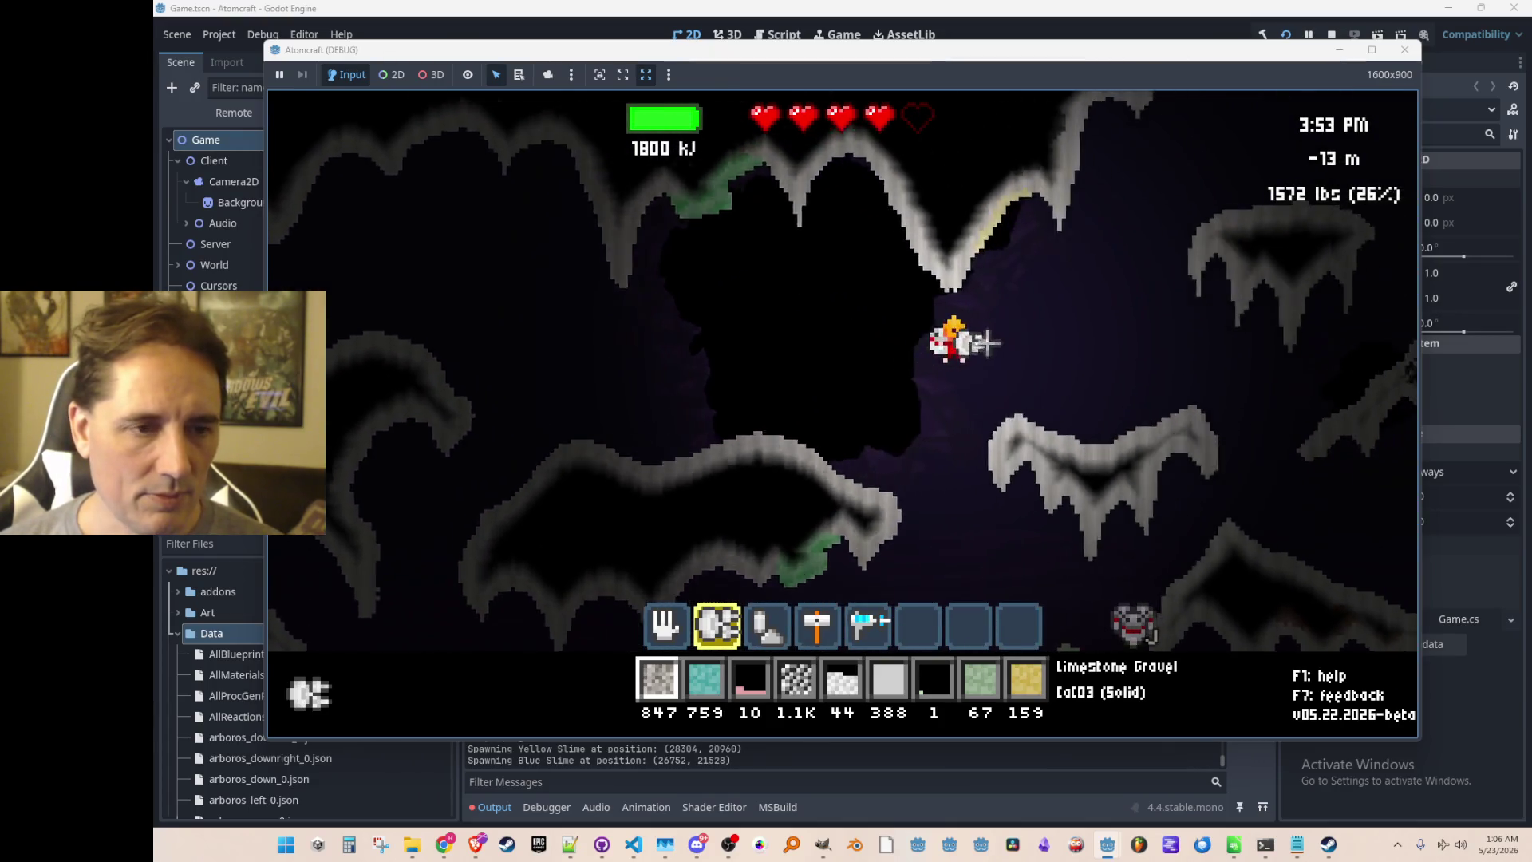
key(w)
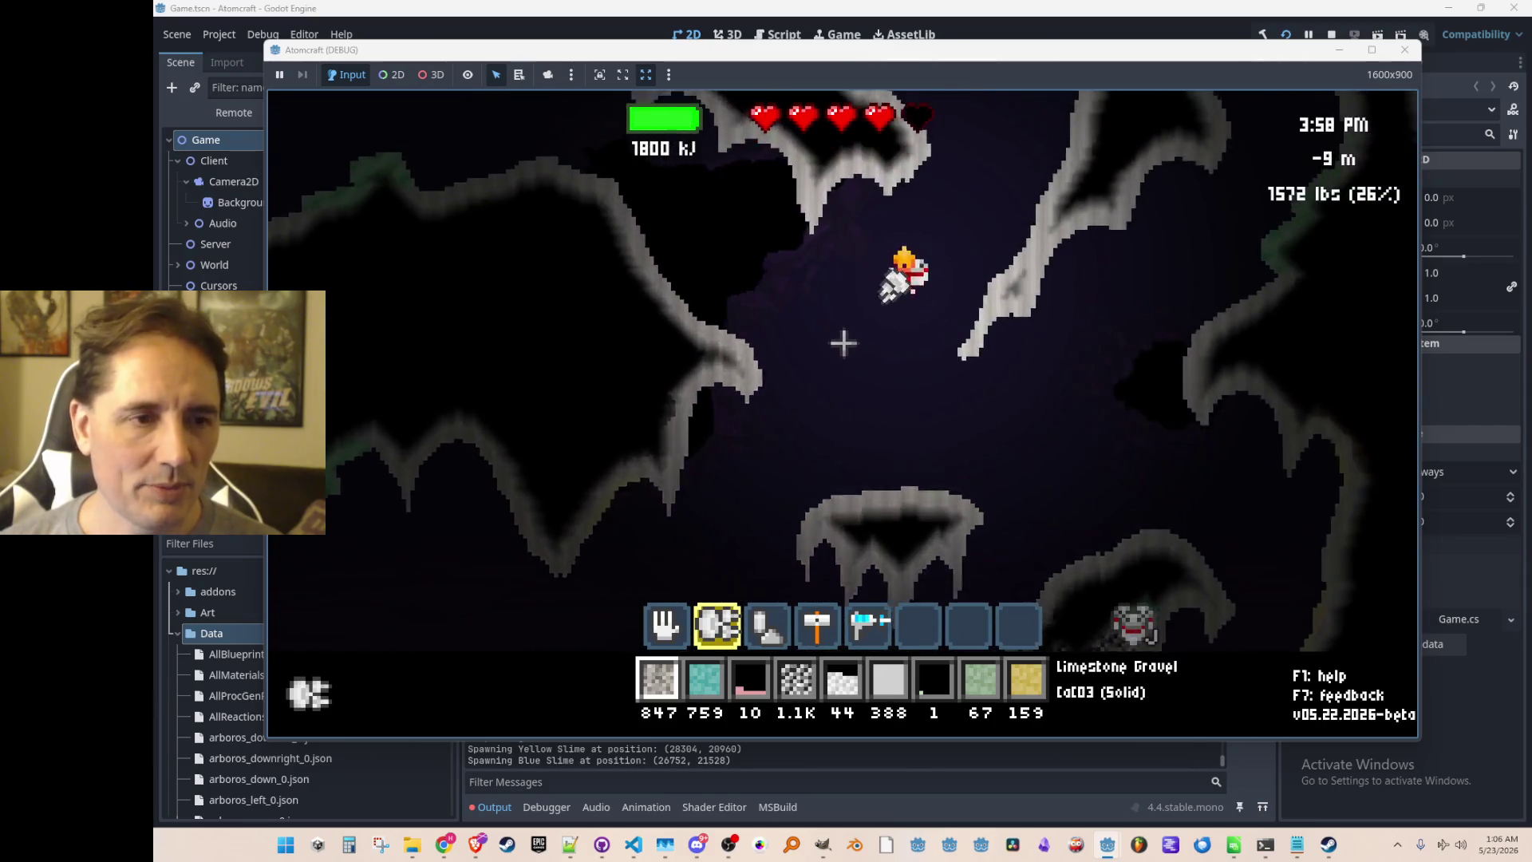
key(w)
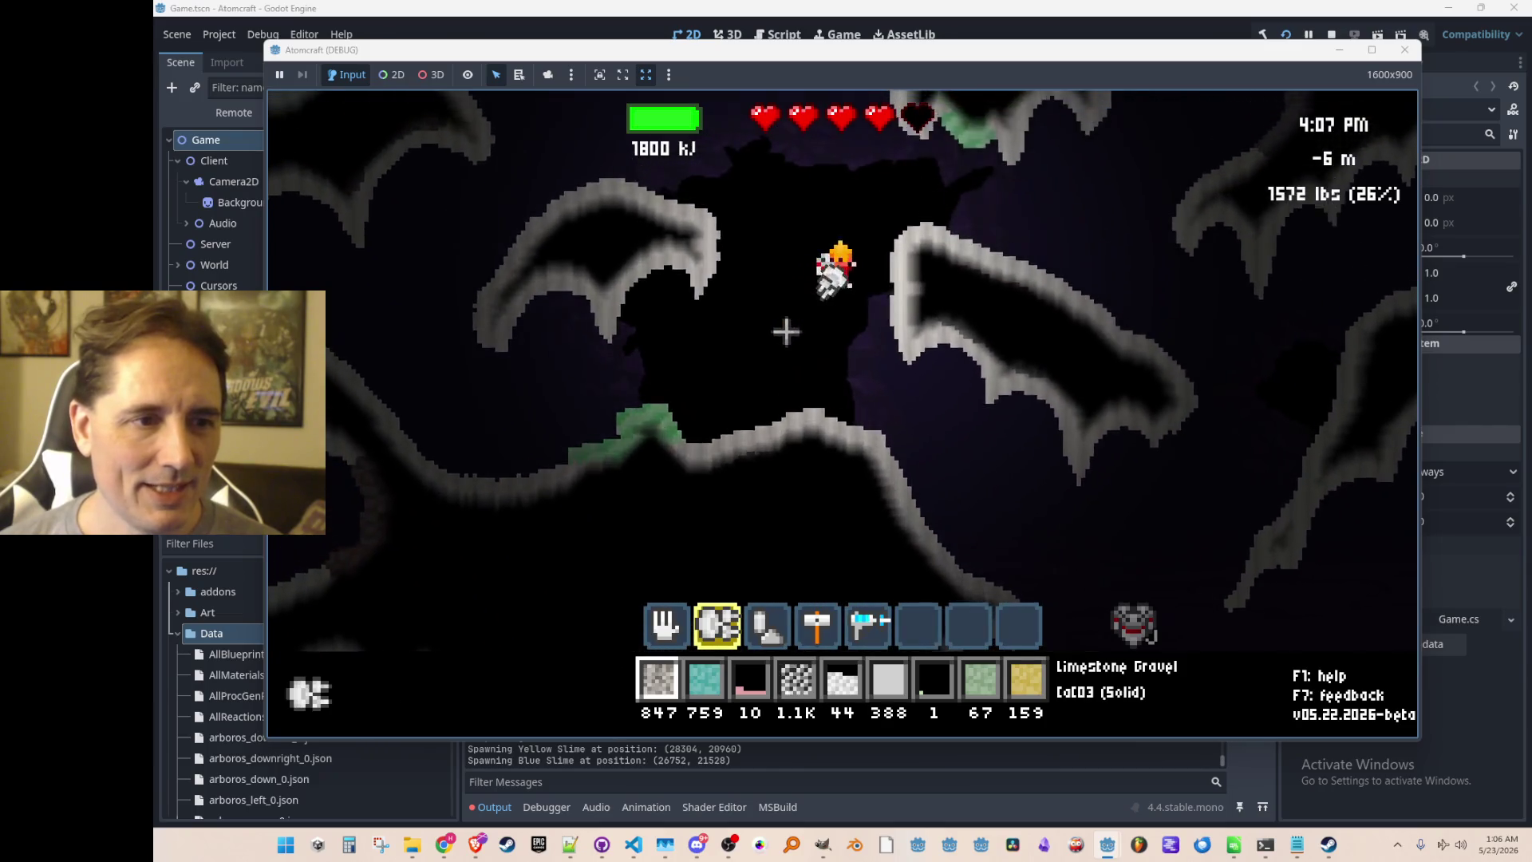
key(d)
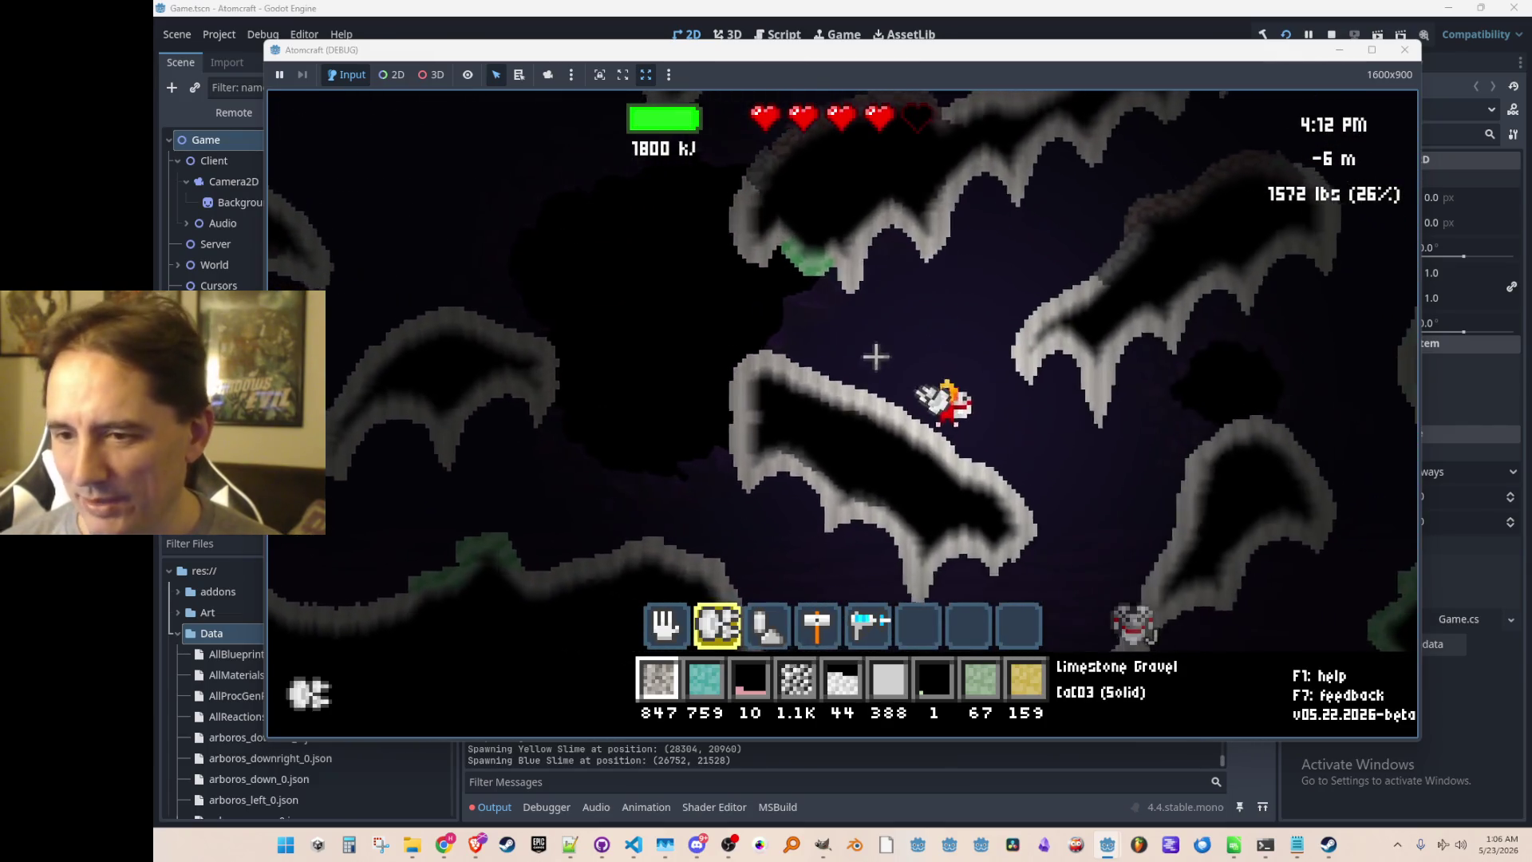
key(a)
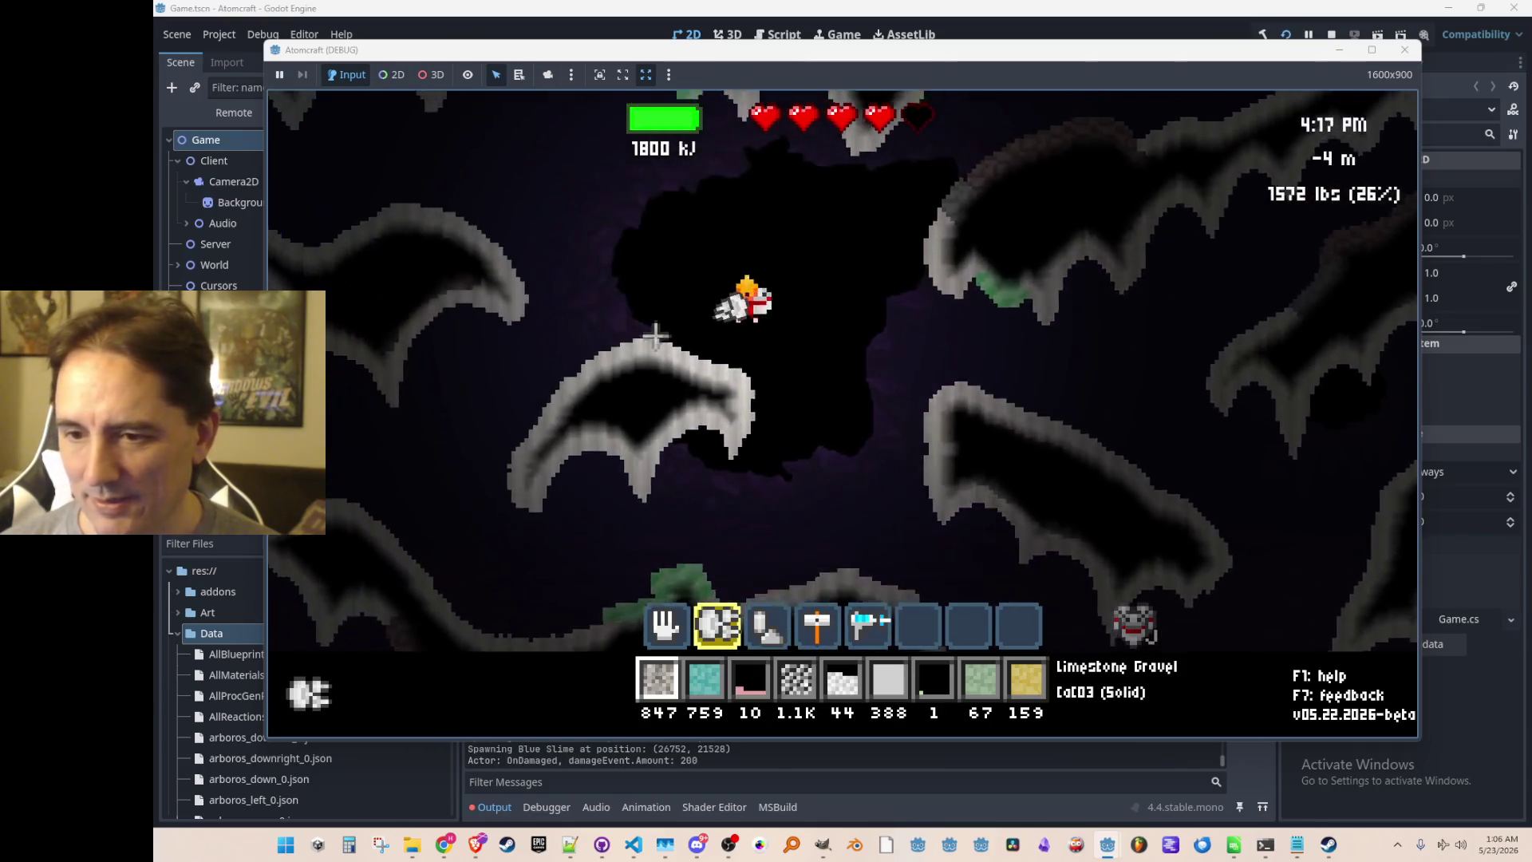
key(d)
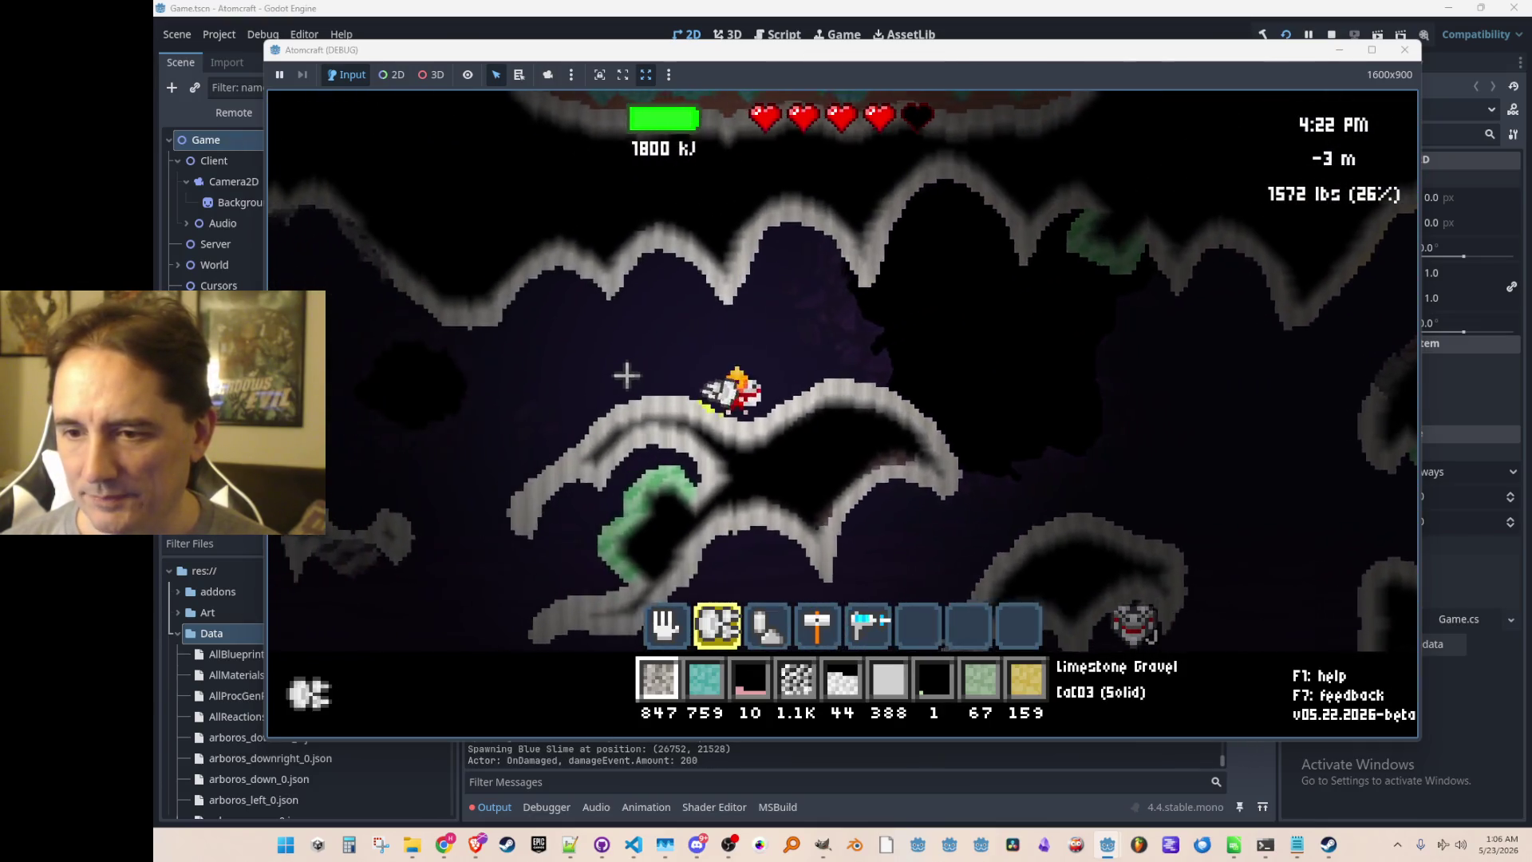
key(a)
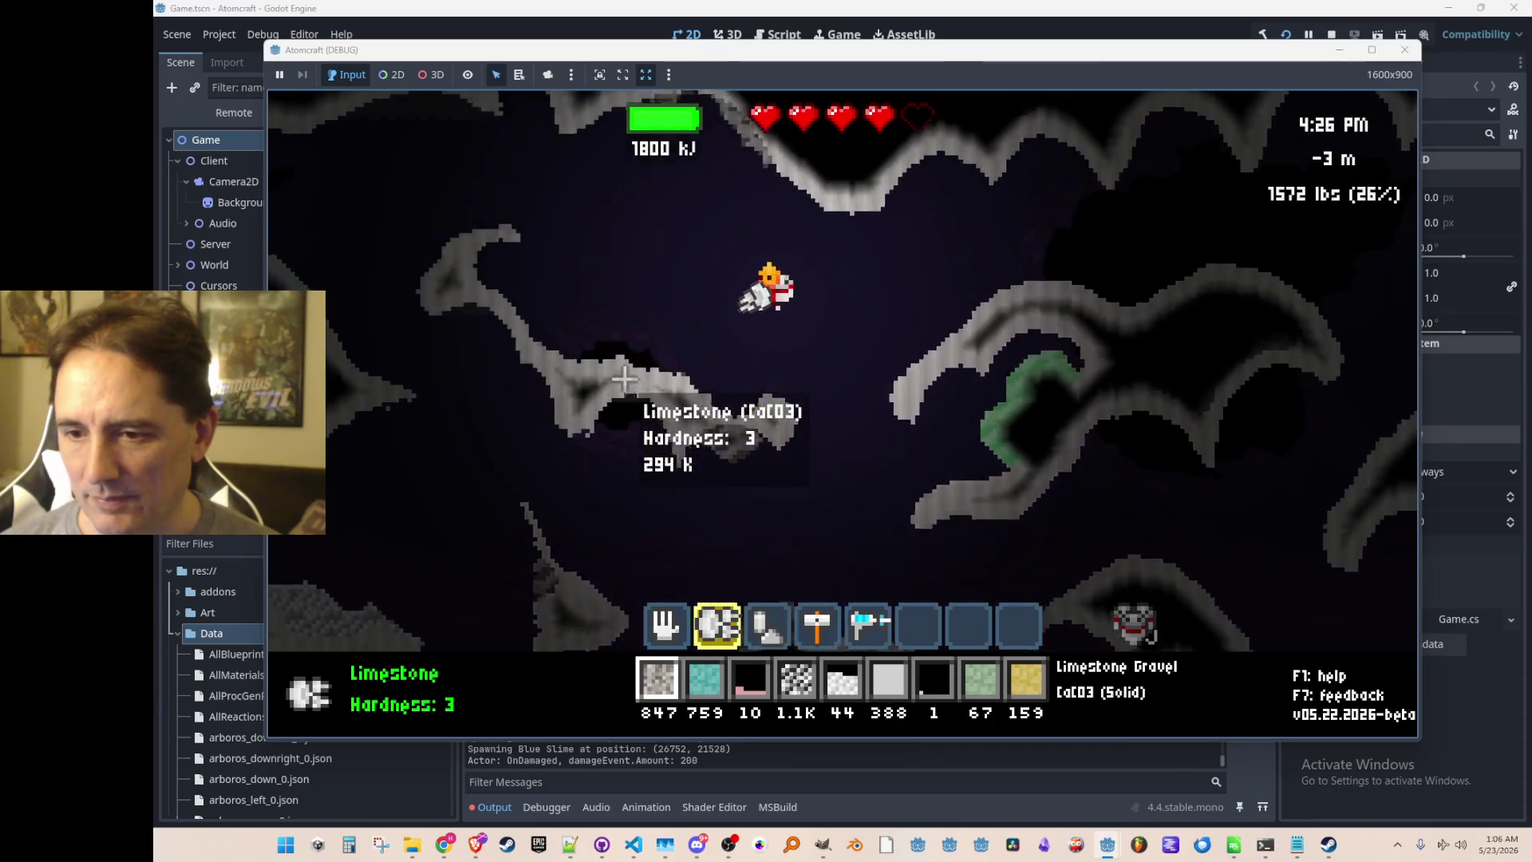
Jetpack up and right out of the cave toward the surface.
key(d)
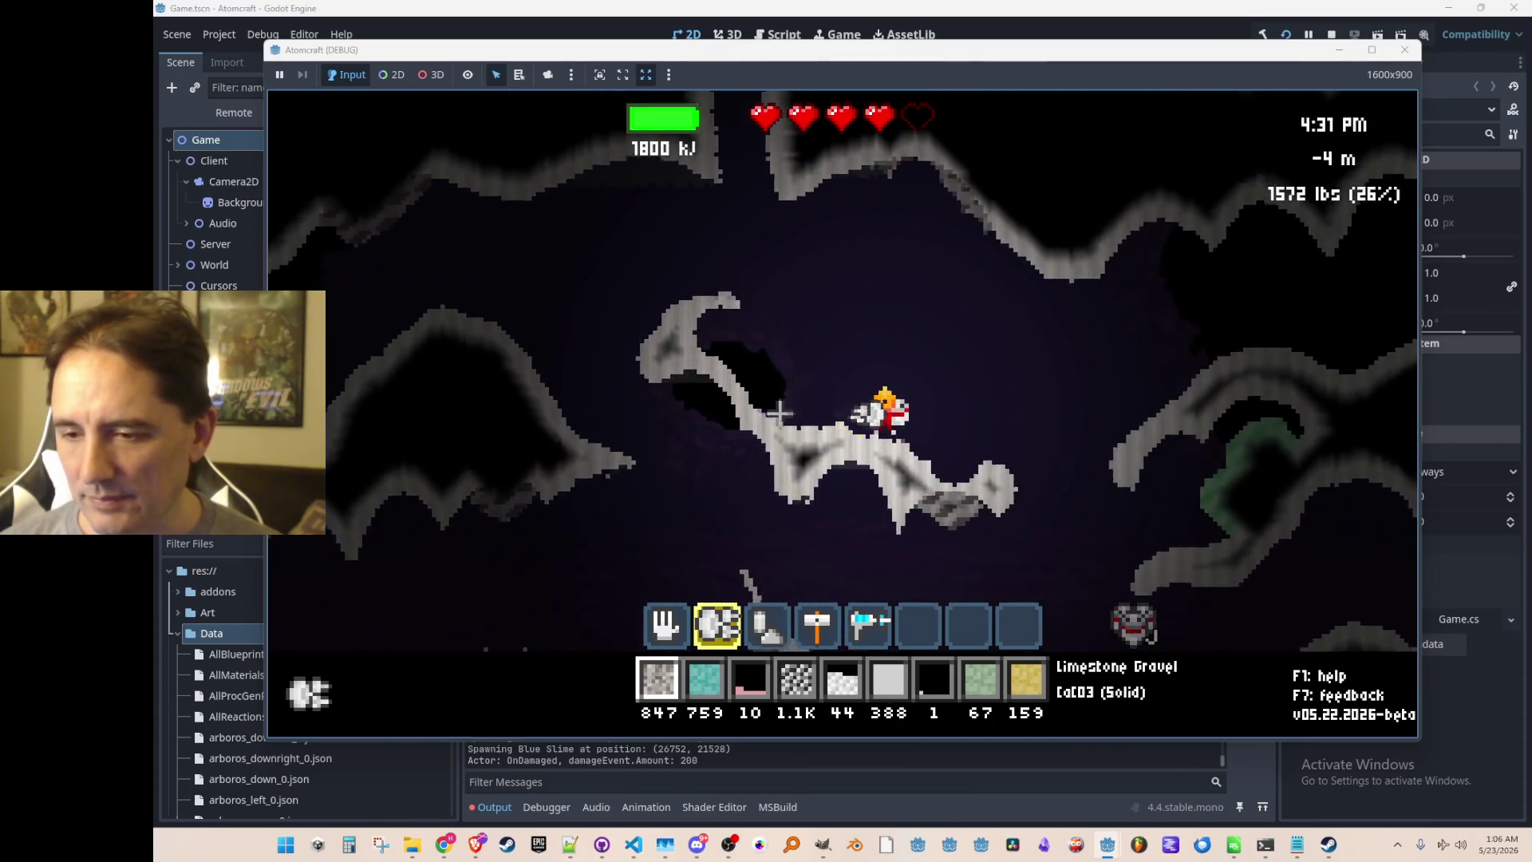
key(w)
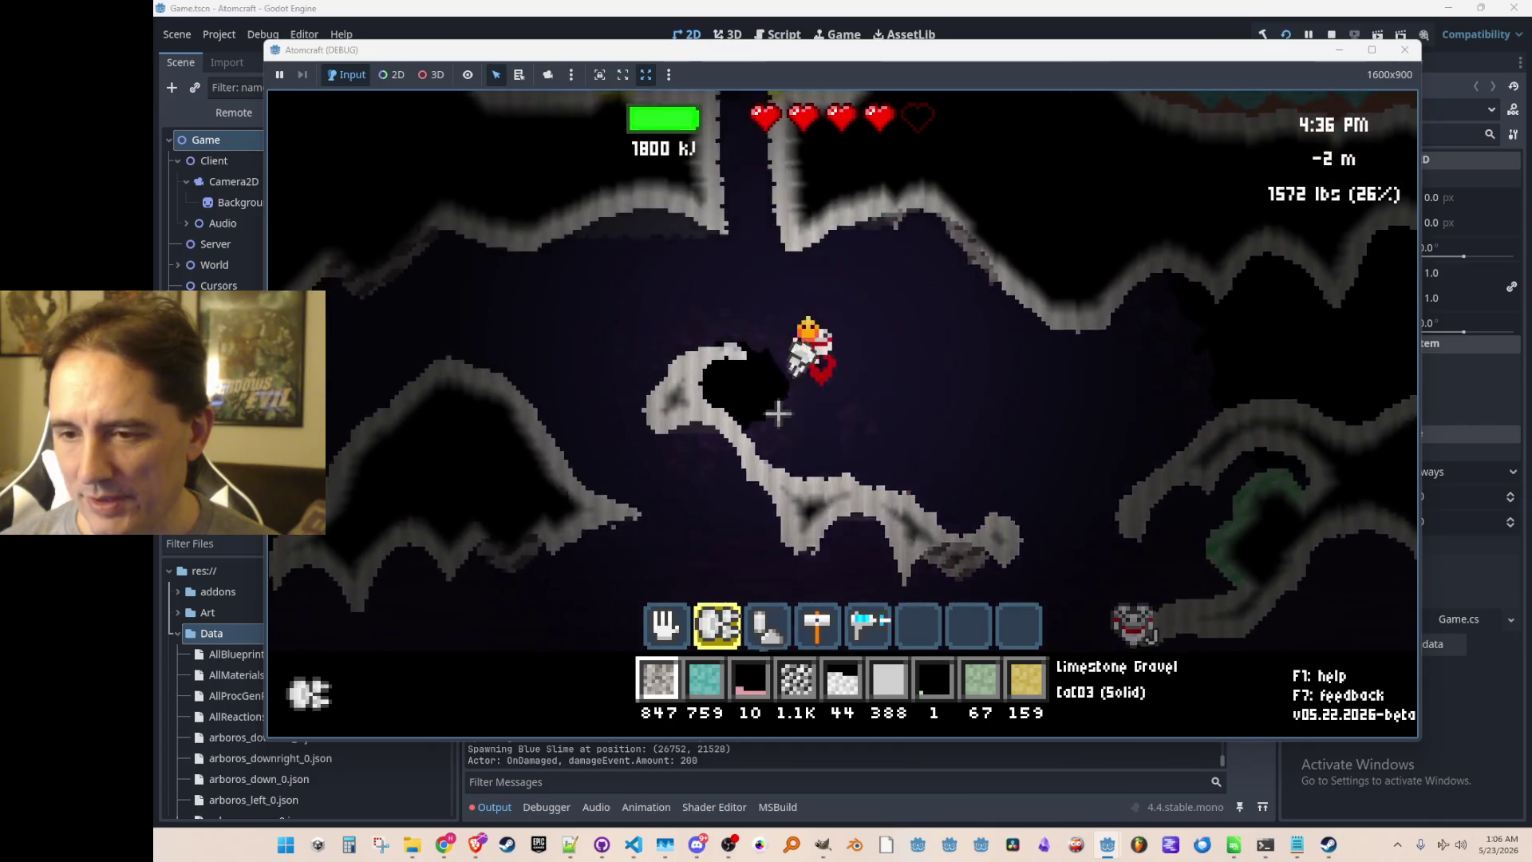
key(w)
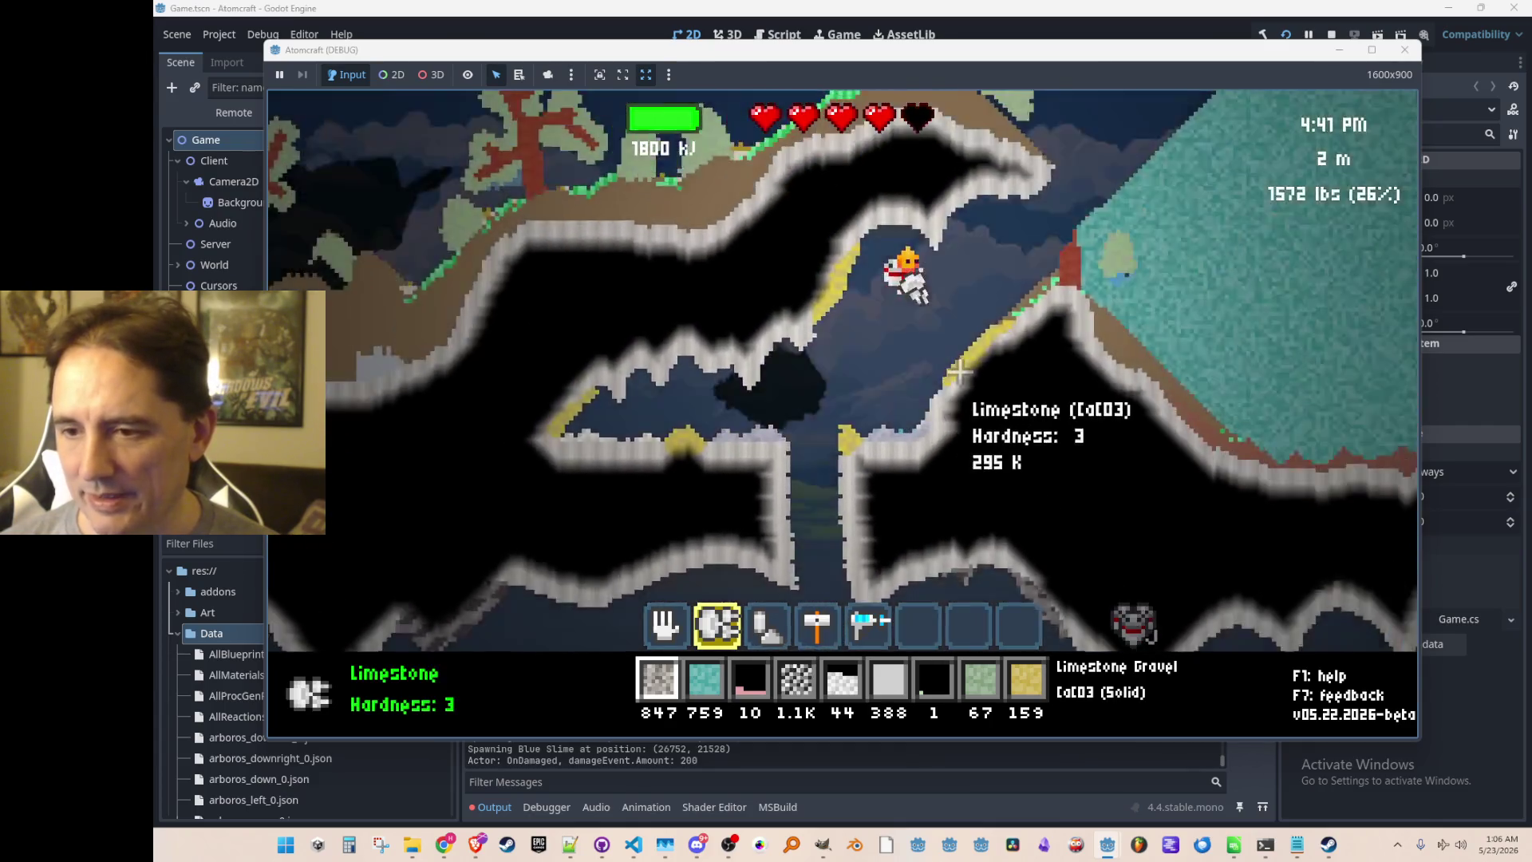
key(w)
key(d)
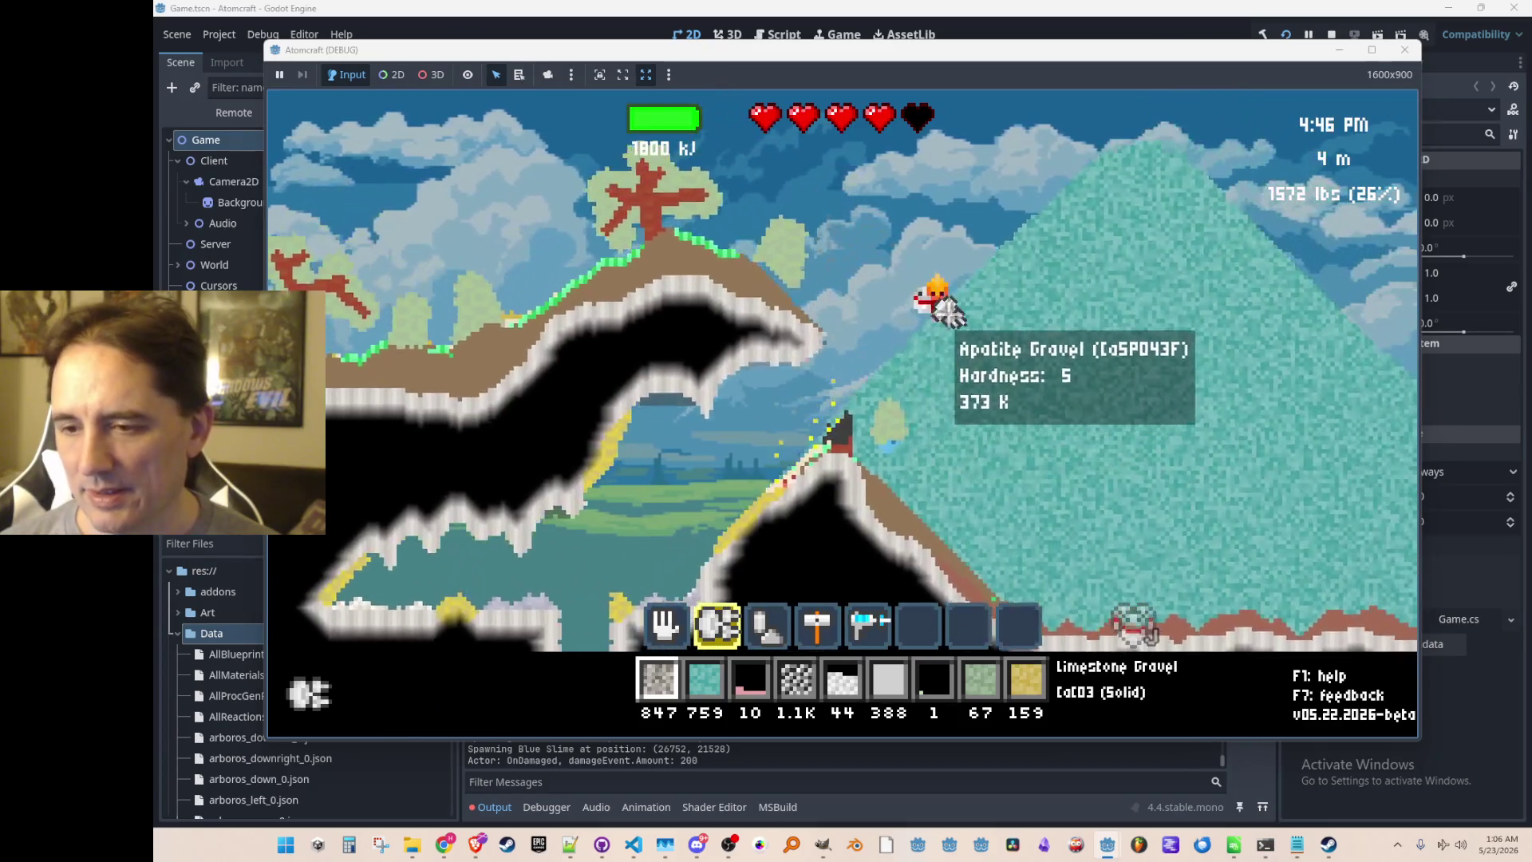
key(w)
key(d)
key(w)
key(a)
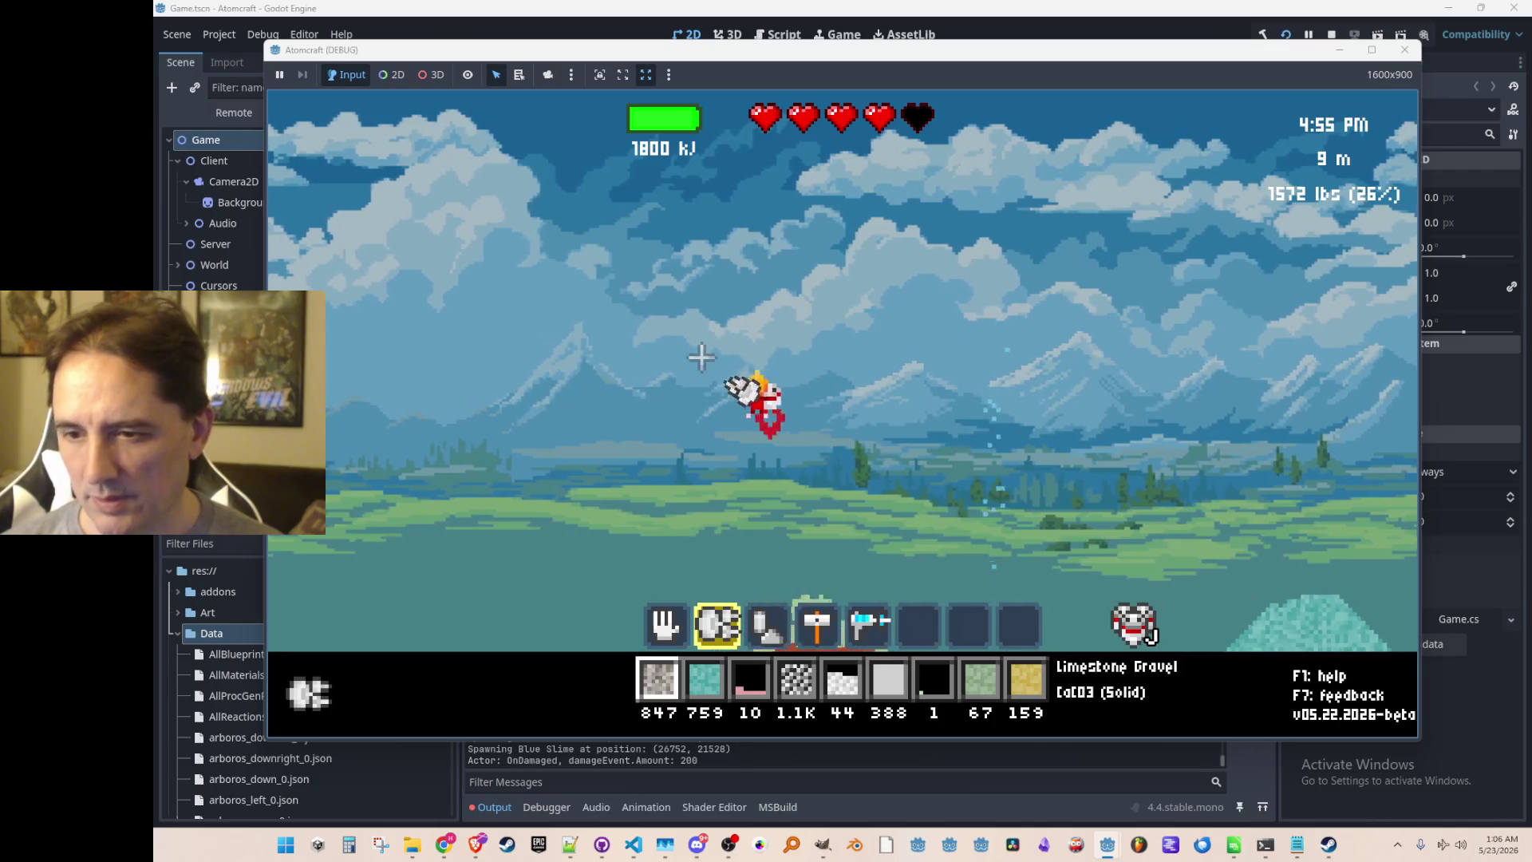
Hit the tree below, keep flying over the surface, then stop the test run.
click(900, 414)
key(a)
key(w)
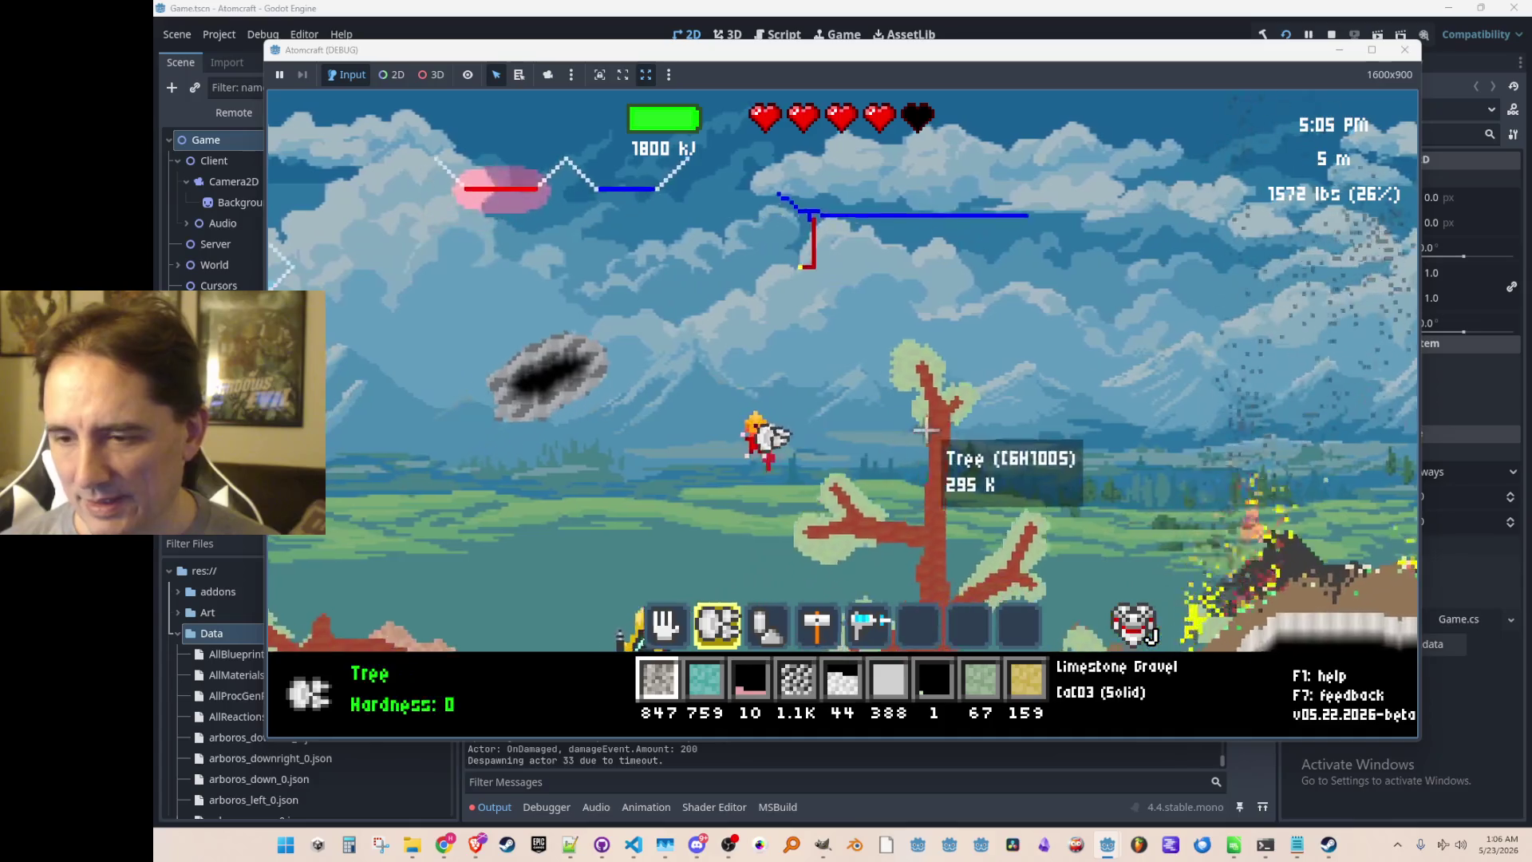
key(a)
key(w)
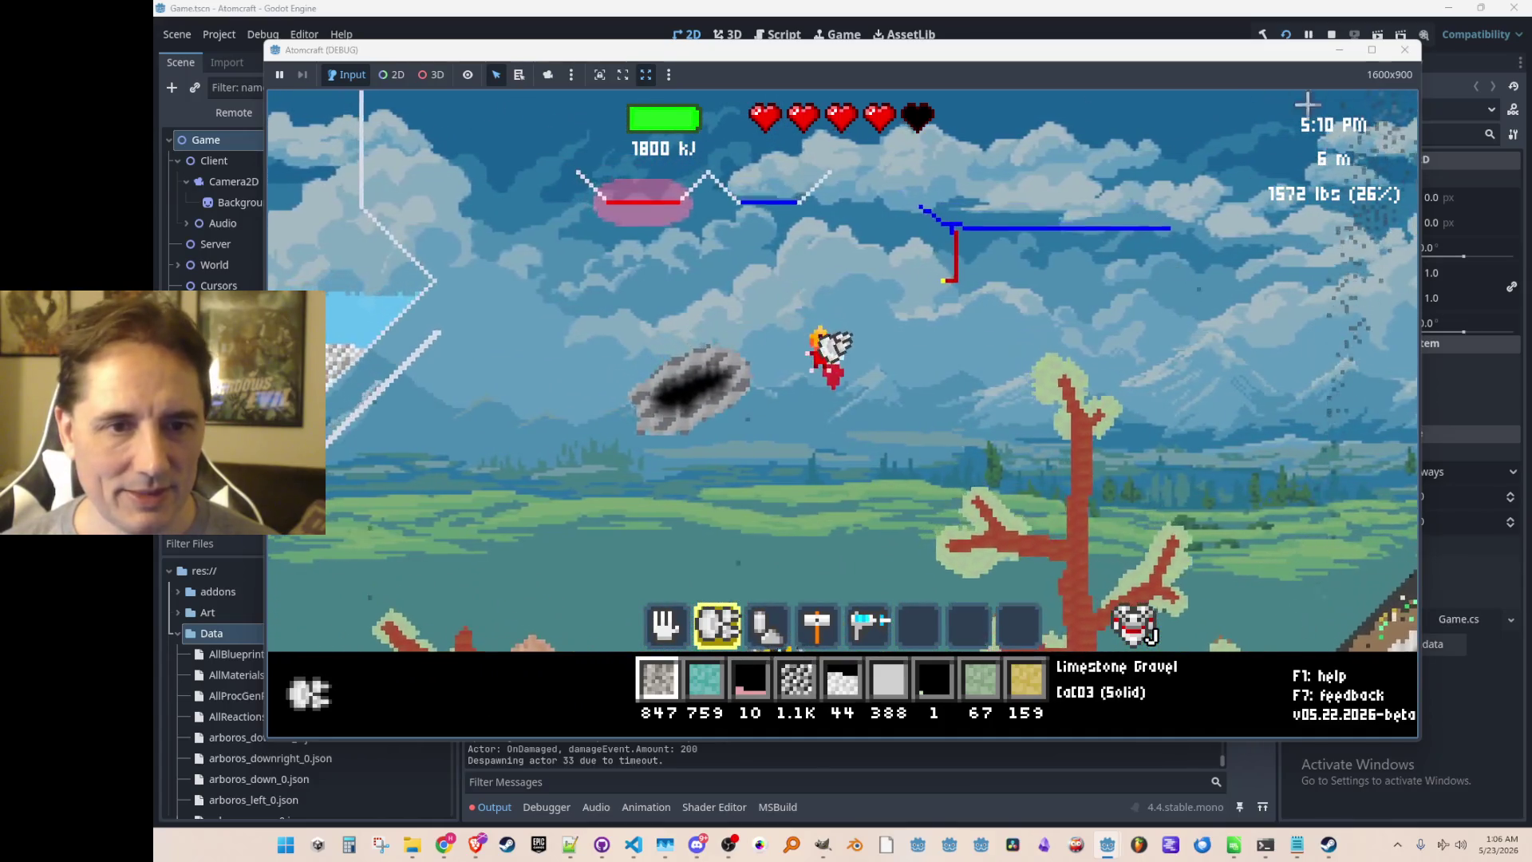
key(d)
key(w)
key(a)
key(w)
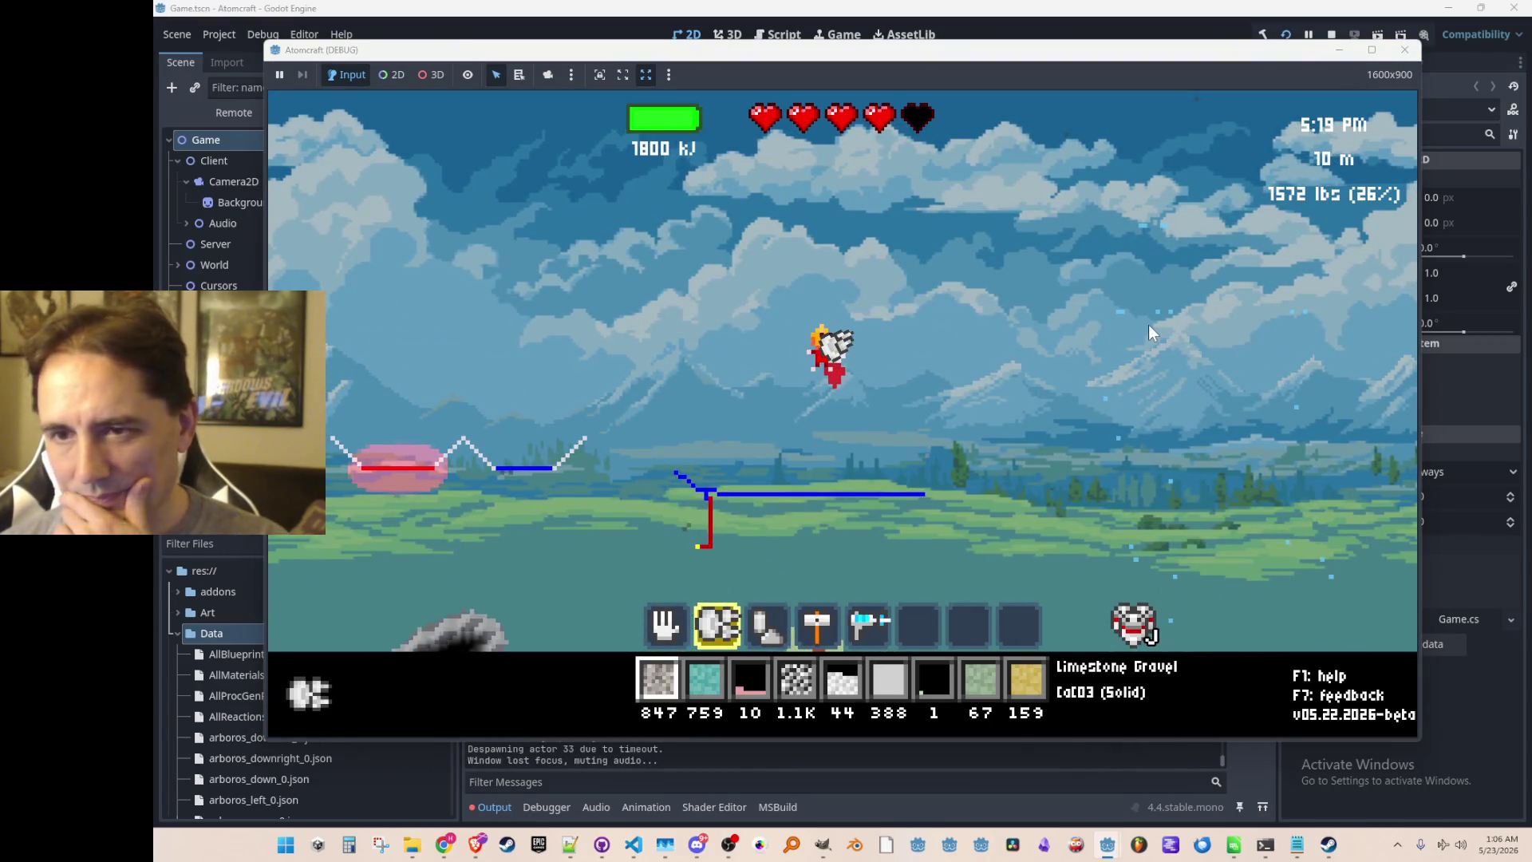
key(F8)
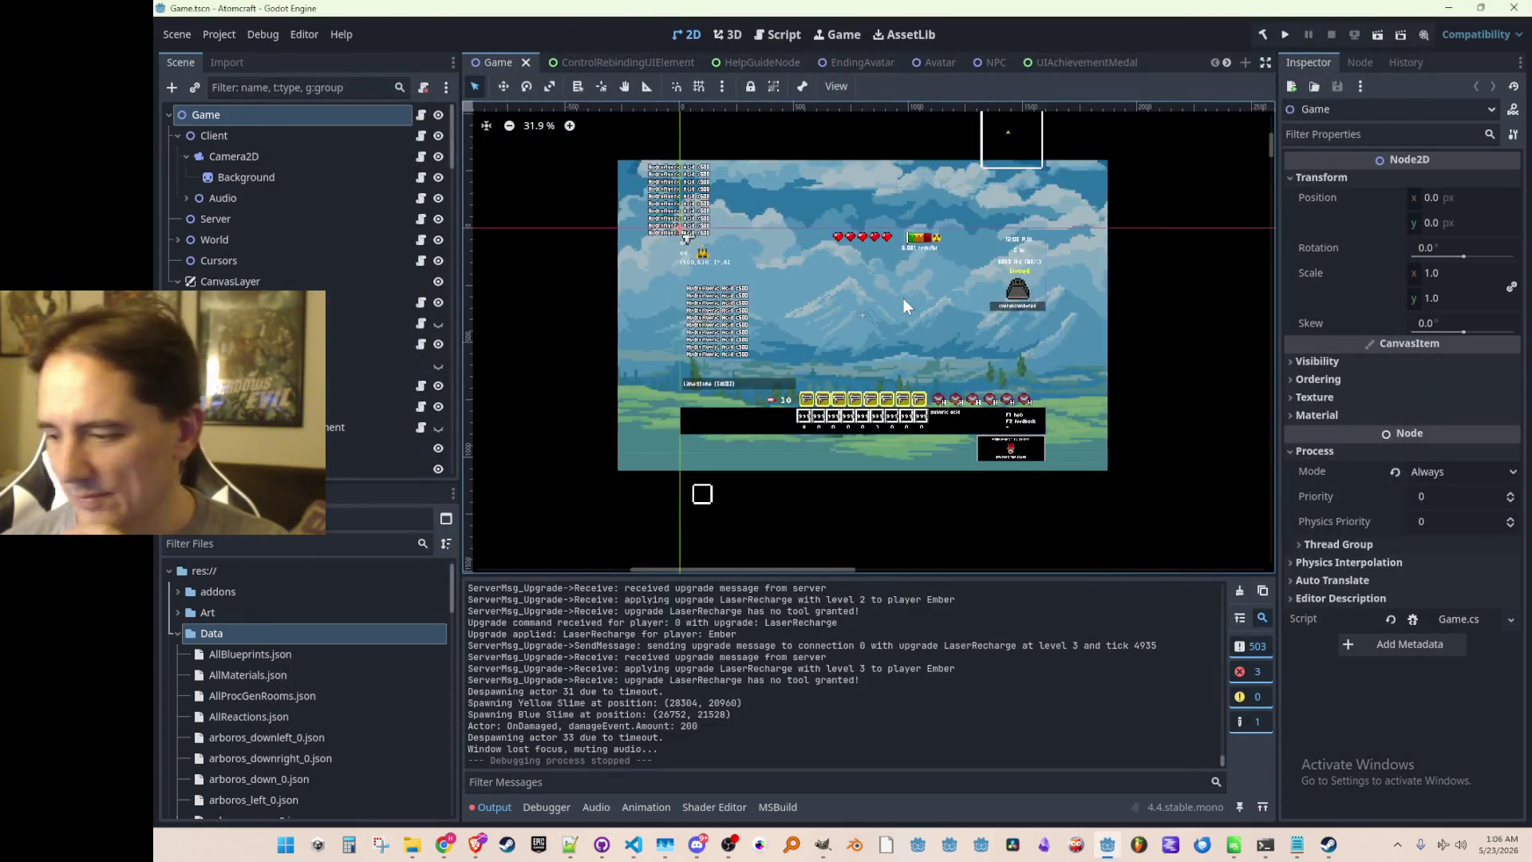
scroll(903, 300, up, 1)
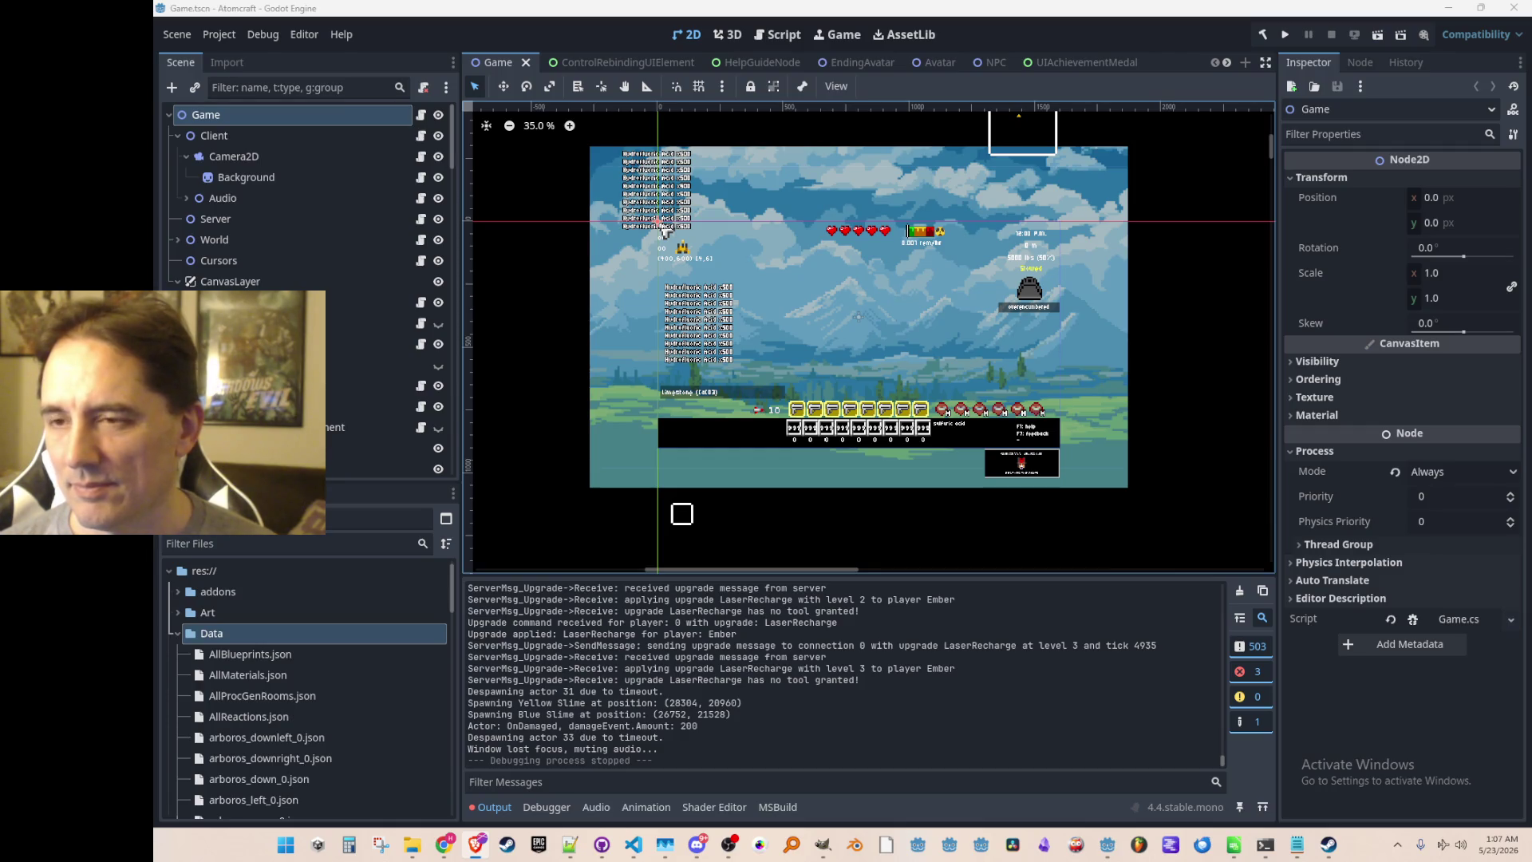
scroll(1019, 292, up, 1)
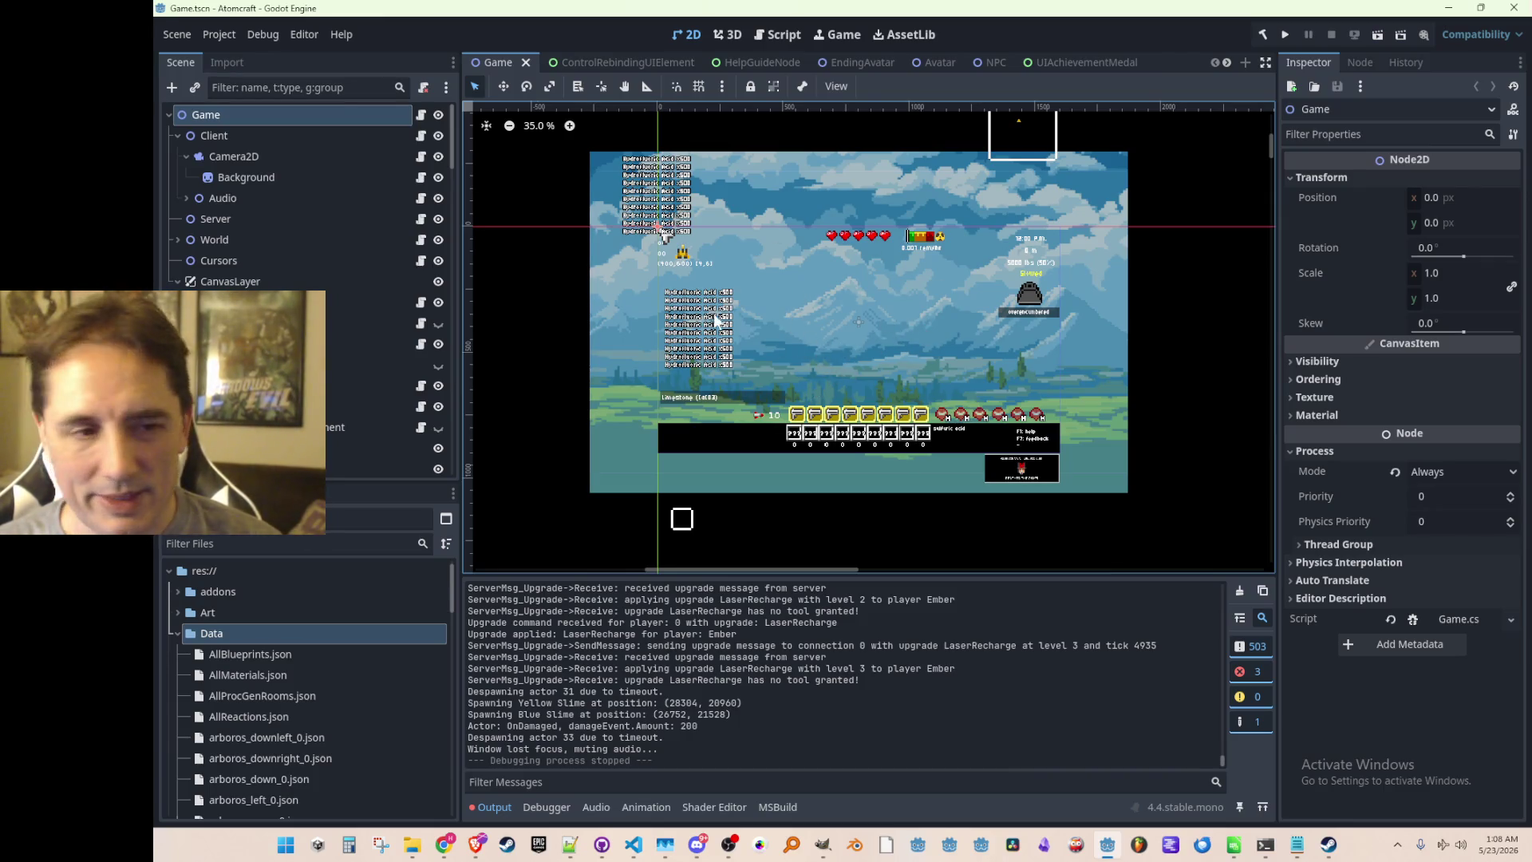
Bring the Brave window with the Subnautica gameplay-loop video over the Godot editor.
scroll(845, 345, down, 1)
scroll(886, 335, down, 1)
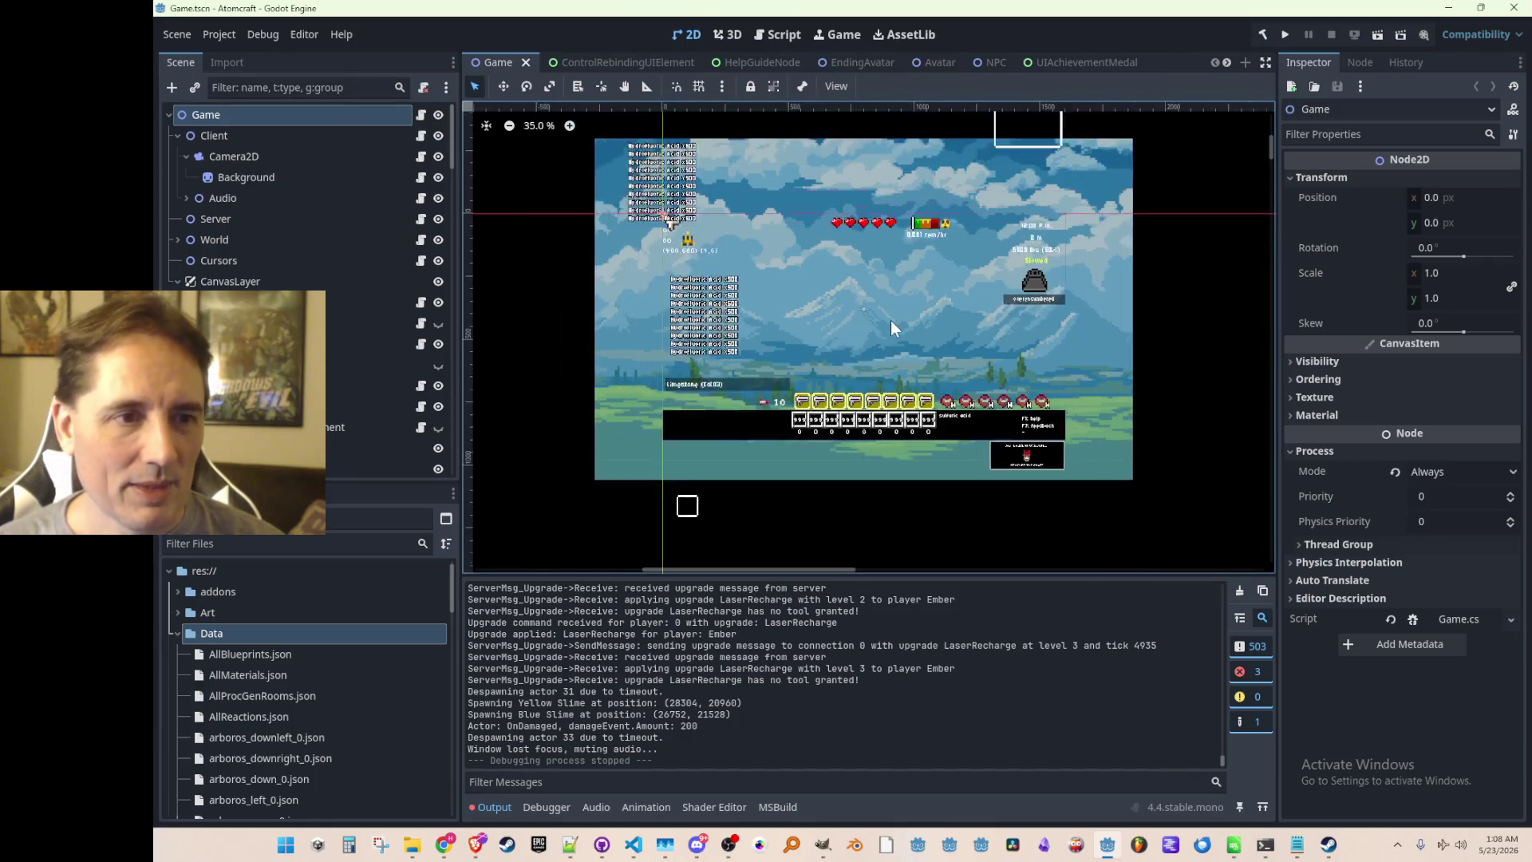
scroll(888, 324, up, 1)
scroll(888, 324, down, 1)
scroll(887, 332, up, 1)
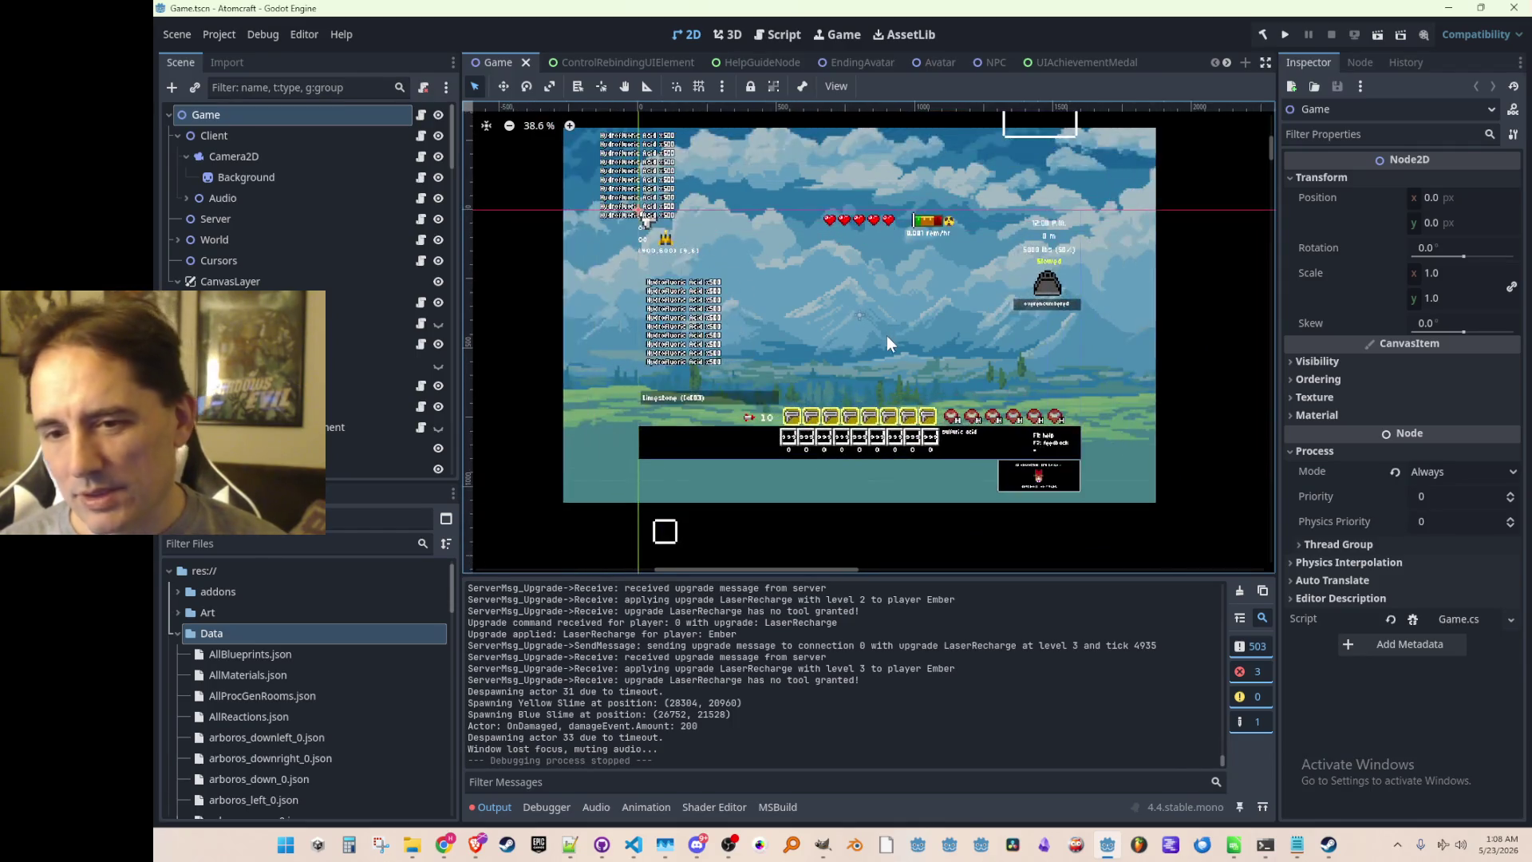
scroll(878, 332, down, 3)
scroll(880, 332, up, 2)
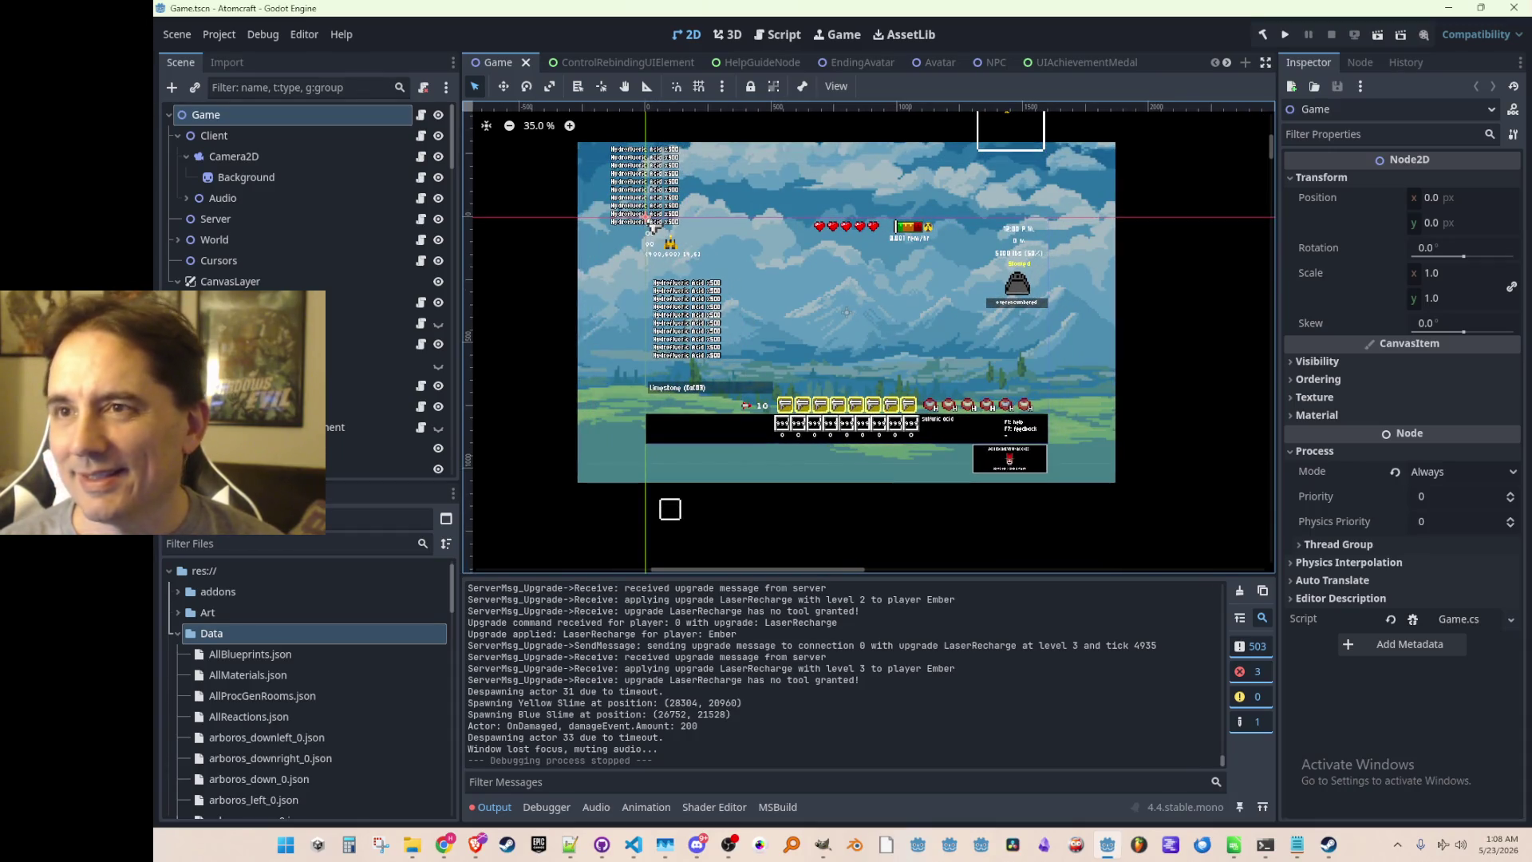
key(alt+Tab)
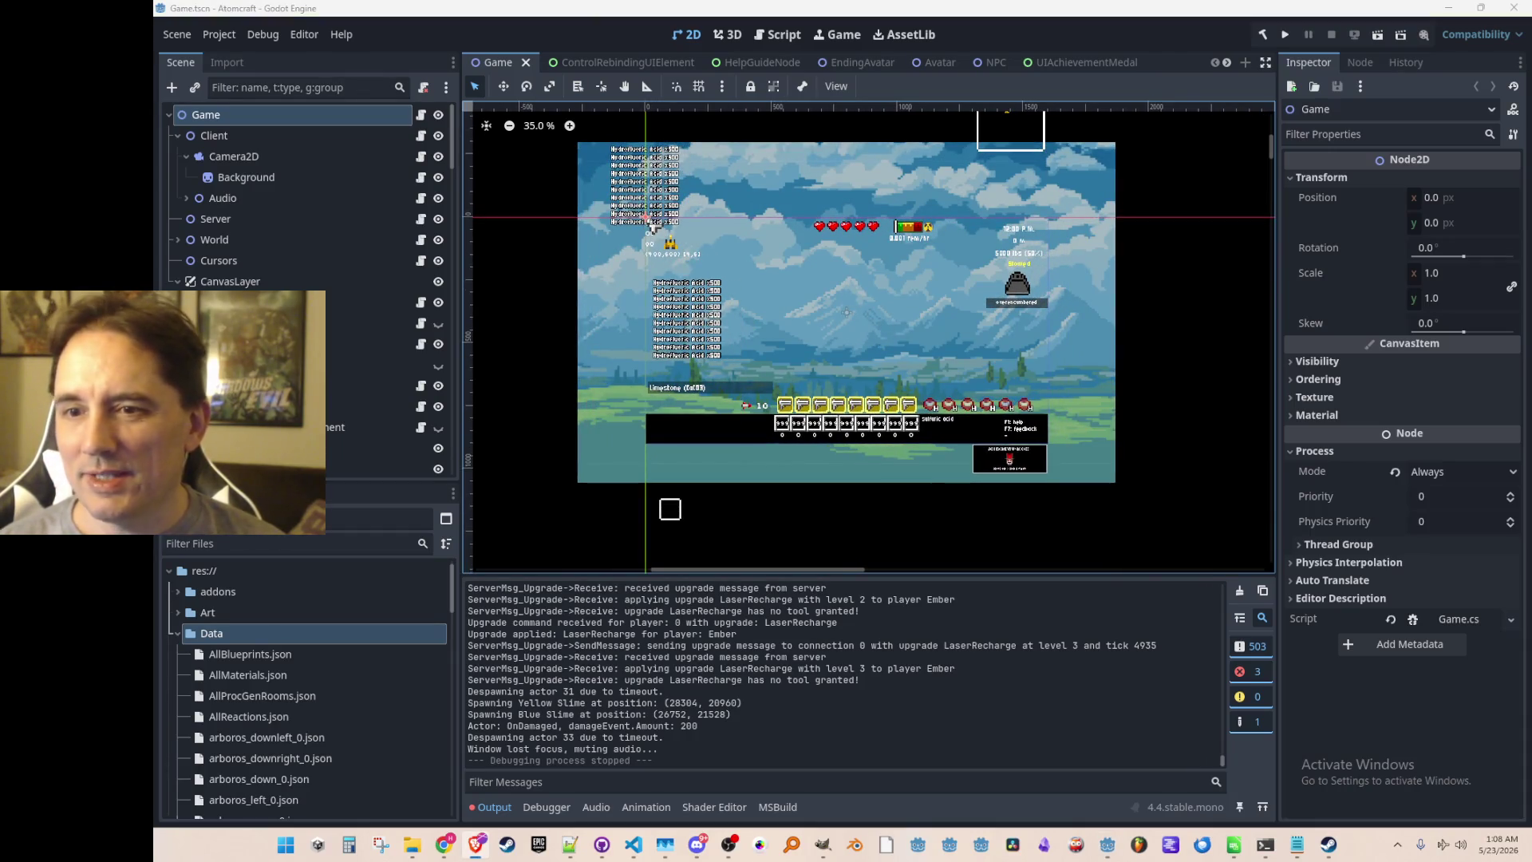
key(super+shift+Left)
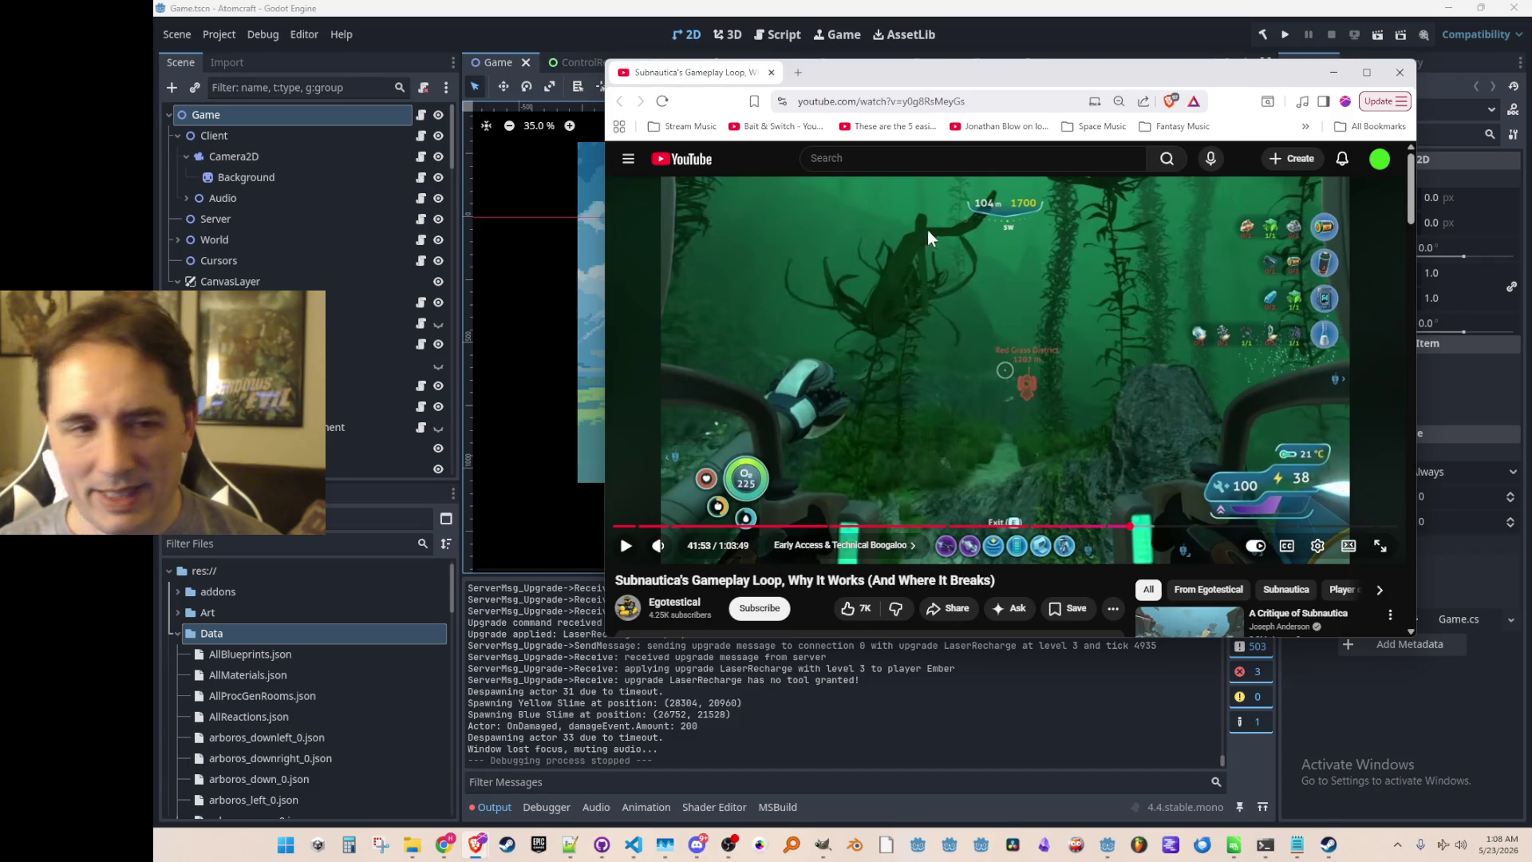
Move the Brave YouTube window to the right and bring the Godot editor's Game scene forward.
mouse_move(691, 76)
mouse_down()
mouse_move(675, 112)
mouse_move(742, 108)
mouse_up()
click(652, 228)
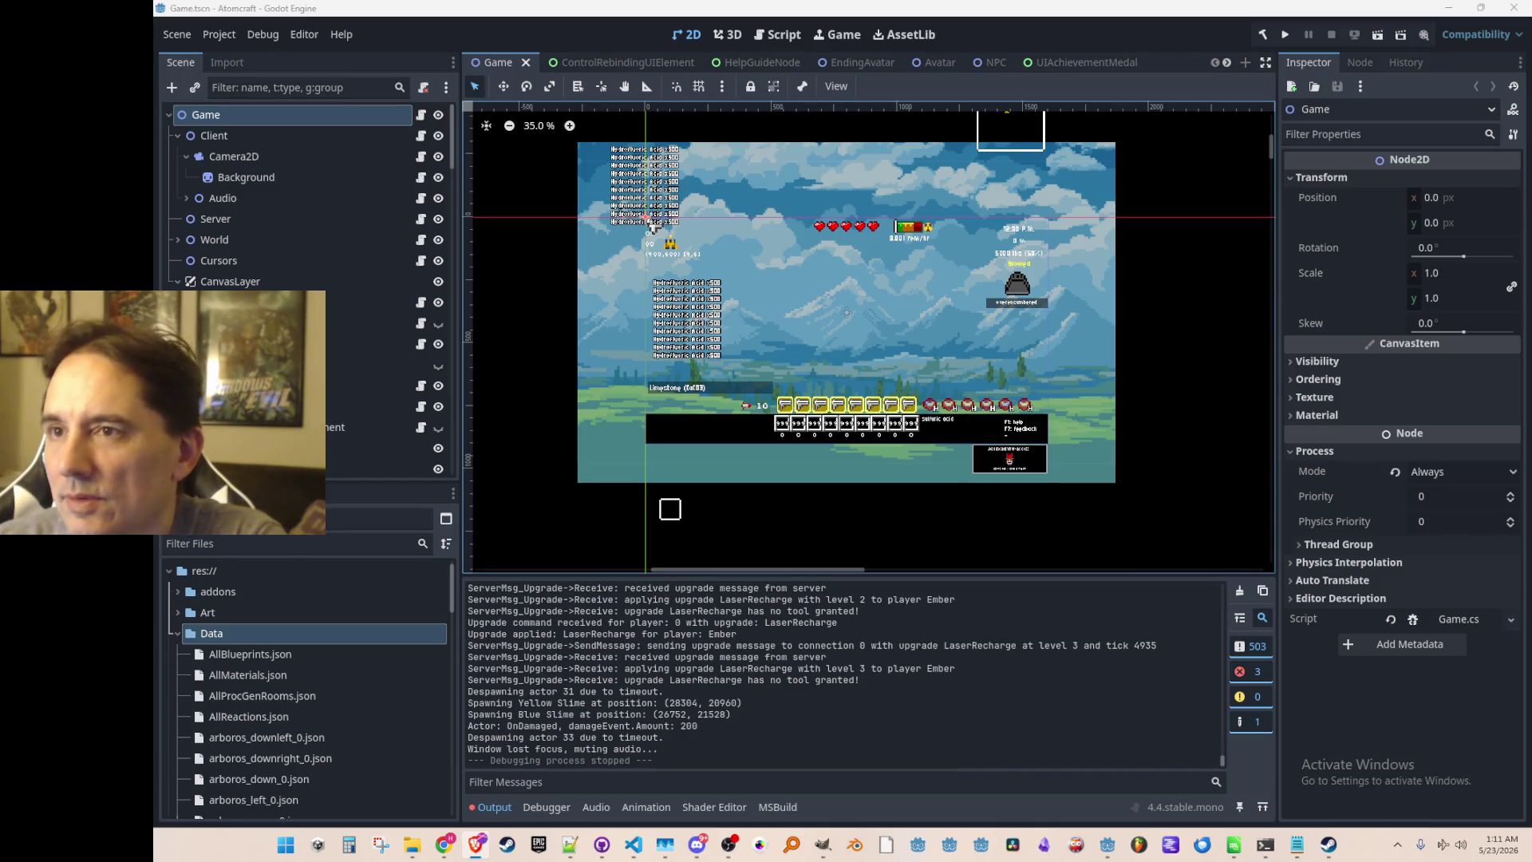
Pull the YouTube window back over the editor, then bring up Steam's Atomcraft library page.
mouse_move(1531, 156)
mouse_down()
mouse_move(1373, 117)
mouse_move(1299, 66)
mouse_up()
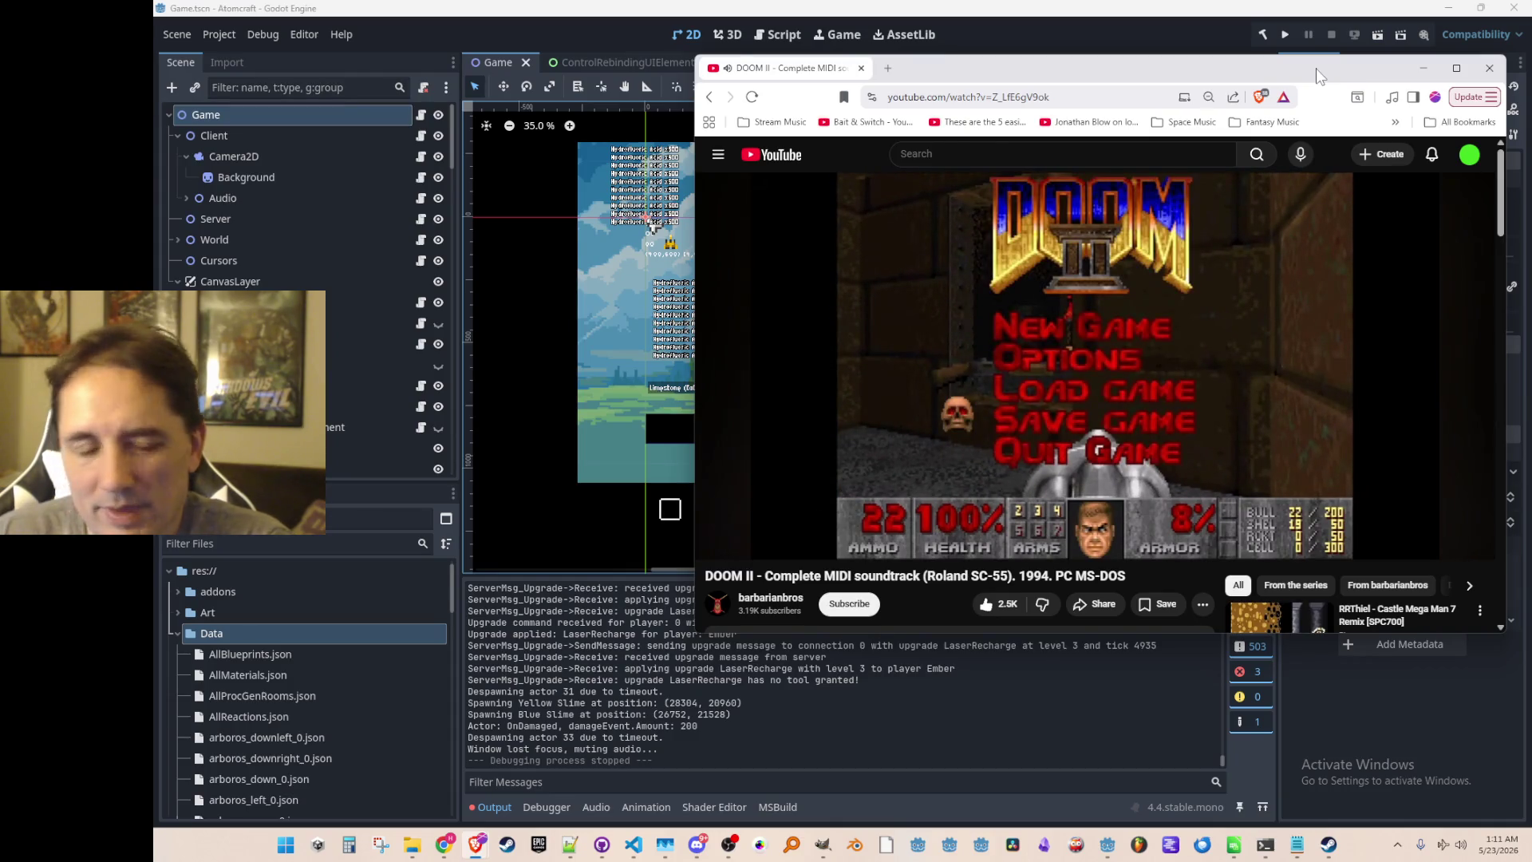
click(1328, 847)
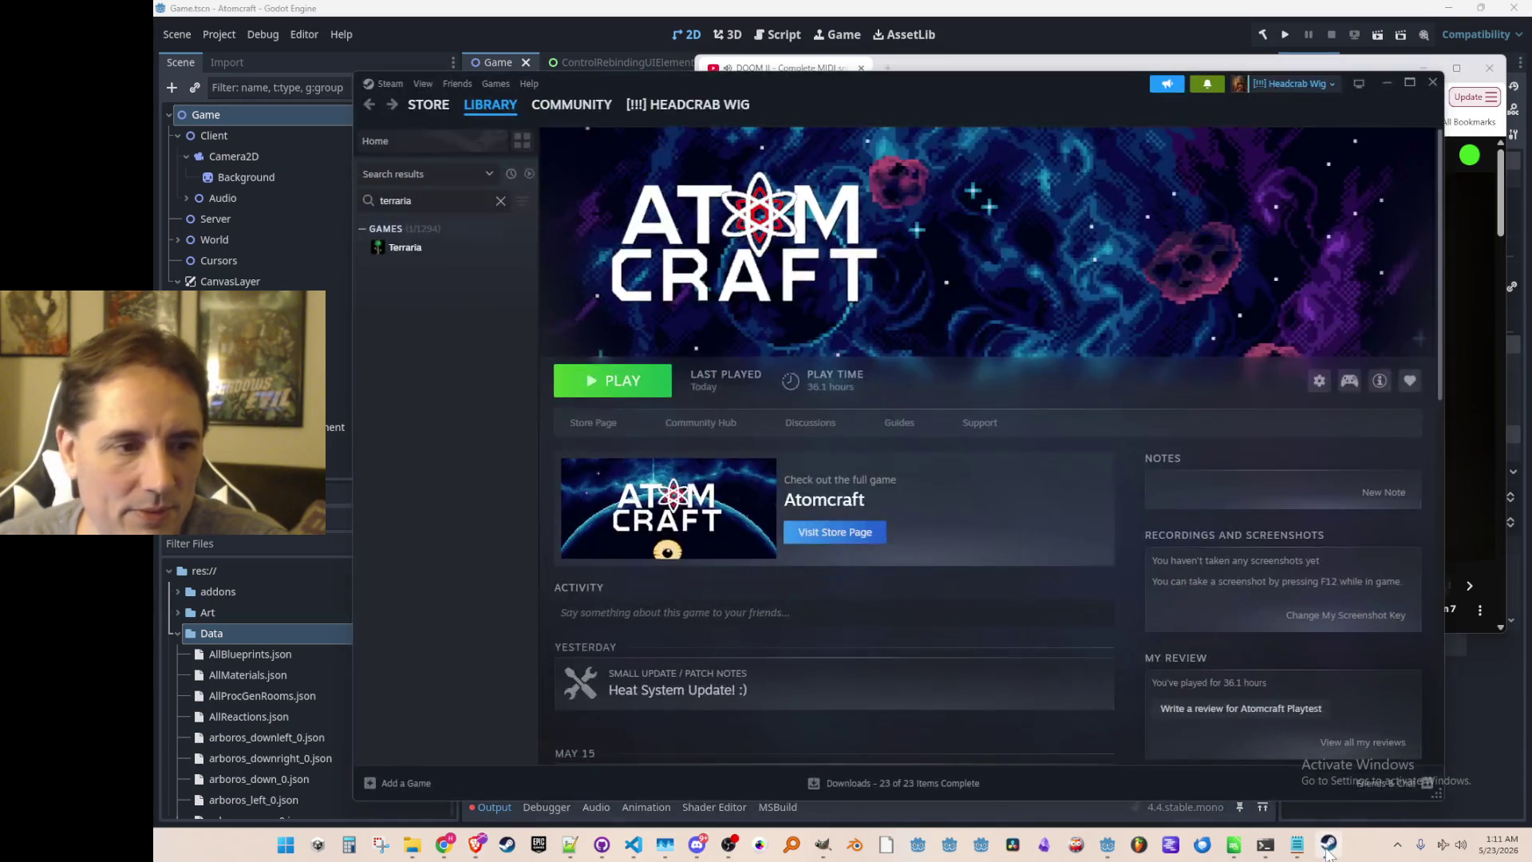
Go to the Steam library home and browse the Recent Games tiles.
click(499, 120)
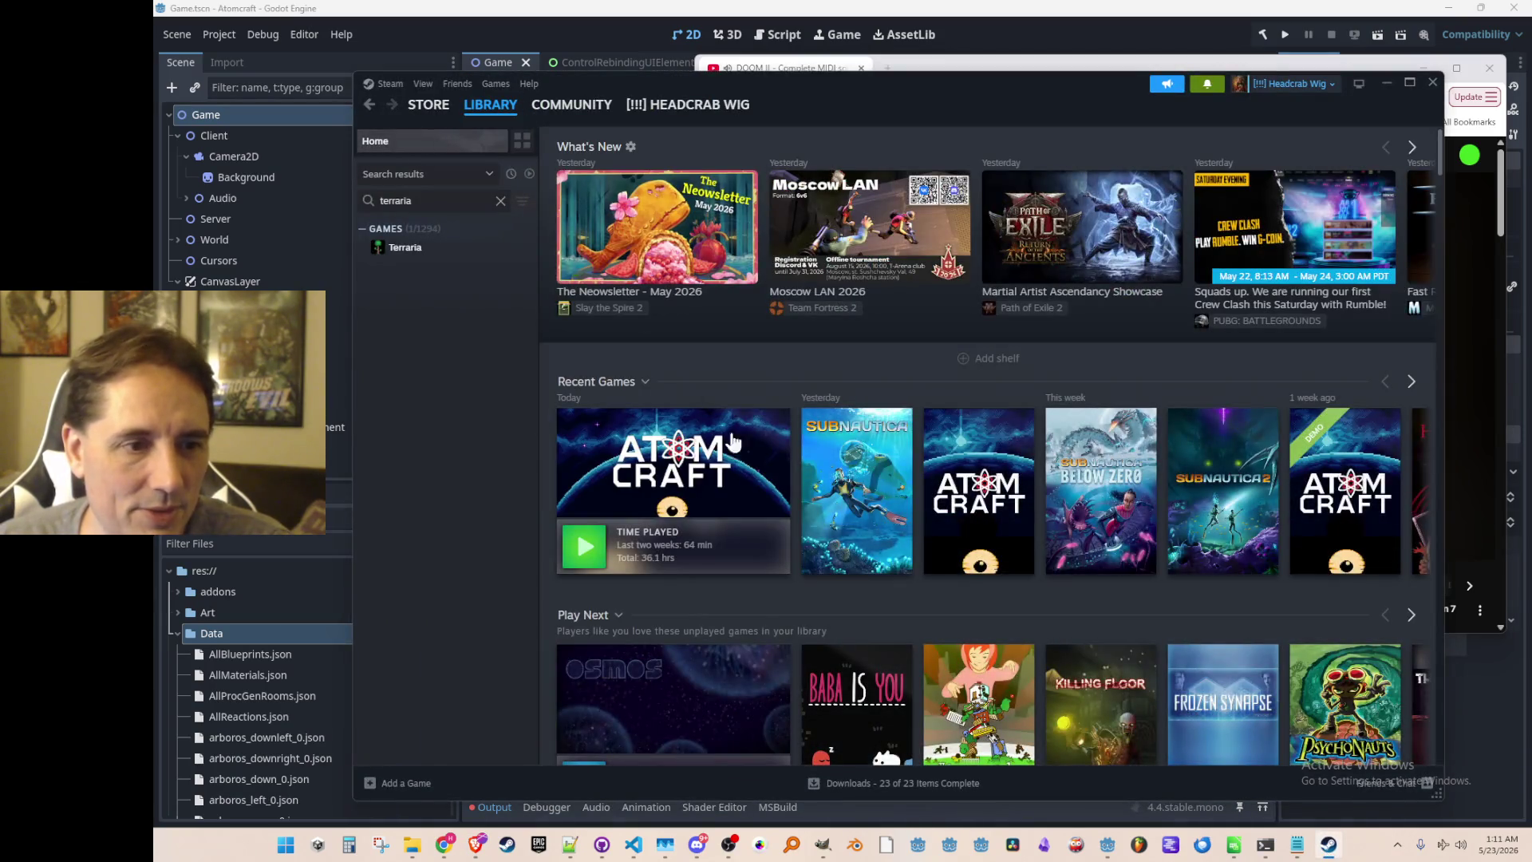
mouse_move(1125, 491)
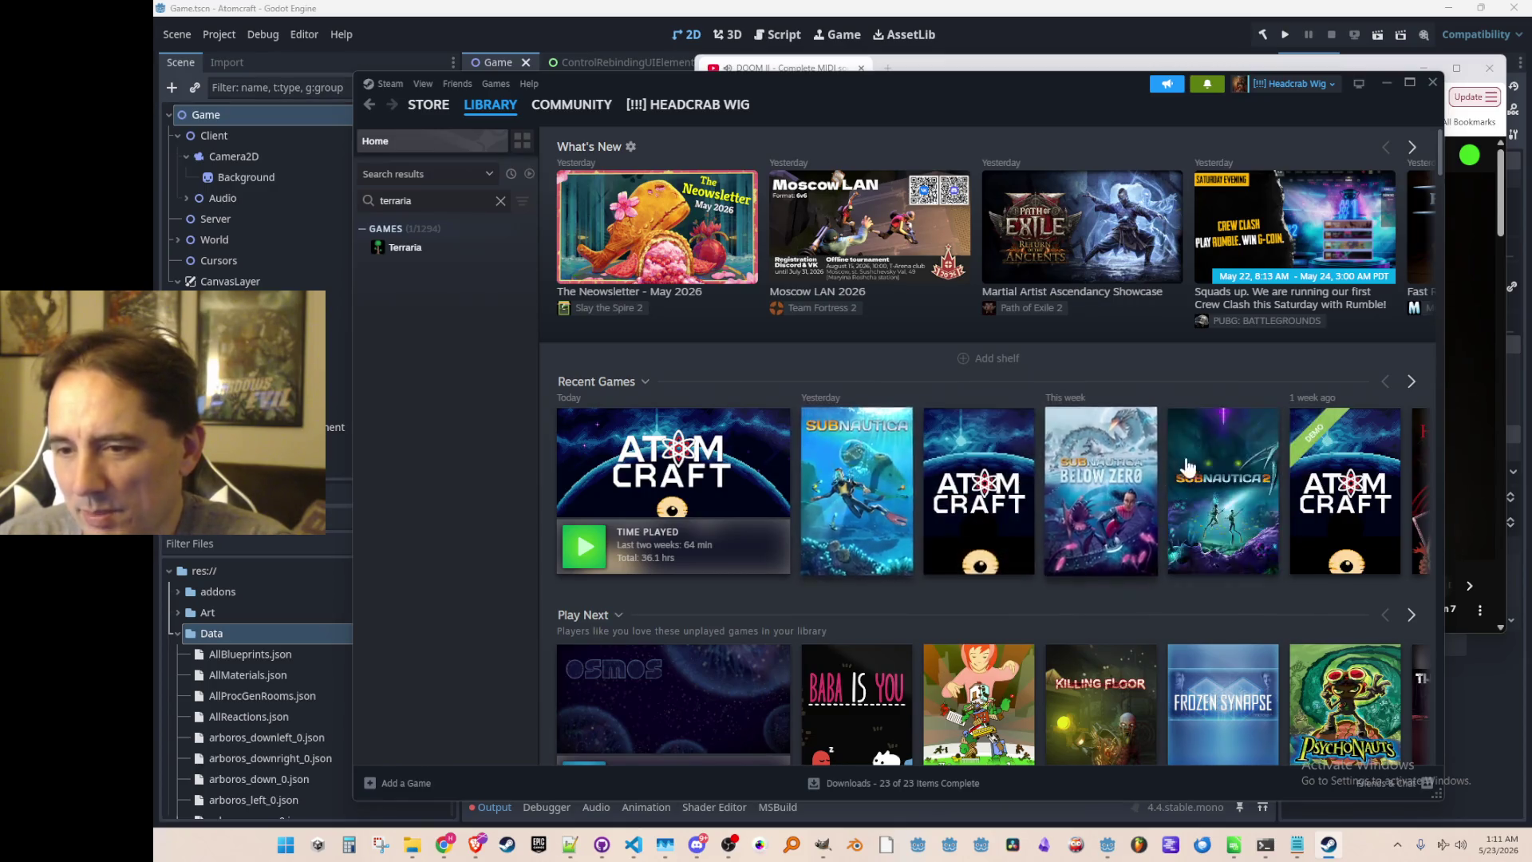
mouse_move(1201, 479)
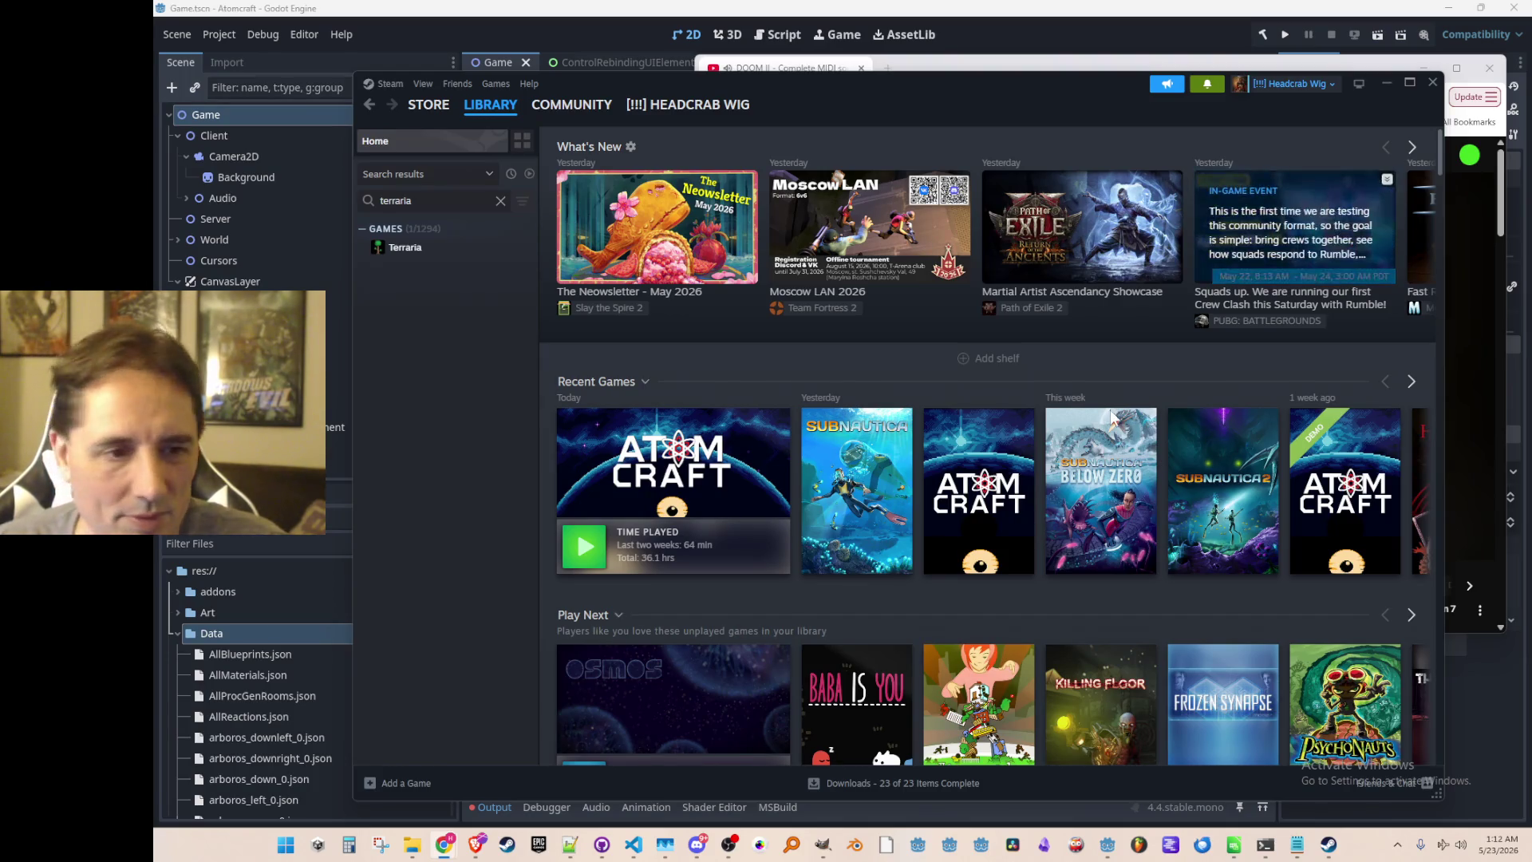
mouse_move(859, 495)
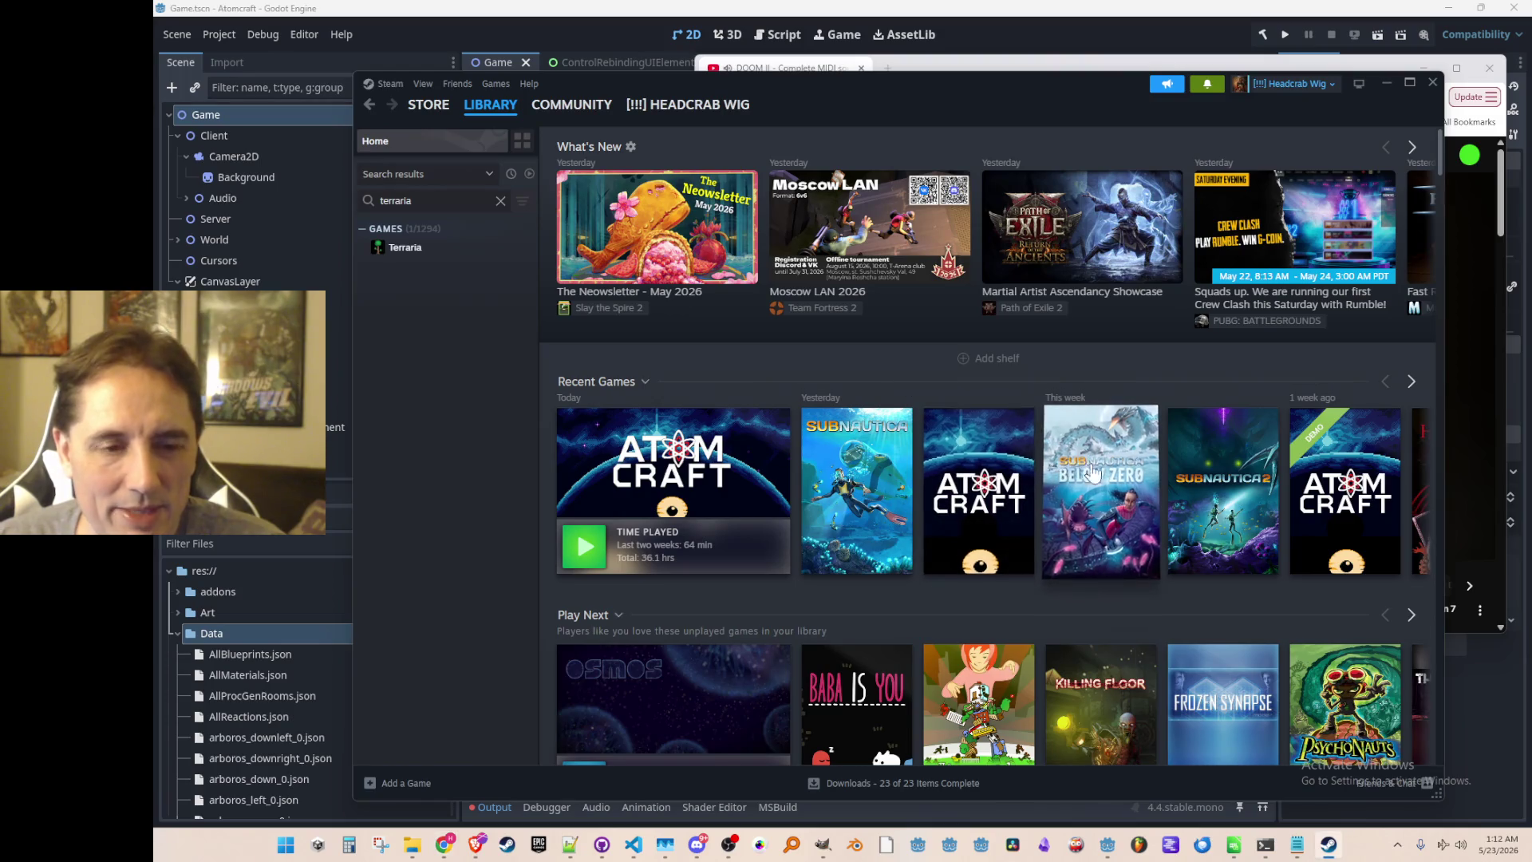
mouse_move(1106, 495)
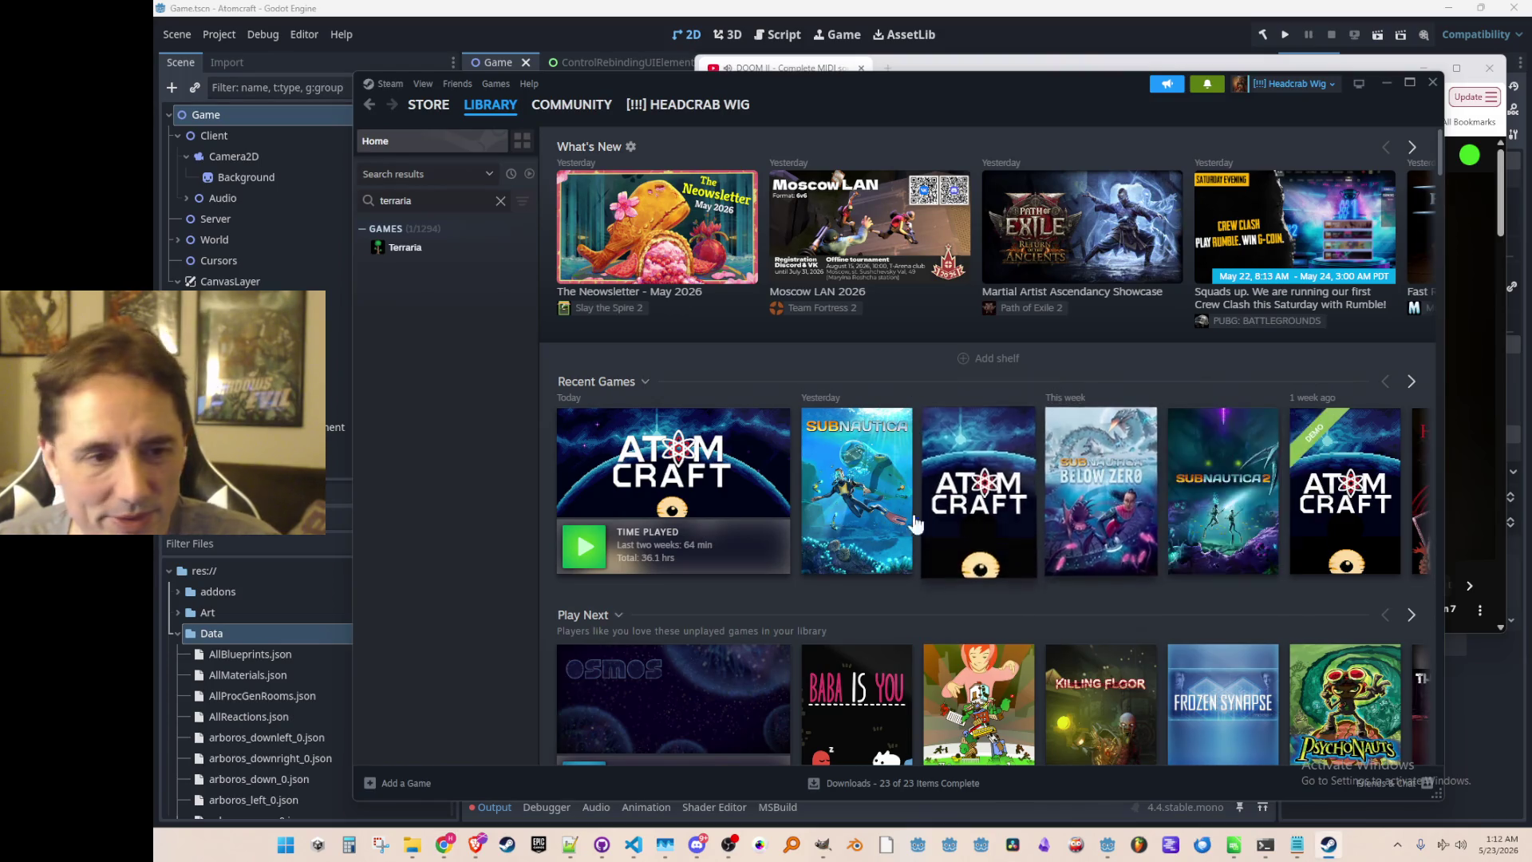
mouse_move(1250, 563)
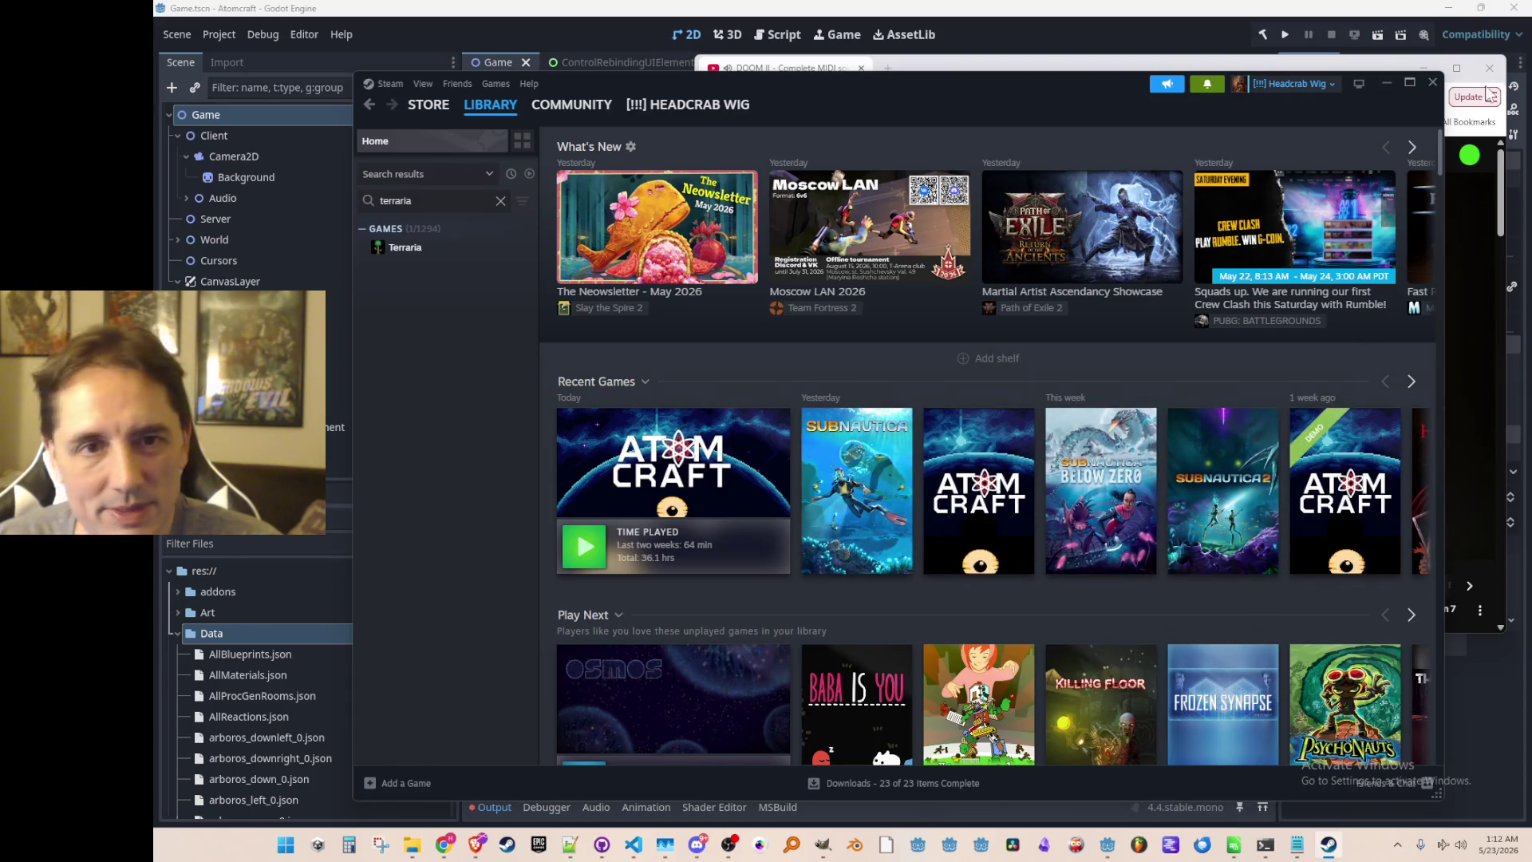
Minimize and restore Steam, open the Subnautica page, then return to library home.
click(1387, 82)
drag(1310, 70, 1310, 59)
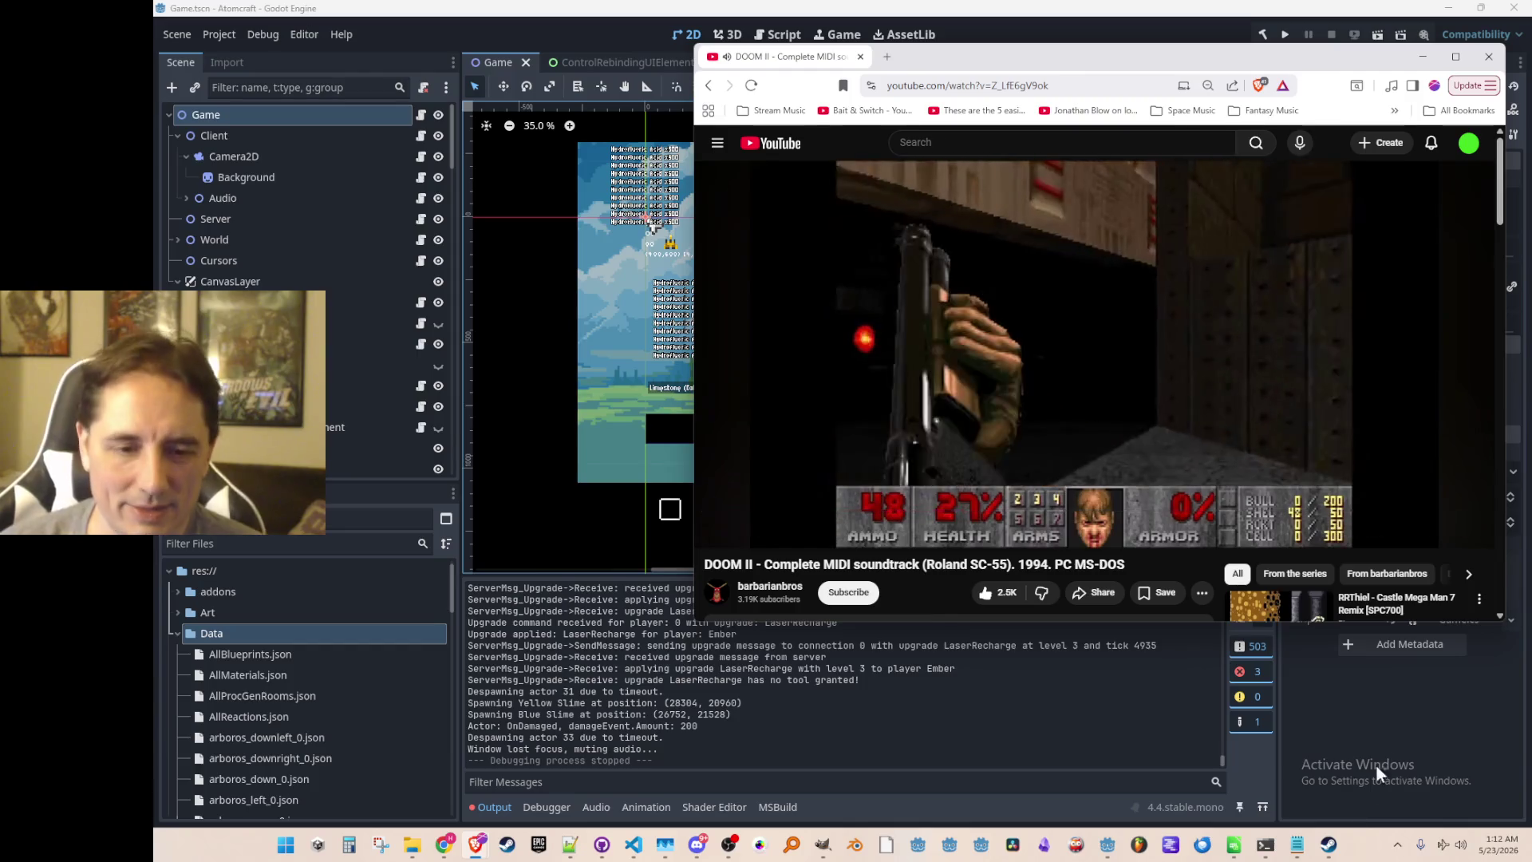
click(1328, 844)
click(855, 447)
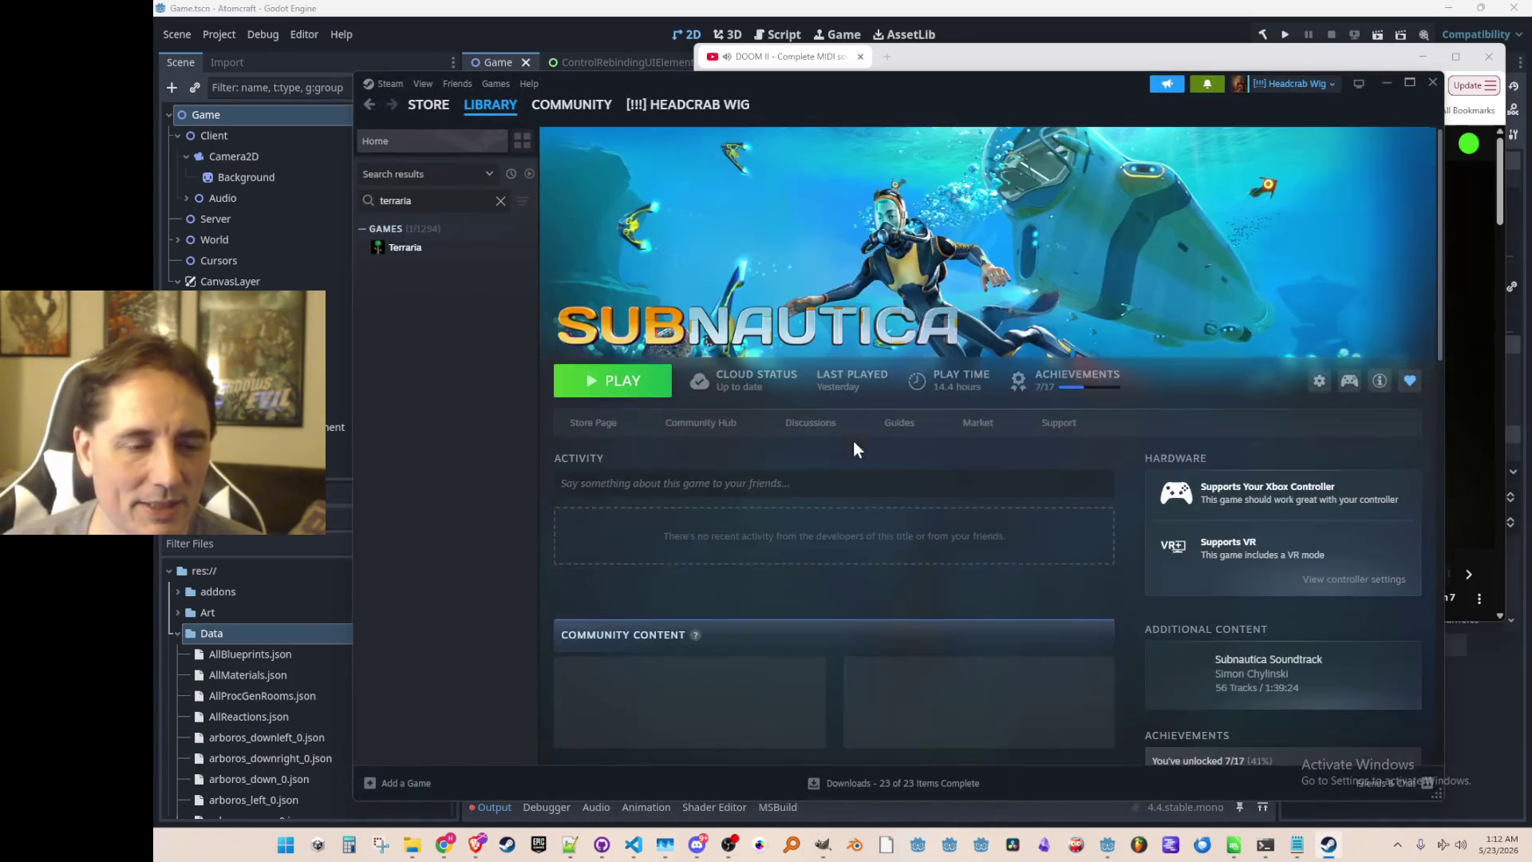
click(377, 137)
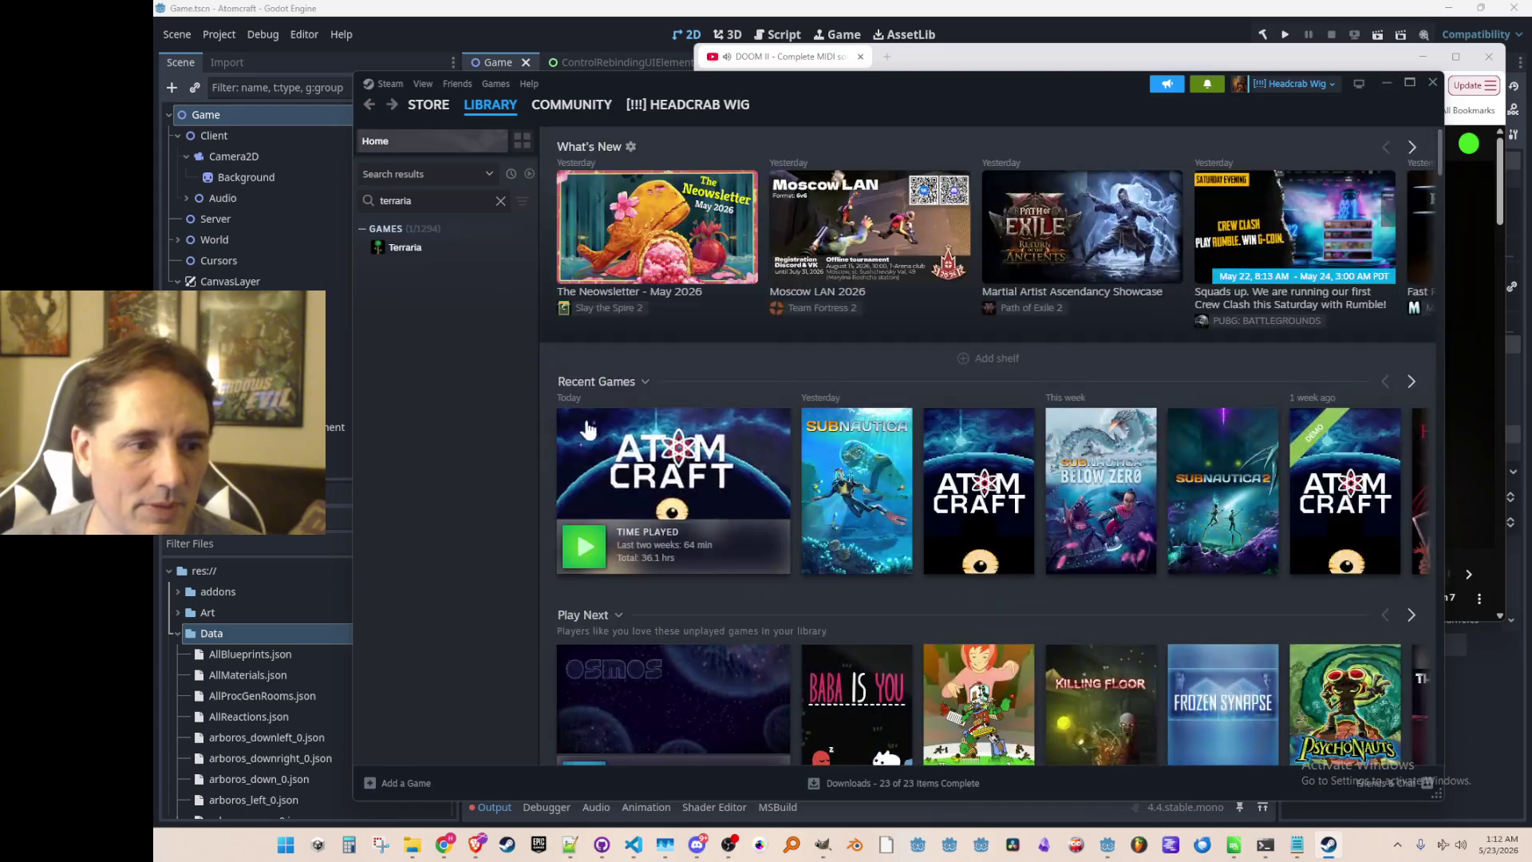
Open Atomcraft's 'Heat System Update! :)' patch notes and maximize the Steam window.
click(724, 482)
scroll(724, 494, down, 2)
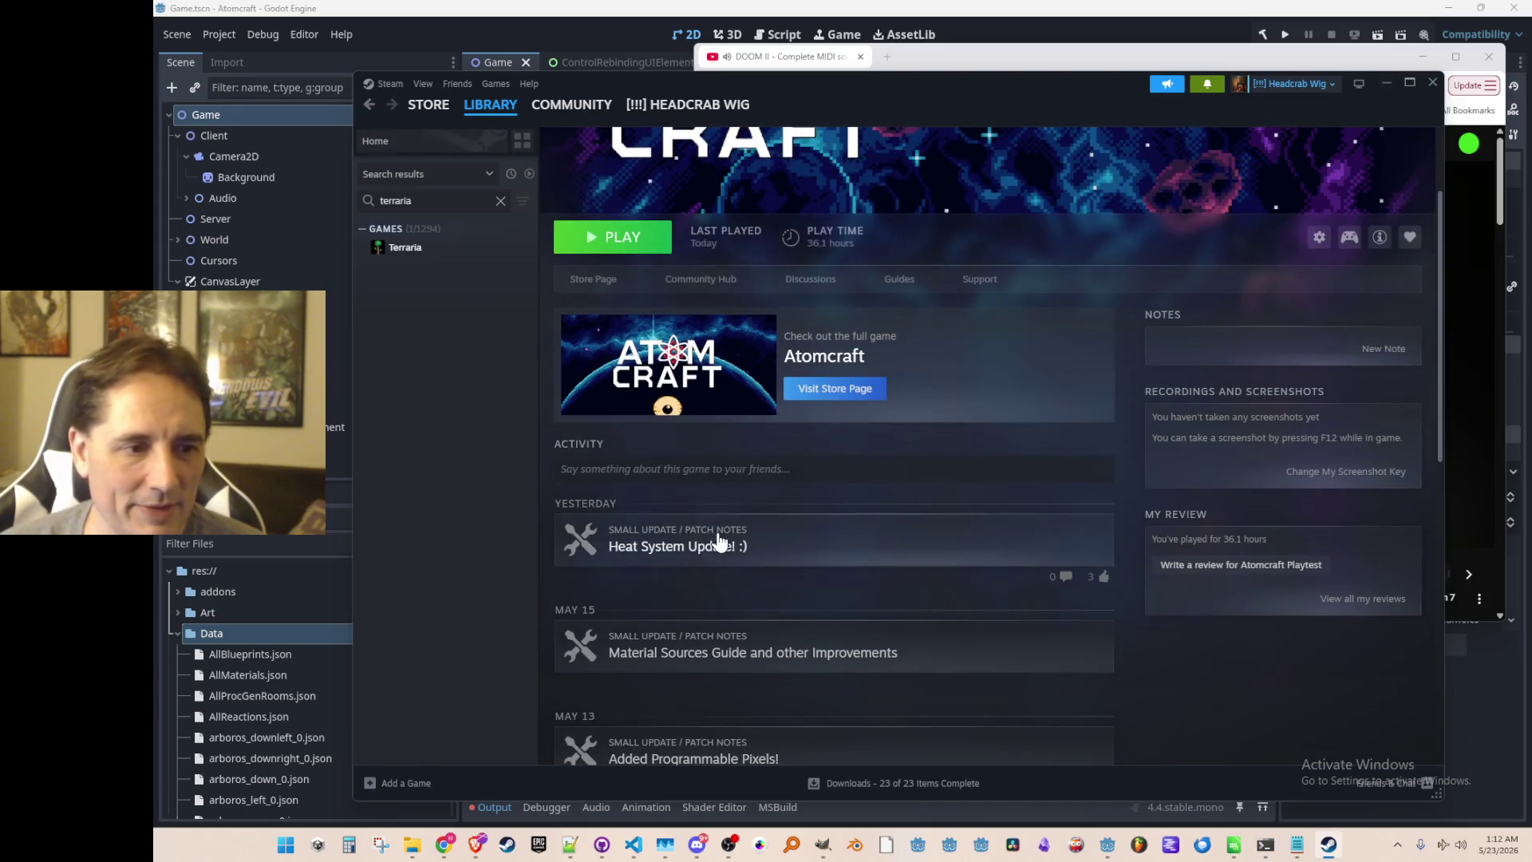
click(725, 543)
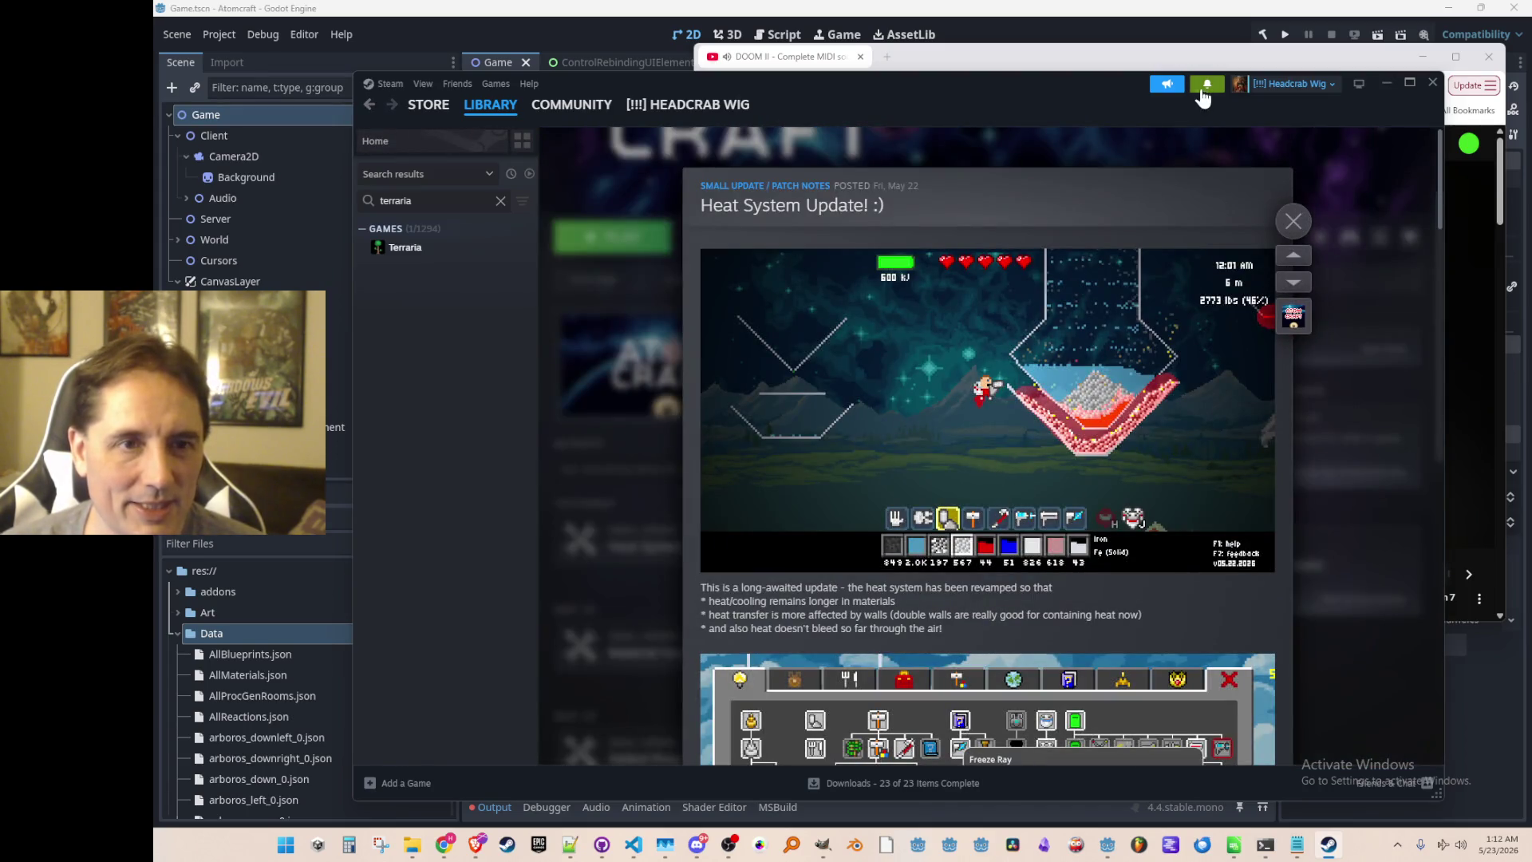
key(super+Up)
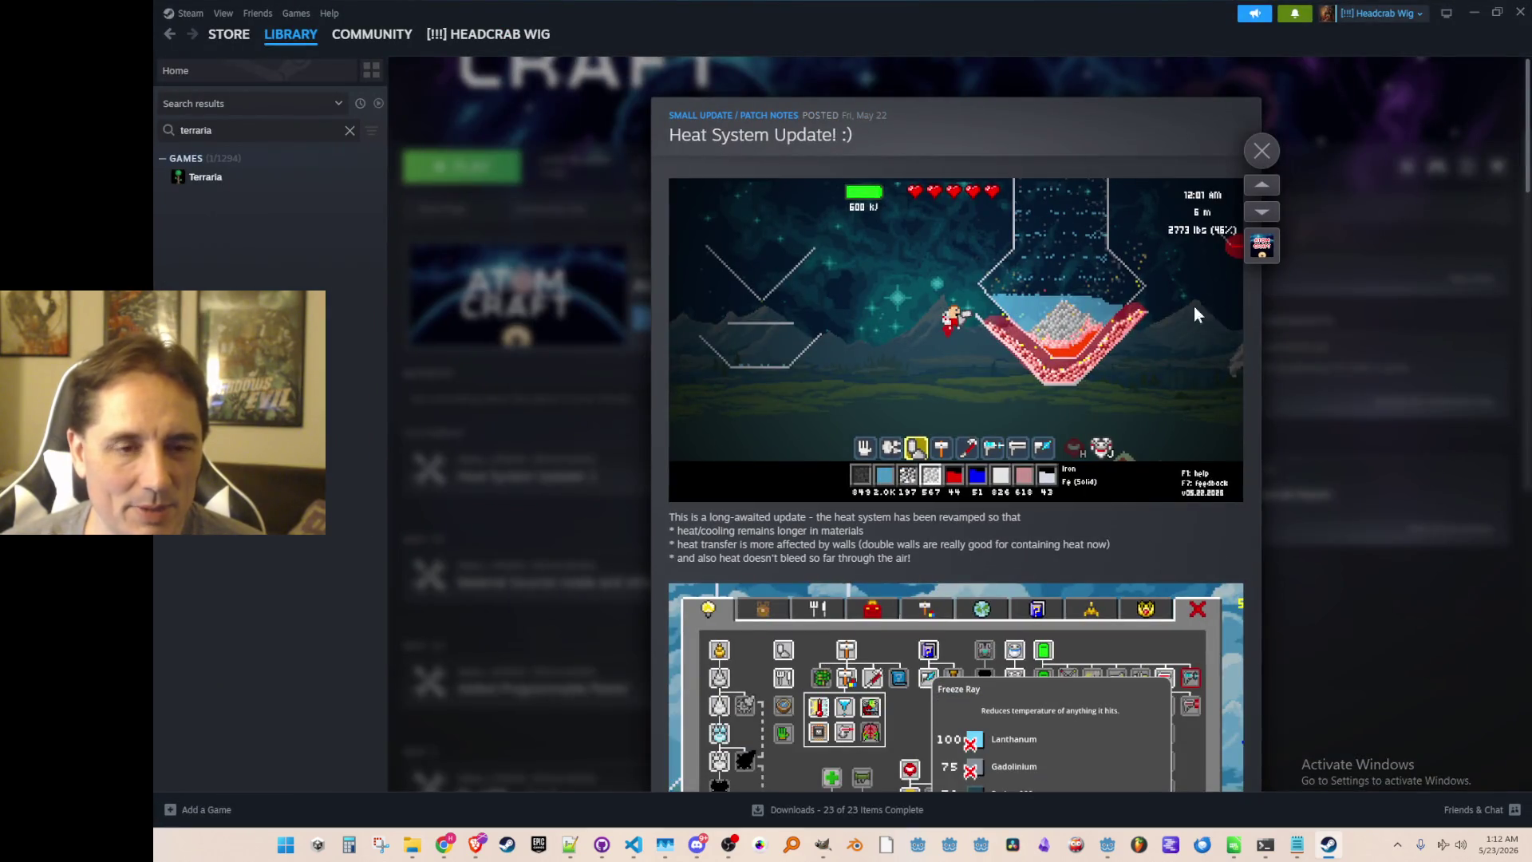
scroll(1151, 375, down, 1)
scroll(1155, 391, up, 1)
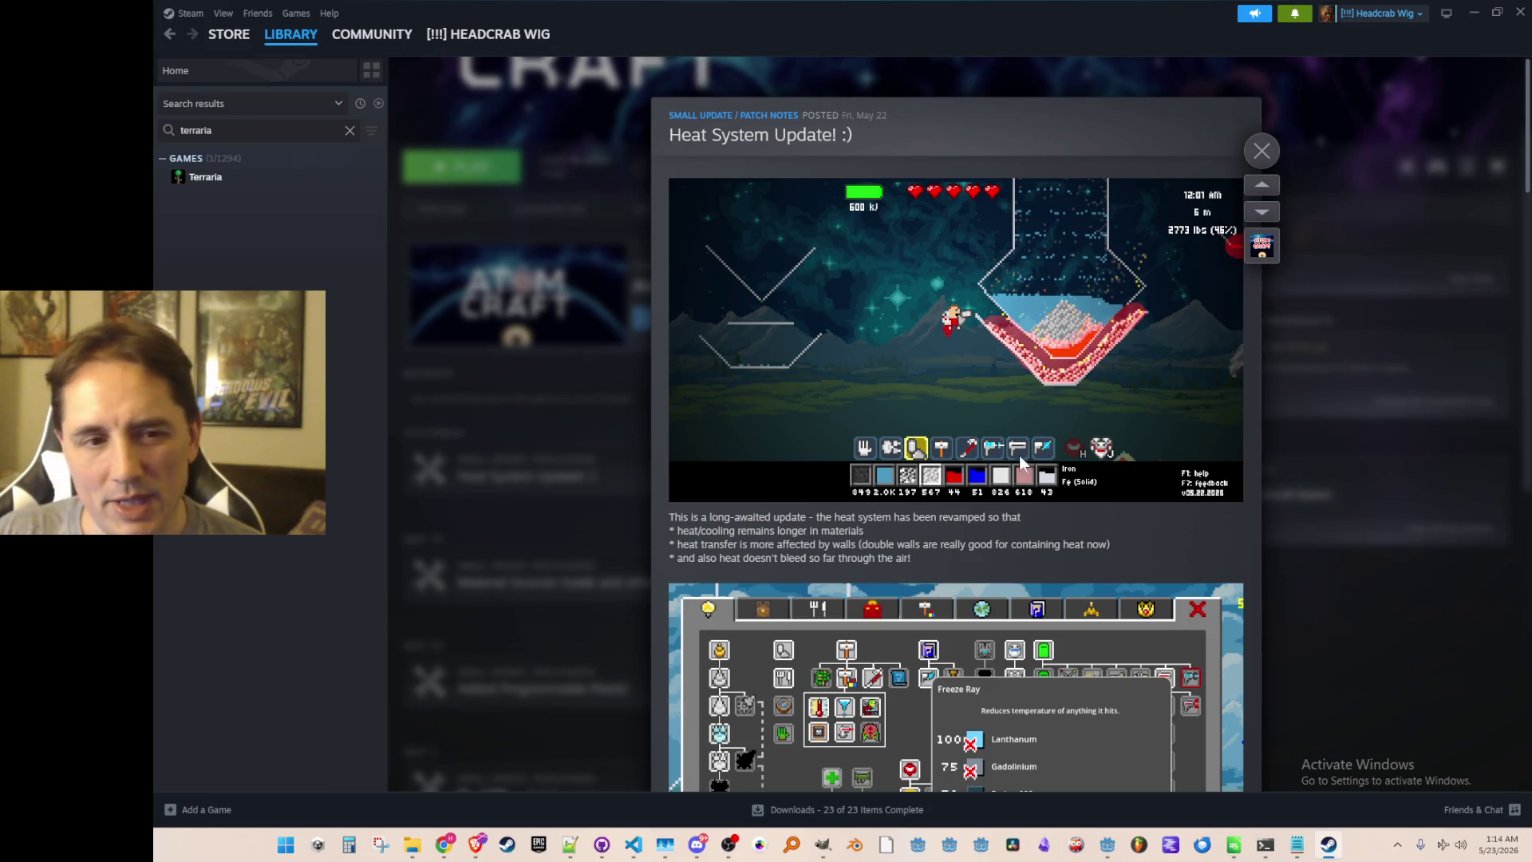
Scroll the notes to Heating Element and Freeze Ray, shift YouTube aside, open the tracks list.
scroll(1065, 371, down, 3)
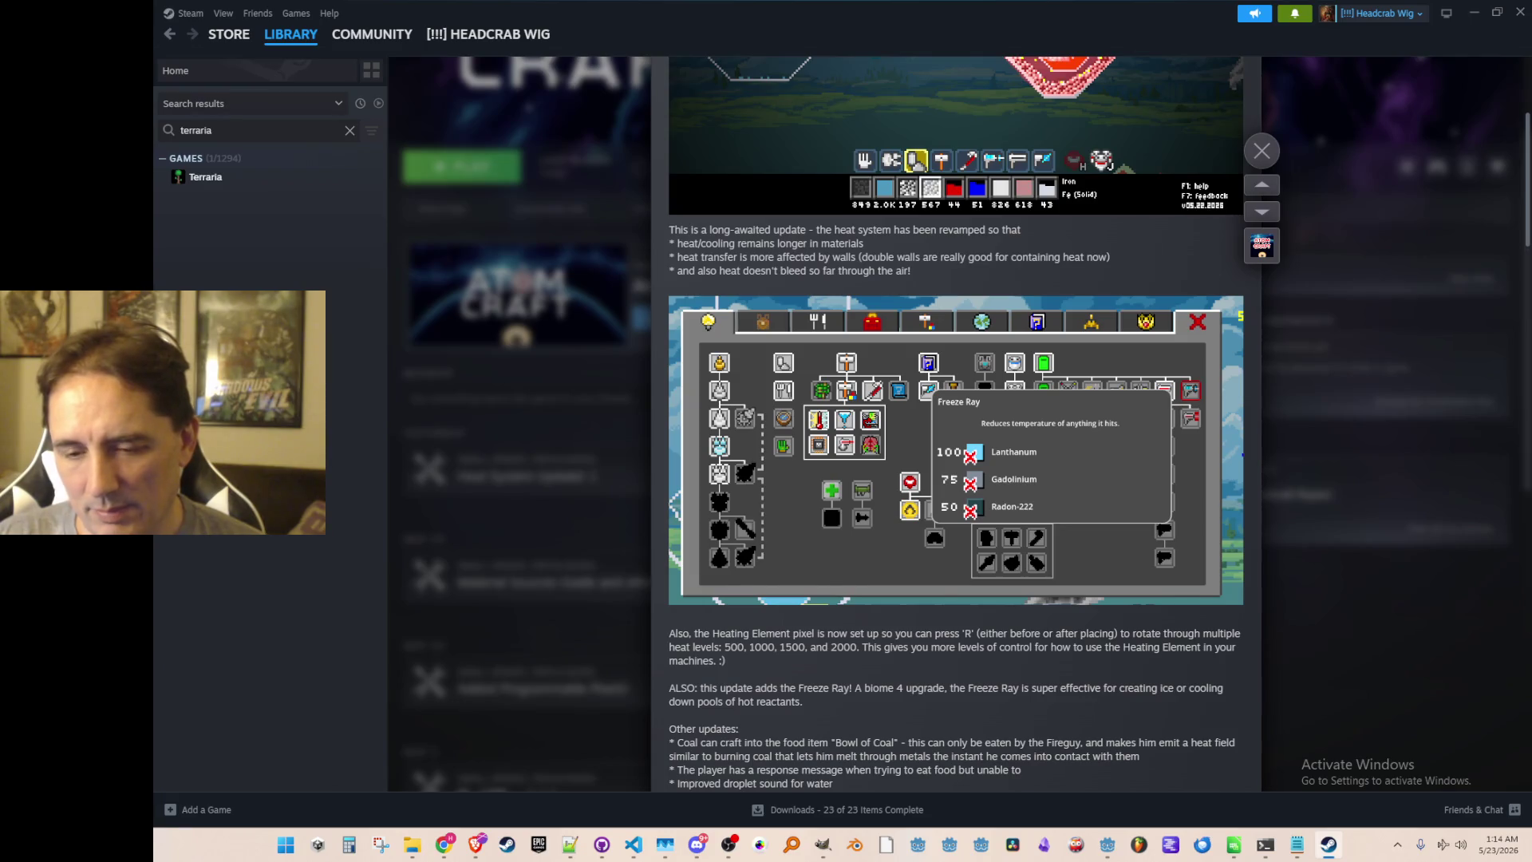
key(alt+Tab)
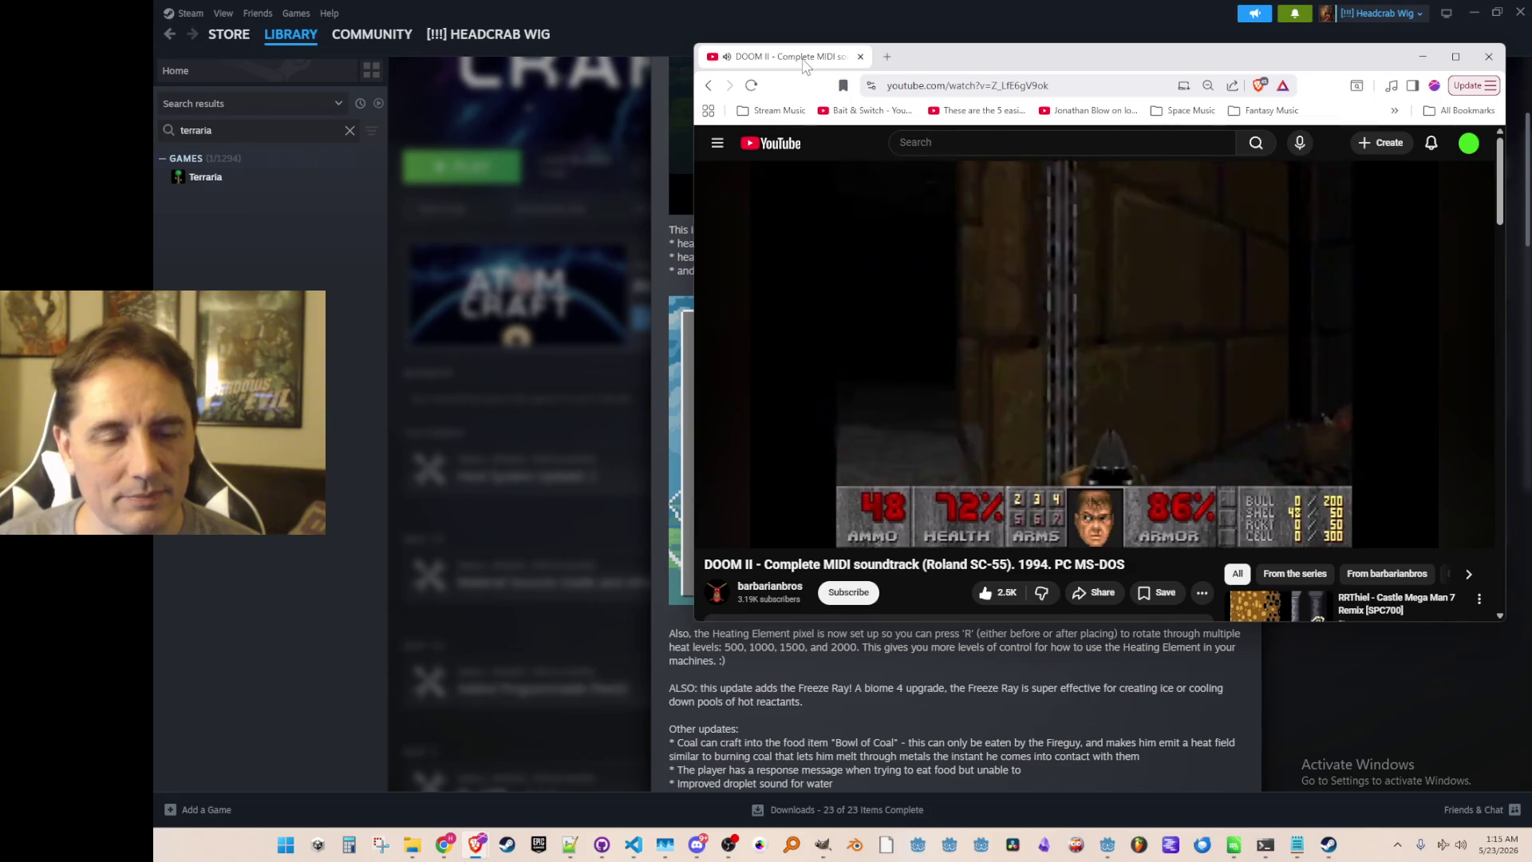
drag(802, 60, 1531, 56)
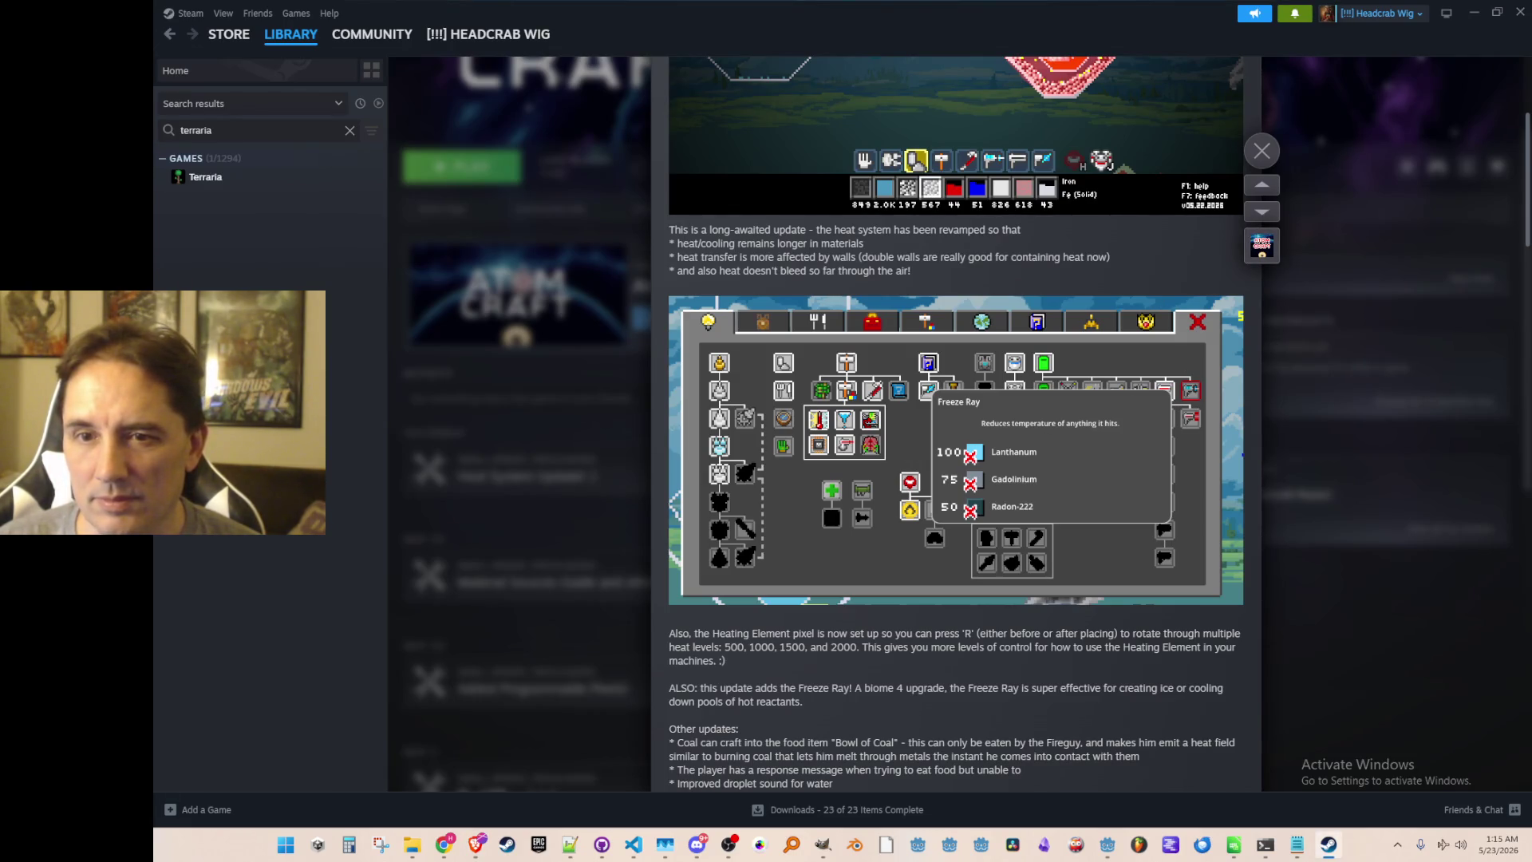
key(alt+Tab)
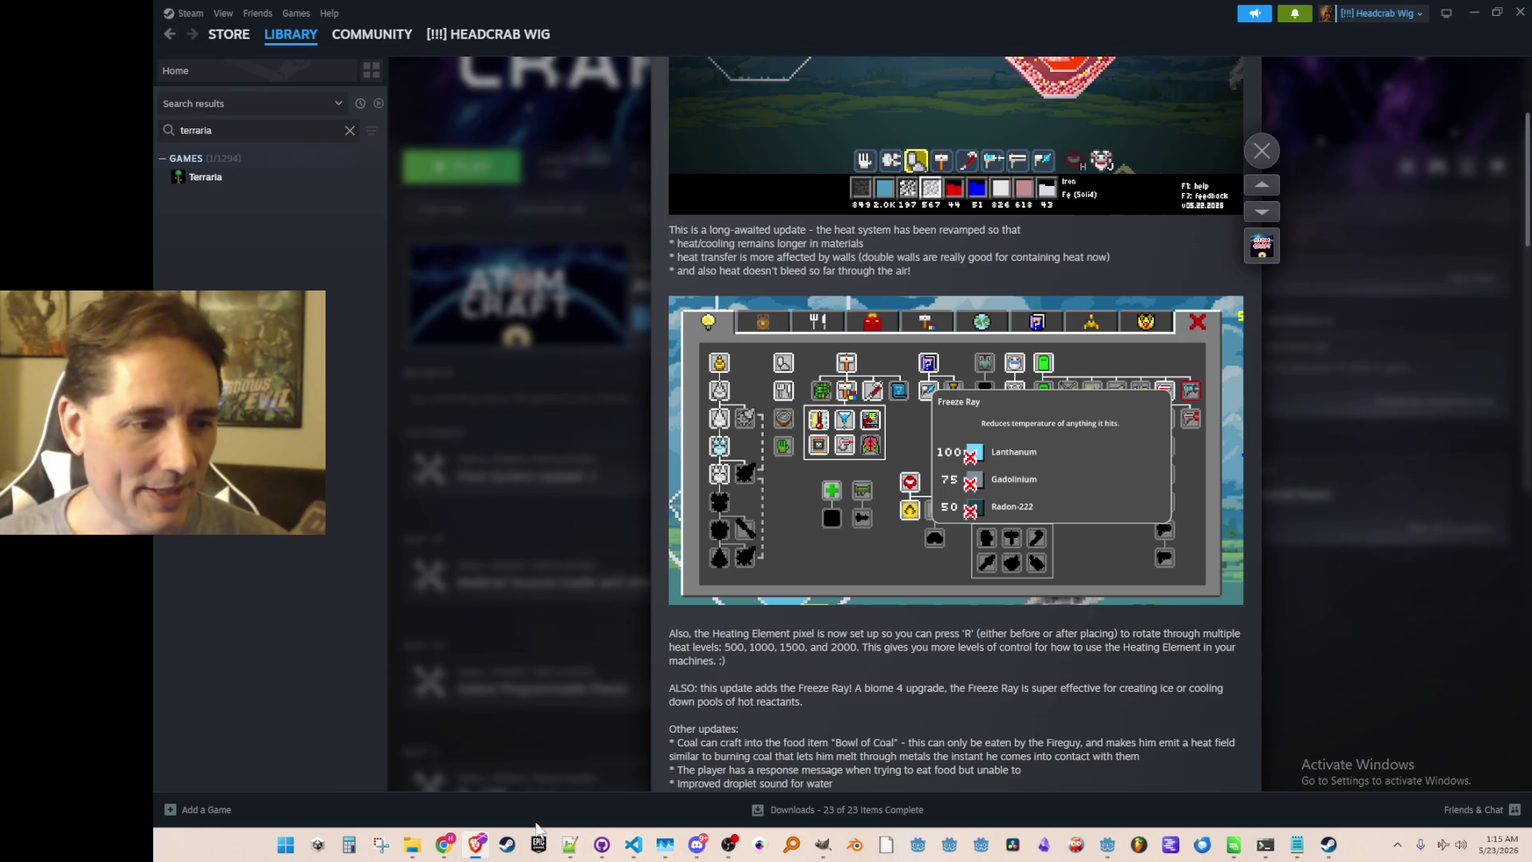
click(569, 847)
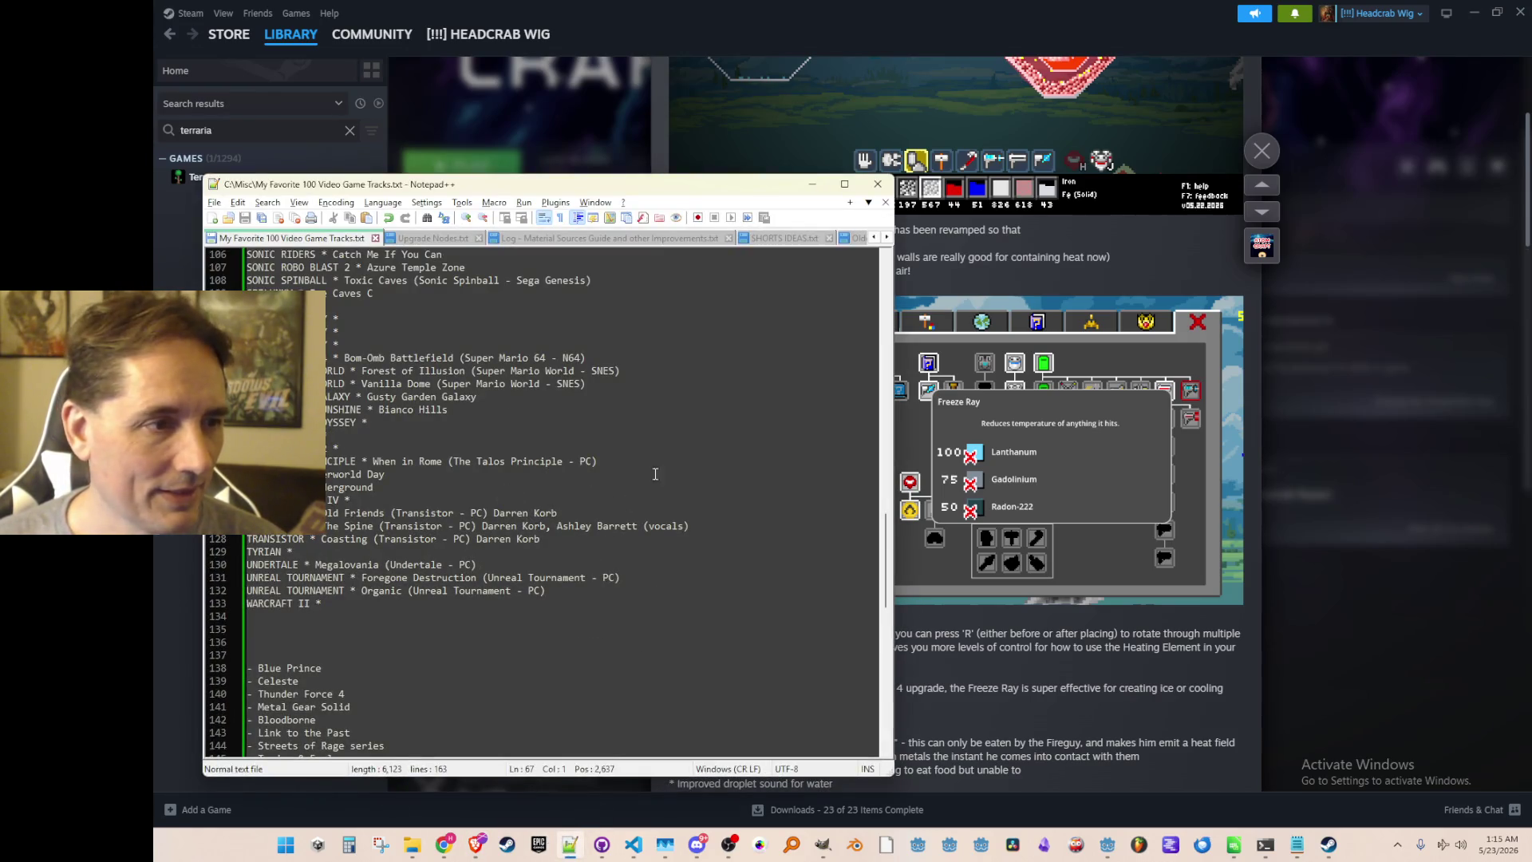
Tidy the DOOM 2 'Shawn's Got The Shotgun' entry, undoing stray edits, then minimize Notepad++.
scroll(750, 461, up, 11)
scroll(749, 462, up, 20)
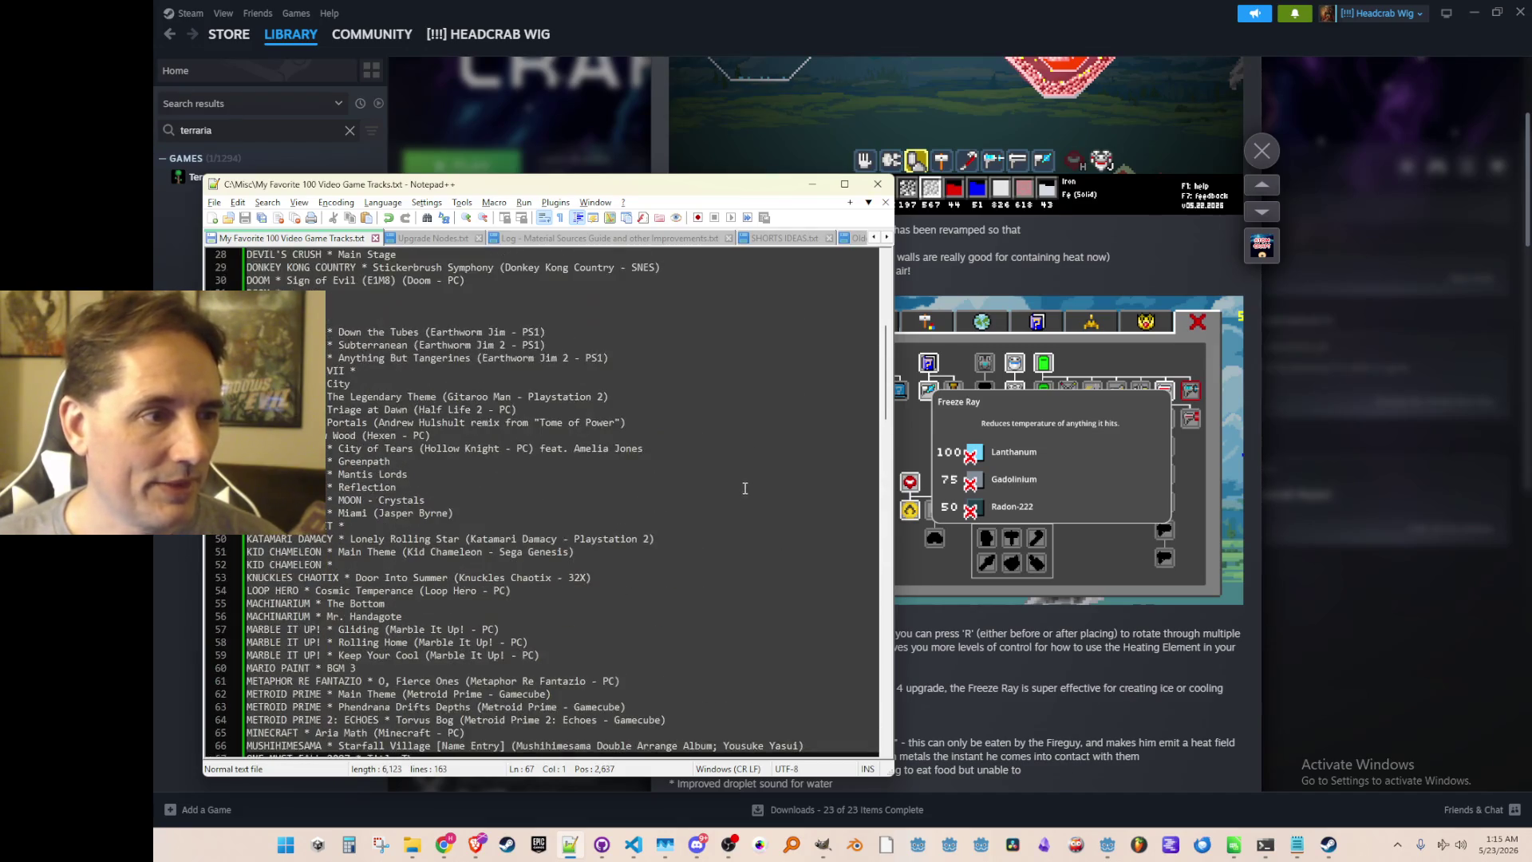
click(737, 448)
key(Down)
key(Down)
key(Down)
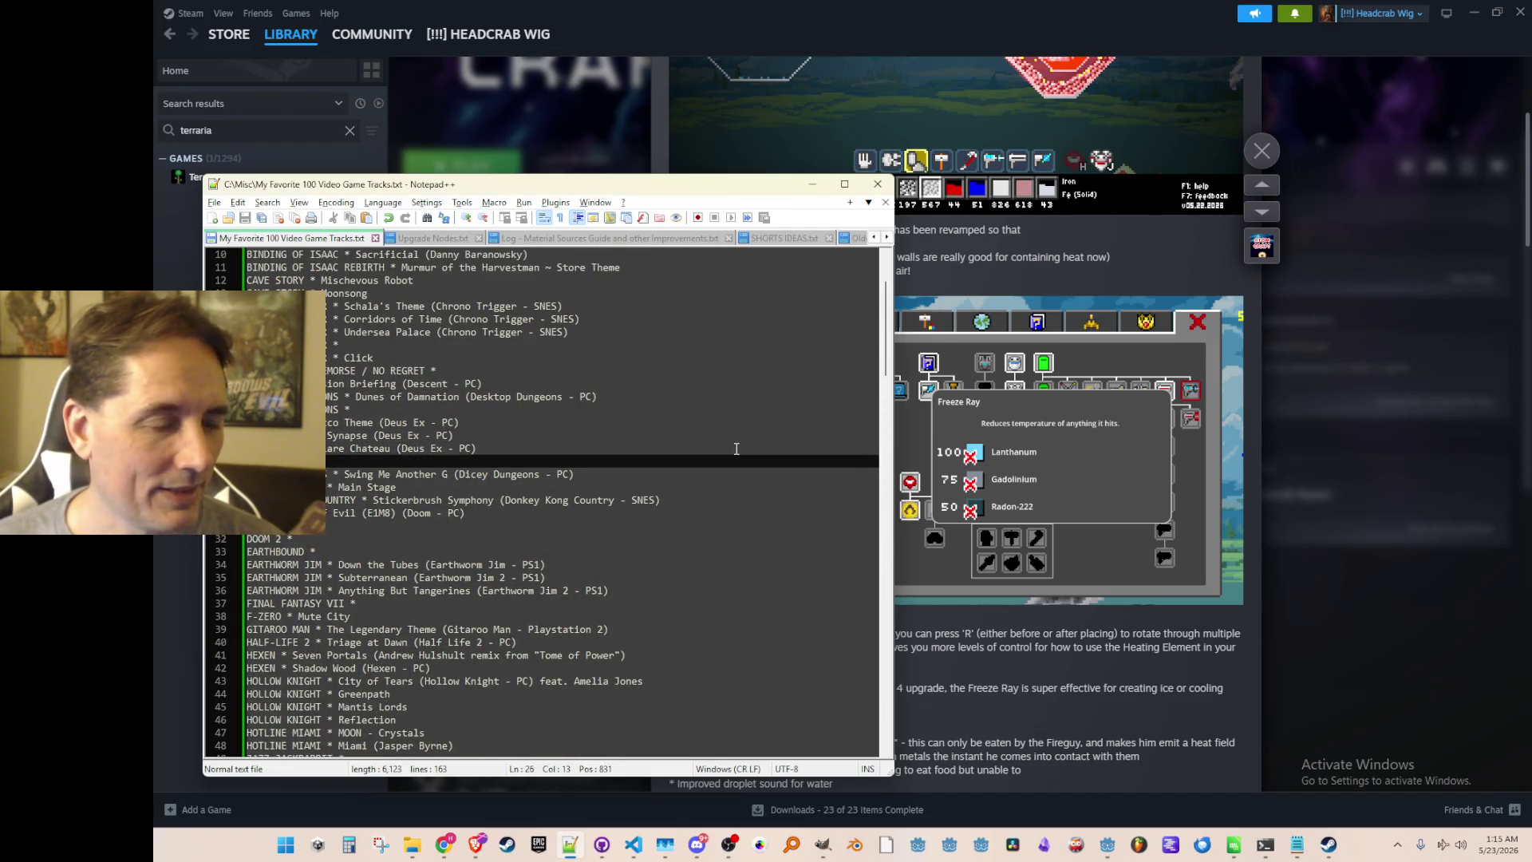
text(Shawn's )
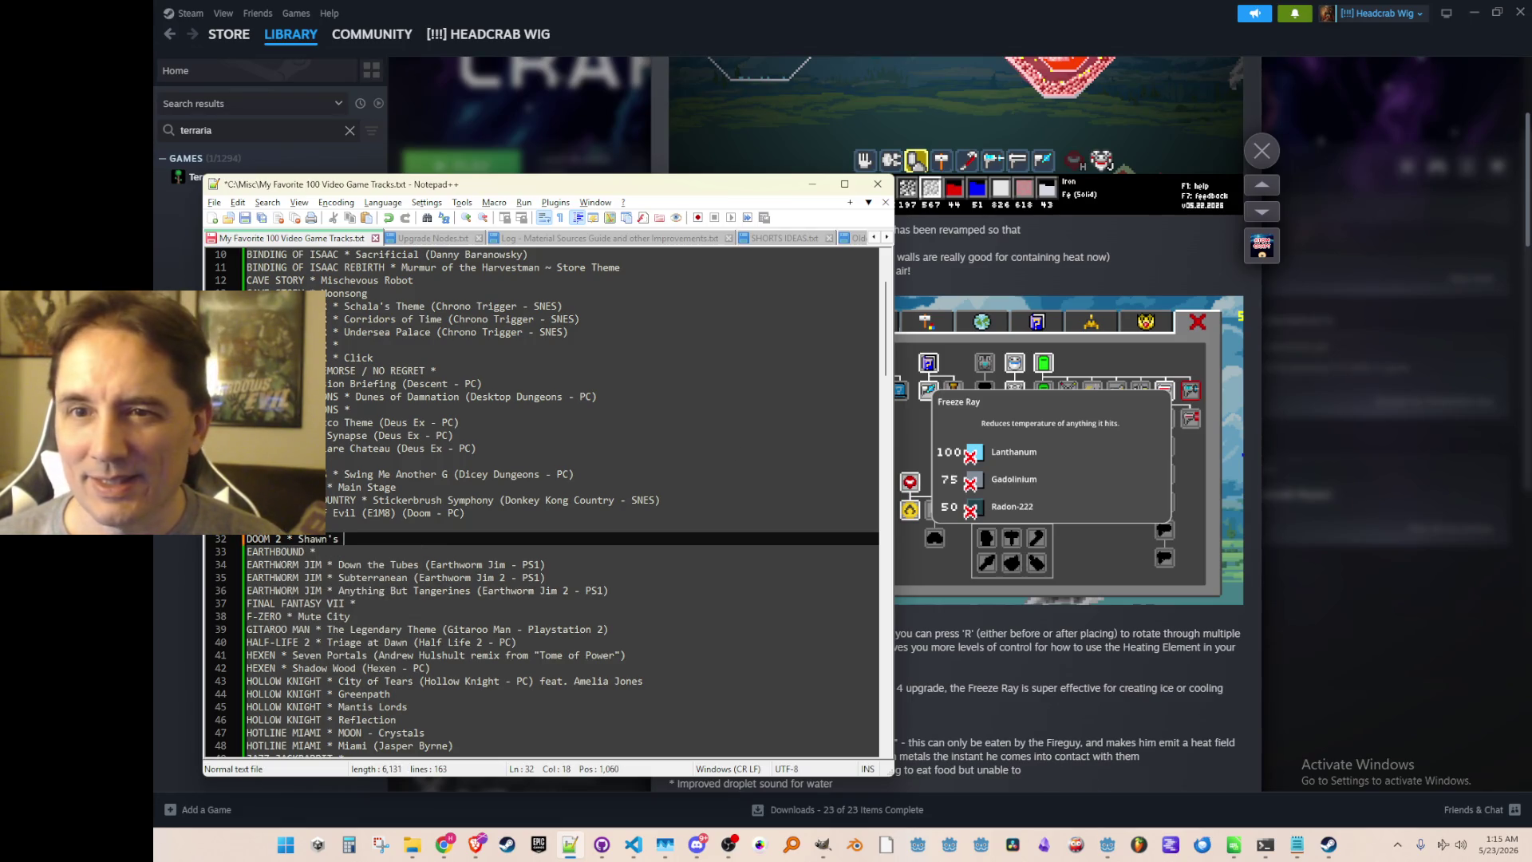
text(Got The Shotgun)
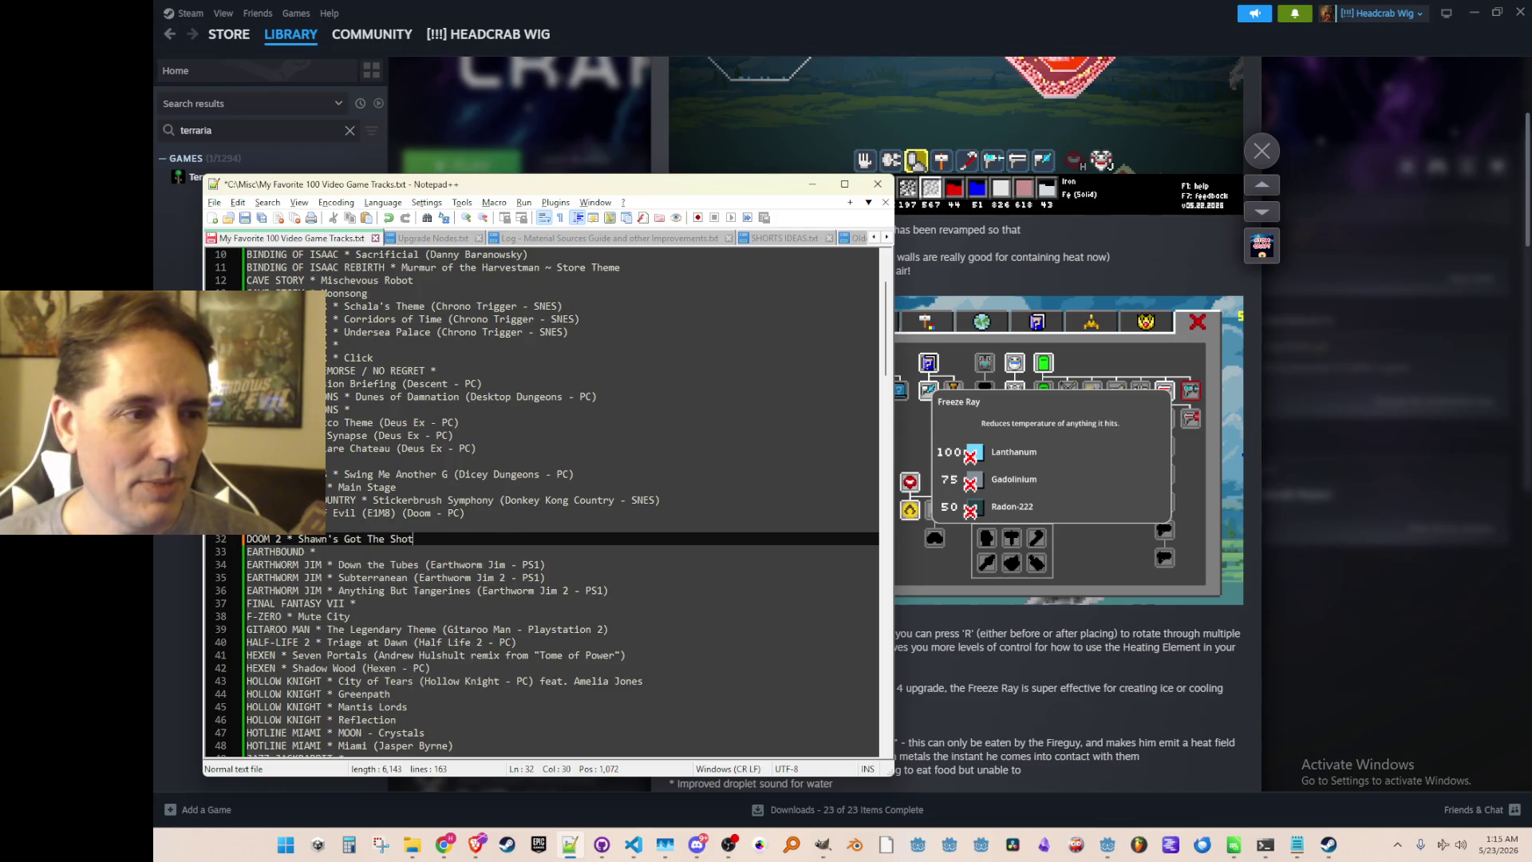
text( (Doom)
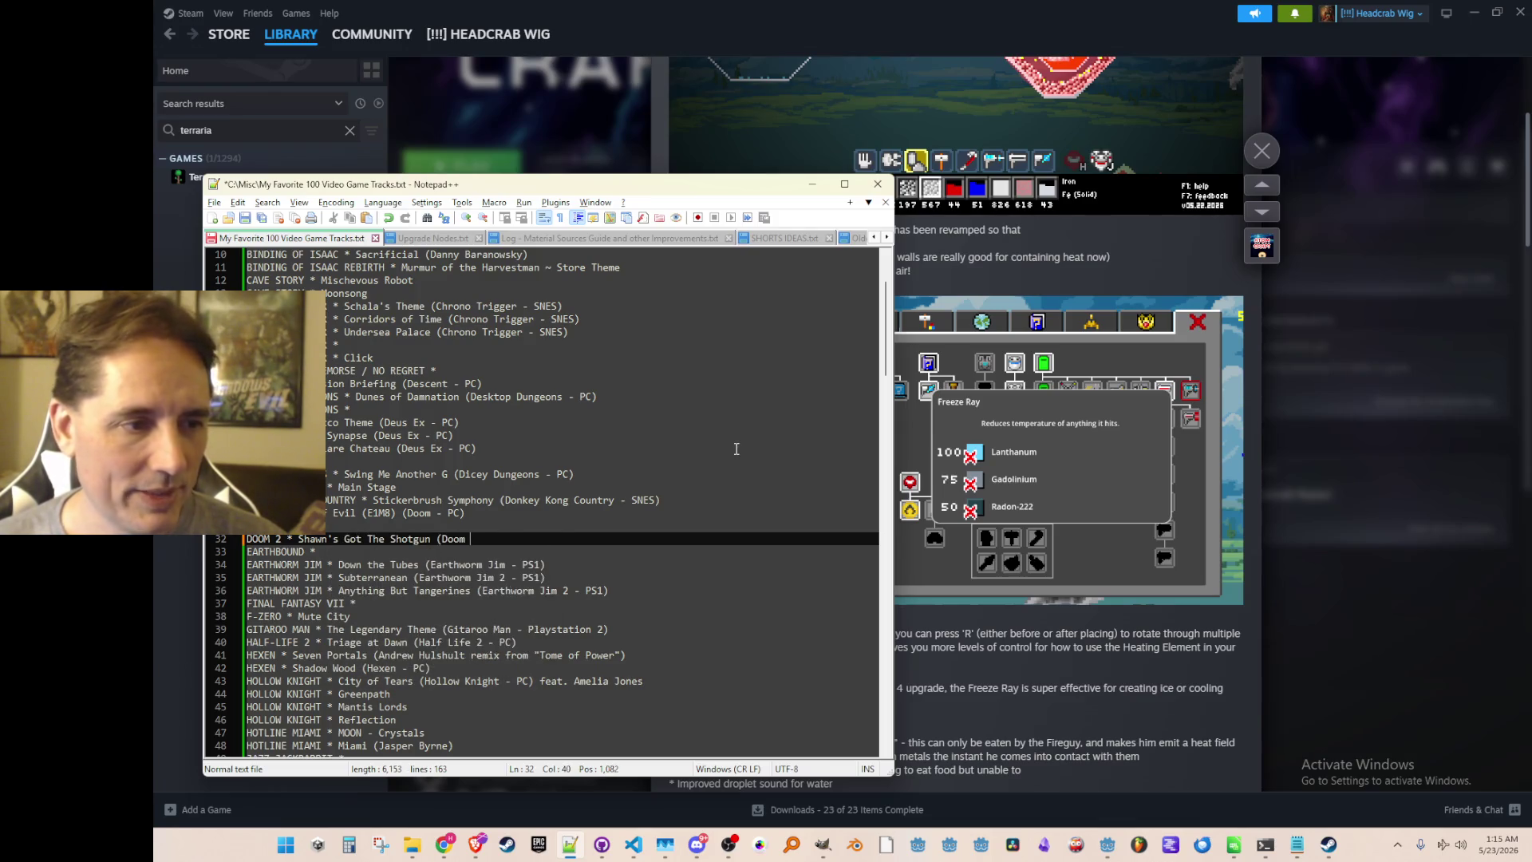
key(ctrl+z)
key(ctrl+z)
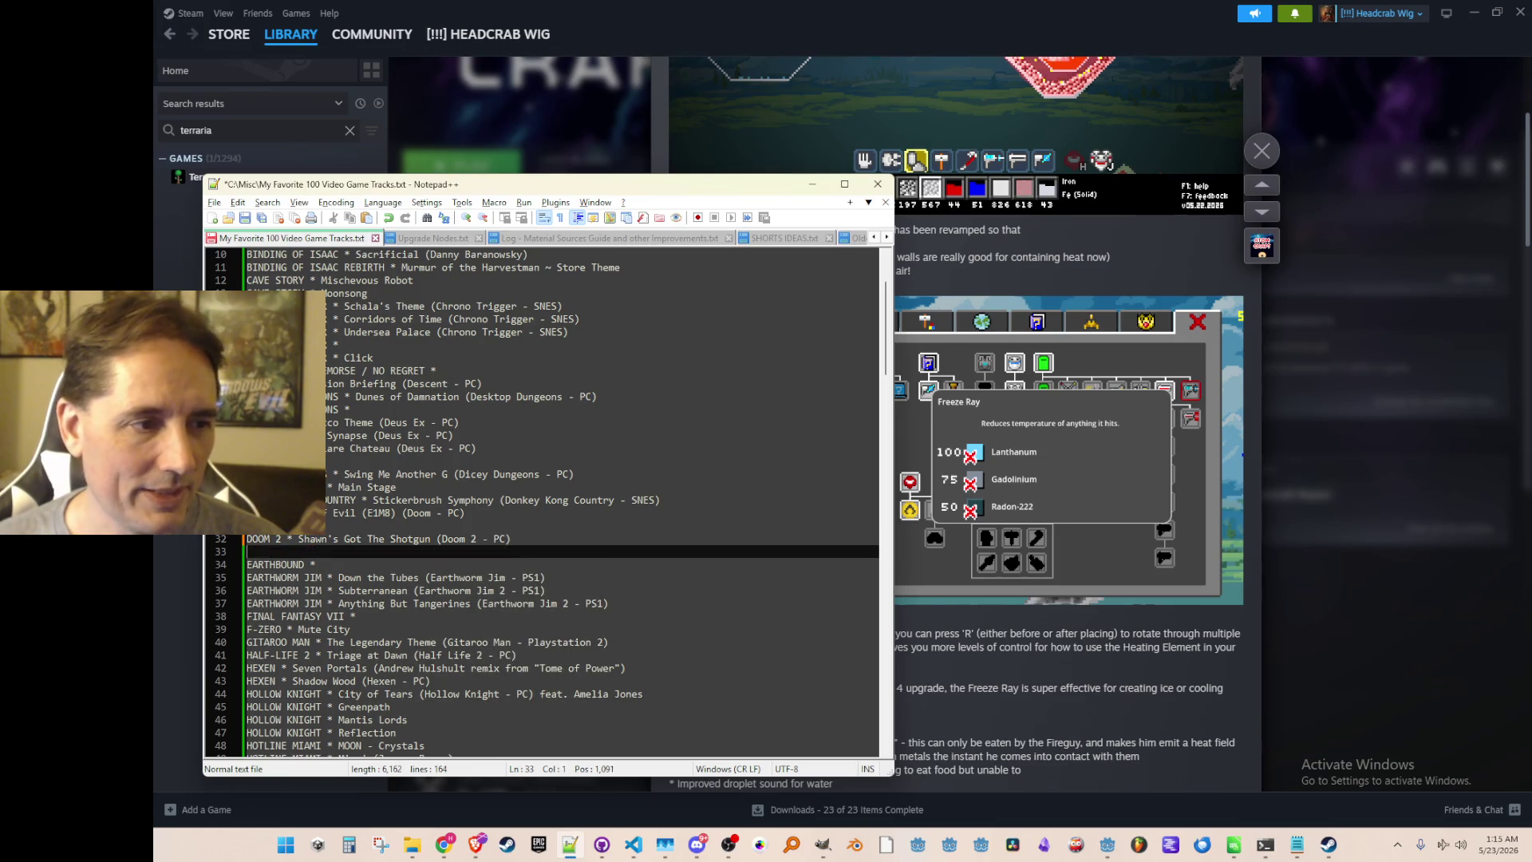
key(ctrl+y)
key(ctrl+y)
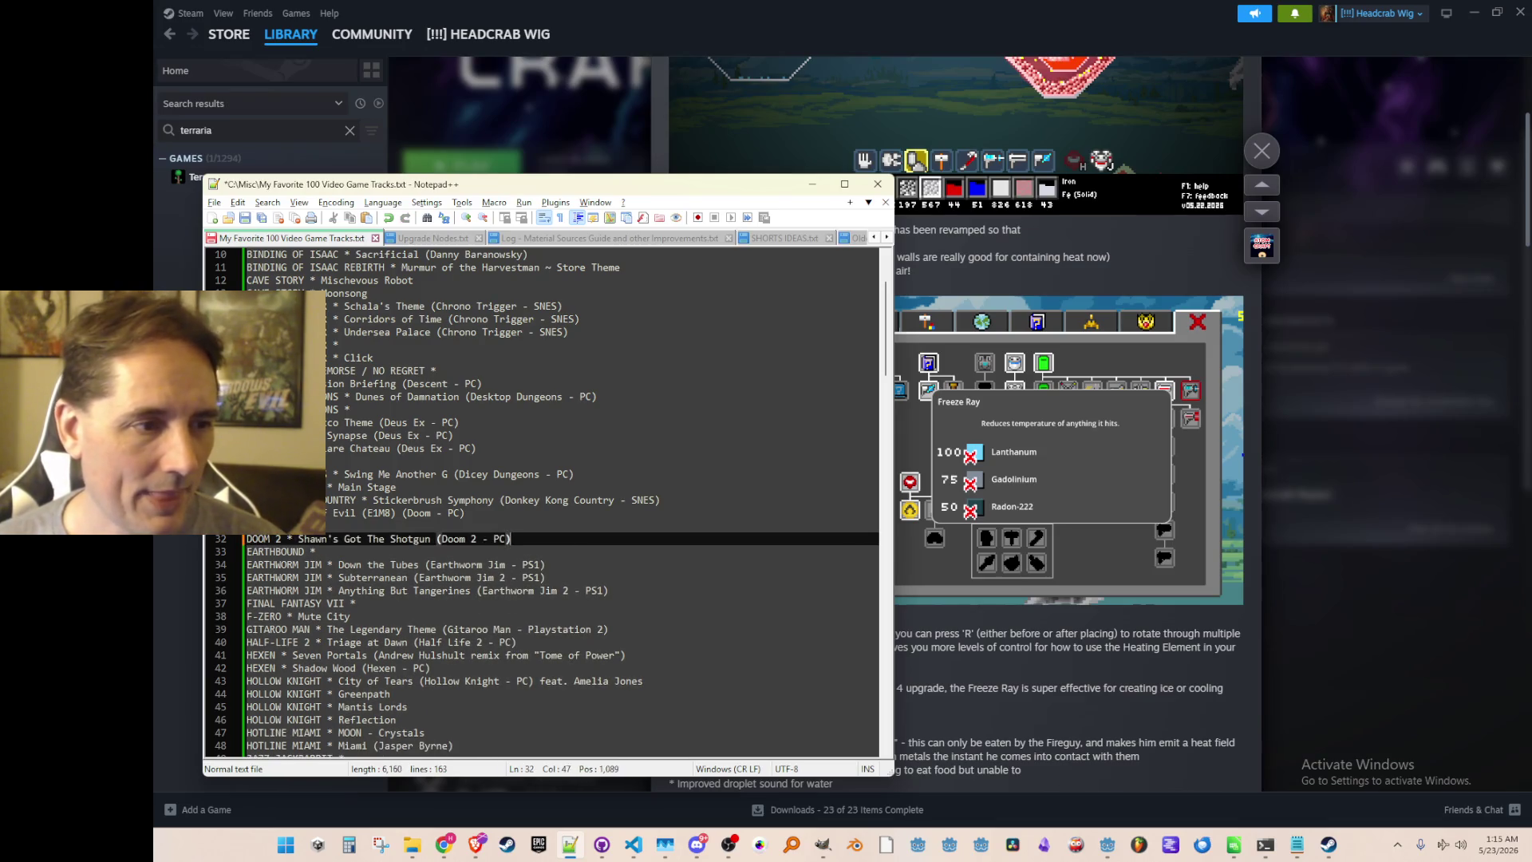
key(Up)
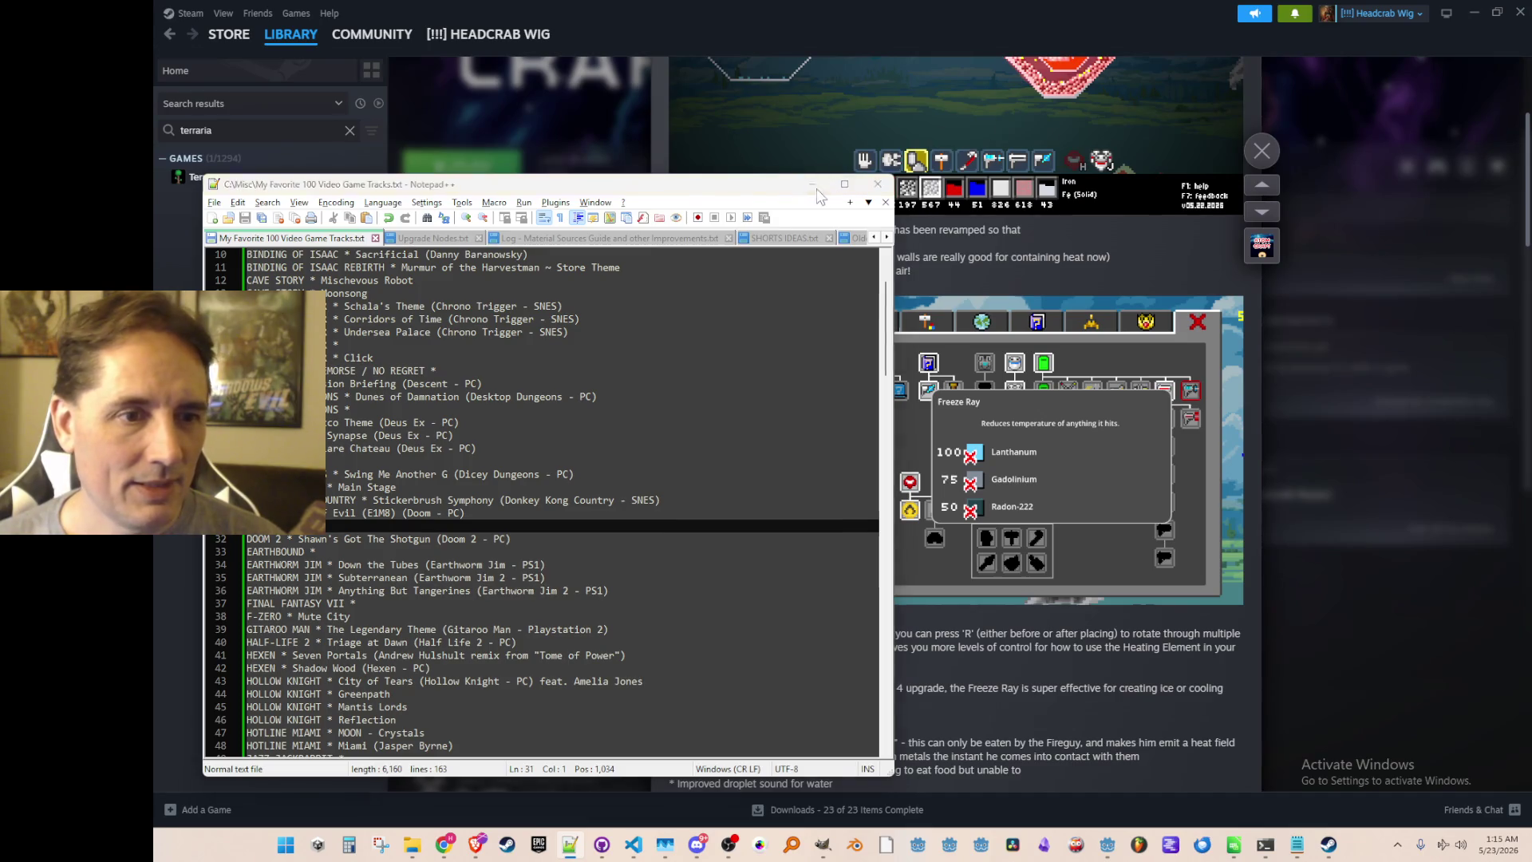
click(812, 184)
scroll(926, 387, down, 2)
scroll(935, 375, up, 1)
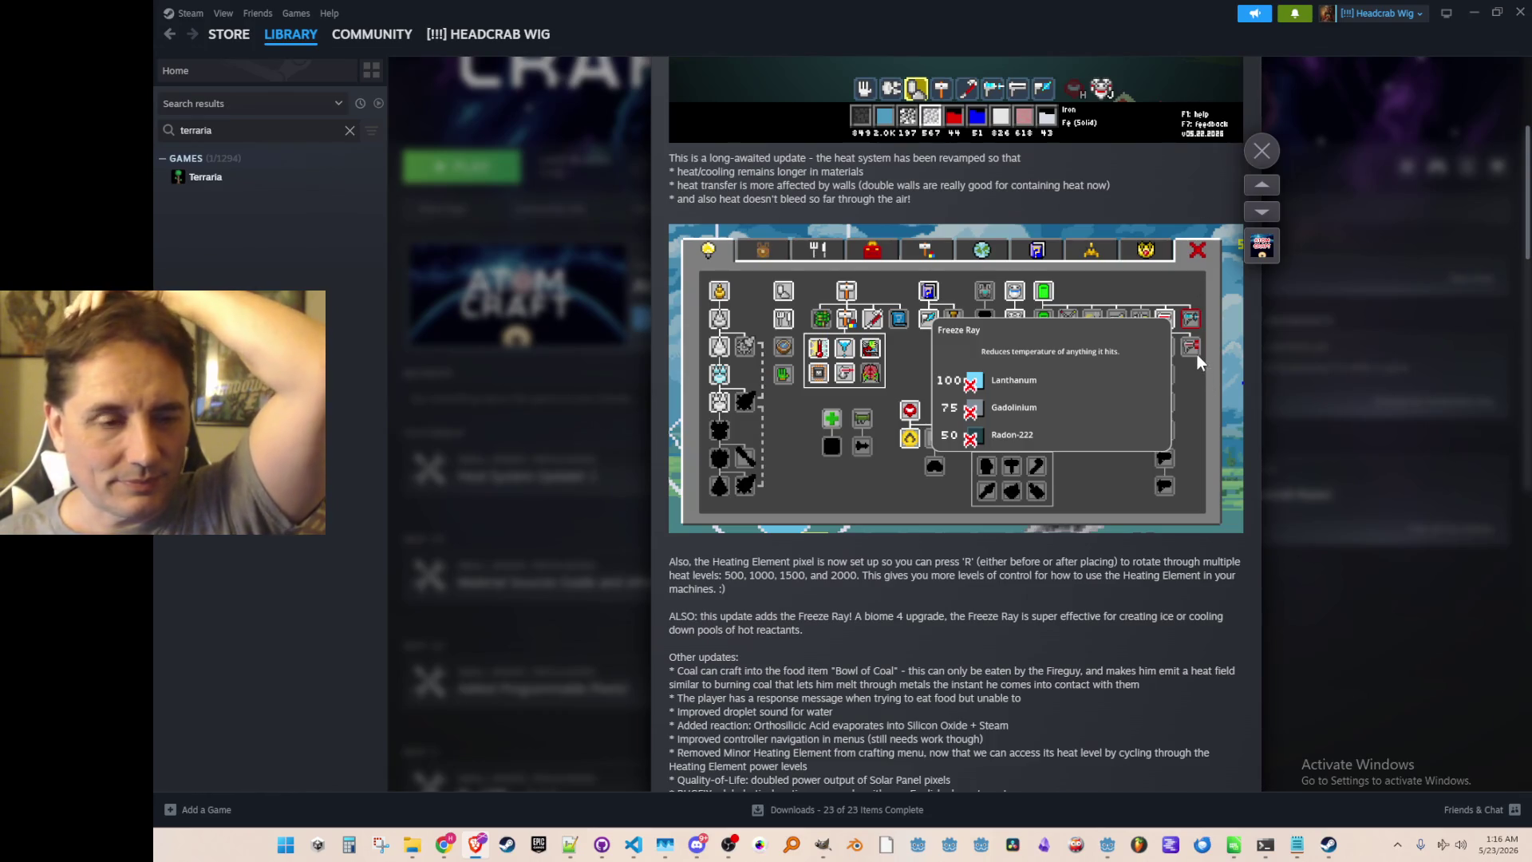
scroll(1196, 355, down, 3)
scroll(1197, 359, up, 1)
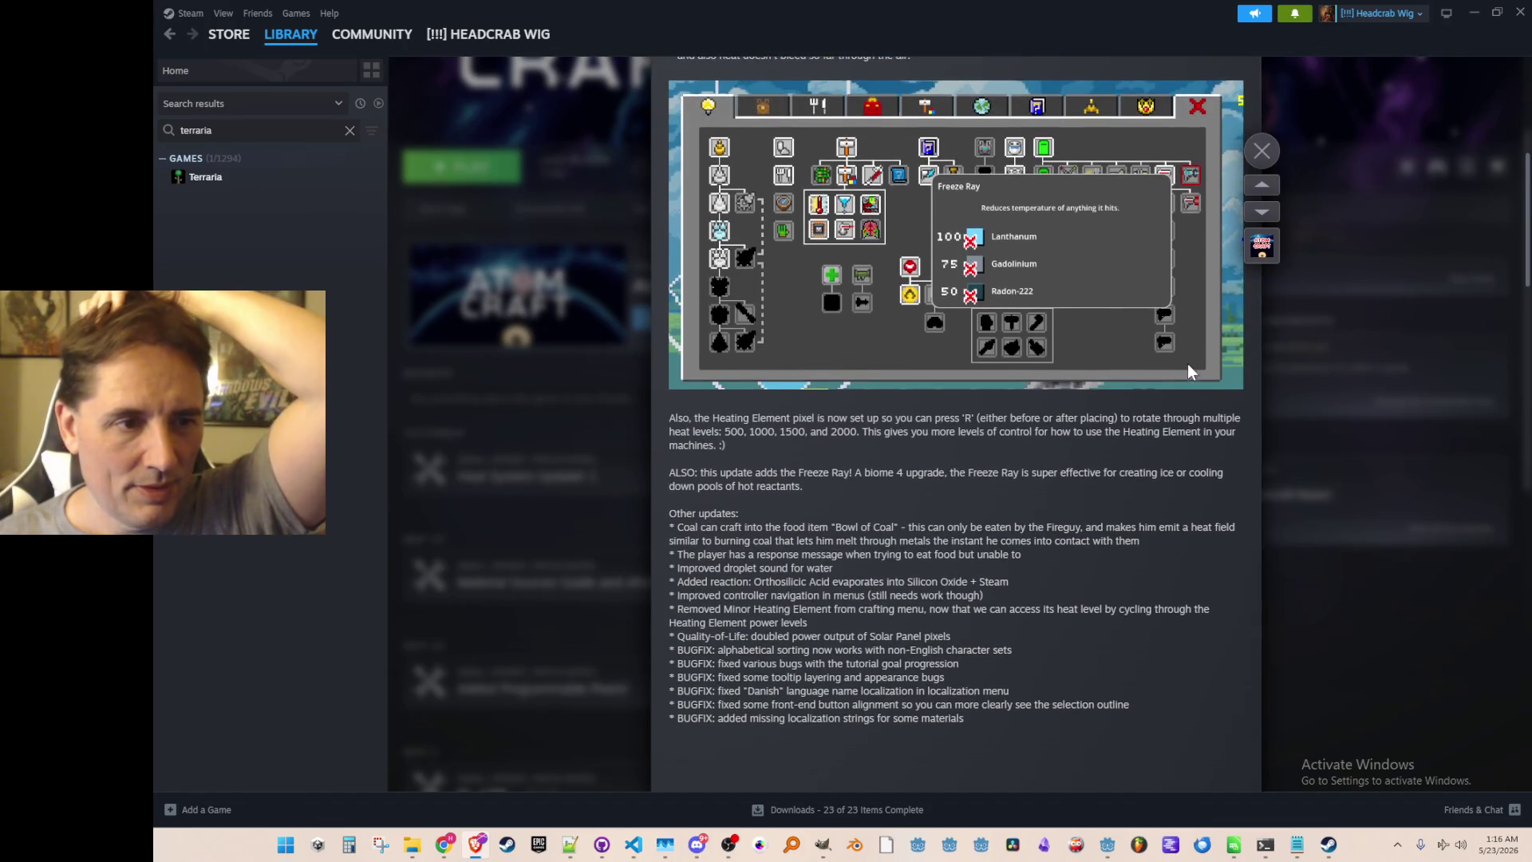
scroll(944, 348, up, 7)
scroll(1014, 420, down, 5)
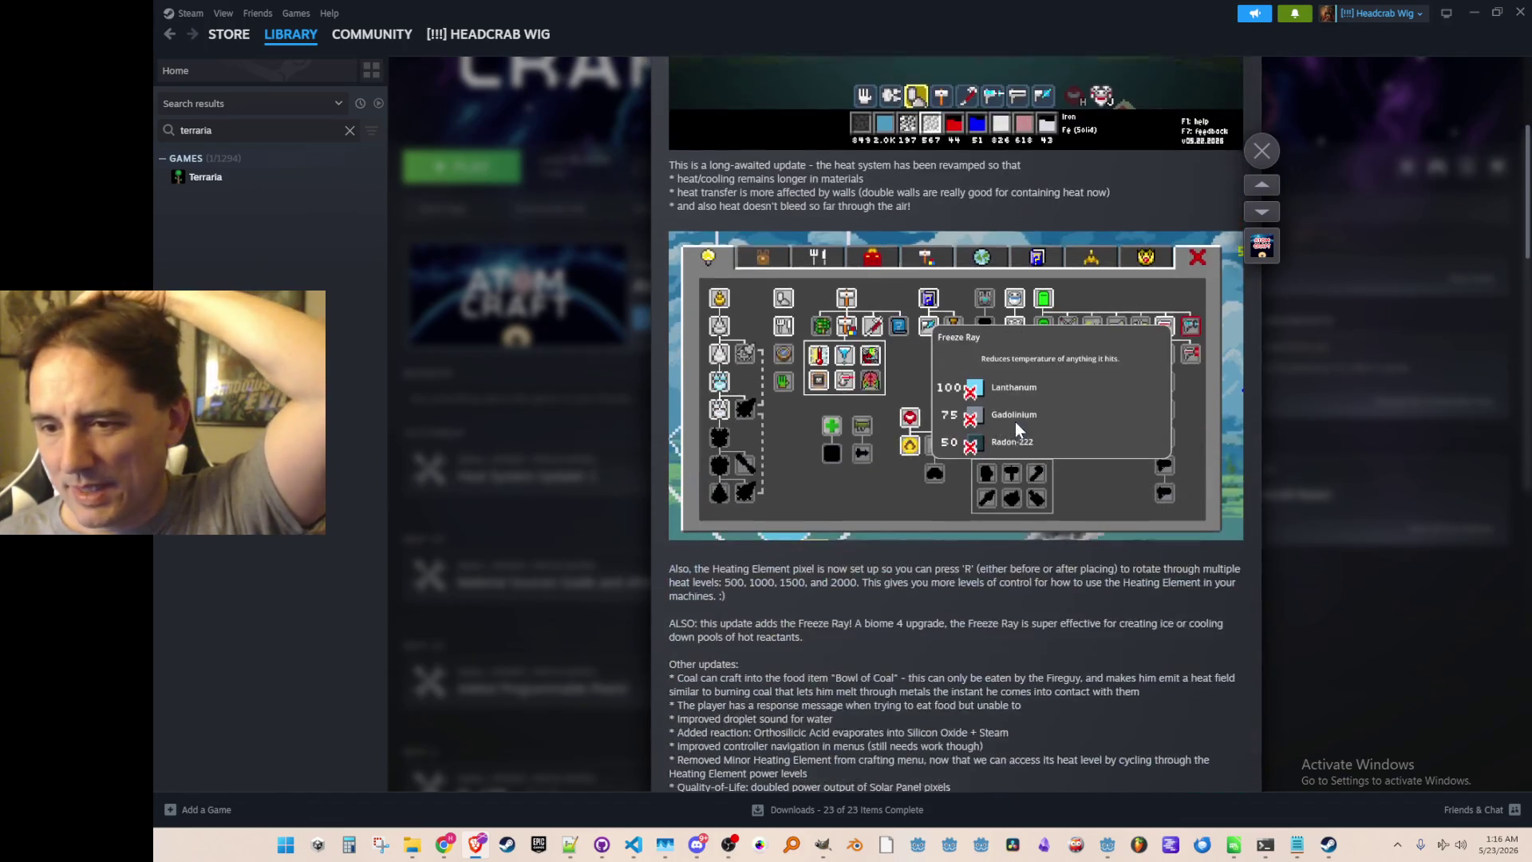
scroll(1007, 423, up, 3)
scroll(1017, 434, down, 4)
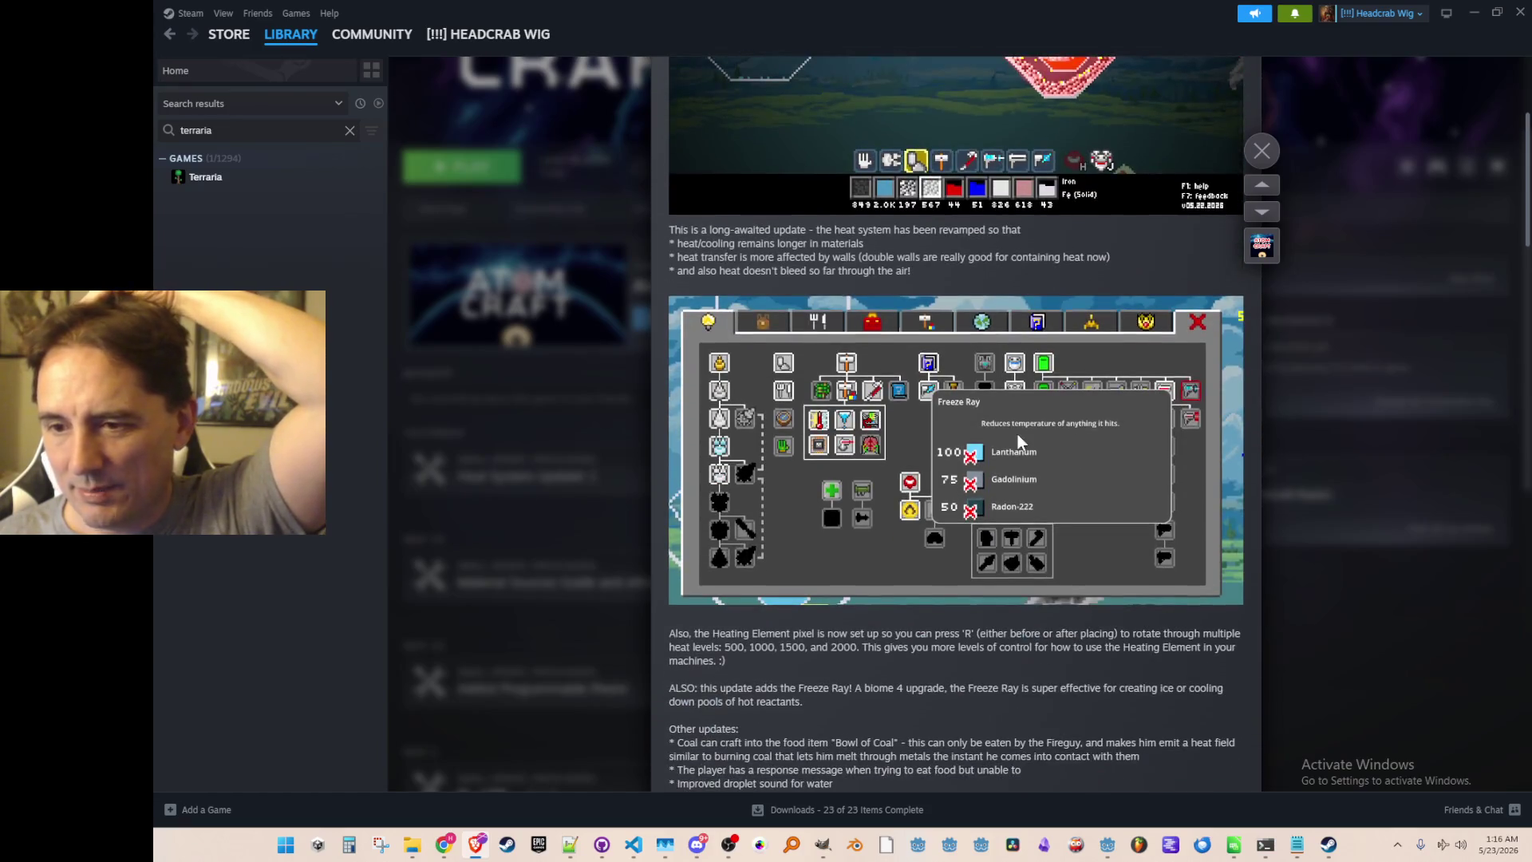
scroll(1019, 409, down, 2)
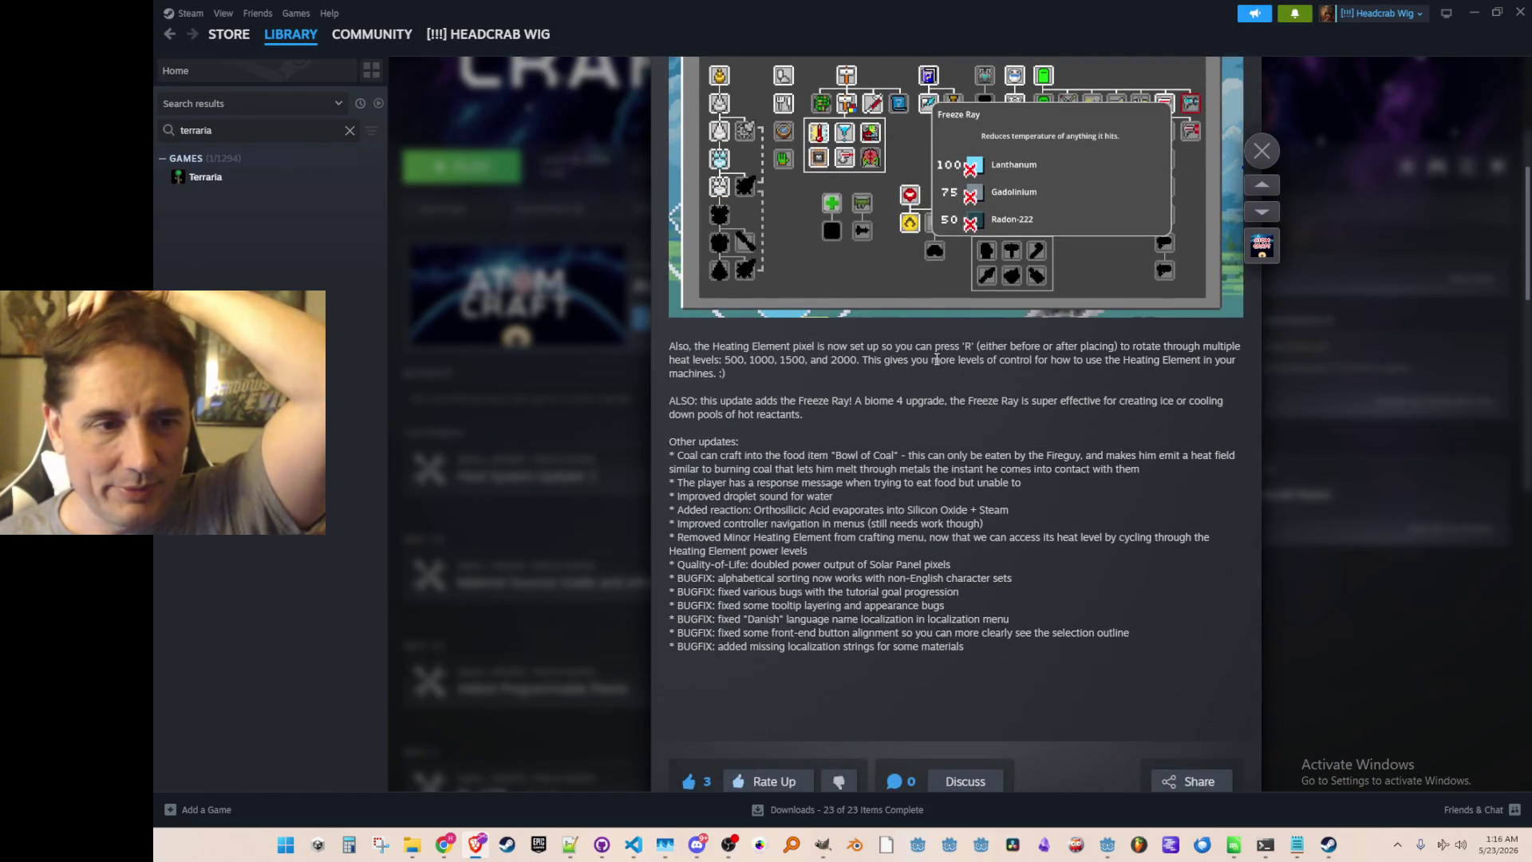
scroll(977, 411, down, 1)
scroll(977, 408, down, 1)
scroll(975, 402, up, 1)
scroll(974, 401, down, 1)
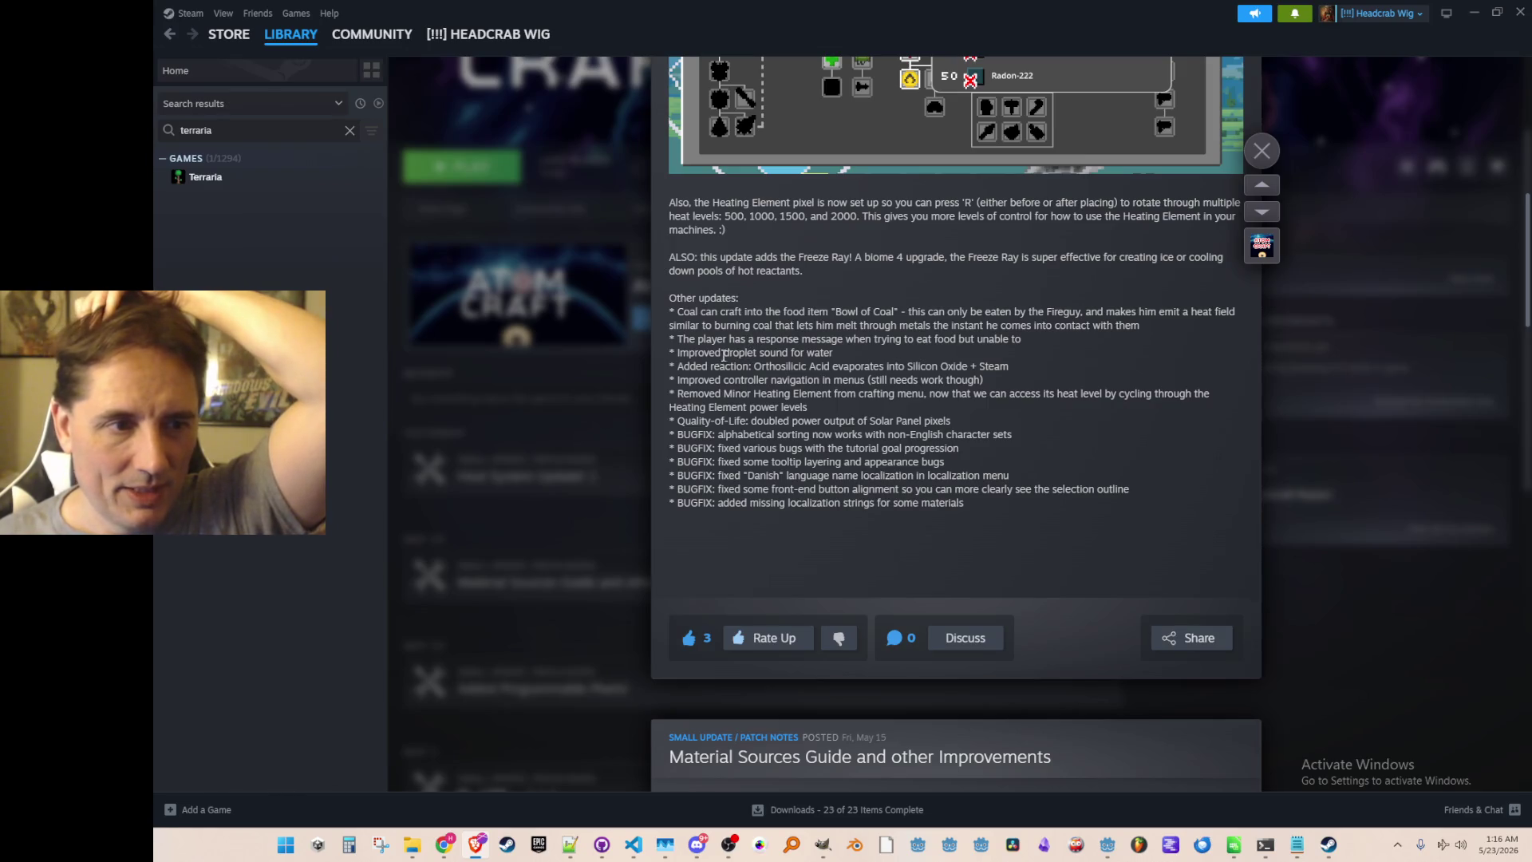
scroll(809, 270, down, 1)
scroll(808, 270, up, 1)
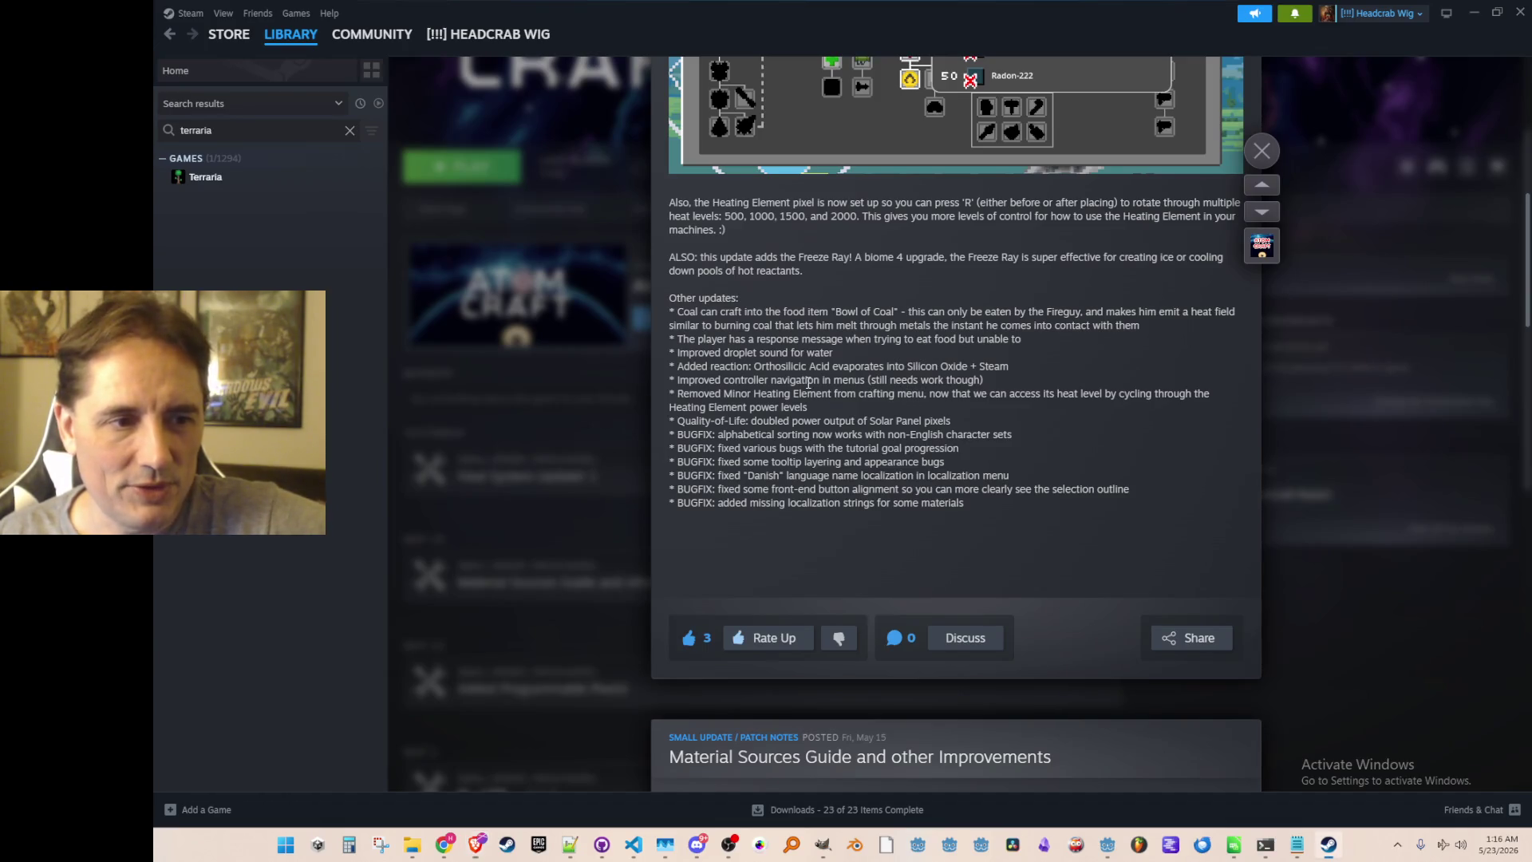
drag(672, 395, 820, 406)
click(820, 408)
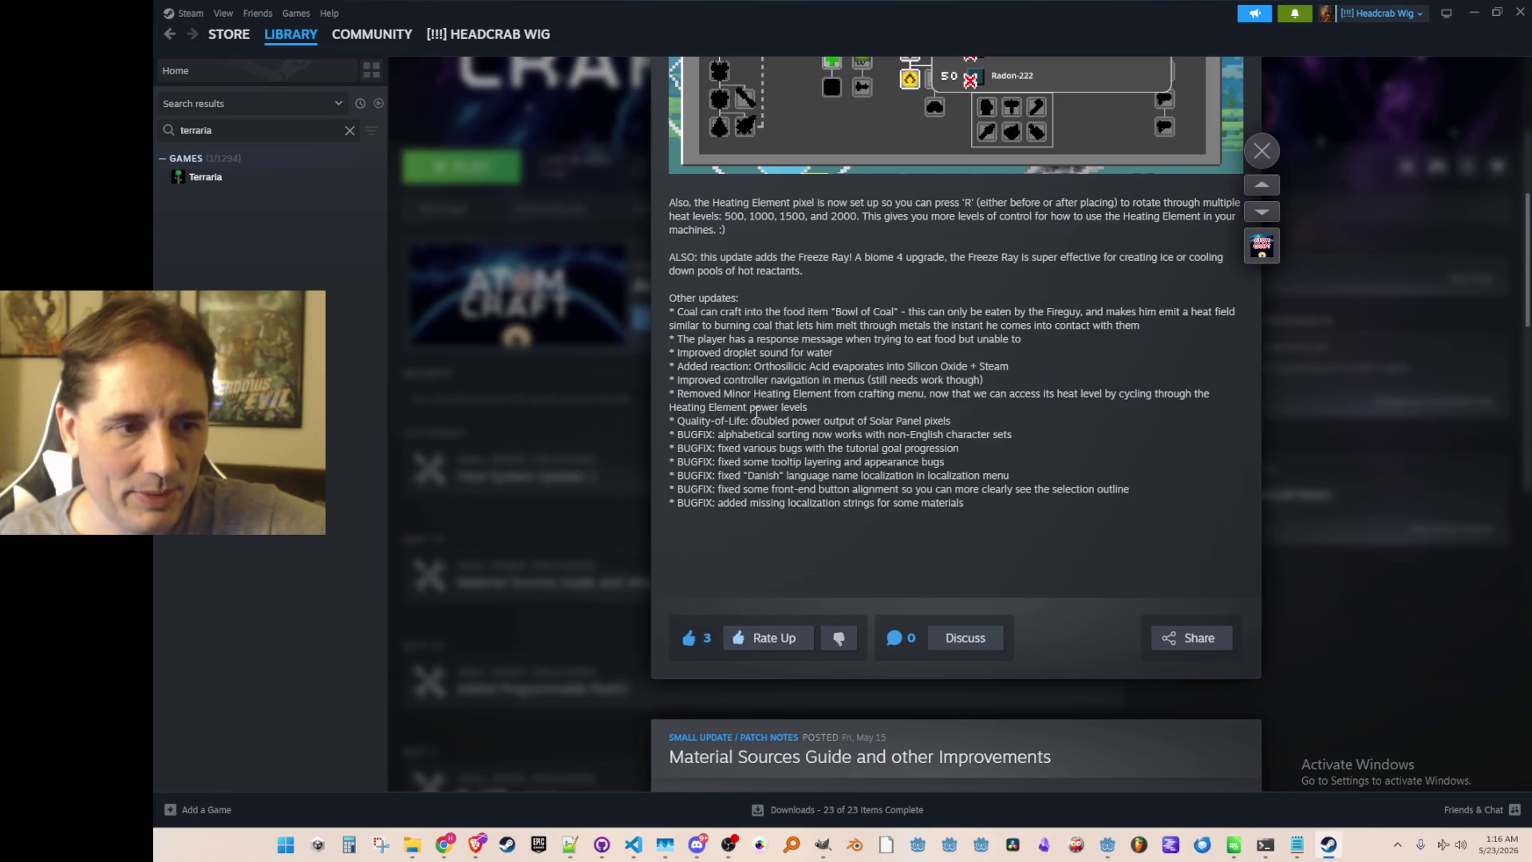
scroll(749, 411, down, 1)
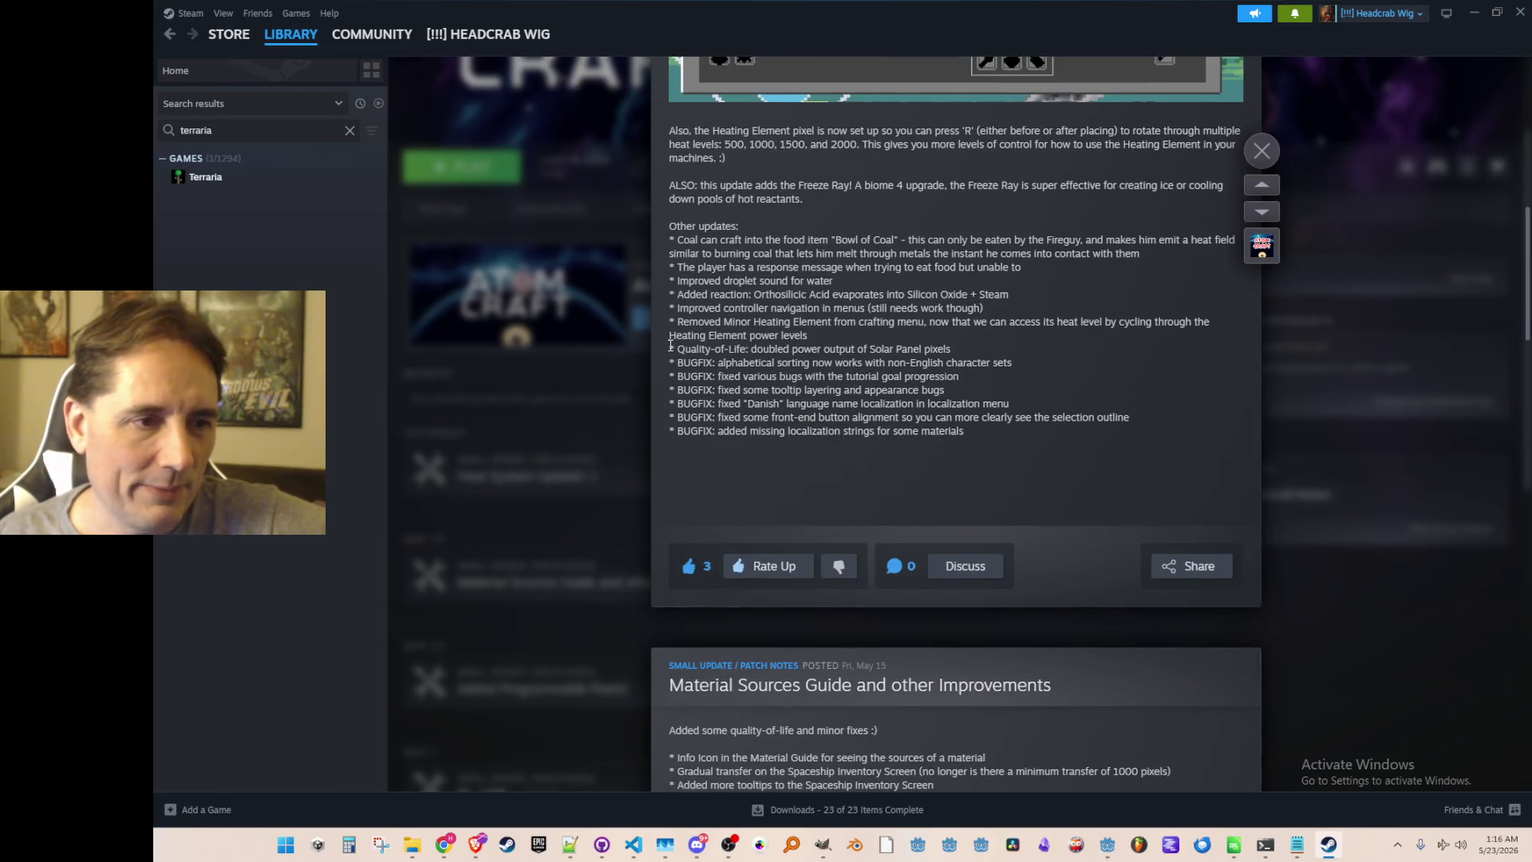
drag(680, 348, 962, 347)
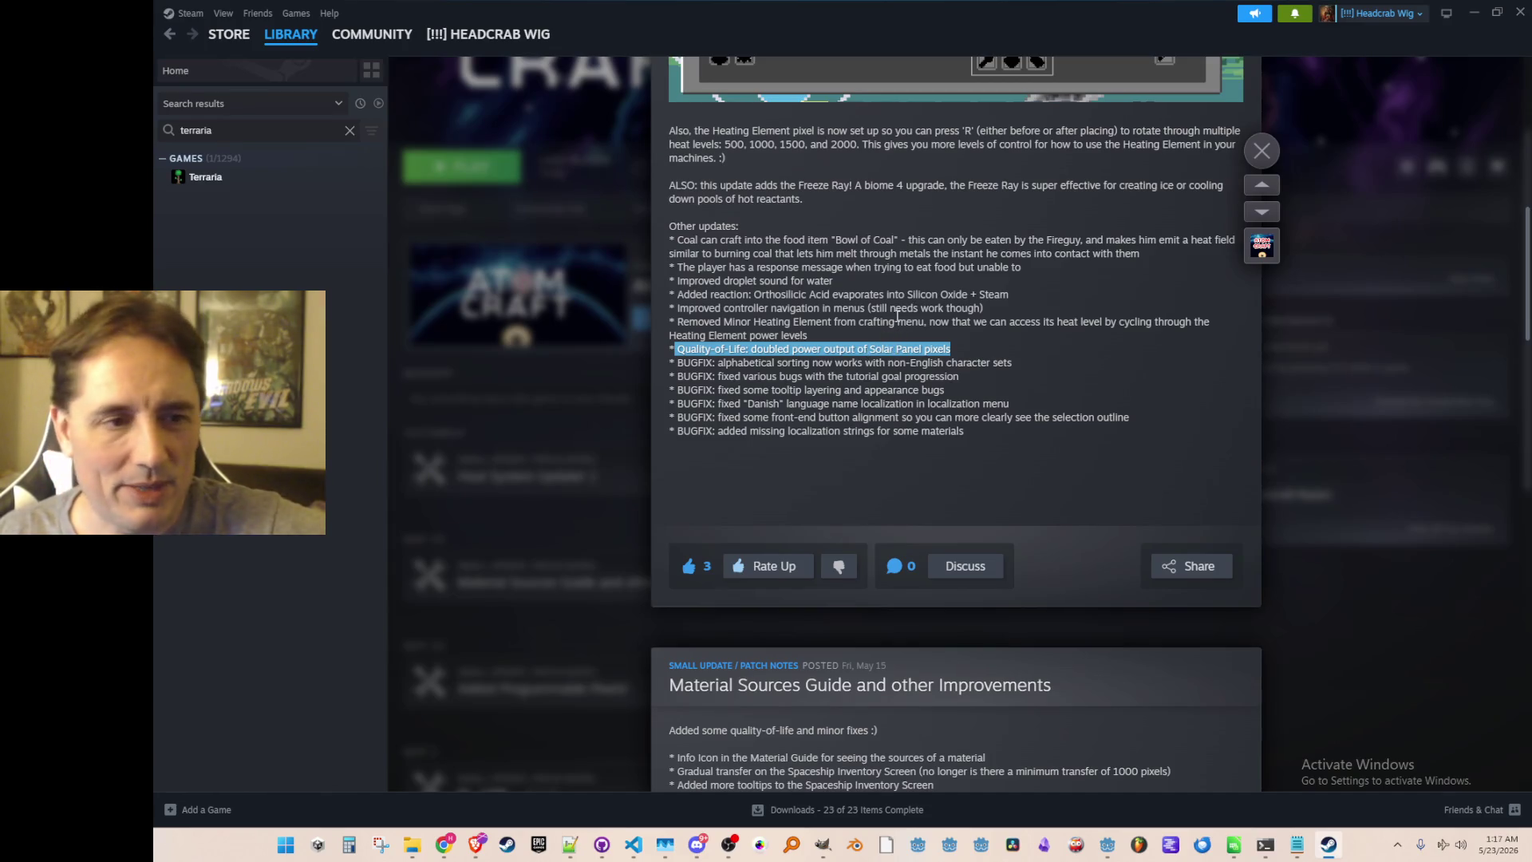
click(895, 316)
drag(678, 366, 1021, 366)
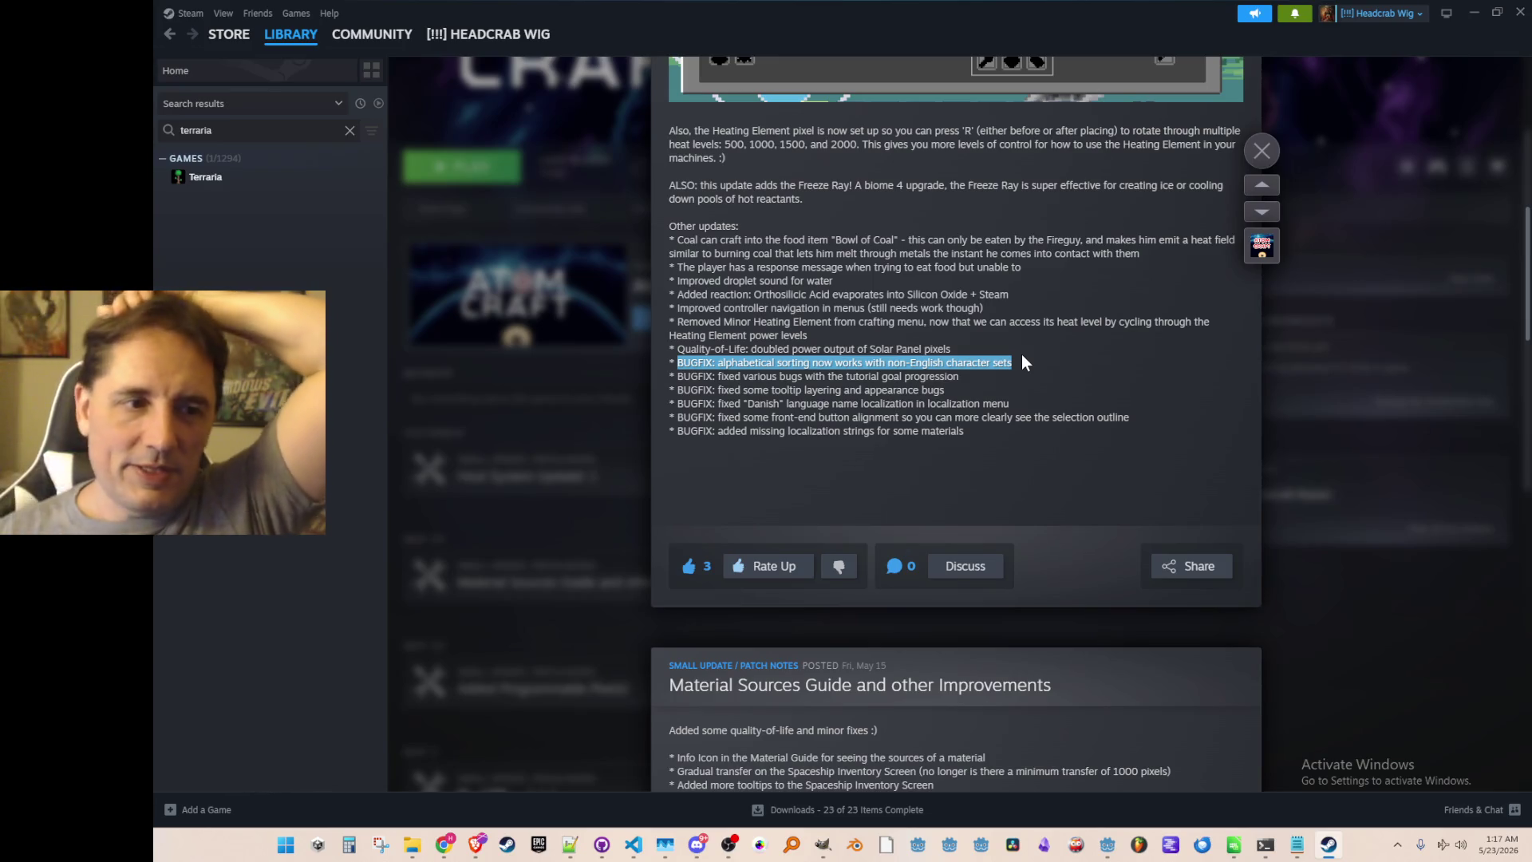
drag(749, 377, 941, 375)
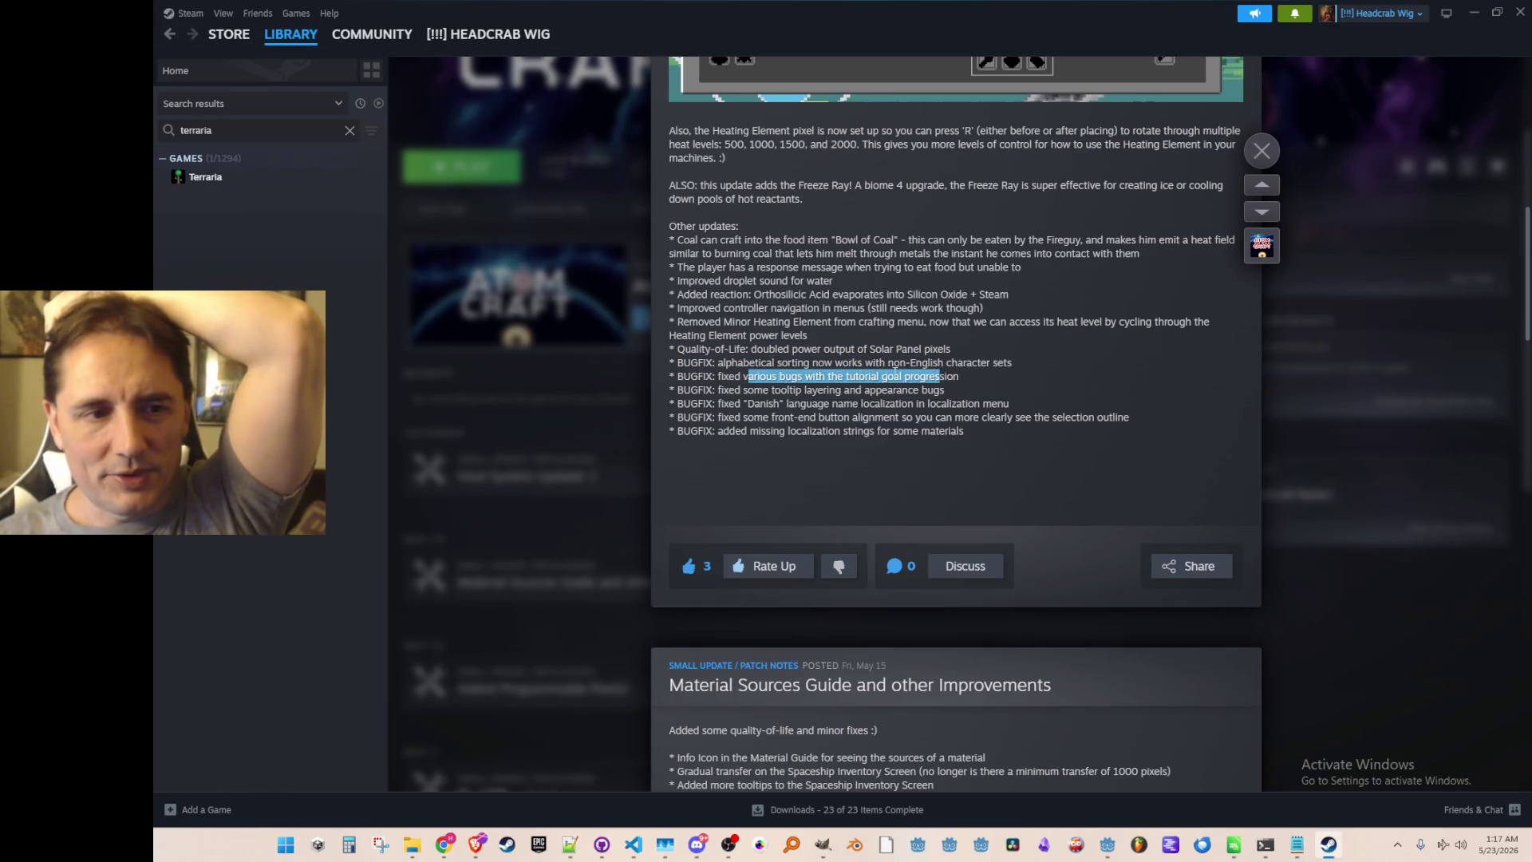
click(727, 380)
drag(742, 391, 944, 391)
click(742, 391)
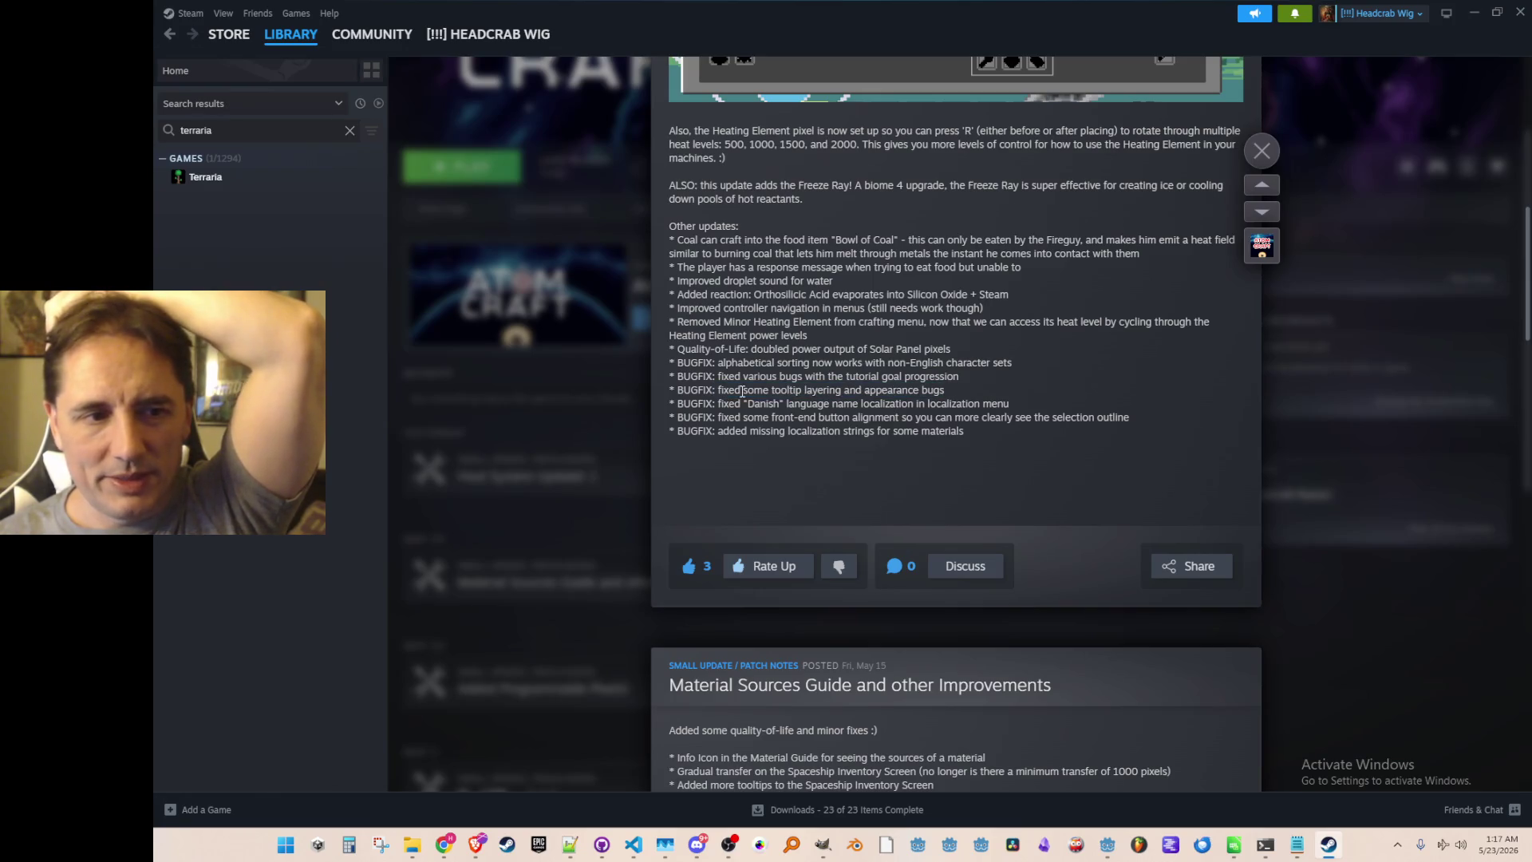
drag(721, 404, 877, 405)
click(985, 442)
drag(779, 431, 895, 430)
click(878, 431)
drag(719, 417, 1119, 417)
click(1119, 417)
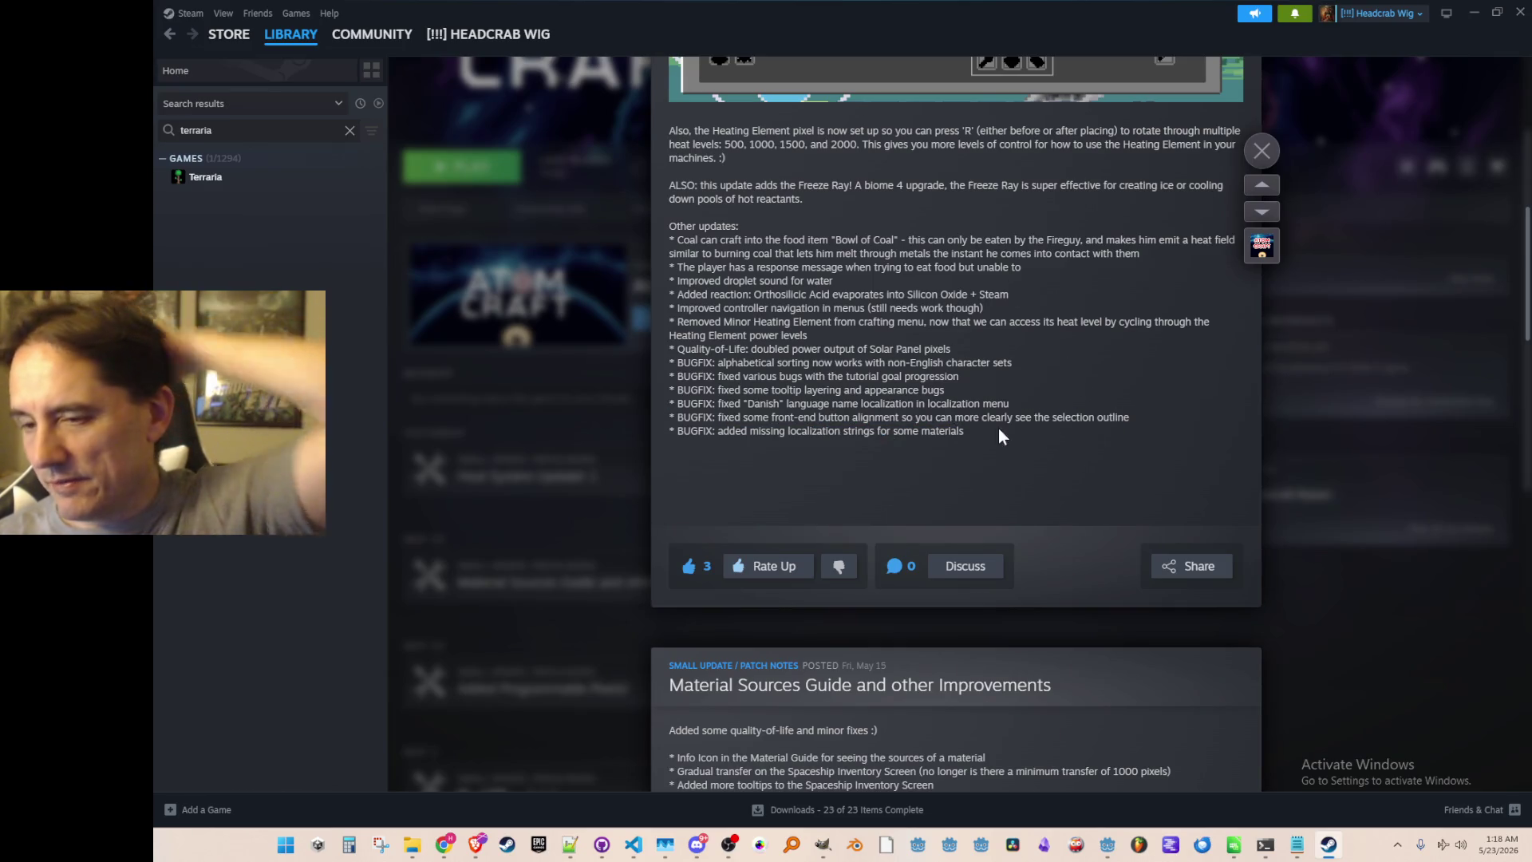
scroll(1027, 479, up, 1)
scroll(997, 463, up, 2)
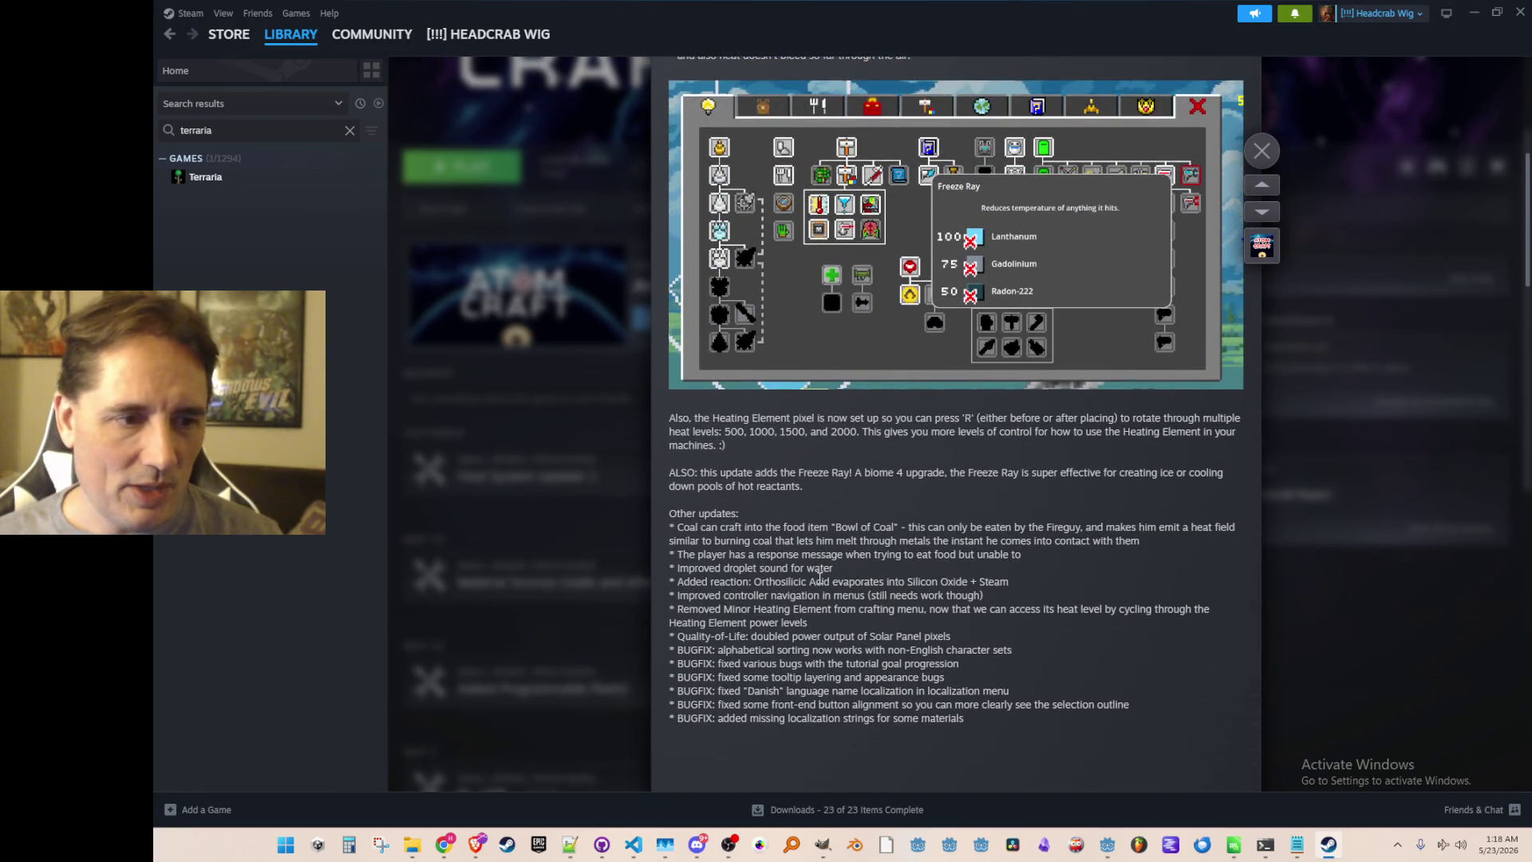
scroll(817, 501, up, 2)
scroll(911, 519, up, 4)
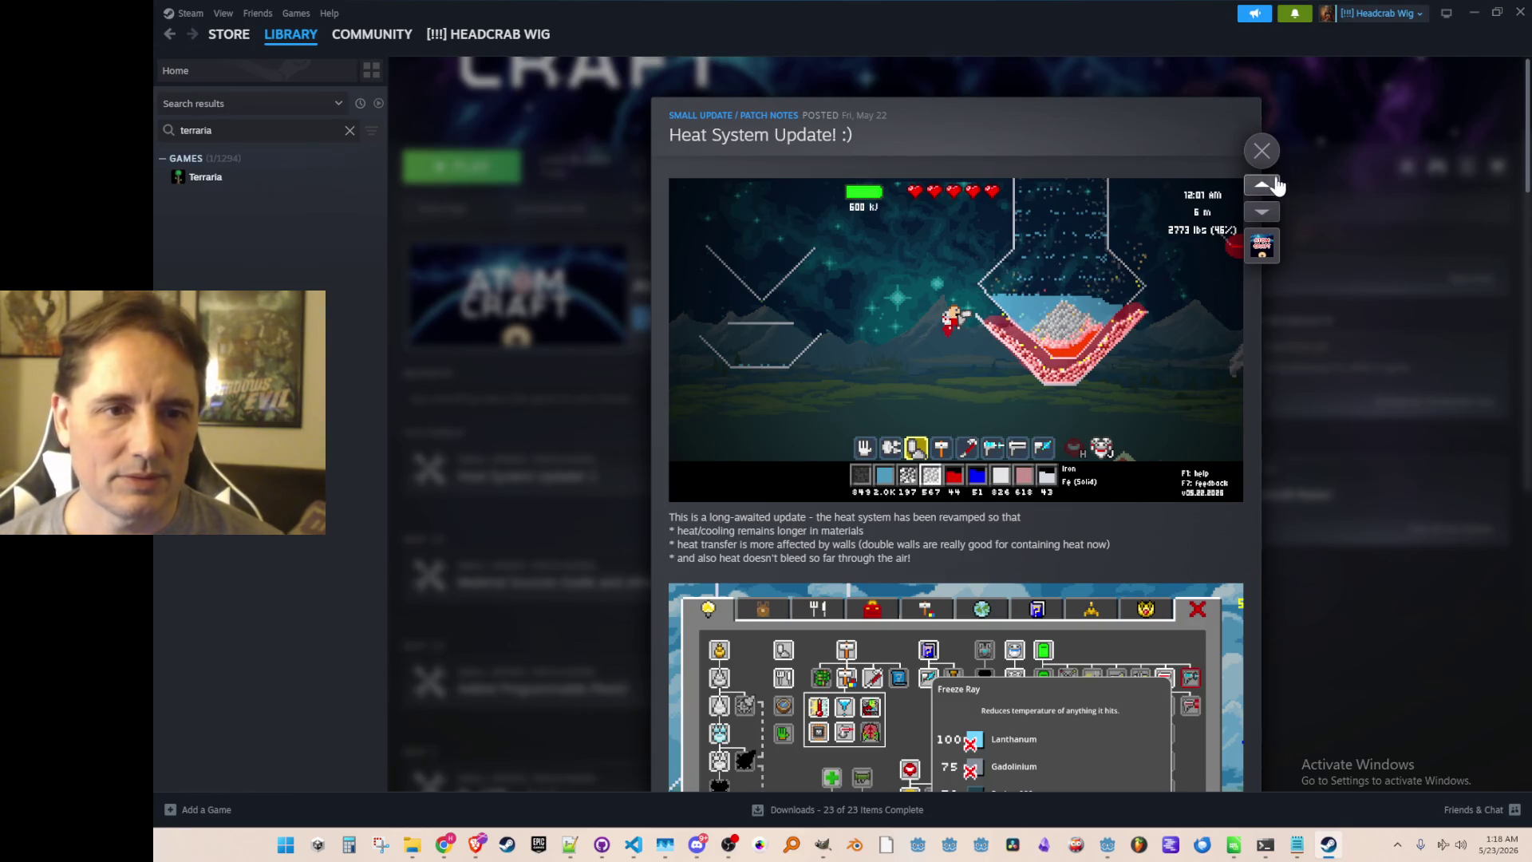
click(1261, 151)
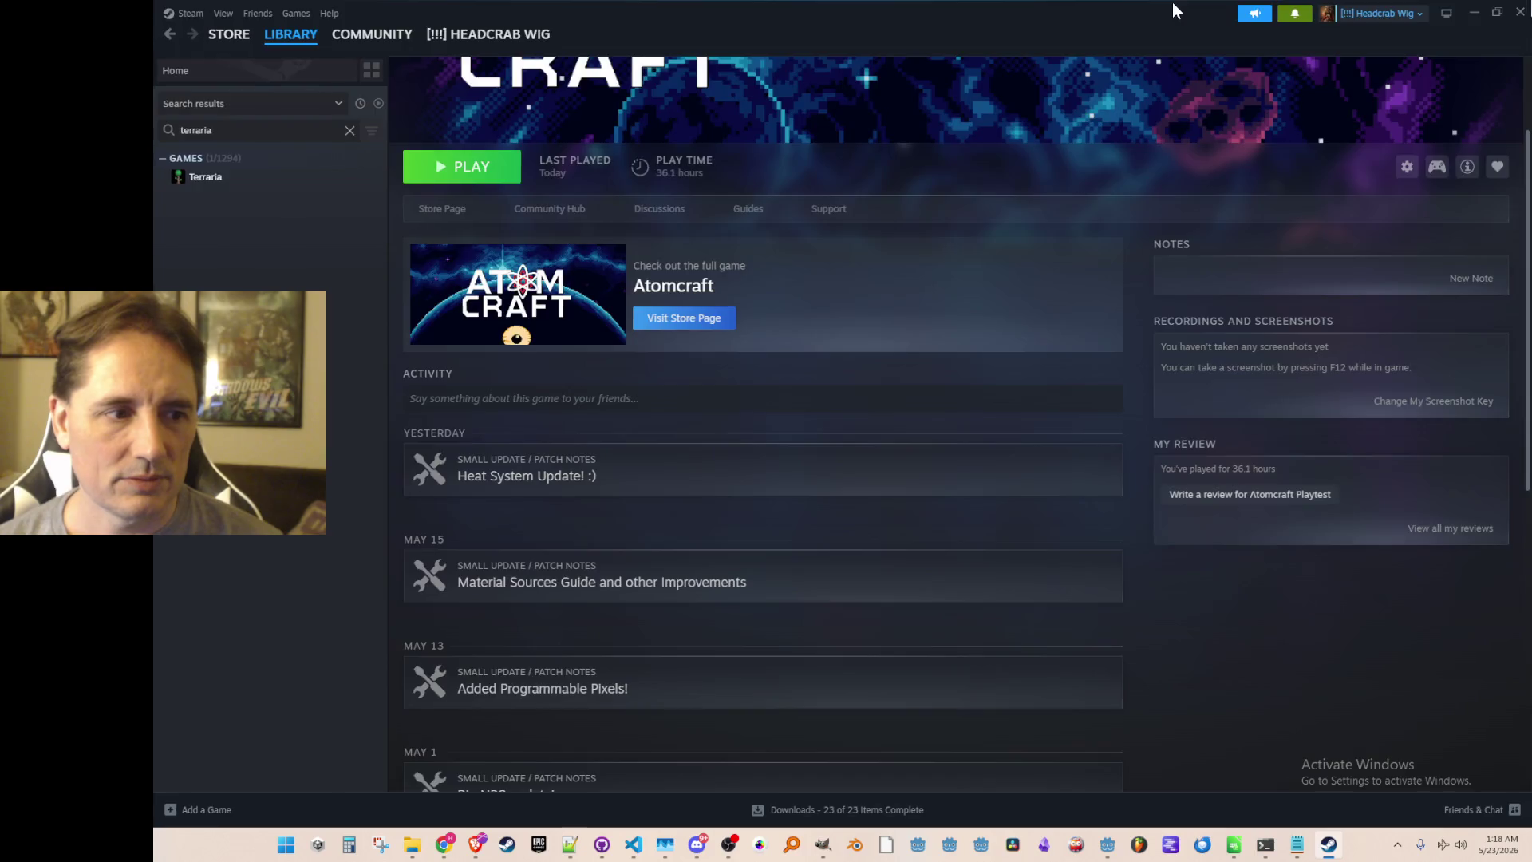
Minimize Steam, bring VS Code forward, and open Simulation.cs via quick file search.
double_click(1171, 2)
click(1383, 54)
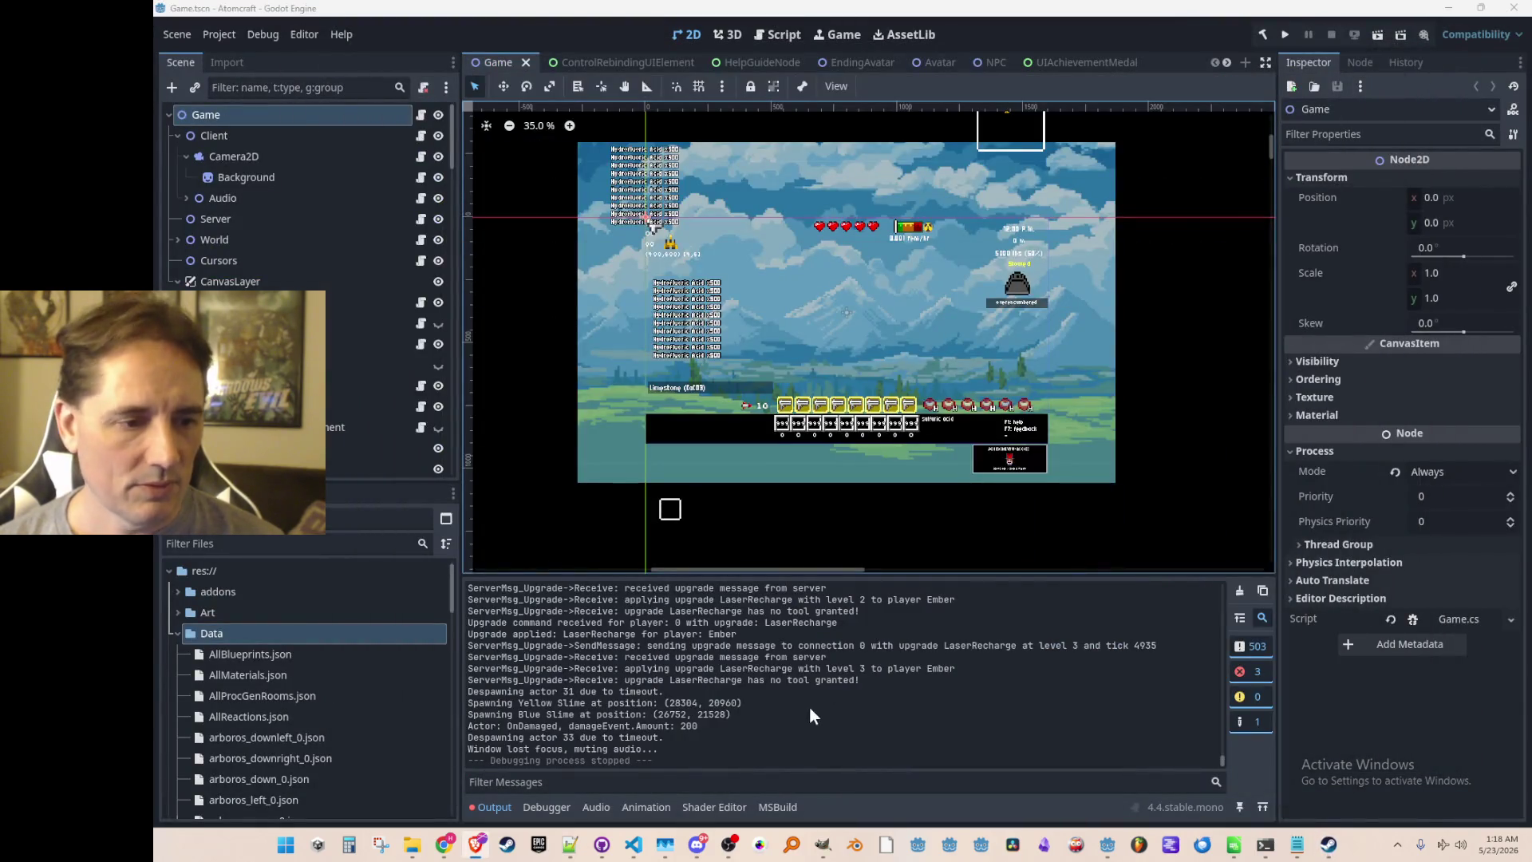
click(635, 845)
click(1011, 469)
scroll(1011, 479, up, 2)
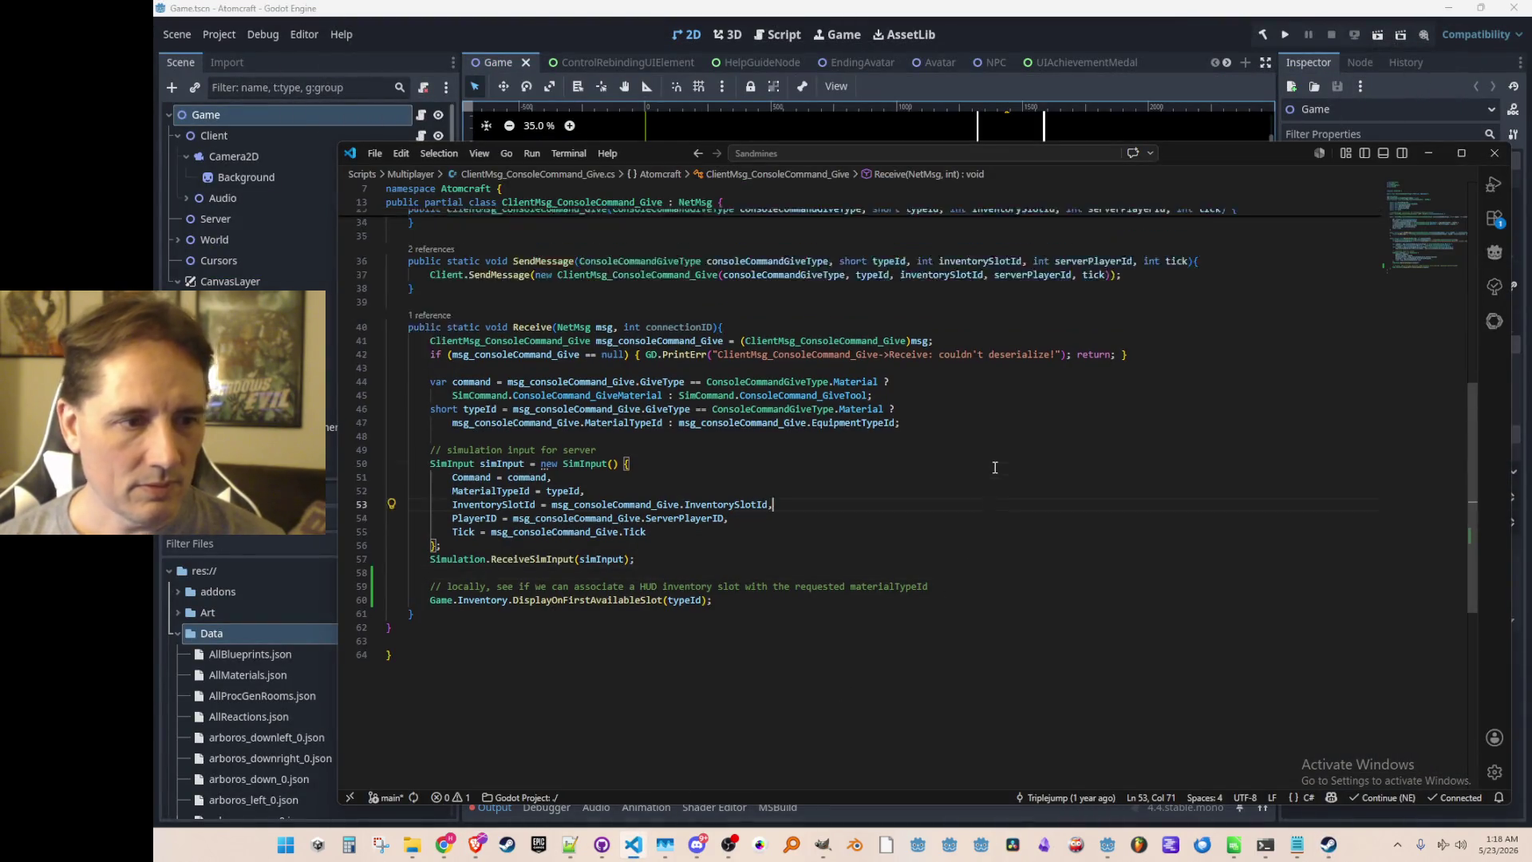
key(ctrl+p)
text(Simul)
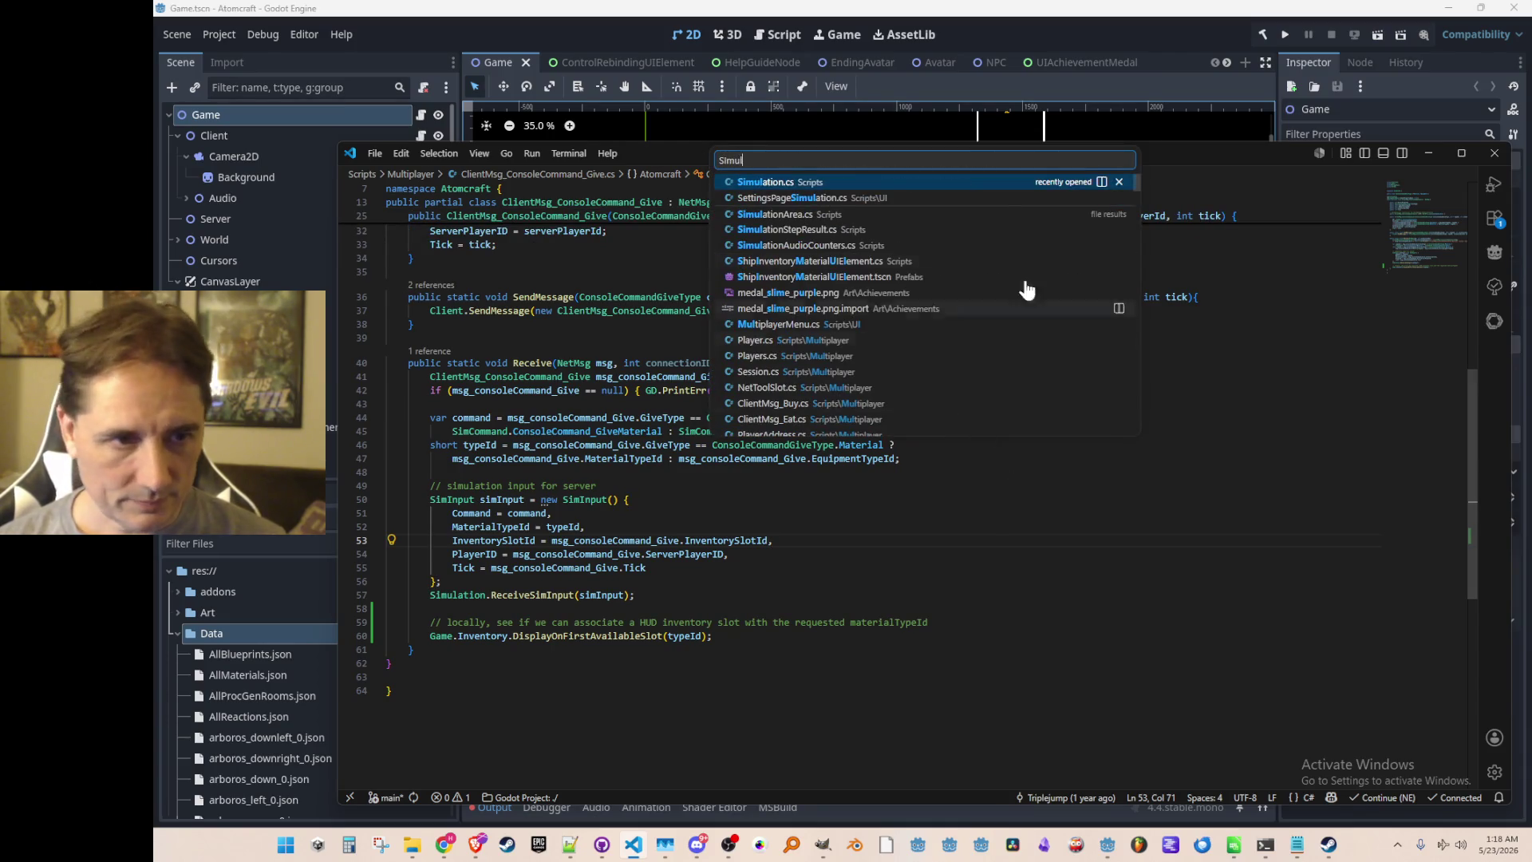
click(1037, 419)
Search Simulation.cs for 'Return' and then 'Ambient' to reach the returnToAmbientHeatTick line.
click(1095, 467)
key(ctrl+f)
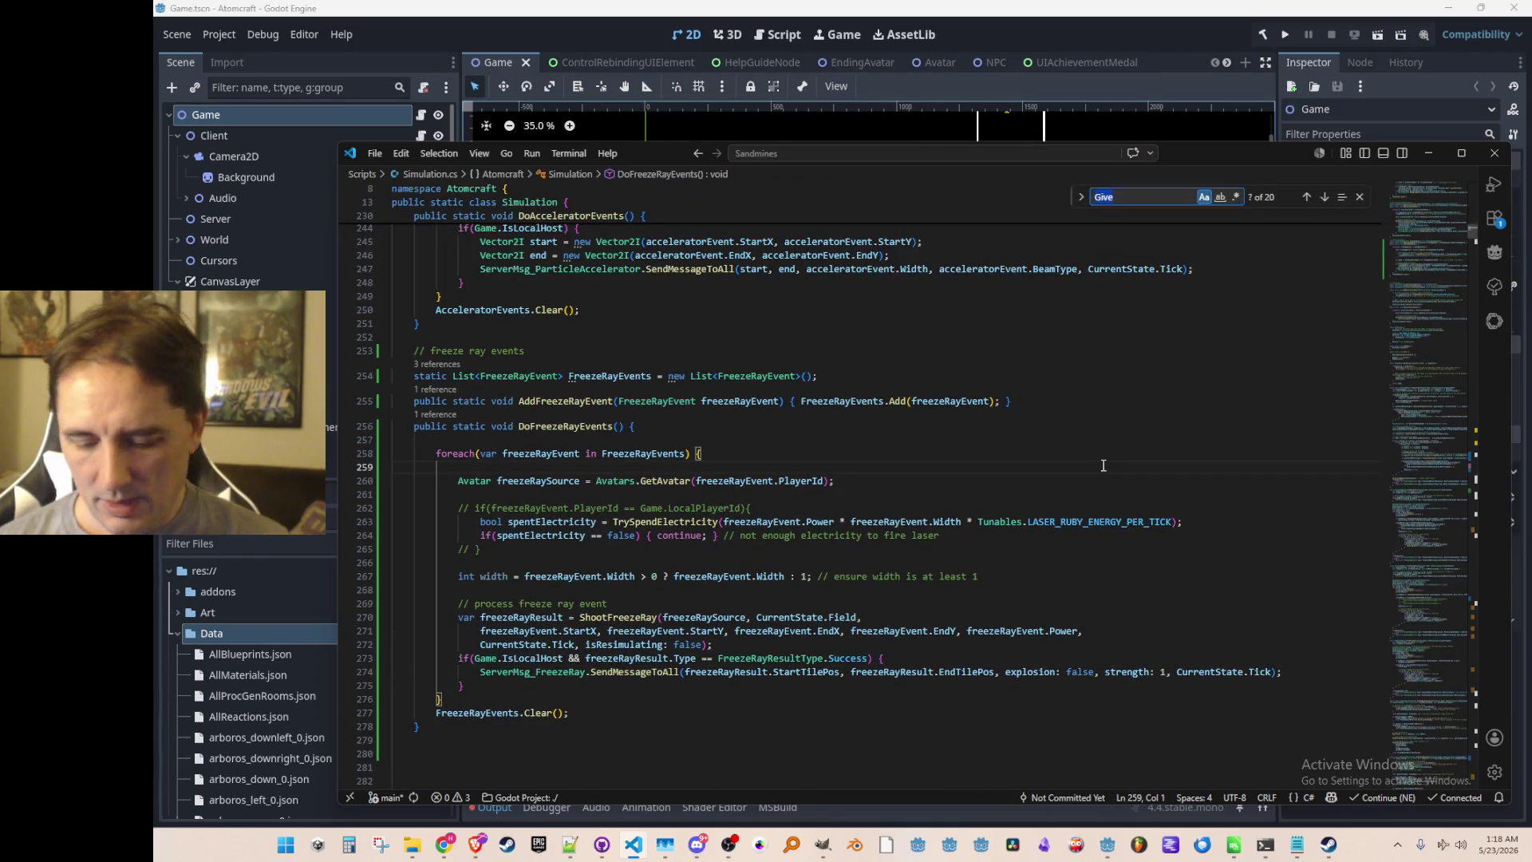
text(Return)
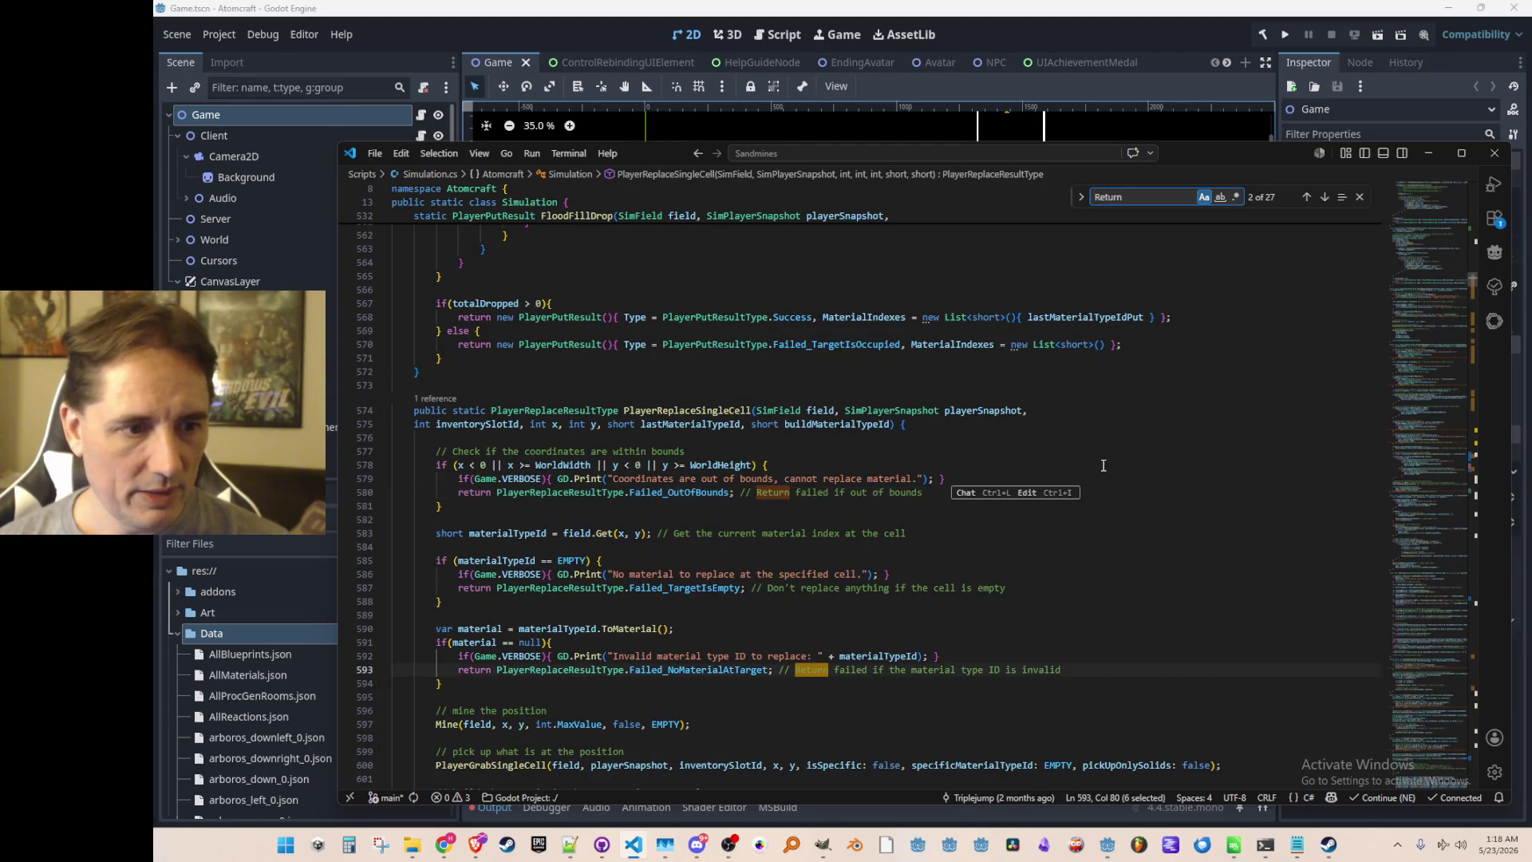
key(Return)
key(Return)
key(Return)
key(Escape)
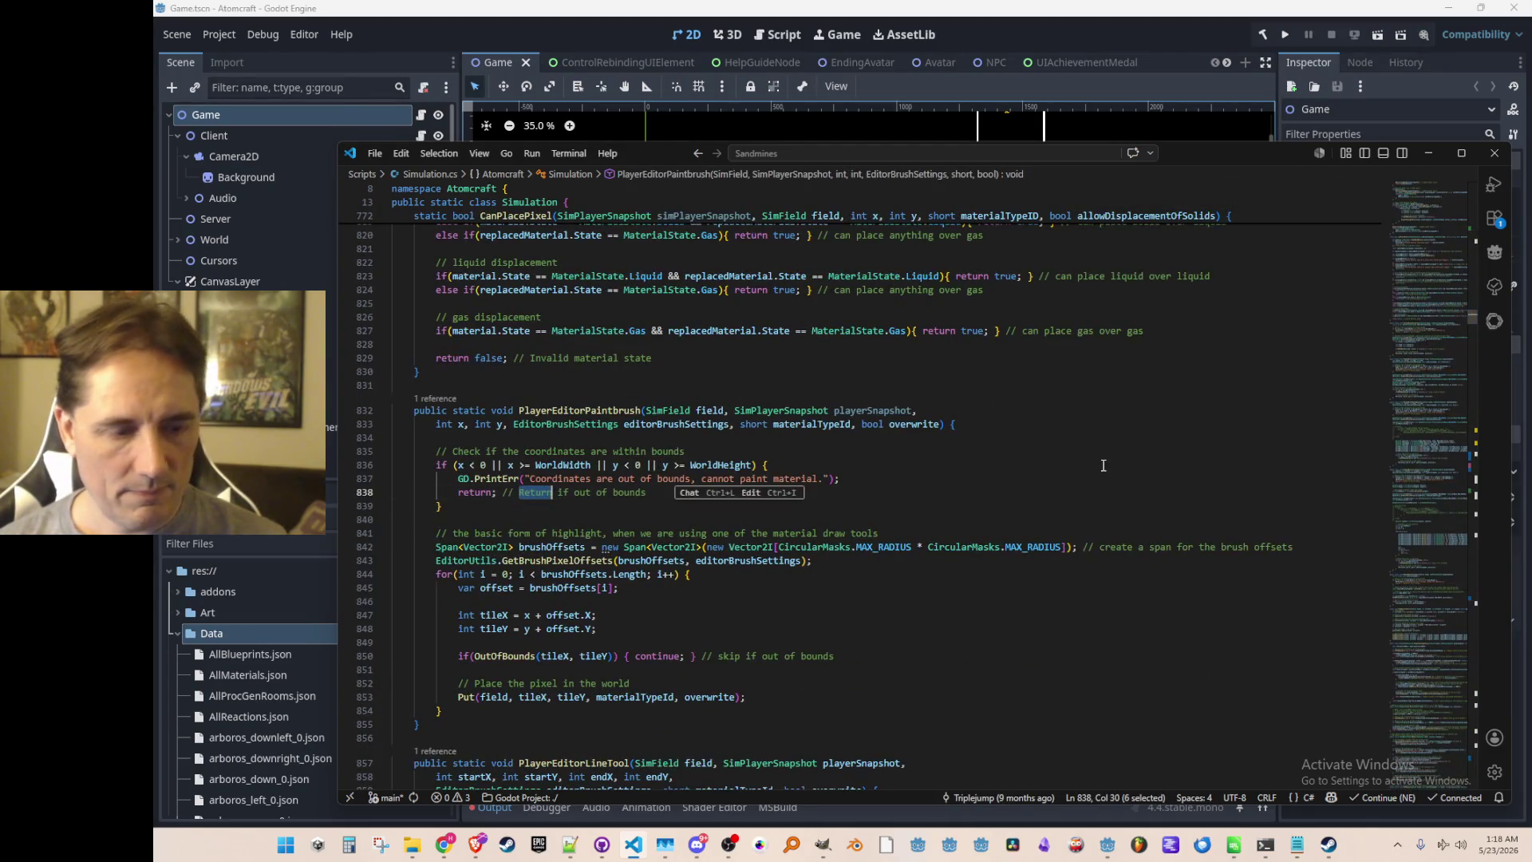
key(Down)
key(ctrl+f)
text(Ambient)
key(Escape)
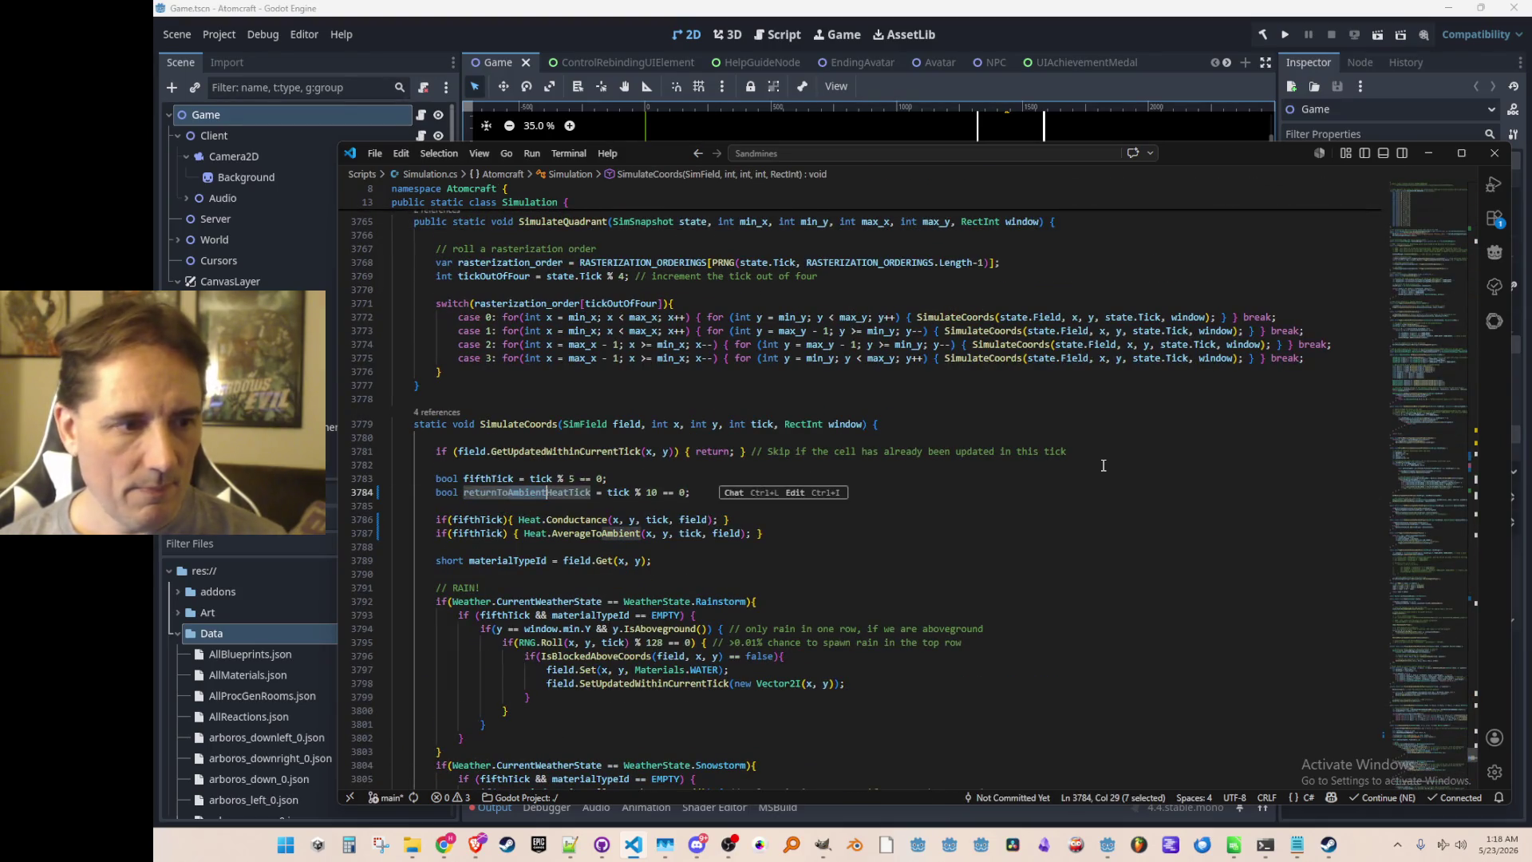
Break the fifthTick Heat.AverageToAmbient call in SimulateCoords onto its own line.
click(1064, 498)
scroll(1065, 498, down, 1)
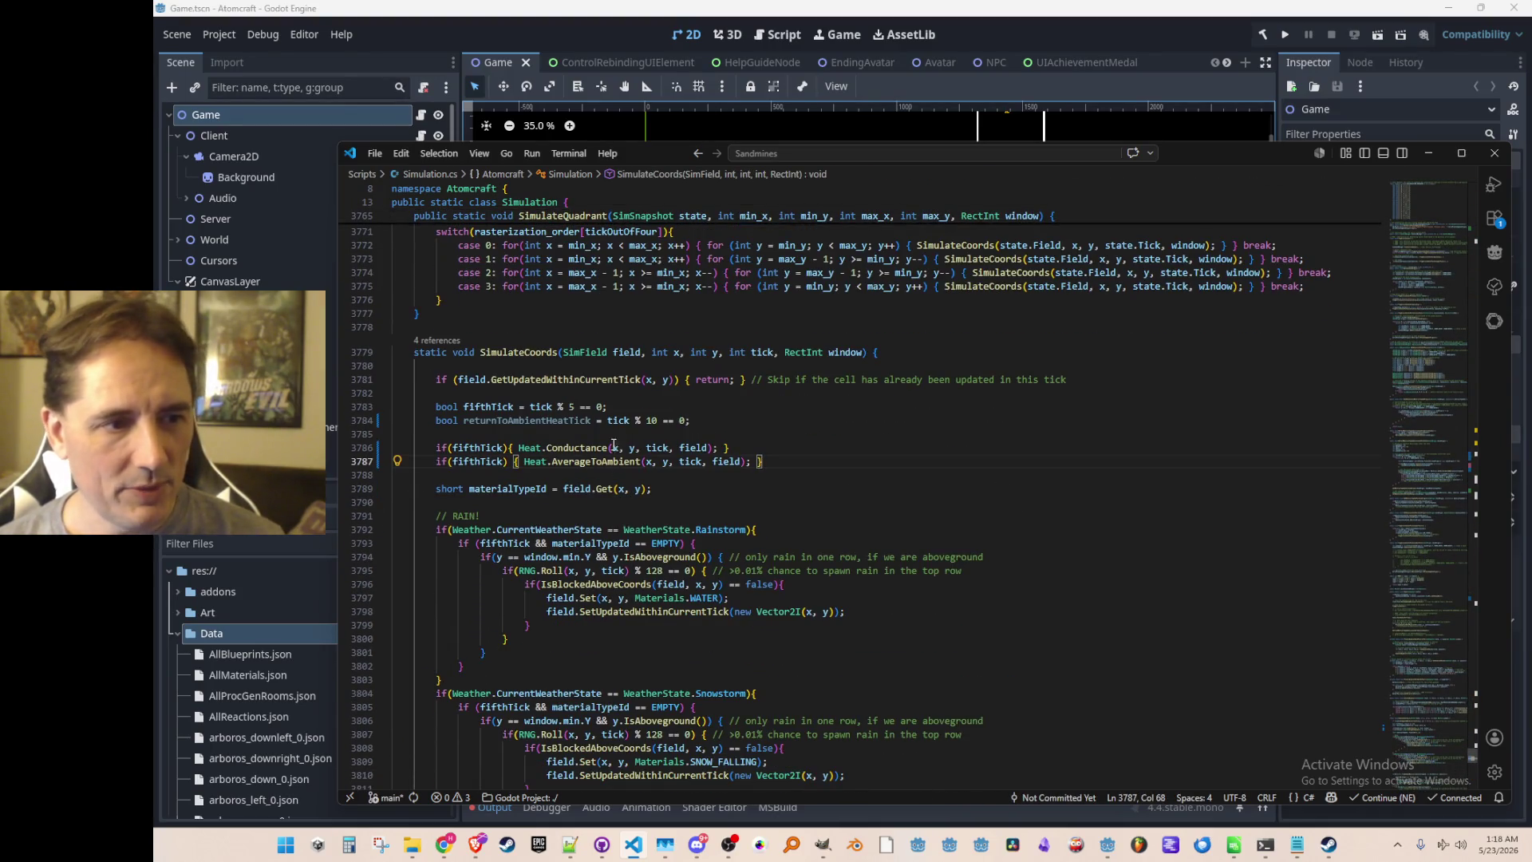
scroll(595, 434, down, 1)
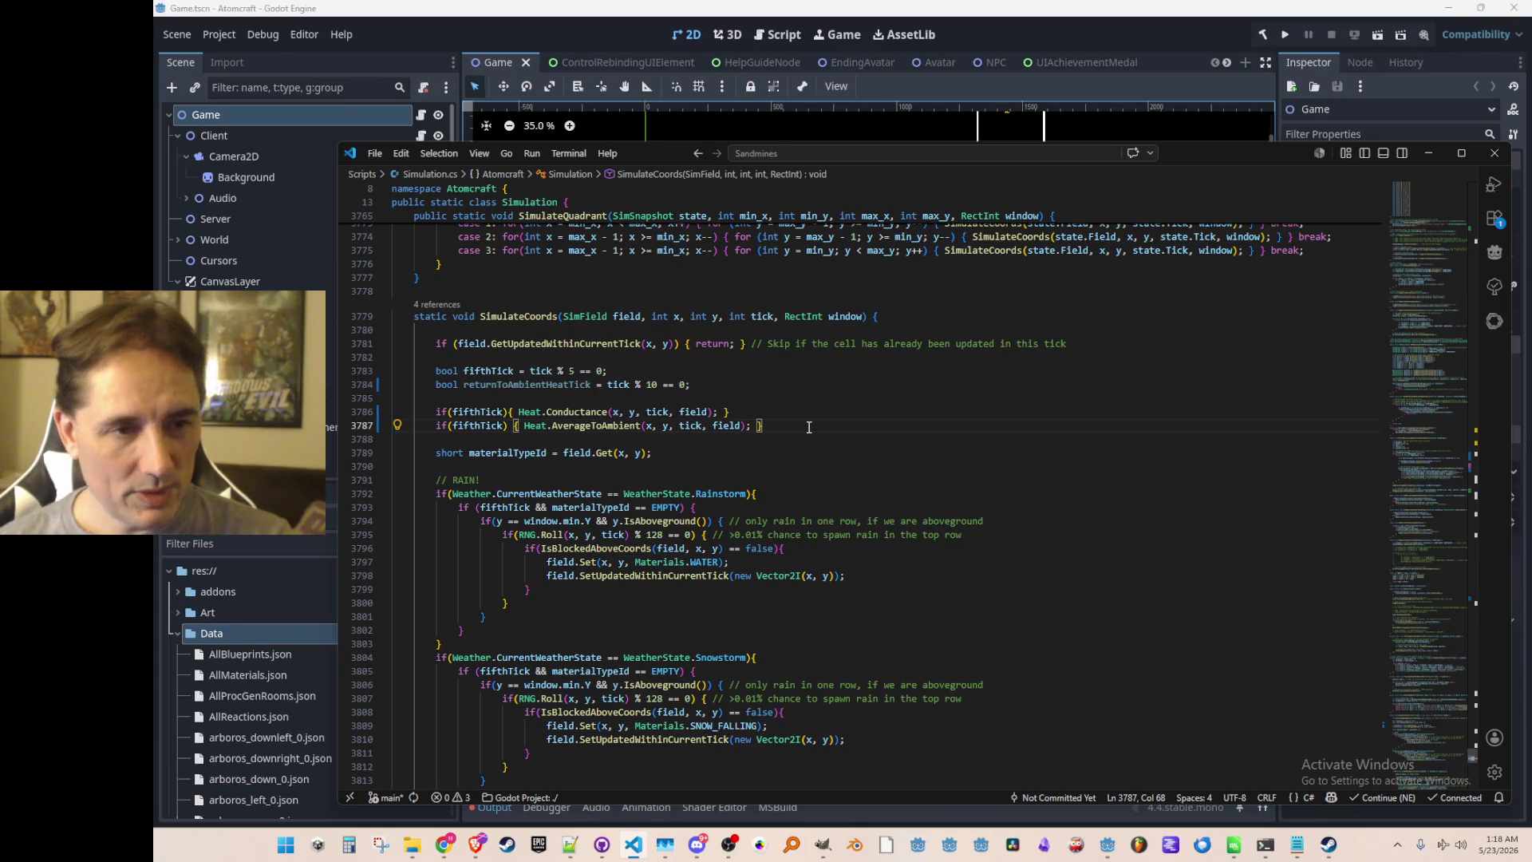
scroll(808, 427, up, 3)
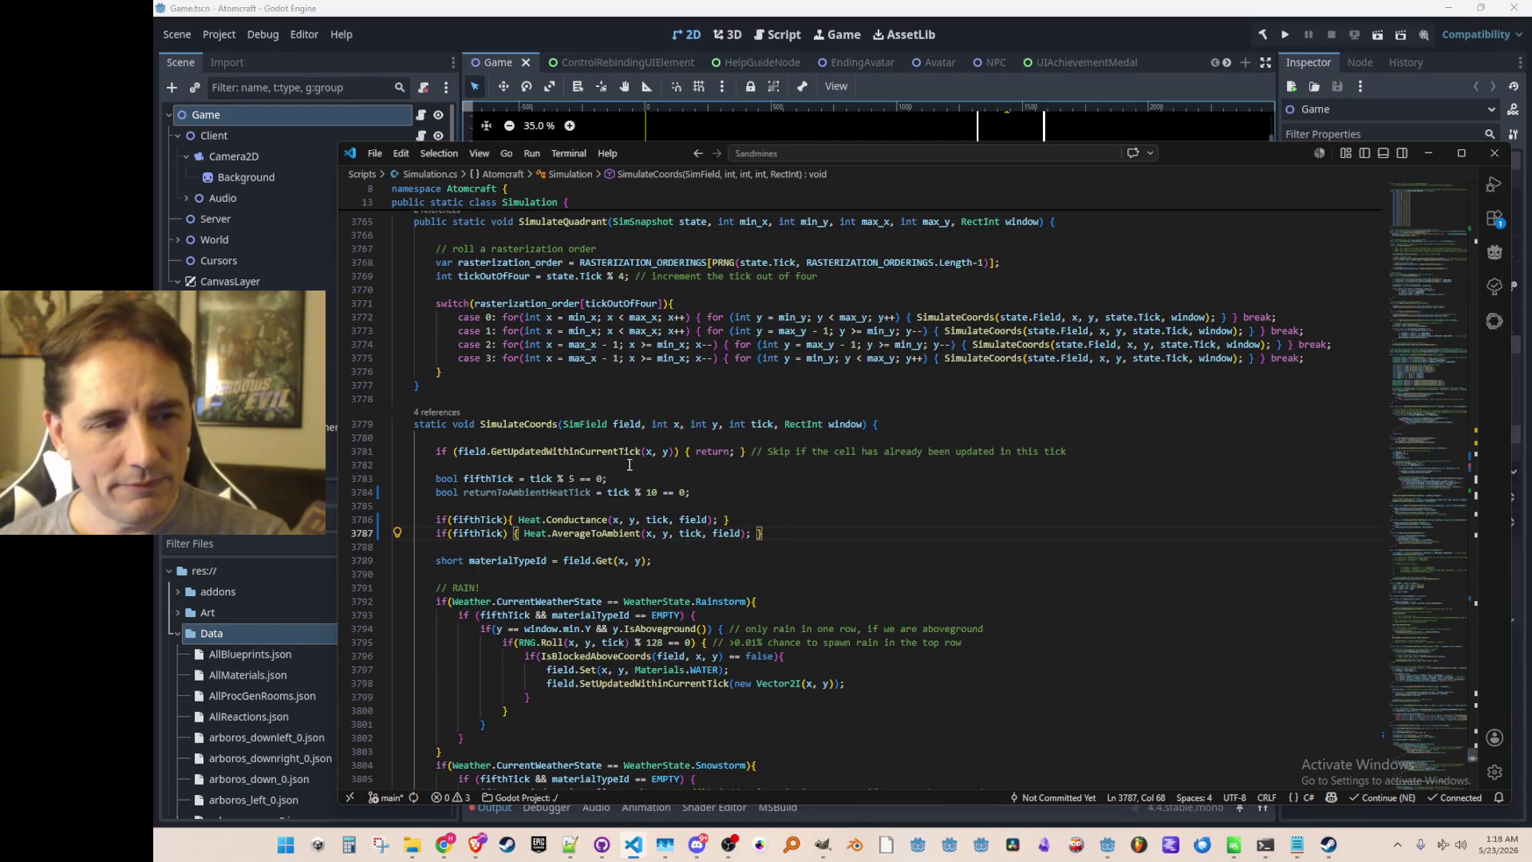
scroll(621, 476, down, 1)
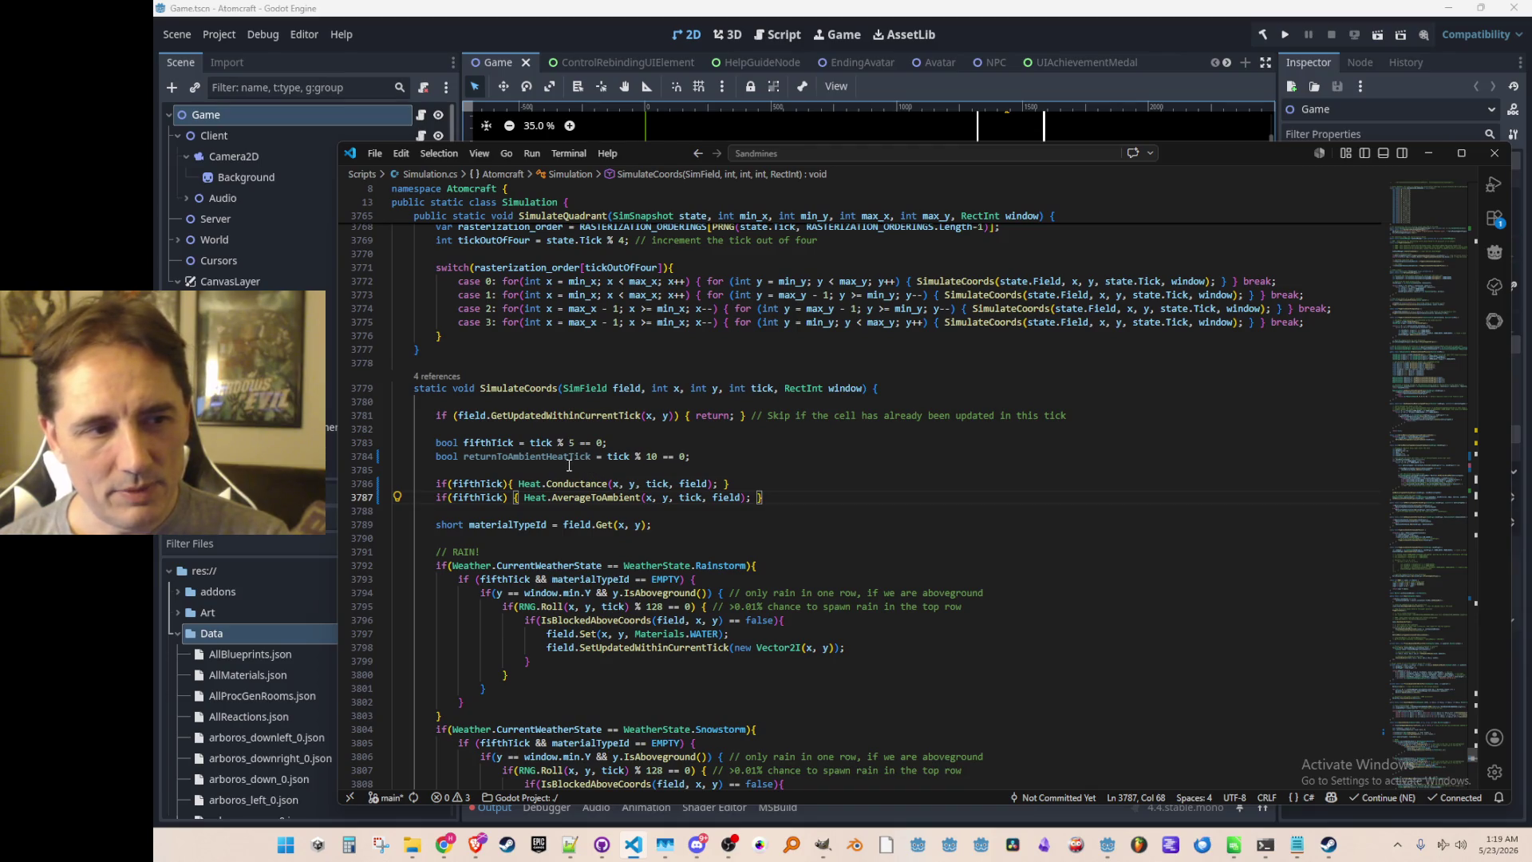
click(567, 467)
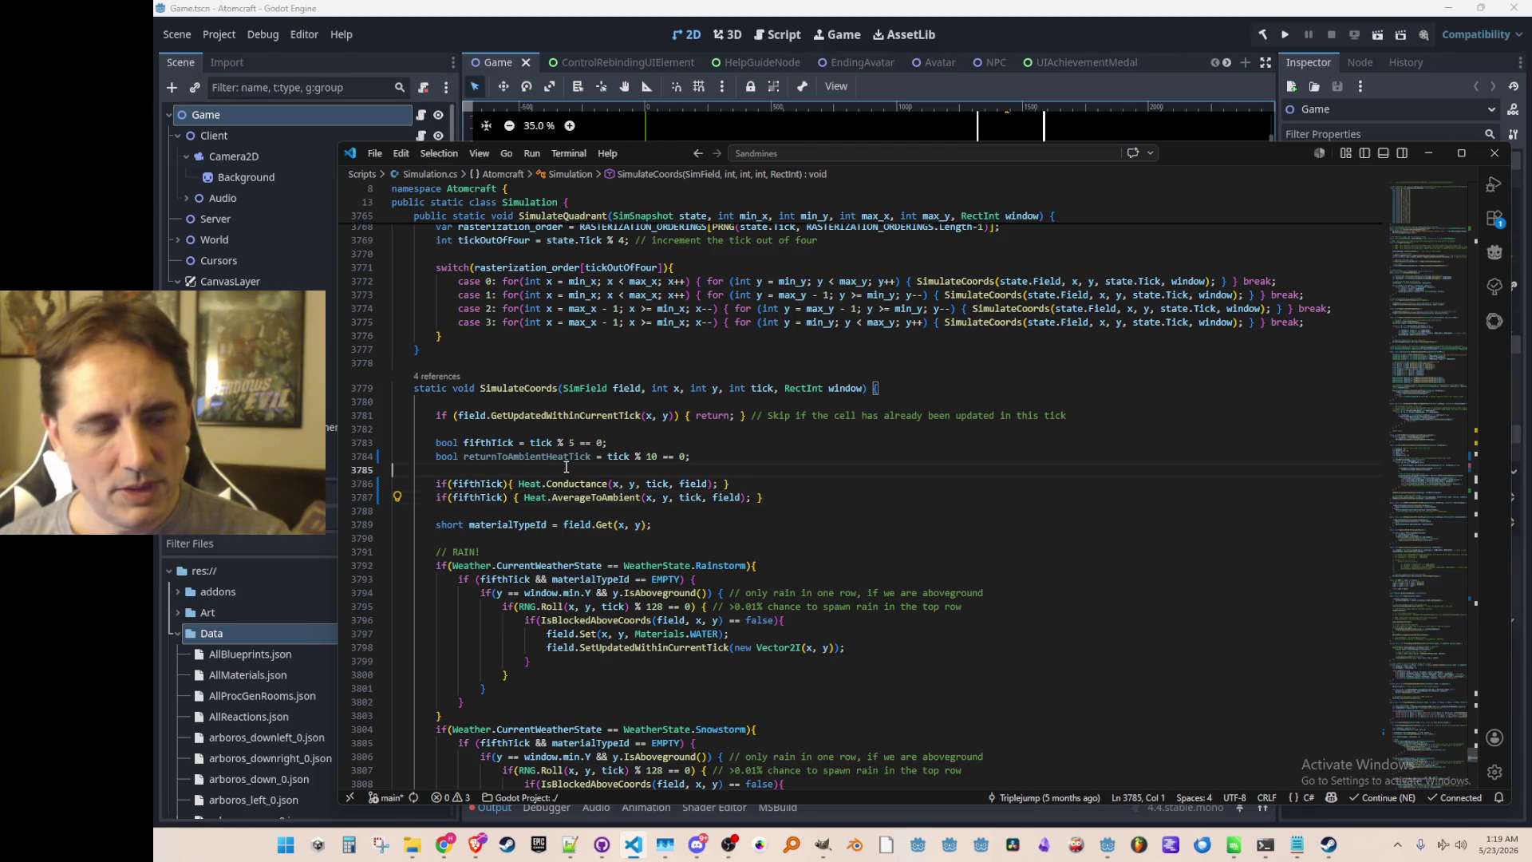
click(530, 497)
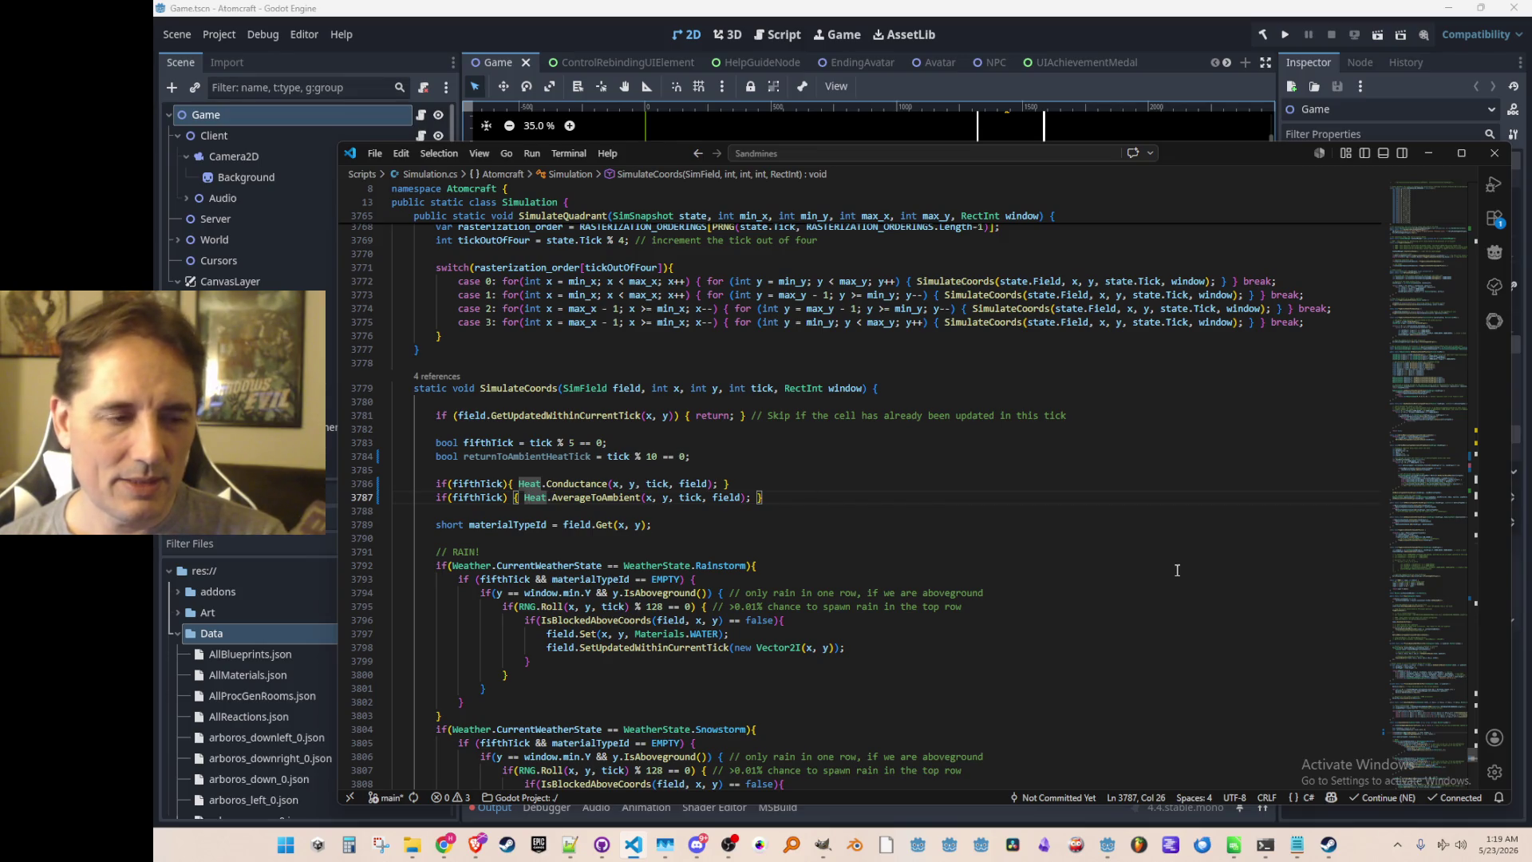
key(Return)
Expand the AverageToAmbient if statement into a multi-line braced block.
key(End)
key(Left)
key(Left)
key(Return)
key(Up)
key(Up)
key(Up)
key(End)
Declare 'static int TicksToNextAverageToAmbientTemperature = 0;' above SimulateCoords.
key(Down)
key(Up)
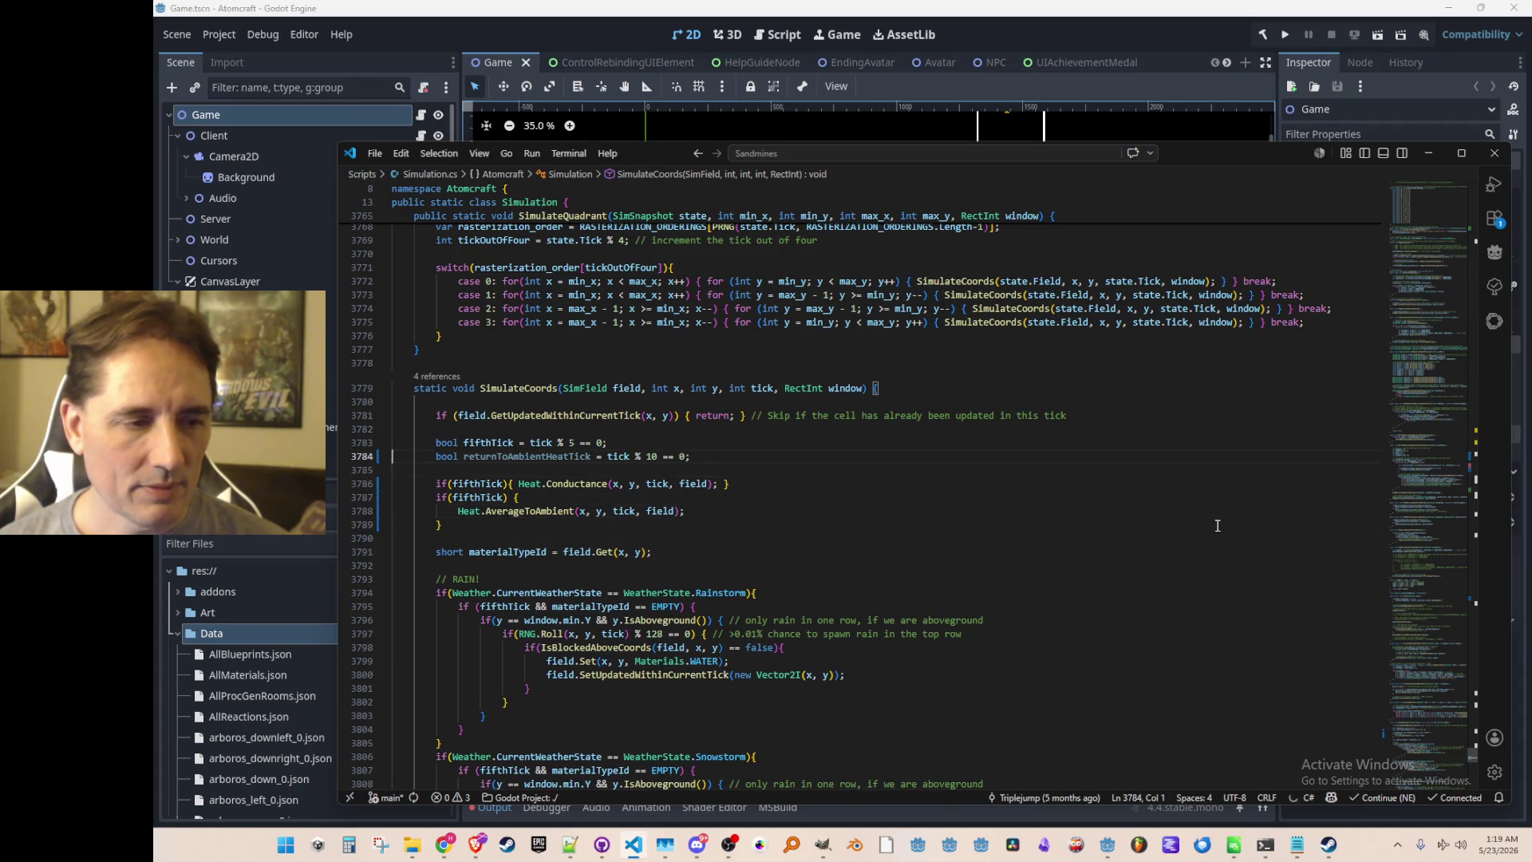
key(Up)
key(Up)
key(Up)
key(Home)
key(Home)
key(Return)
key(Return)
key(Up)
key(Up)
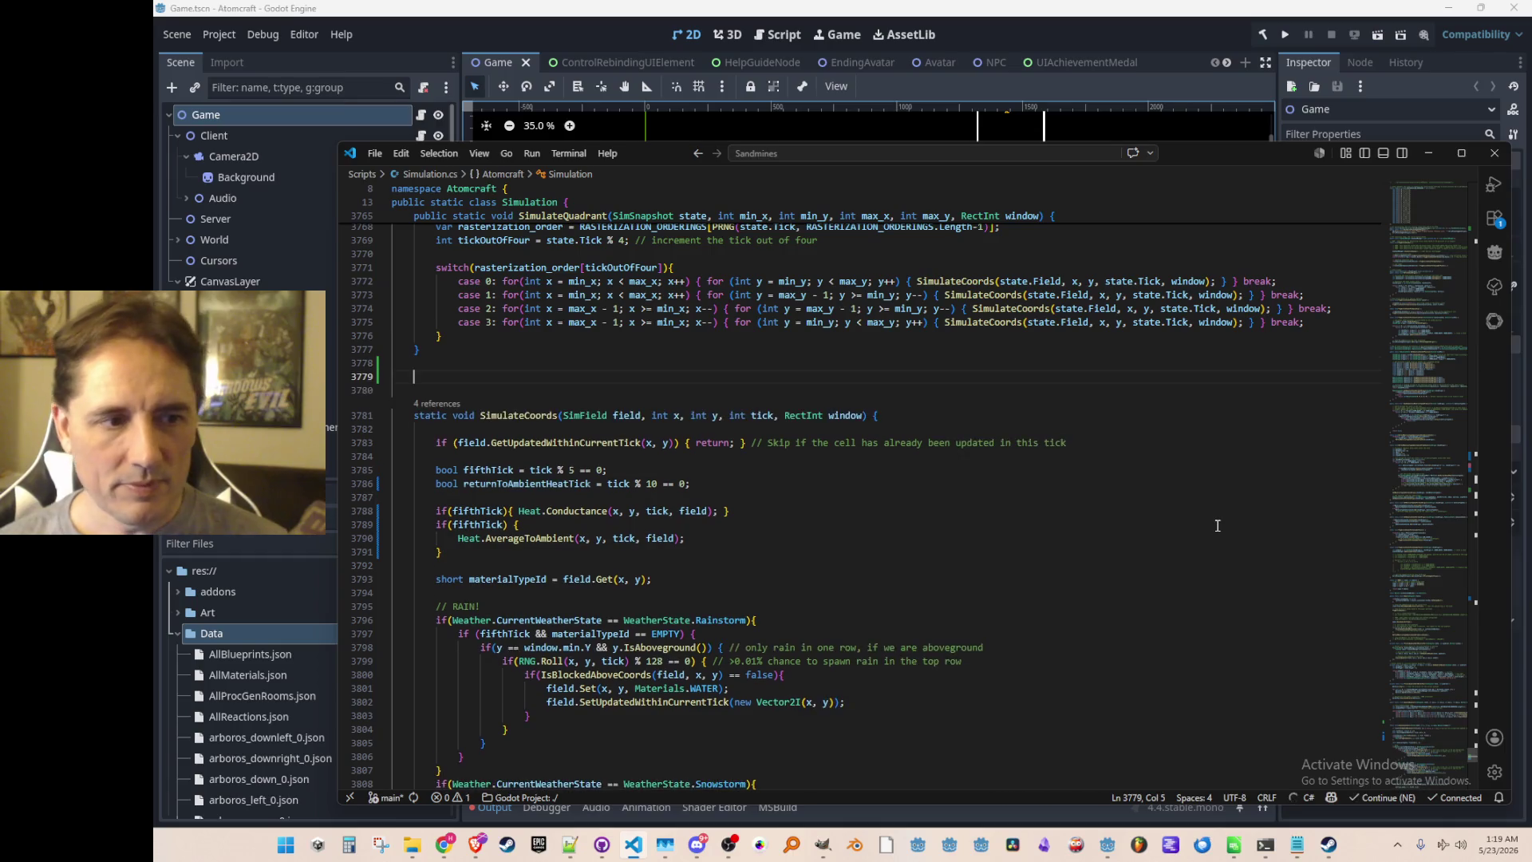
text(static in)
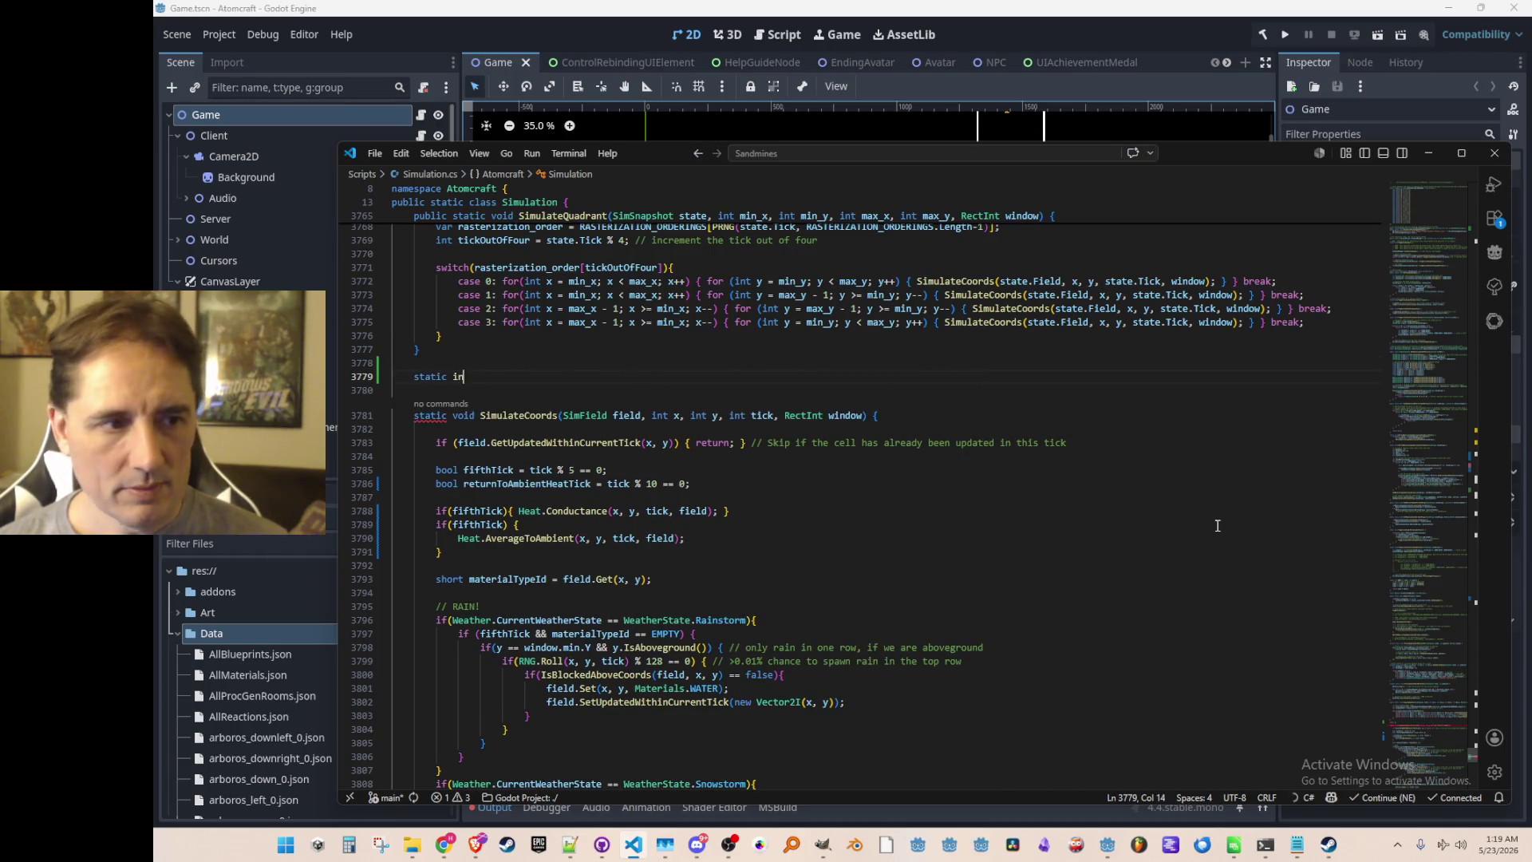
text(t TicksTo)
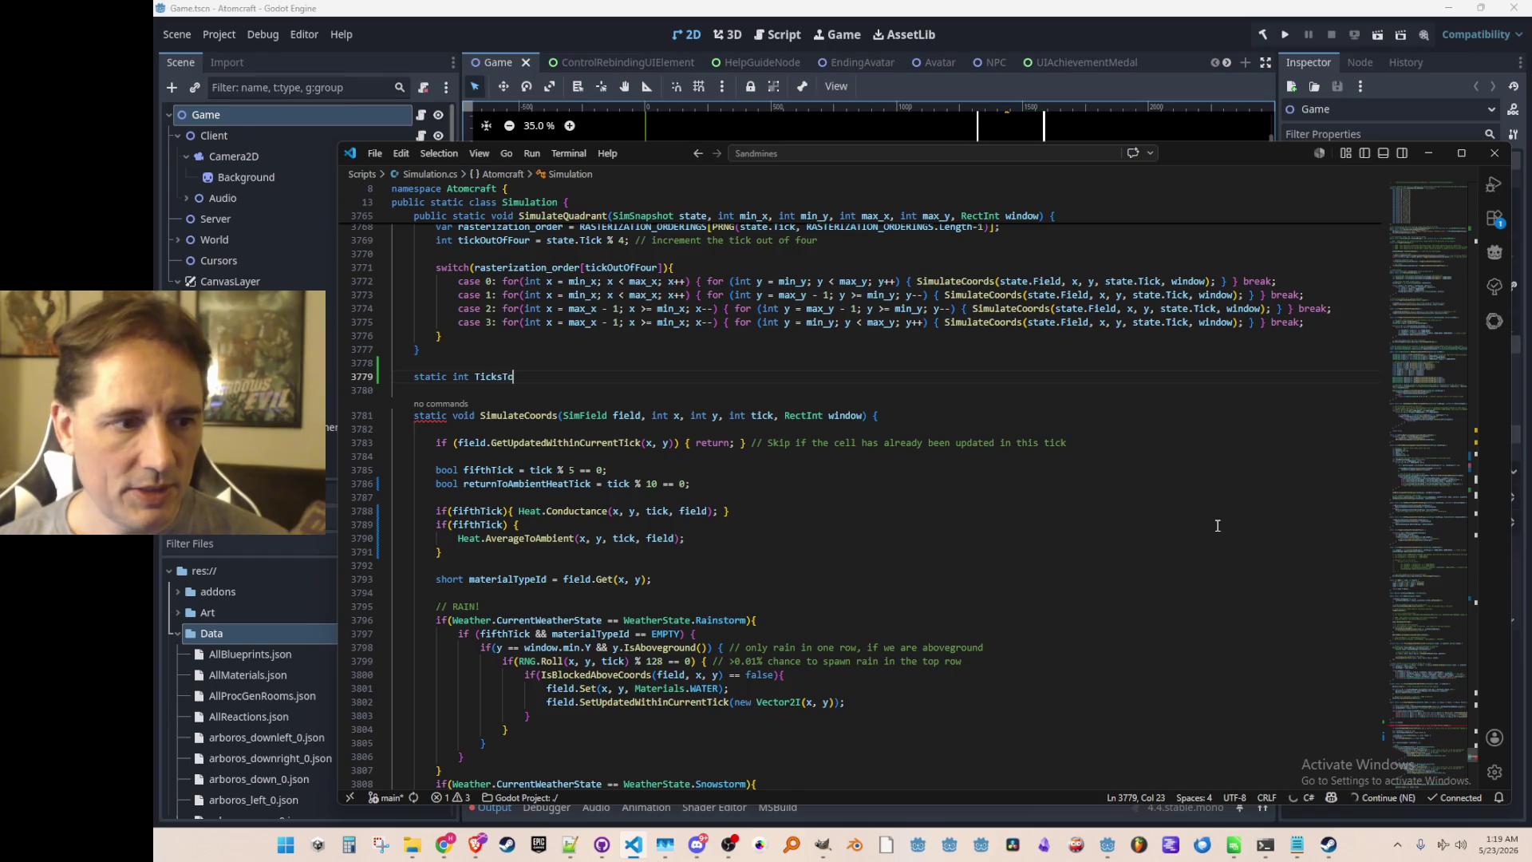
text(Next)
text(AverageT)
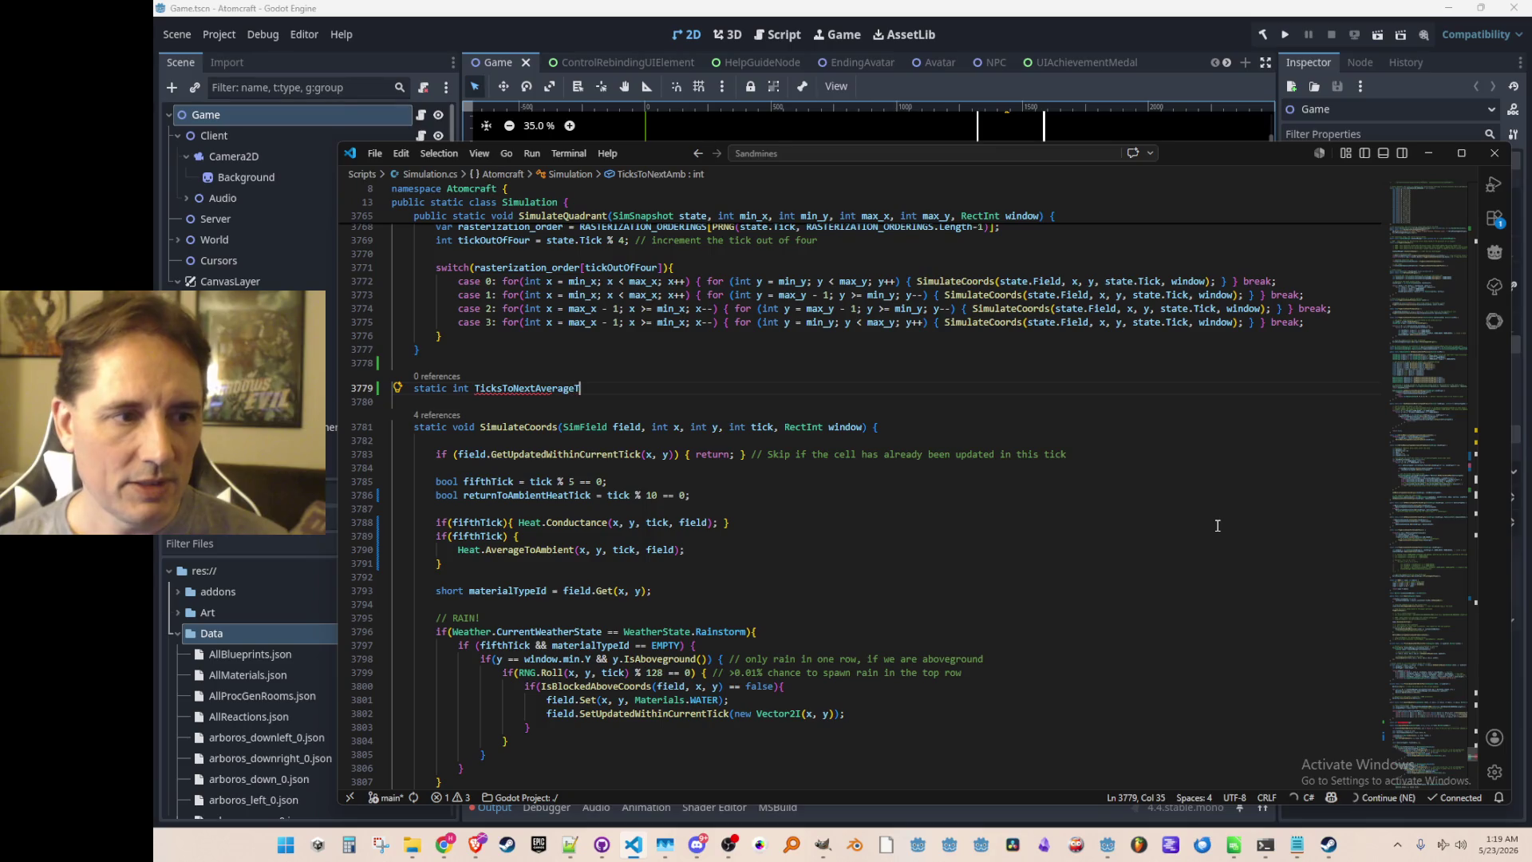
text(oAmbientTemperature =)
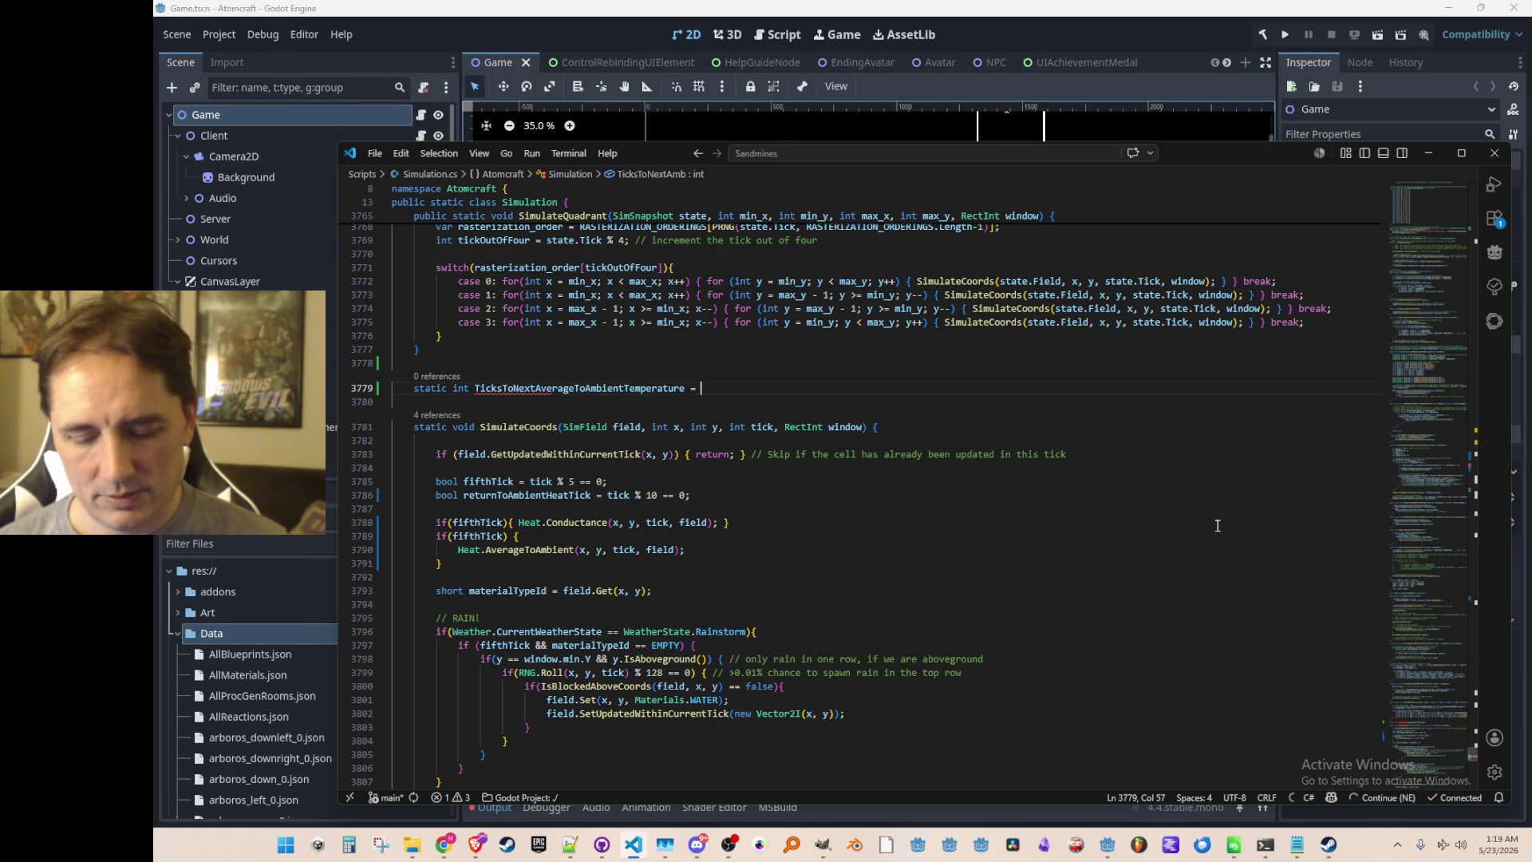
key(Left)
key(Left)
Replace the returnToAmbientHeatTick modulus 10 with TicksToNextAverageToAmbientTemperature.
key(Left)
key(Left)
key(Down)
key(Down)
key(Down)
key(End)
key(Left)
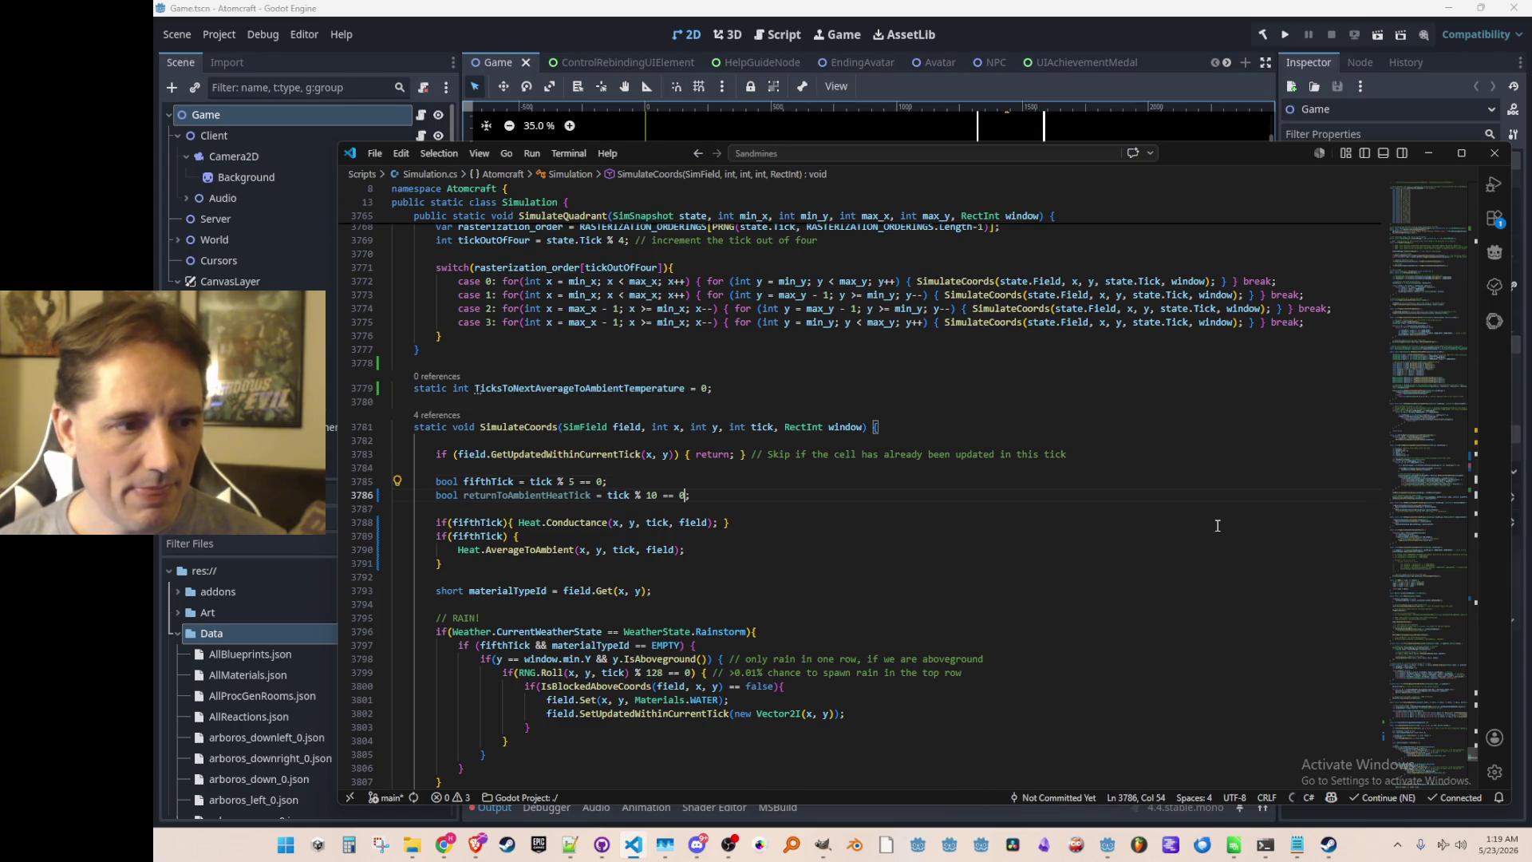
key(Left)
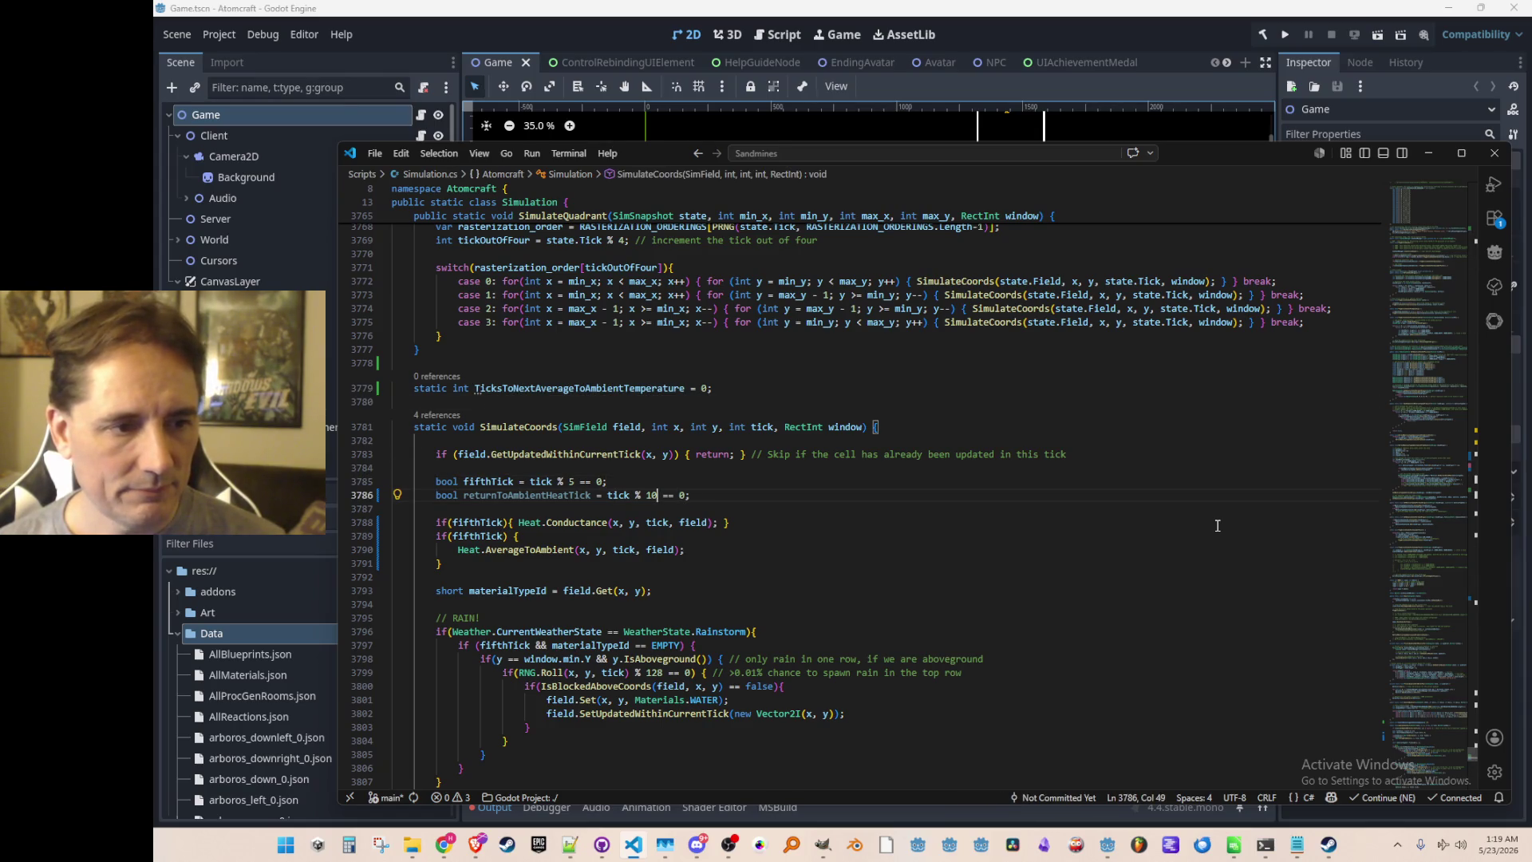
key(BackSpace)
key(BackSpace)
text(TicksToNextAverageToAmbientTemperature)
key(Home)
key(Home)
key(Up)
key(Up)
key(Up)
key(Return)
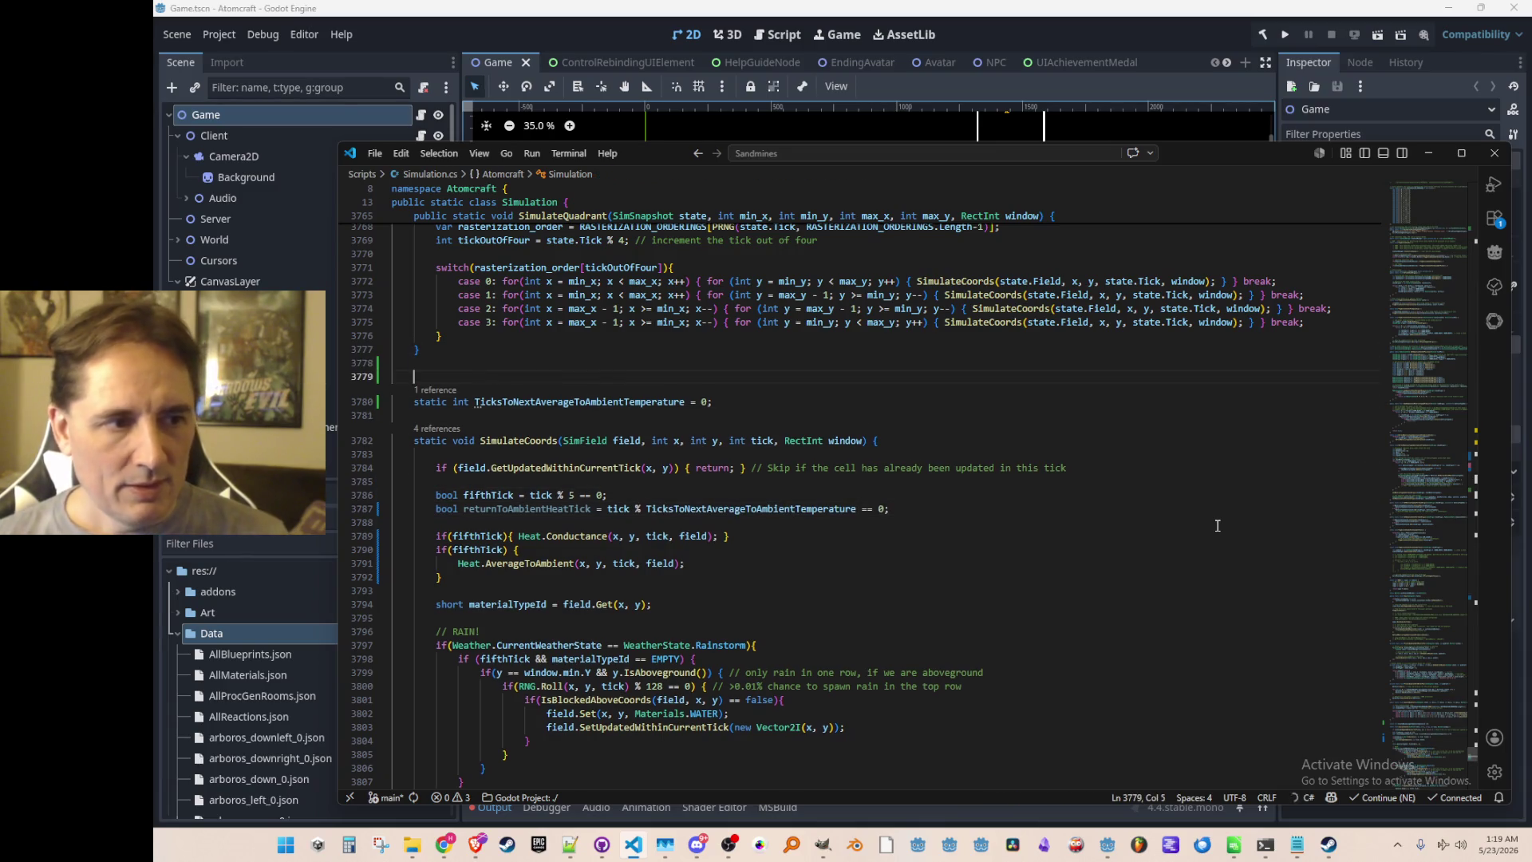
Add constants MIN_TICKS_BETWEEN_AVERAGE_TO_AMBIENT = 10 and MAX_TICKS_BETWEEN_AVERAGE_TO_AMBIENT = 20.
text(const int )
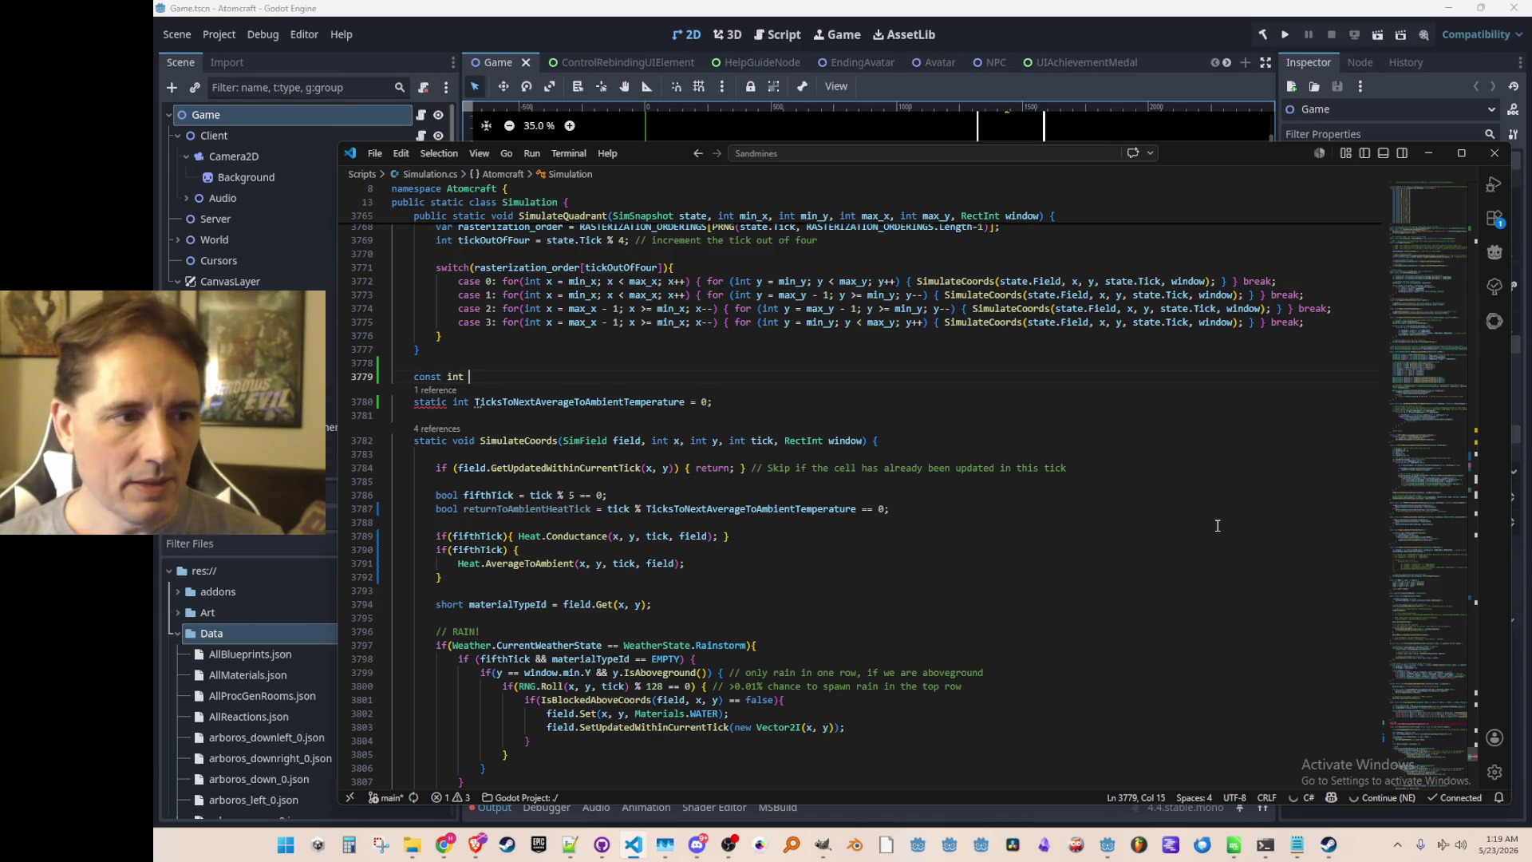
text(MIN_)
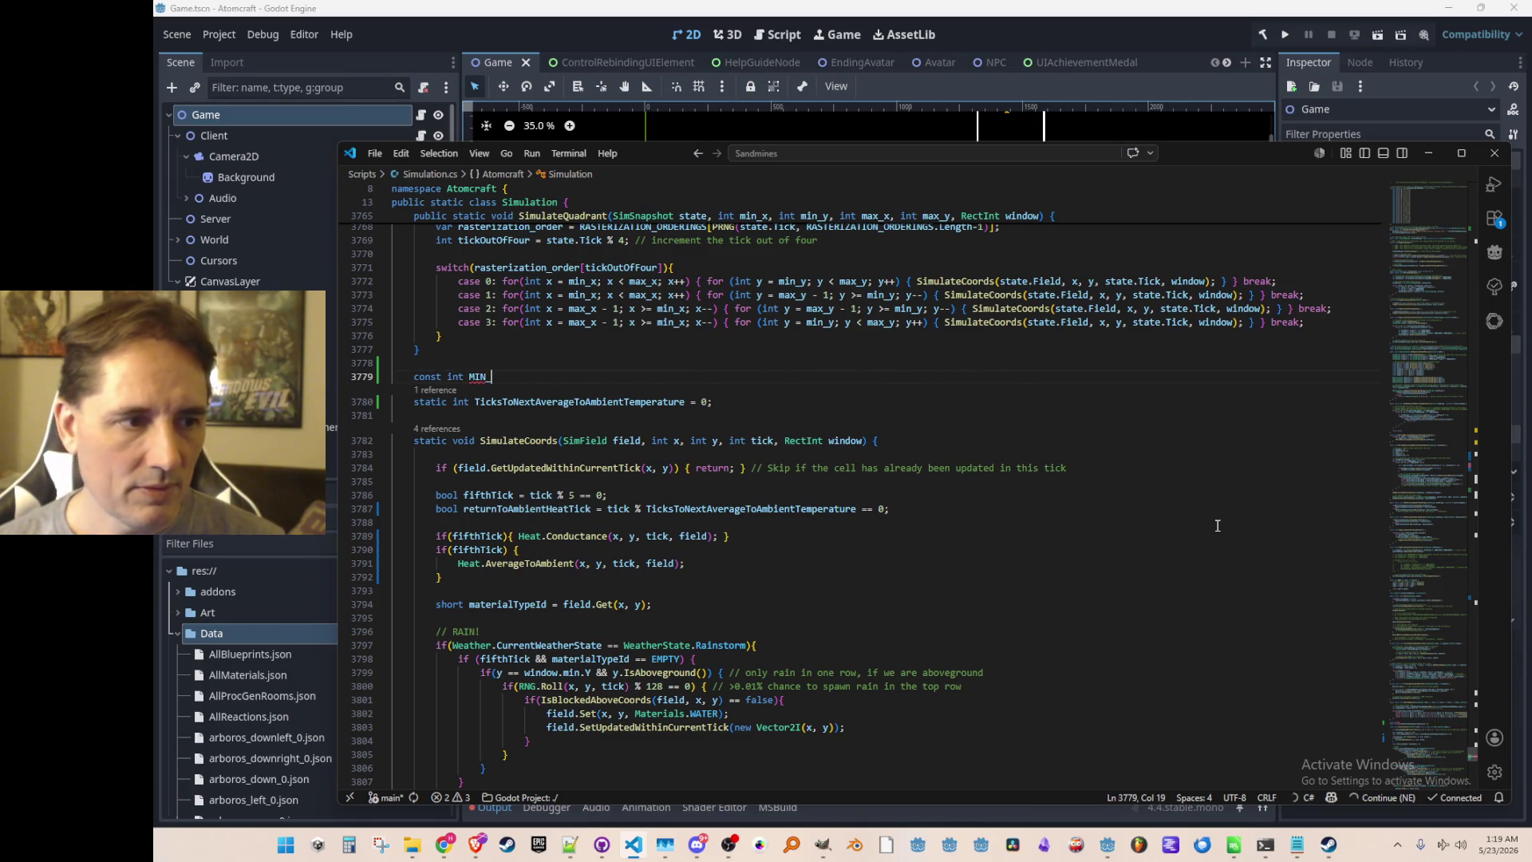
text(TICKS_)
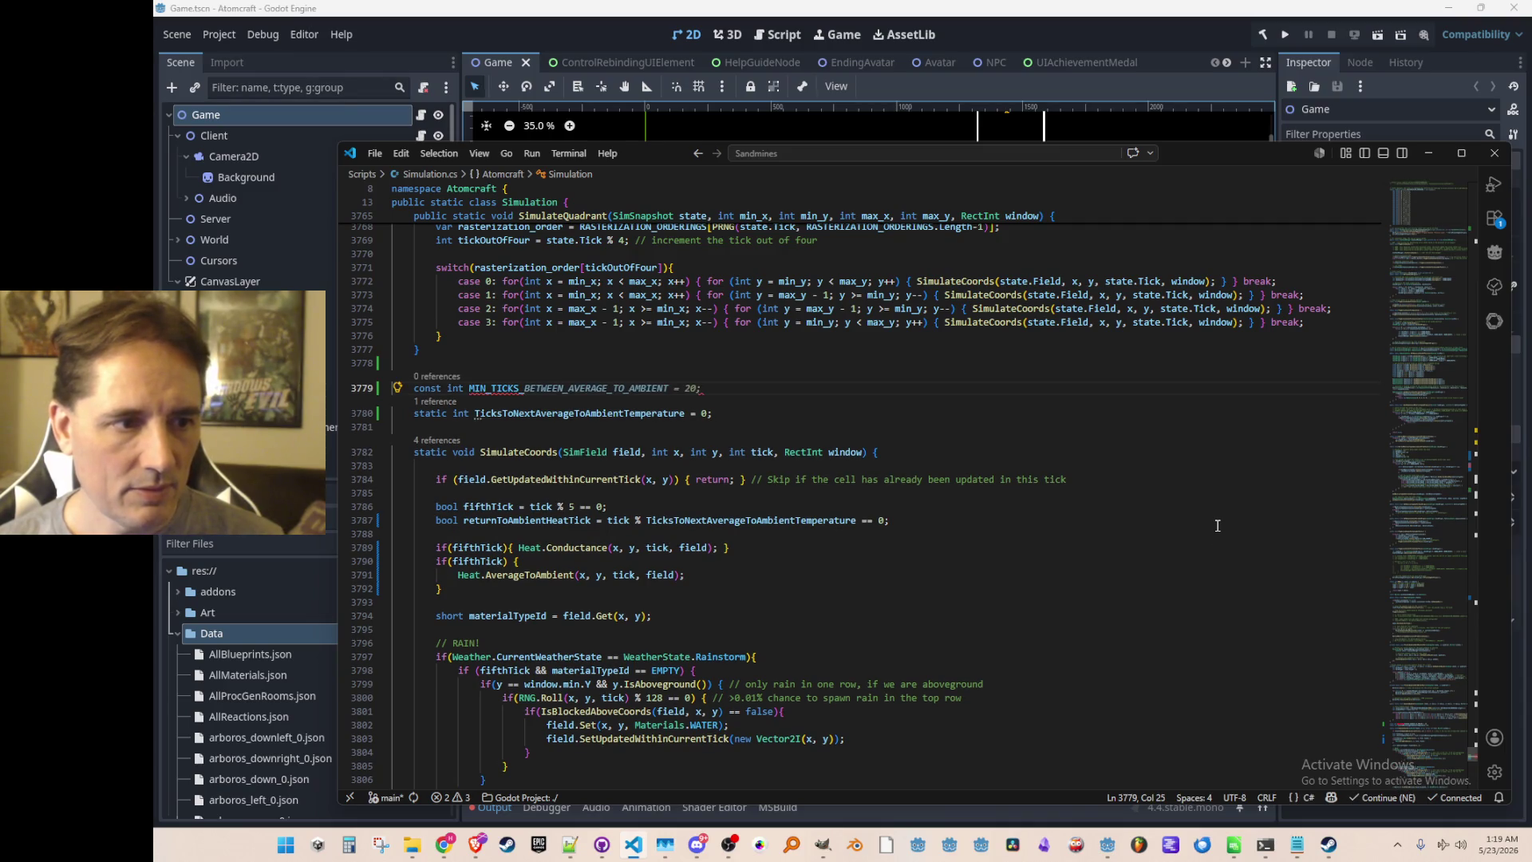
key(Tab)
key(Return)
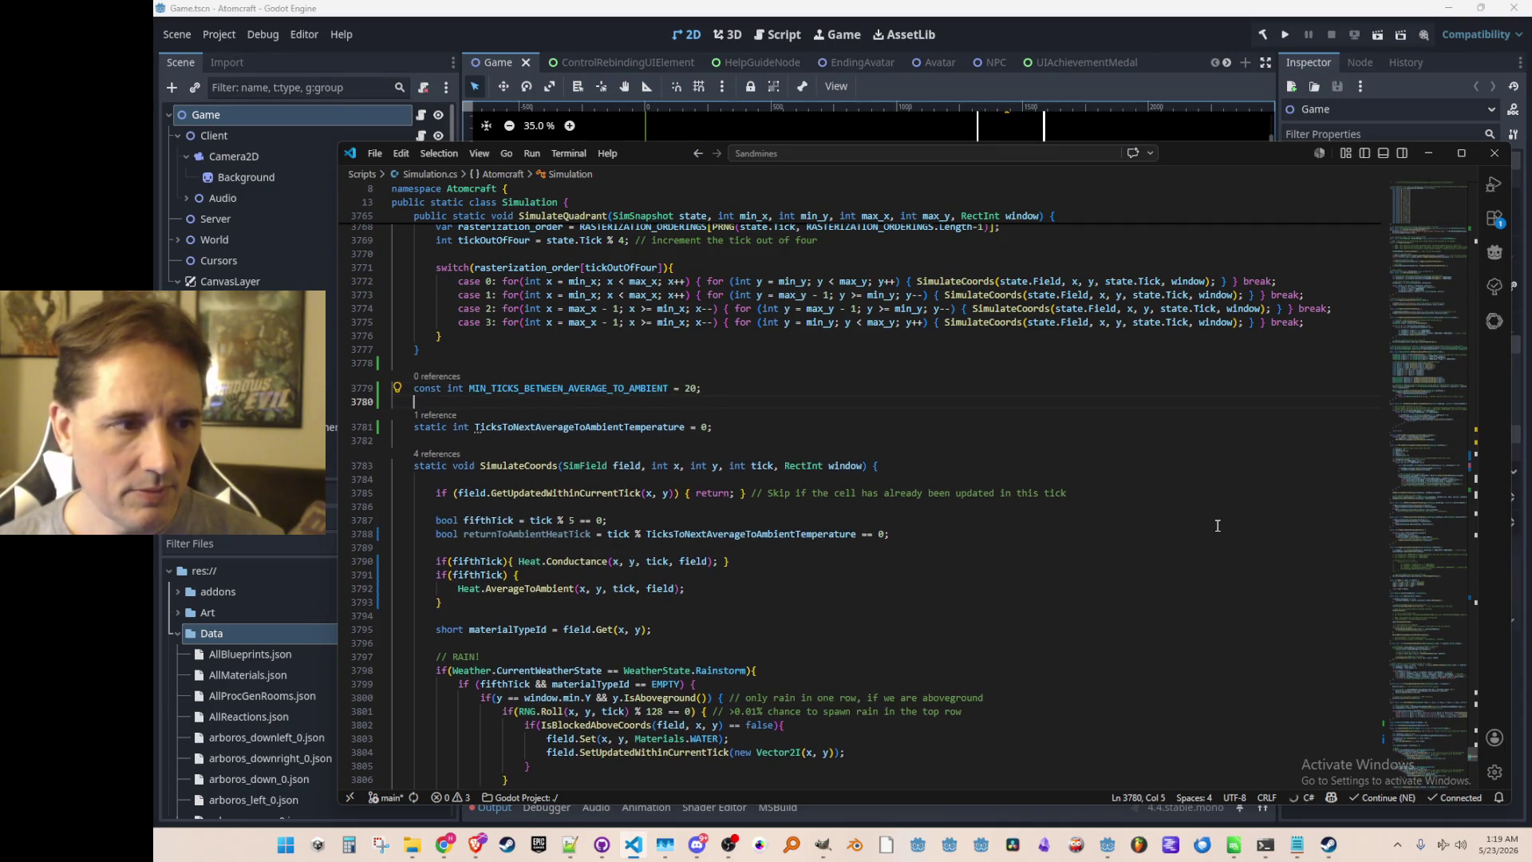
text(const int )
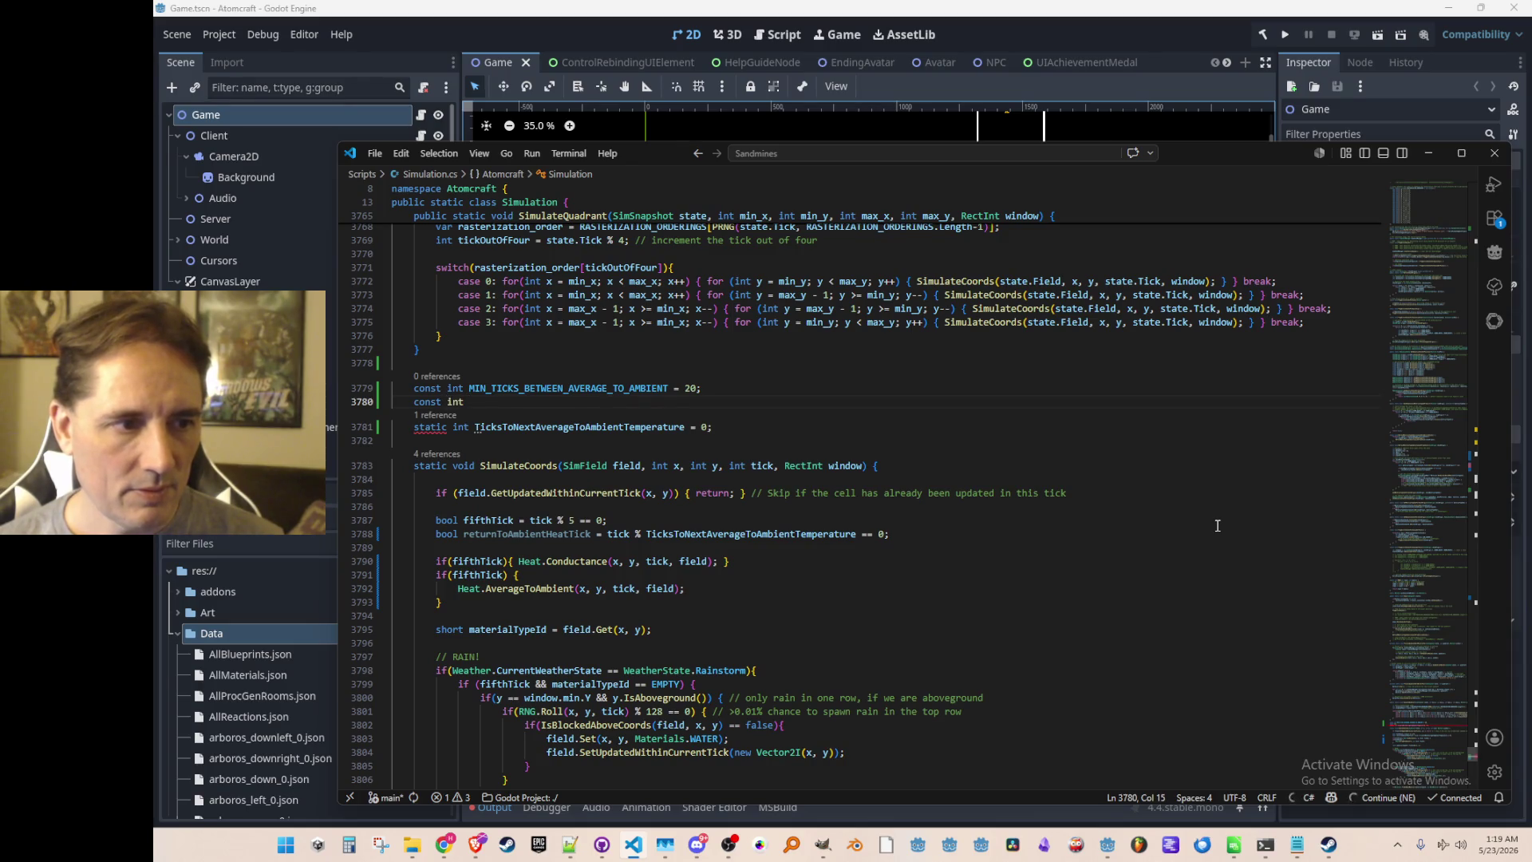
text(MAX)
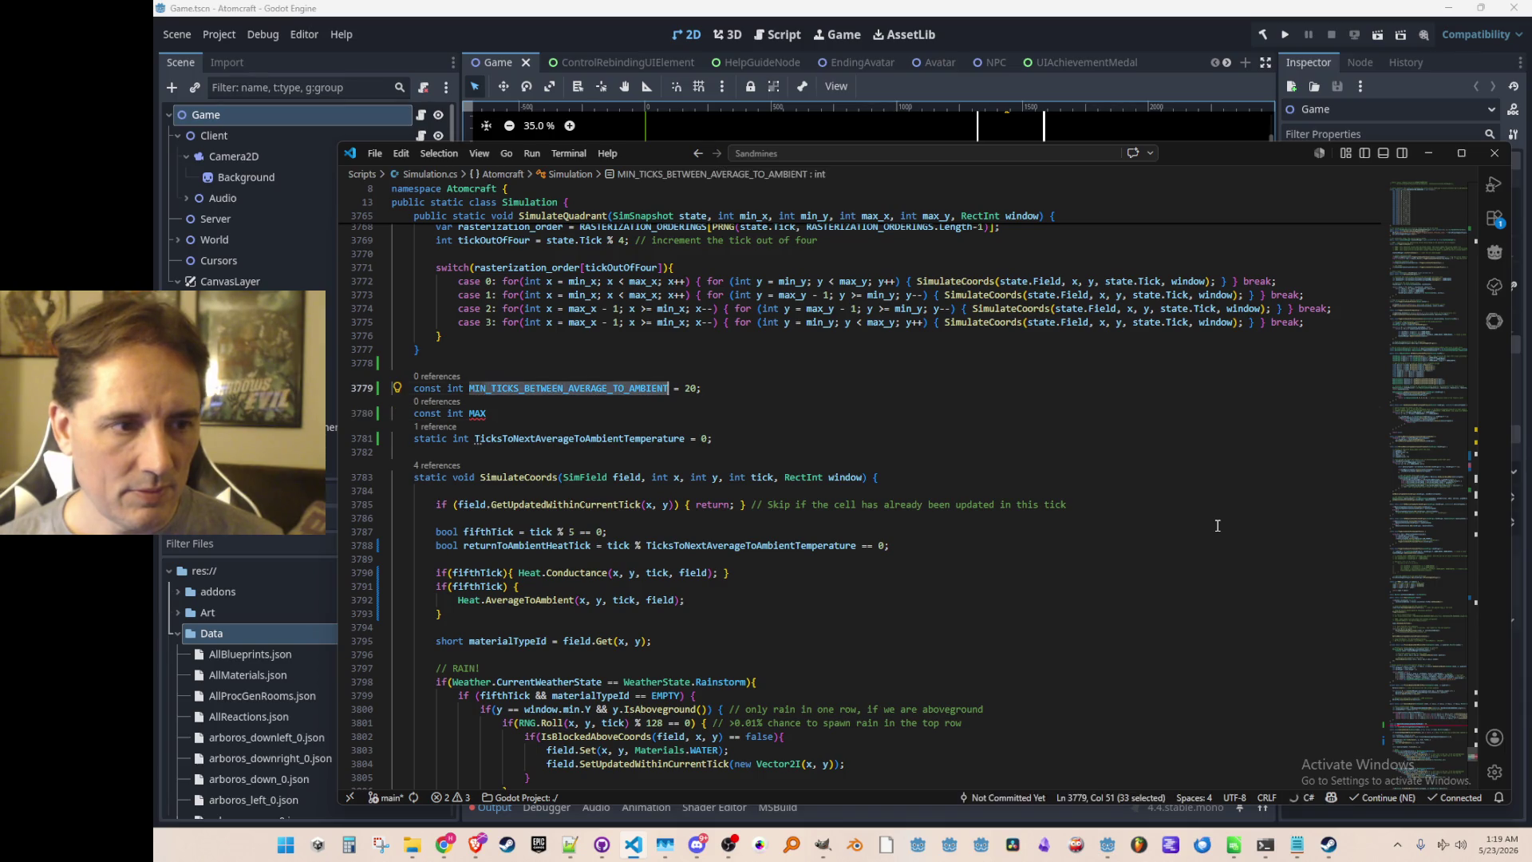
key(Tab)
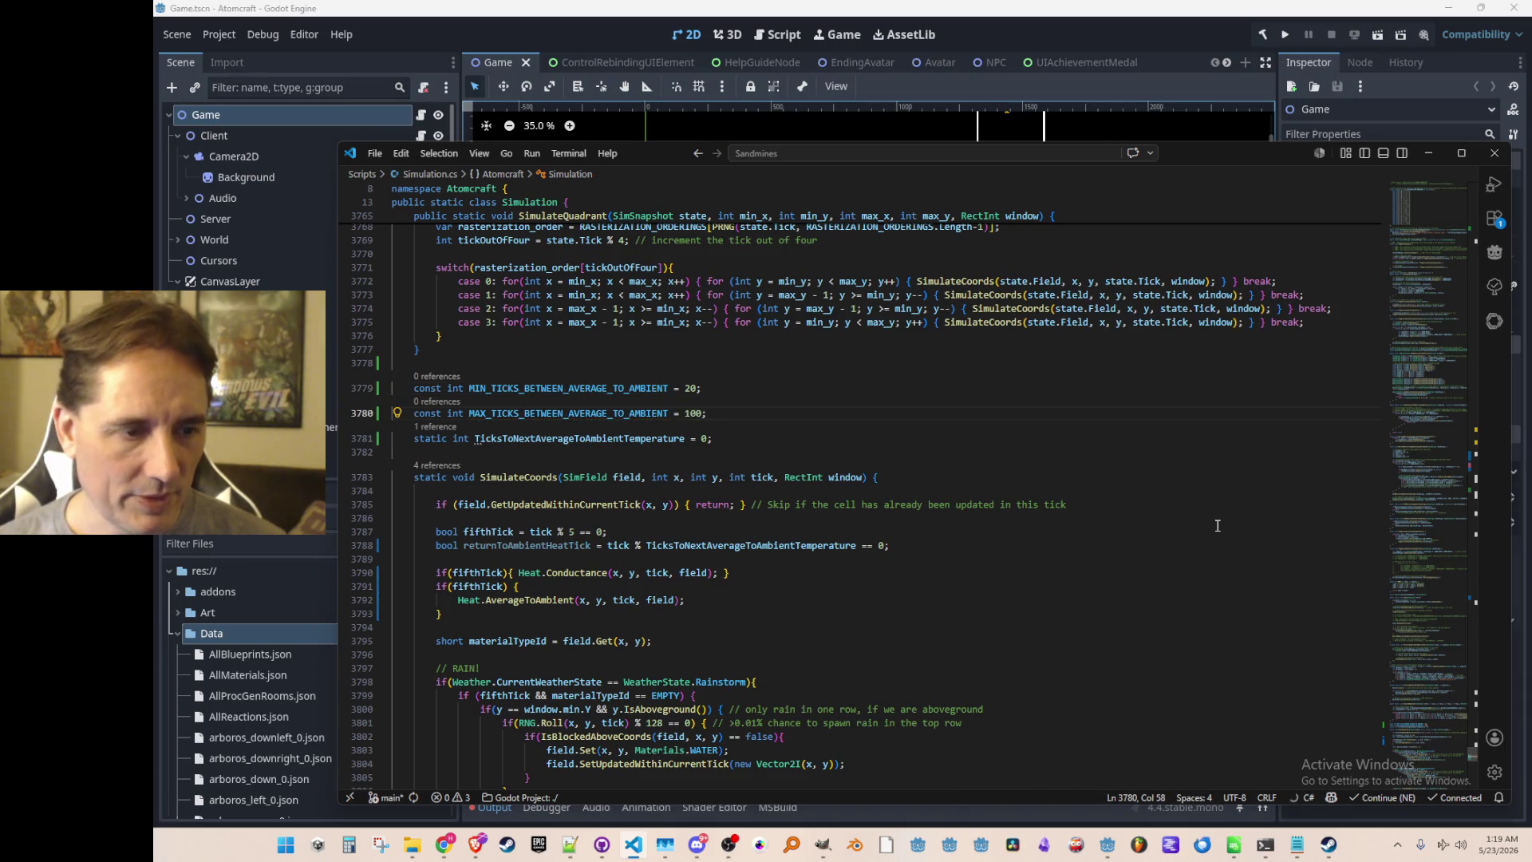
key(Up)
key(Left)
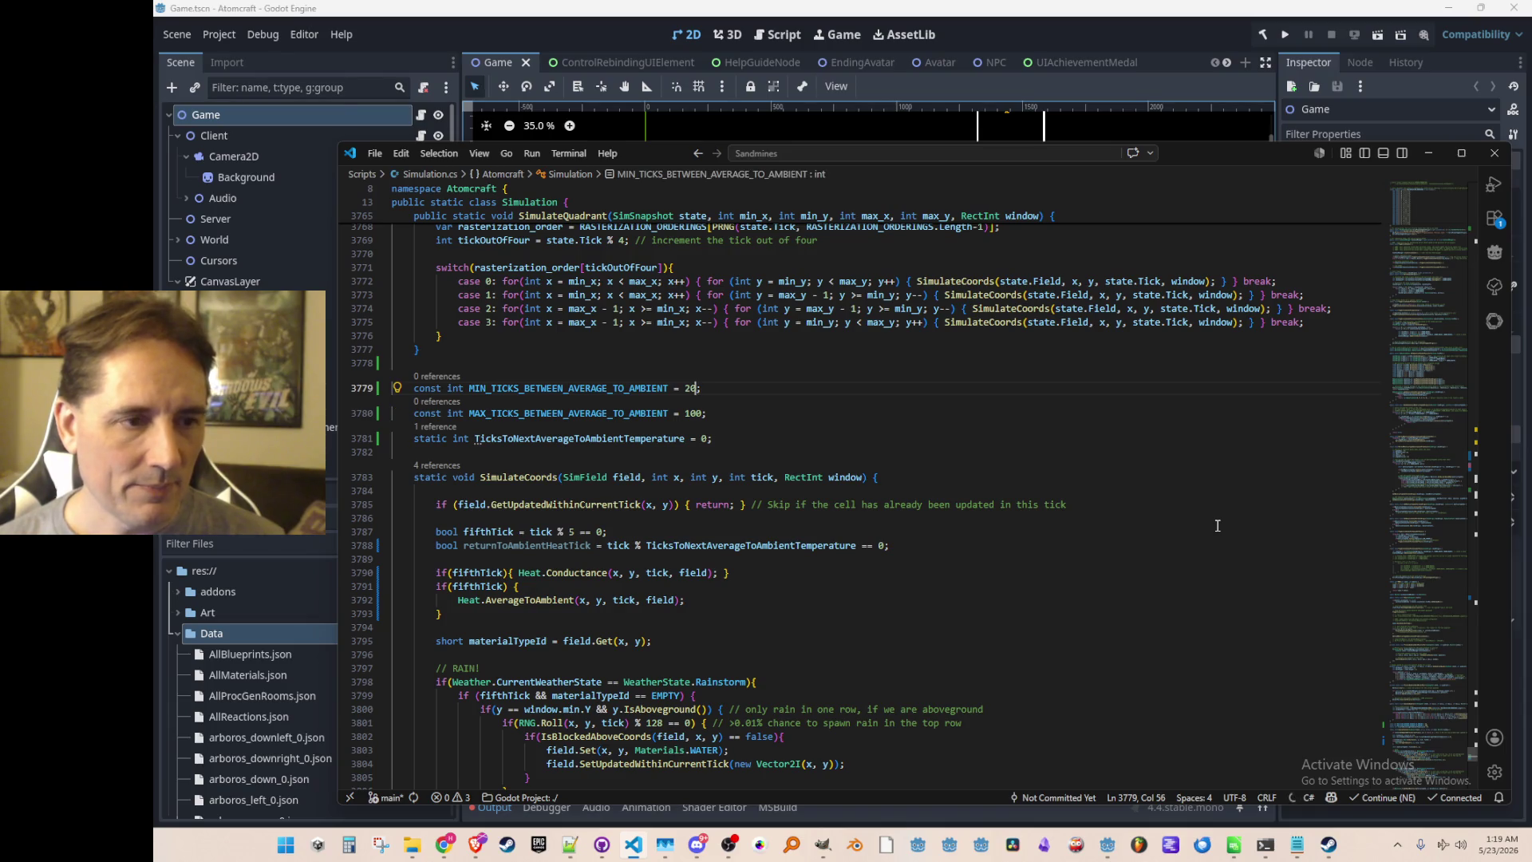
text(10)
key(Down)
key(BackSpace)
key(BackSpace)
text(2)
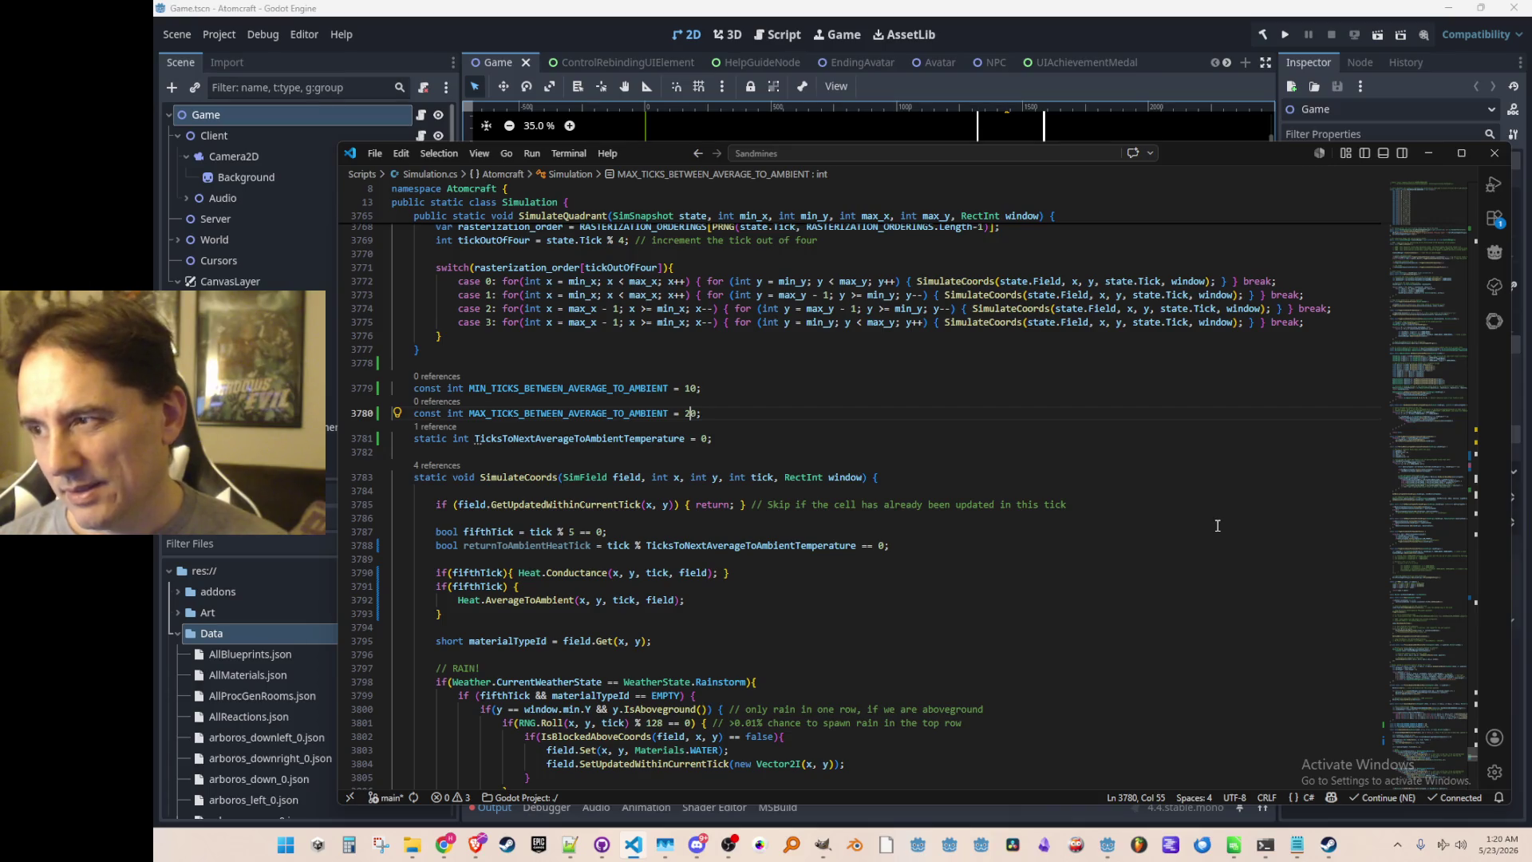
key(Home)
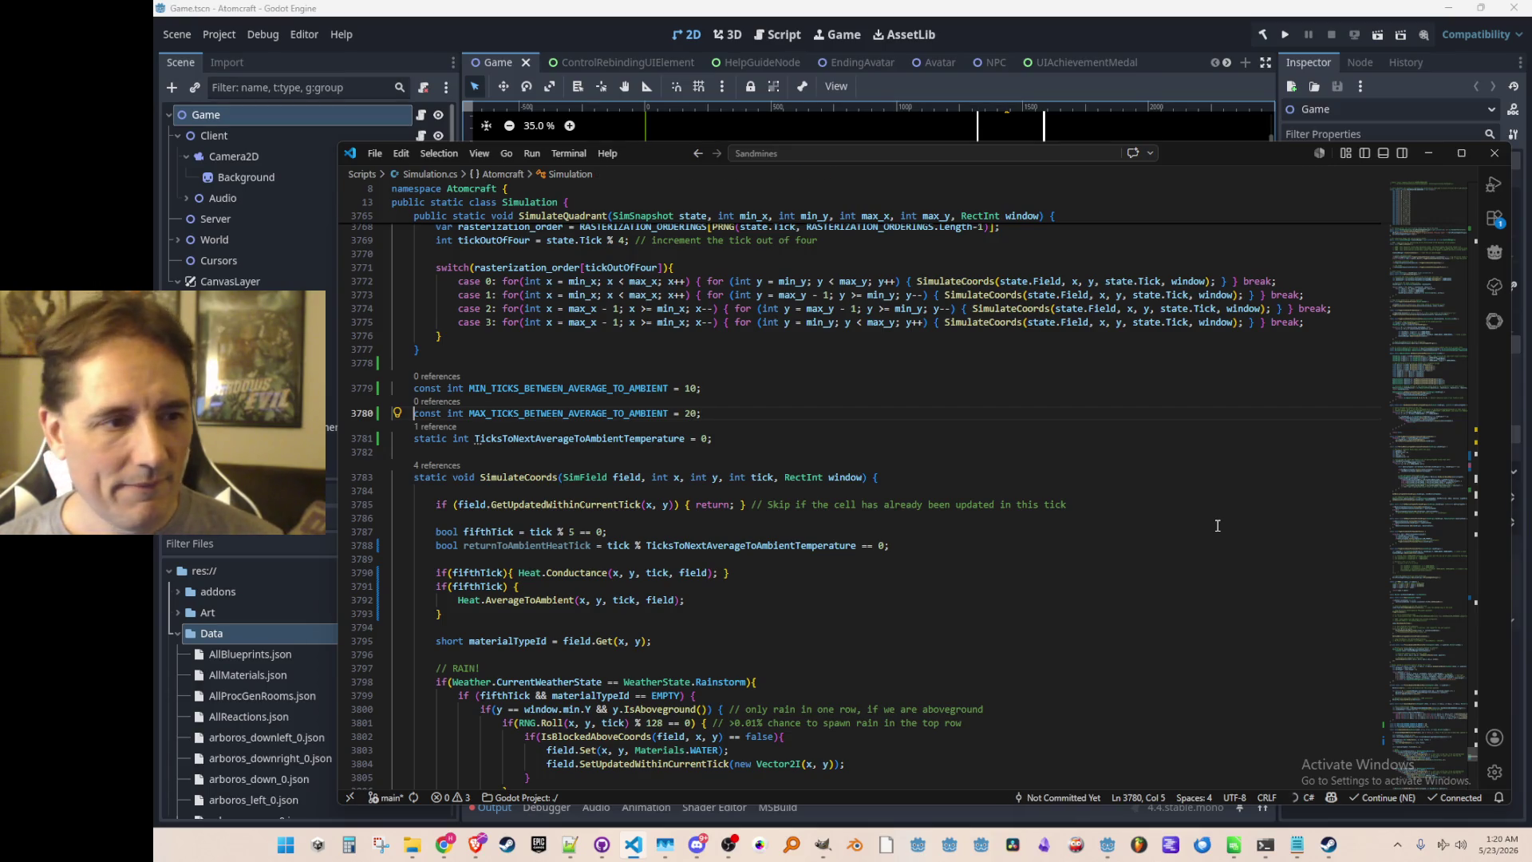
Gate the AverageToAmbient block on returnToAmbientHeatTick instead of fifthTick.
key(Down)
key(Down)
key(Down)
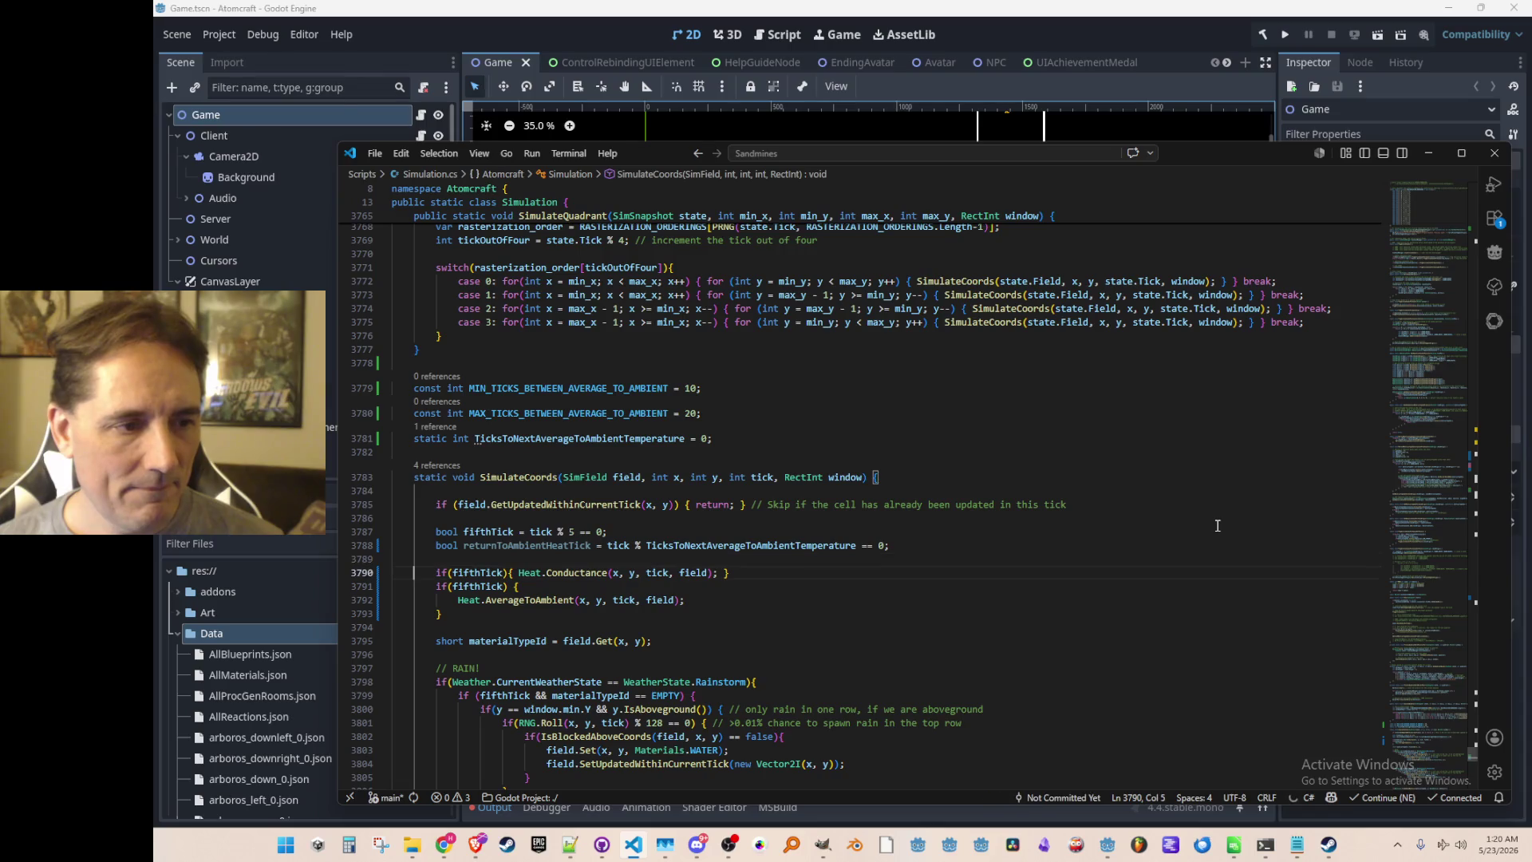
scroll(879, 477, down, 2)
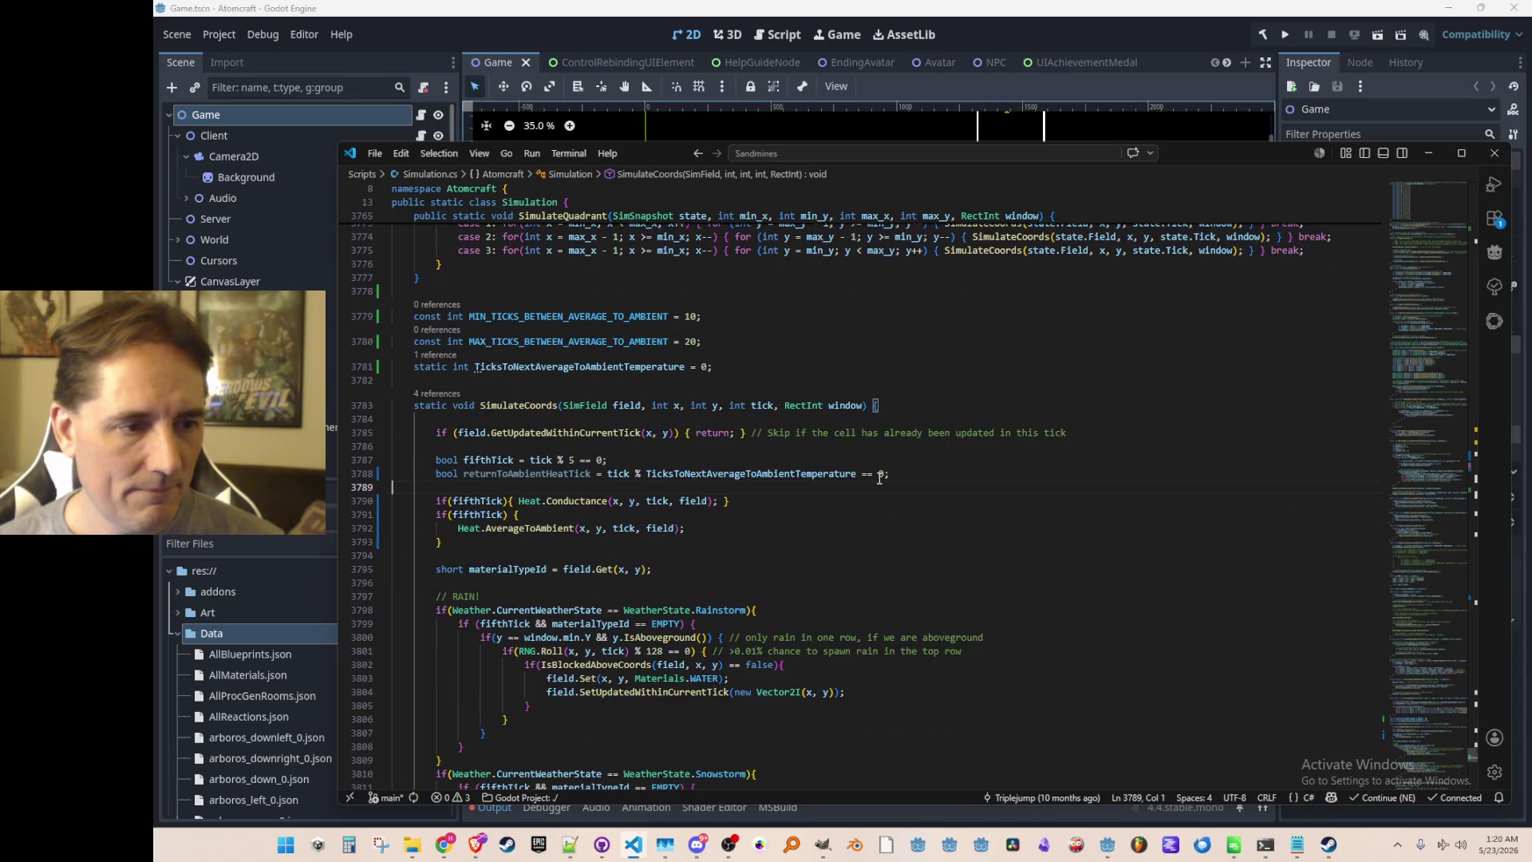
double_click(527, 473)
key(ctrl+c)
double_click(481, 514)
key(ctrl+v)
Accept the suggested RNG.Roll interval reroll line and jump to Roll's definition.
click(877, 530)
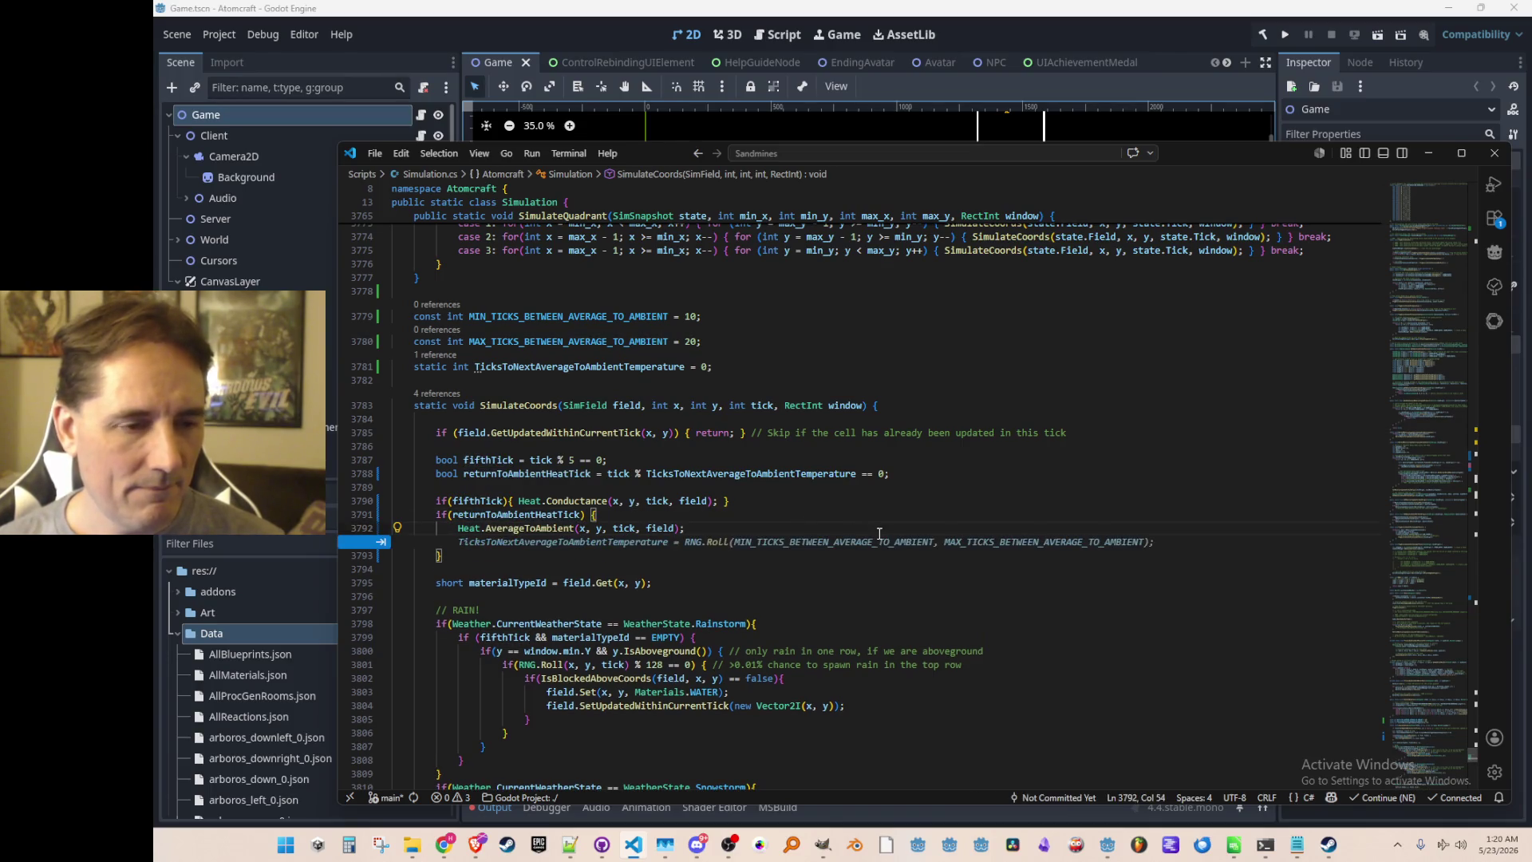
key(Tab)
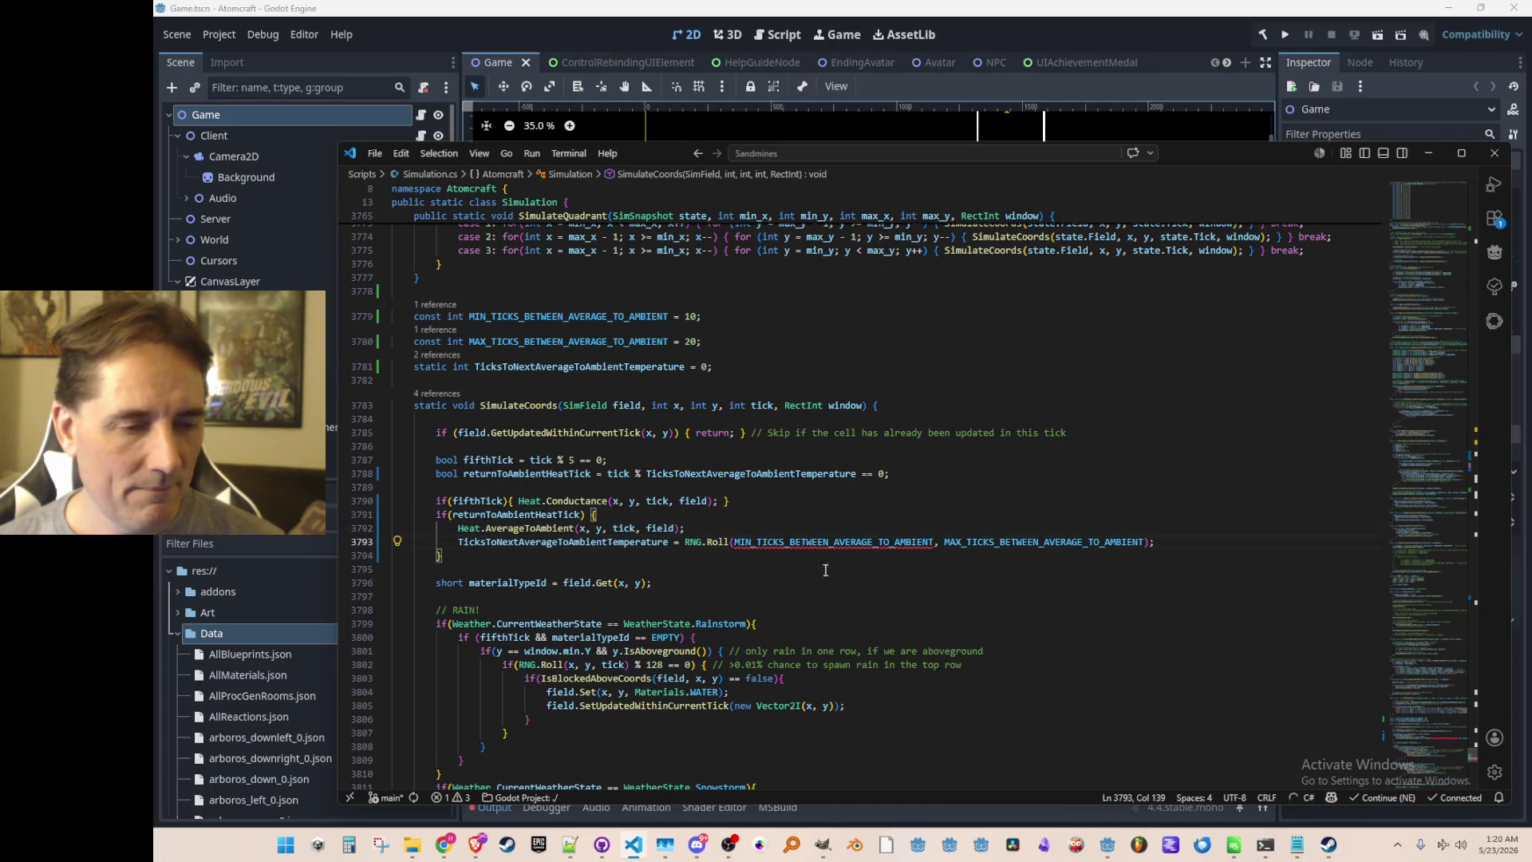
click(760, 544)
mouse_move(716, 543)
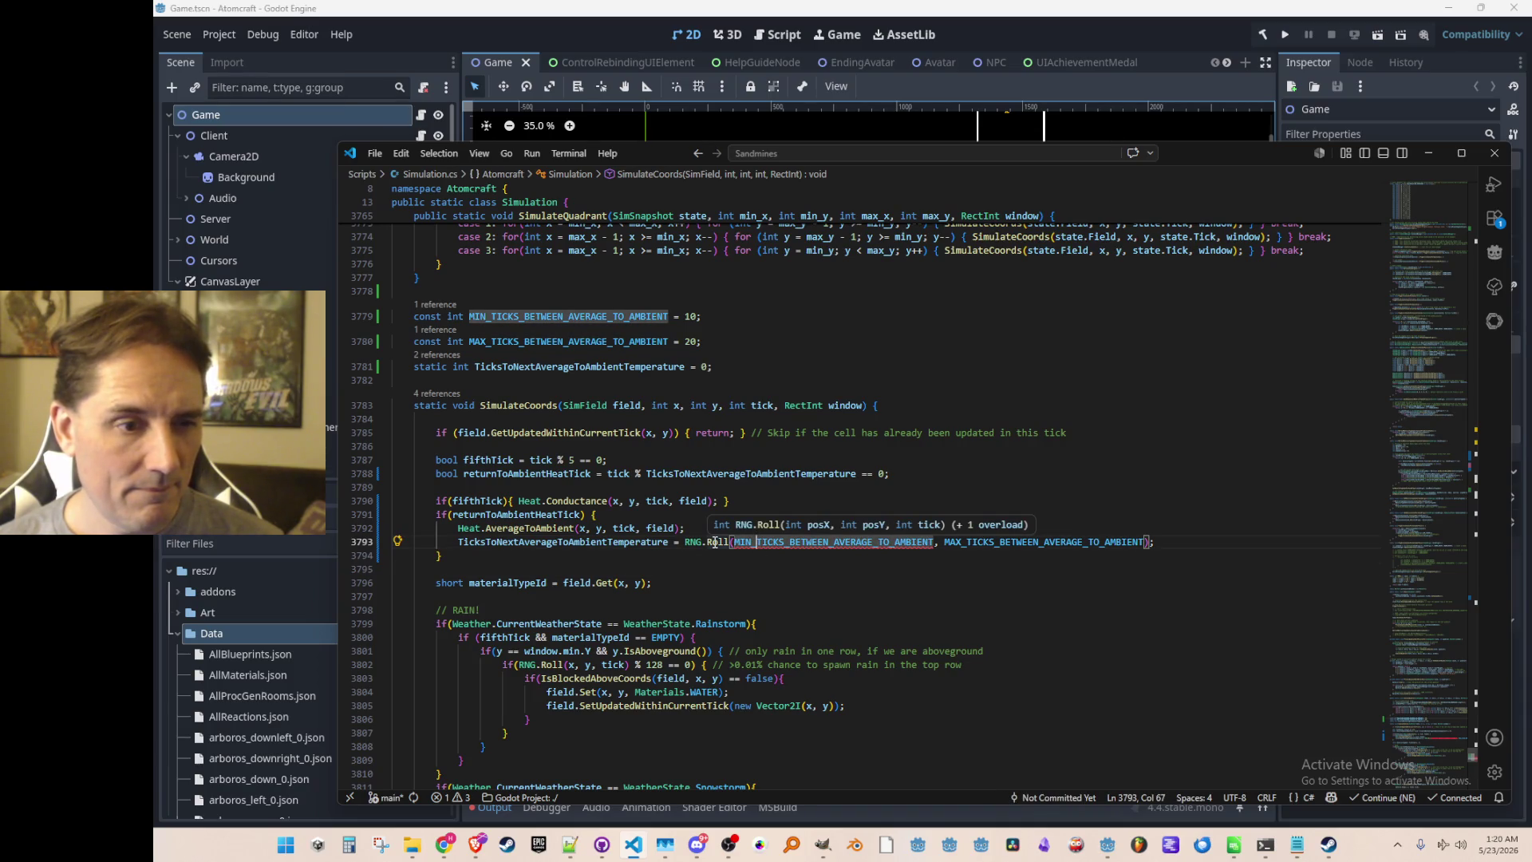
click(716, 543)
key(F12)
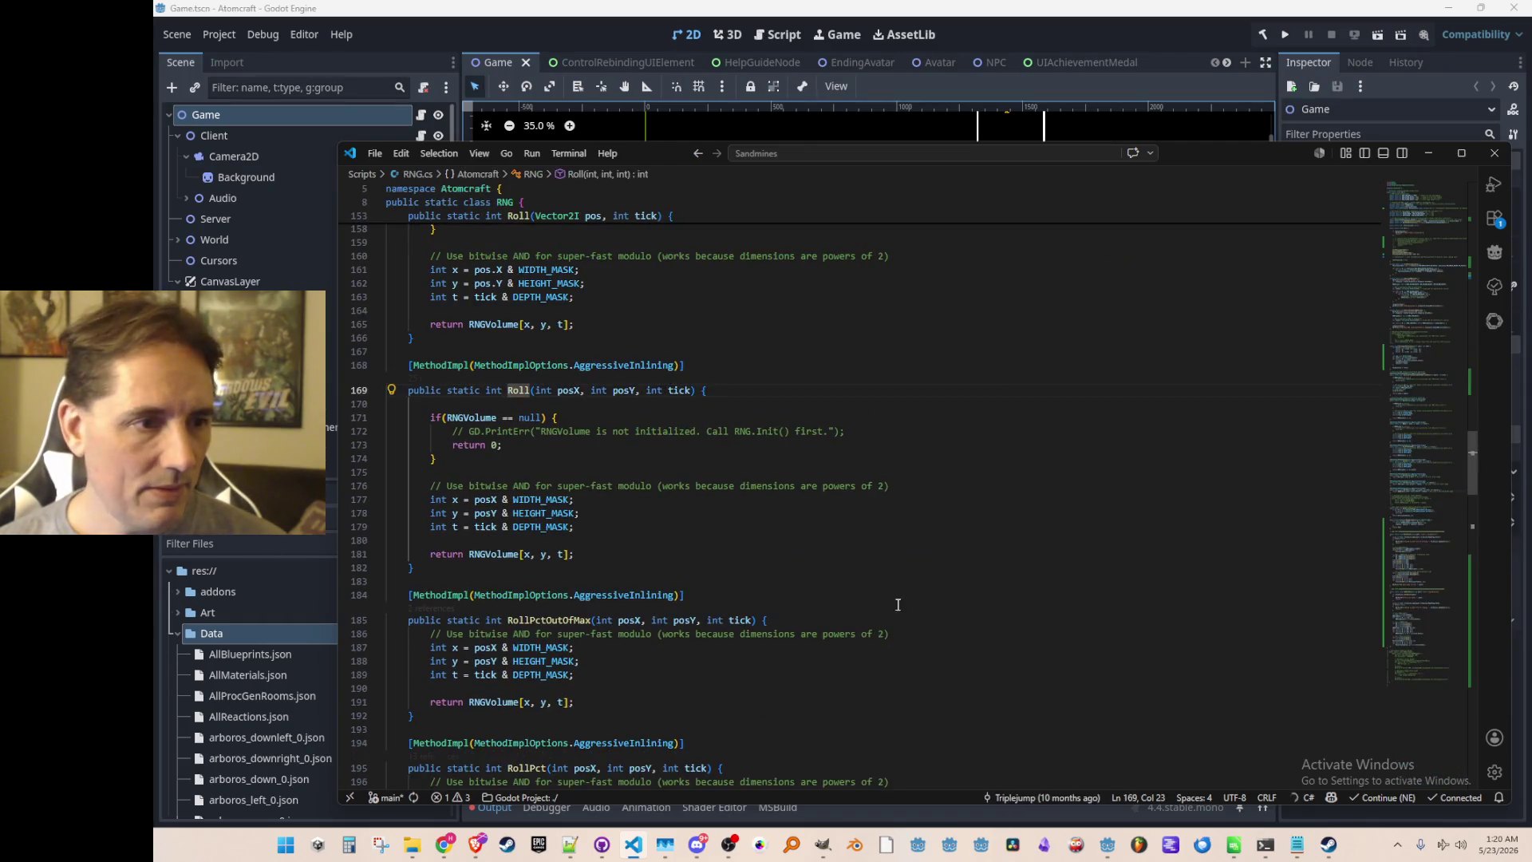
Search the project for 'Randi' and open RandiRange in NonDeterministicRNG.cs.
scroll(1039, 578, down, 5)
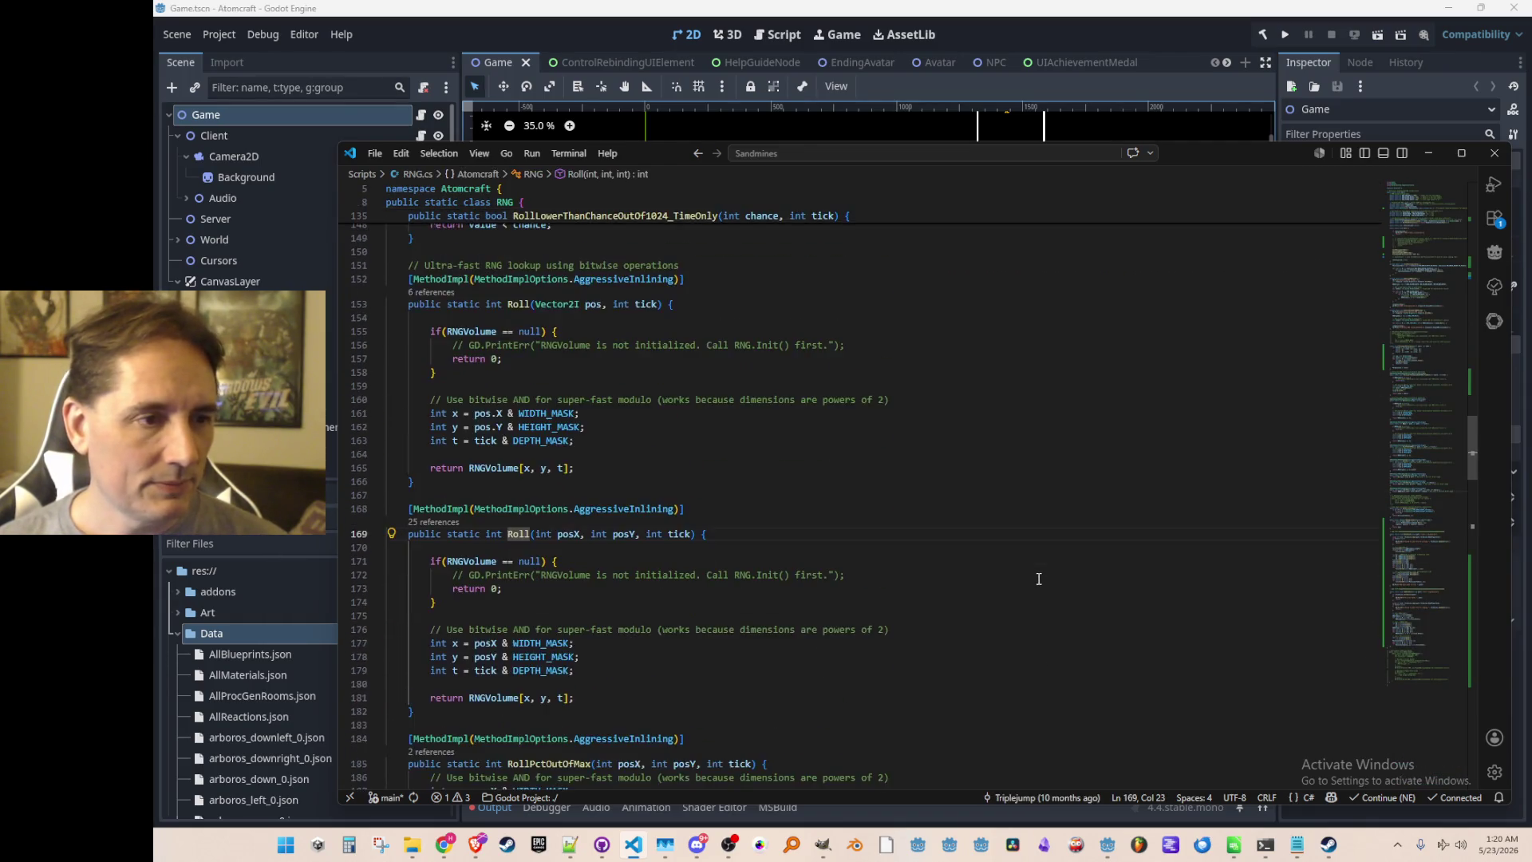
scroll(1069, 543, down, 15)
text(return;)
scroll(1094, 520, down, 5)
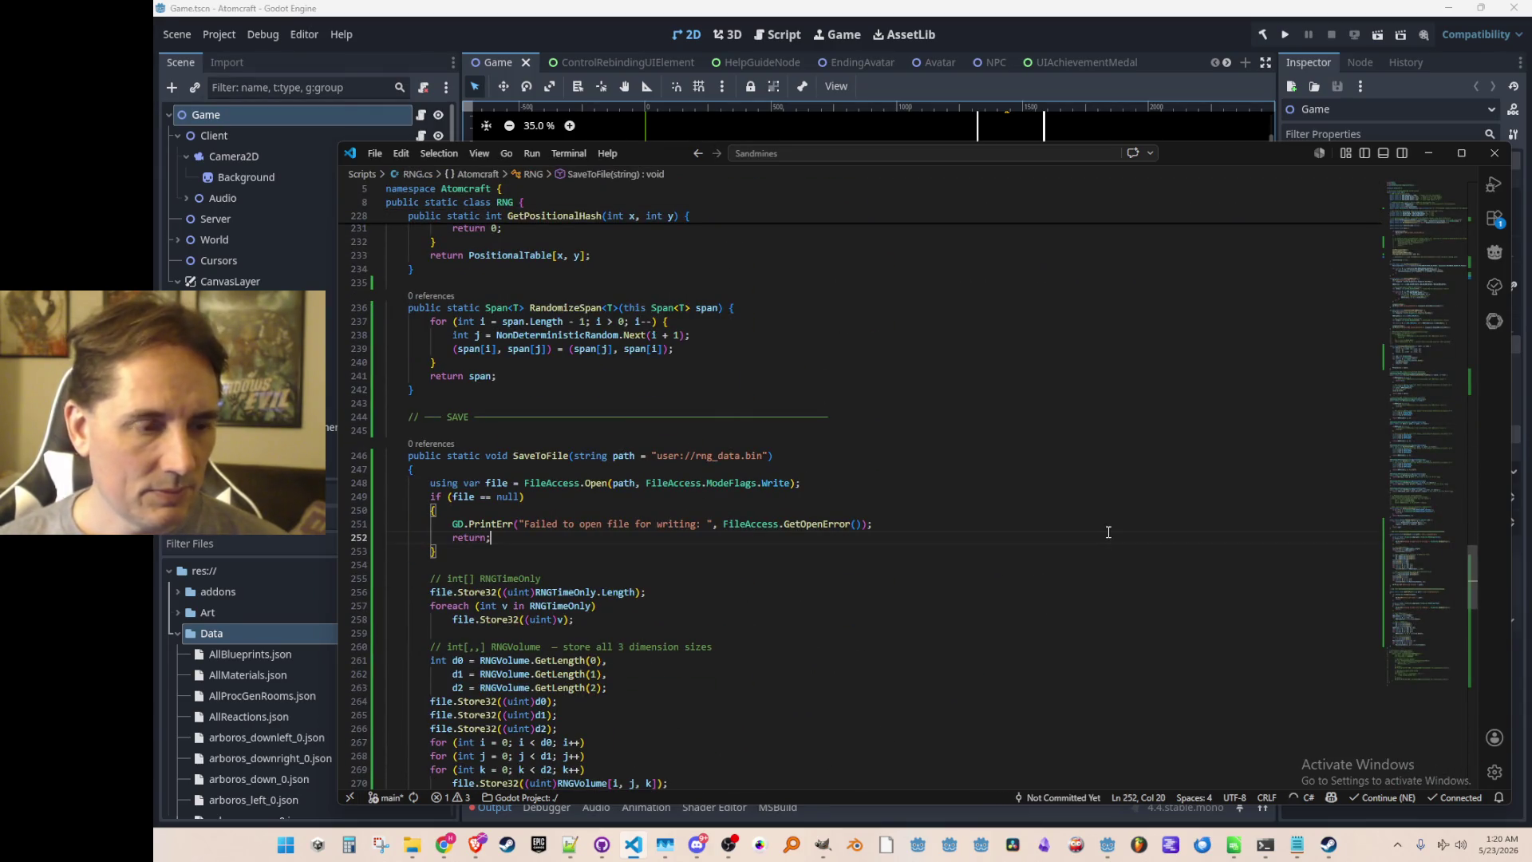
key(ctrl+f)
text(Randi)
key(Escape)
key(Up)
key(ctrl+shift+f)
text(Randi)
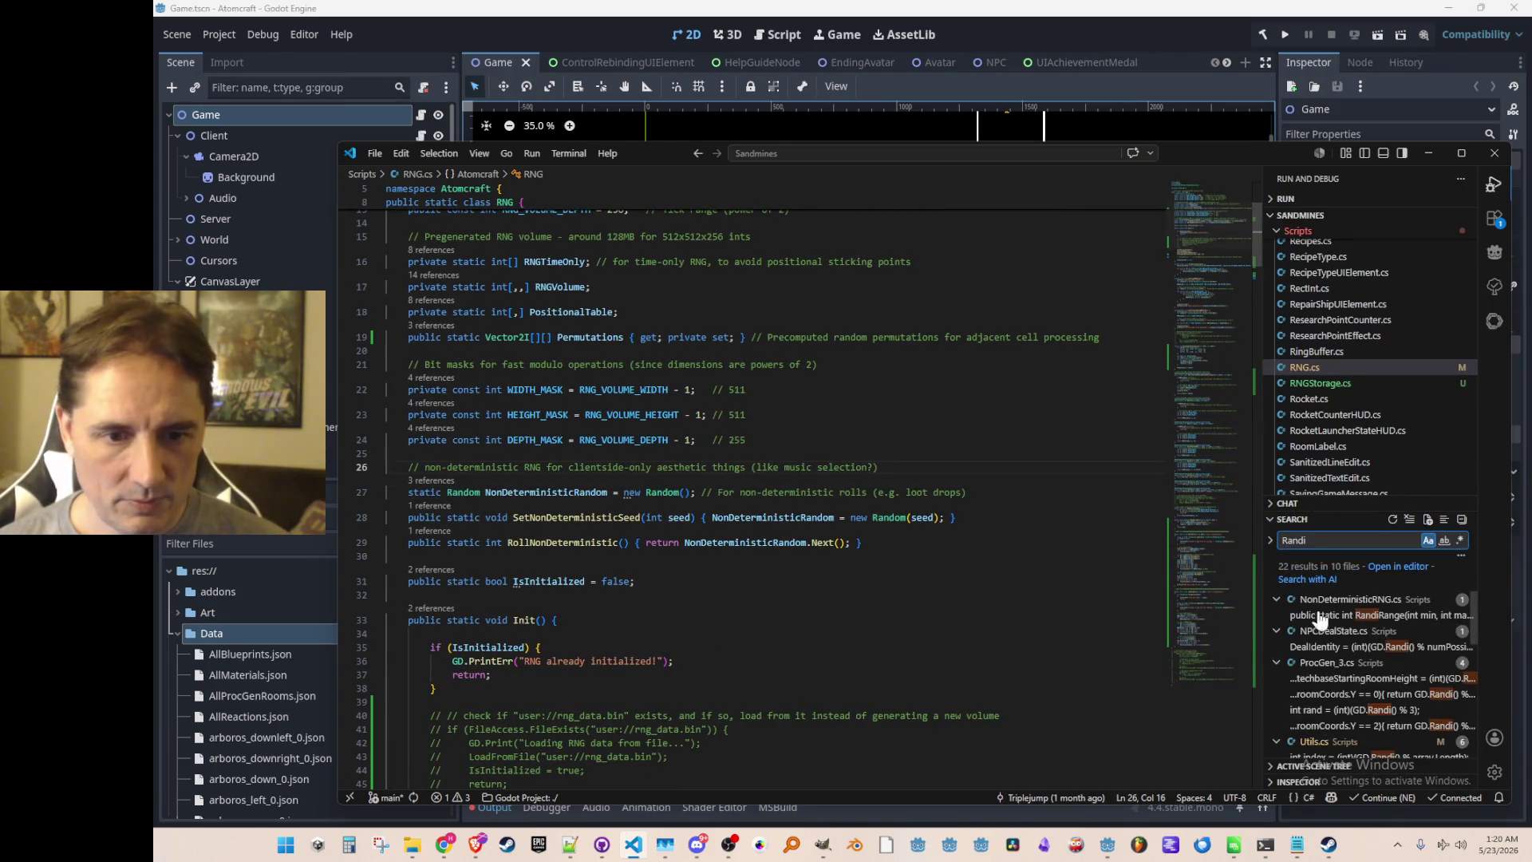
click(1356, 615)
key(ctrl+b)
click(851, 318)
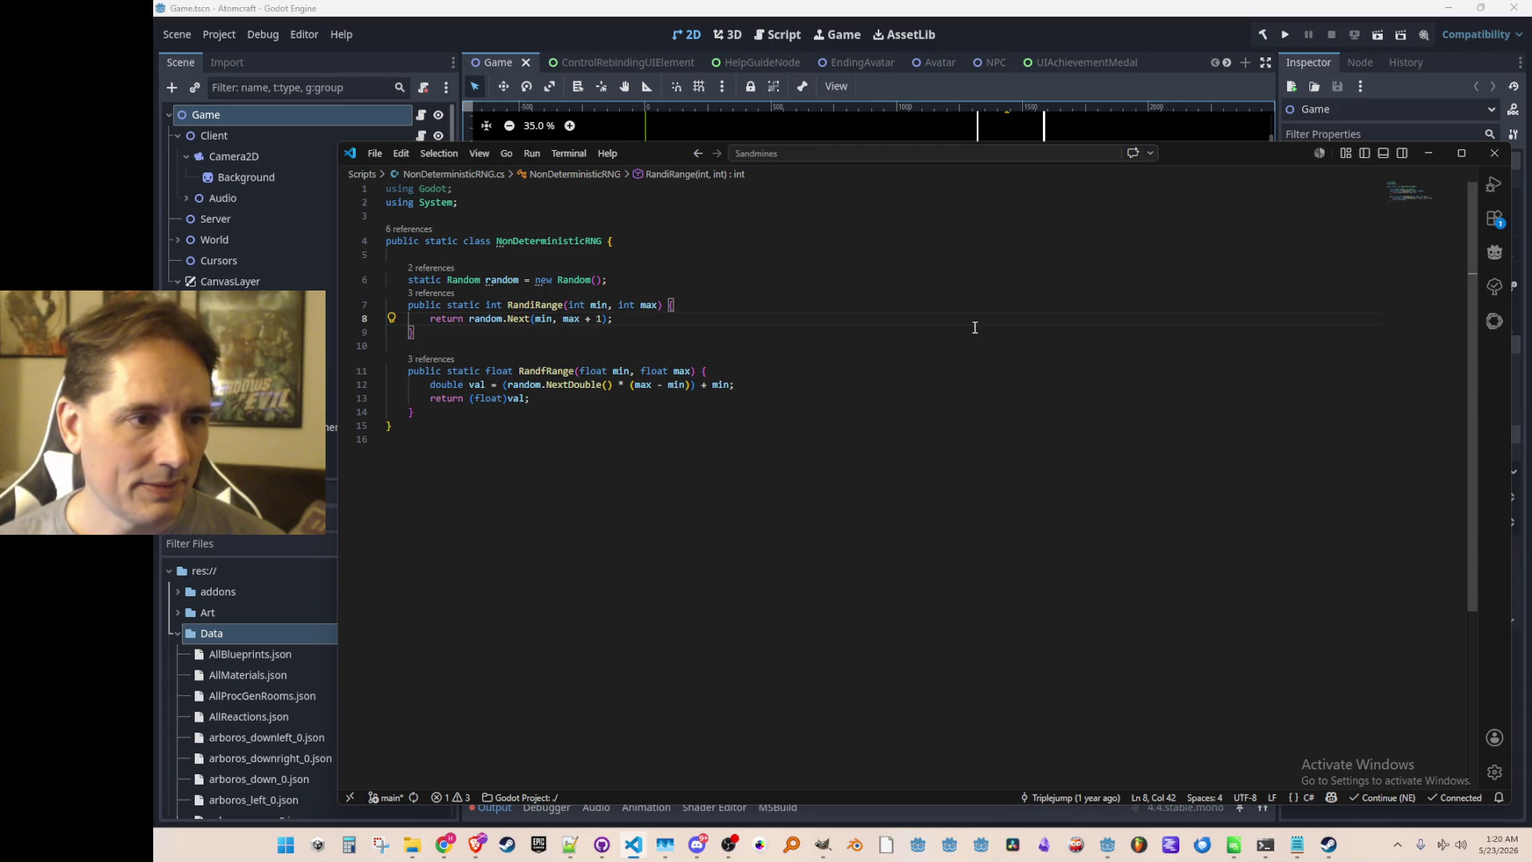
Switch over to RNG.cs and return to the top of the file.
key(ctrl+Tab)
key(ctrl+Tab)
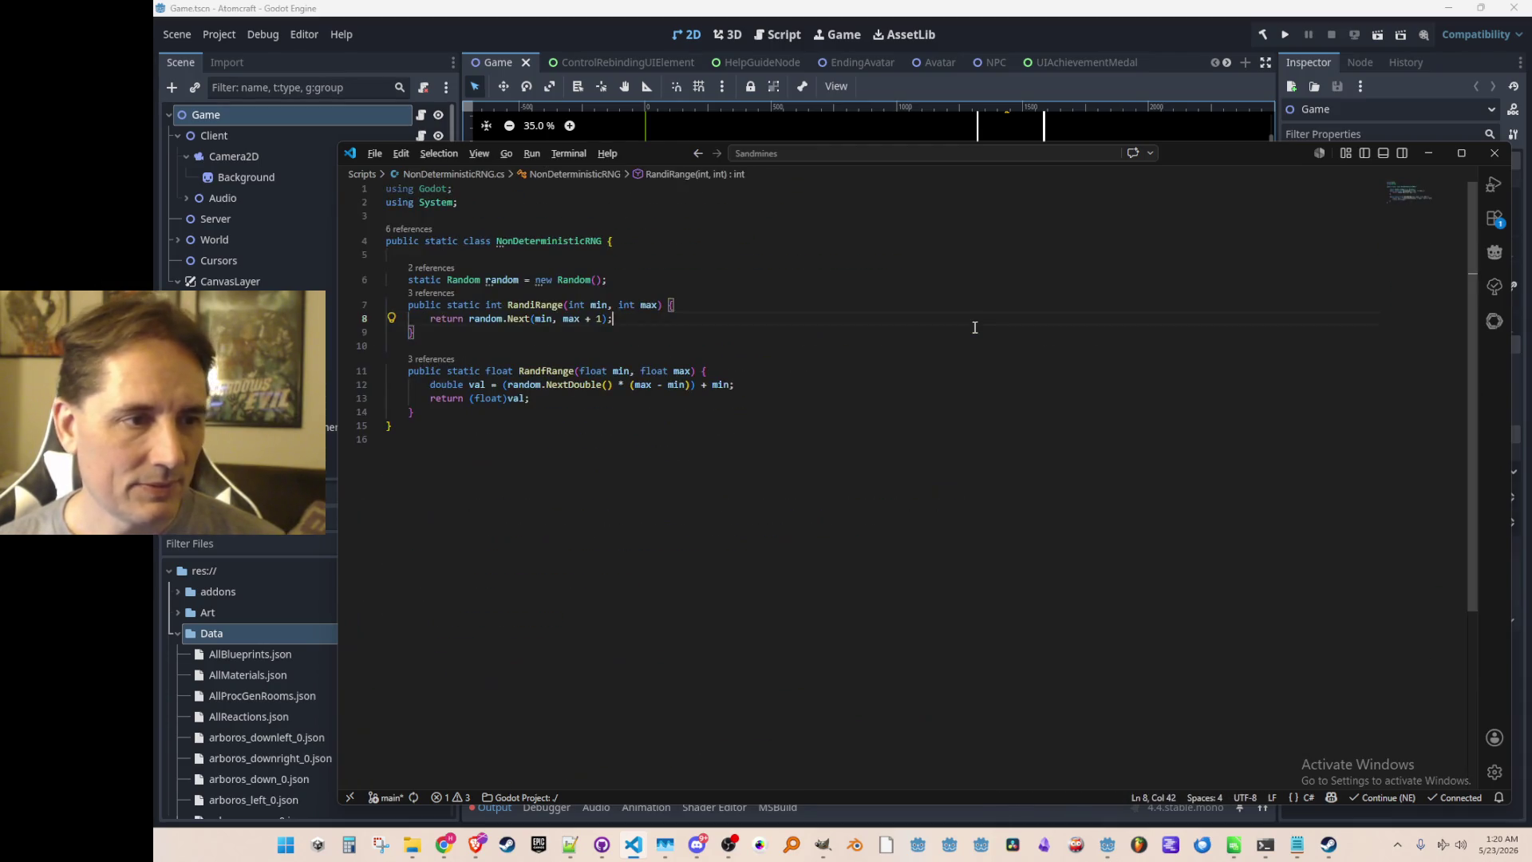
key(ctrl+Tab)
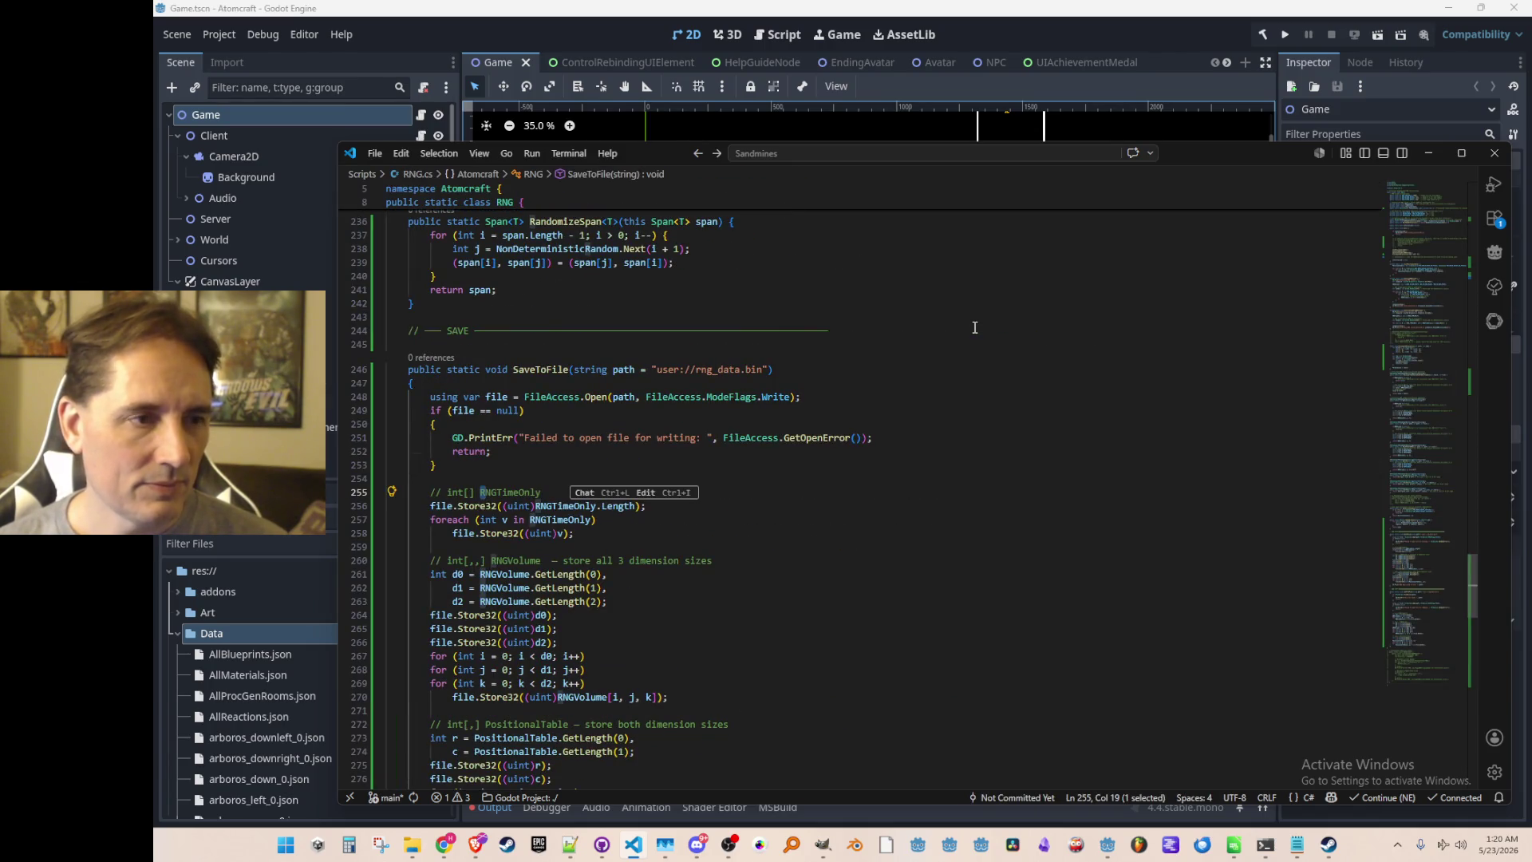
scroll(974, 327, up, 8)
click(1231, 523)
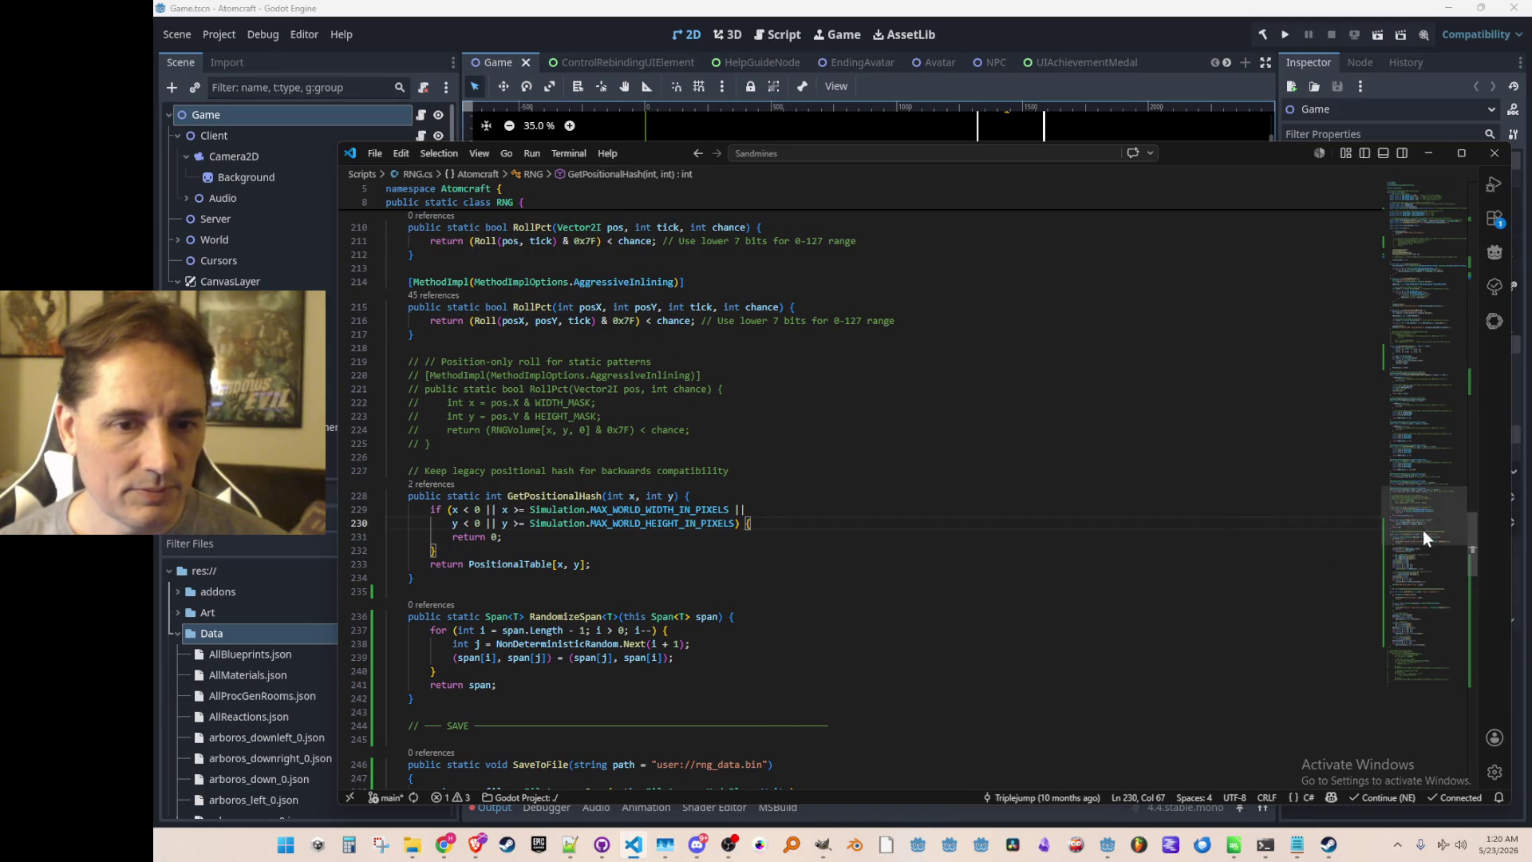
drag(1423, 540, 1382, 194)
click(1148, 344)
Search RNG.cs for 'Range', then scroll down to the RollPct overloads.
key(ctrl+f)
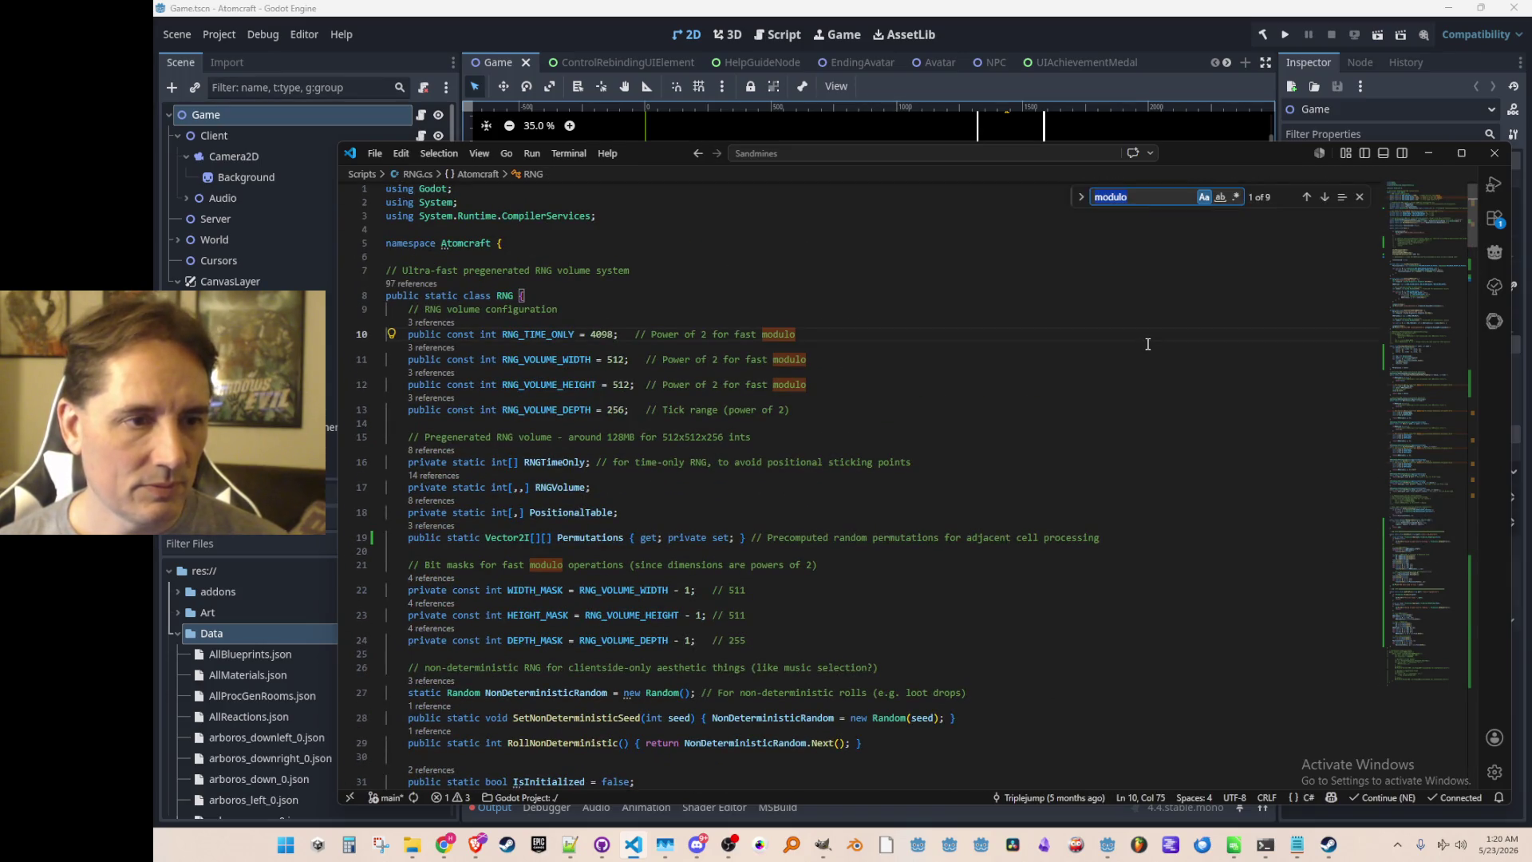
text(Range)
key(Escape)
scroll(1128, 505, down, 12)
scroll(1128, 505, down, 13)
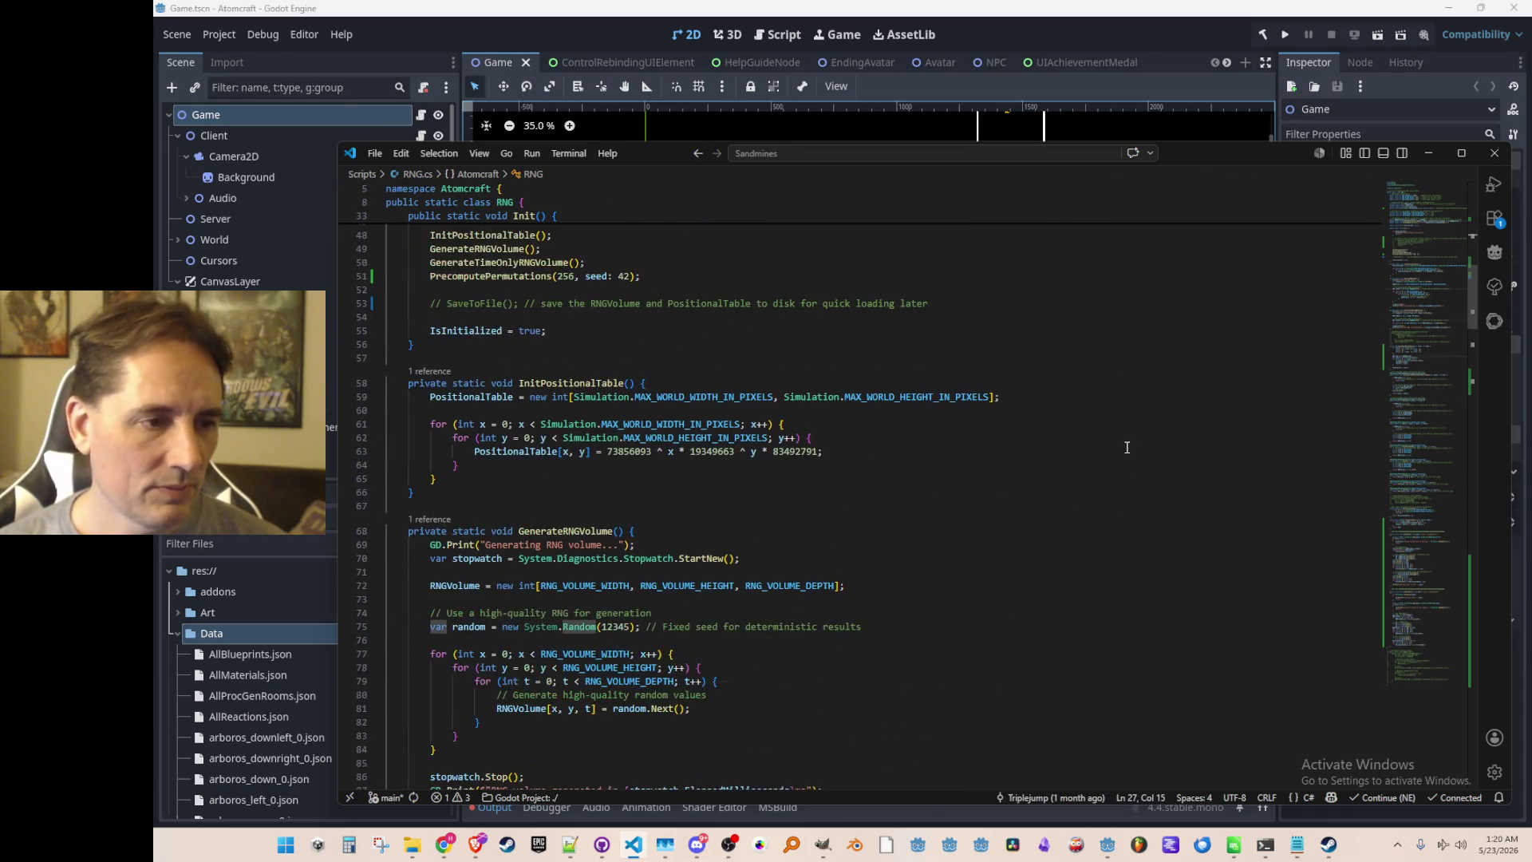
scroll(1137, 440, down, 13)
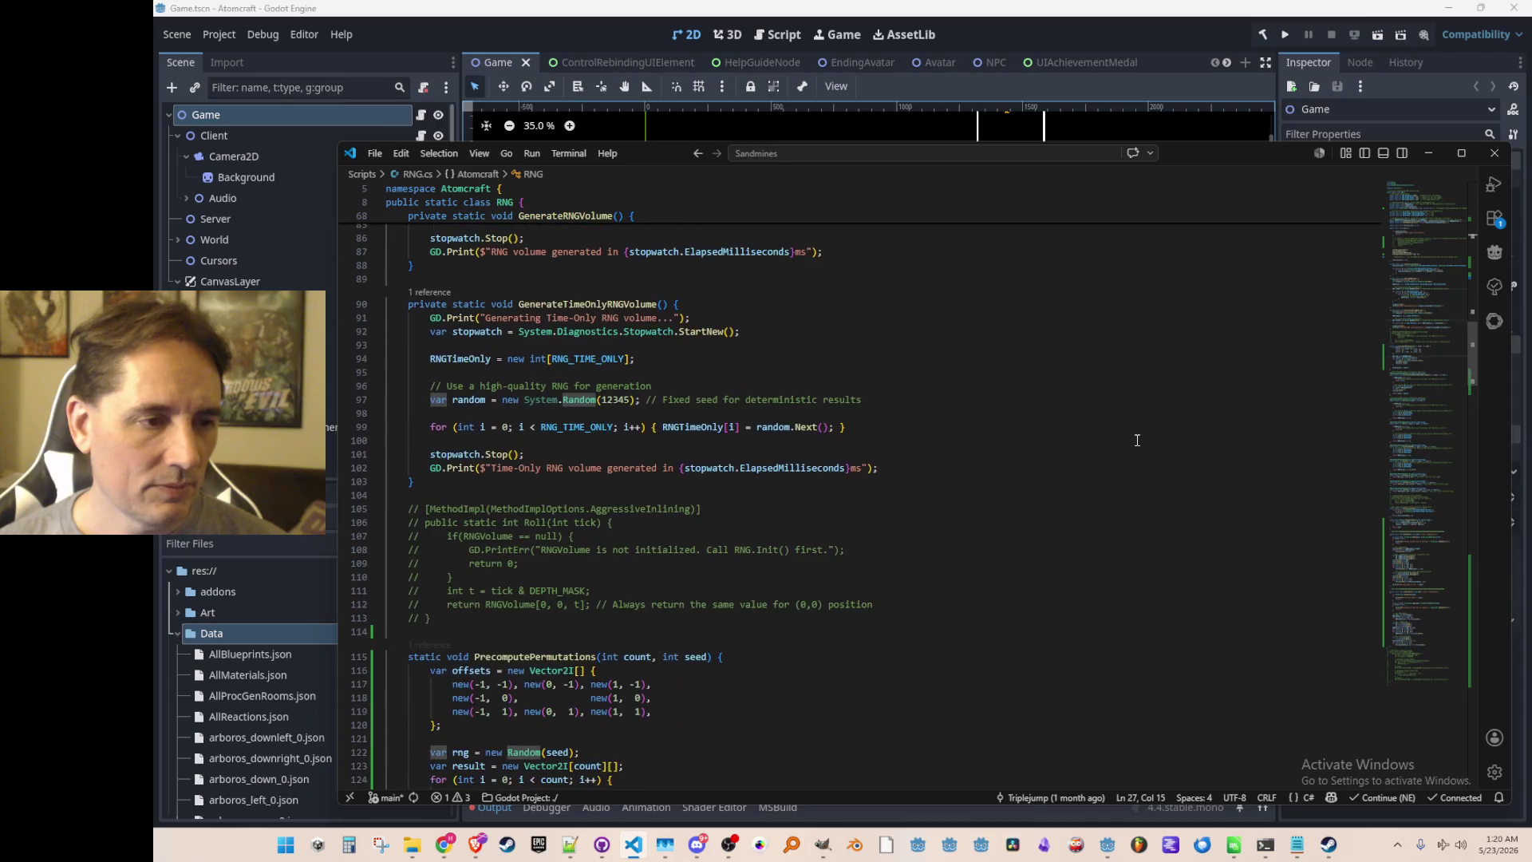
scroll(1139, 441, down, 14)
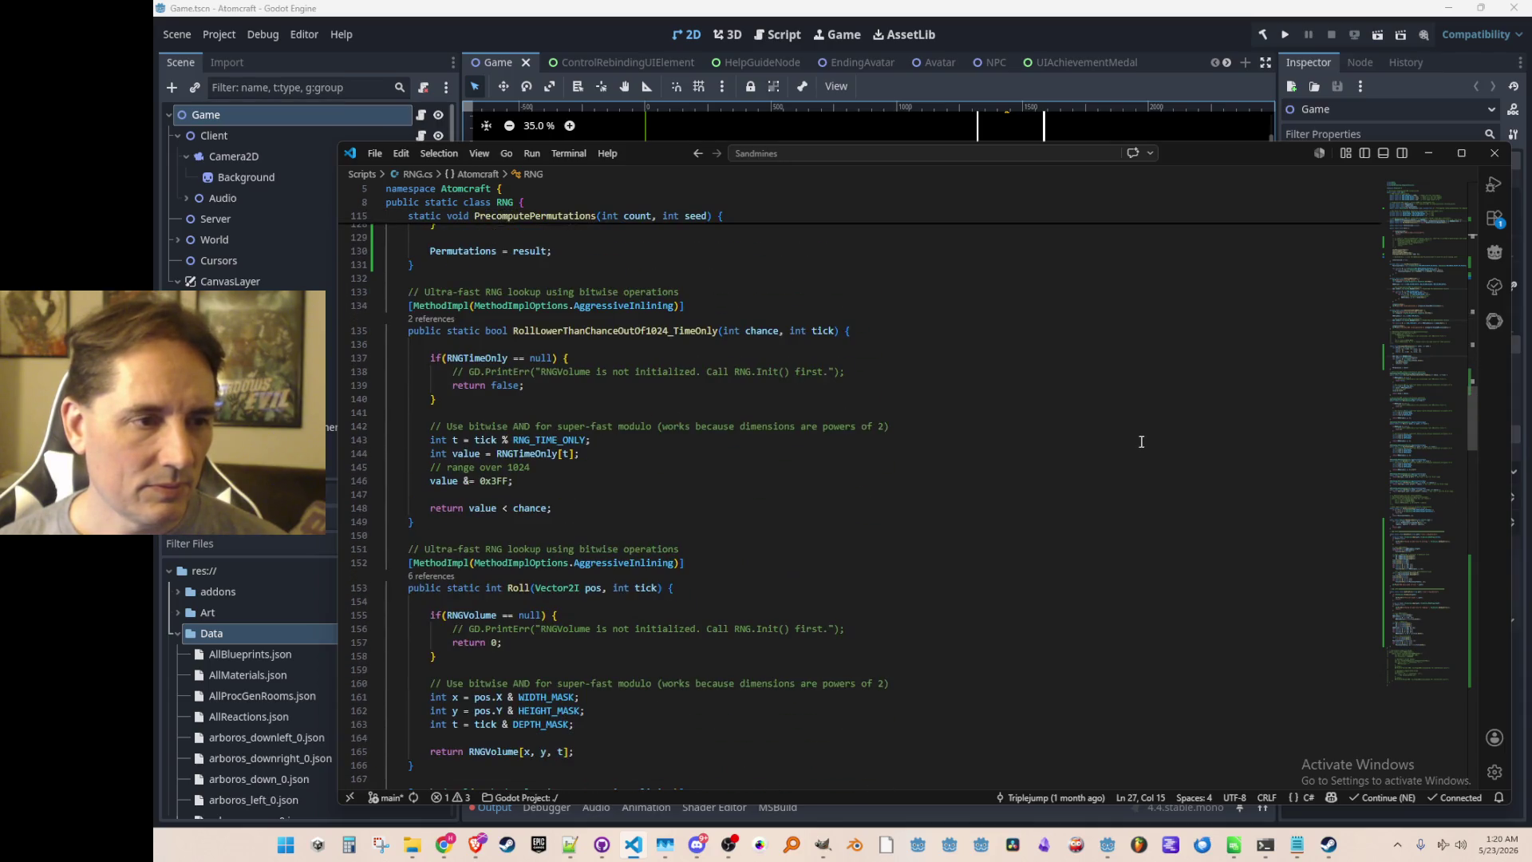
scroll(1142, 444, up, 4)
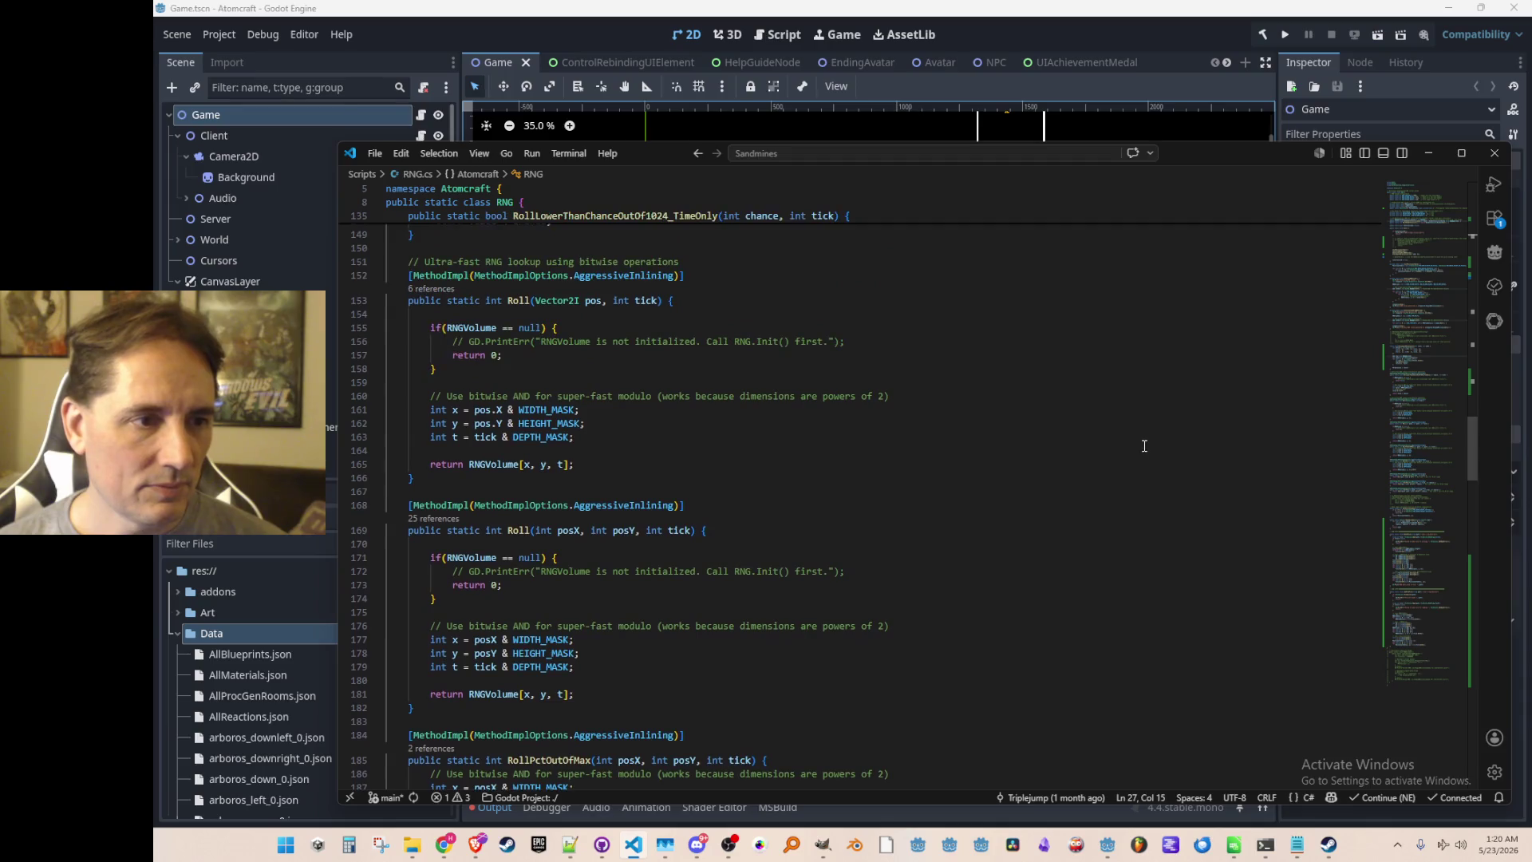
scroll(1145, 448, down, 13)
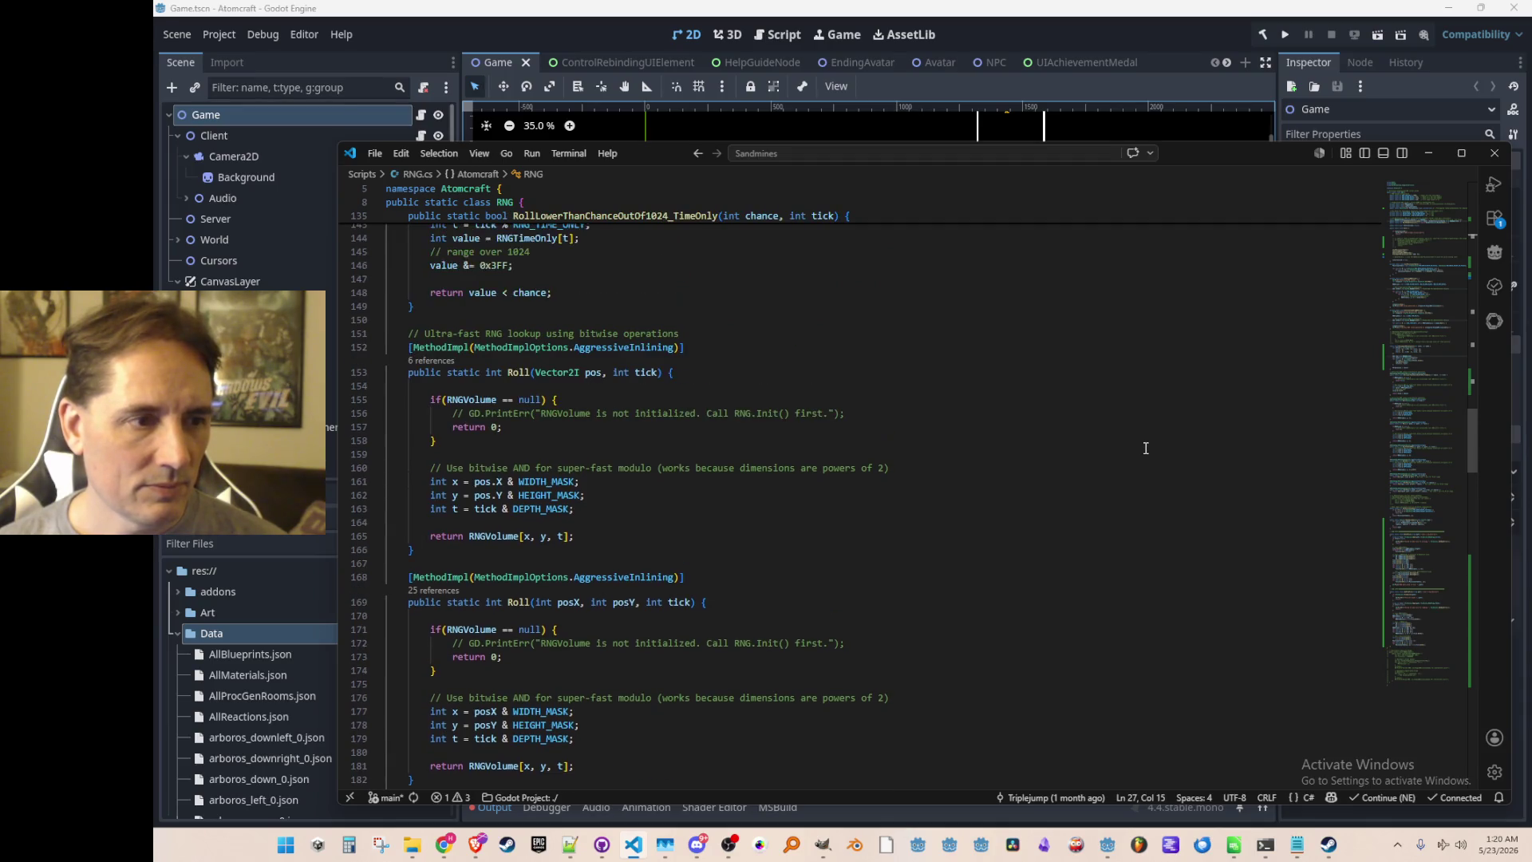
scroll(1149, 447, down, 8)
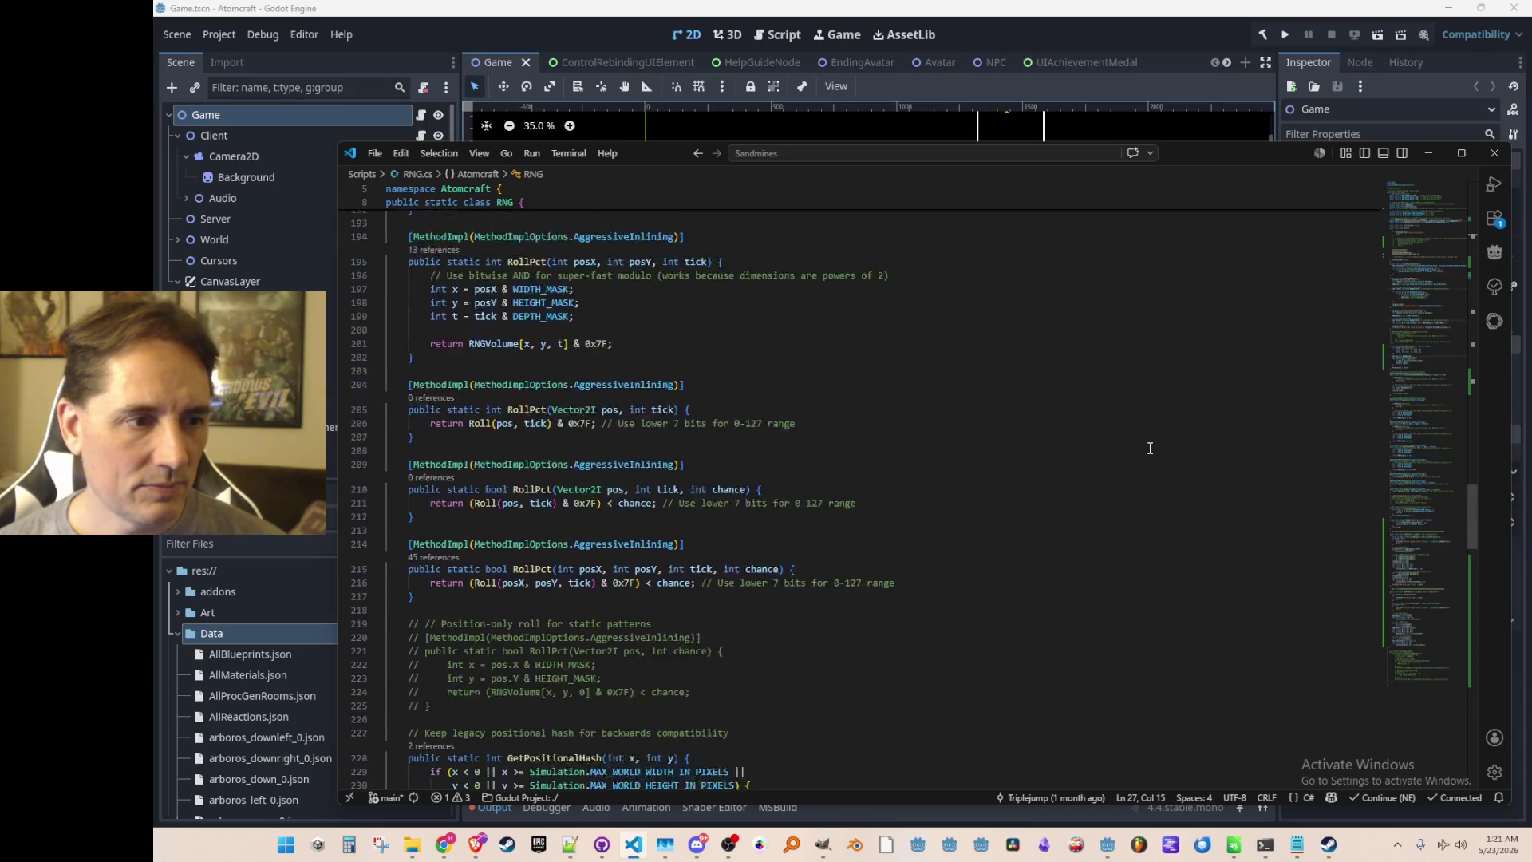
click(1193, 349)
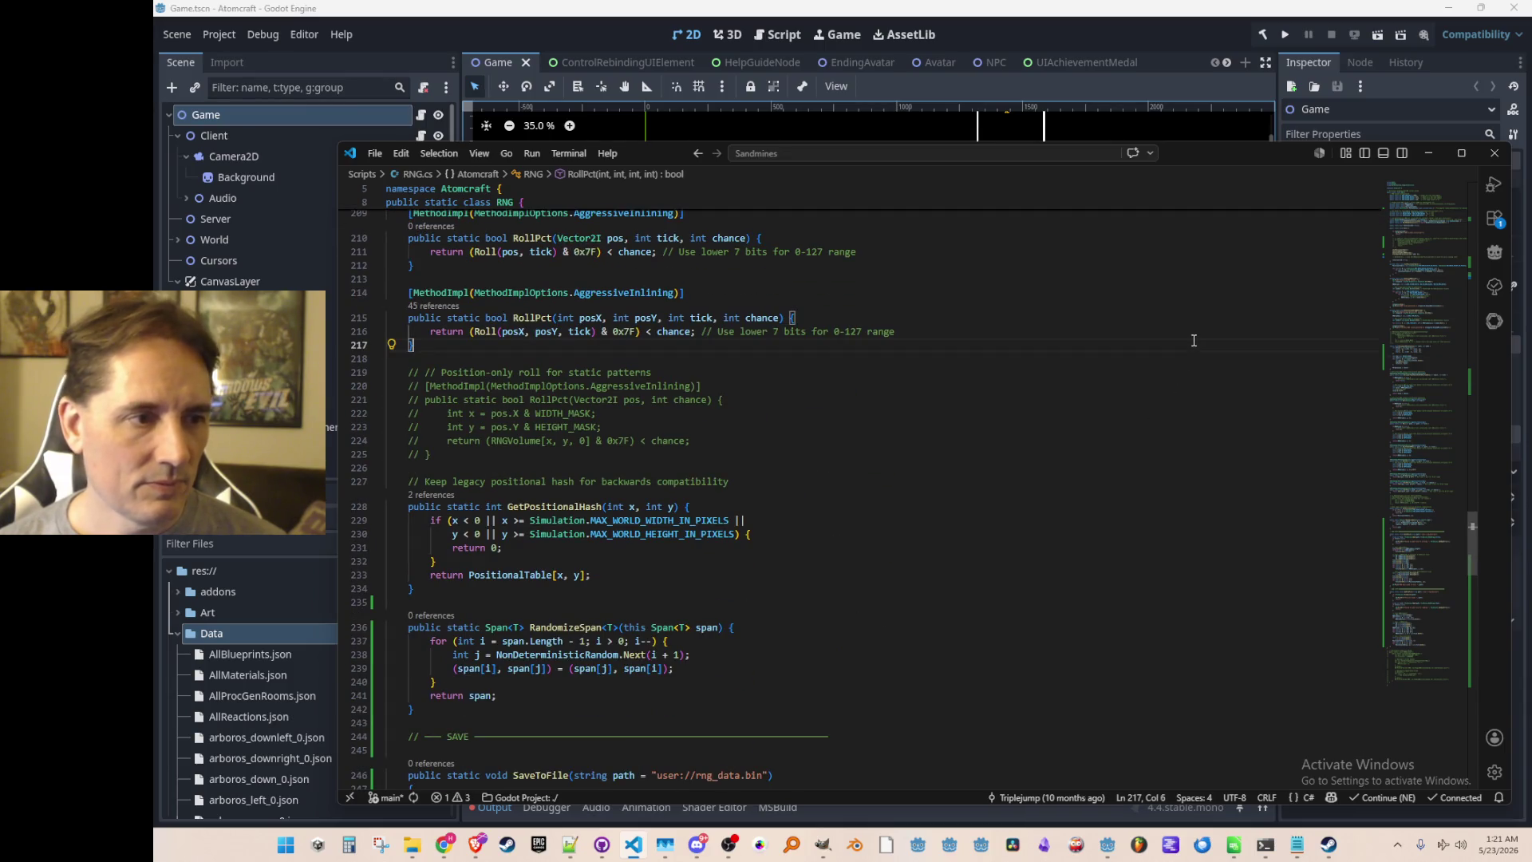
Add a public static int RollIntWithinRange method below RollPct from Copilot's suggestion.
key(Return)
key(Return)
text(public static )
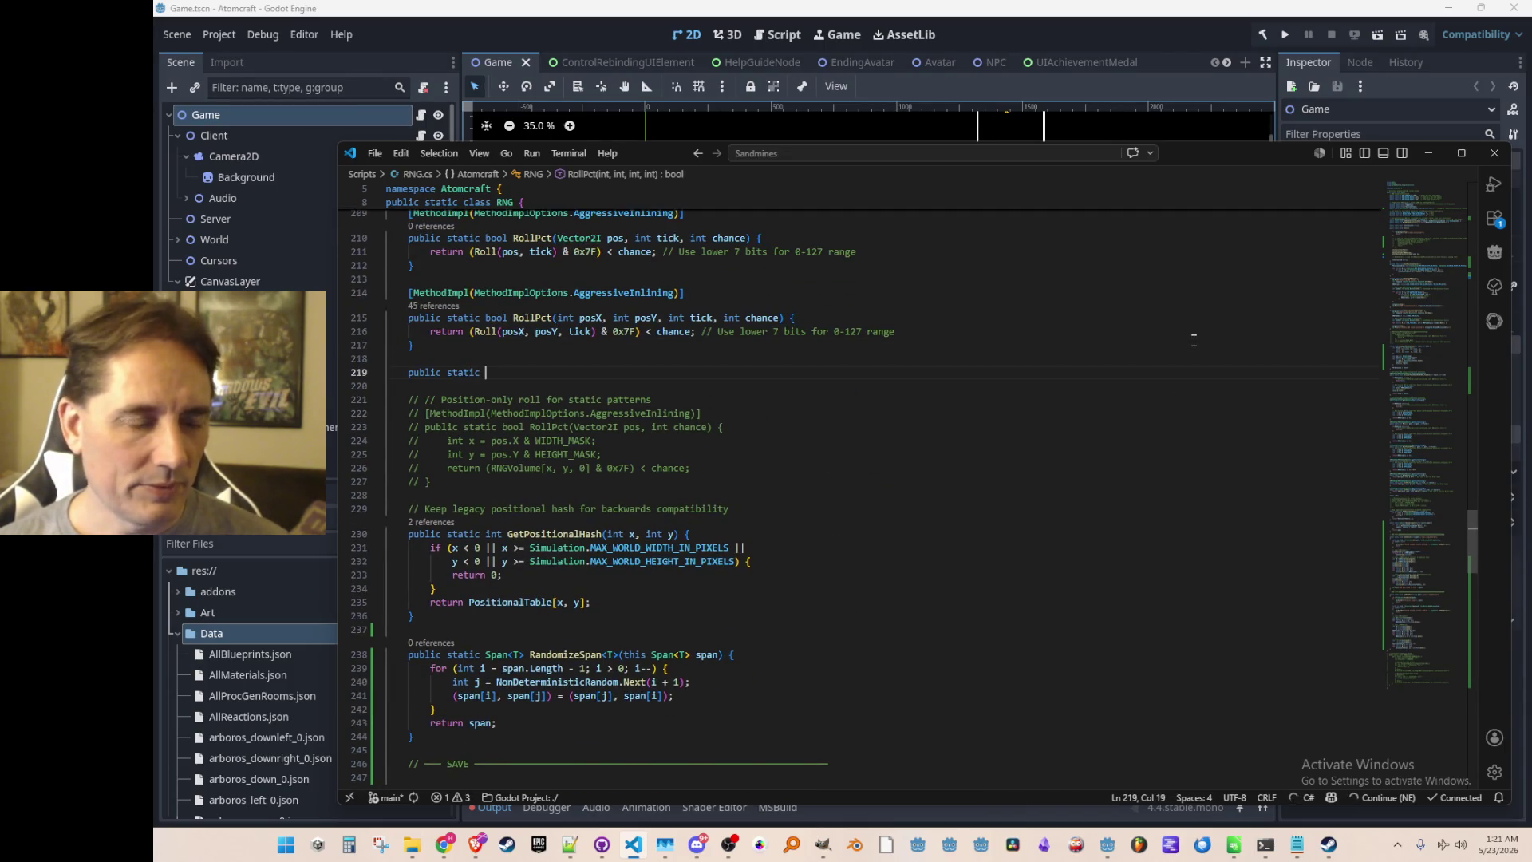
text(int RollI)
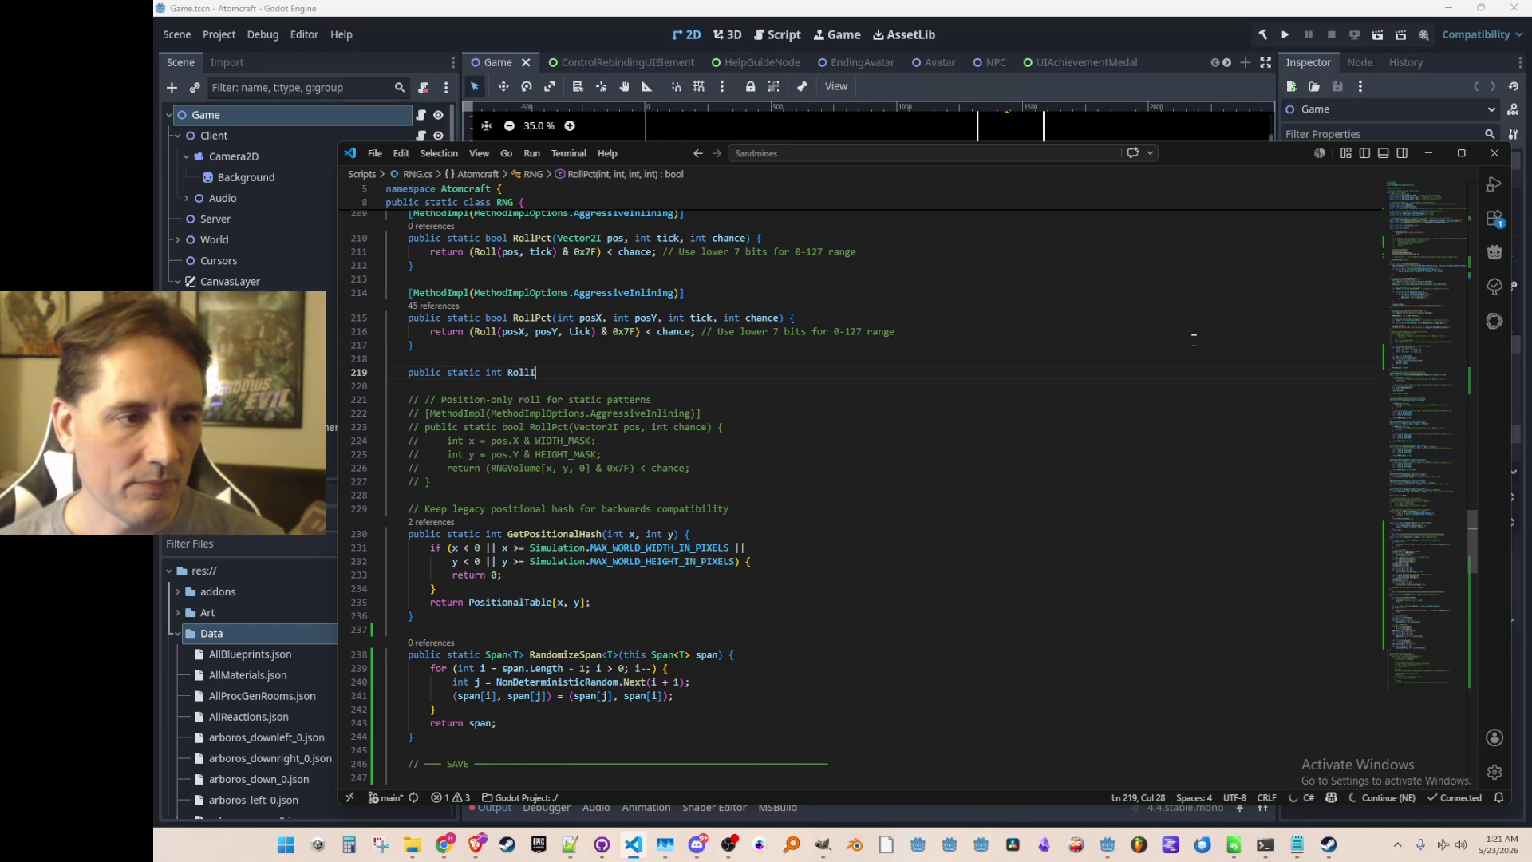
text(ntWithinRange()
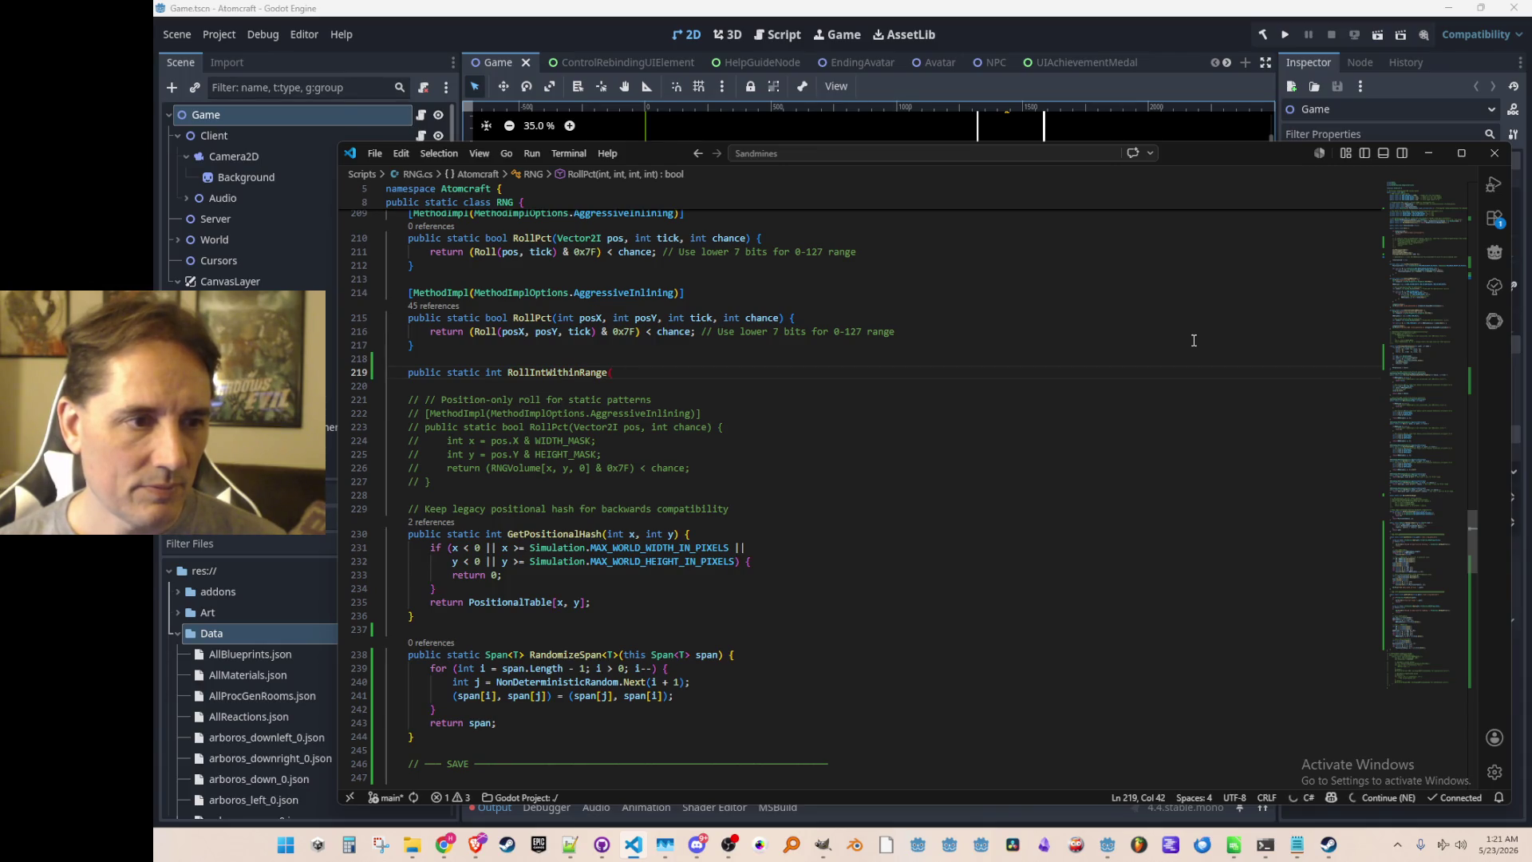
key(Tab)
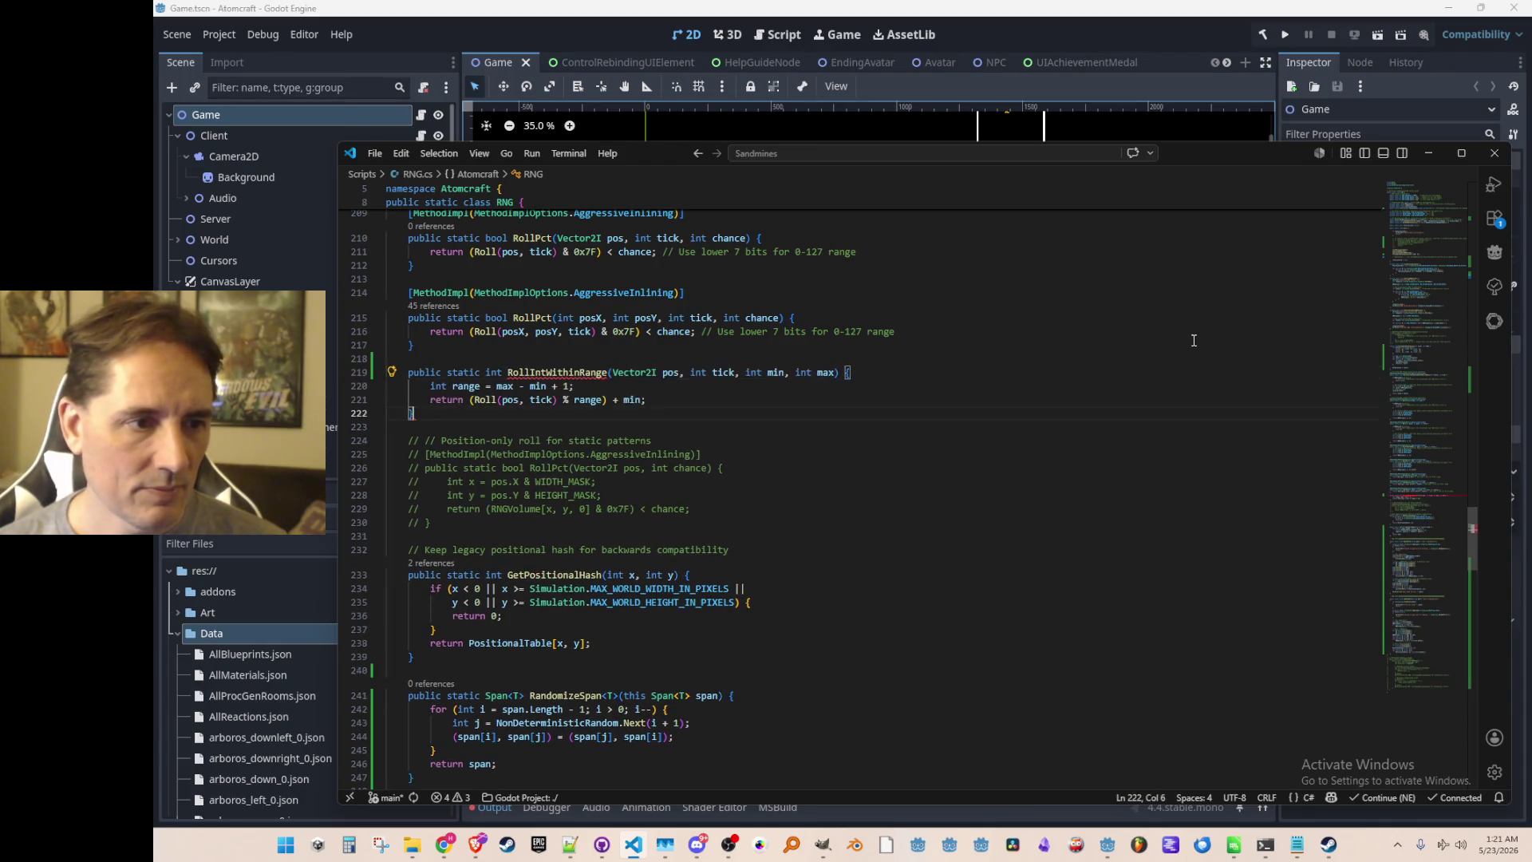
key(Up)
key(End)
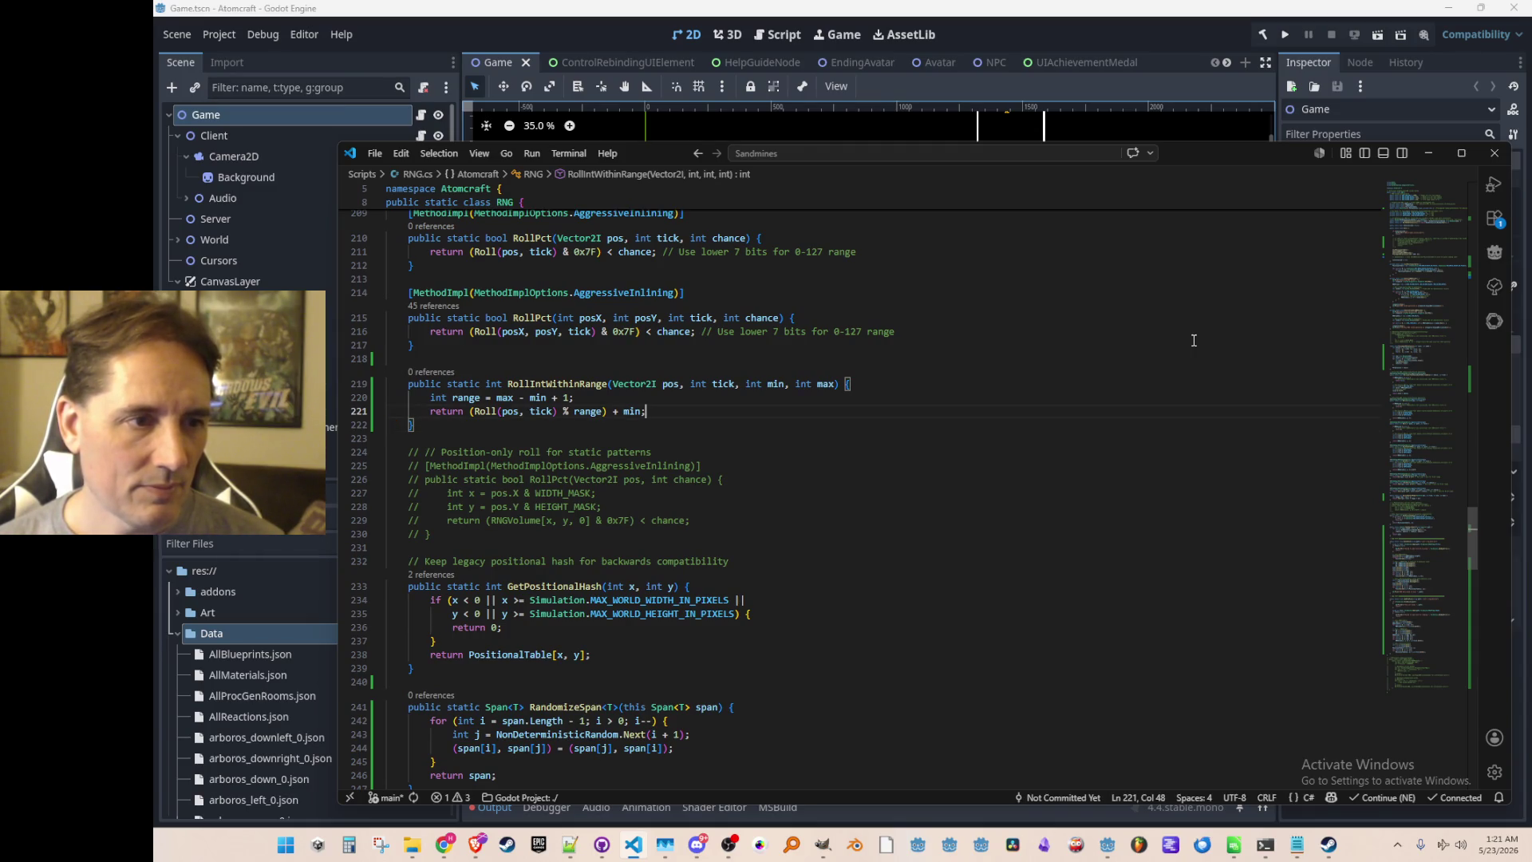
Remove the Vector2I pos parameter so the signature is RollIntWithinRange(tick, min, max).
key(Up)
key(Up)
key(Left)
key(ctrl+Right)
key(ctrl+Right)
key(ctrl+Right)
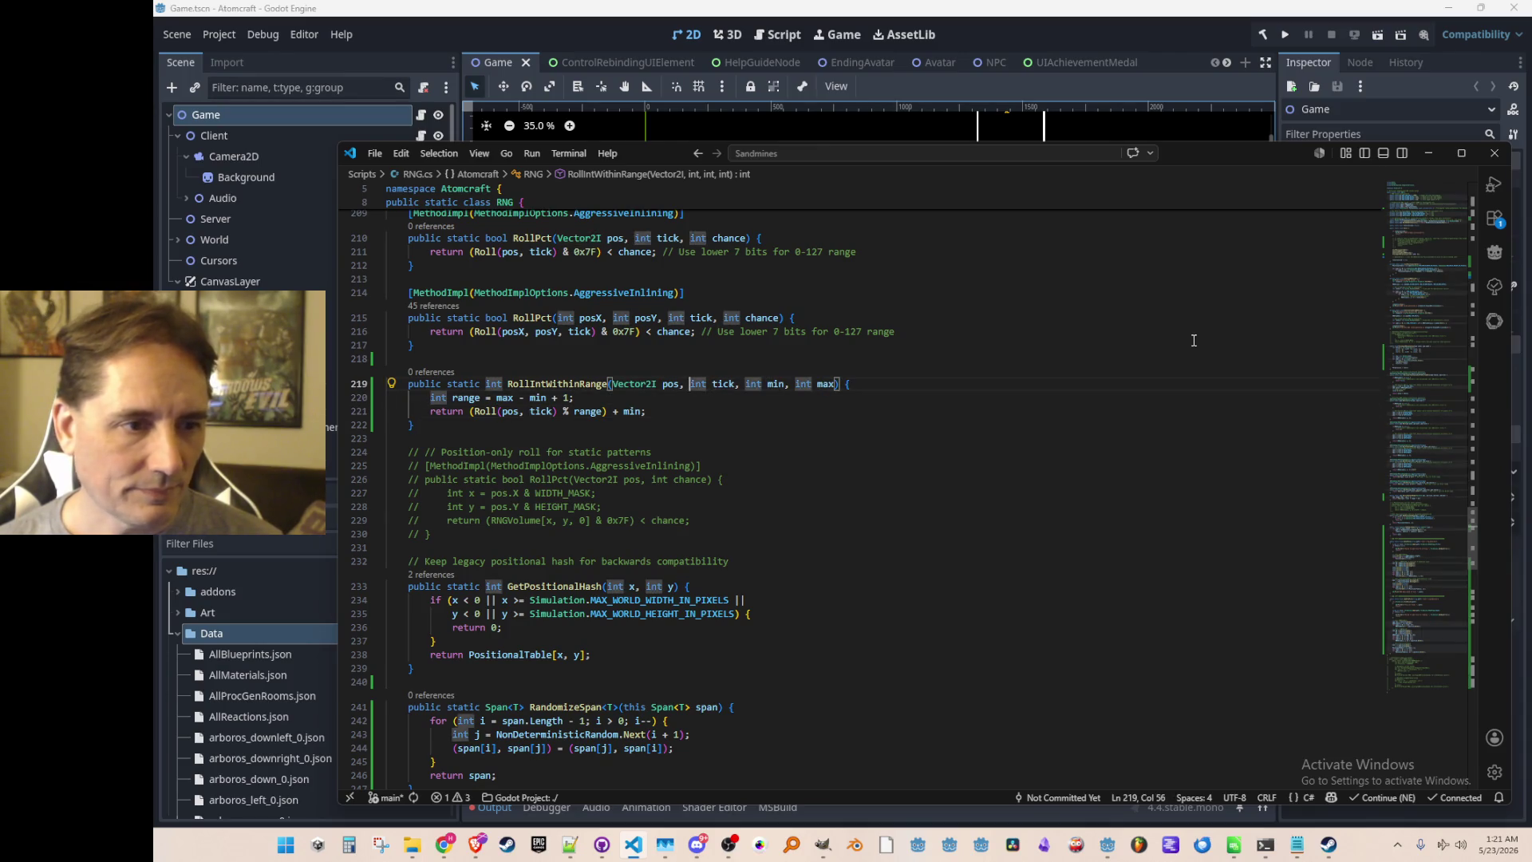
key(ctrl+shift+Left)
key(ctrl+shift+Left)
key(BackSpace)
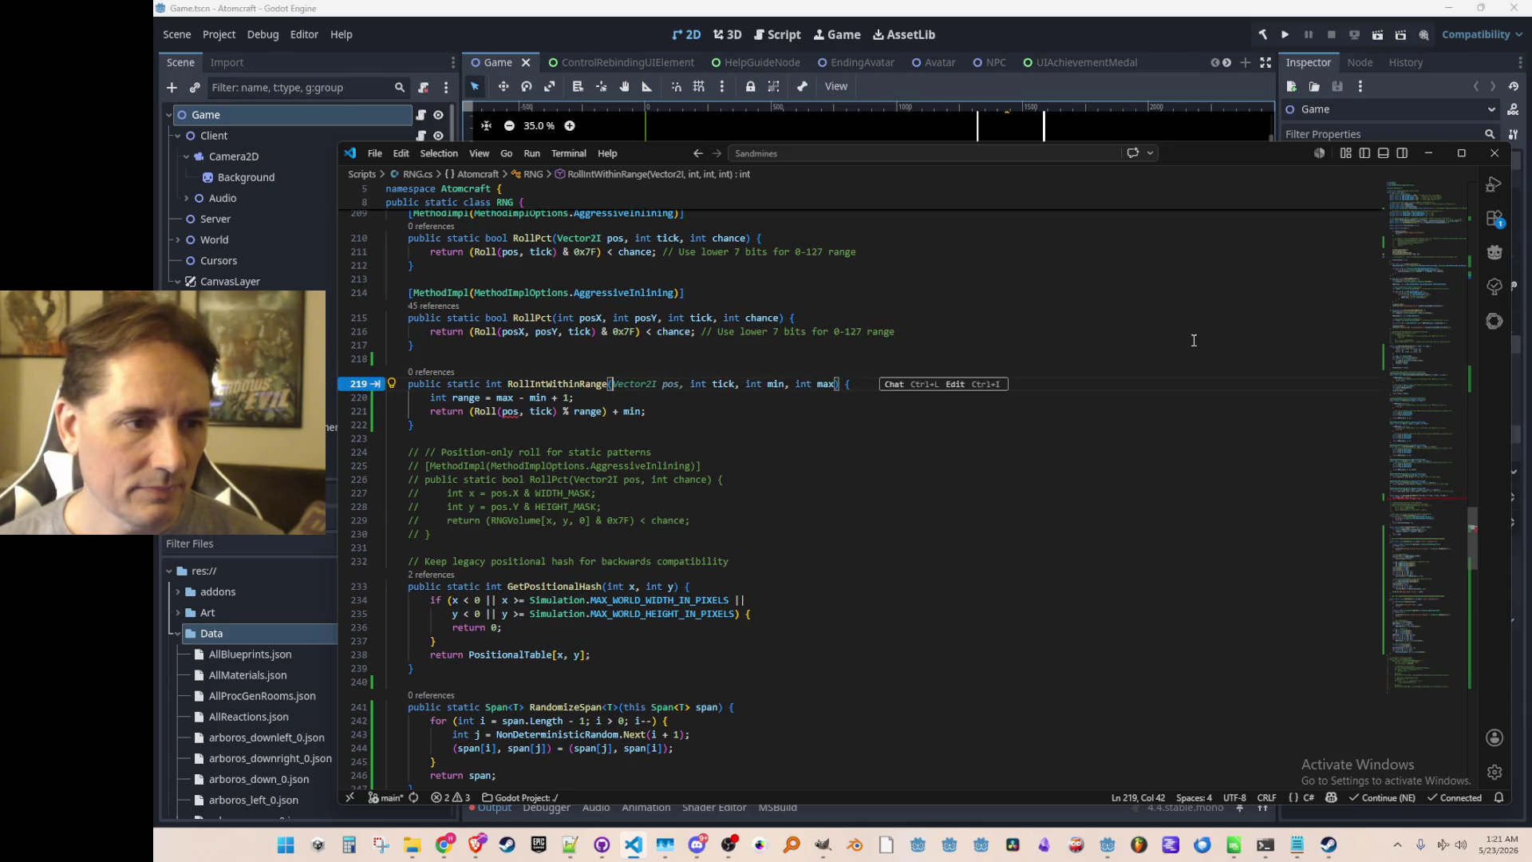
key(Escape)
Replace the body to return min plus RNGTimeOnly[tick & DEPTH_MASK] modulo the range.
key(Down)
key(Down)
key(End)
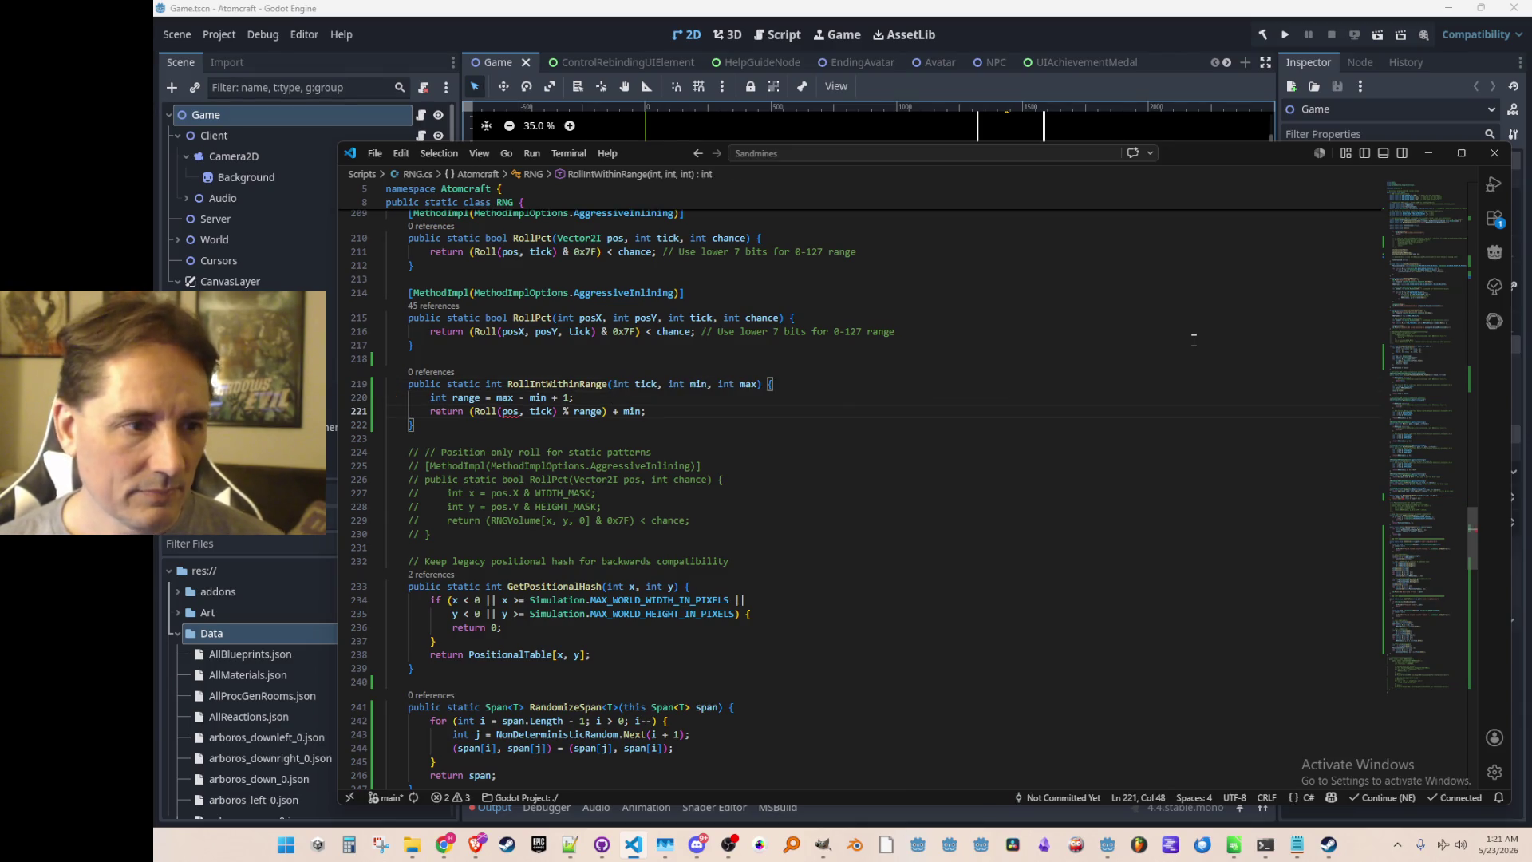
key(shift+Up)
key(shift+Home)
key(BackSpace)
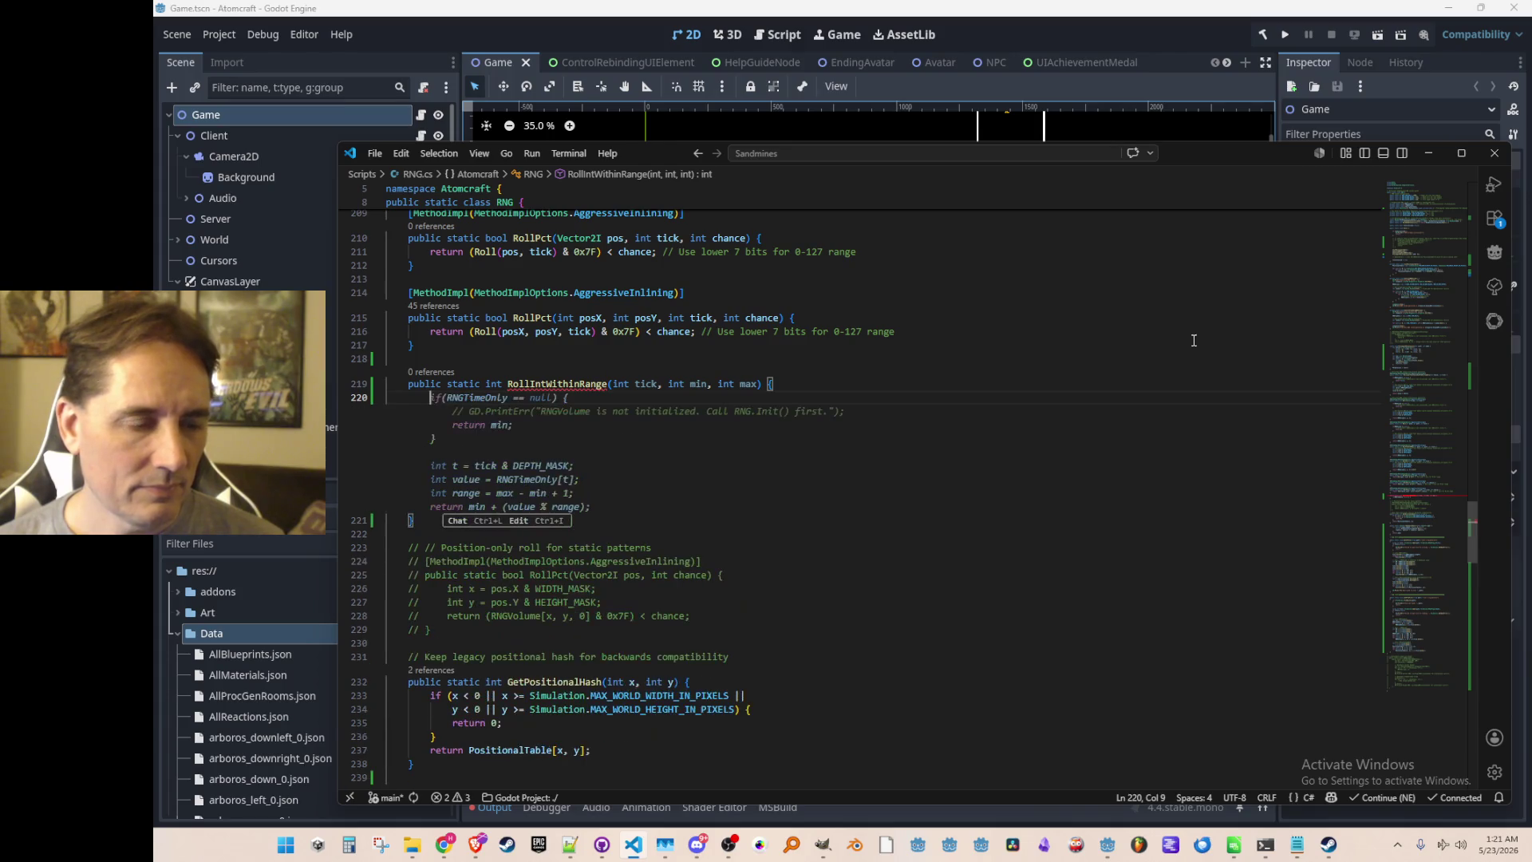
key(Tab)
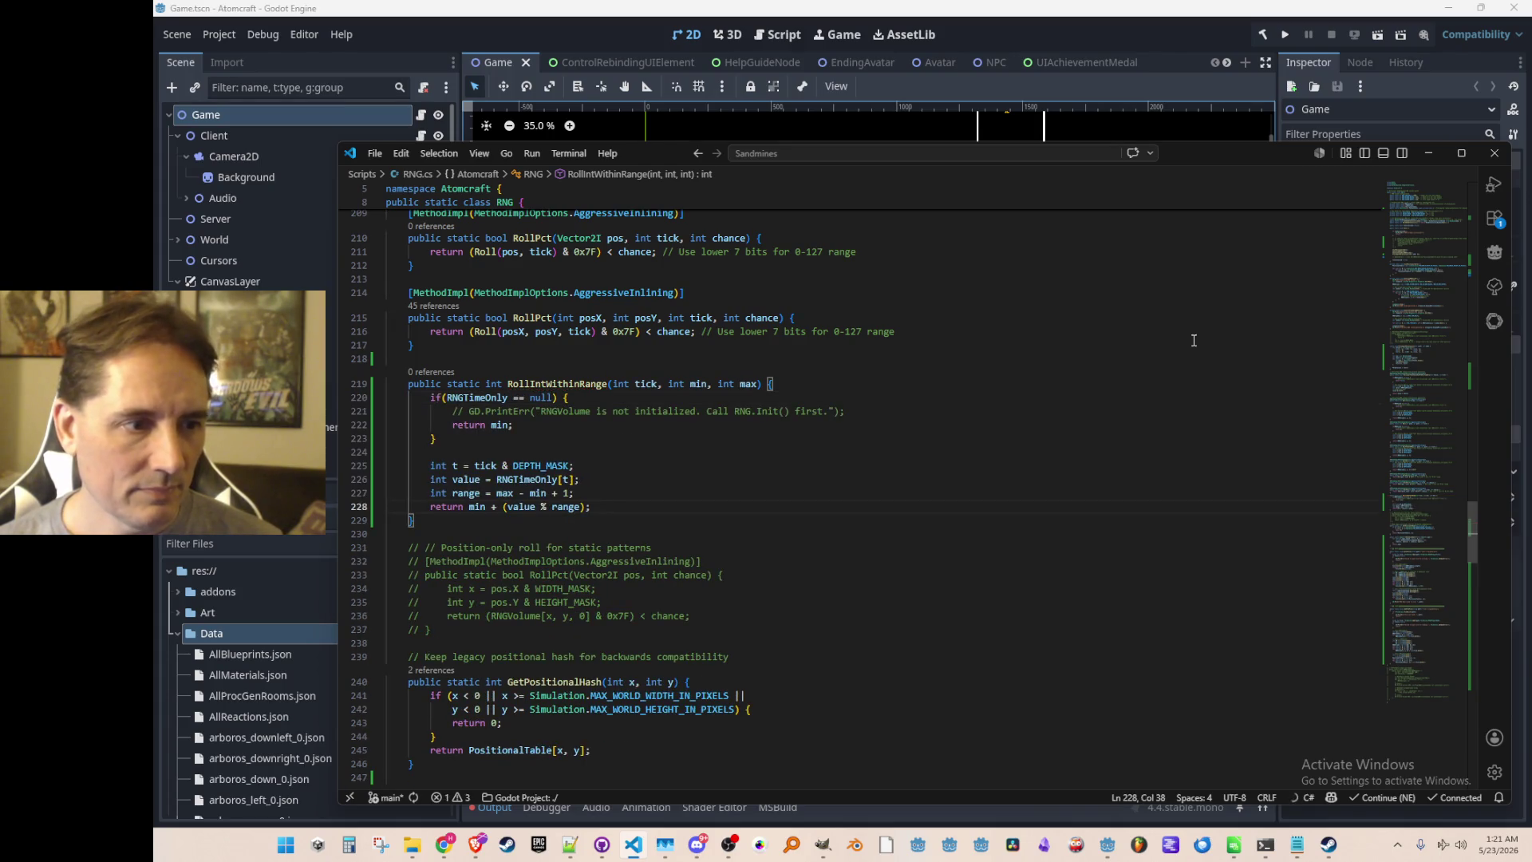
key(Up)
key(Home)
key(Home)
key(Up)
key(Up)
key(Up)
key(Up)
key(Up)
key(ctrl+Right)
key(ctrl+Right)
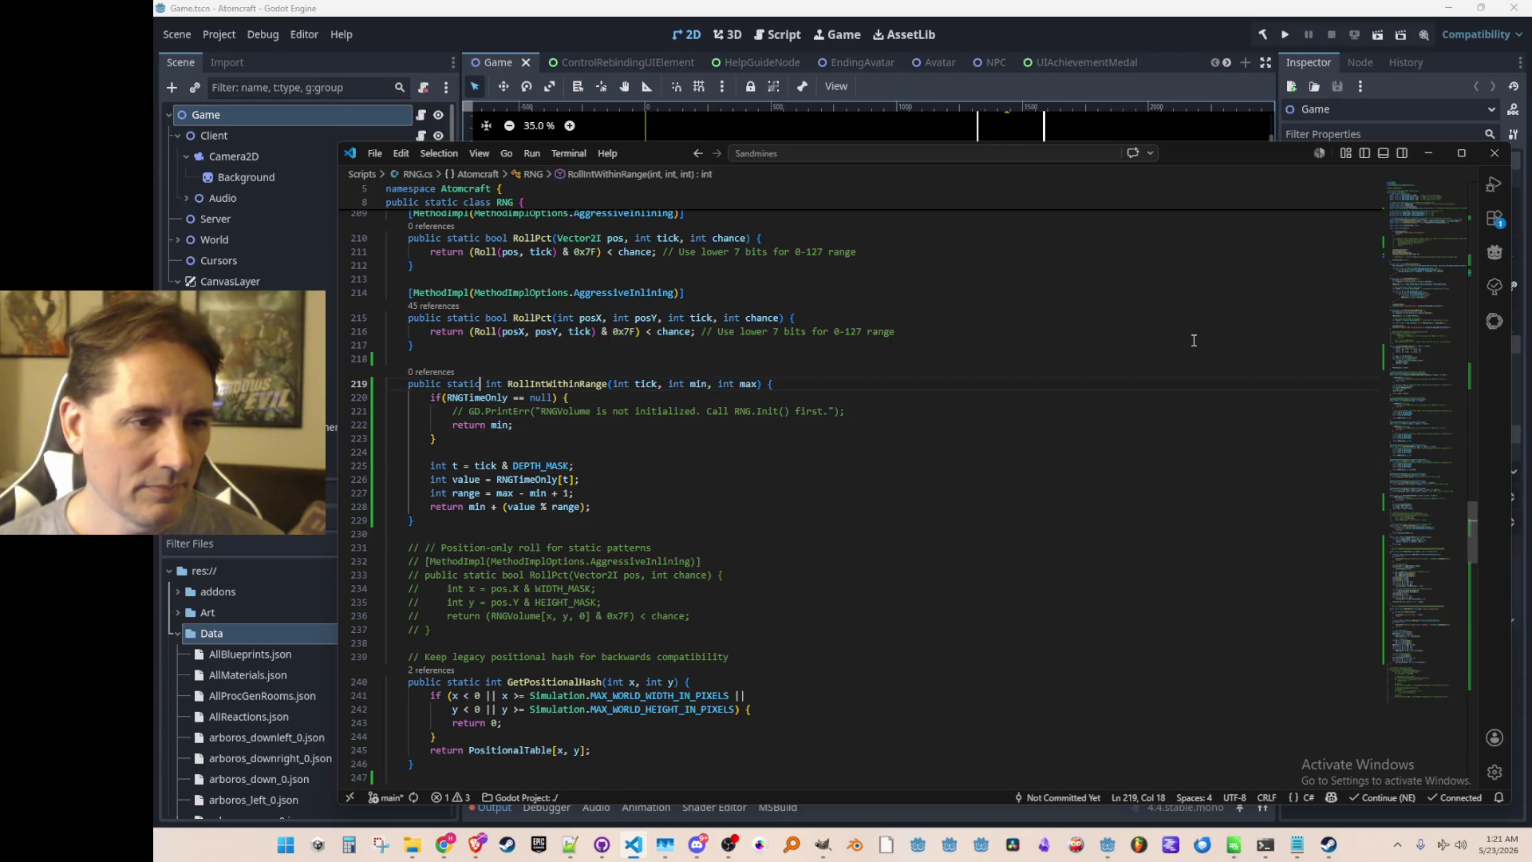
key(Up)
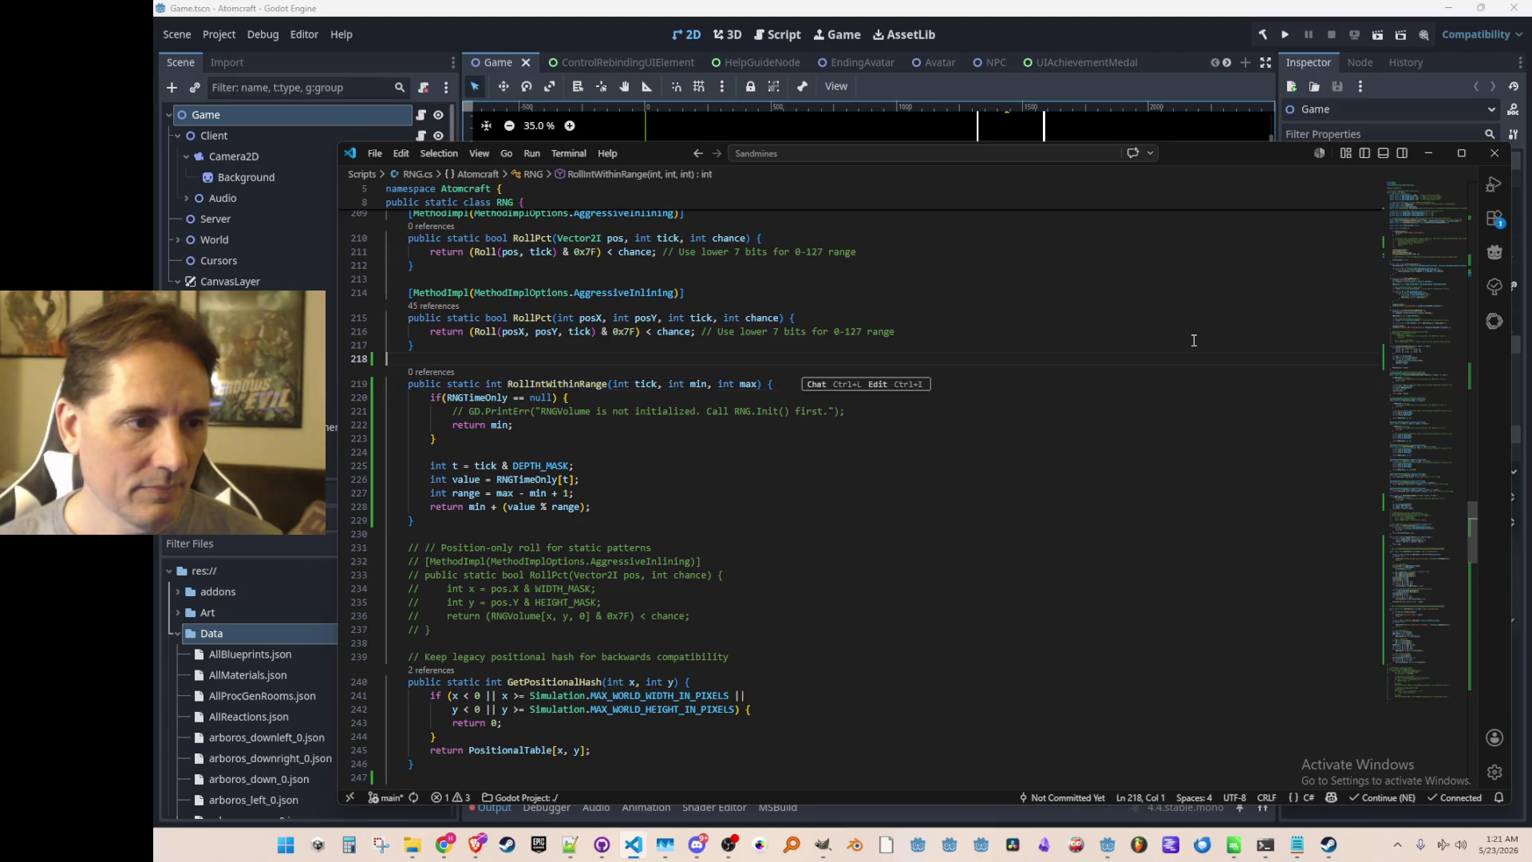
key(Down)
key(Down)
key(Down)
Change the Simulation.cs interval reroll from RNG.Roll to RNG.RollIntWithinRange with min and max tick constants.
key(alt+Left)
key(alt+Left)
key(alt+Left)
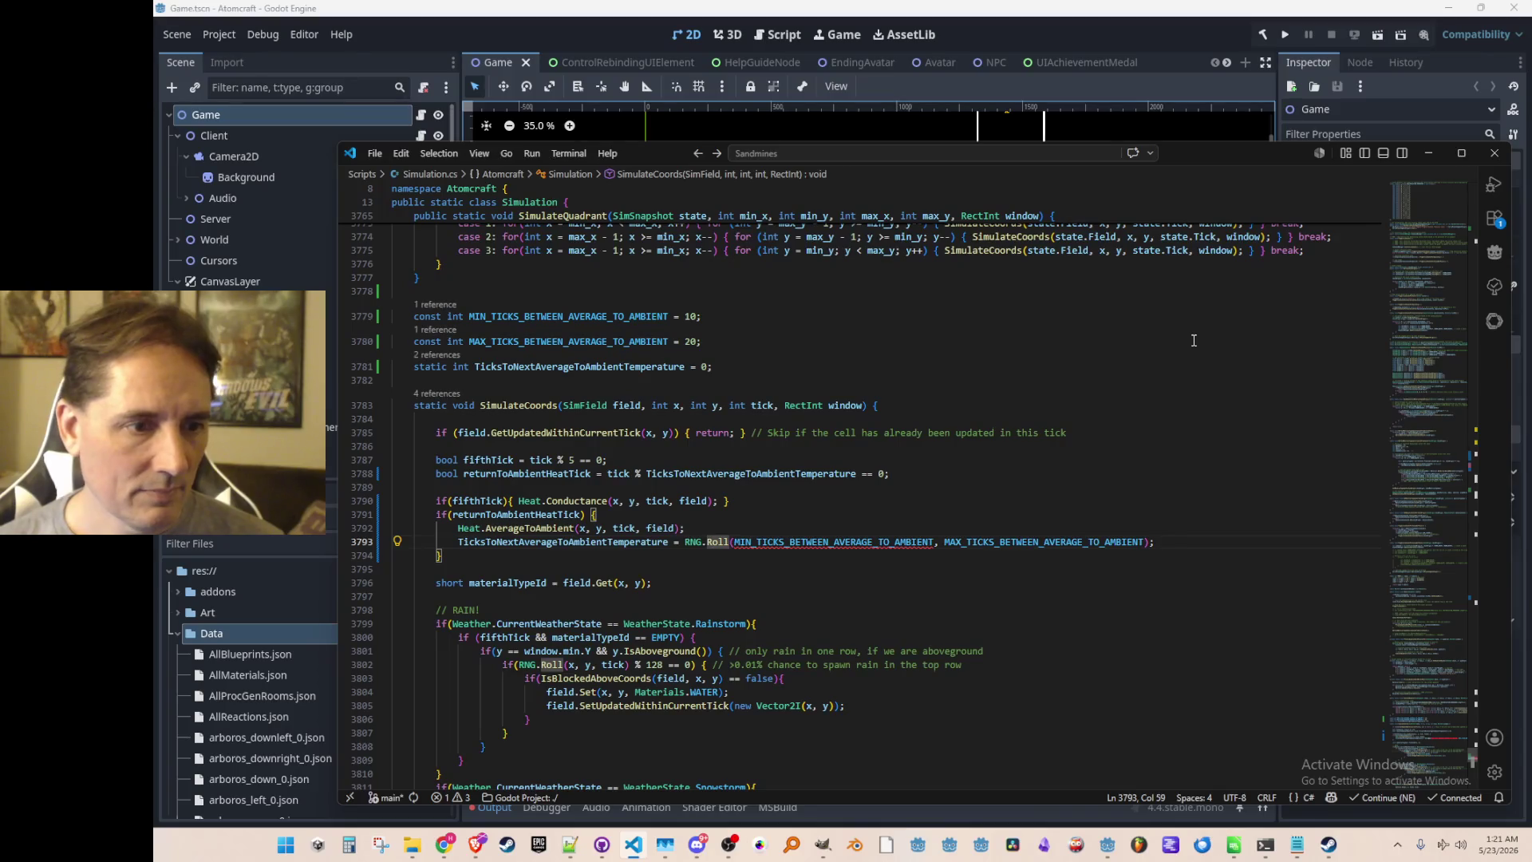
key(shift+End)
text(RollIntWithinRange)
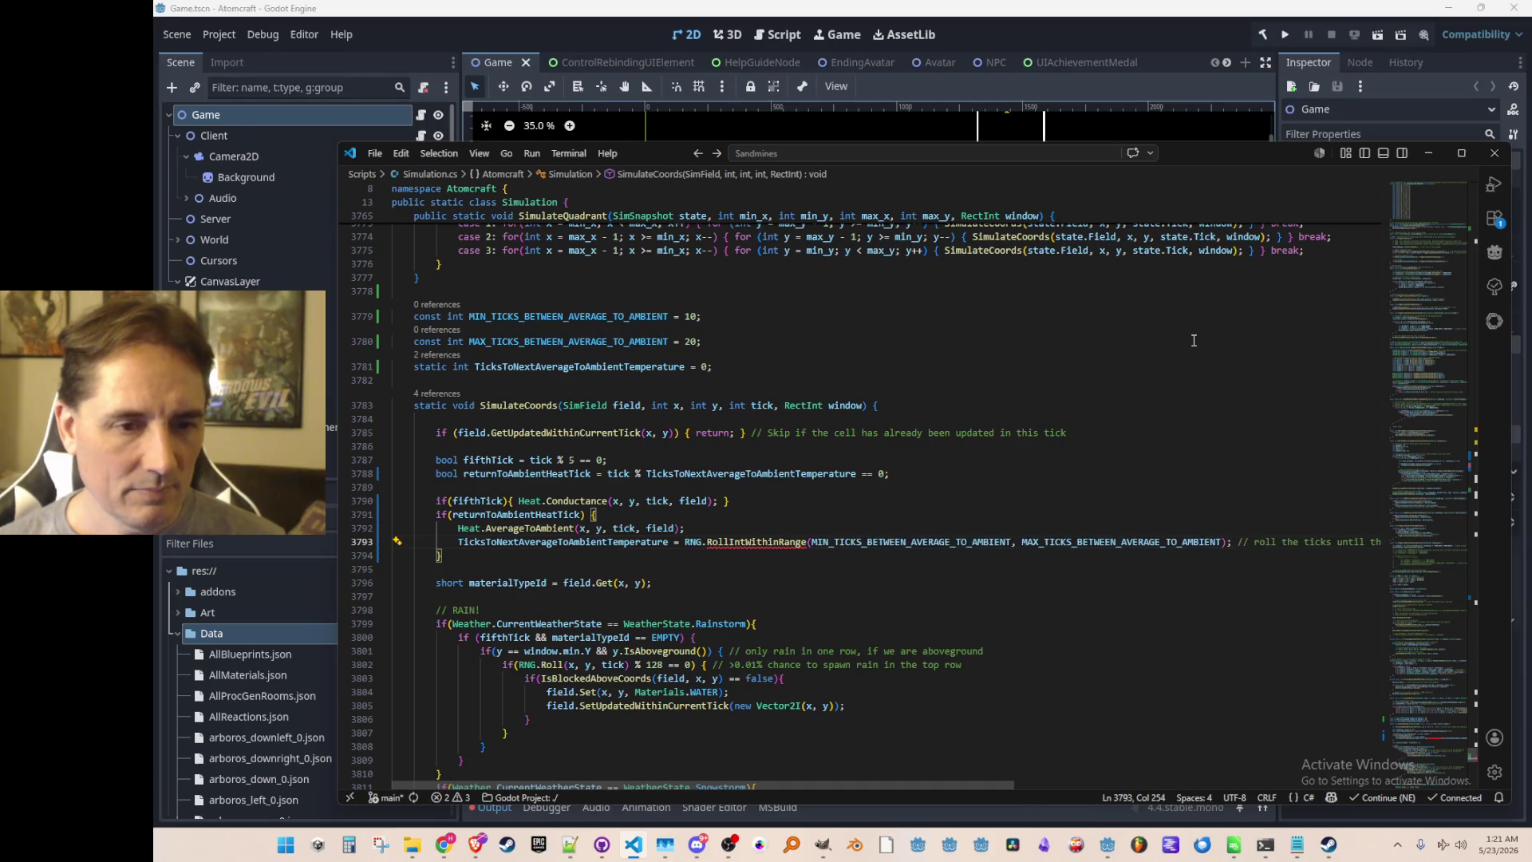
key(Tab)
key(Home)
key(Home)
key(Up)
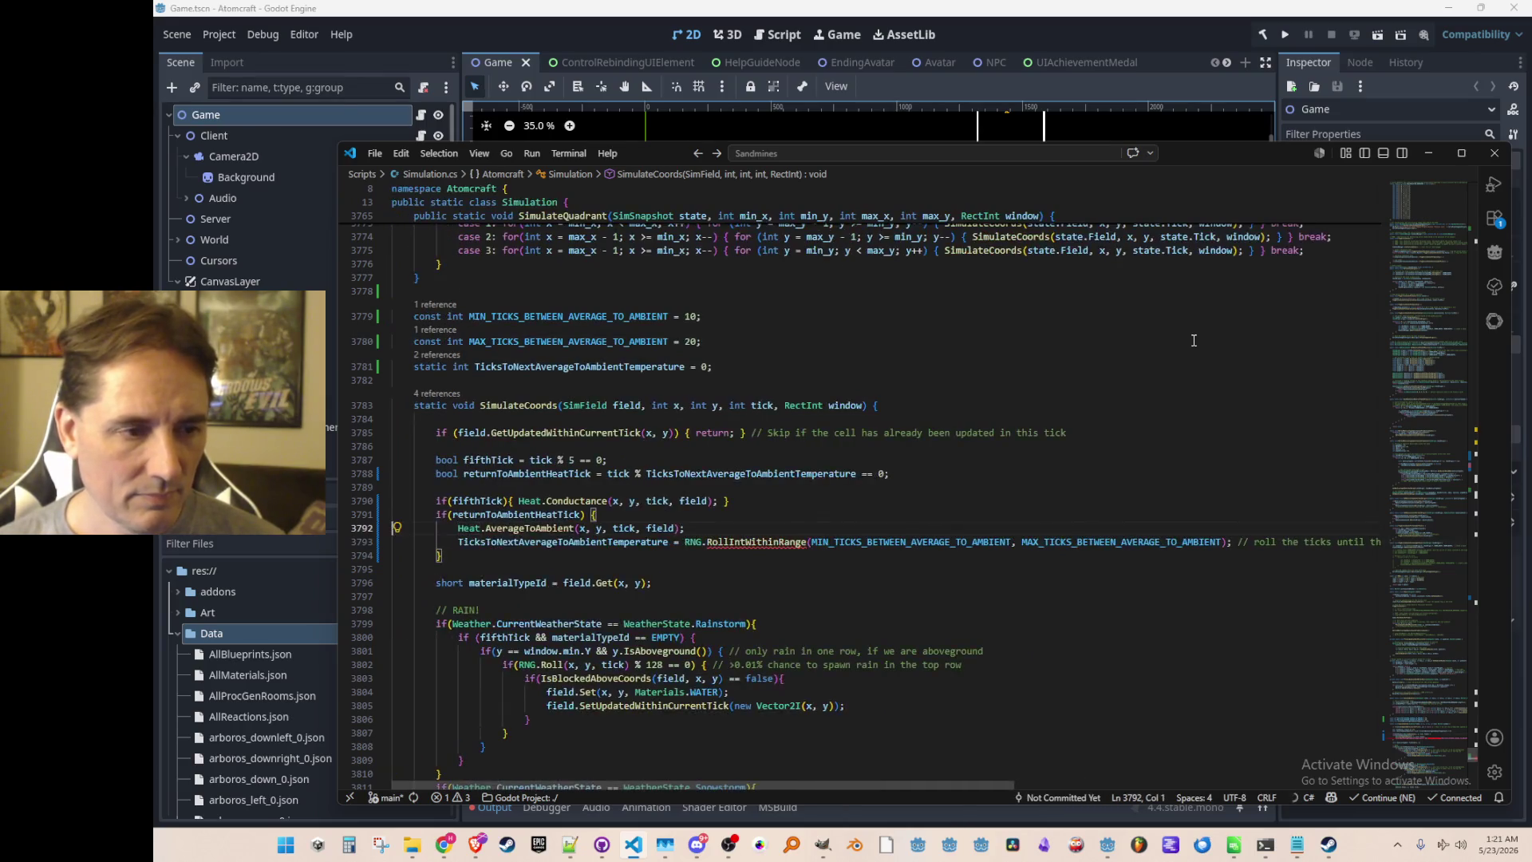
Add tick as the first argument and delete the trailing roll-the-ticks comment.
click(770, 542)
click(838, 541)
text(tick,)
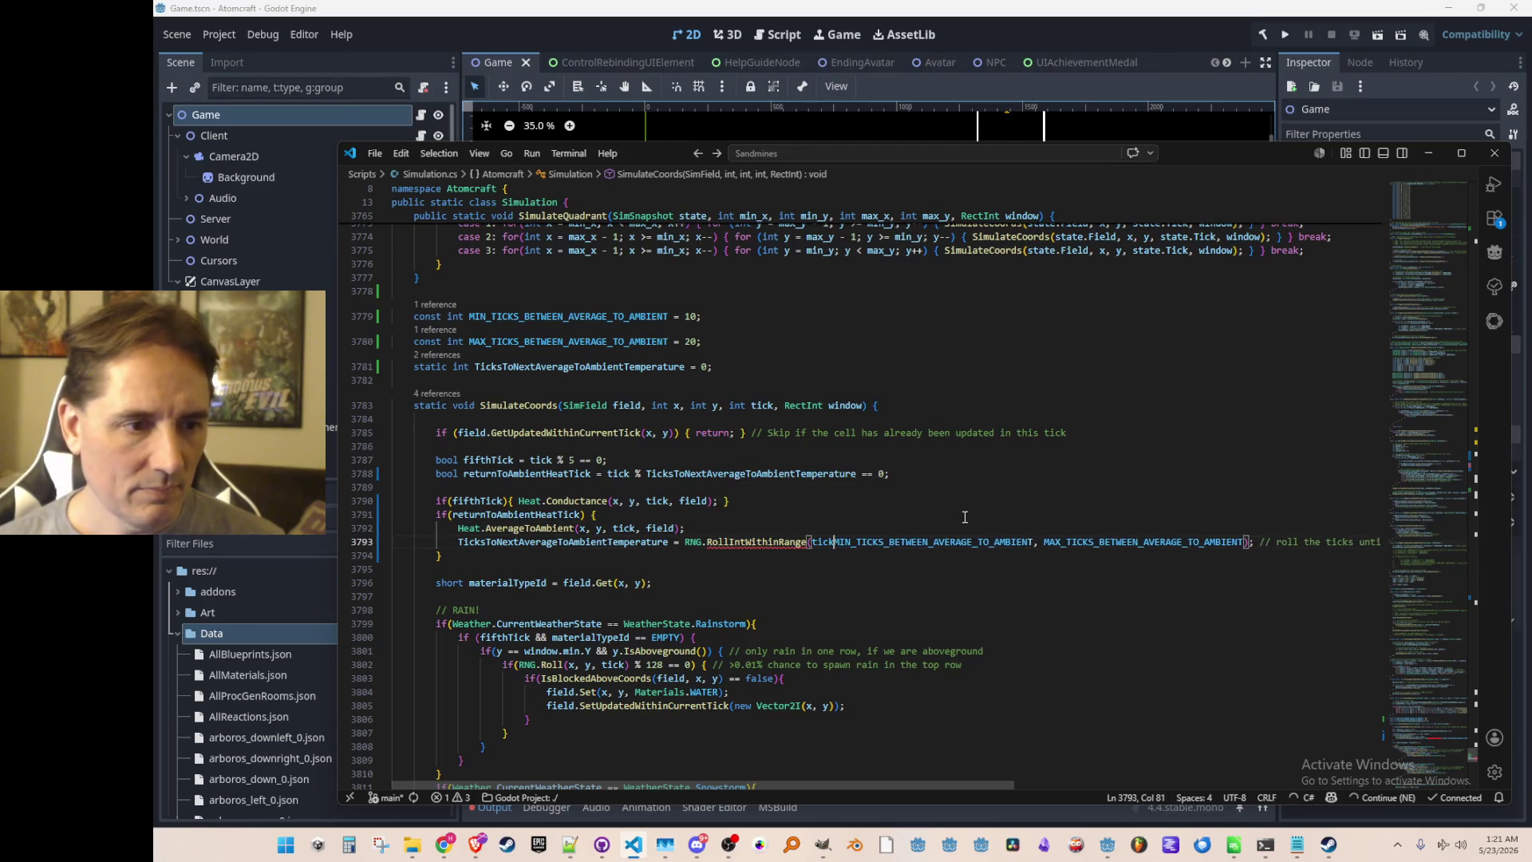
key(ctrl+Right)
key(ctrl+Right)
key(ctrl+Right)
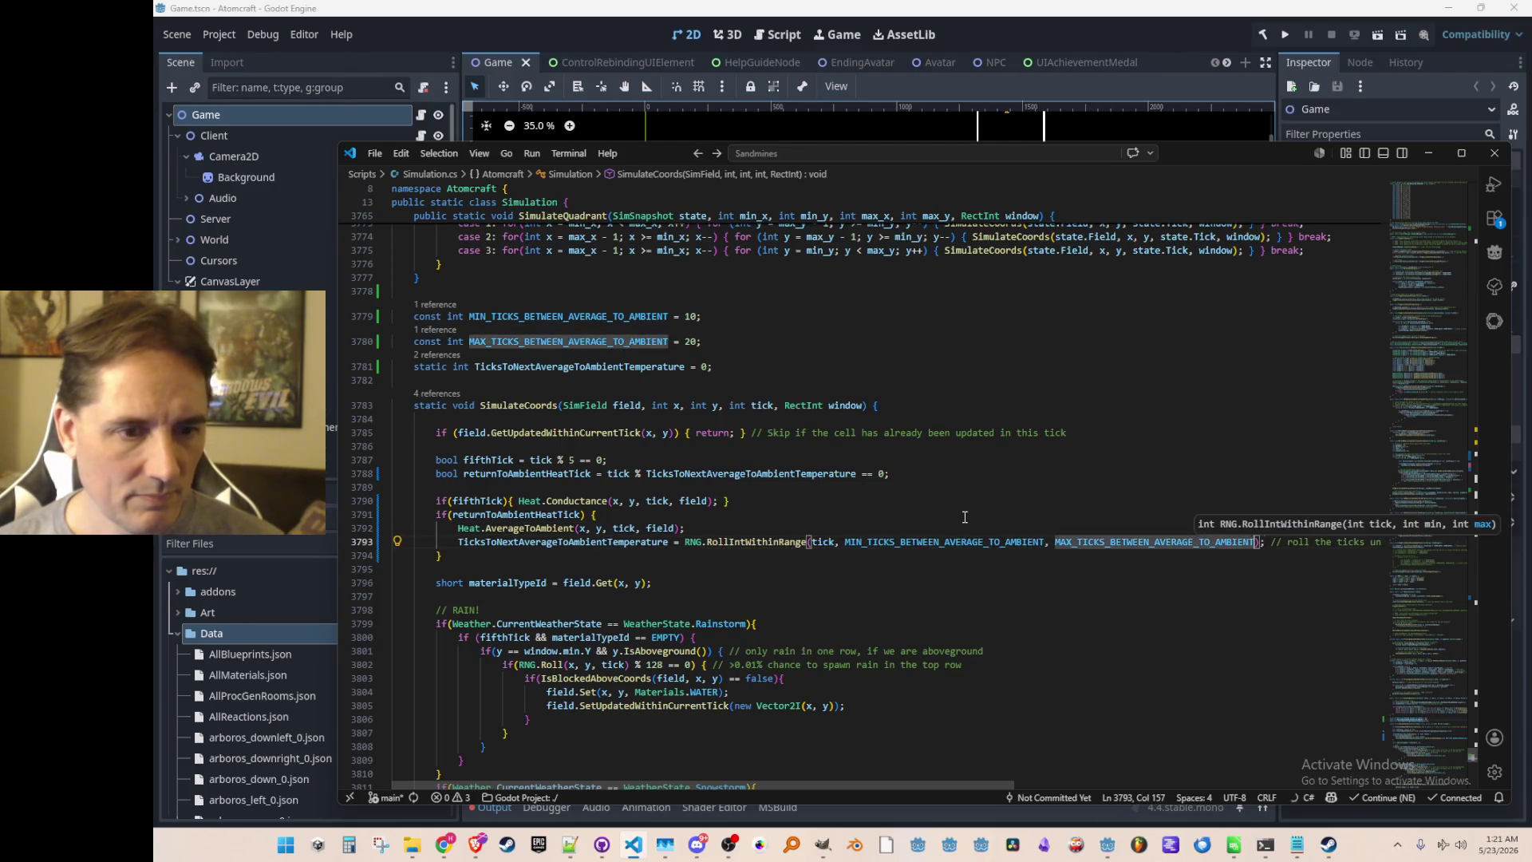
key(shift+End)
key(BackSpace)
key(Up)
key(Home)
key(Up)
key(Up)
key(Up)
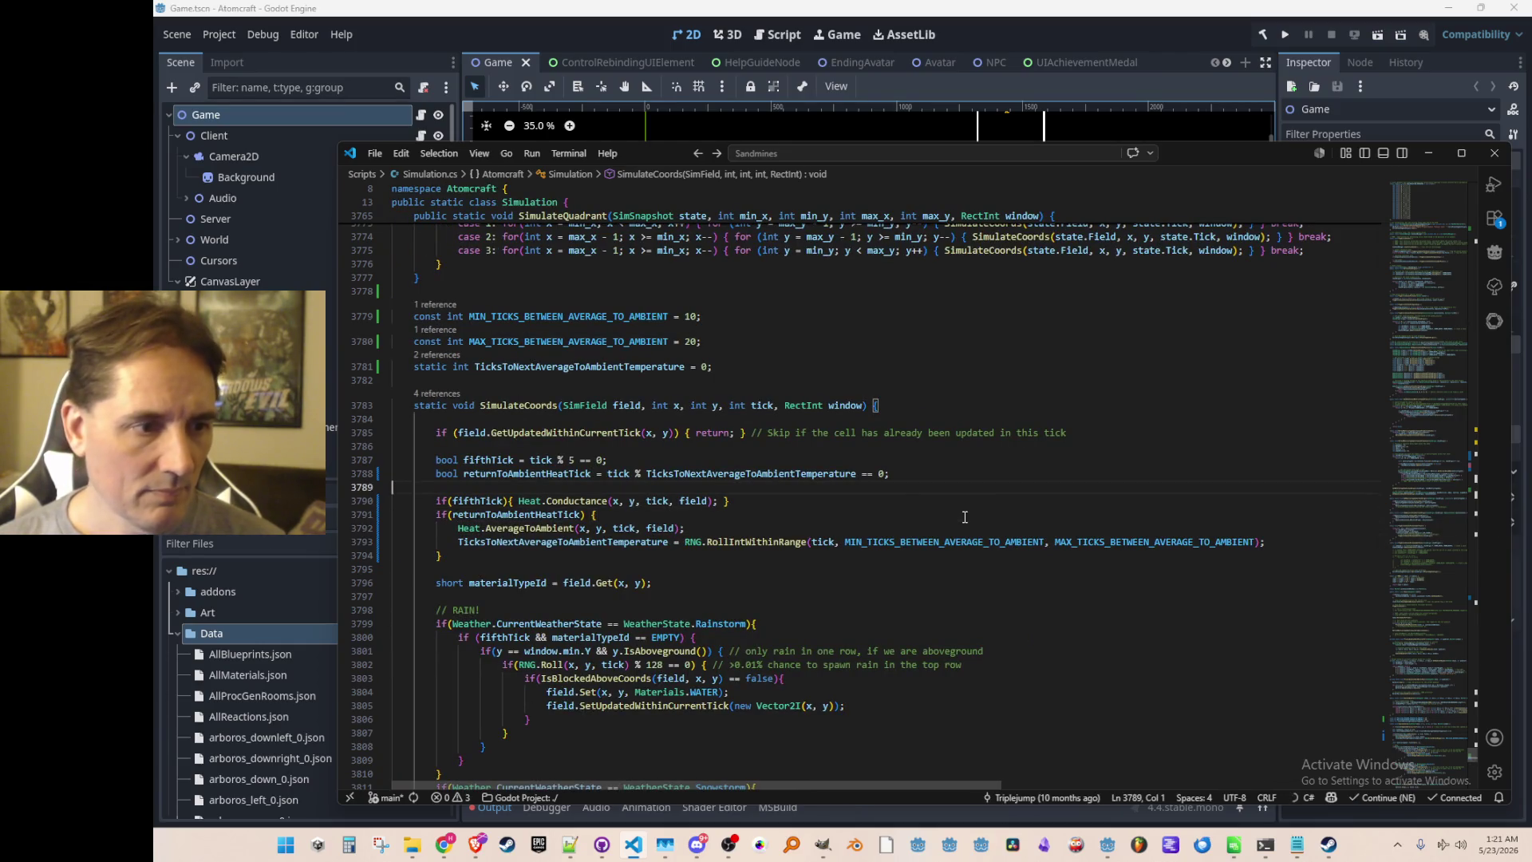
Test-run the Atomcraft game in Godot, restart it, stop it, and return to Simulation.cs.
click(1134, 35)
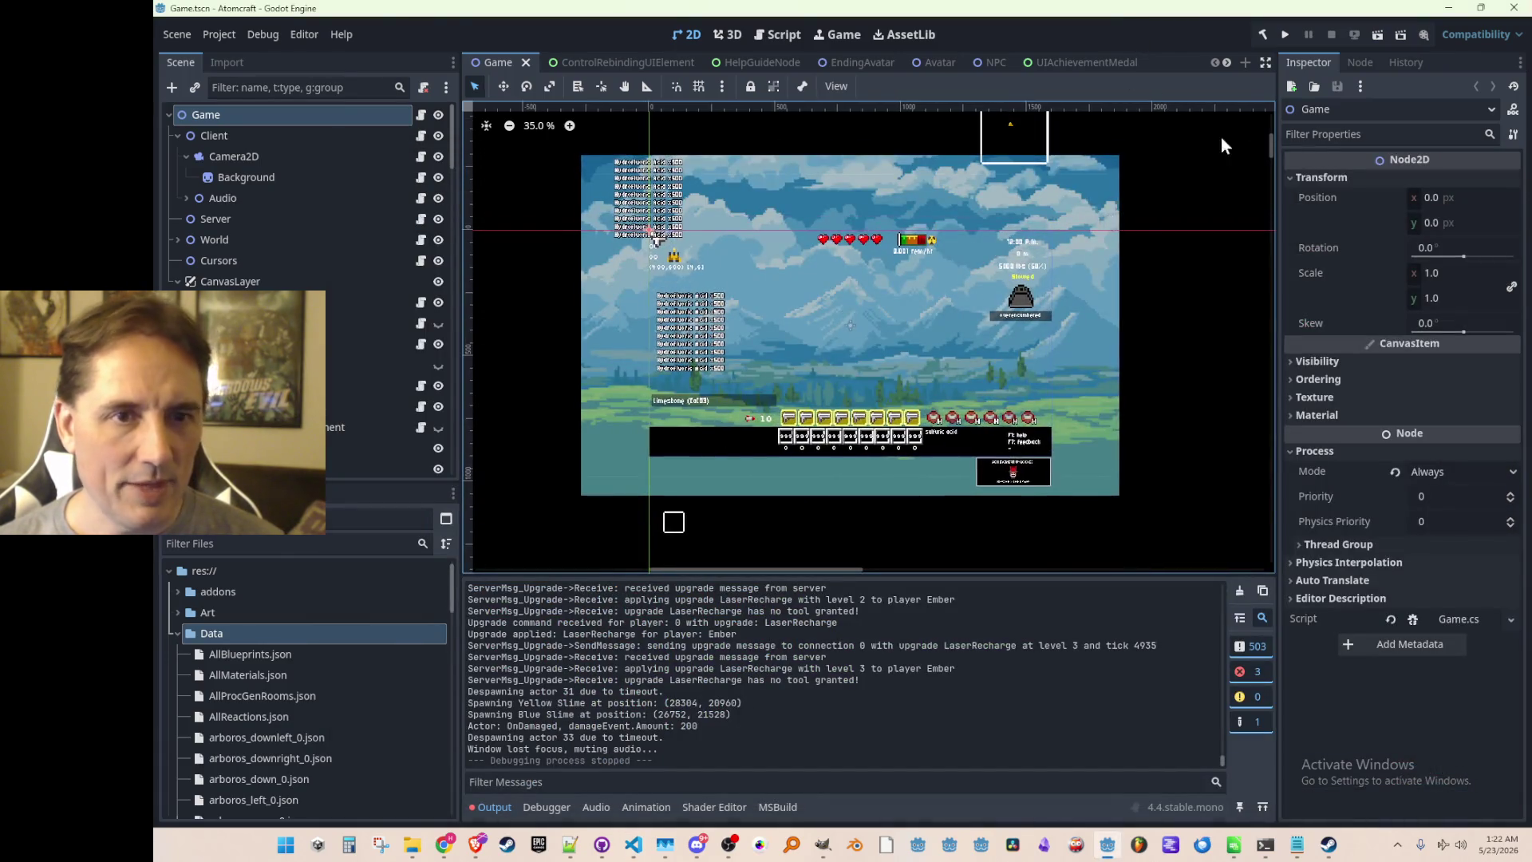
click(1279, 33)
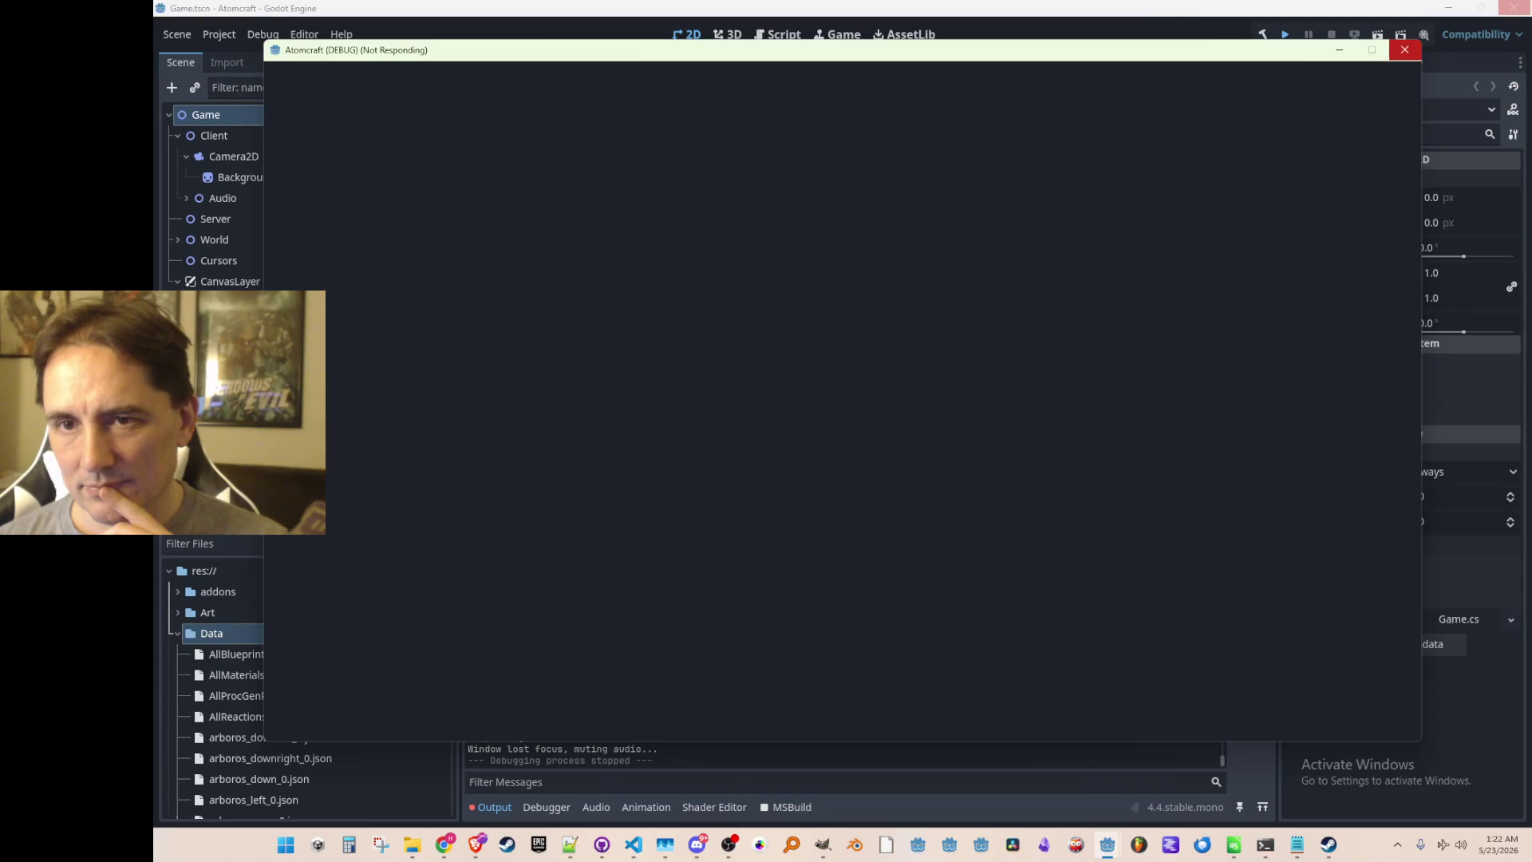
key(F5)
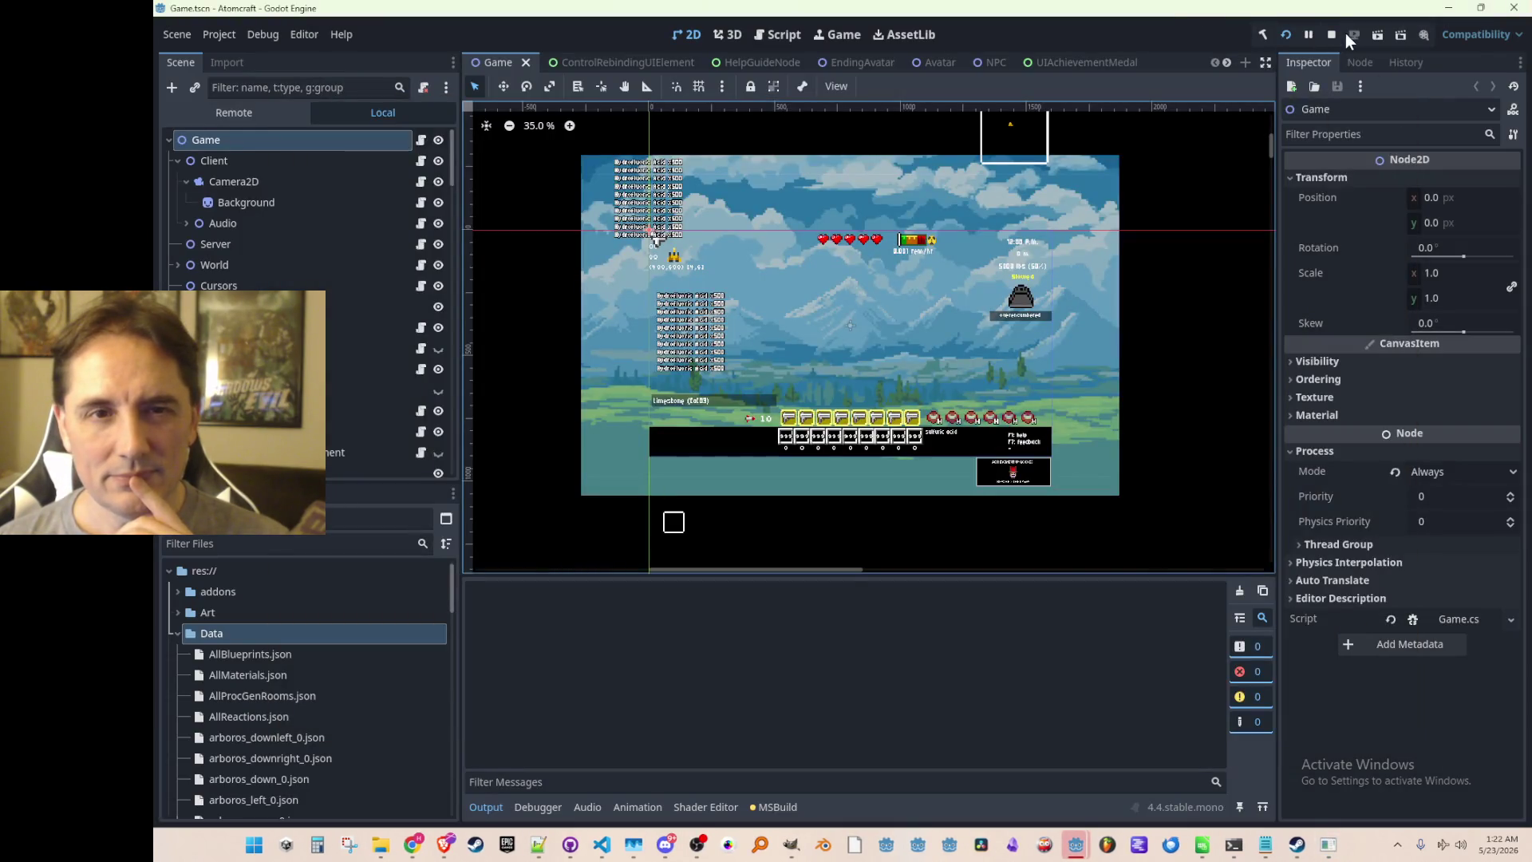
click(1333, 34)
click(633, 846)
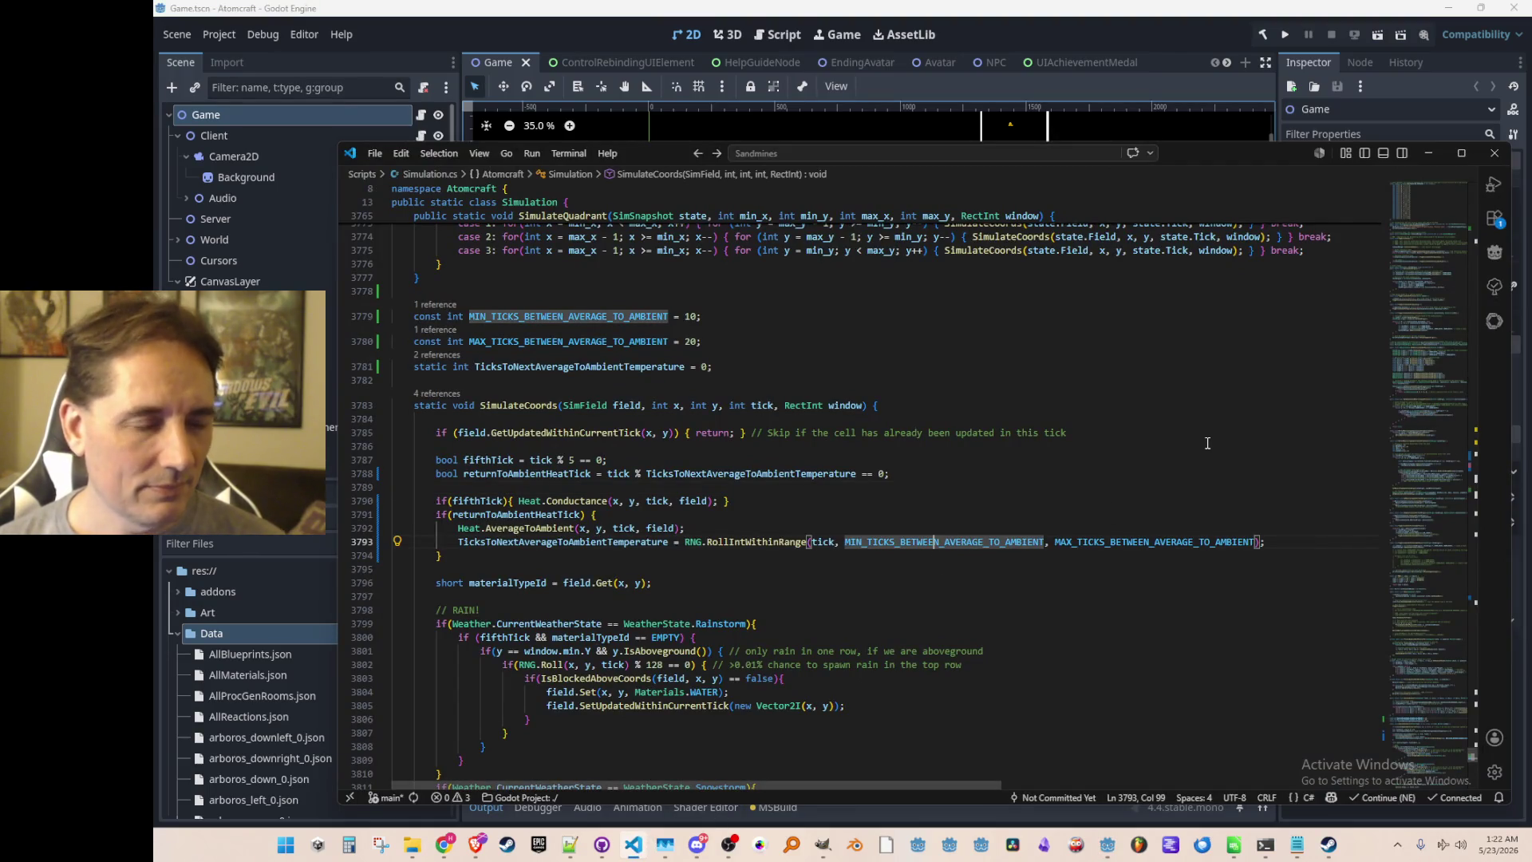
Declare 'static bool IsTimeToAverageToAmbientTemperature;' below the tick counter field.
key(Home)
scroll(1166, 453, up, 1)
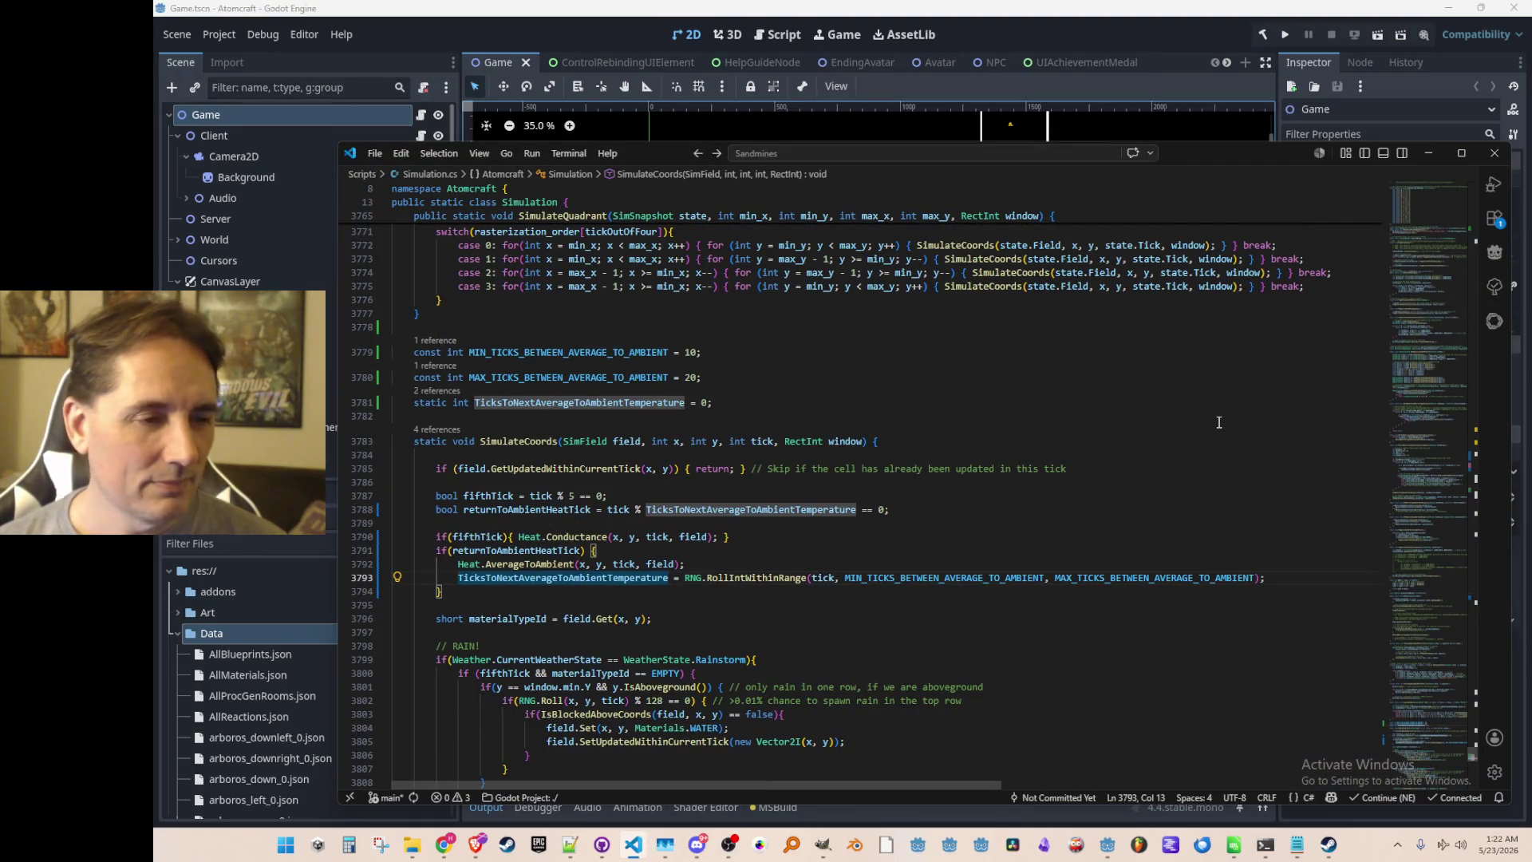
key(Up)
key(Up)
key(Up)
key(End)
key(Home)
key(ctrl+Right)
key(ctrl+Right)
key(ctrl+Right)
key(Right)
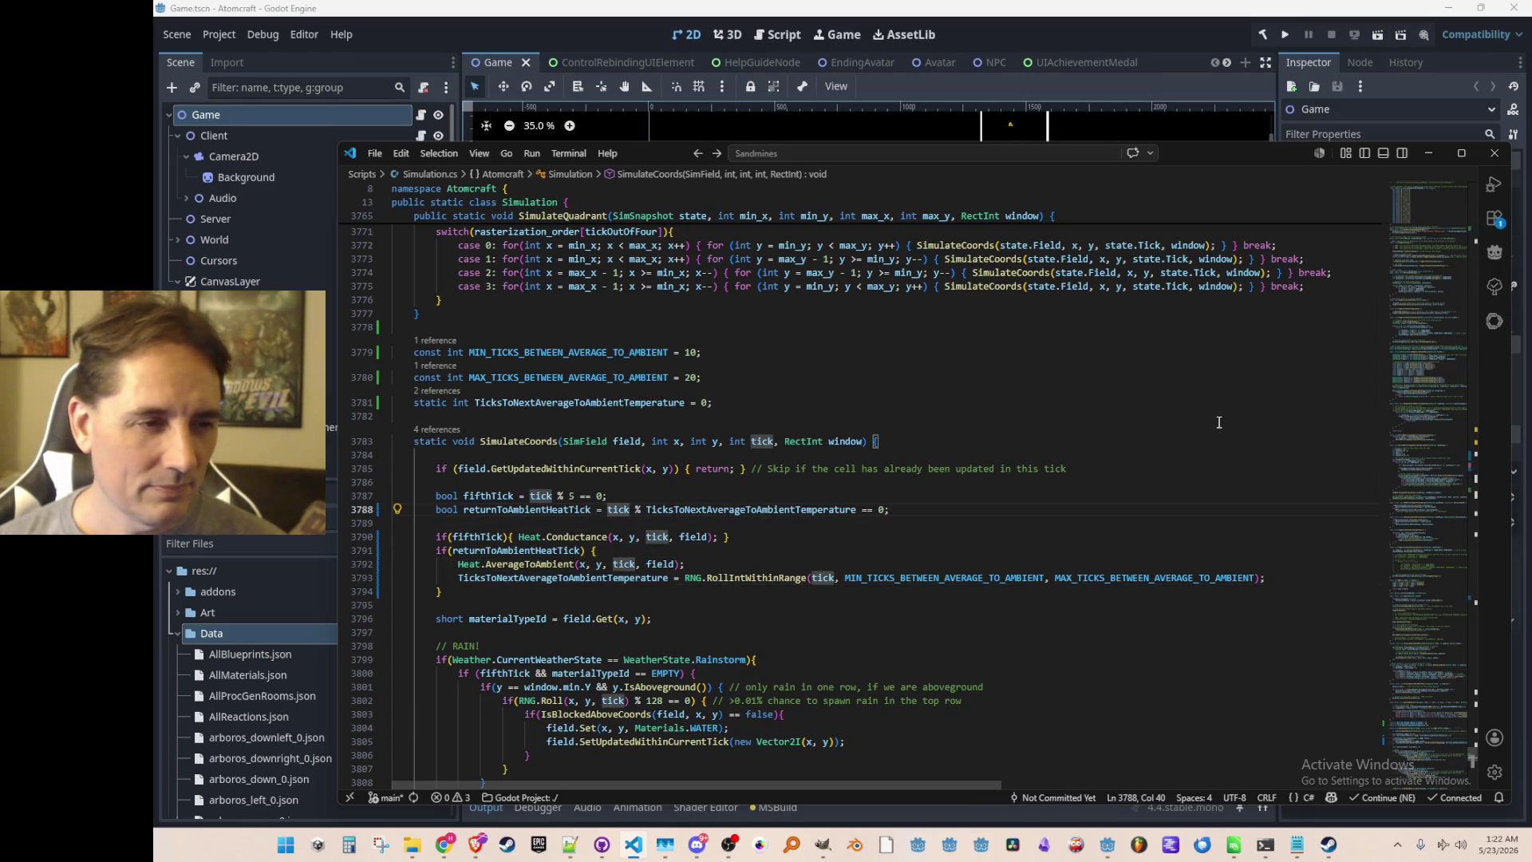
key(Up)
key(Up)
key(Up)
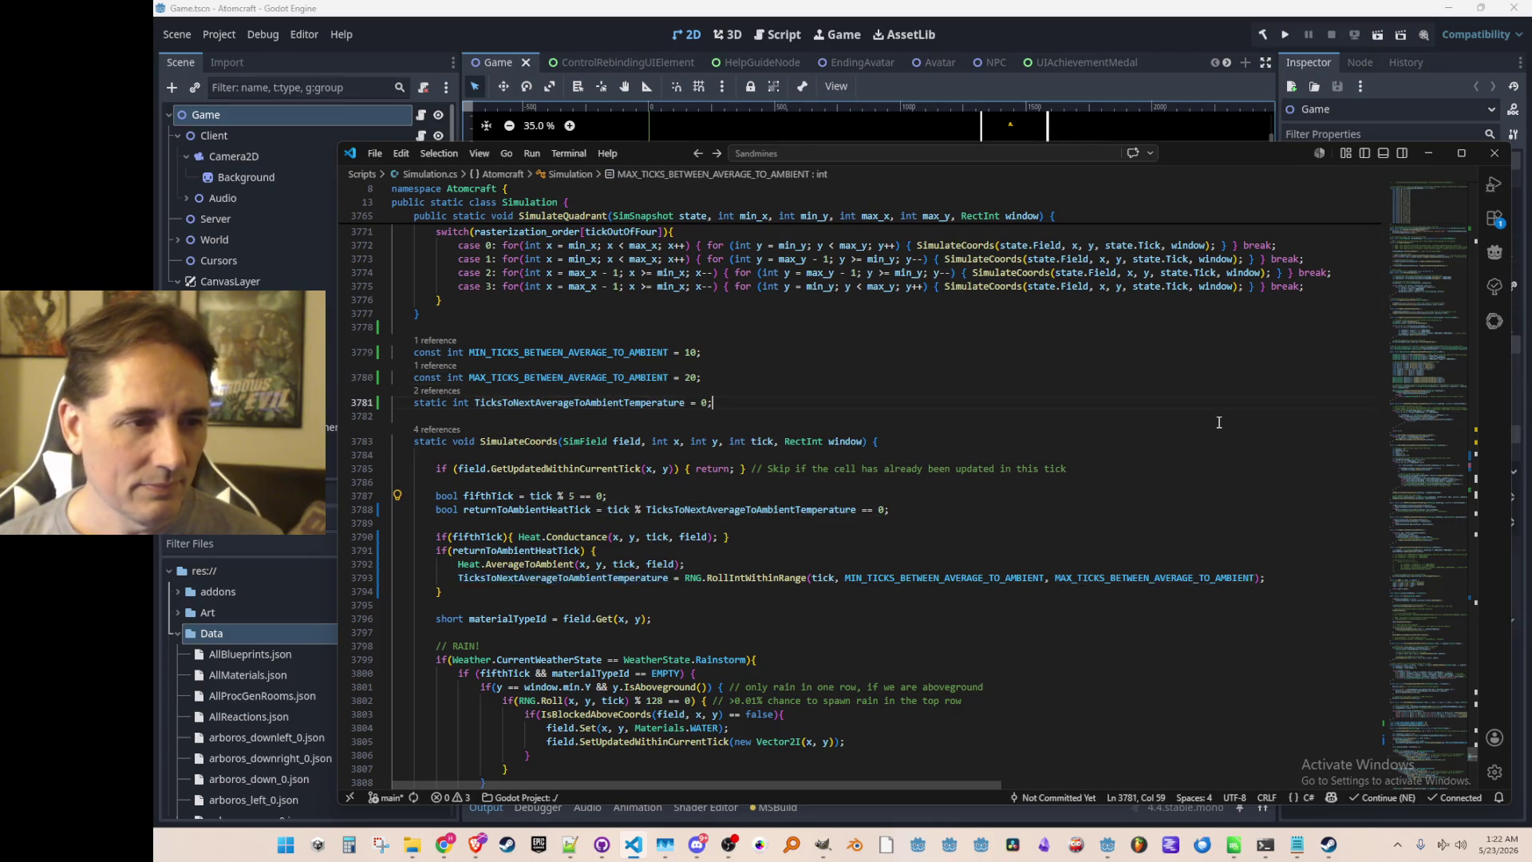
key(End)
key(Return)
text(static bool )
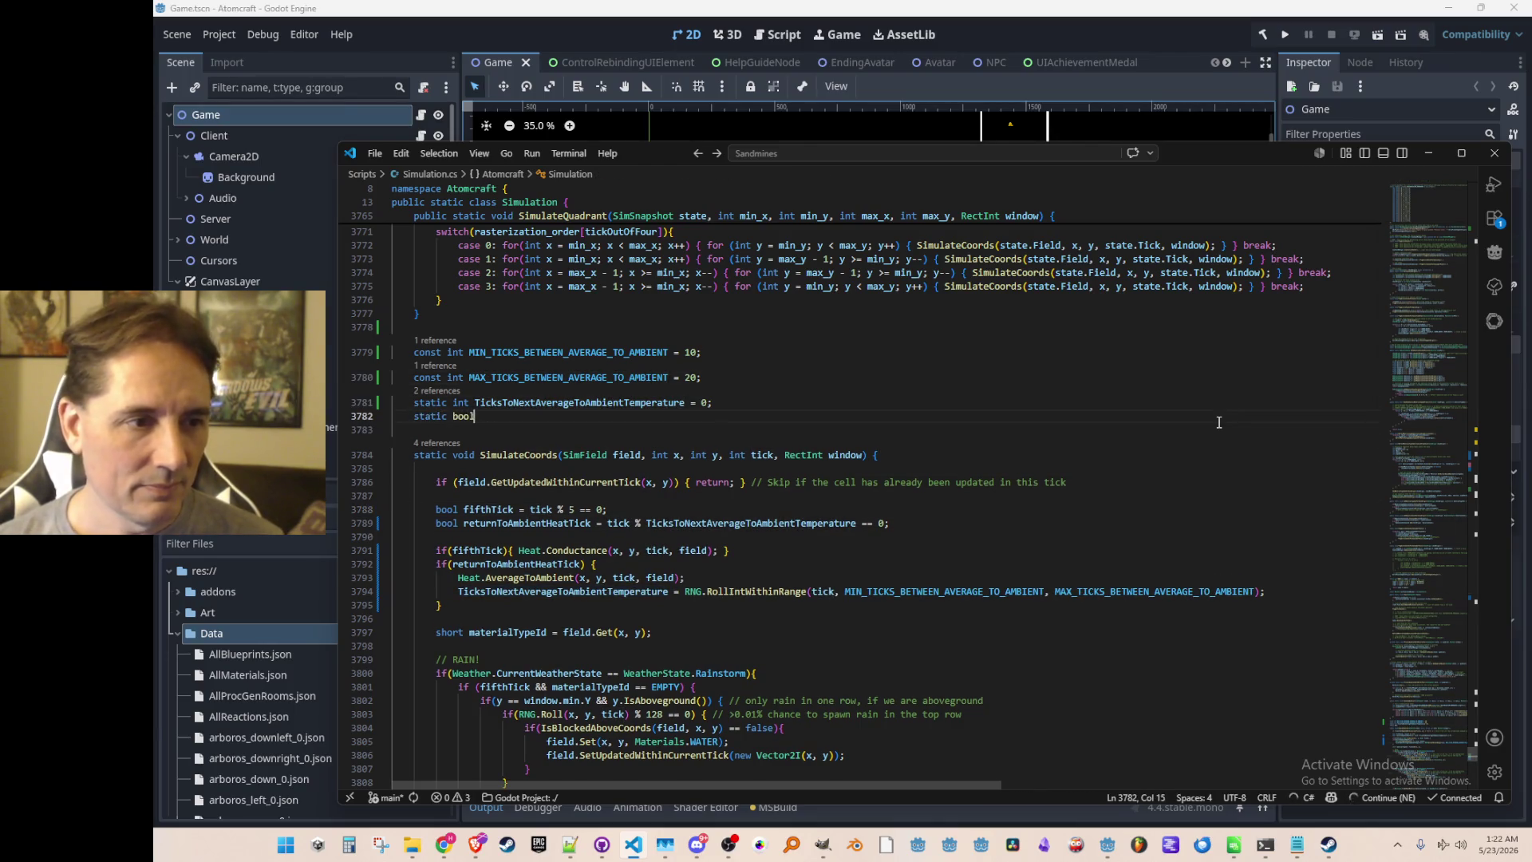
text(Is)
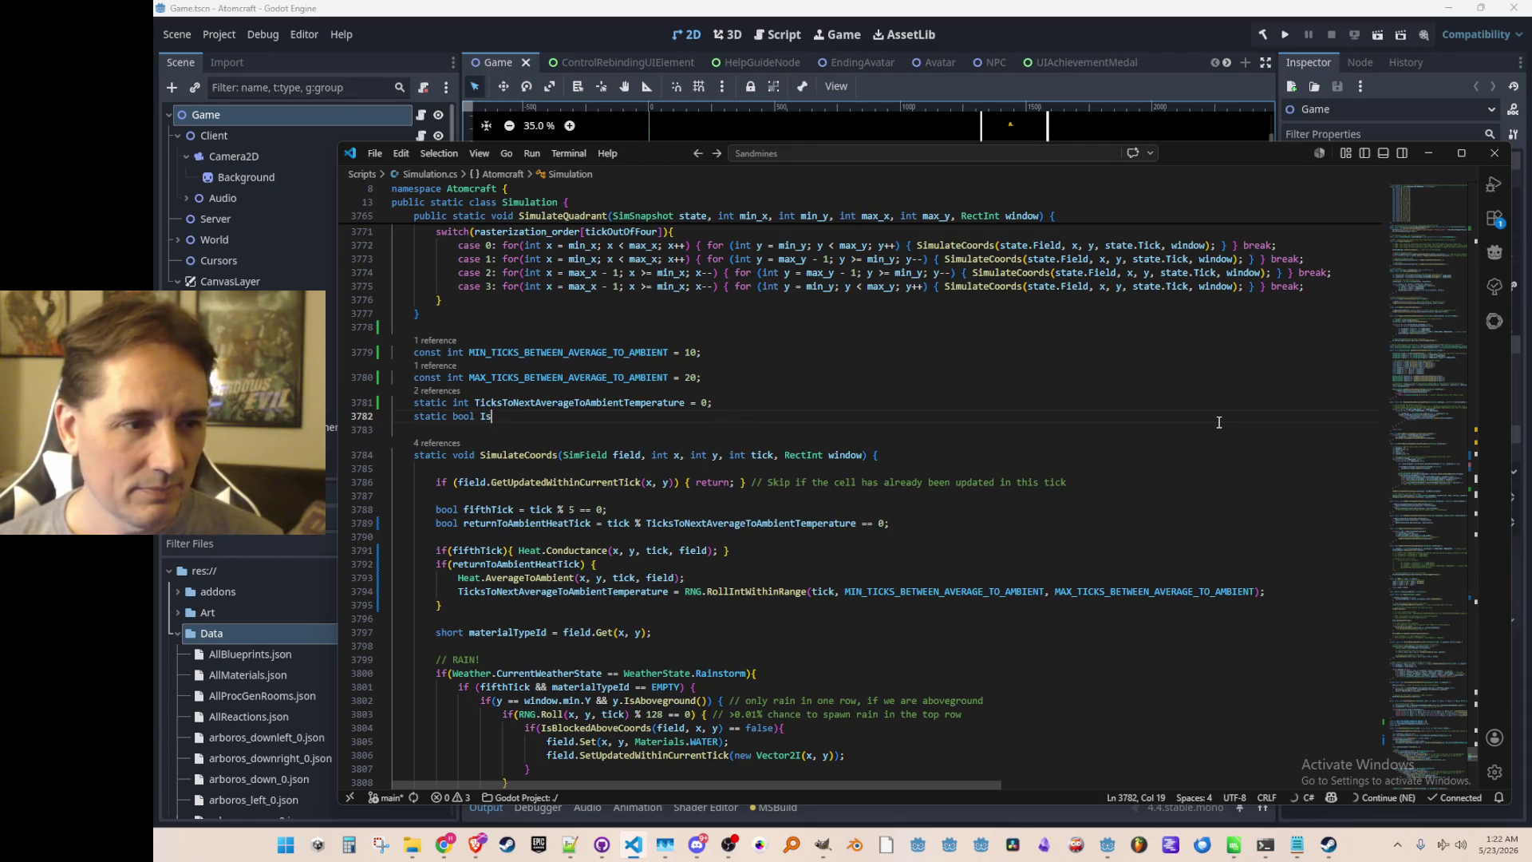
text(TimeToAverageToAmbientTemperature)
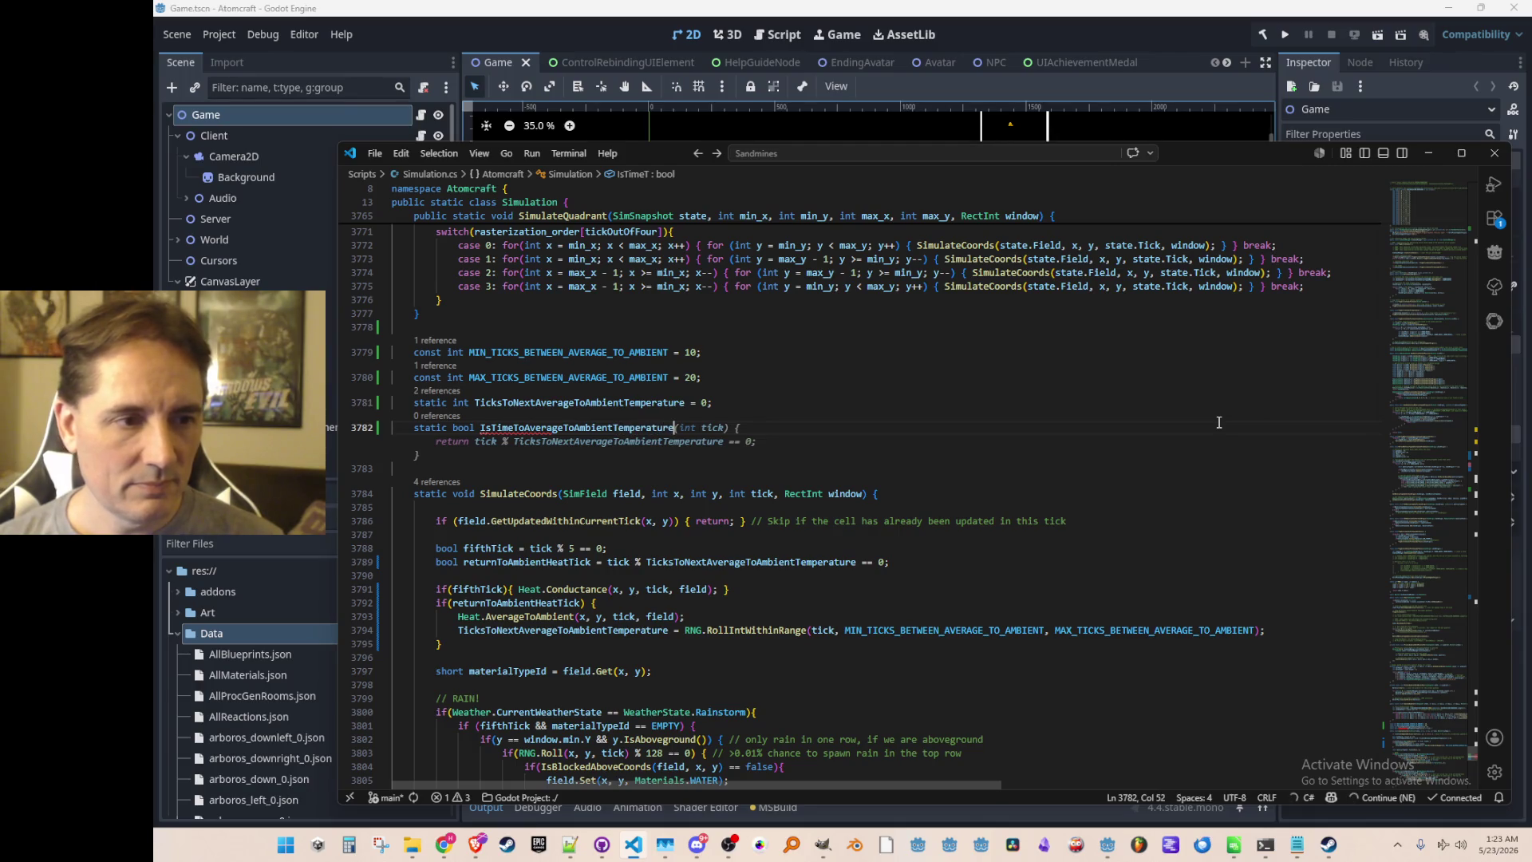
text(;)
Make the ambient averaging condition check IsTimeToAverageToAmbientTemperature and cut out the interval reassignment.
key(Down)
key(Down)
key(Down)
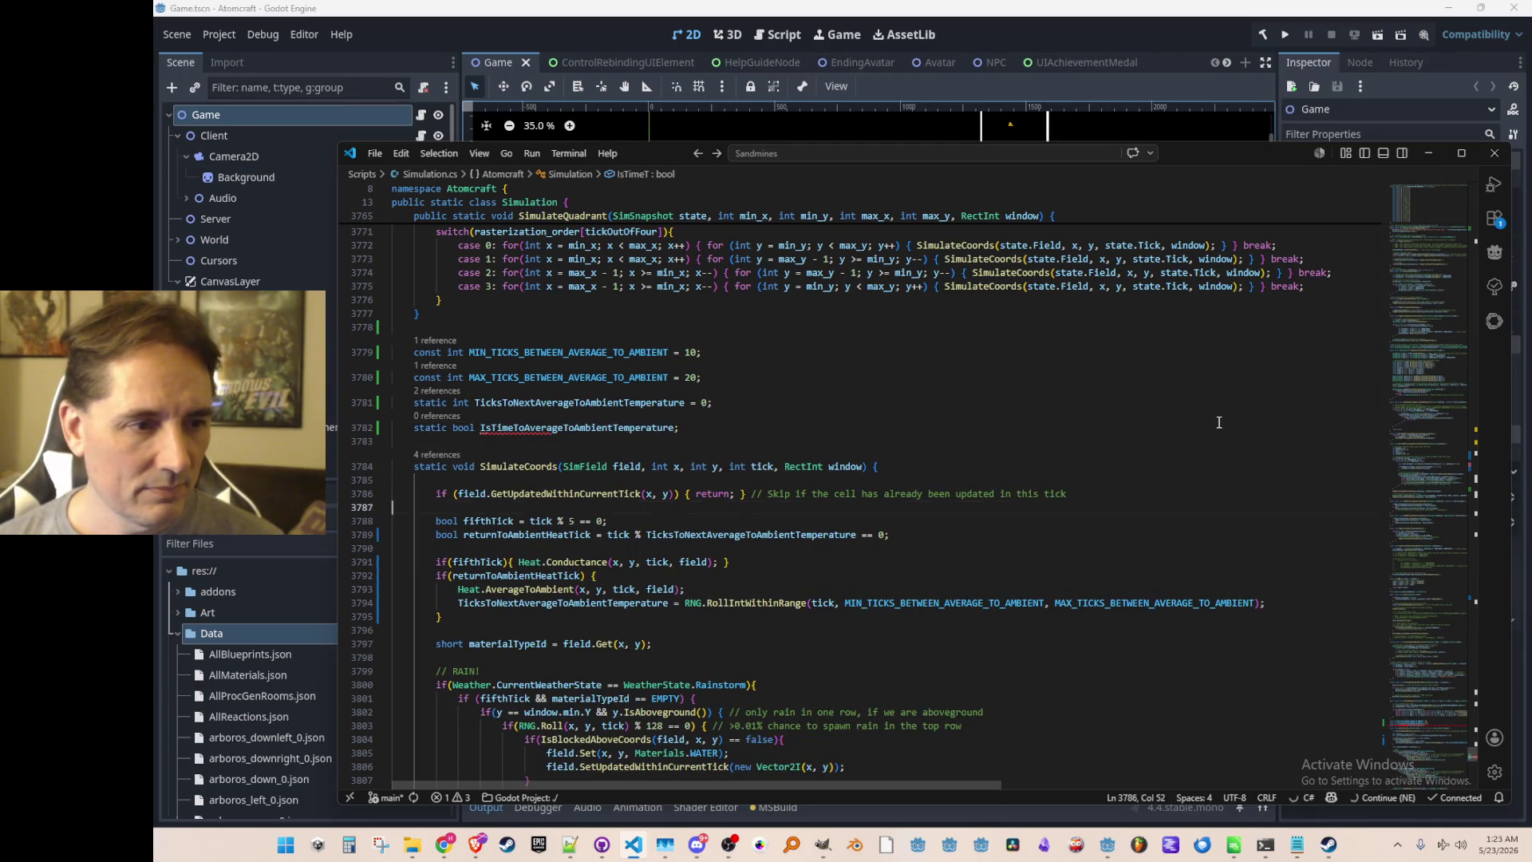
key(ctrl+shift+Left)
text(IsTimeToAverageToAmbientTemperature)
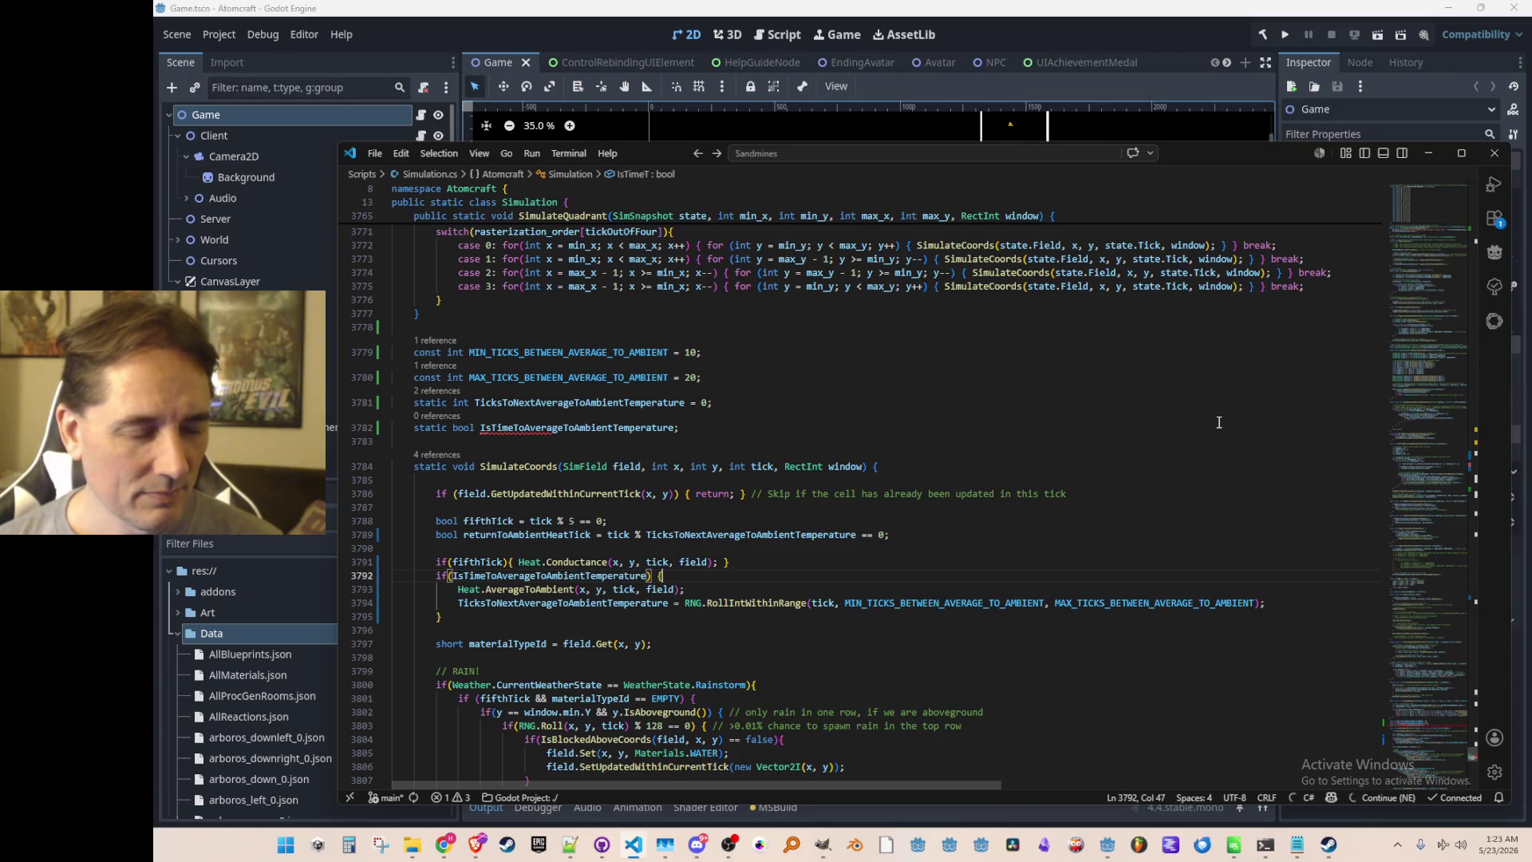
key(Down)
key(Down)
key(End)
key(shift+Home)
key(Delete)
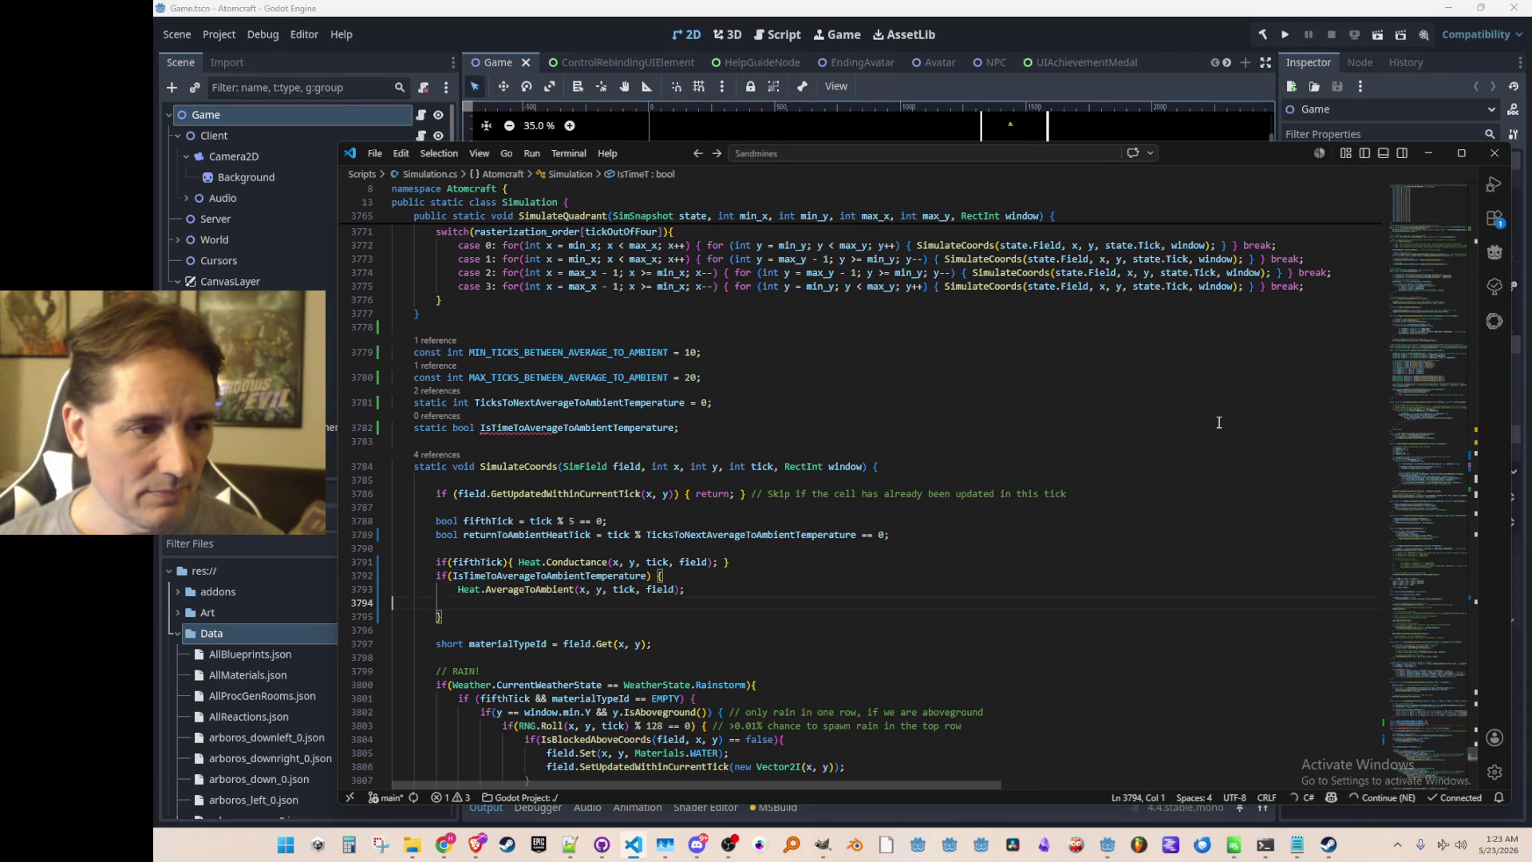
key(ctrl+shift+k)
key(Up)
key(Up)
Collapse the Heat.AverageToAmbient if block onto a single line.
key(Home)
key(Down)
key(Home)
key(ctrl+BackSpace)
key(ctrl+BackSpace)
key(Down)
key(Home)
key(ctrl+BackSpace)
key(ctrl+BackSpace)
key(End)
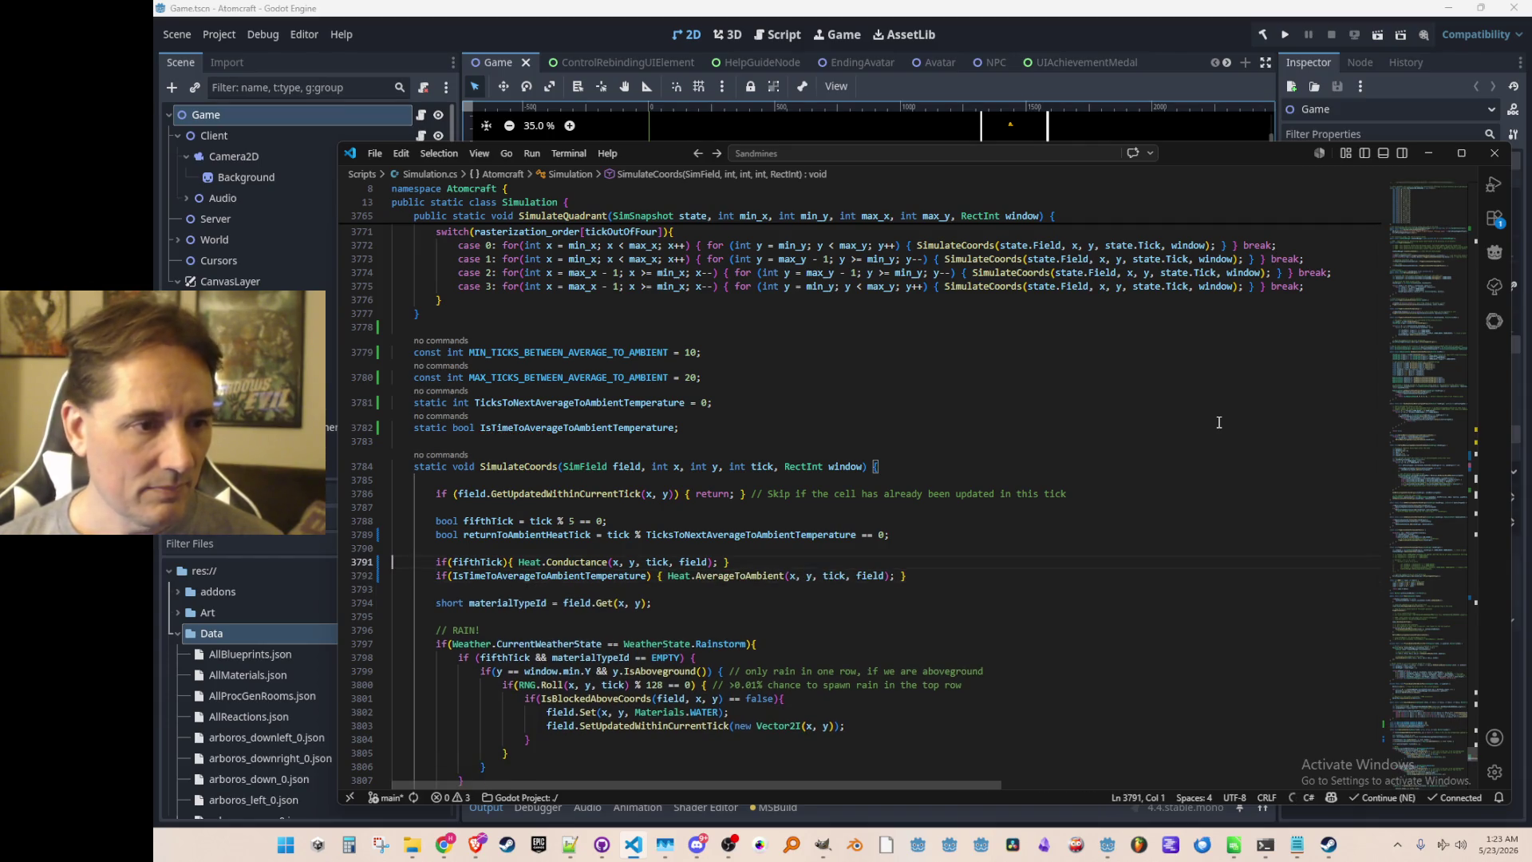
Cut the returnToAmbientHeatTick check and interval reroll lines out of SimulateCoords.
click(1175, 537)
key(Return)
text(TicksToNextAverageToAmbientTemperature = RNG.RollIntWithinRange(tick, MIN_TICKS_BETWEEN_AVERAGE_TO_AMBIENT, MAX_TICKS_BETWEEN_AVERAGE_TO_AMBIENT);)
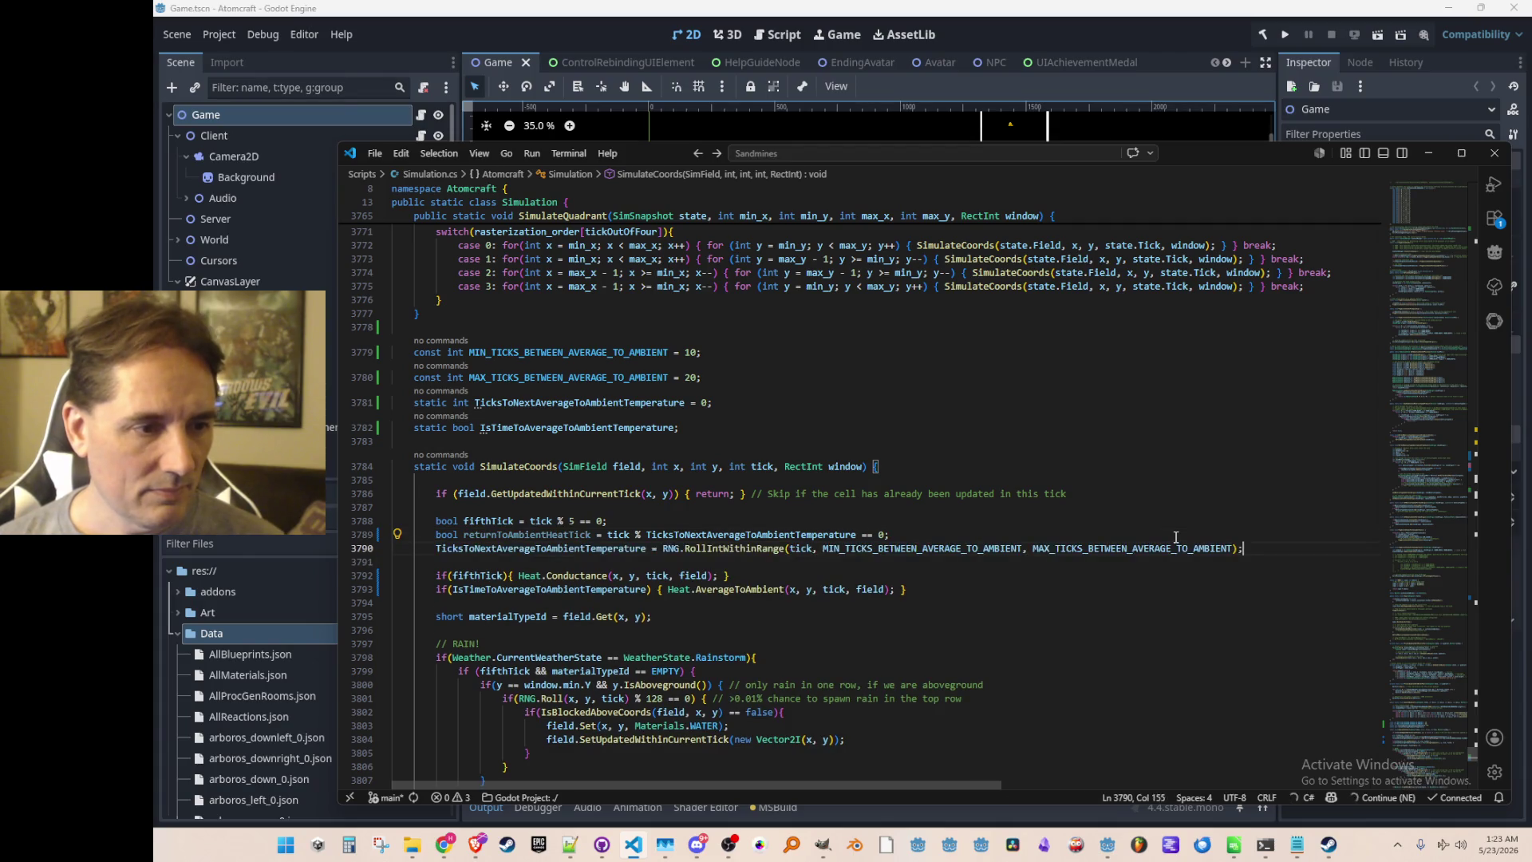
key(shift+Up)
key(shift+Home)
key(shift+Home)
key(ctrl+shift+k)
key(Up)
key(Up)
Search for the places where SimulateCoords and SimulateQuadrant are called.
scroll(569, 560, up, 3)
double_click(539, 573)
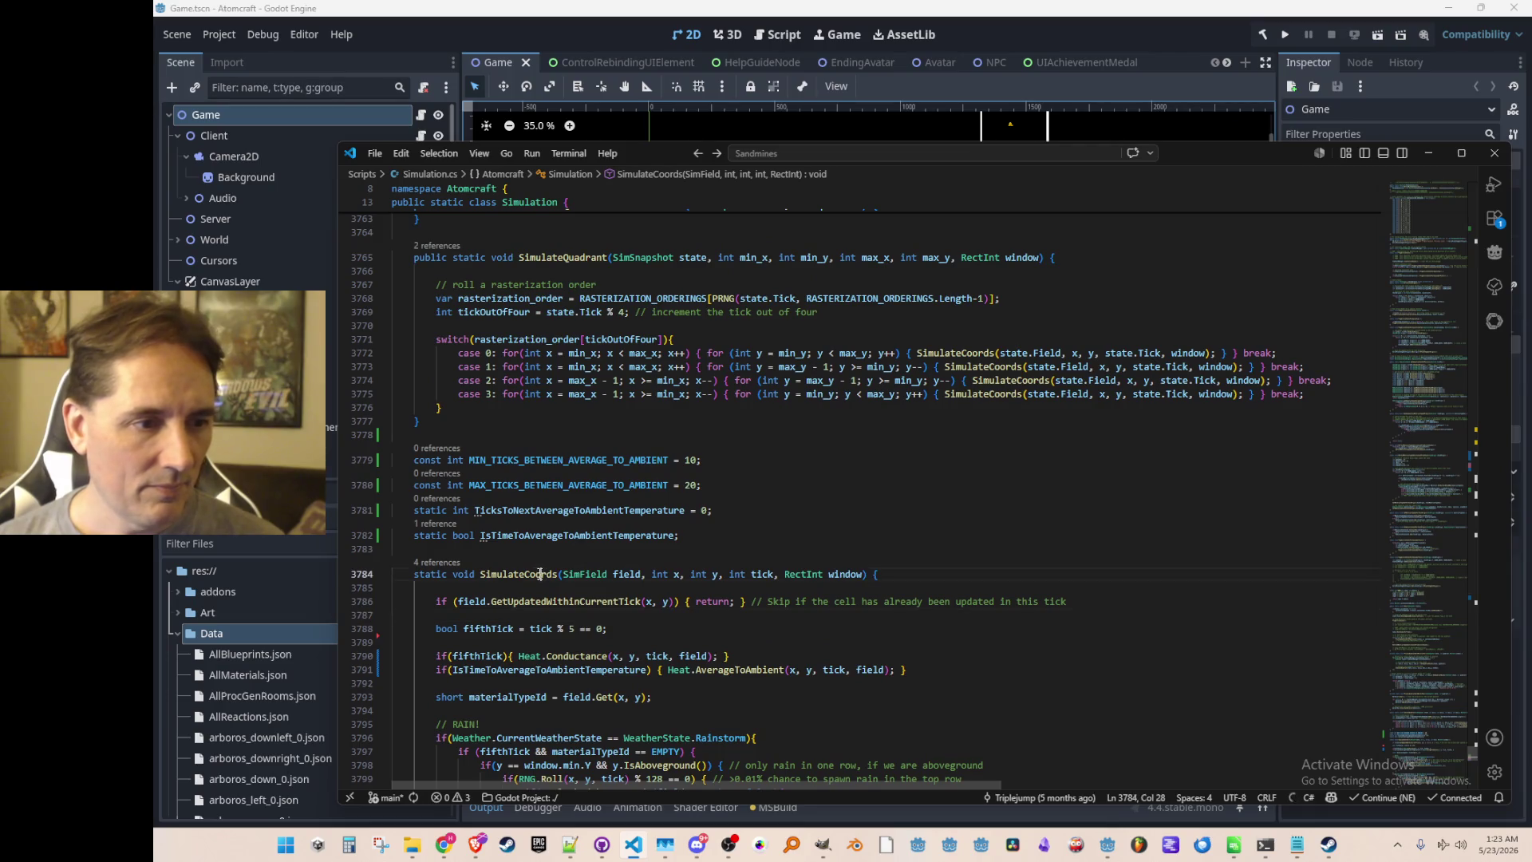
key(ctrl+f)
key(Return)
key(Escape)
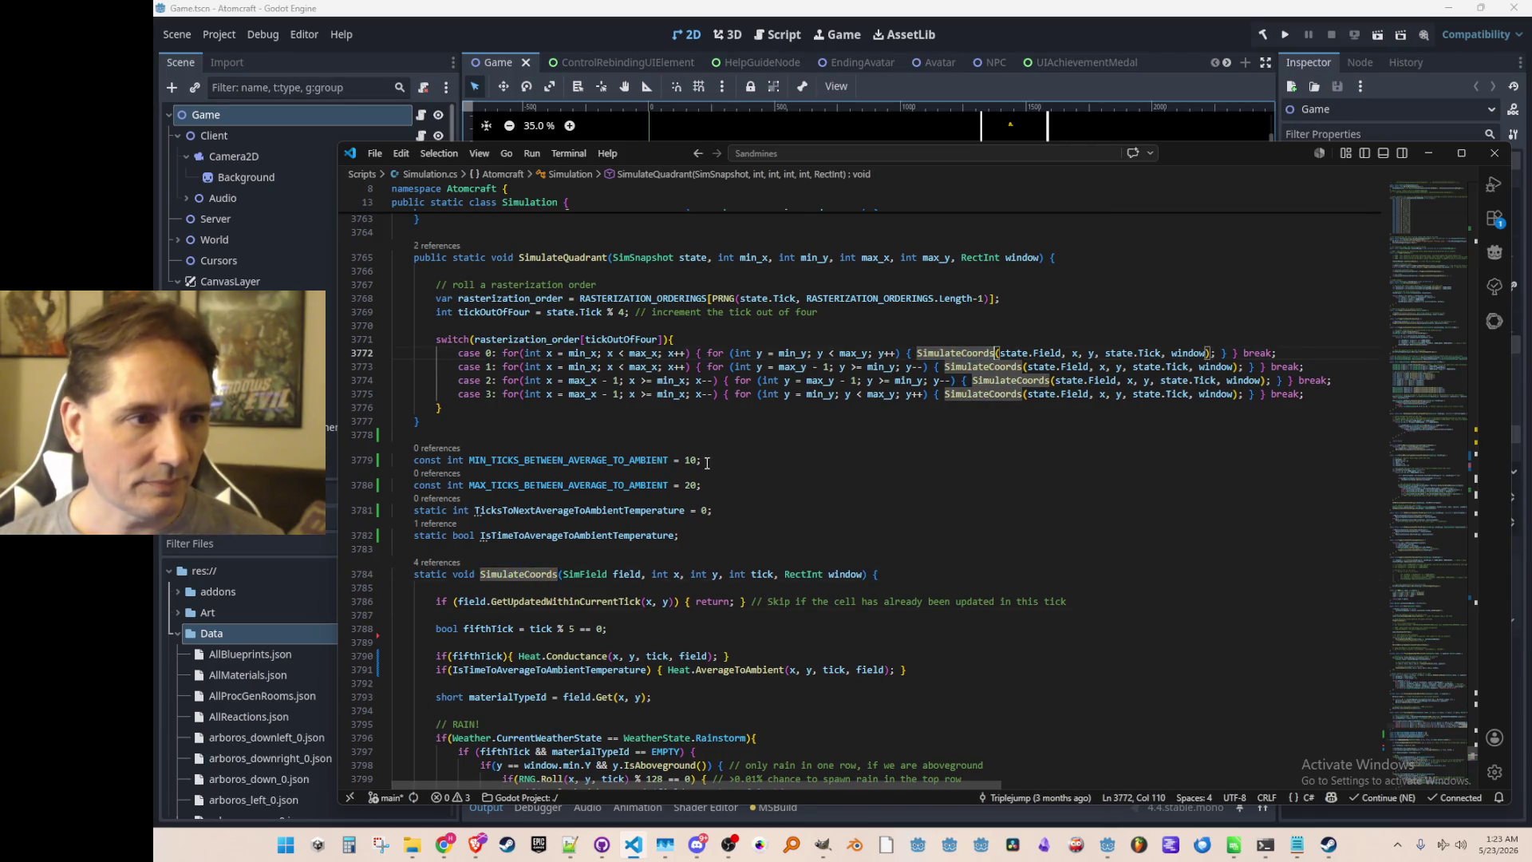
scroll(592, 436, up, 4)
click(591, 436)
double_click(591, 436)
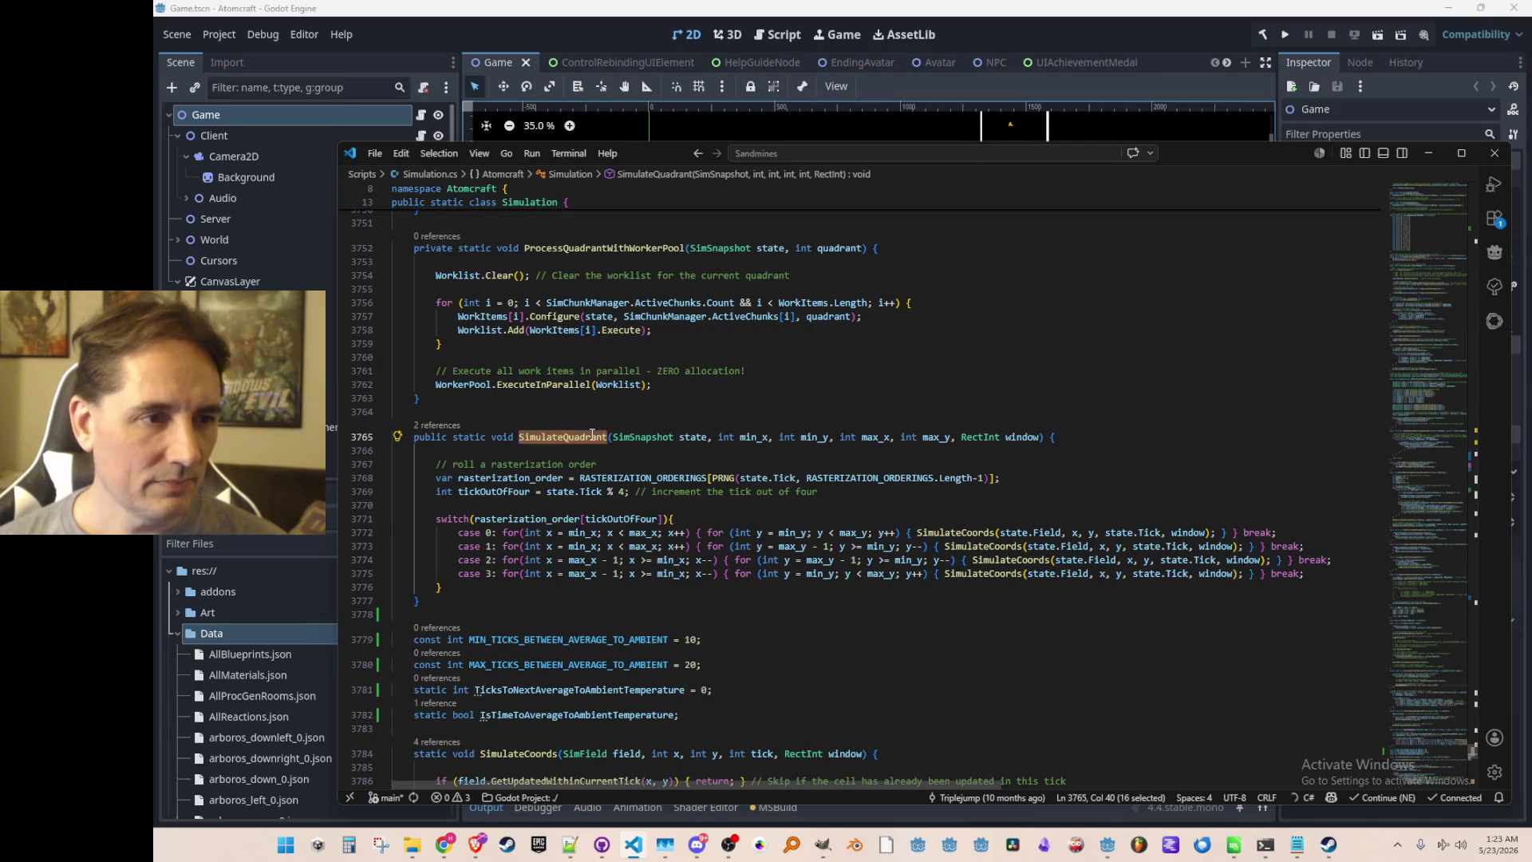
key(ctrl+f)
key(Return)
key(Escape)
scroll(877, 471, up, 4)
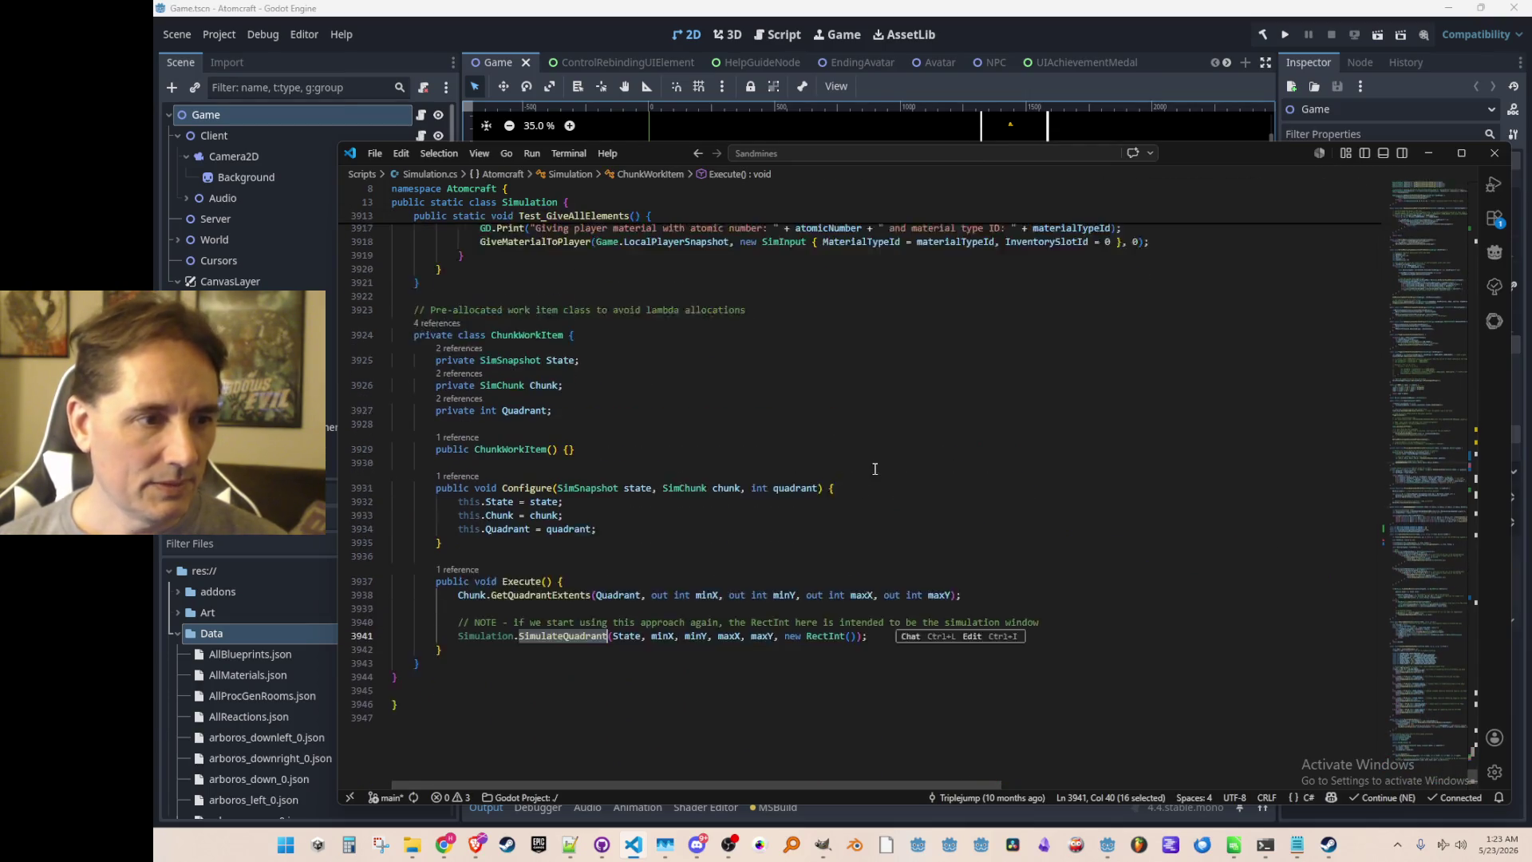
key(F12)
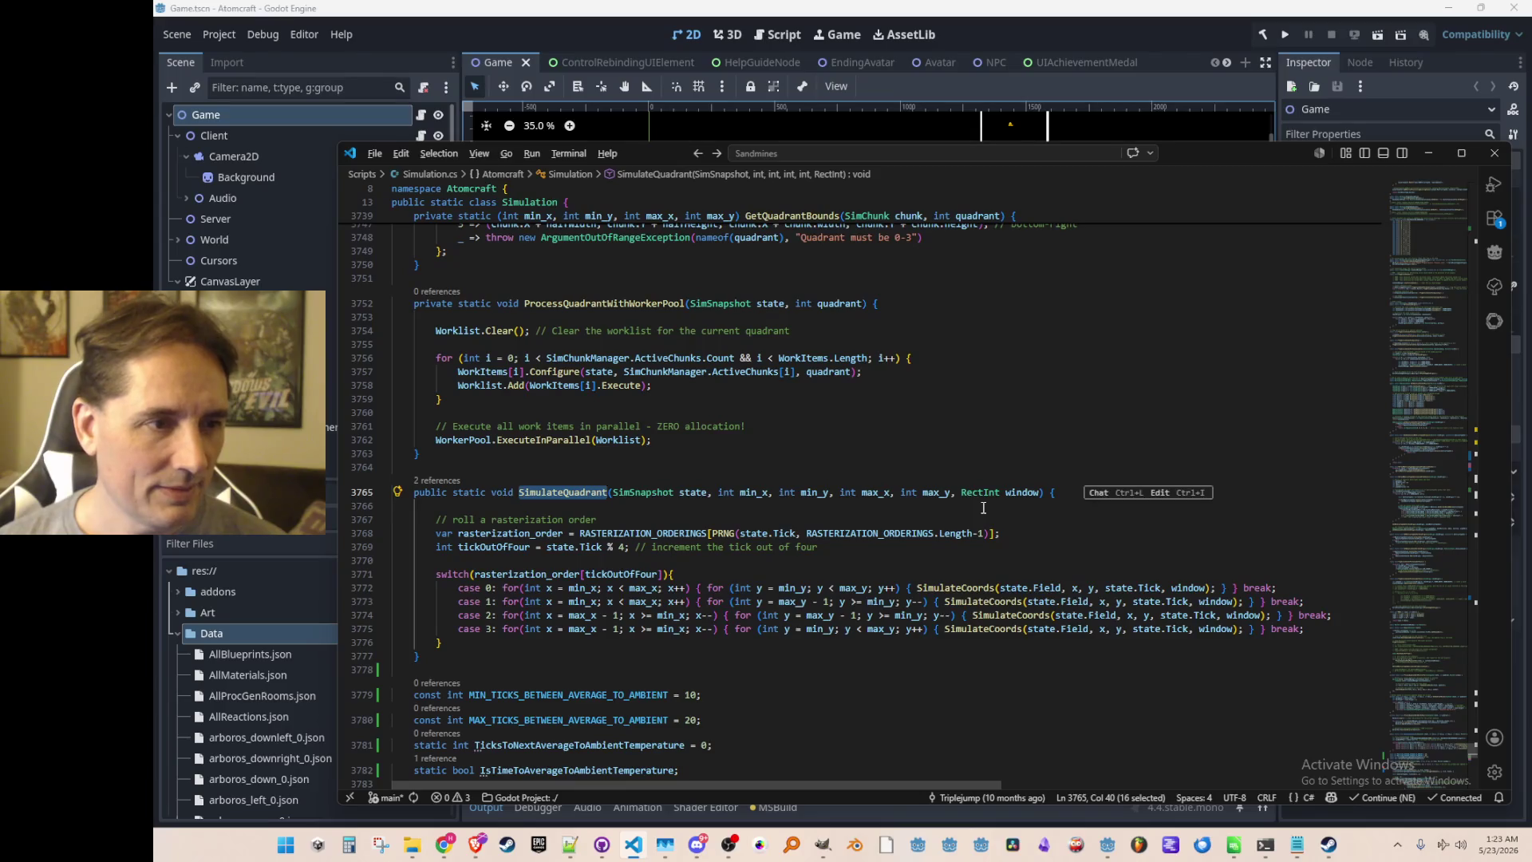
Follow ProcessQuadrantWithWorkerPool and ProcessQuadrantWithParallelFor up into the once-per-frame Step method.
click(683, 442)
scroll(683, 447, up, 3)
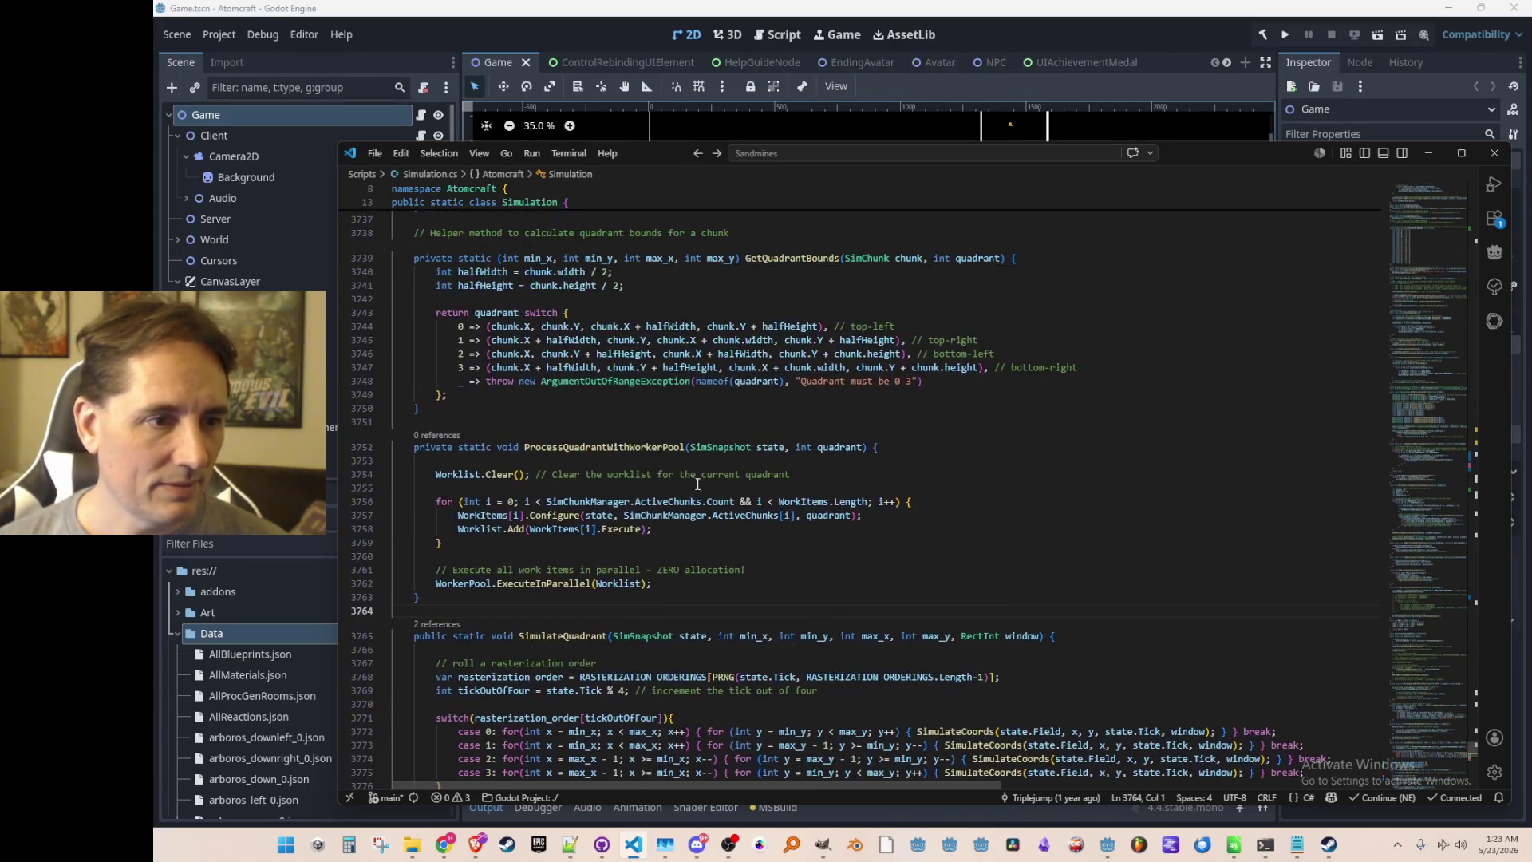
click(646, 447)
scroll(674, 466, up, 2)
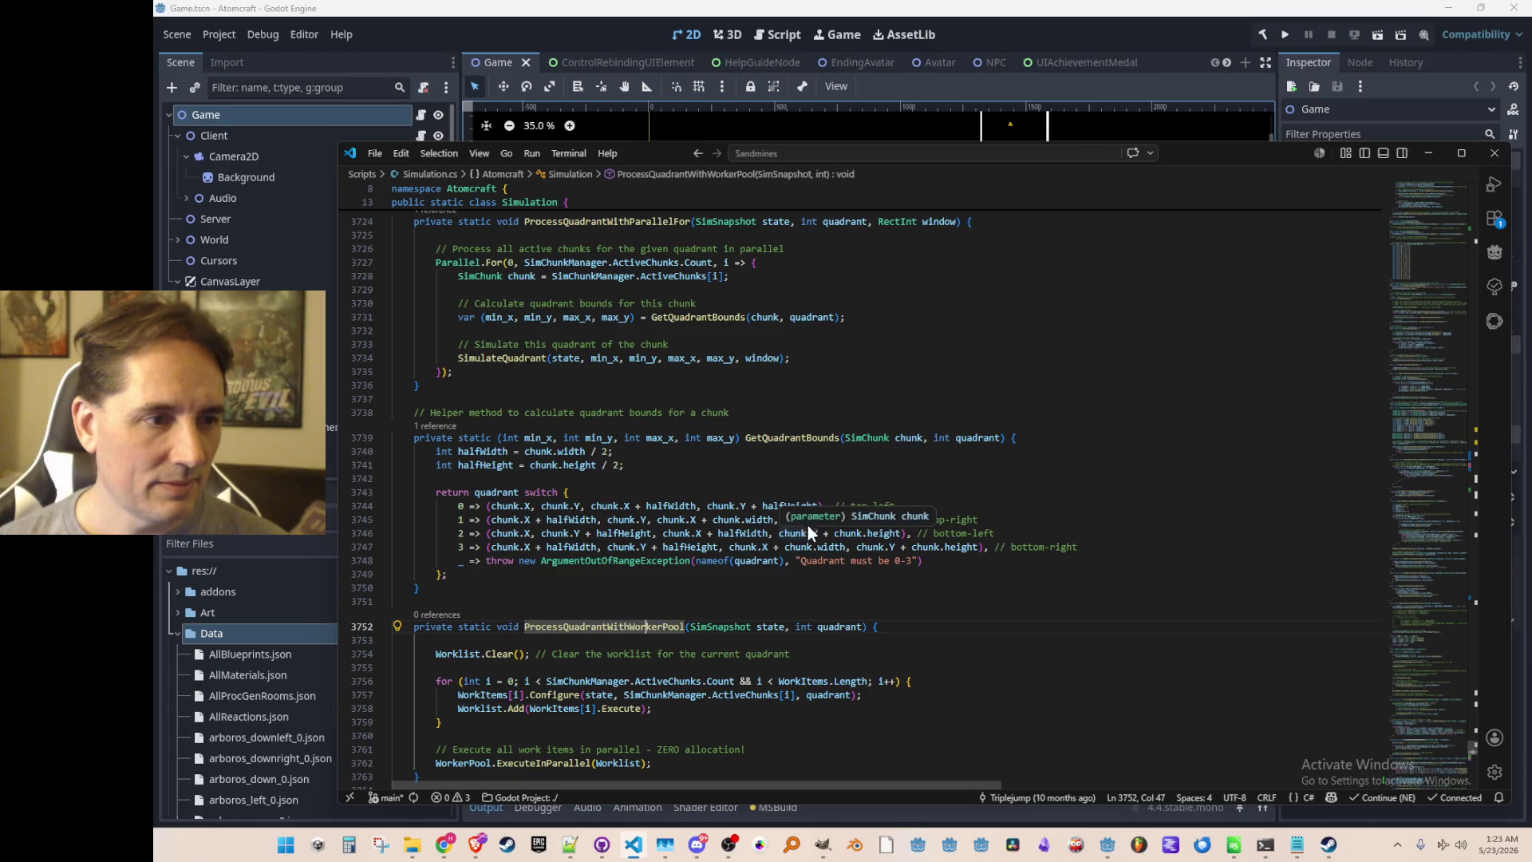
scroll(891, 538, up, 7)
click(922, 534)
scroll(929, 542, up, 8)
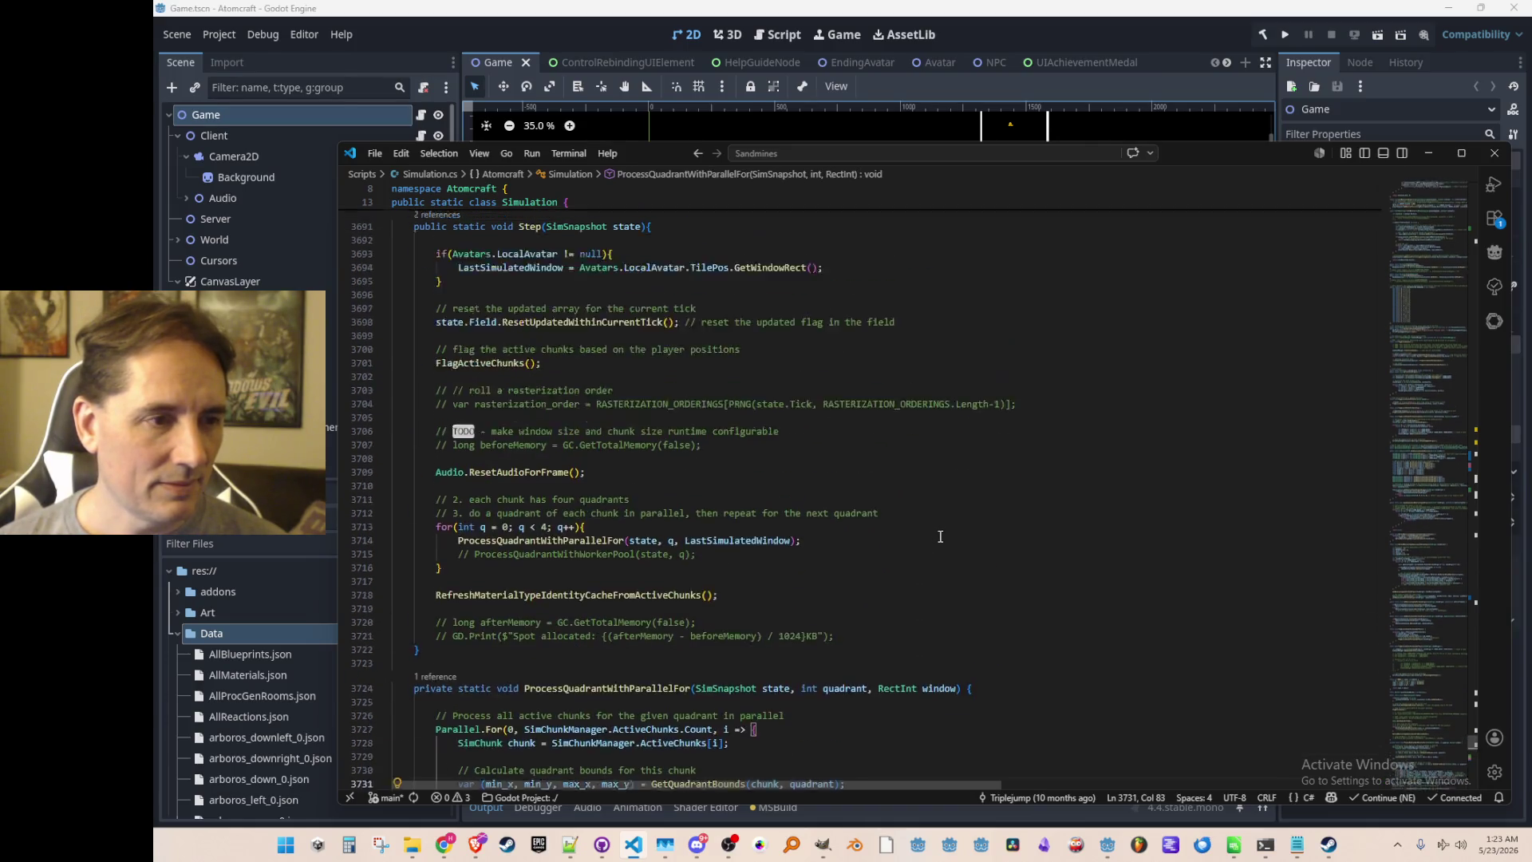
scroll(750, 487, down, 2)
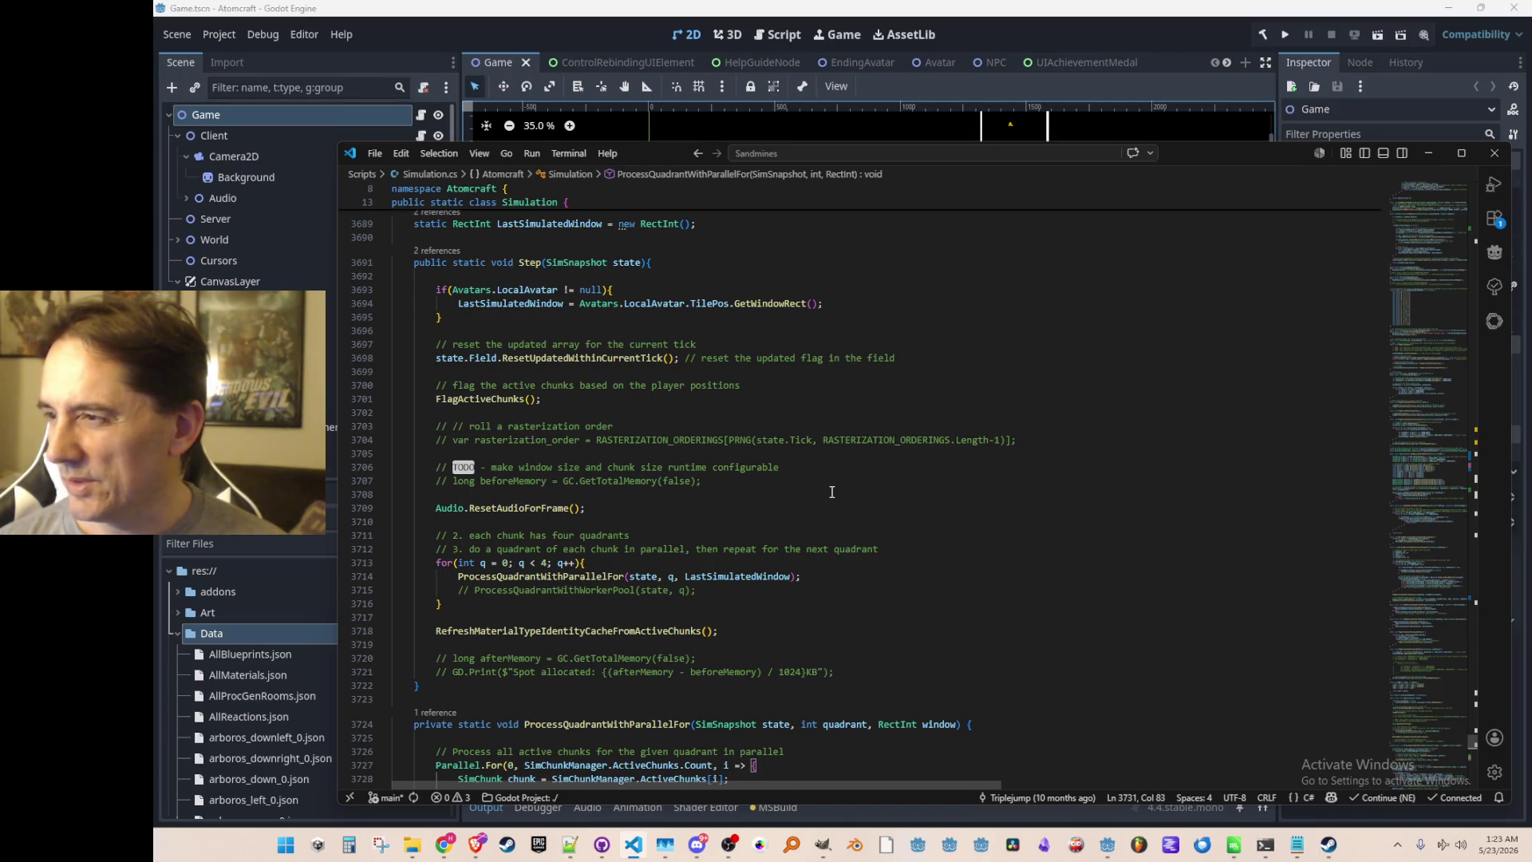
scroll(831, 491, down, 2)
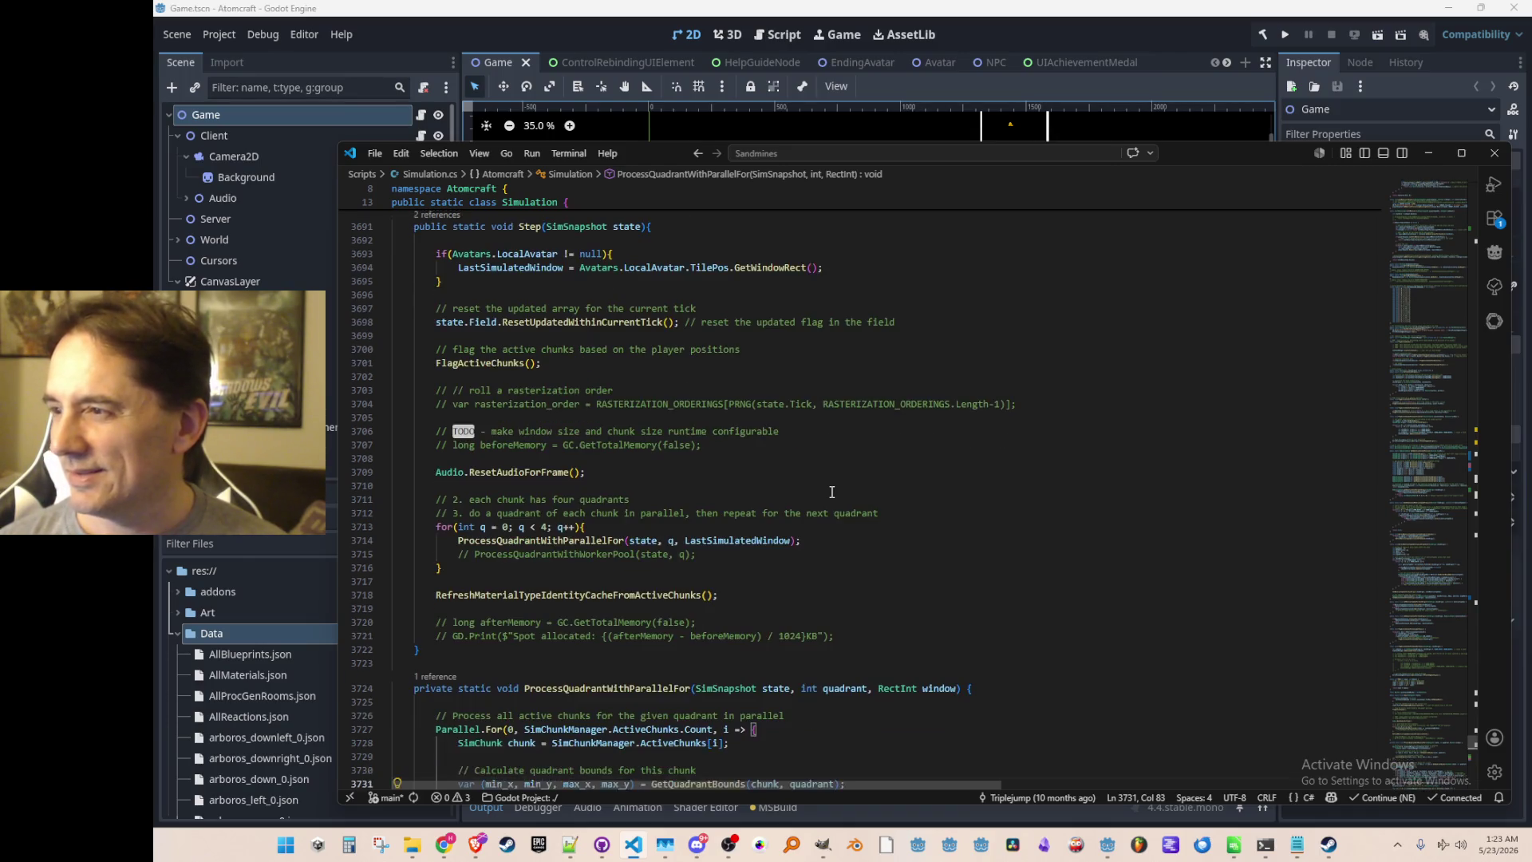
scroll(832, 491, down, 1)
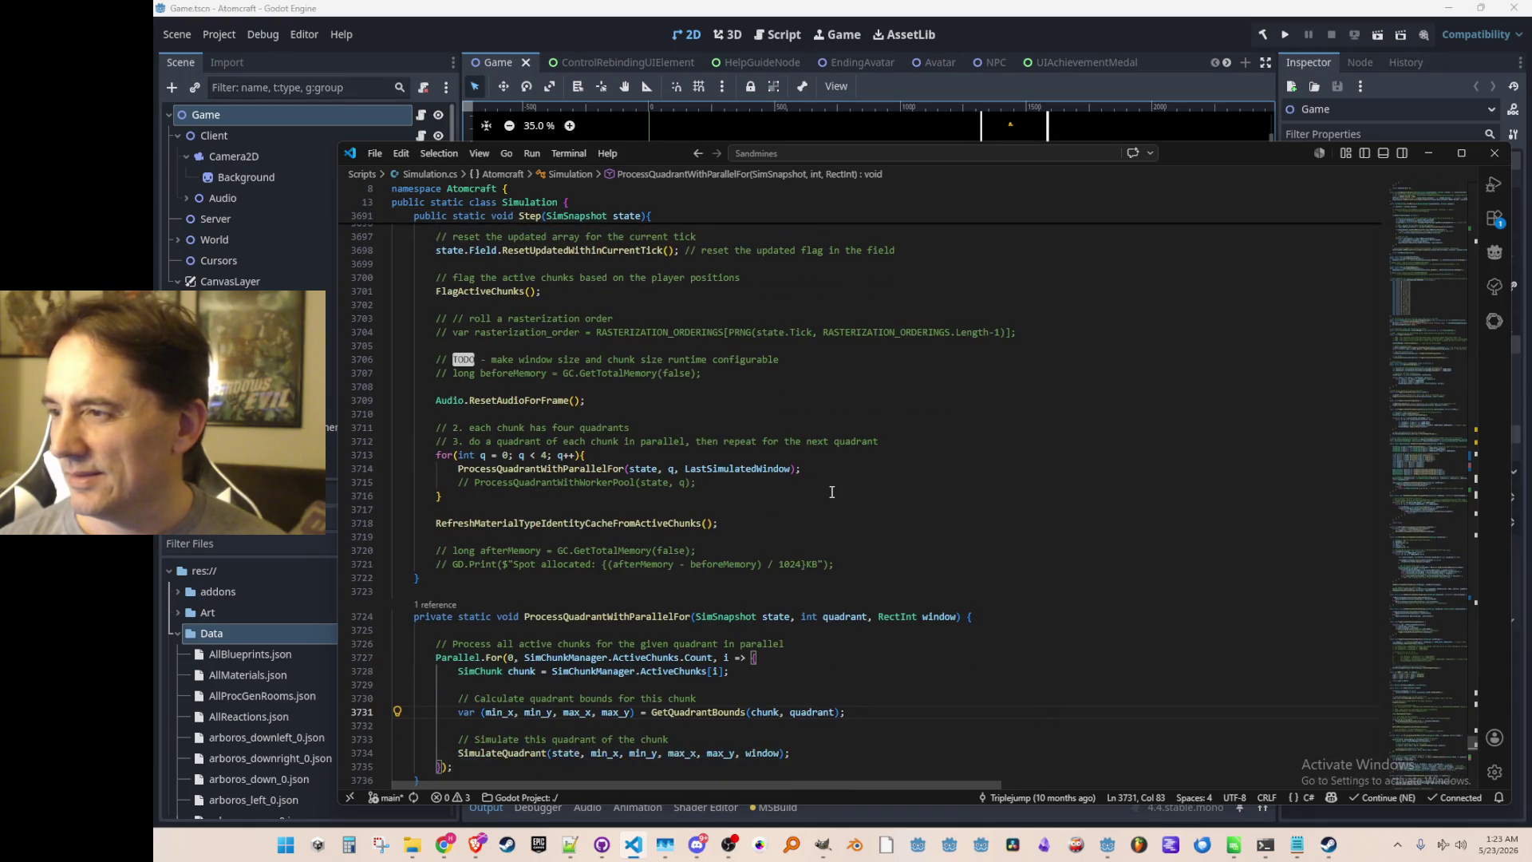
scroll(832, 491, up, 1)
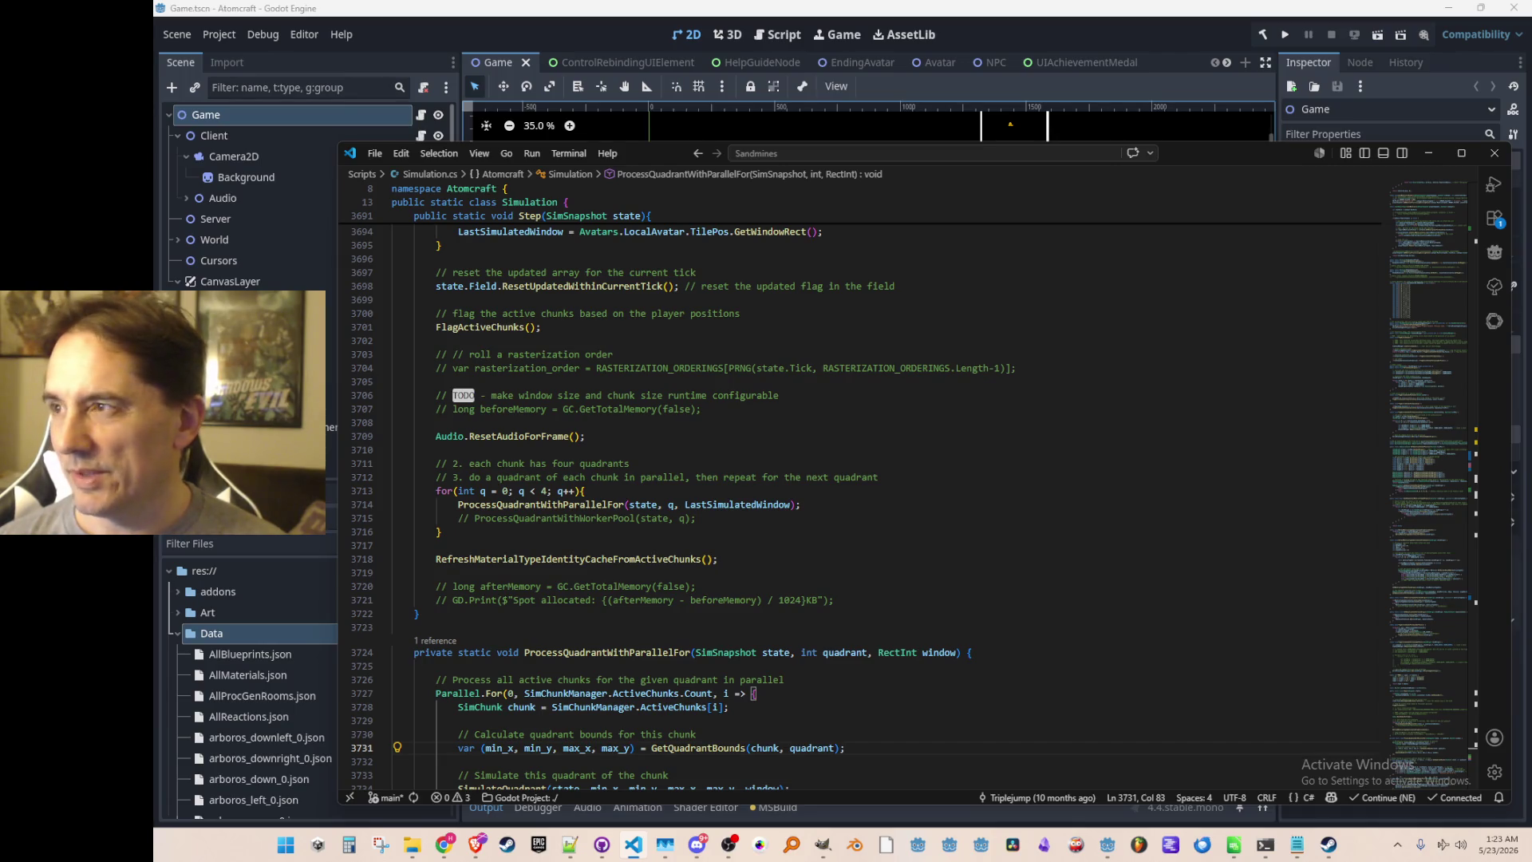
key(alt+Tab)
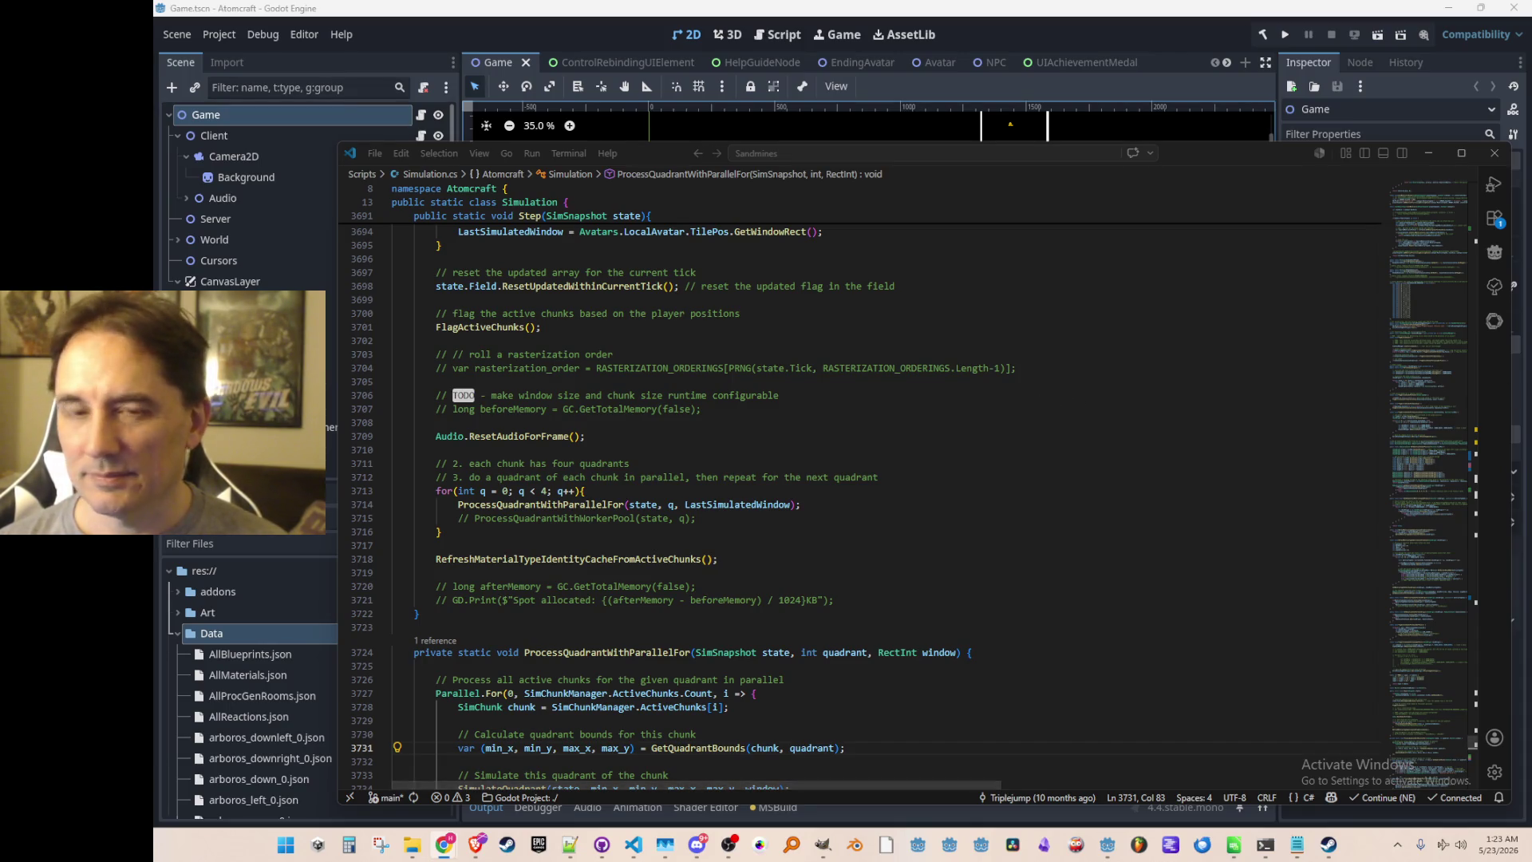
scroll(1101, 500, down, 1)
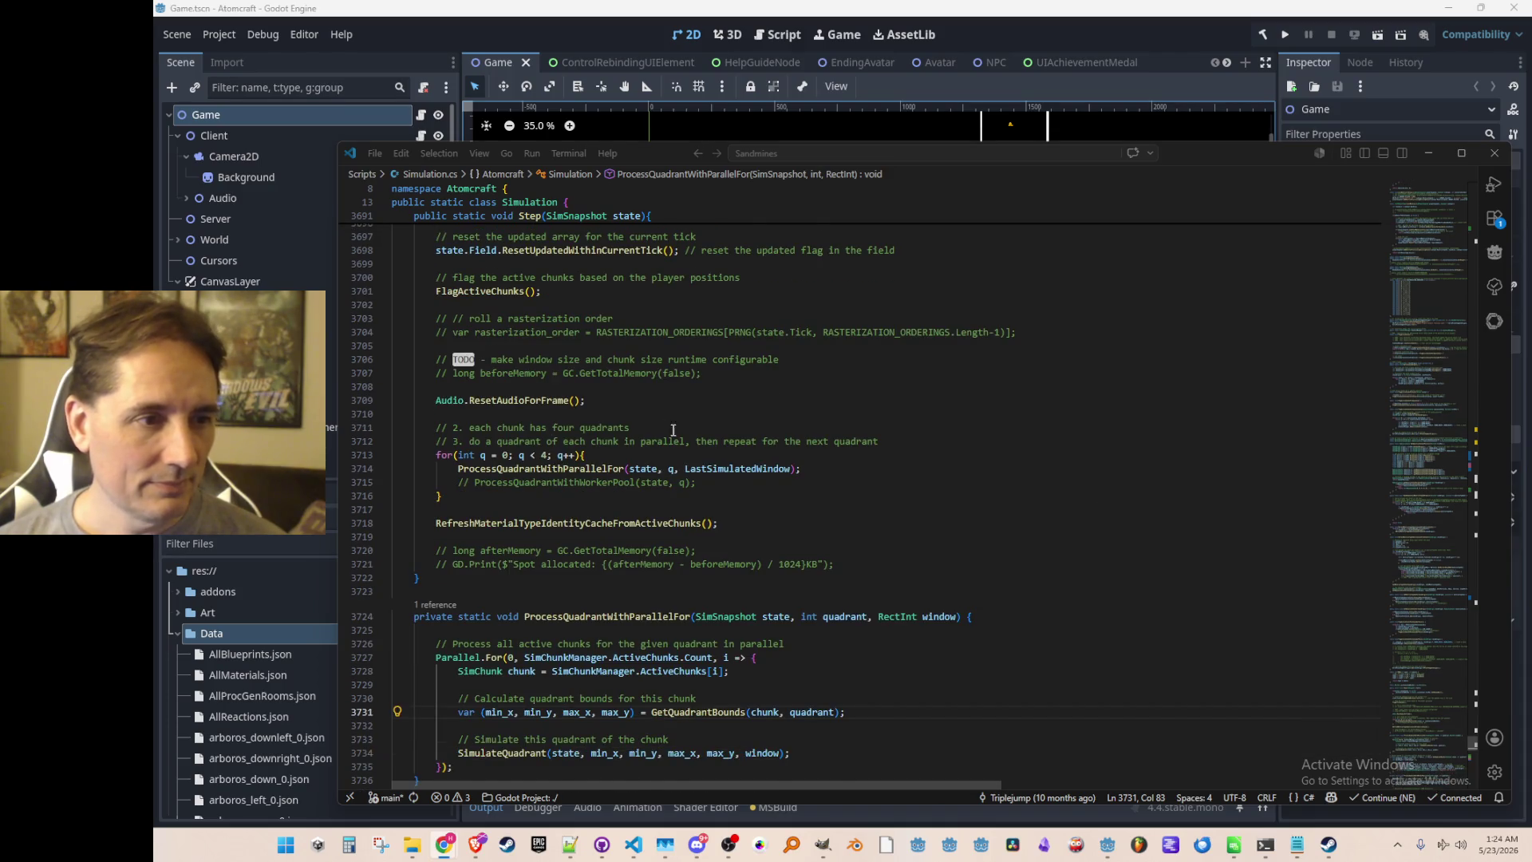
scroll(659, 424, up, 2)
click(860, 459)
Paste the interval lines into Step below the audio reset line and fix indentation.
click(947, 473)
text(bool returnToAmbientHeatTick = tick % TicksToNextAverageToAmbientTemperature == 0;         TicksToNextAverageToAmbientTemperature = RNG.RollIntWithinRange(tick, MIN_TICKS_BETWEEN_AVERAGE_TO_AMBIENT, MAX_TICKS_BETWEEN_AVERAGE_TO_AMBIENT);)
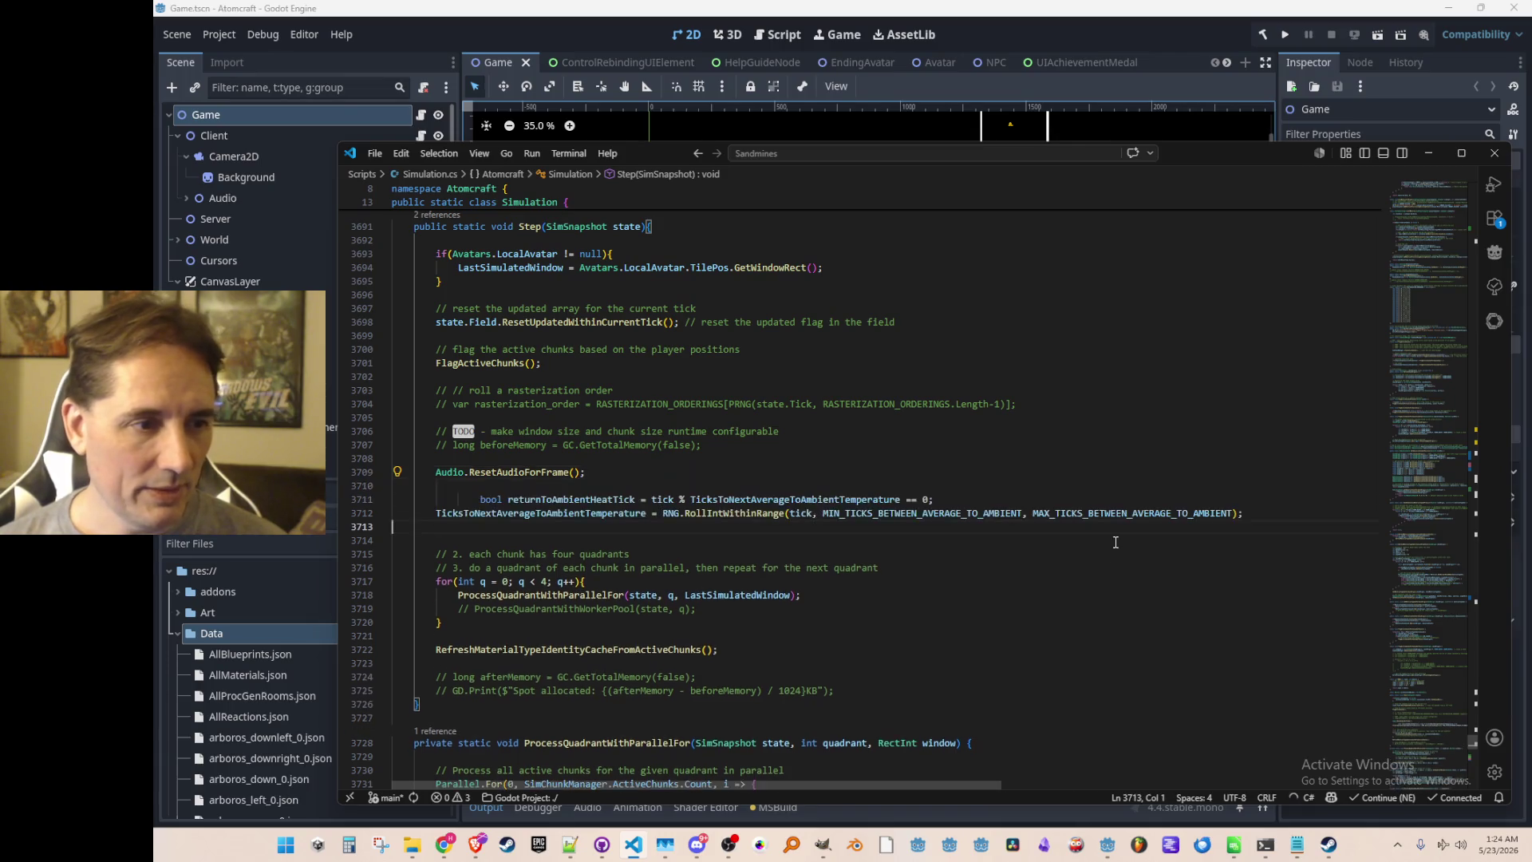
key(Up)
key(Up)
key(BackSpace)
key(BackSpace)
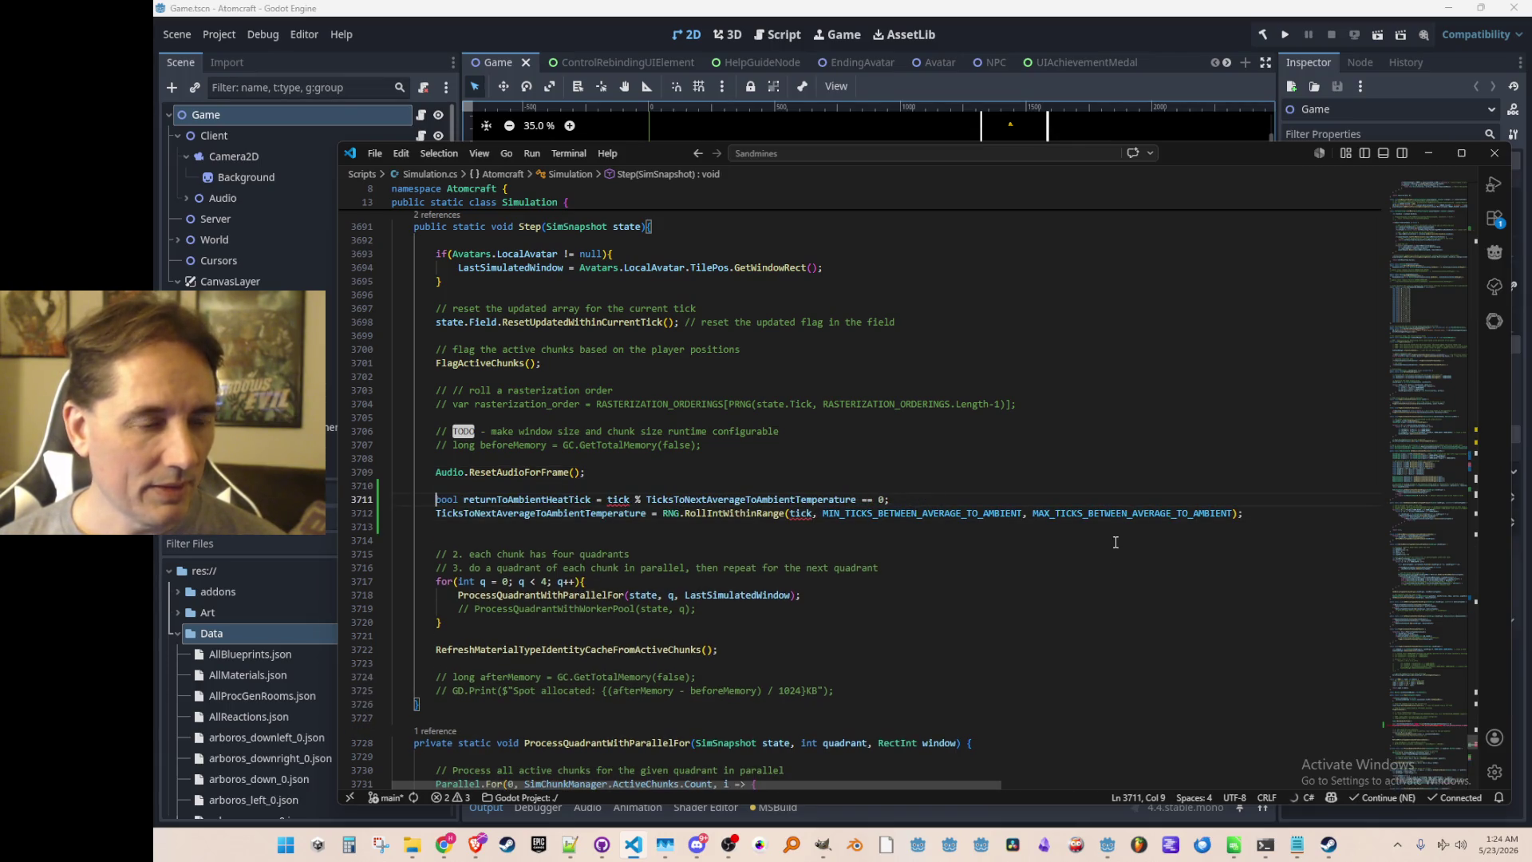
Replace tick with state.Tick on both pasted lines.
scroll(798, 399, up, 1)
double_click(627, 263)
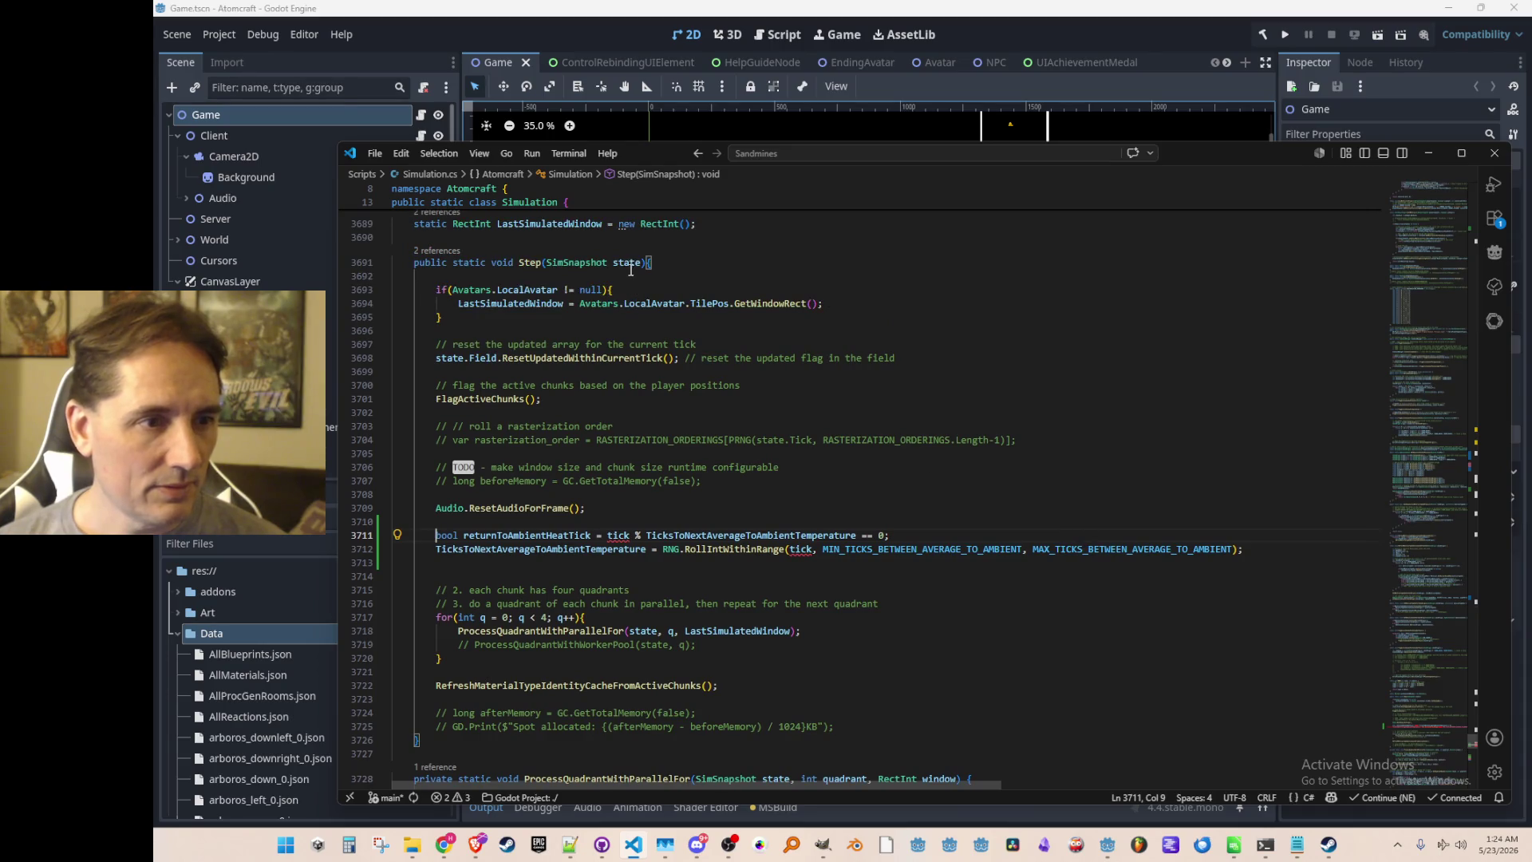
scroll(638, 415, down, 2)
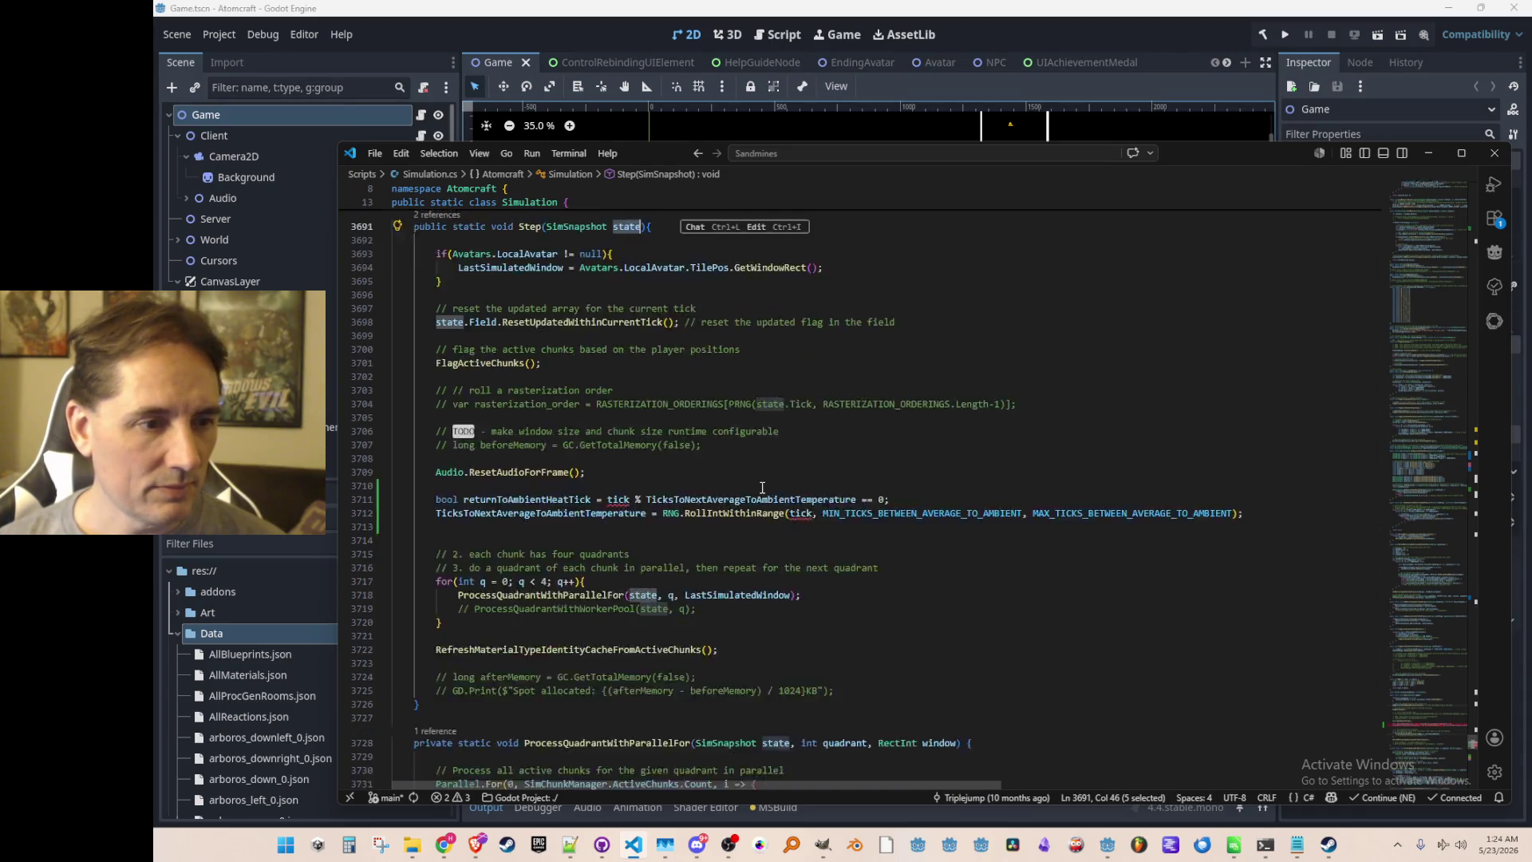
click(617, 462)
key(BackSpace)
text(state.Tic)
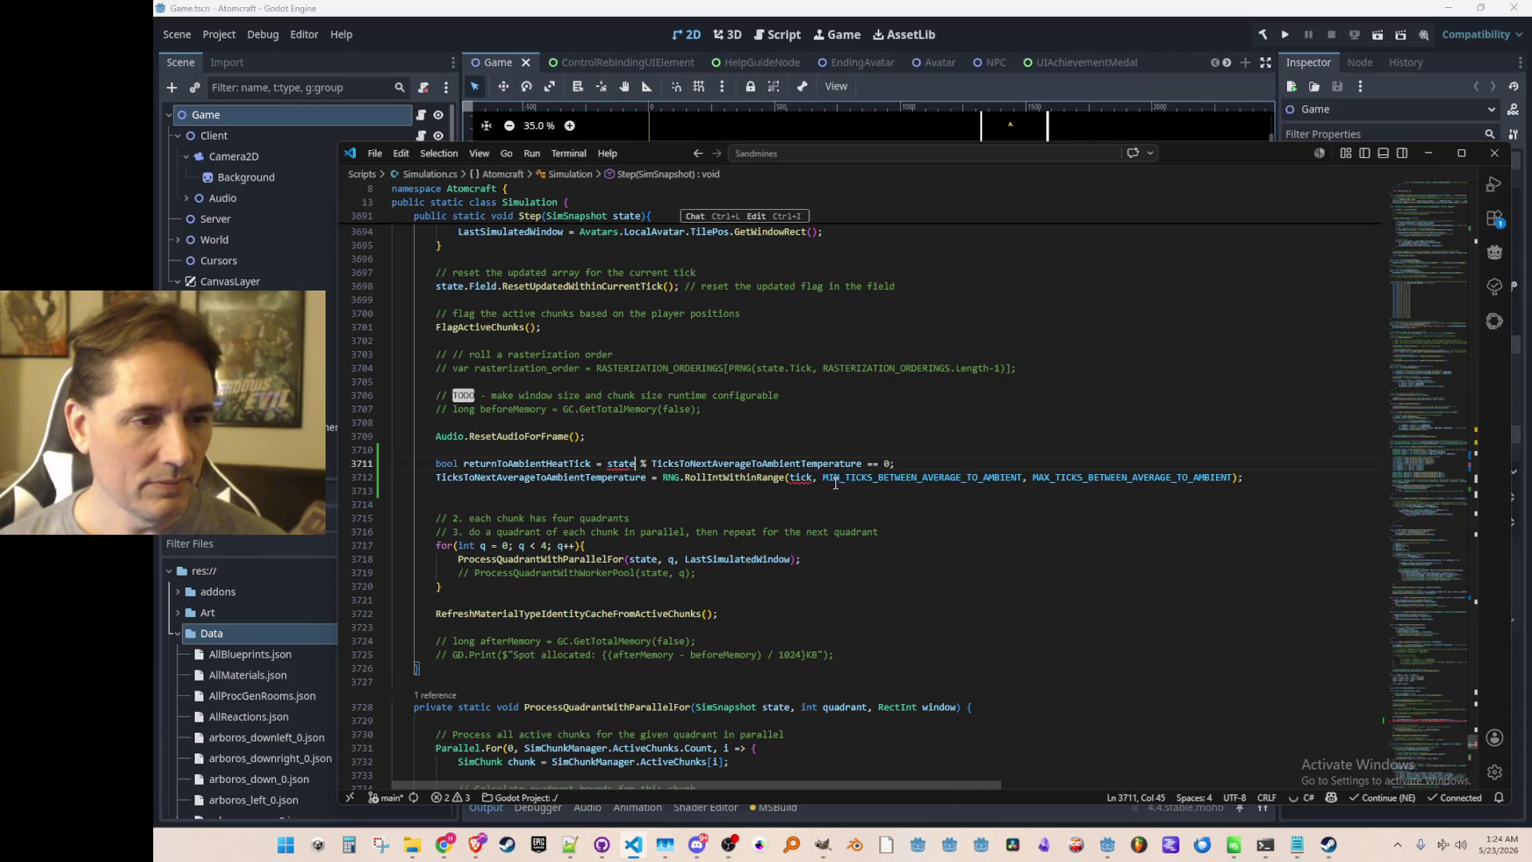
text(k)
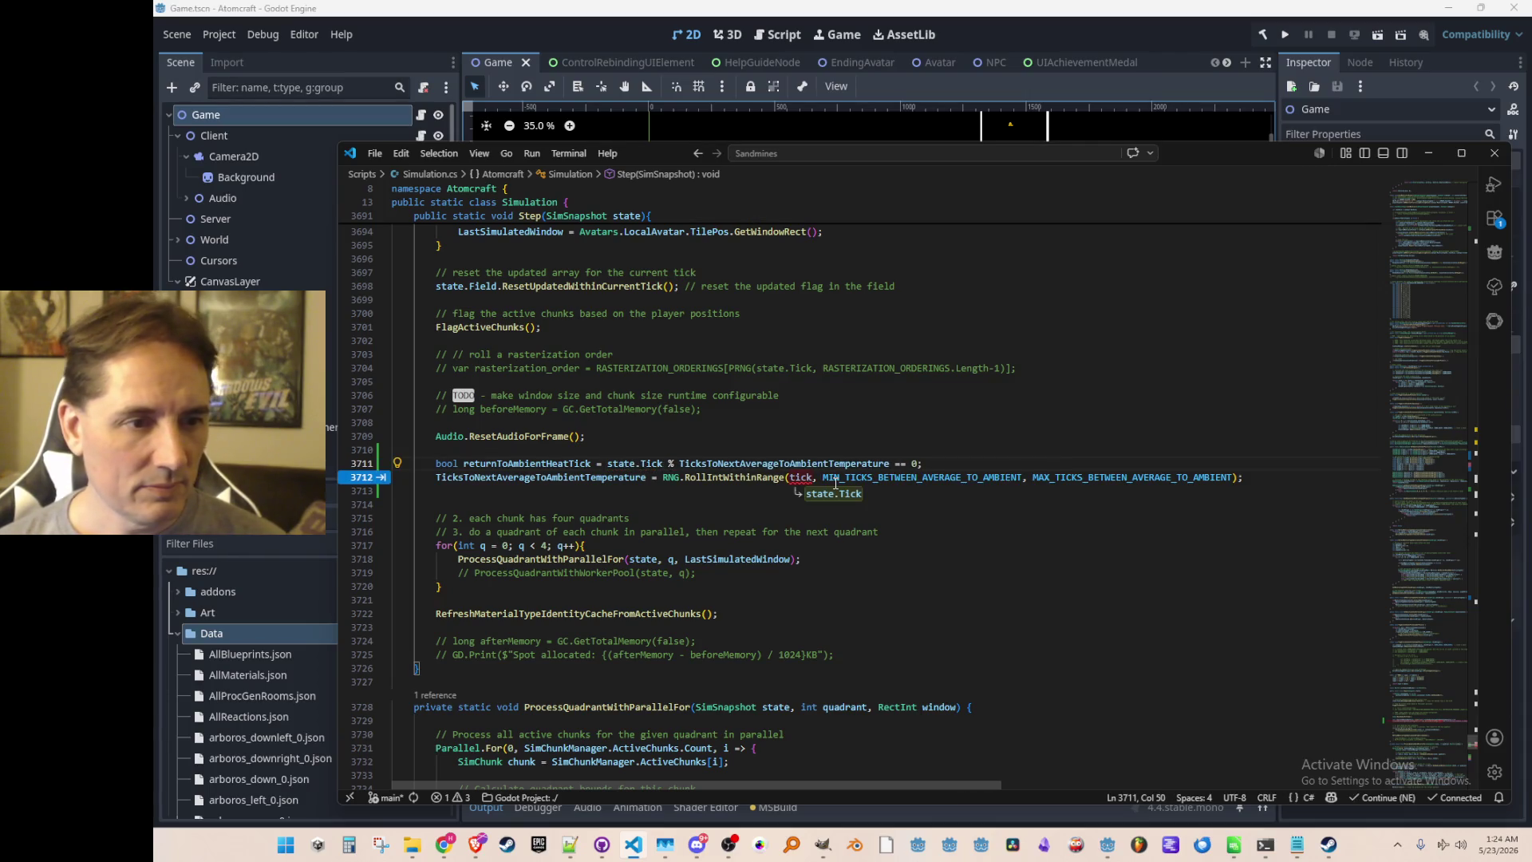
key(Tab)
Turn the bool declaration into an if/else setting IsTimeToAverageToAmbientTemperature.
key(Up)
key(Home)
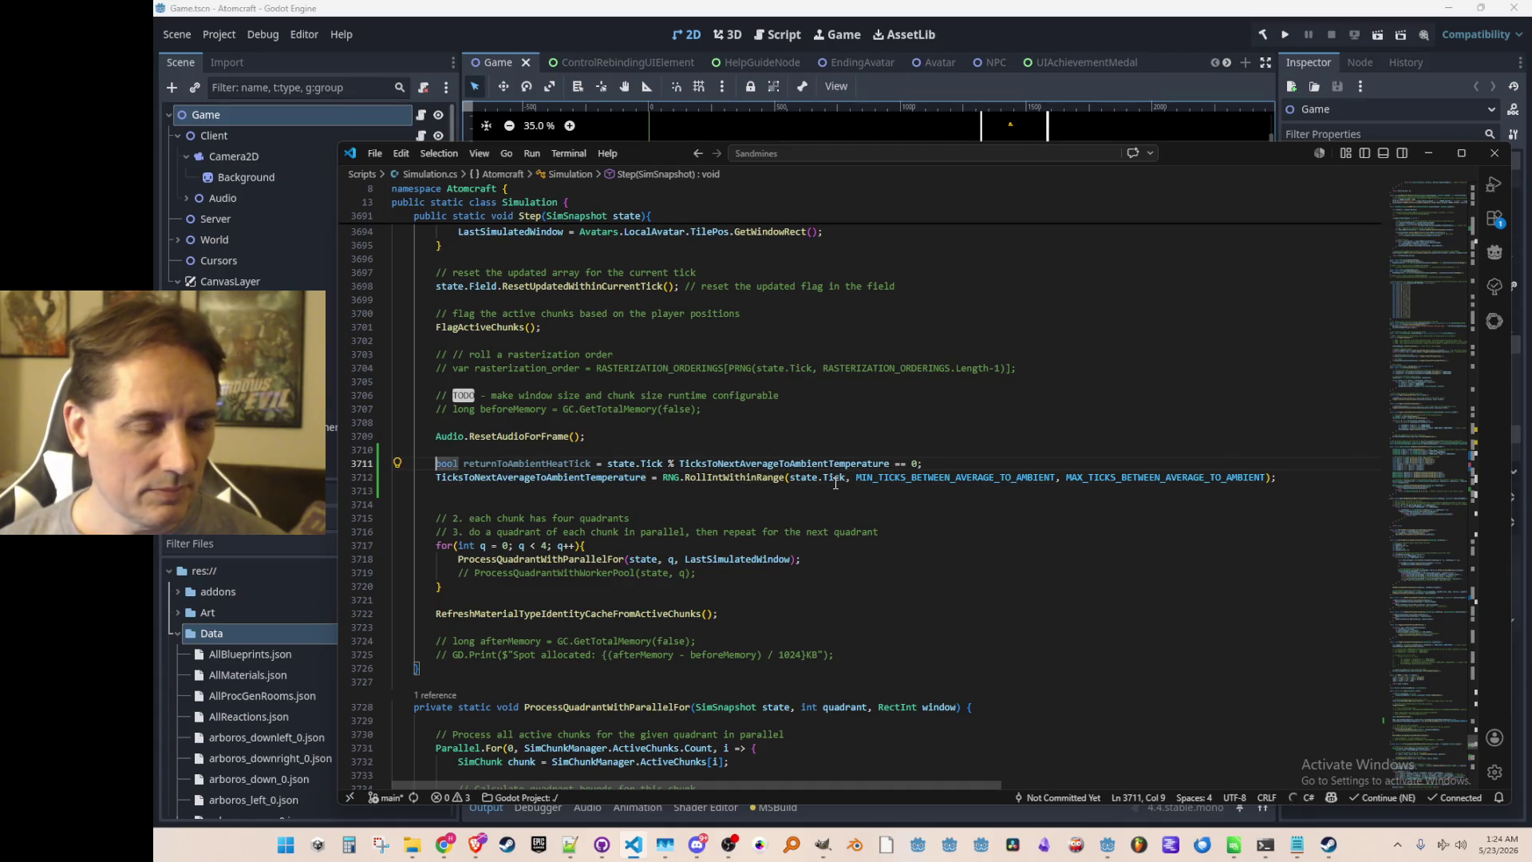
key(ctrl+shift+Right)
key(ctrl+shift+Right)
key(ctrl+shift+Right)
key(ctrl+shift+Left)
text(if)
key(BackSpace)
text(()
key(End)
key(BackSpace)
text())
key(Tab)
Move the interval reroll line into the true branch and remove leftover blank lines.
key(Right)
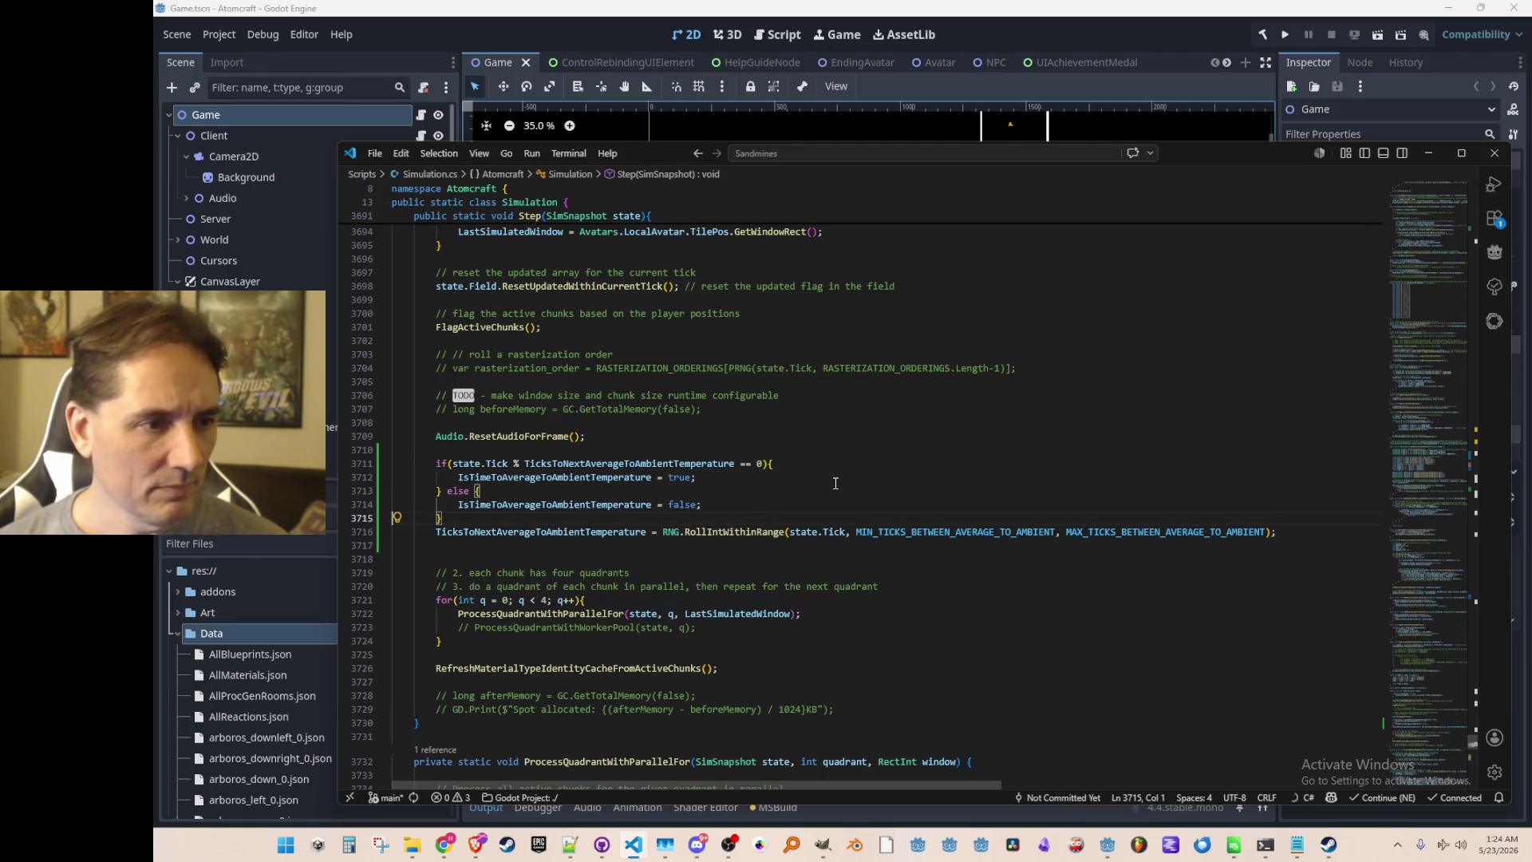
key(shift+Down)
key(shift+Down)
key(ctrl+x)
key(Up)
key(Up)
key(Up)
key(ctrl+v)
key(BackSpace)
key(Home)
key(shift+Tab)
key(shift+Tab)
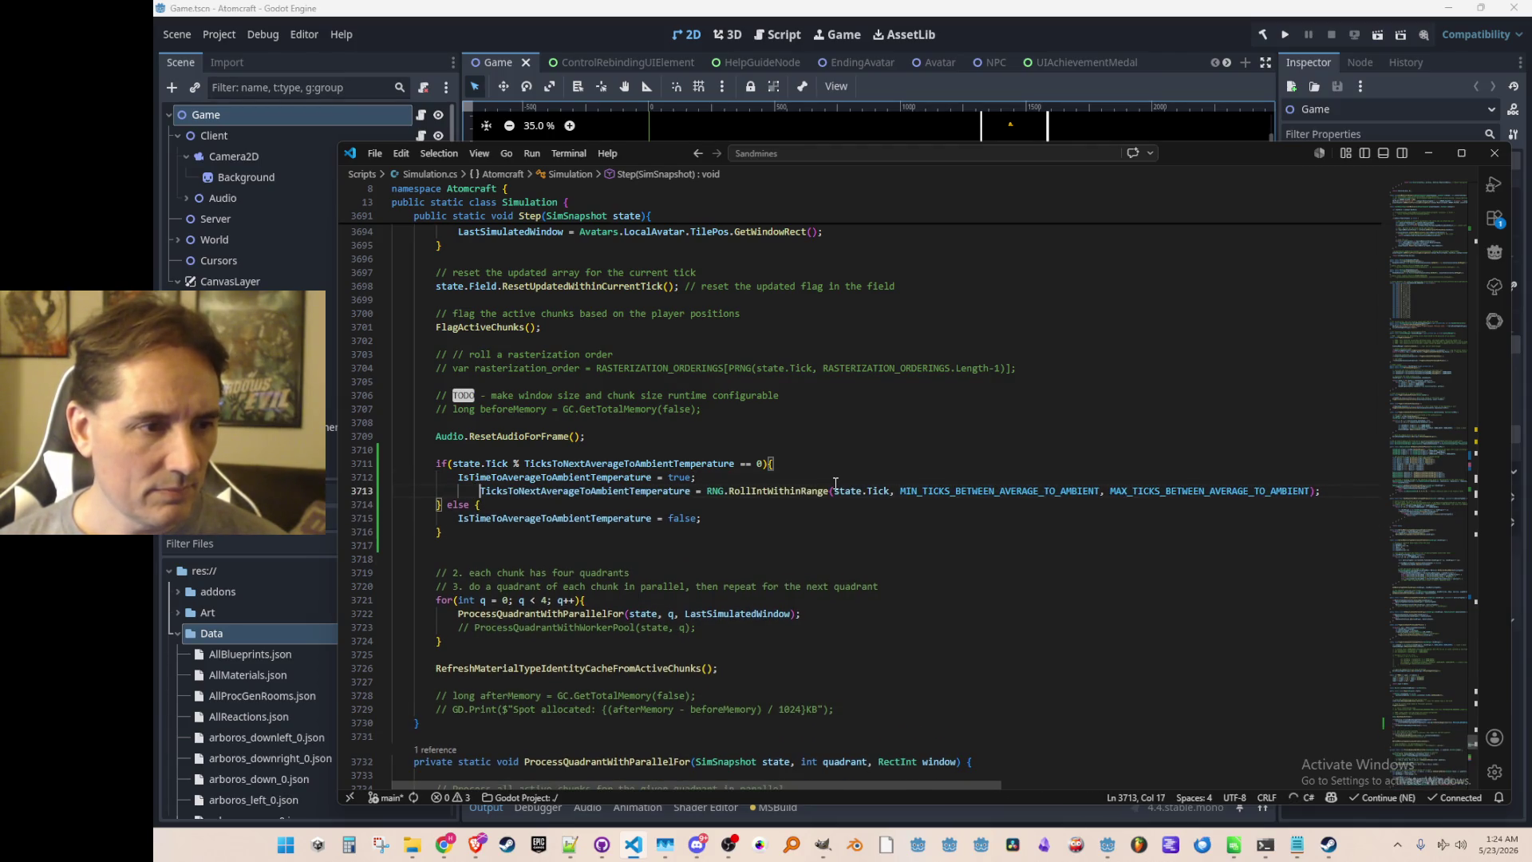
key(Down)
key(Down)
key(Down)
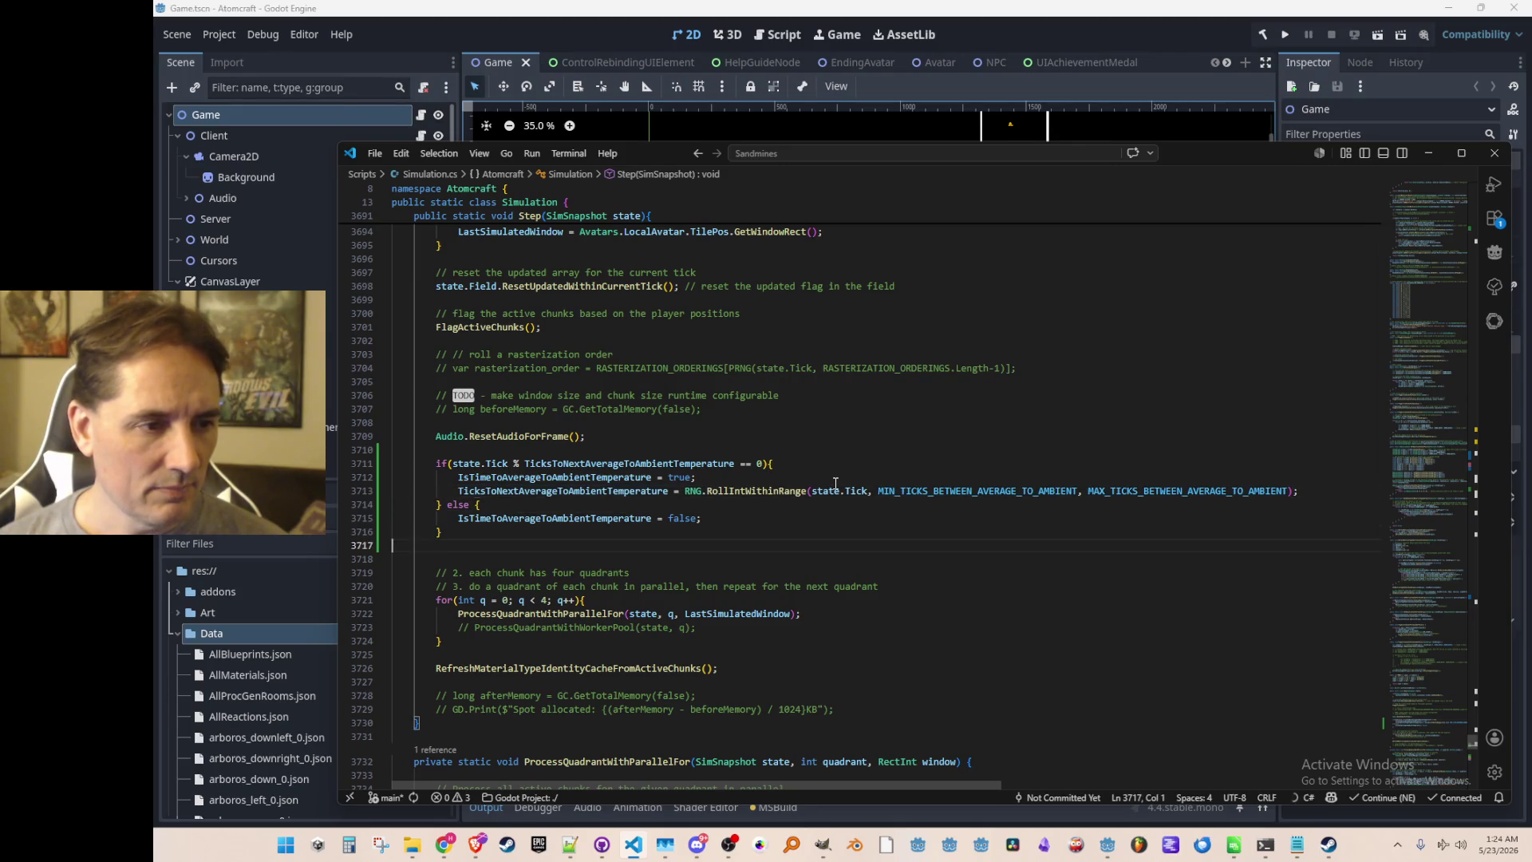
key(Delete)
Add the comment '// decide once per frame whether it is time for the next return-to-ambient-temperature'.
key(Up)
key(Up)
key(Up)
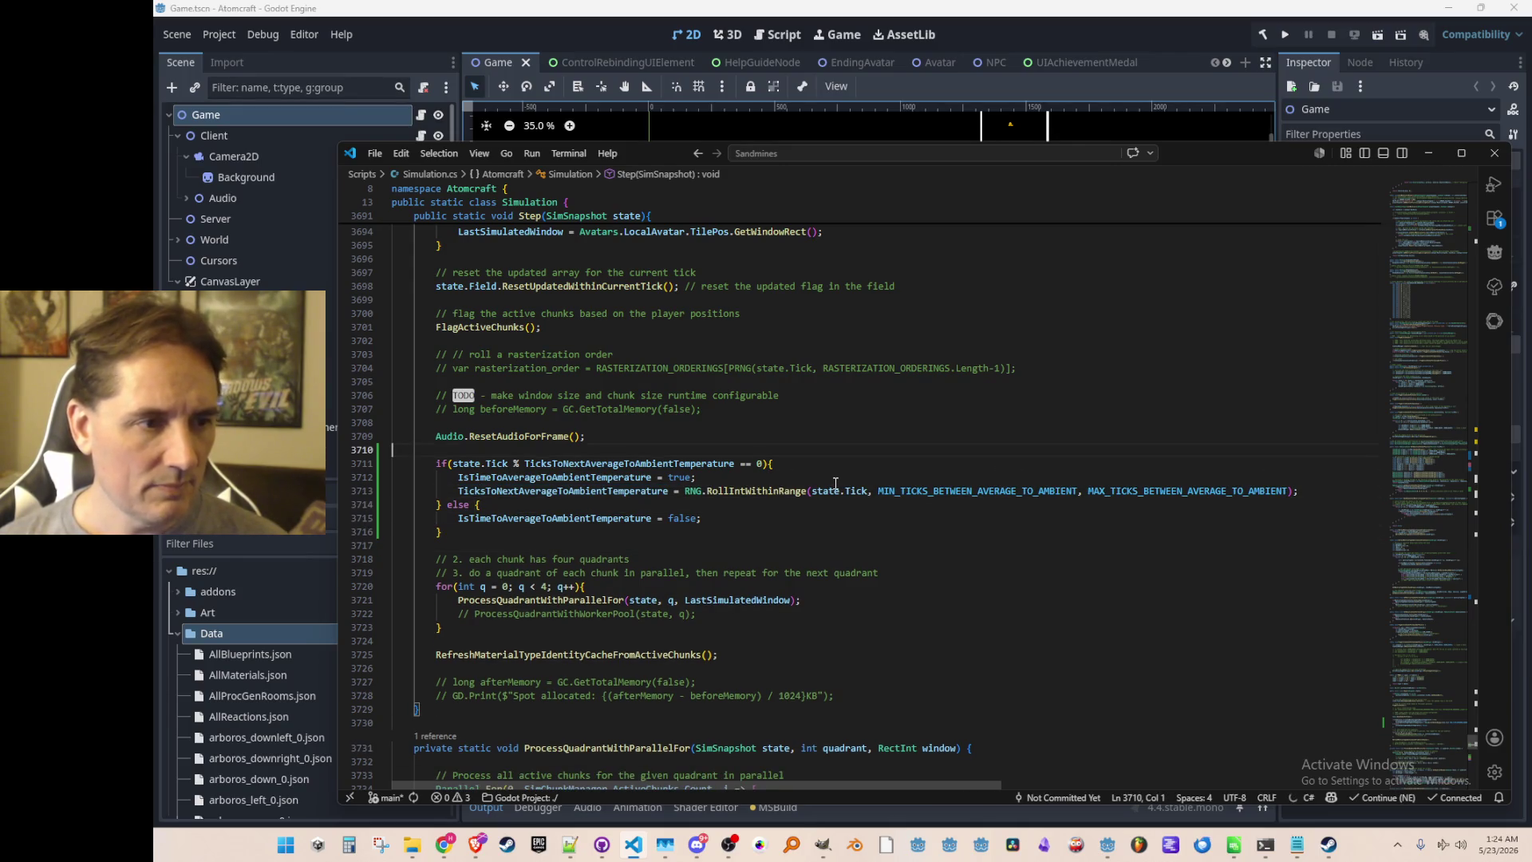
key(Return)
text(// decid)
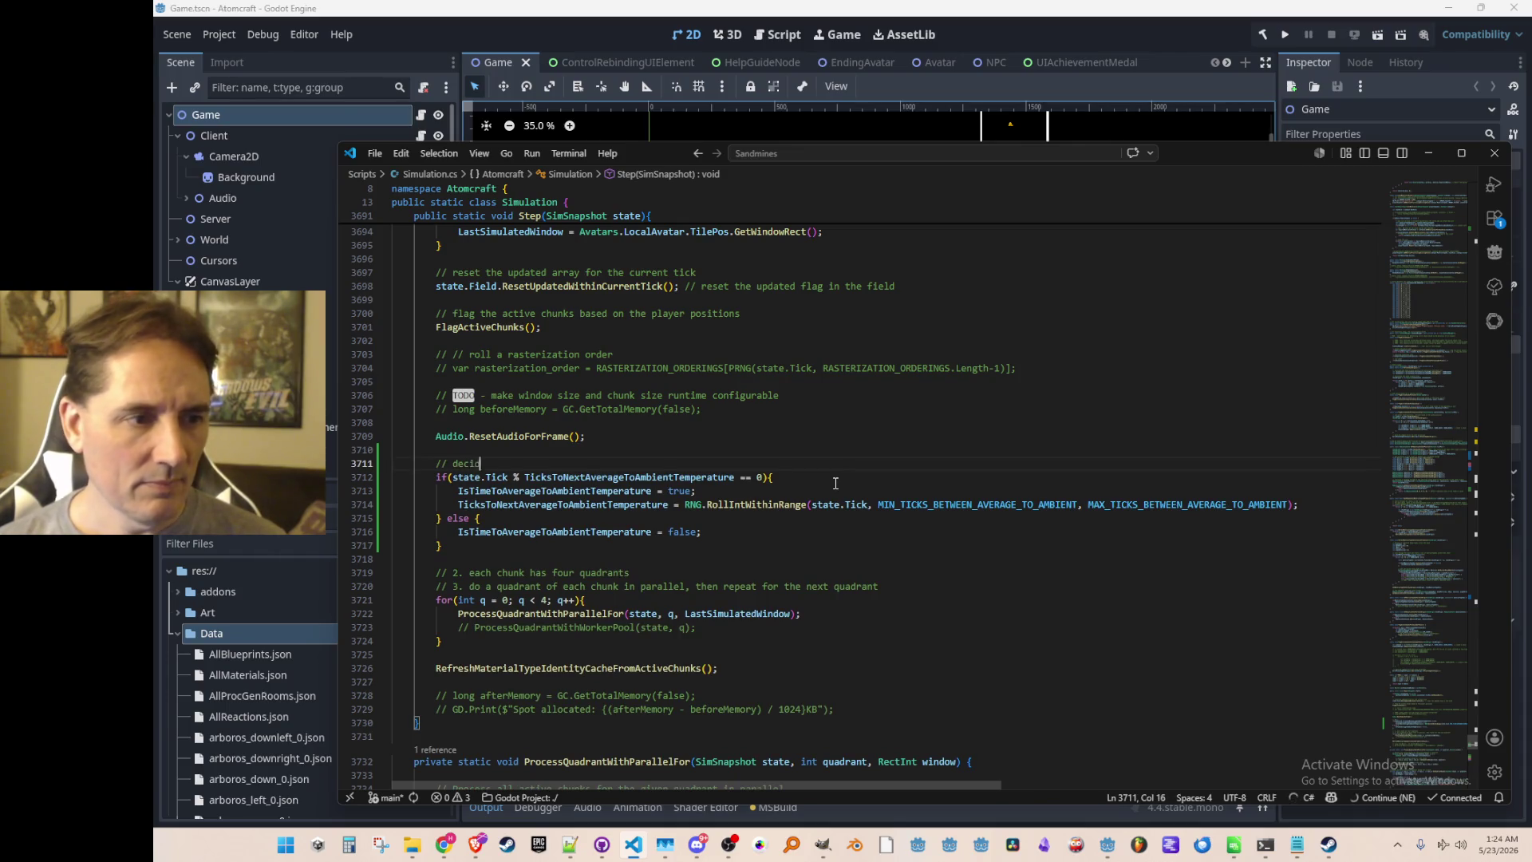
text(e once per frame whe)
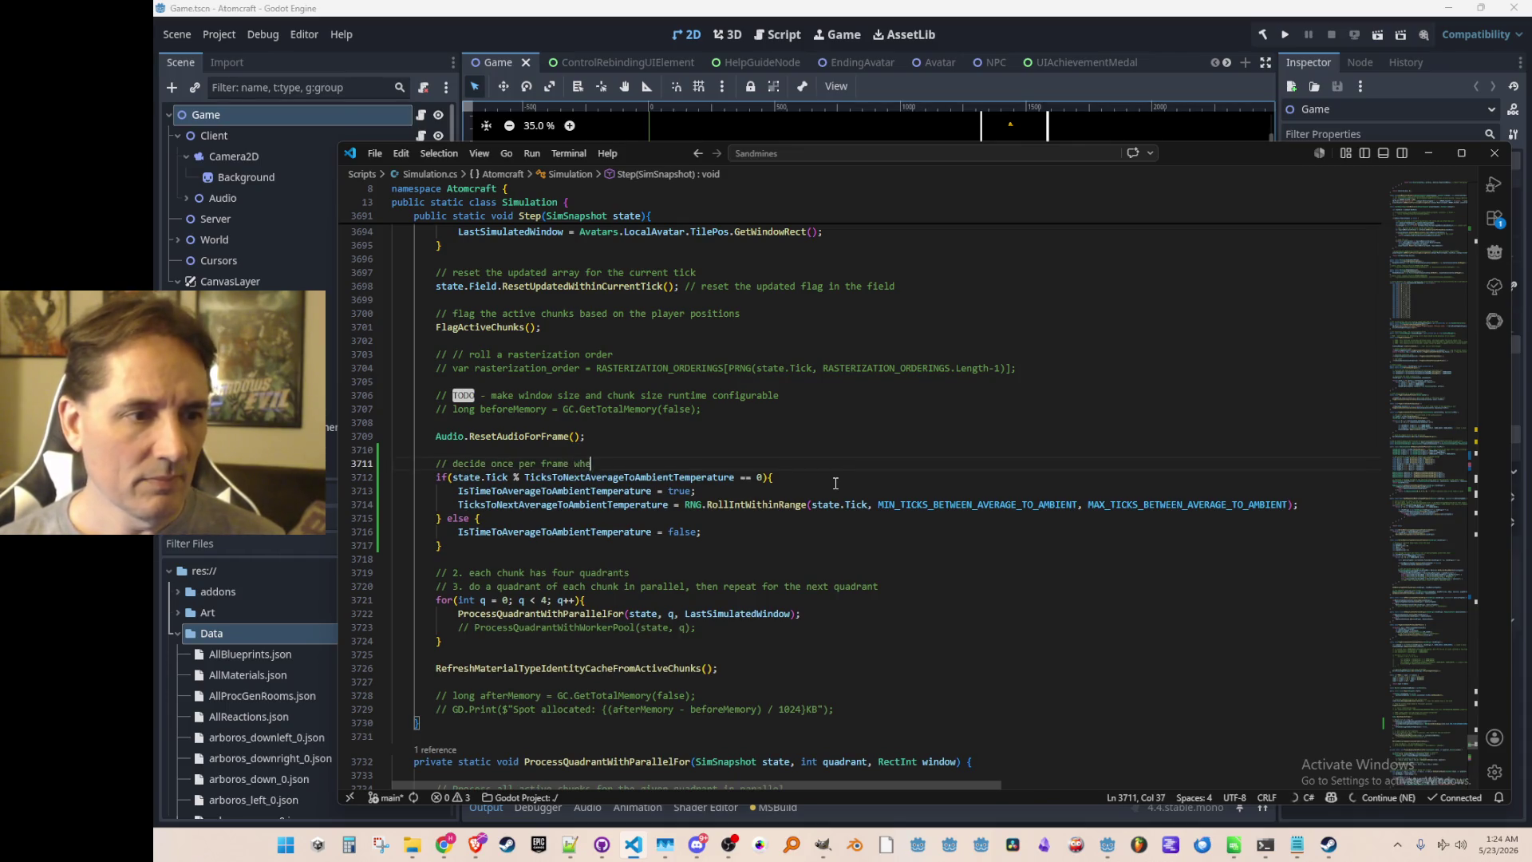
text(ther it is time )
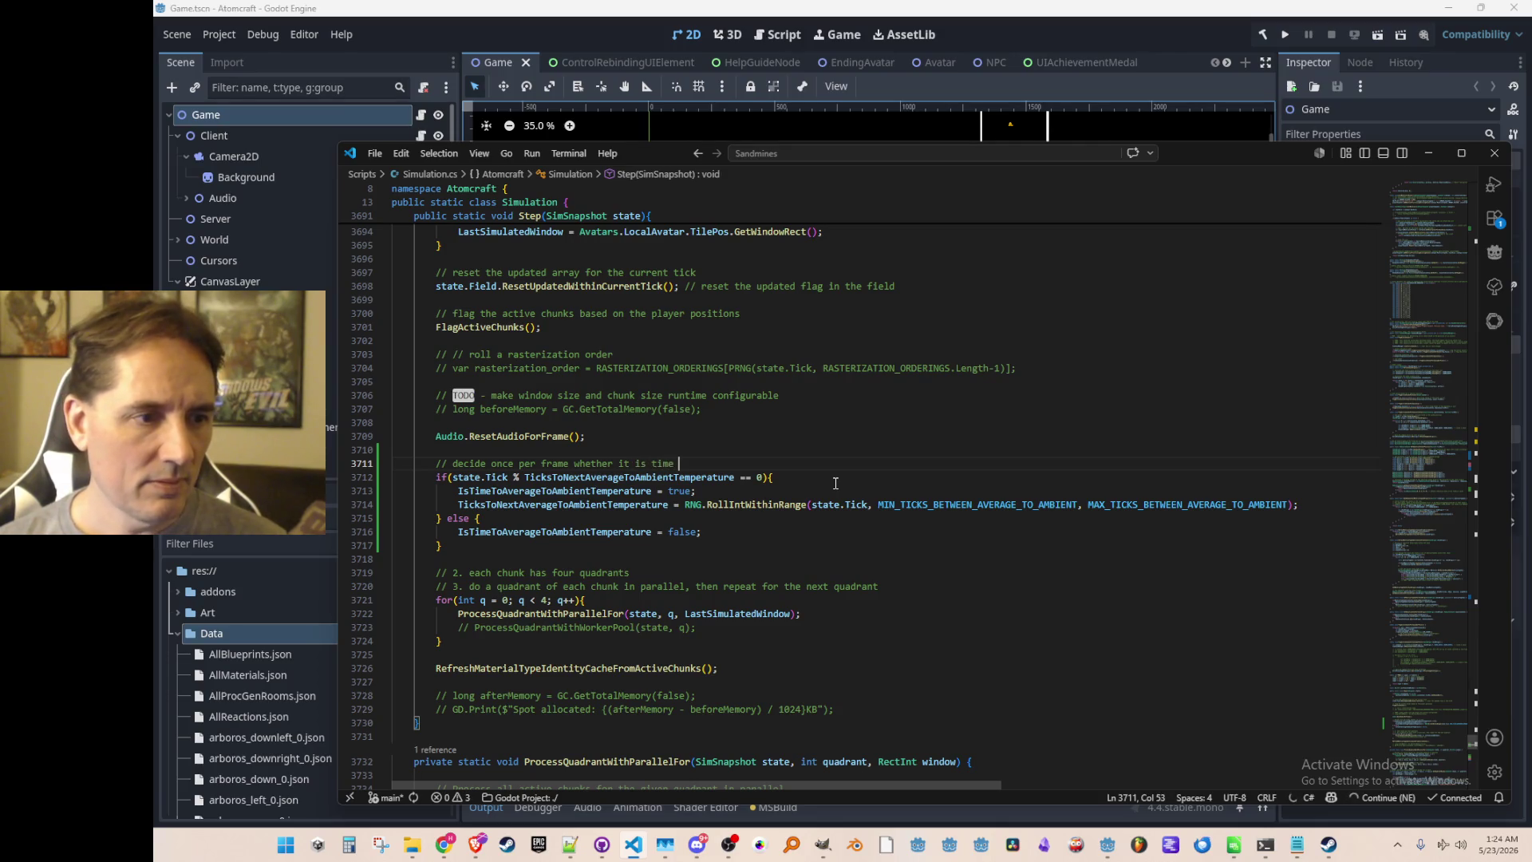
text(for the next )
text(return-to-average)
key(BackSpace)
key(BackSpace)
key(BackSpace)
text(ambient-temperature)
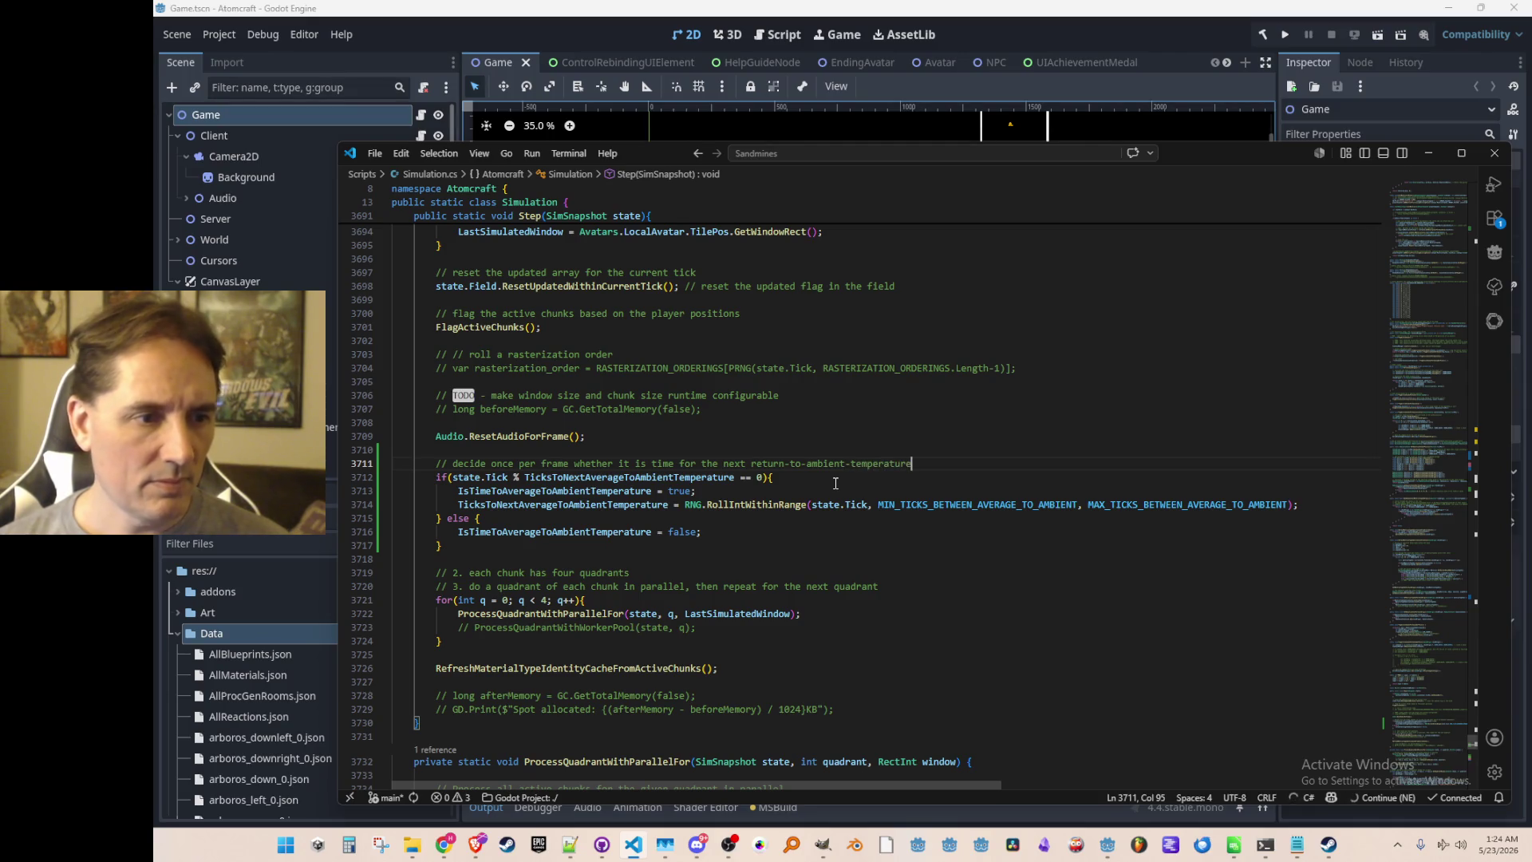
Review the uses of TicksToNextAverageToAmbientTemperature, then return to the Godot editor.
double_click(600, 480)
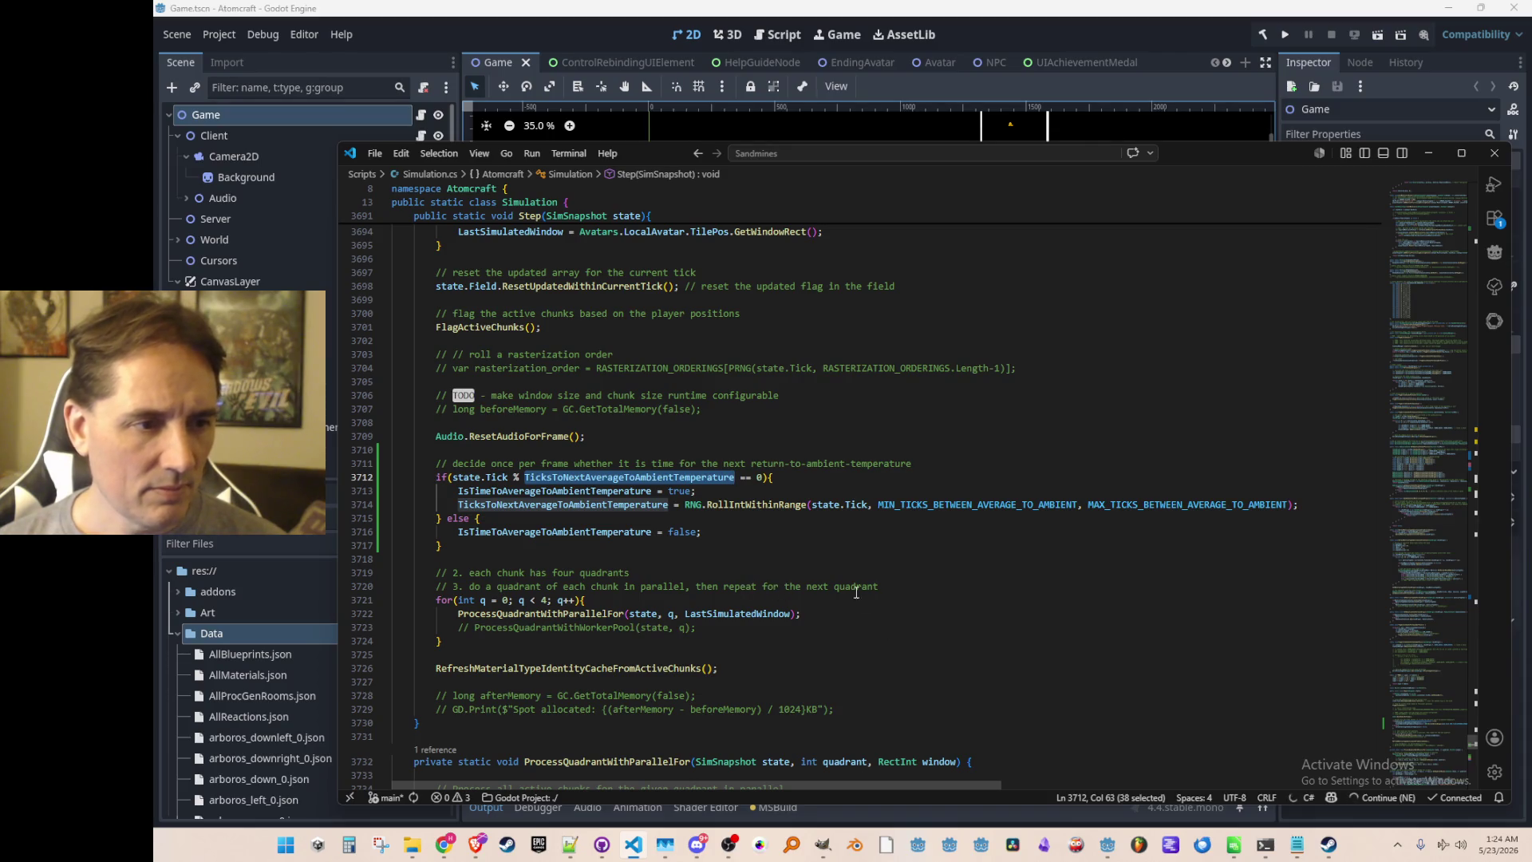
click(817, 559)
scroll(827, 546, down, 2)
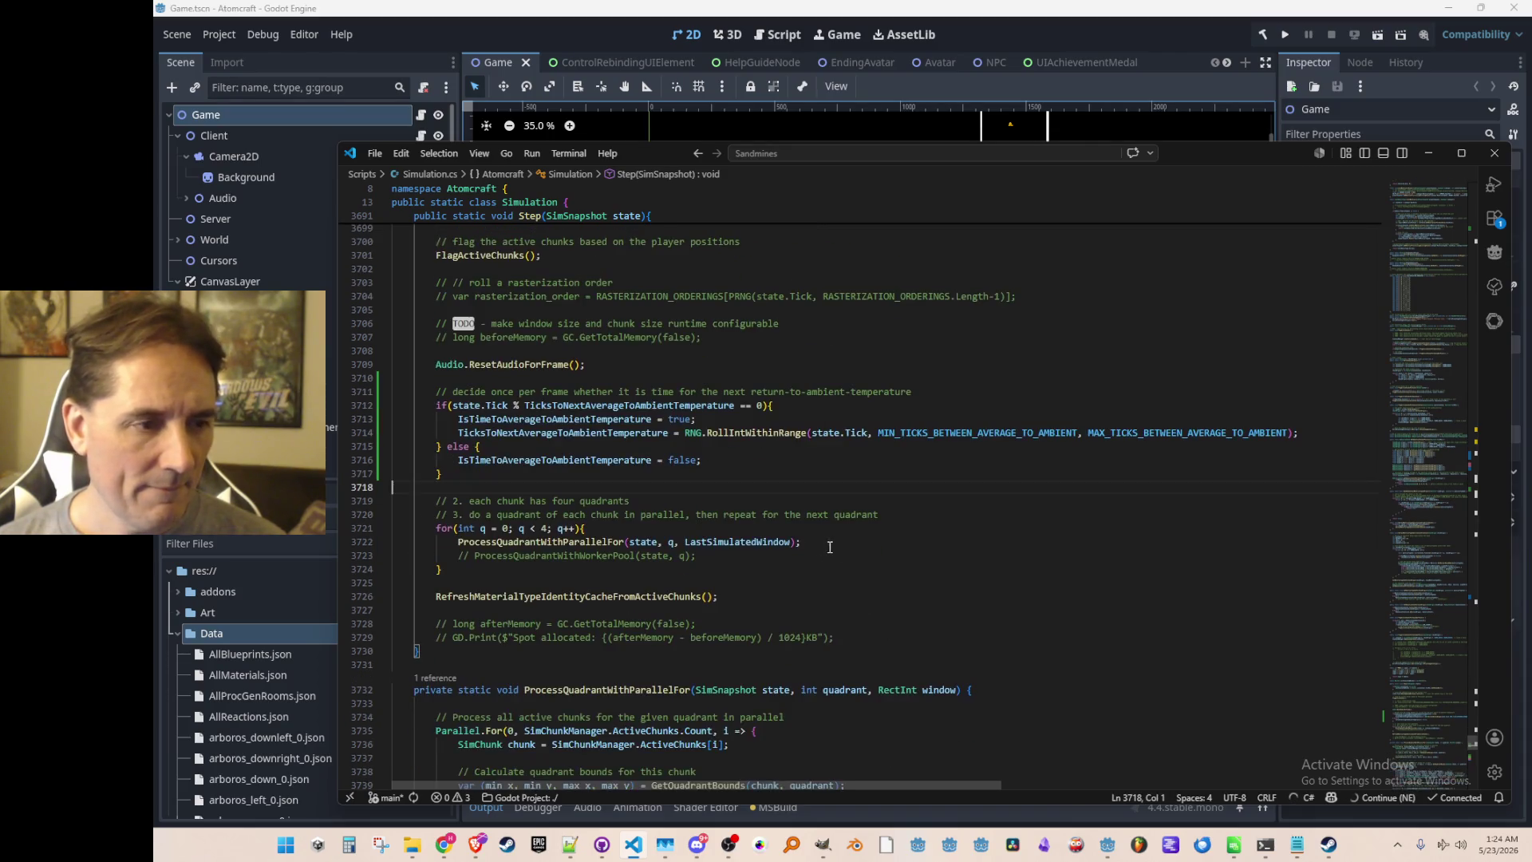
scroll(887, 528, down, 15)
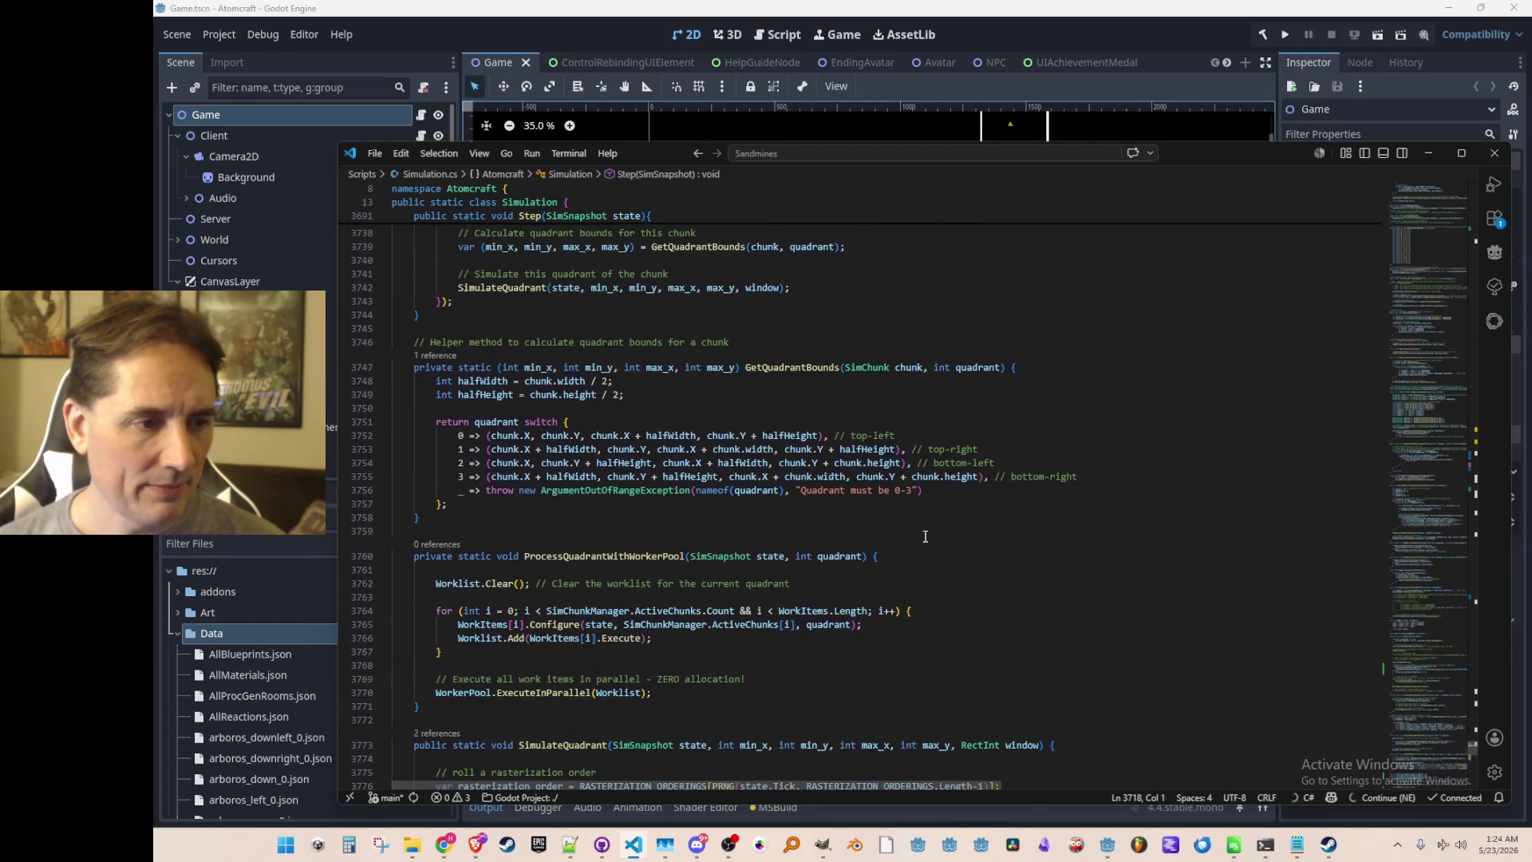
click(1218, 21)
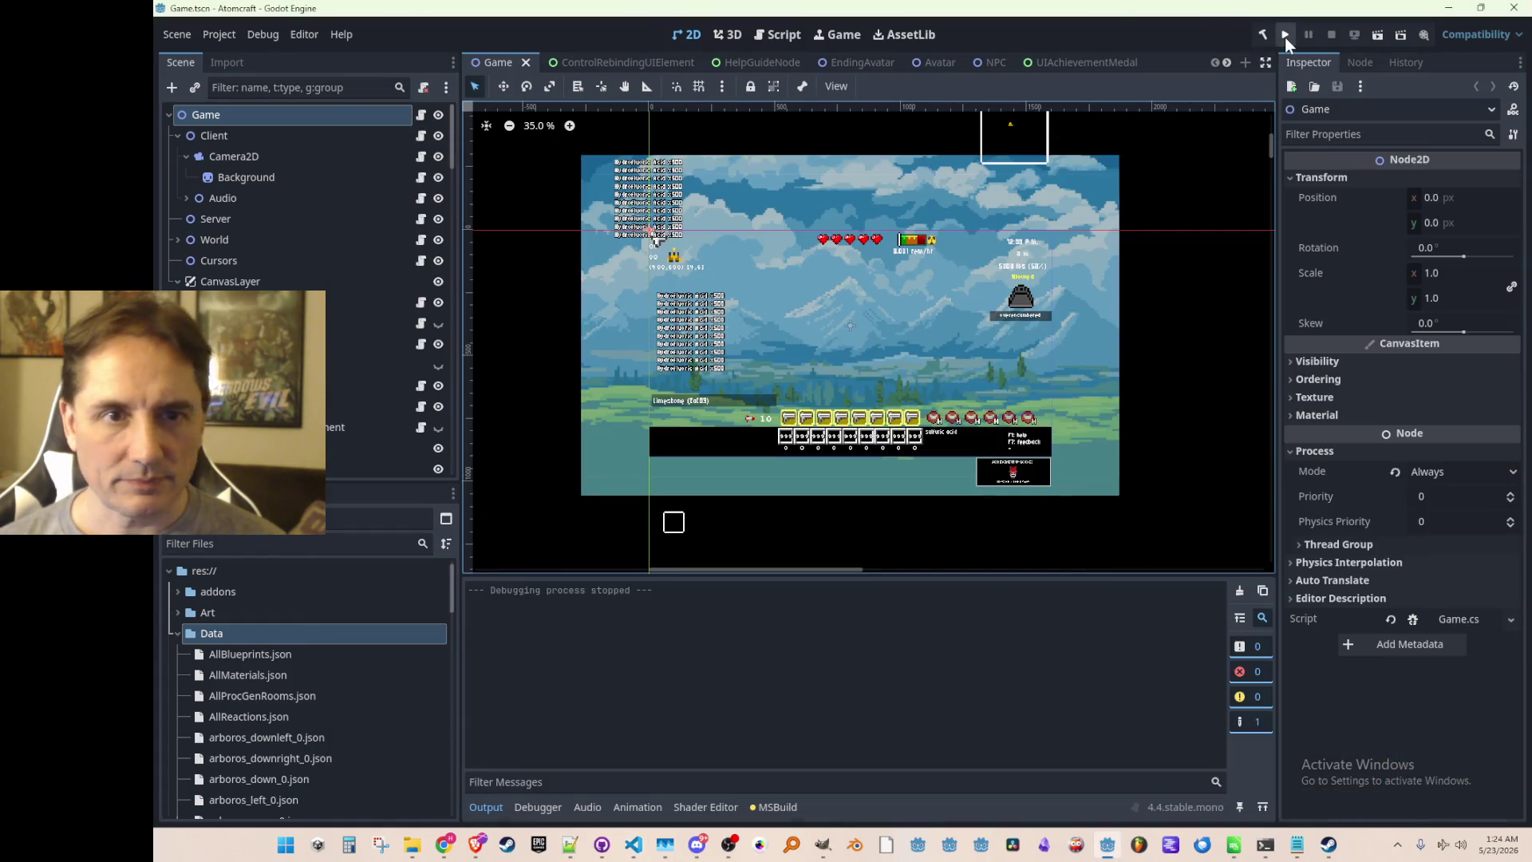
Run the game project and browse the profile selection screen.
click(1285, 35)
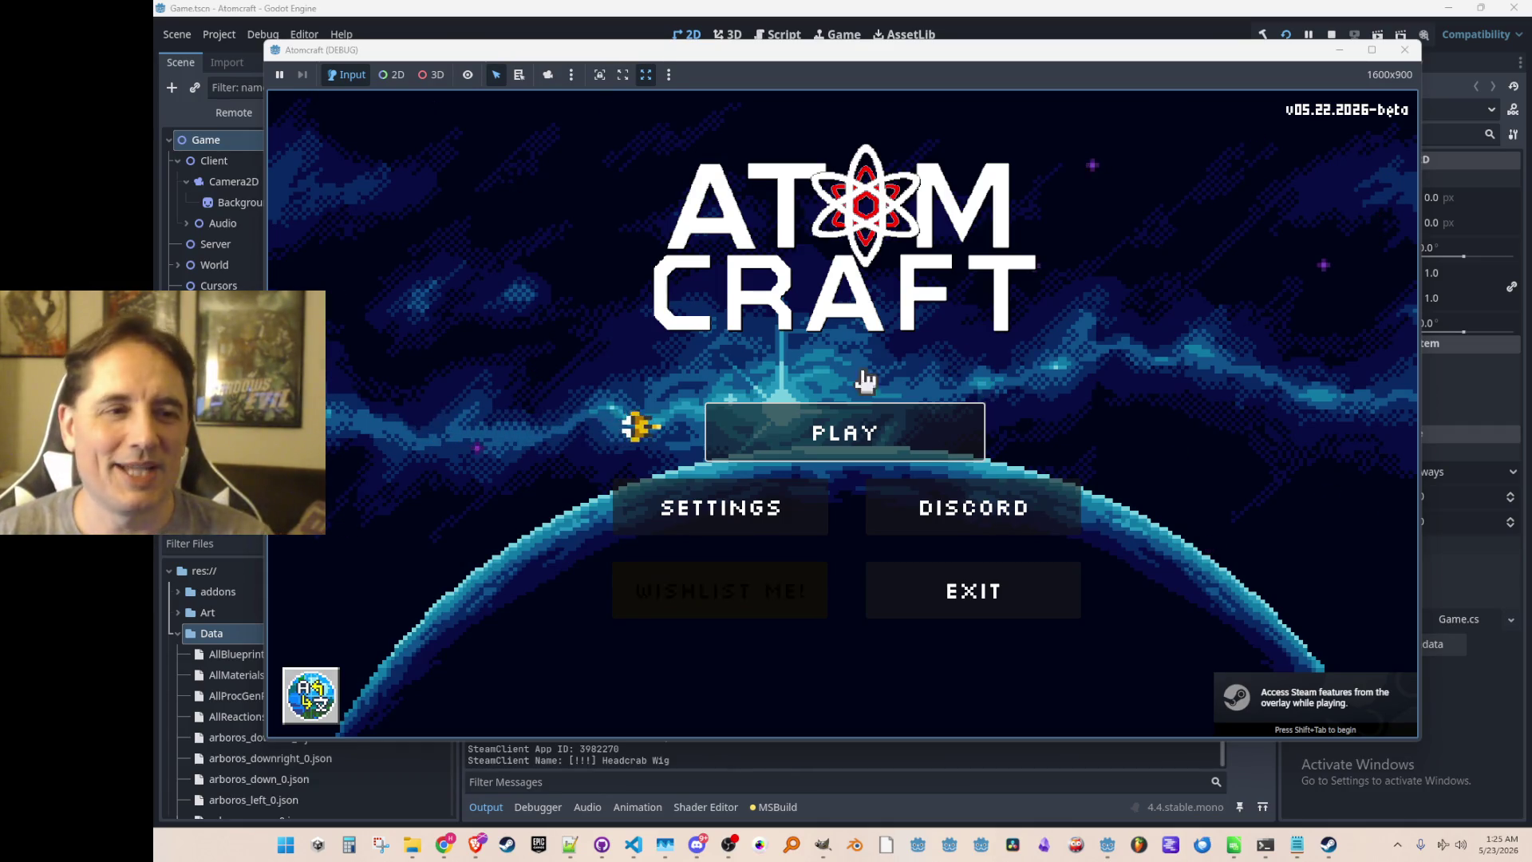
click(848, 417)
scroll(864, 399, down, 6)
scroll(906, 414, down, 5)
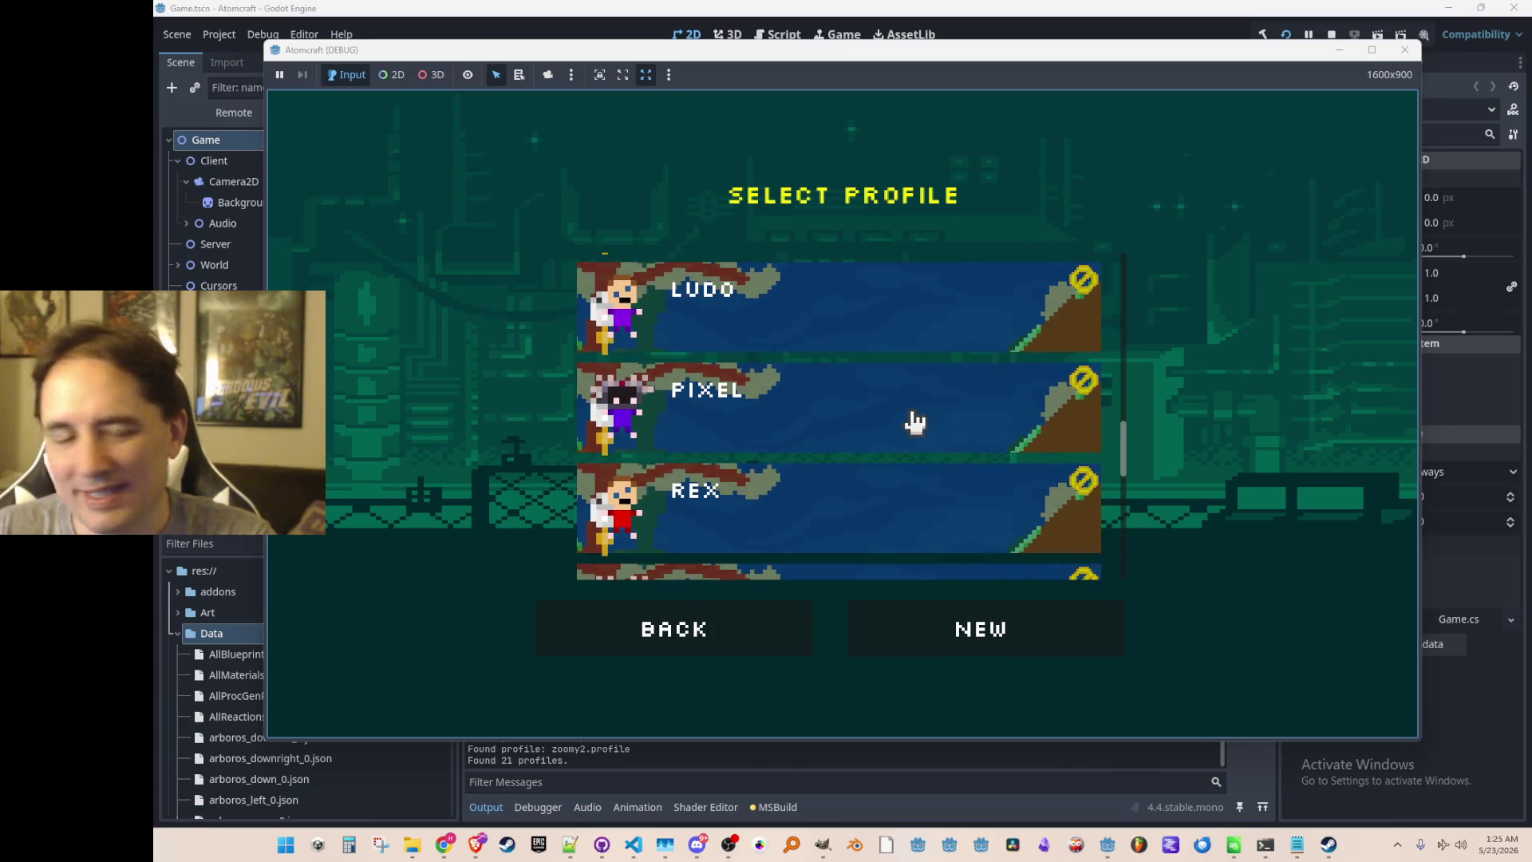
scroll(909, 419, down, 5)
scroll(894, 423, up, 3)
scroll(897, 417, down, 3)
scroll(897, 417, up, 5)
scroll(897, 451, up, 1)
scroll(895, 451, down, 2)
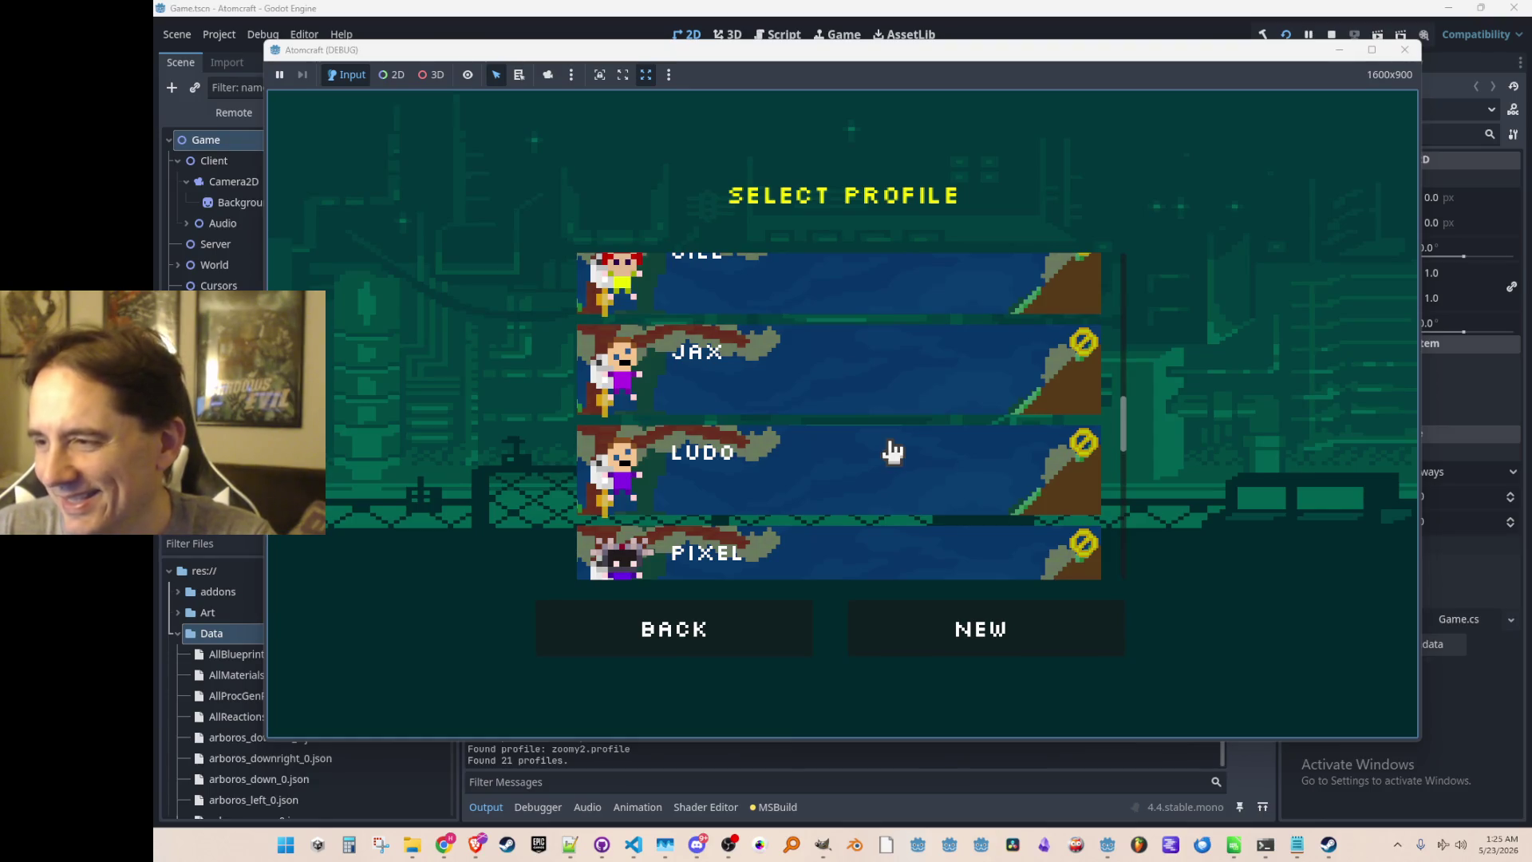
scroll(852, 449, down, 2)
scroll(859, 434, up, 10)
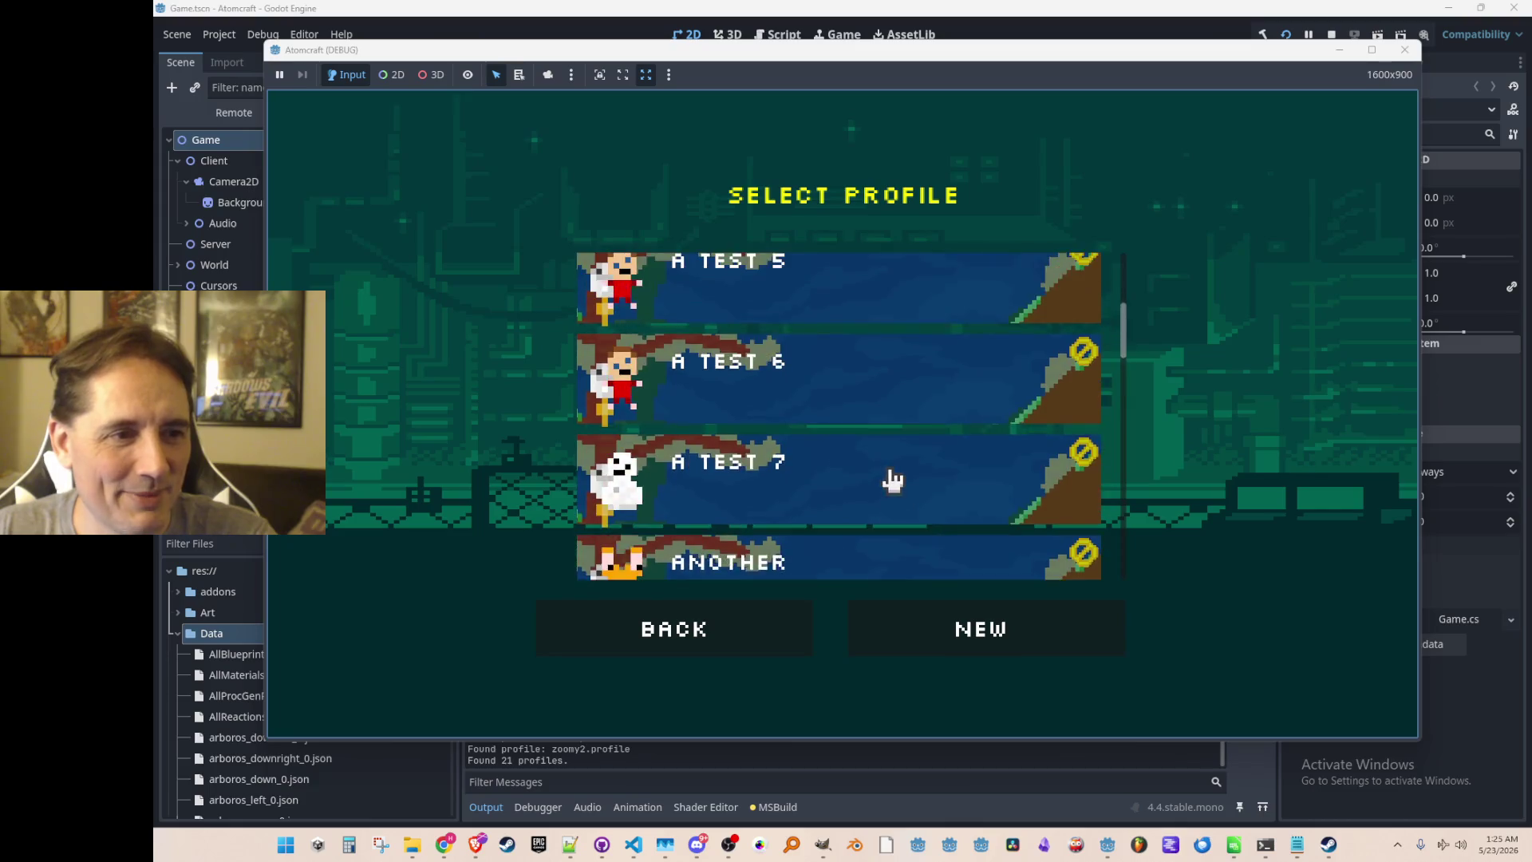
scroll(890, 446, down, 2)
Pick the A Test 6 profile, load Inspiring Planet, then stop the run.
click(882, 411)
scroll(885, 375, down, 3)
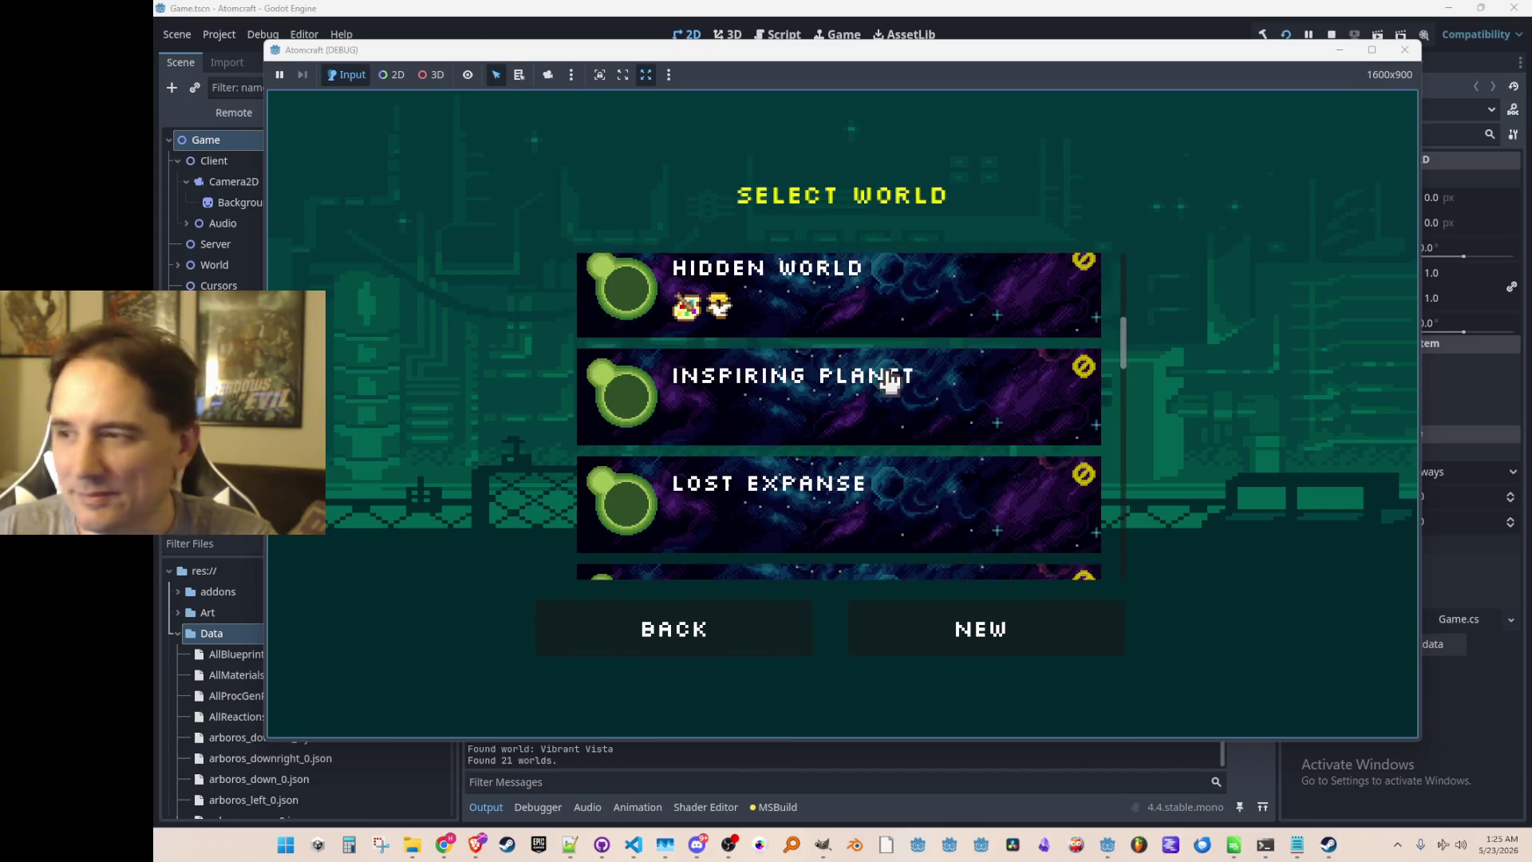
scroll(892, 388, down, 1)
click(895, 388)
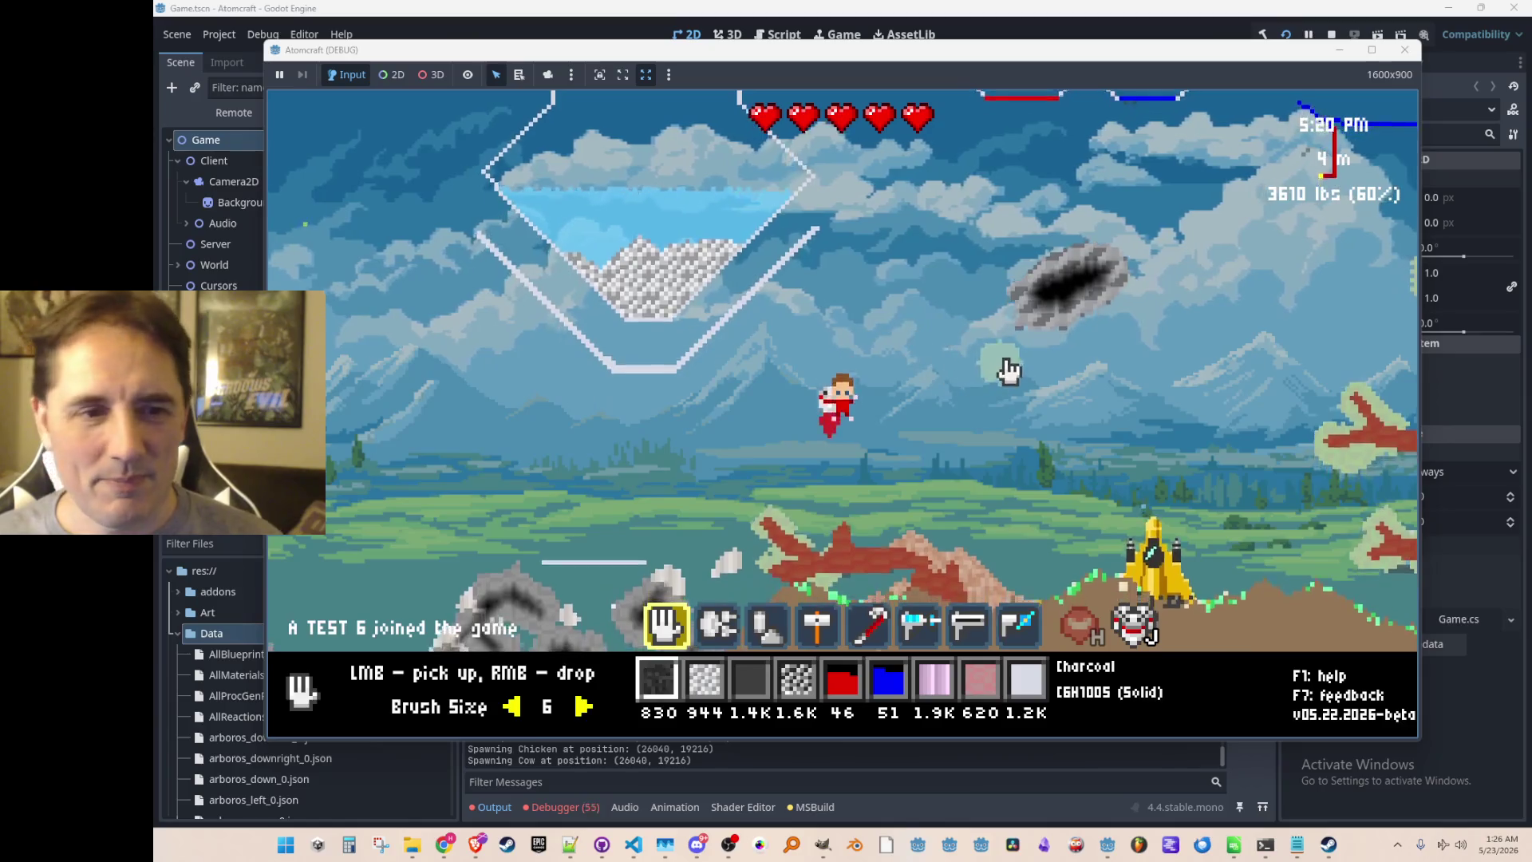
scroll(878, 383, up, 1)
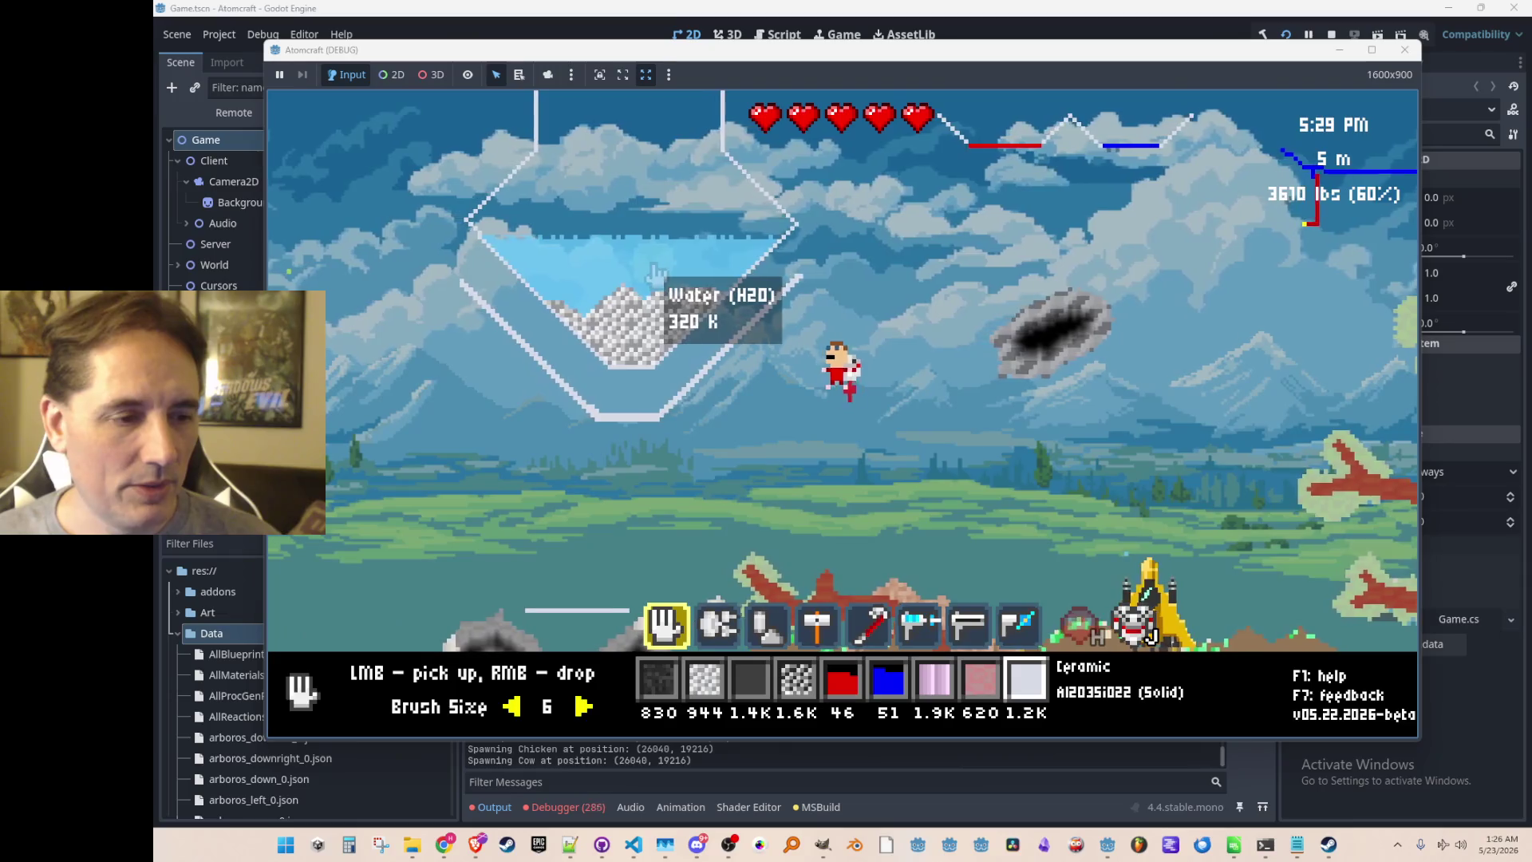
click(1331, 35)
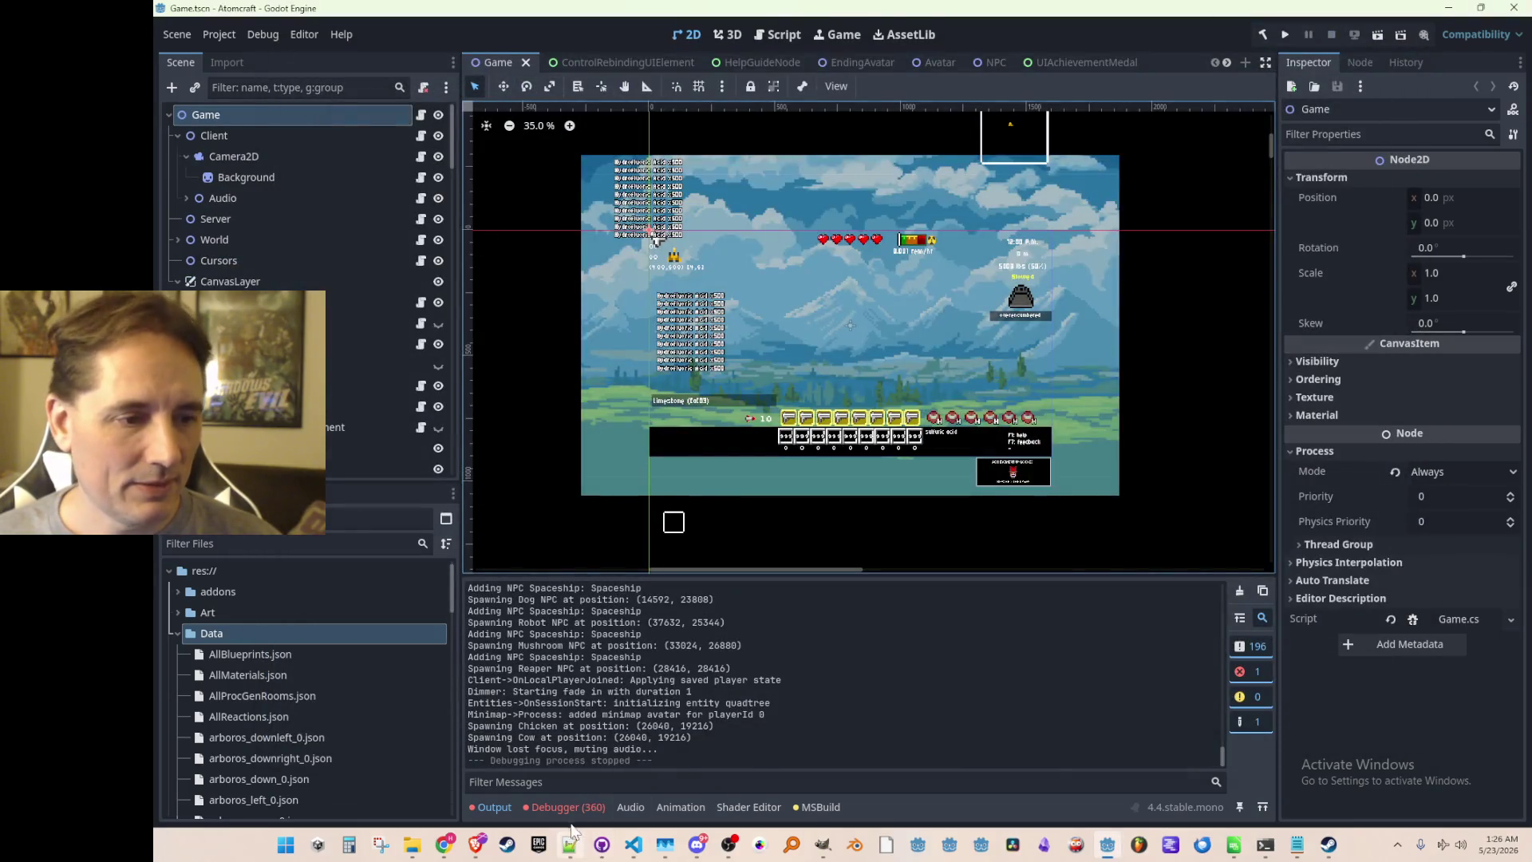
Open the failing Simulation.cs line from the DivideByZero debugger error.
click(564, 807)
mouse_move(813, 634)
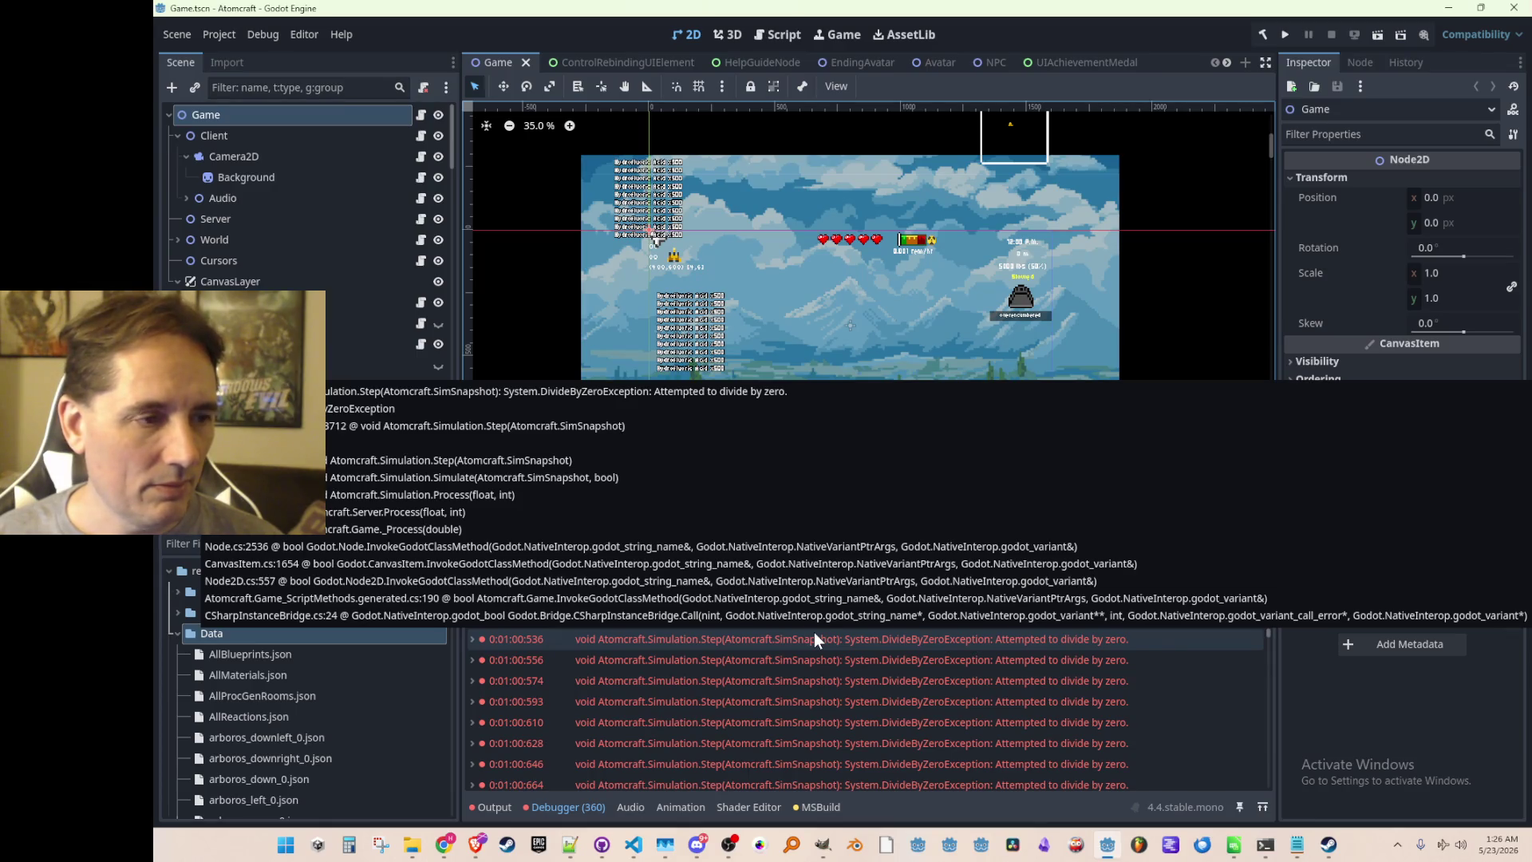
double_click(814, 632)
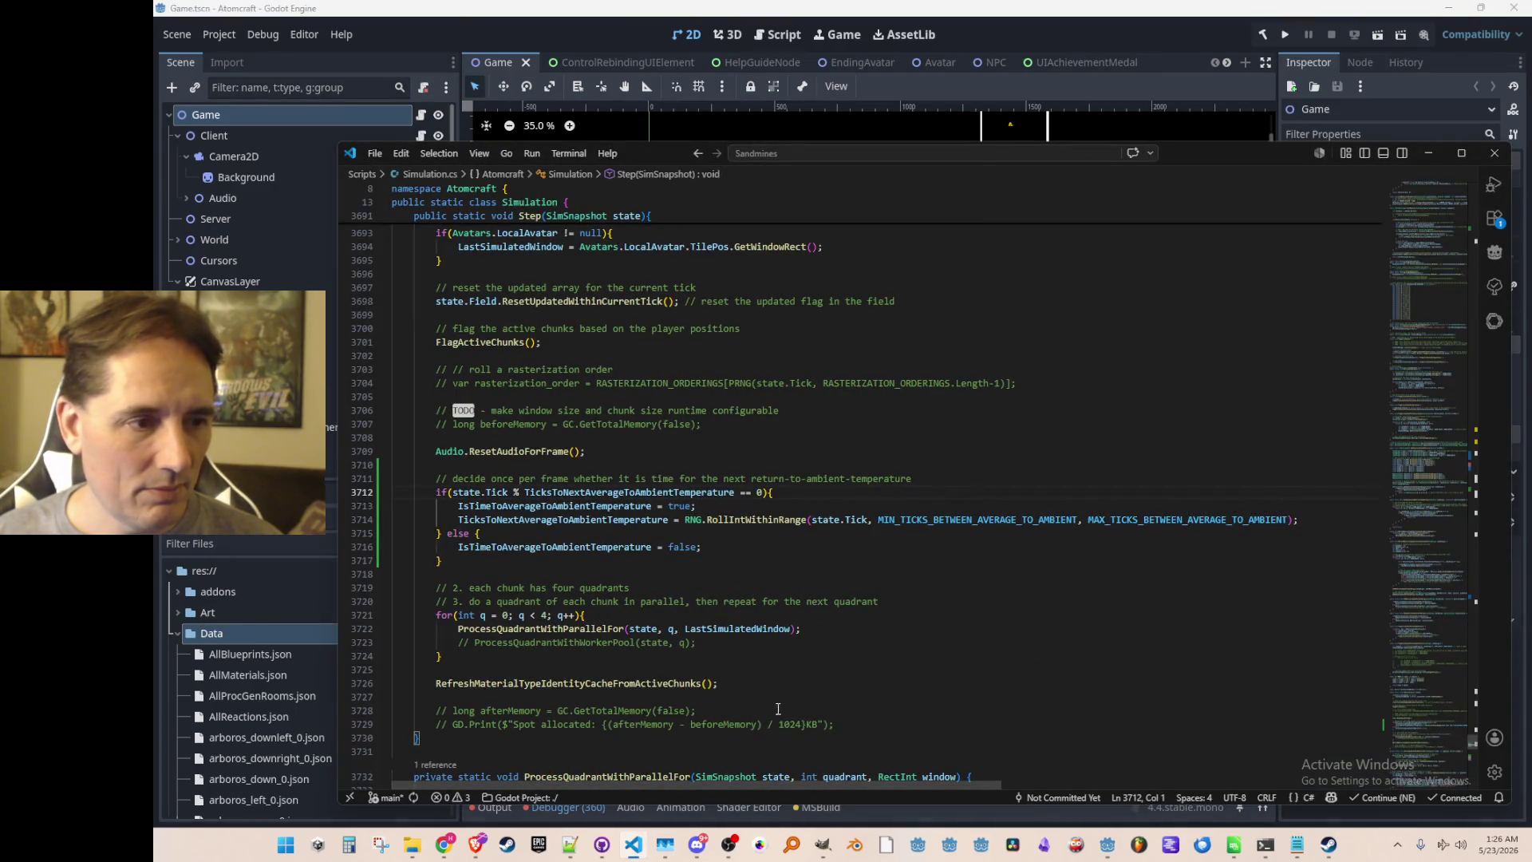
scroll(775, 465, down, 2)
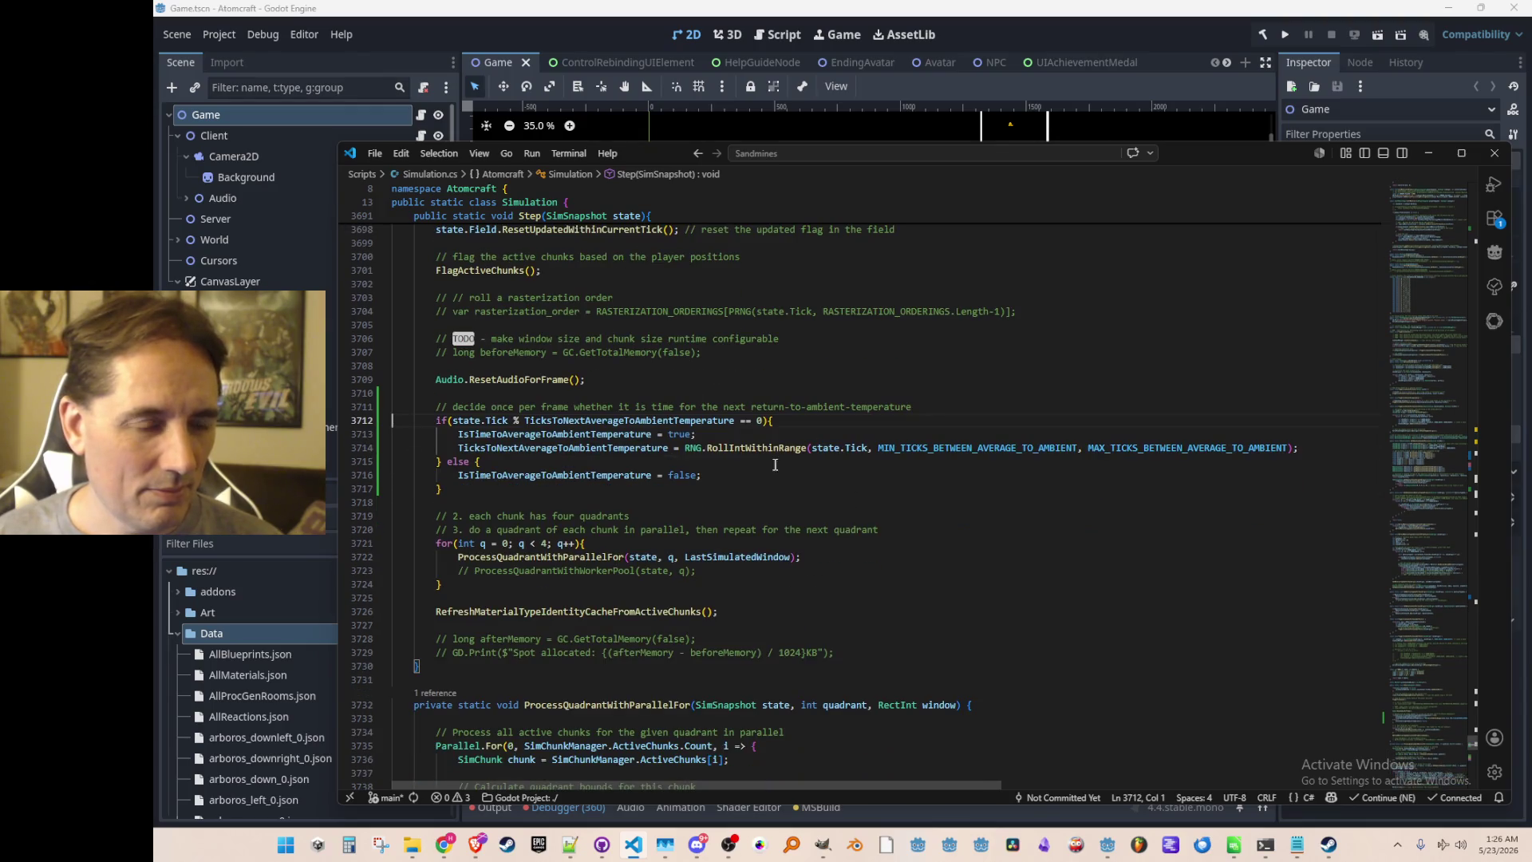
click(694, 426)
scroll(972, 623, up, 1)
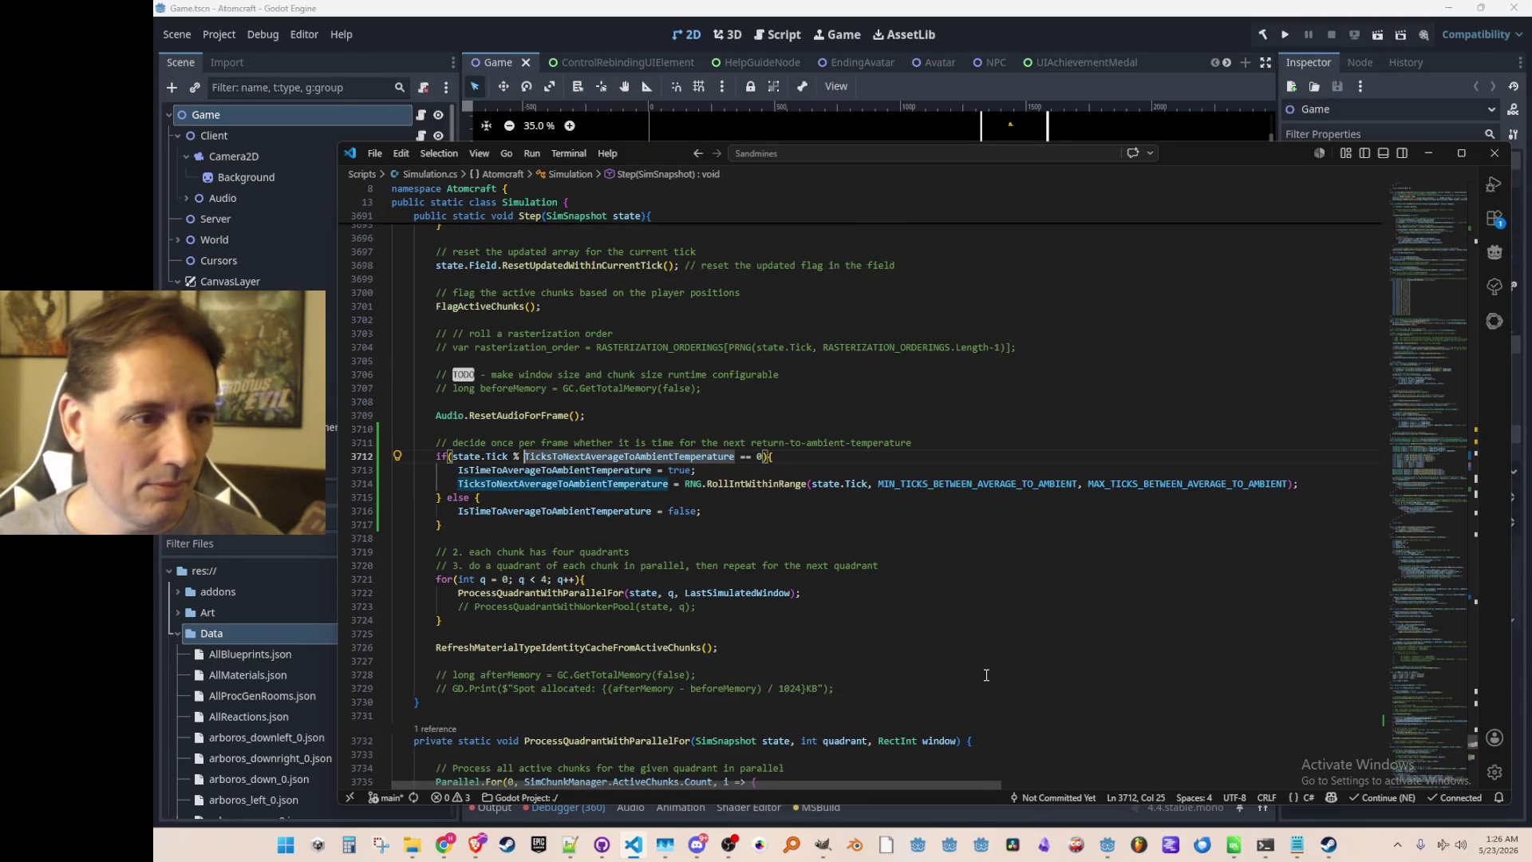
Initialize TicksToNextAverageToAmbientTemperature to MIN_TICKS_BETWEEN_AVERAGE_TO_AMBIENT instead of 0, then return to Godot.
key(F12)
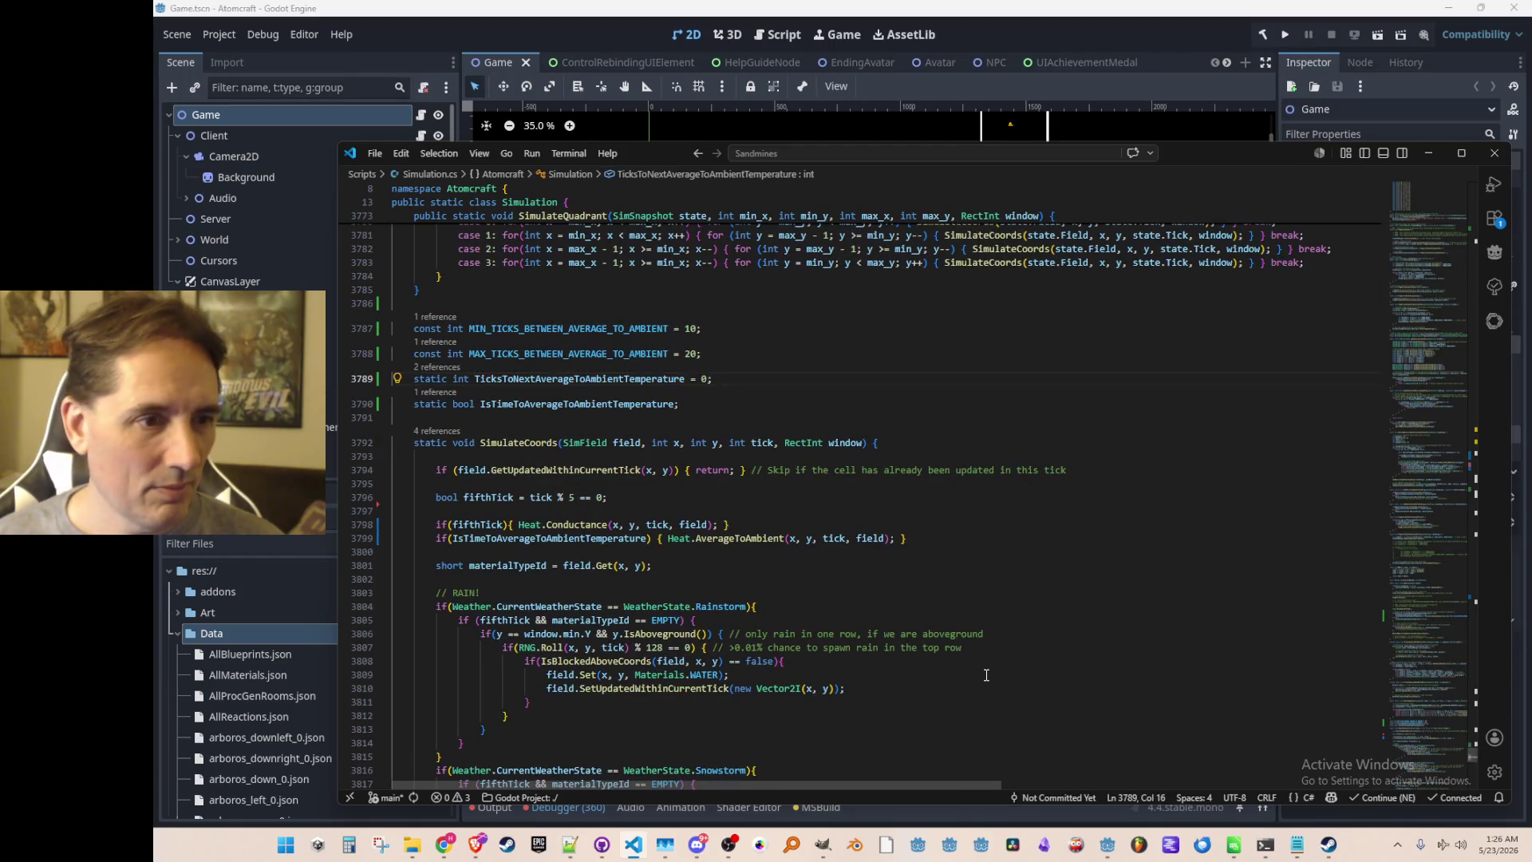
key(Left)
key(BackSpace)
key(Tab)
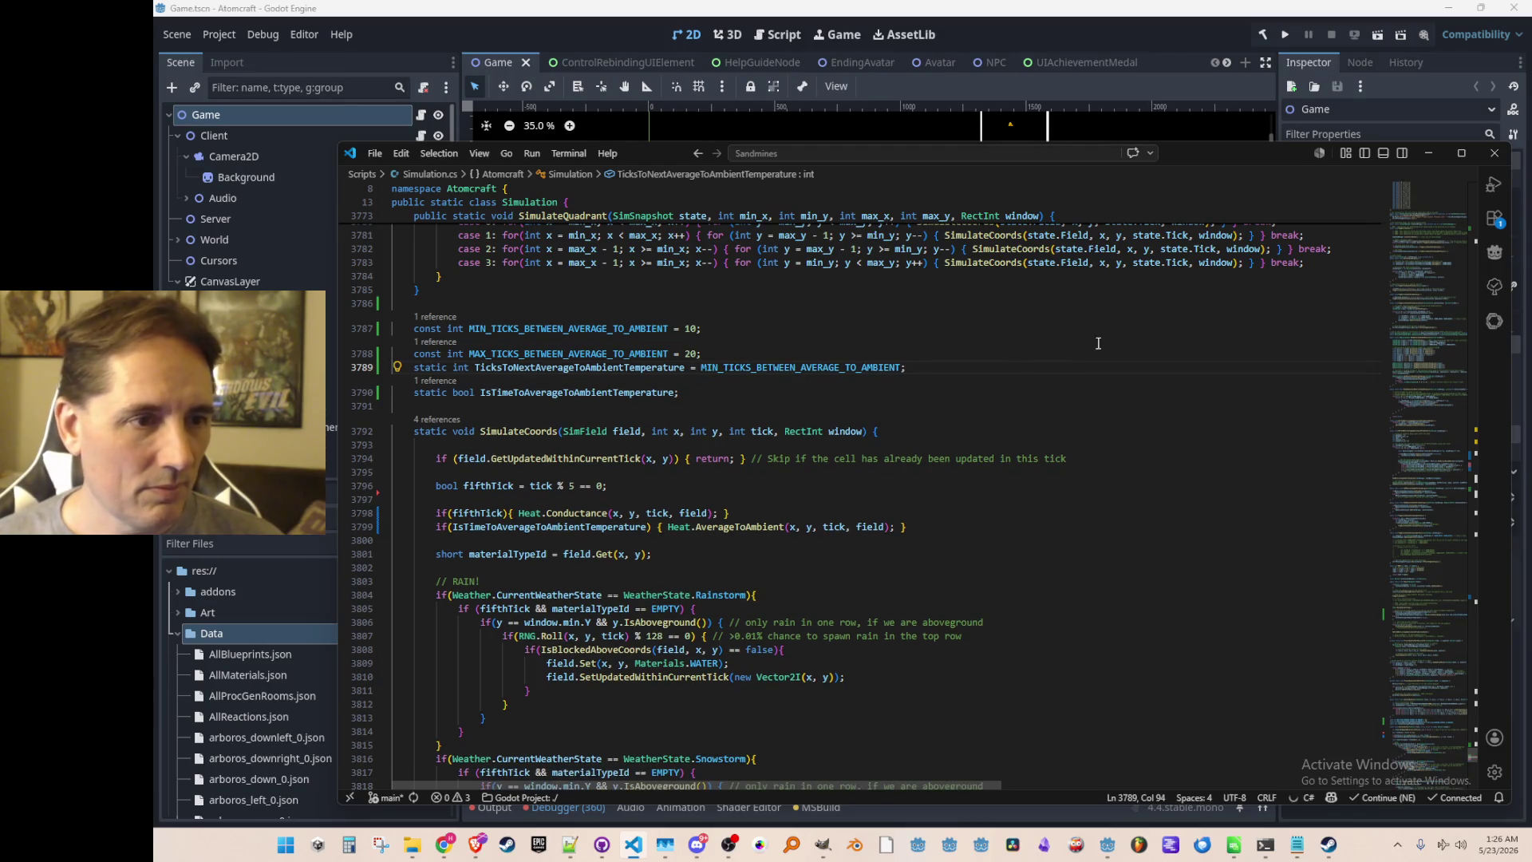
click(1274, 40)
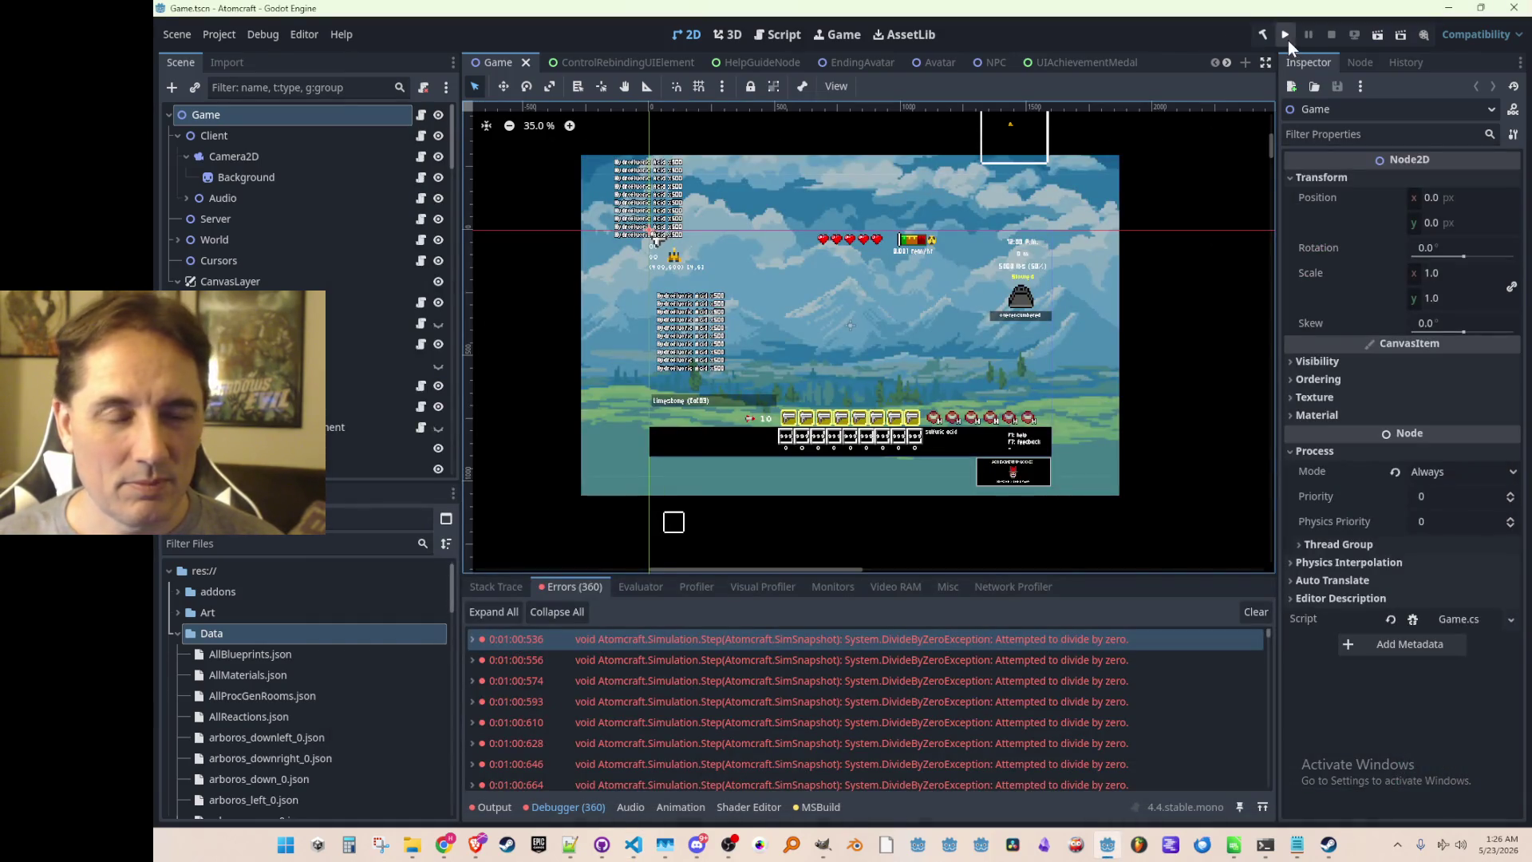
Relaunch the game, close the frozen debug window, and bring up the tracks list.
click(1285, 40)
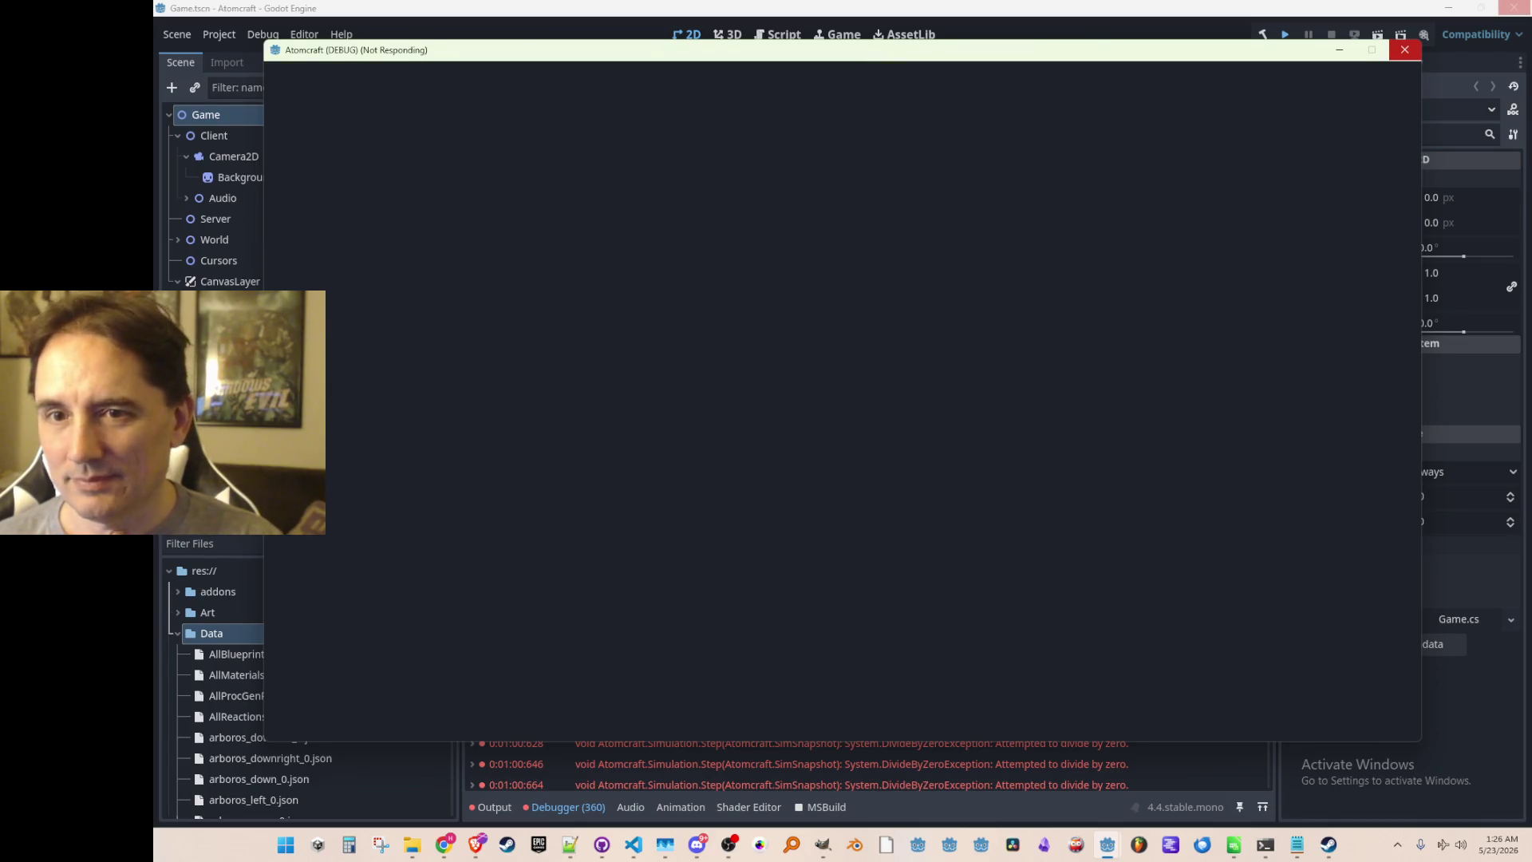
click(1404, 50)
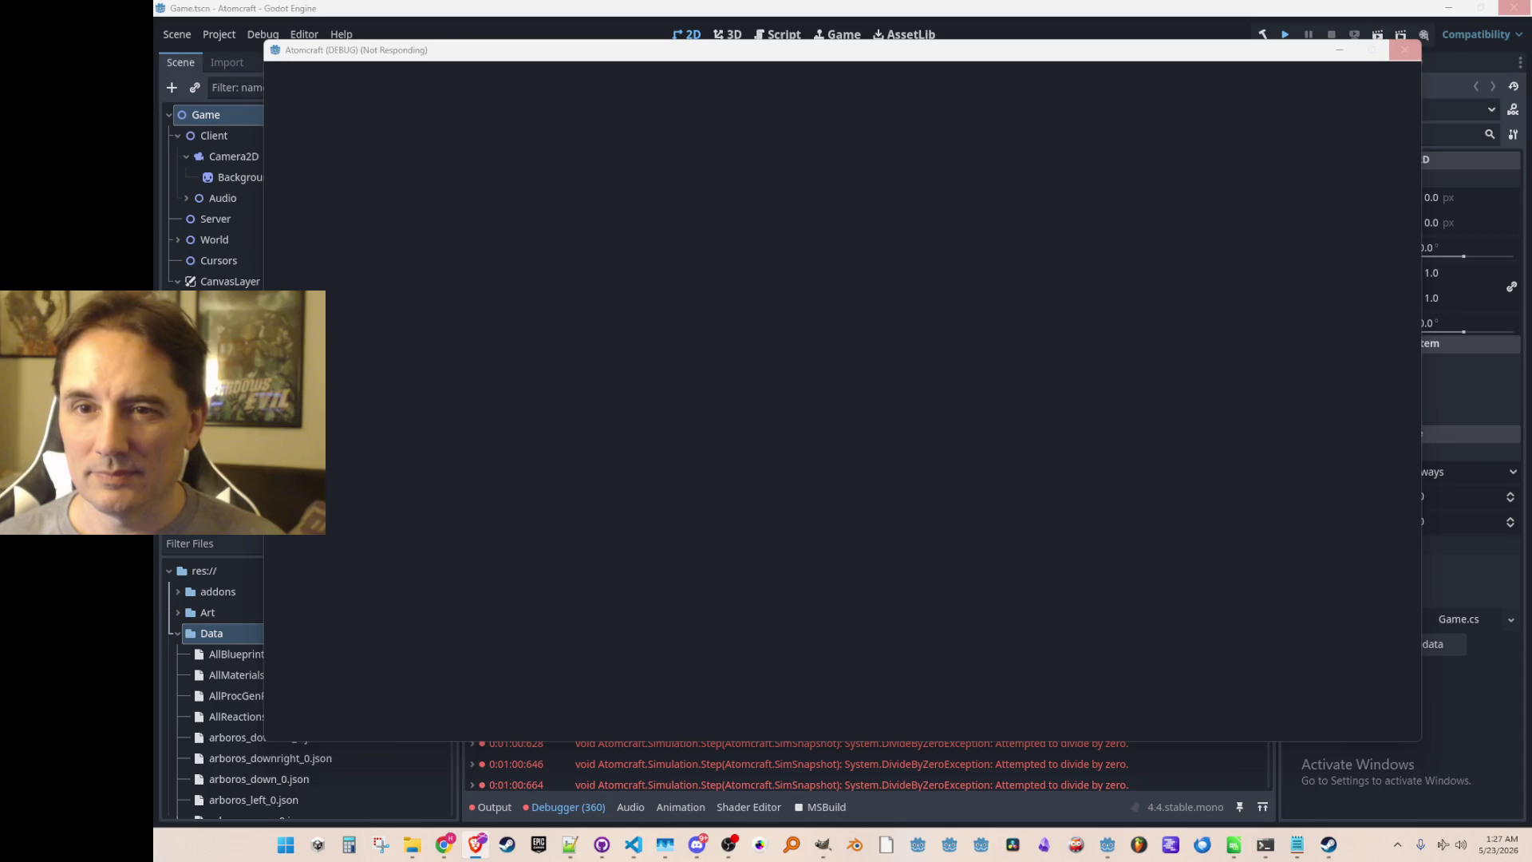
click(570, 844)
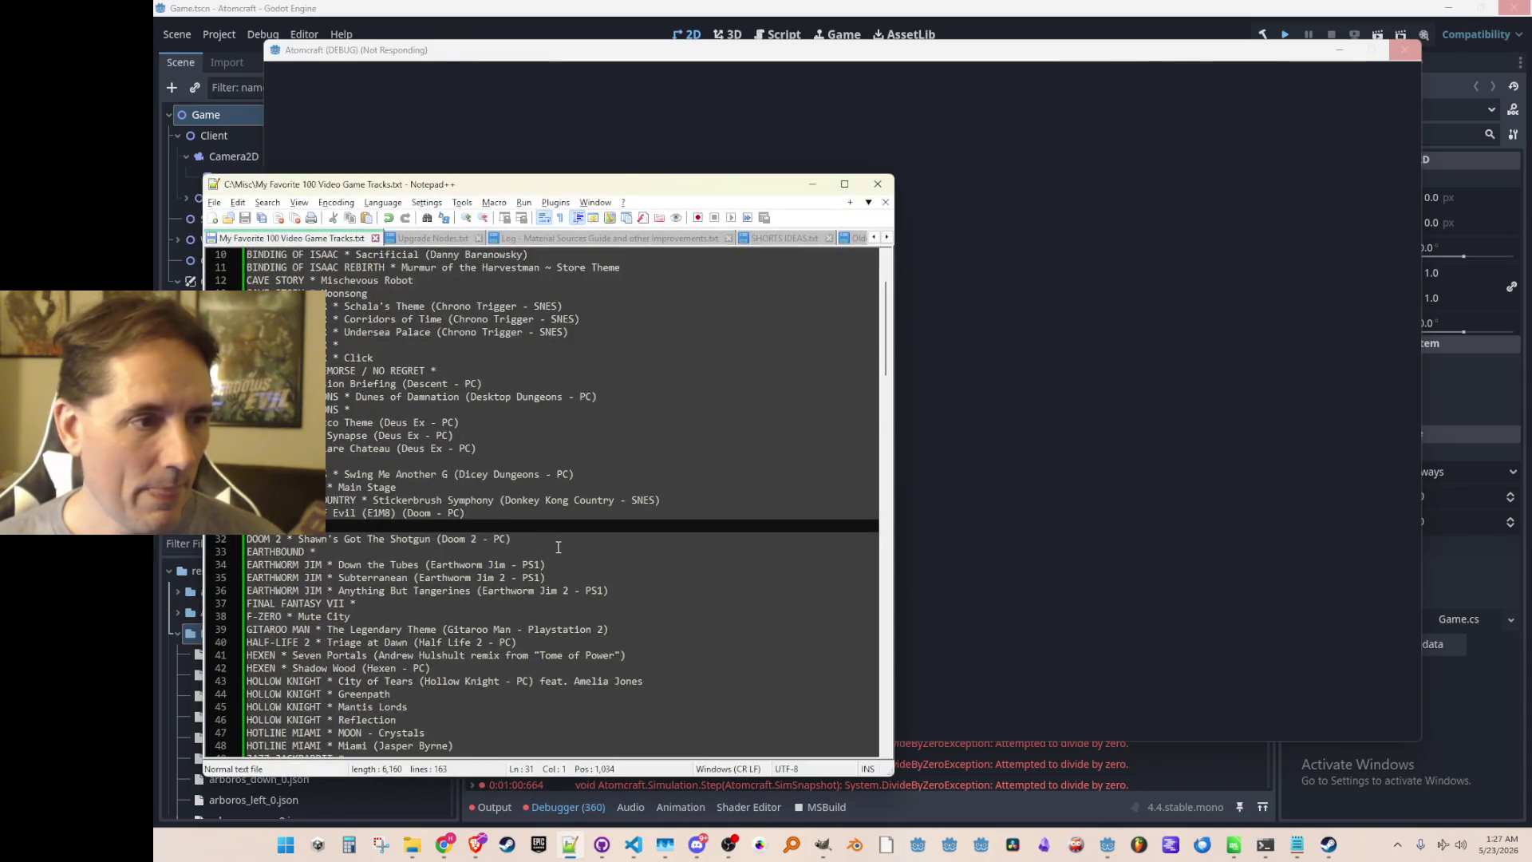
Type 'DOOM 2 * Into Sandy's City' on a new line 33.
click(657, 535)
key(Home)
key(shift+Right)
key(shift+Right)
key(shift+Right)
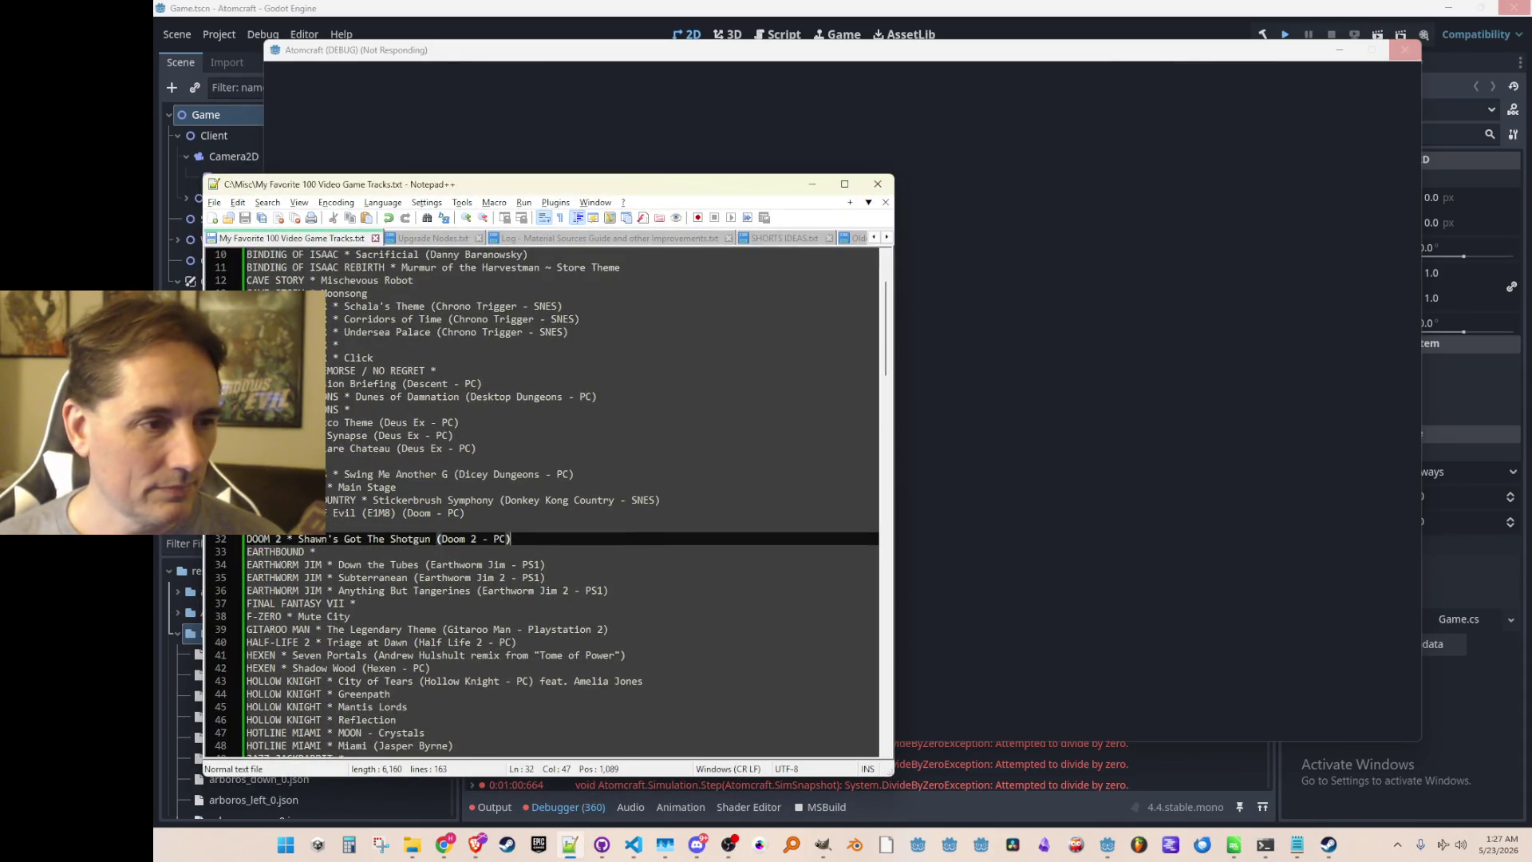
key(Return)
text(DOOM 2)
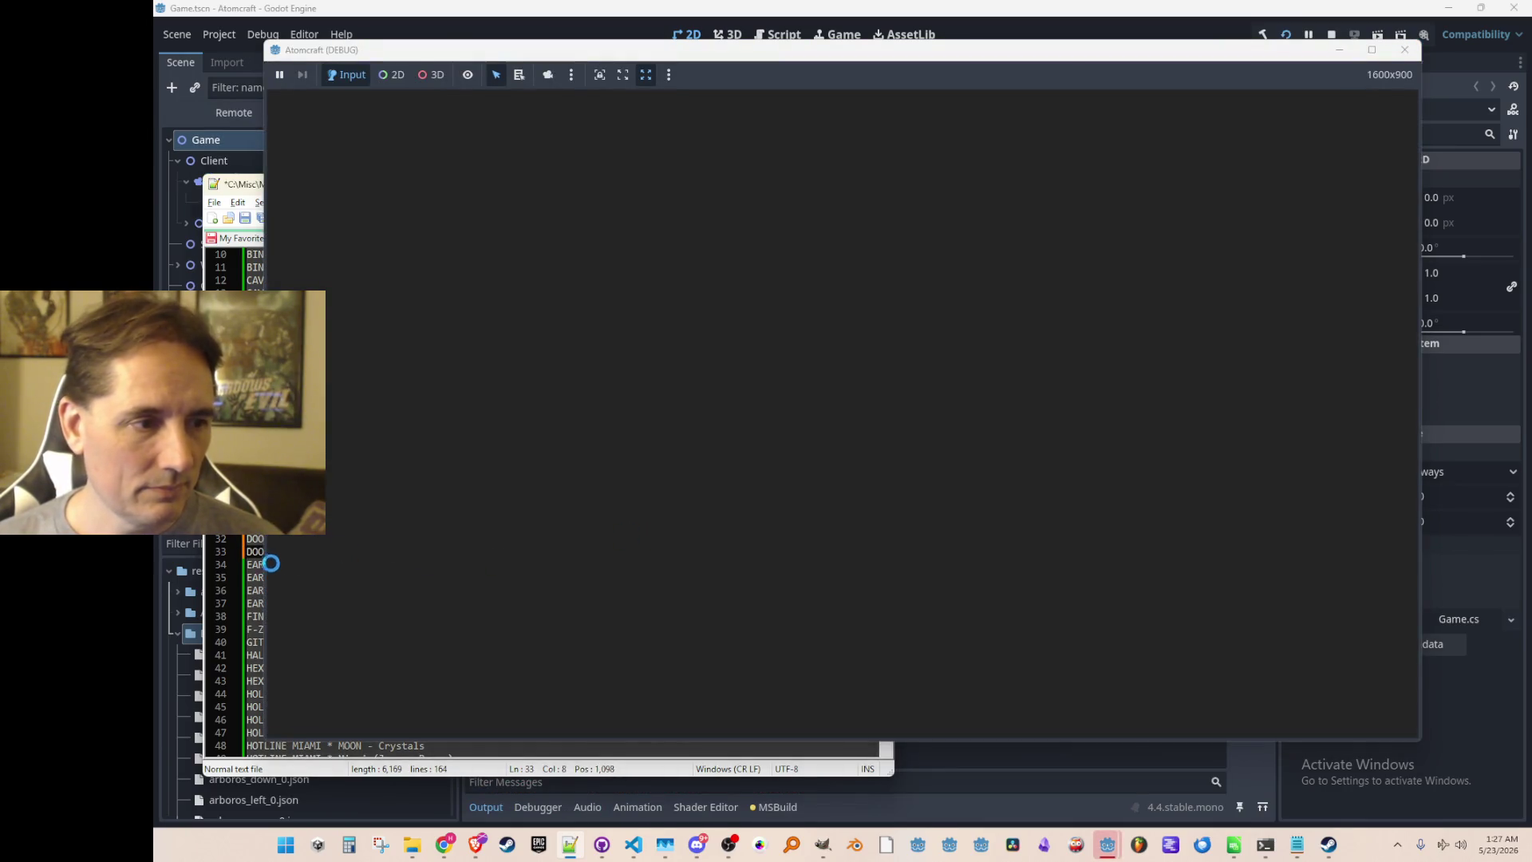
click(258, 551)
click(457, 754)
click(259, 488)
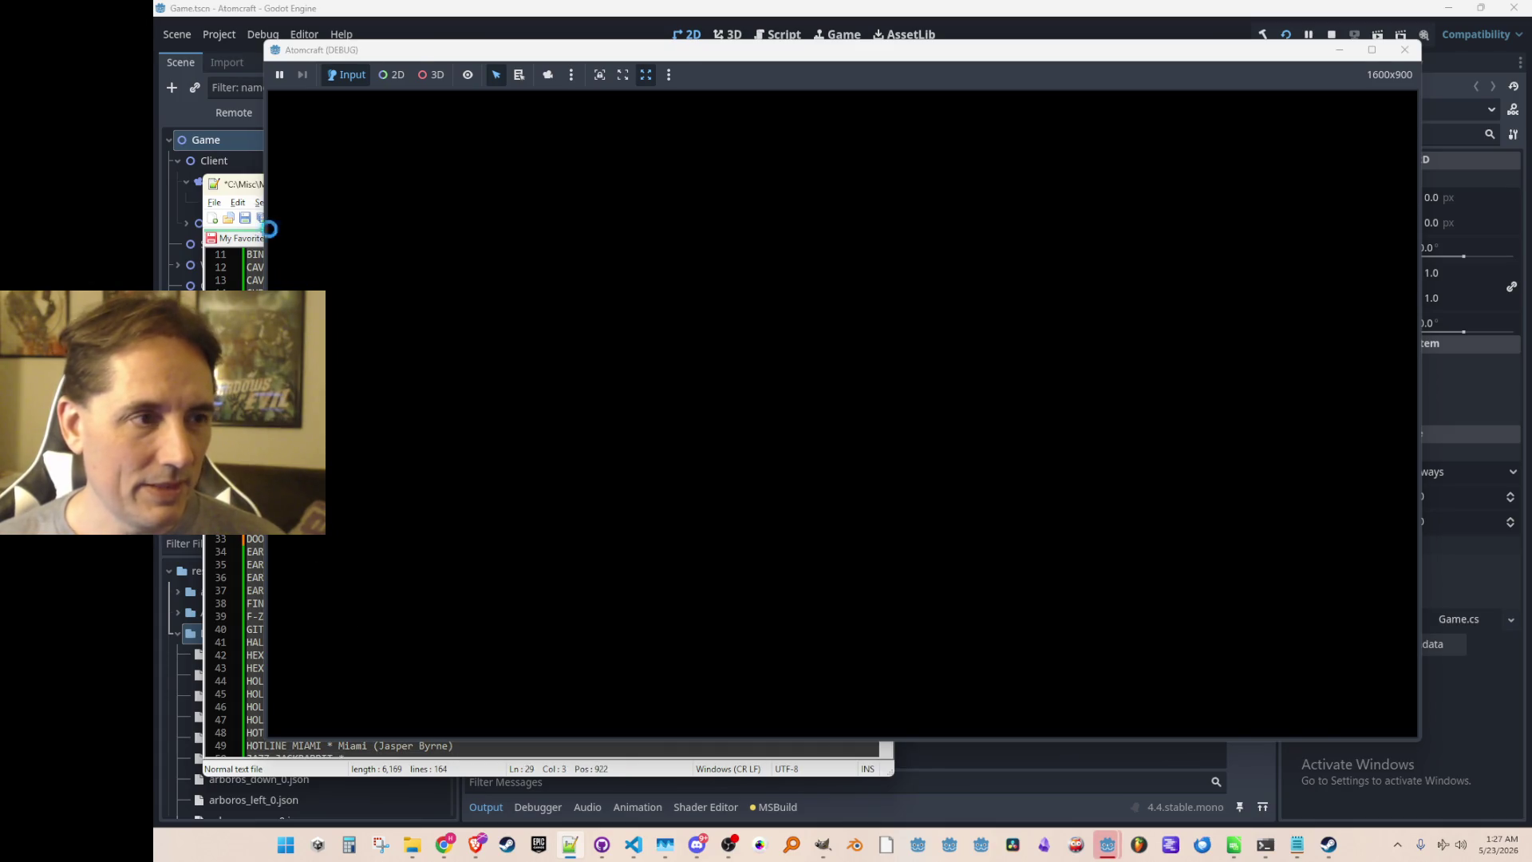
drag(1196, 56, 1299, 60)
click(315, 543)
text(* Into Sandy)
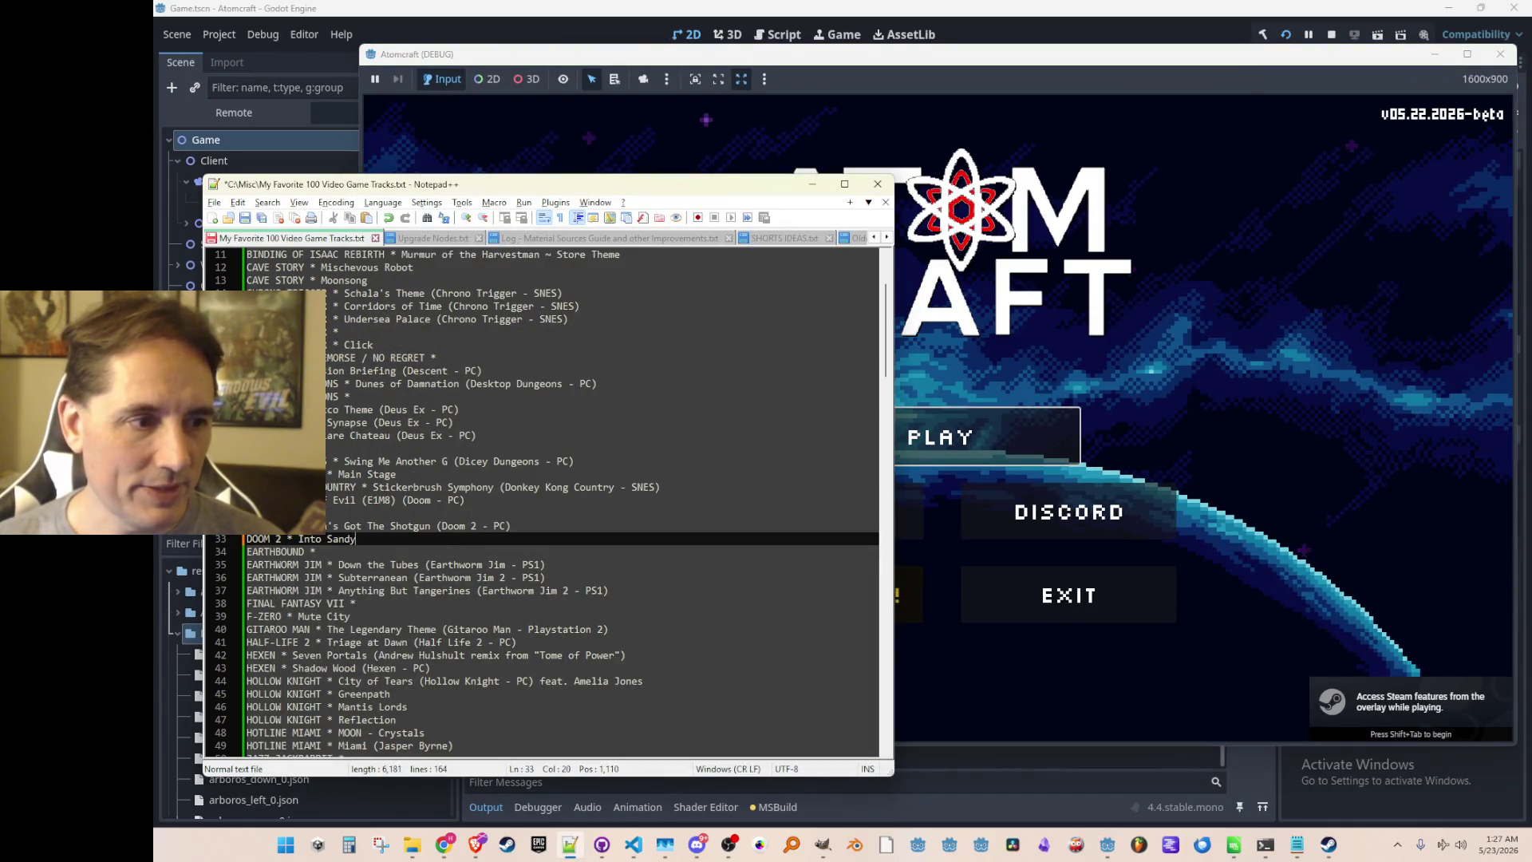
text('s City)
Append '(Doom 2 - PC)' copied from line 32, save, and minimise Notepad++.
click(436, 526)
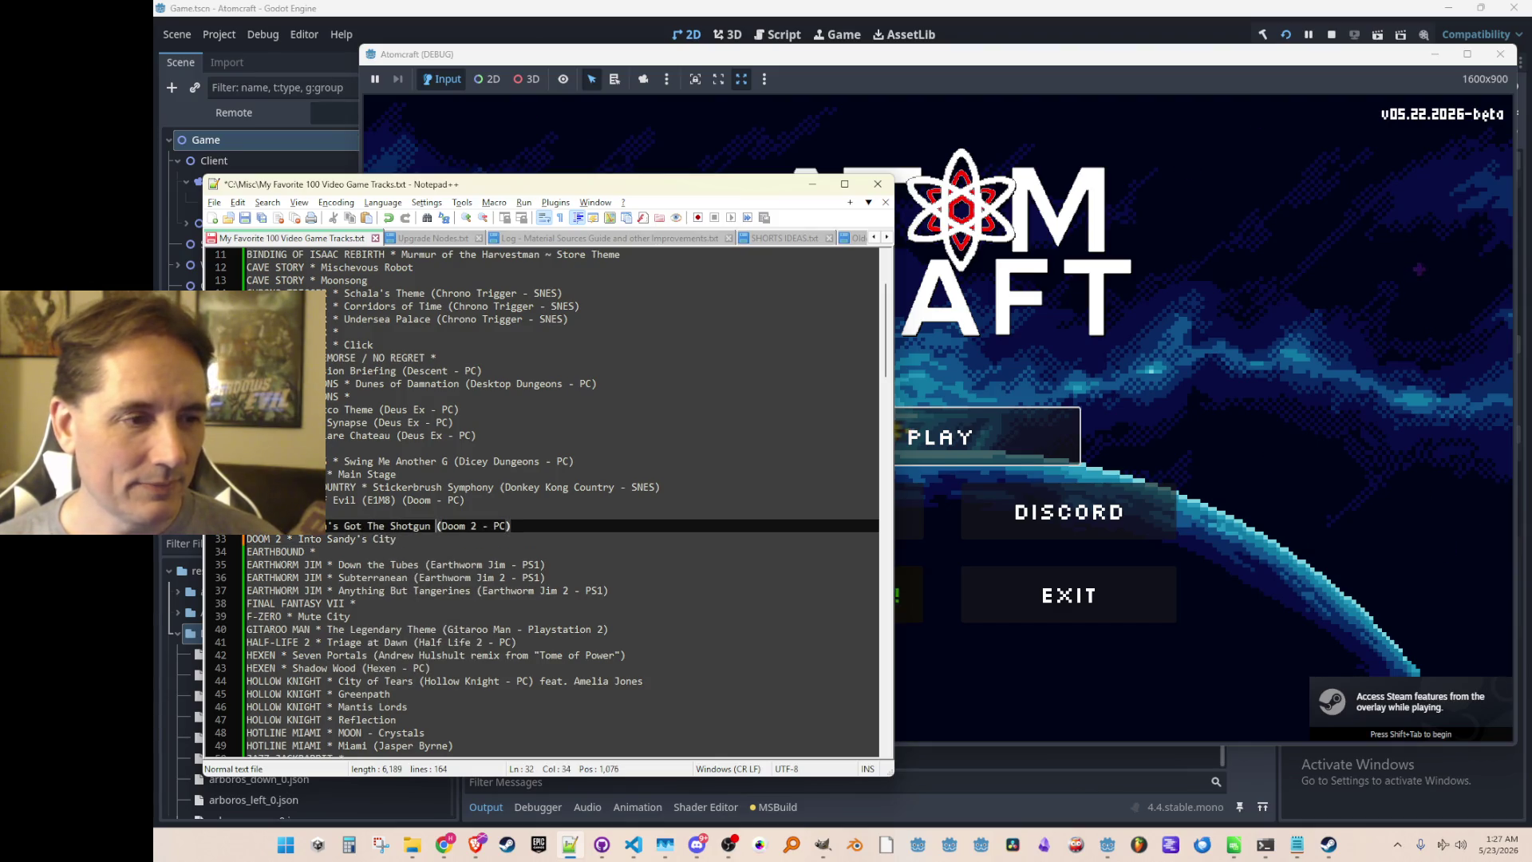
key(shift+End)
key(ctrl+c)
key(Down)
key(End)
key(ctrl+v)
key(ctrl+s)
key(Home)
click(812, 184)
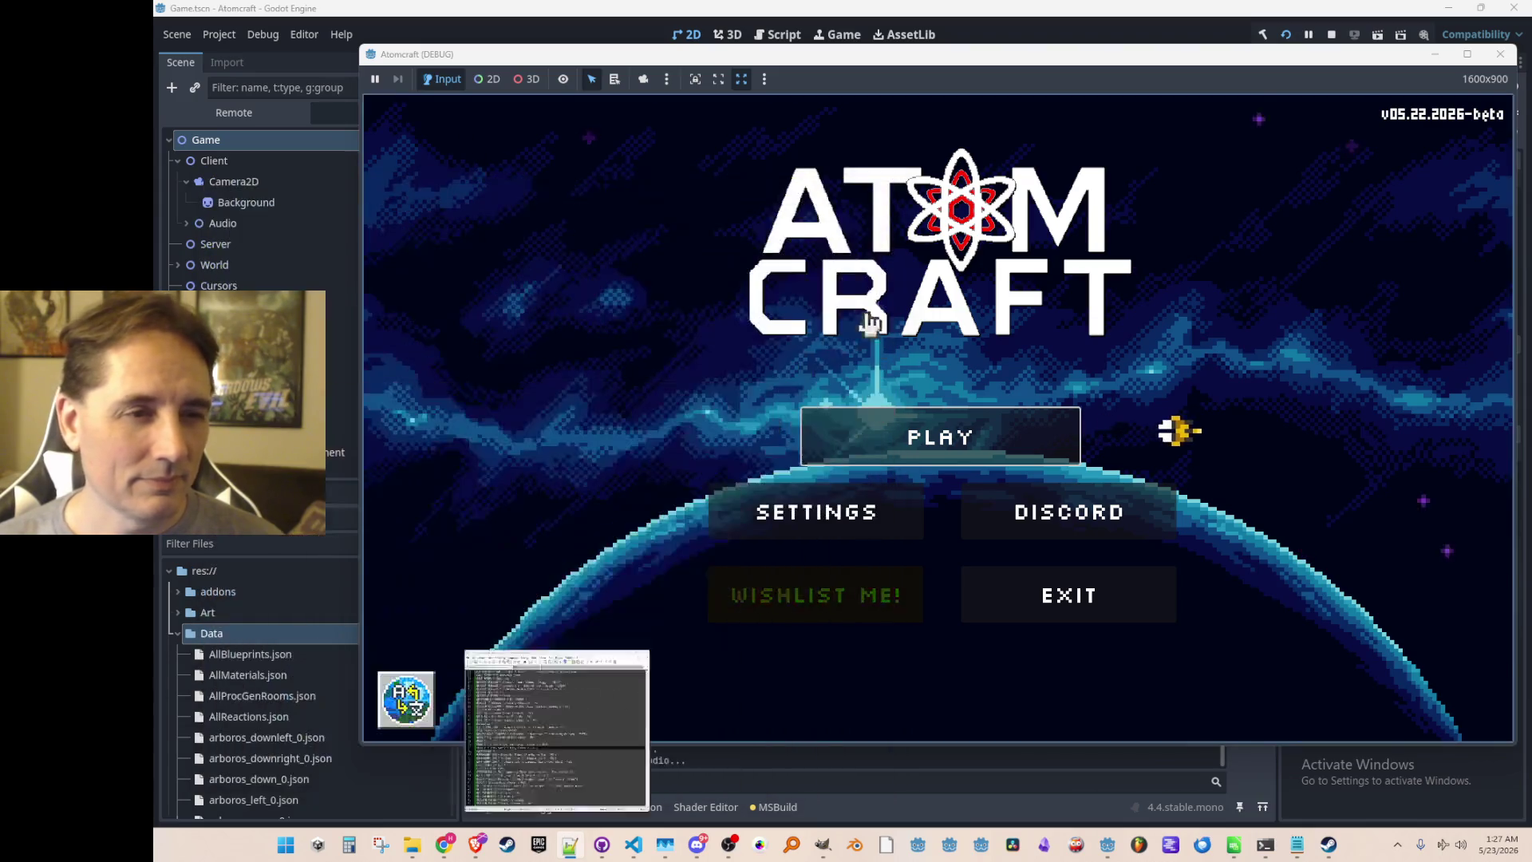
Start playing as profile A TEST 6 in the NPC TEST H world.
click(873, 445)
scroll(909, 434, down, 5)
scroll(954, 434, up, 2)
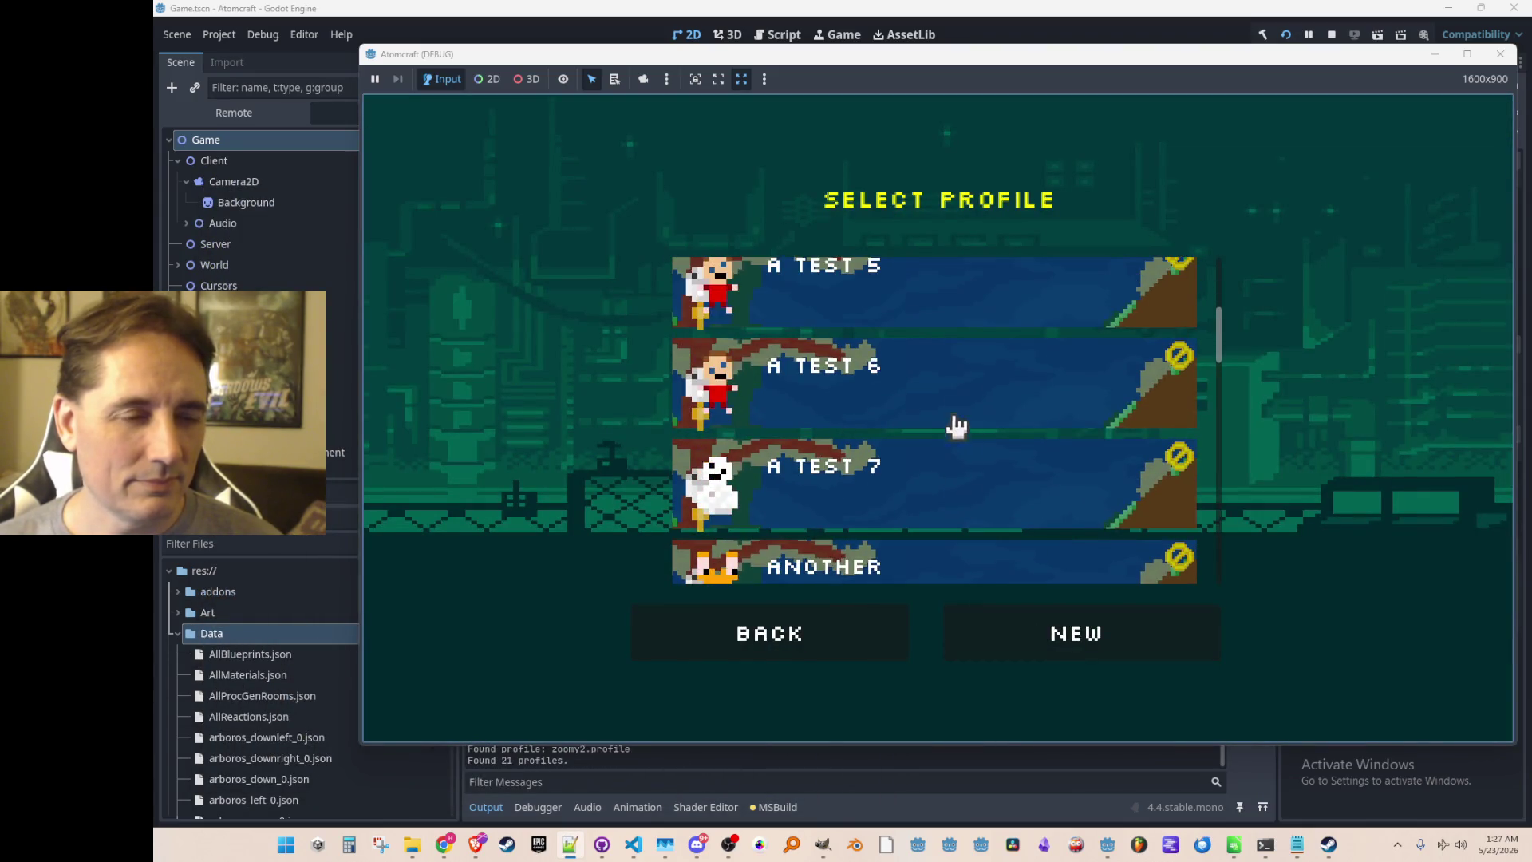
click(946, 434)
scroll(945, 435, down, 15)
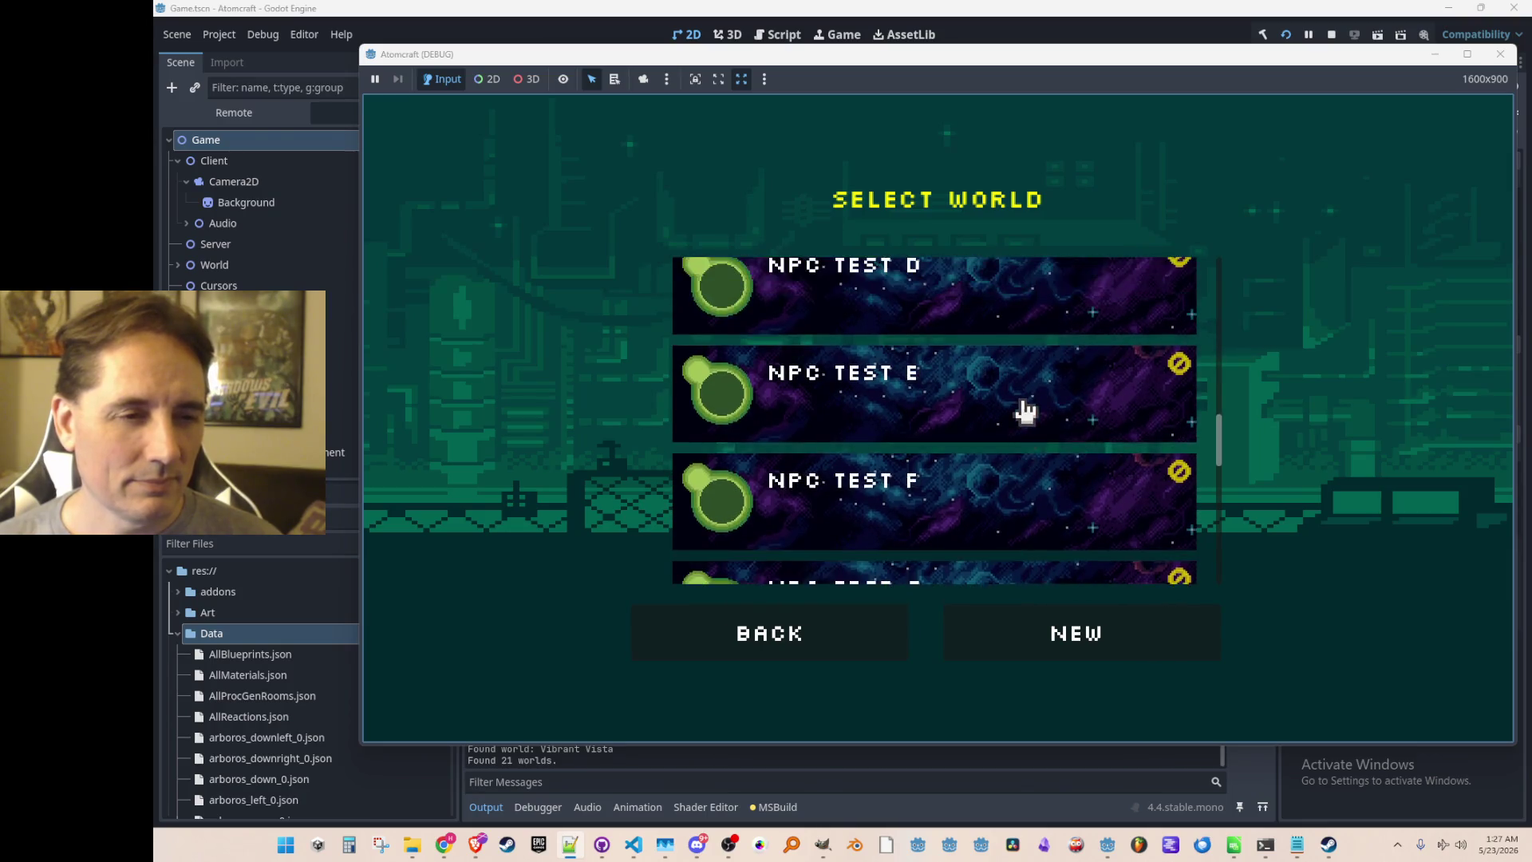
click(1030, 451)
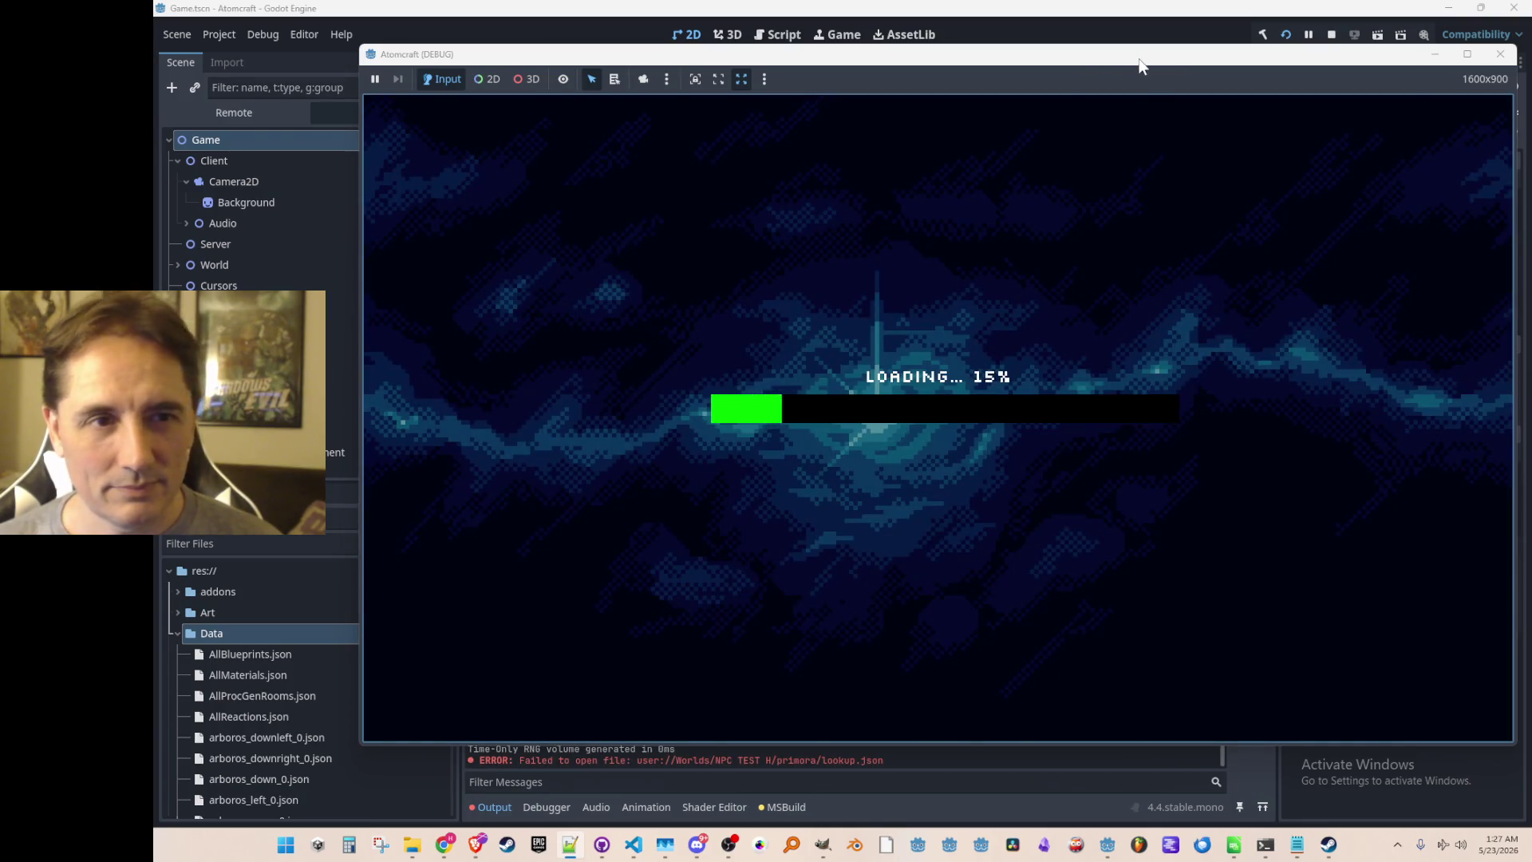
drag(1141, 65, 1068, 73)
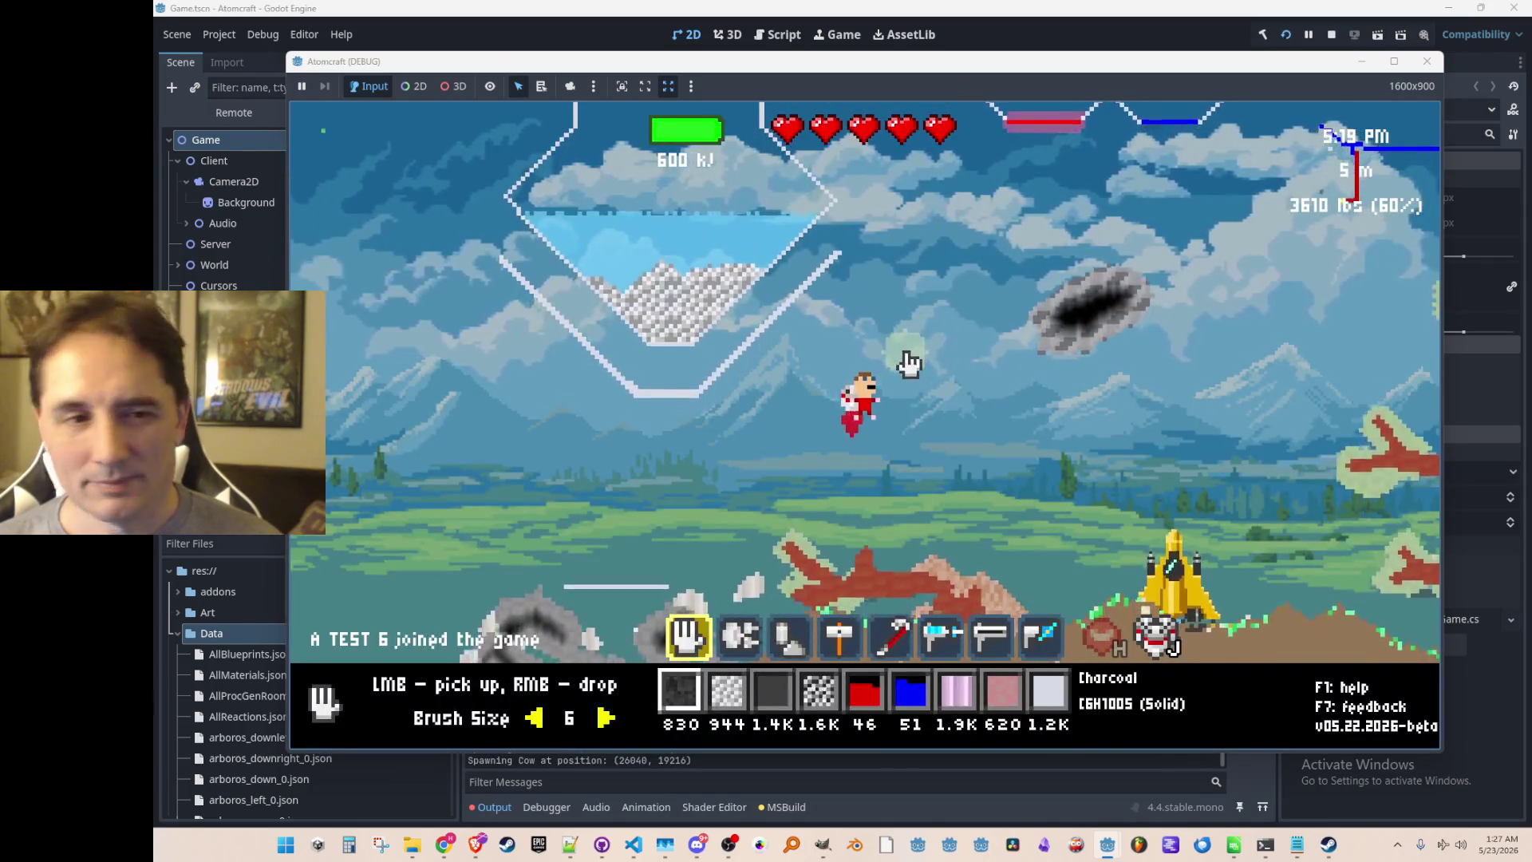
Fly upward and try the second, hammer and Crowbar tools, toggling the F3 overlay.
key(w)
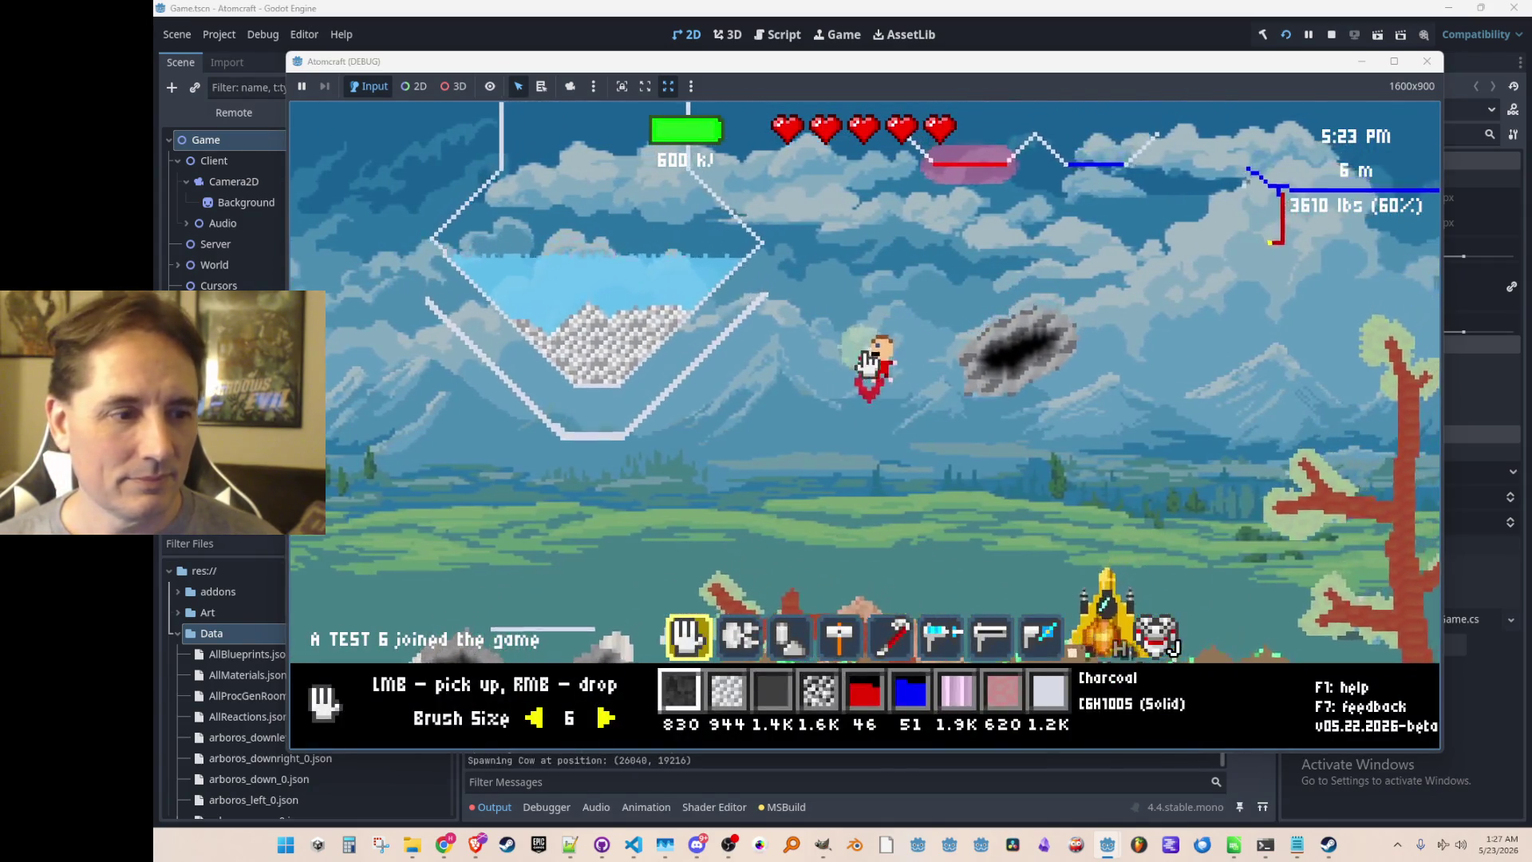
key(w)
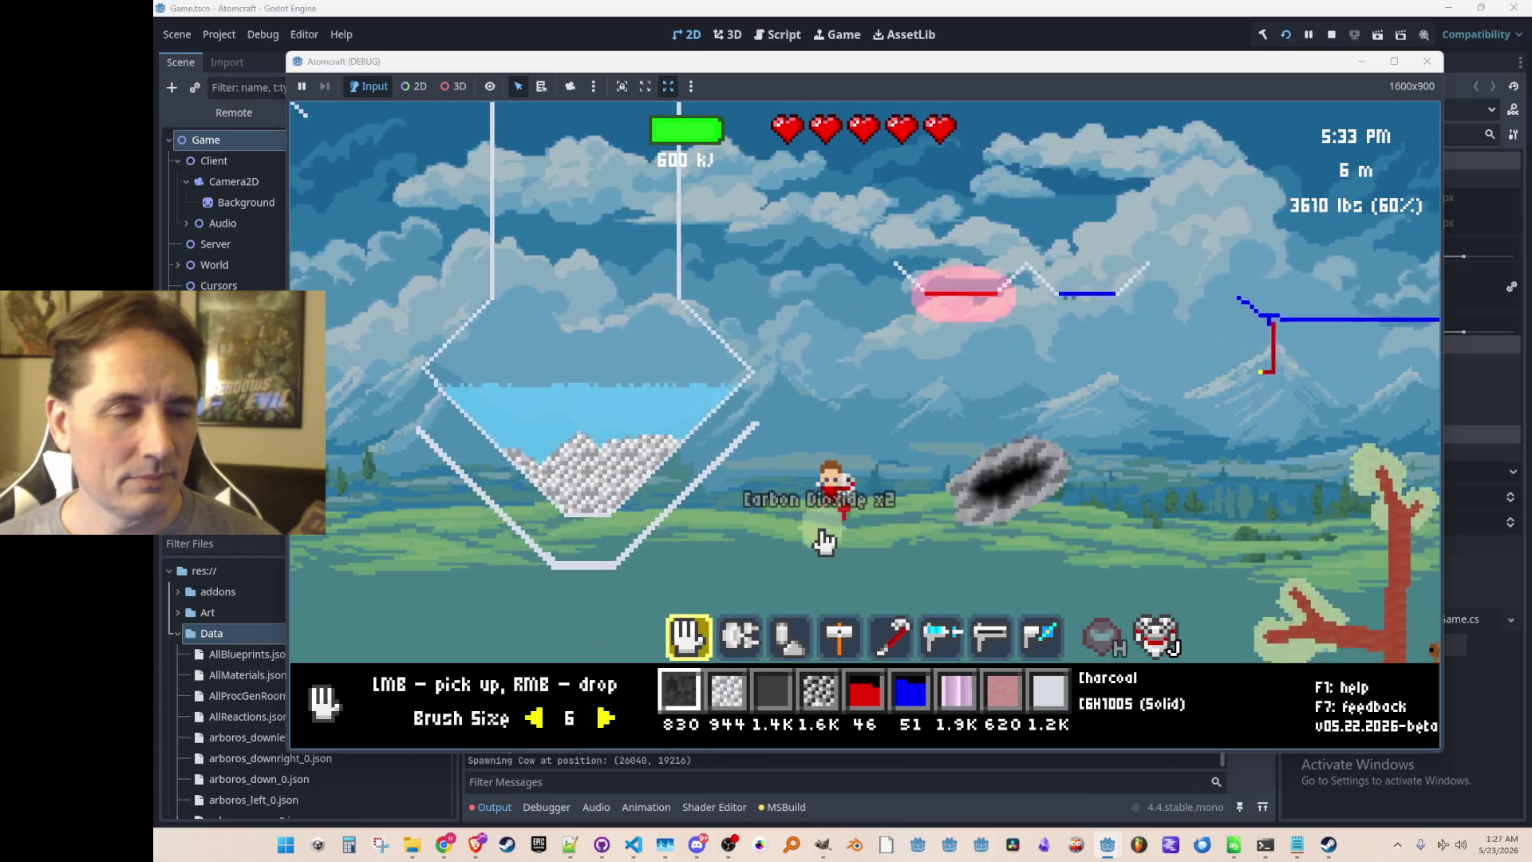
key(2)
key(F3)
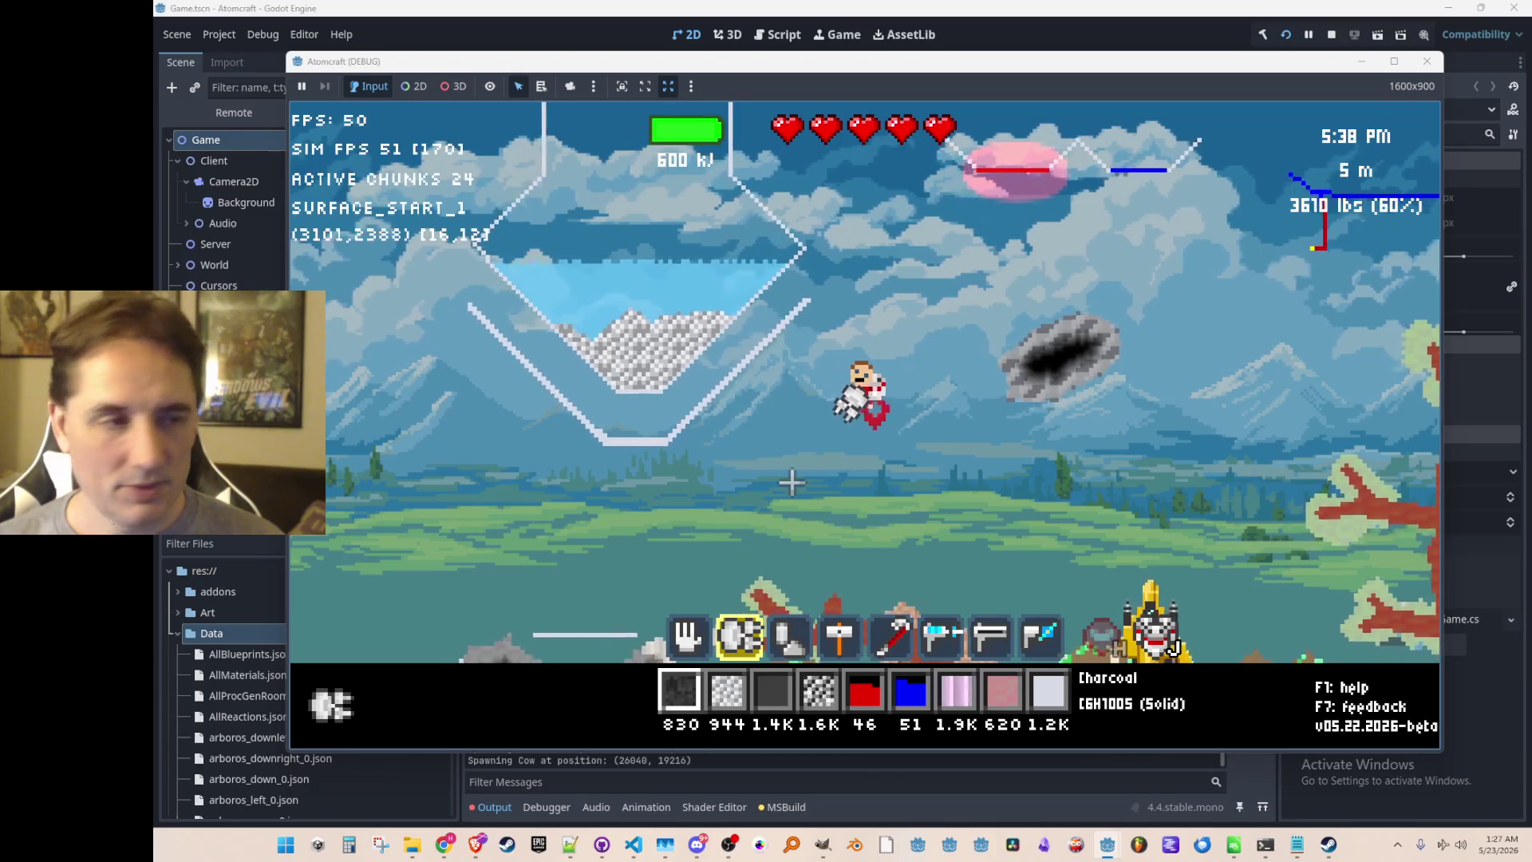
key(F3)
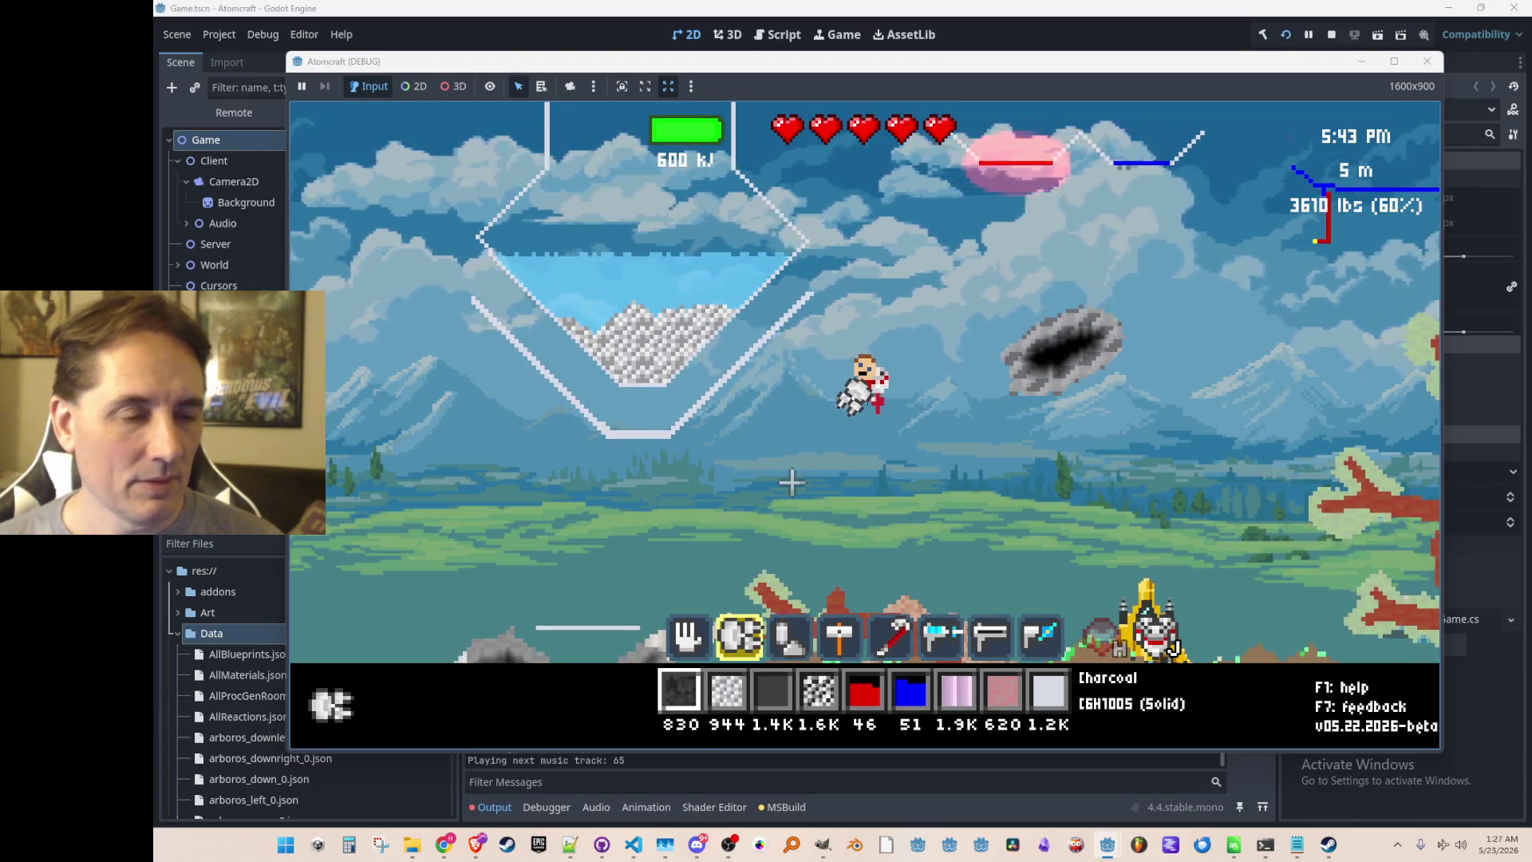
key(4)
key(5)
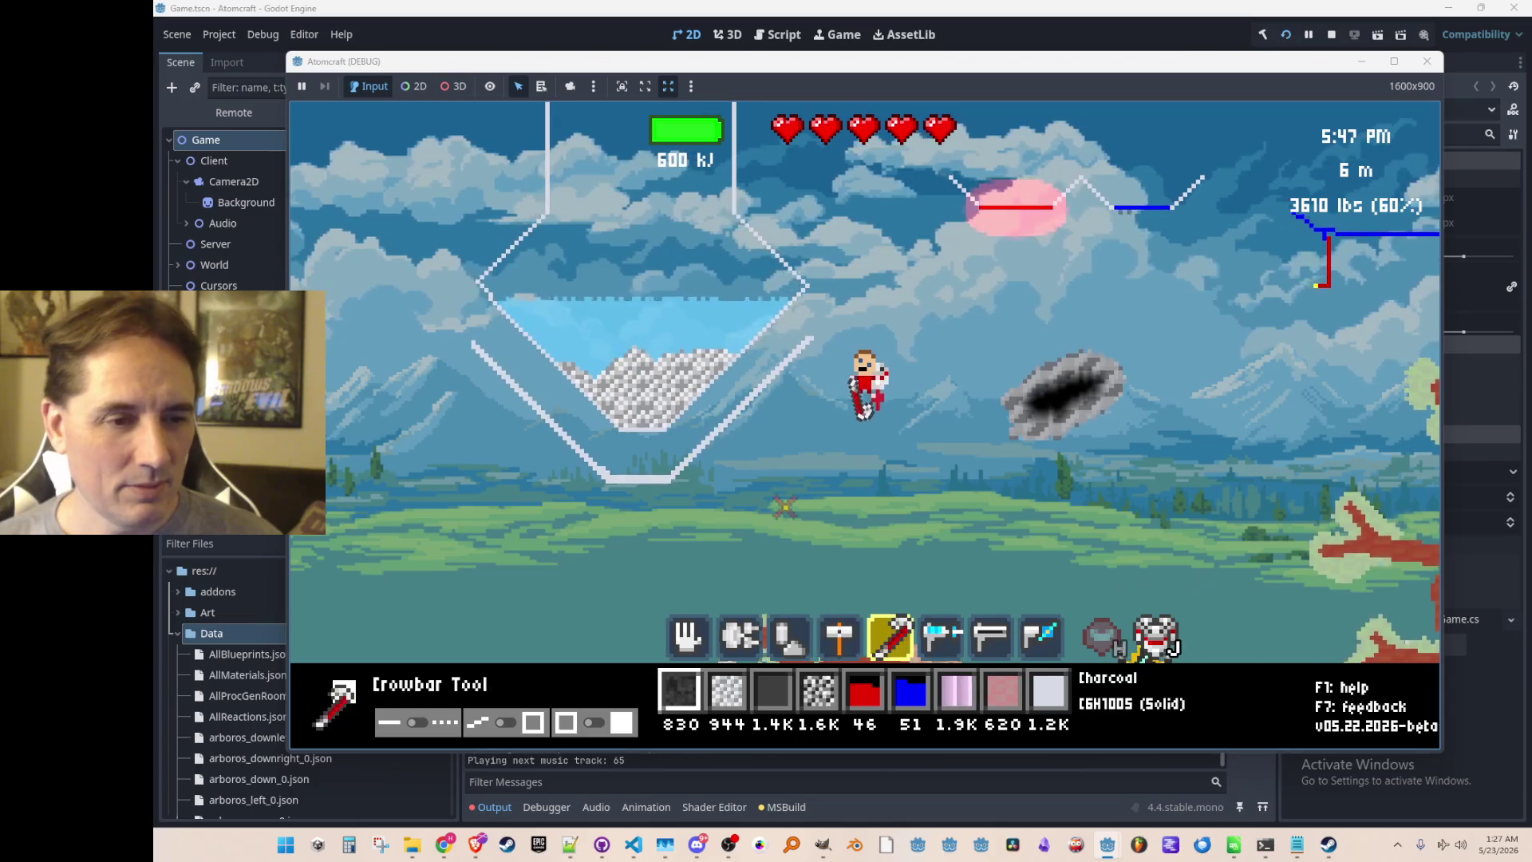
Drop a stripe of Coal with the hand tool, then stop the run with F8.
scroll(786, 497, down, 3)
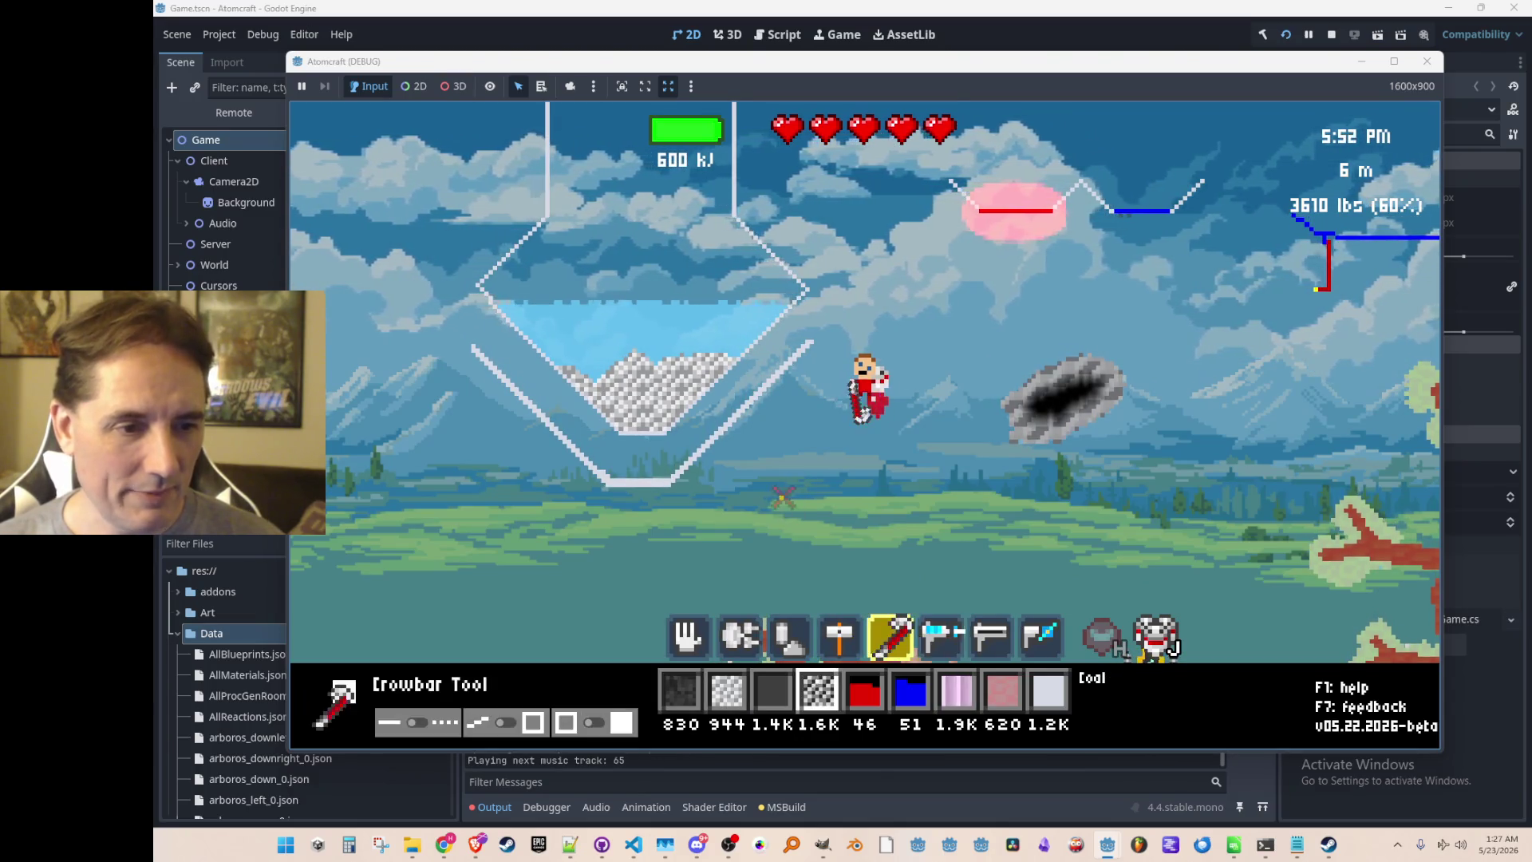
key(2)
key(1)
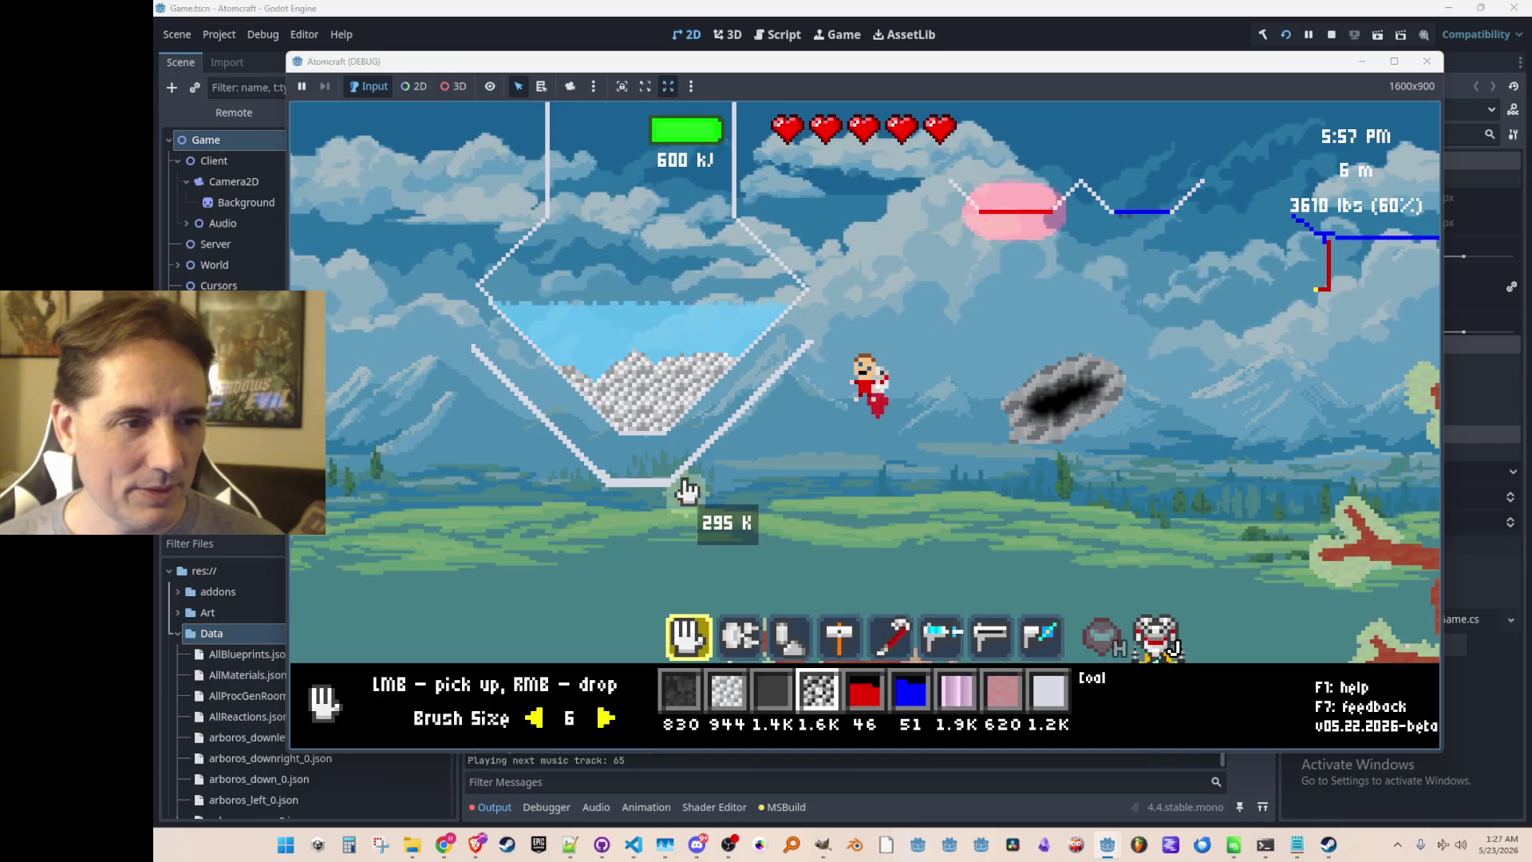
right_click(642, 456)
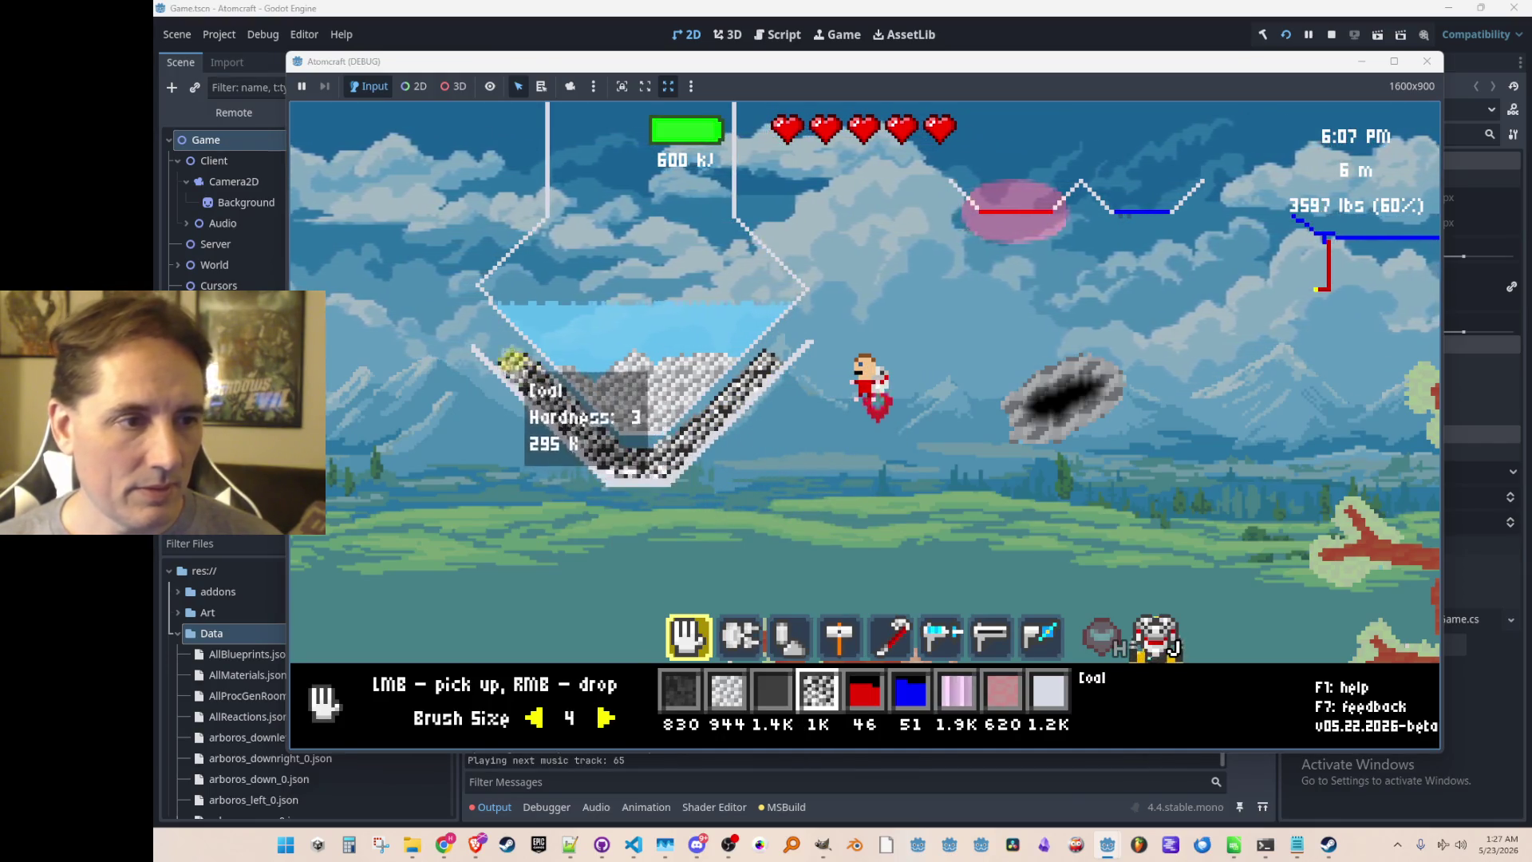
scroll(706, 503, down, 3)
scroll(714, 478, up, 1)
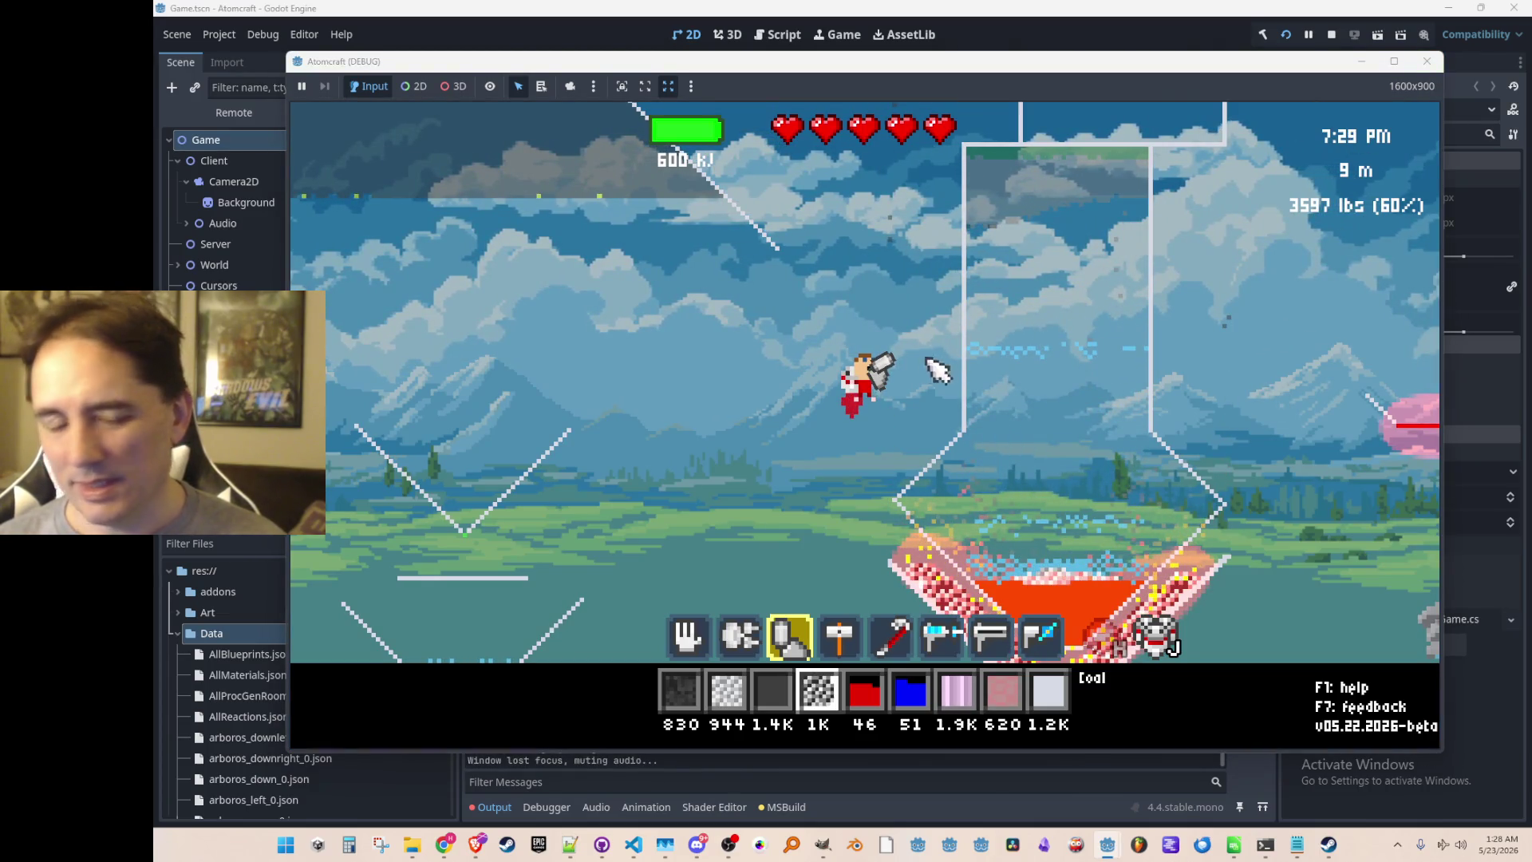
key(F8)
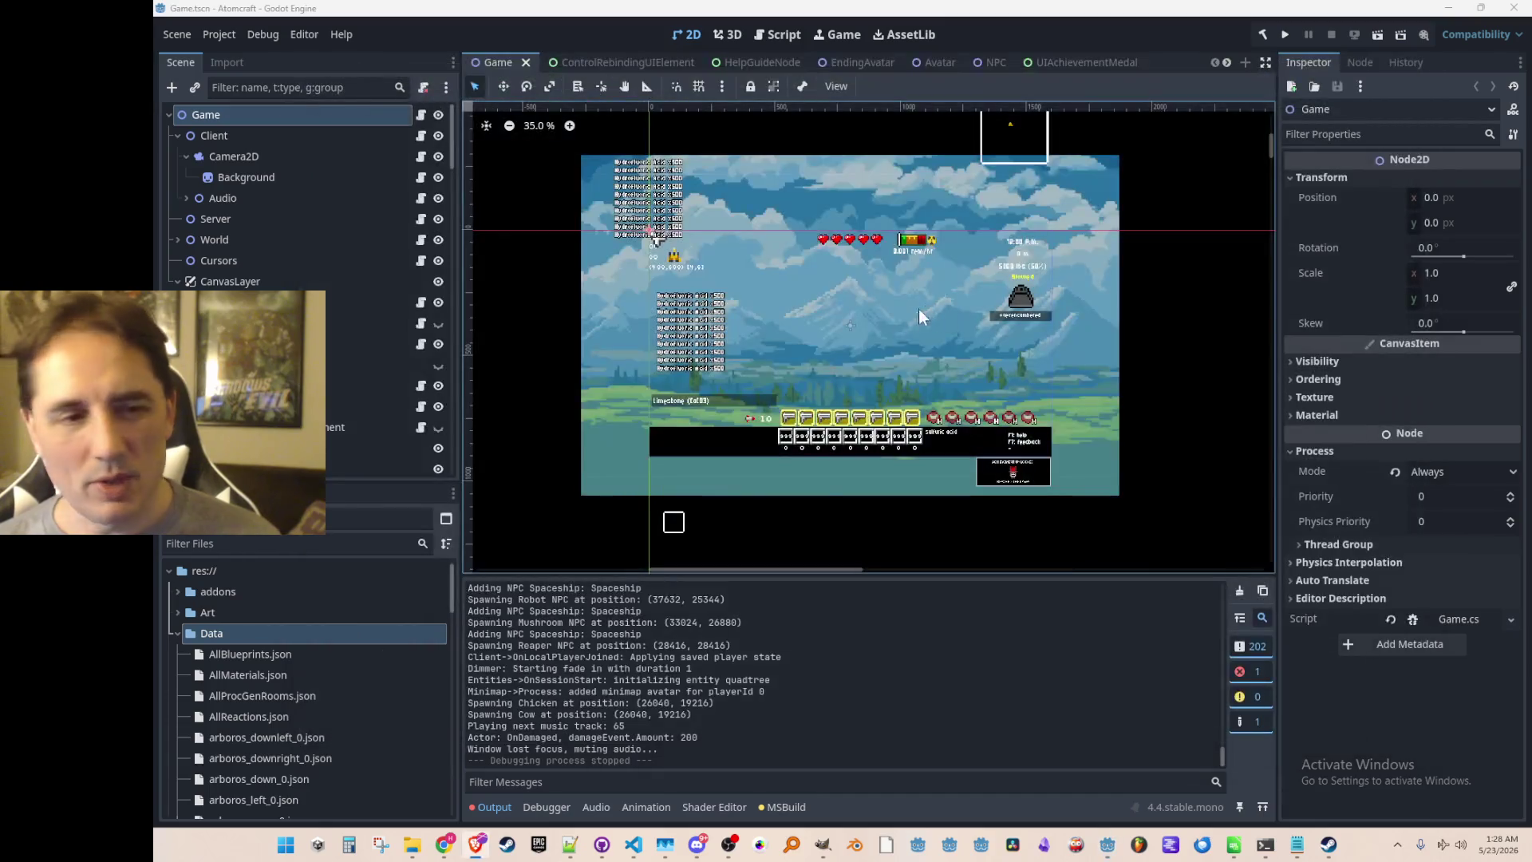
Bring Simulation.cs in VS Code forward, scrolled to the SimulateCoords method.
click(636, 847)
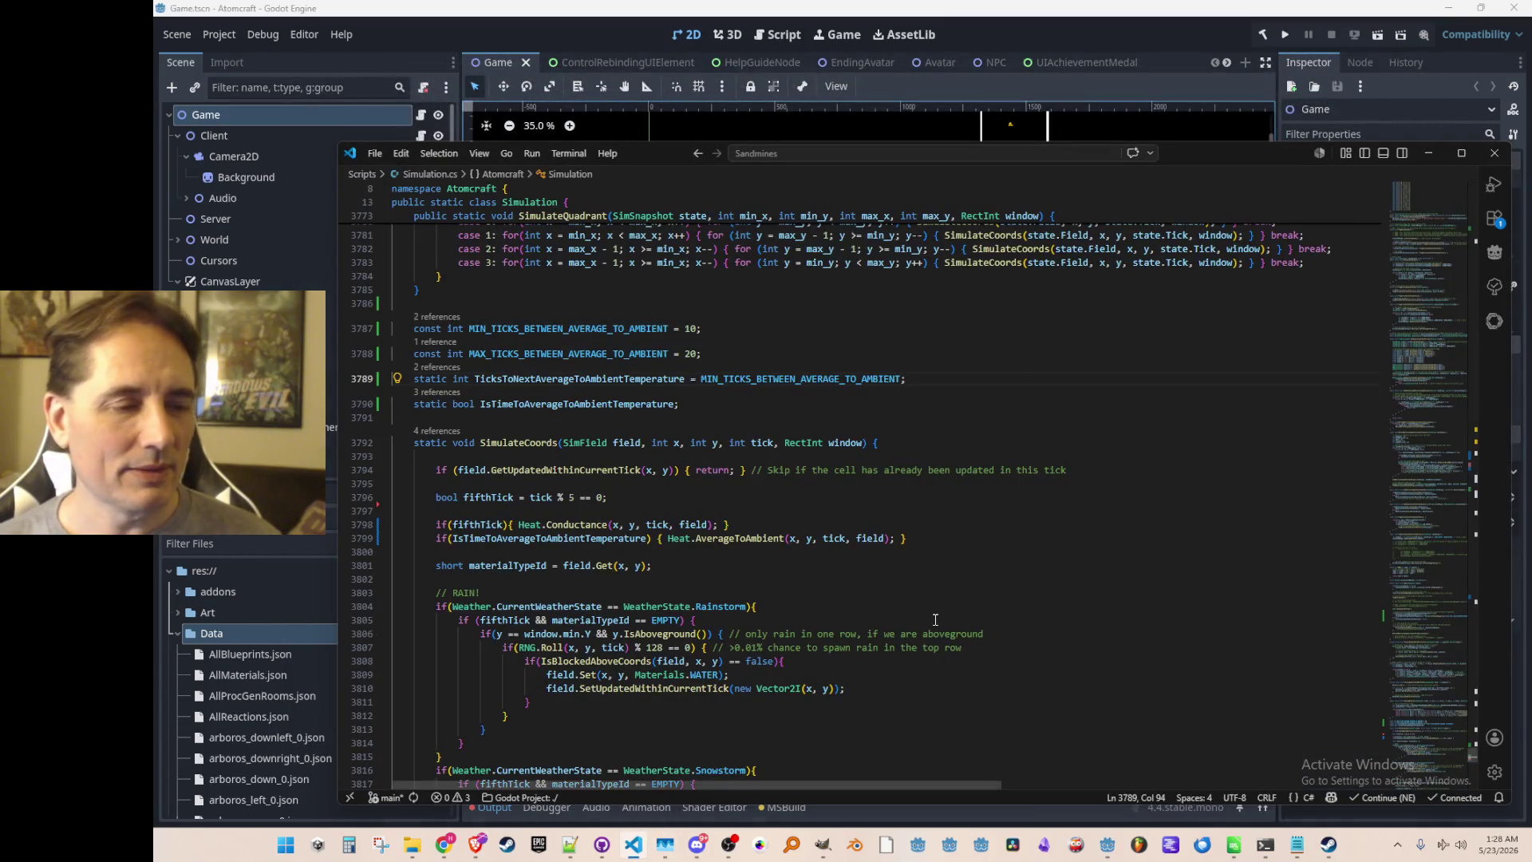
scroll(937, 560, down, 1)
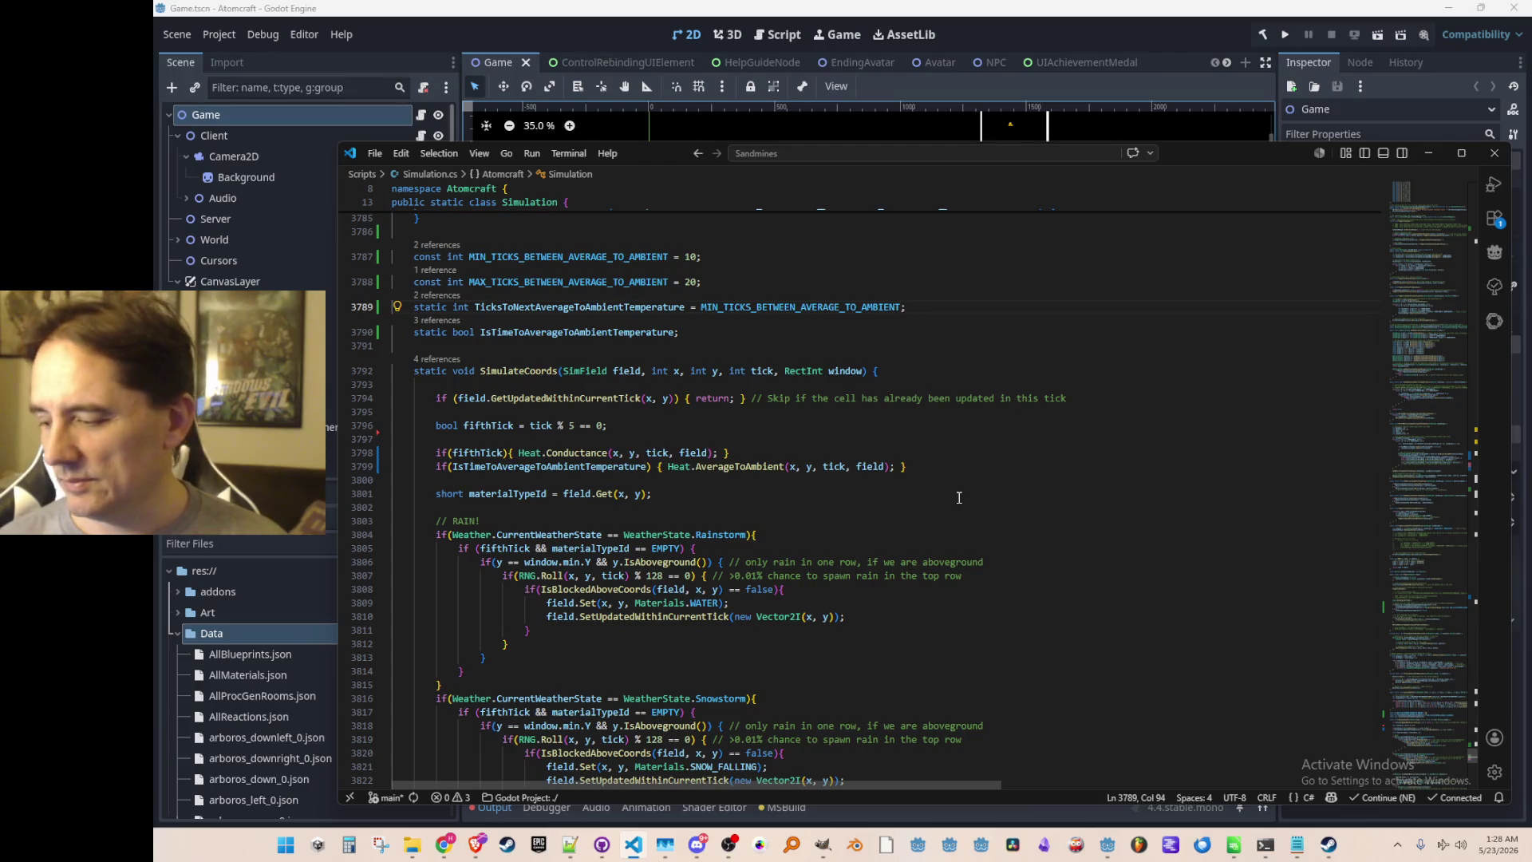
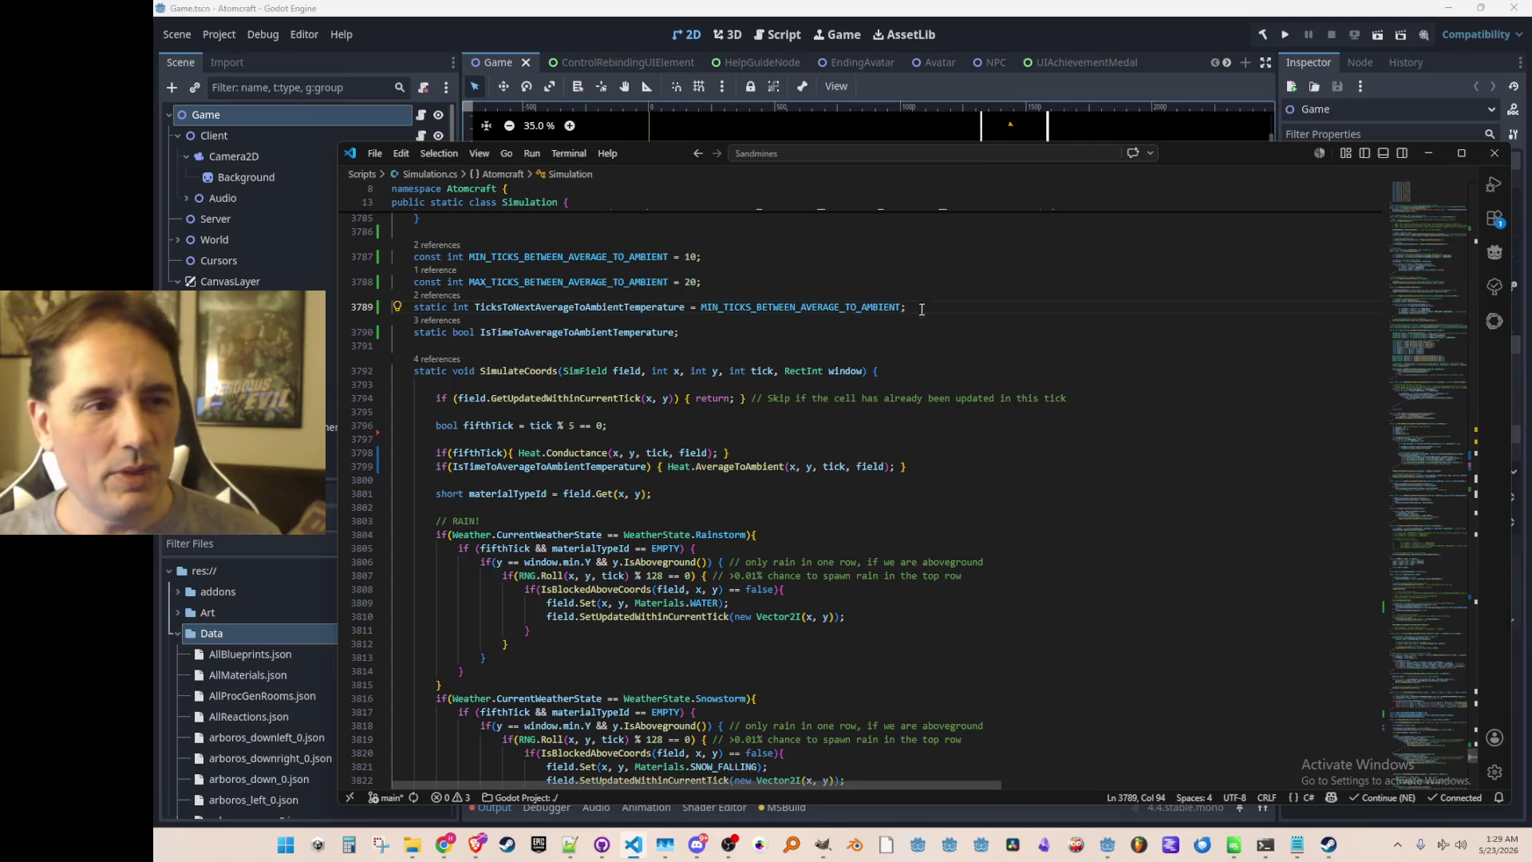
Review where IsTimeToAverageToAmbientTemperature and TicksToNextAverageToAmbientTemperature are used in Step.
scroll(690, 493, down, 1)
click(614, 395)
scroll(1045, 483, up, 1)
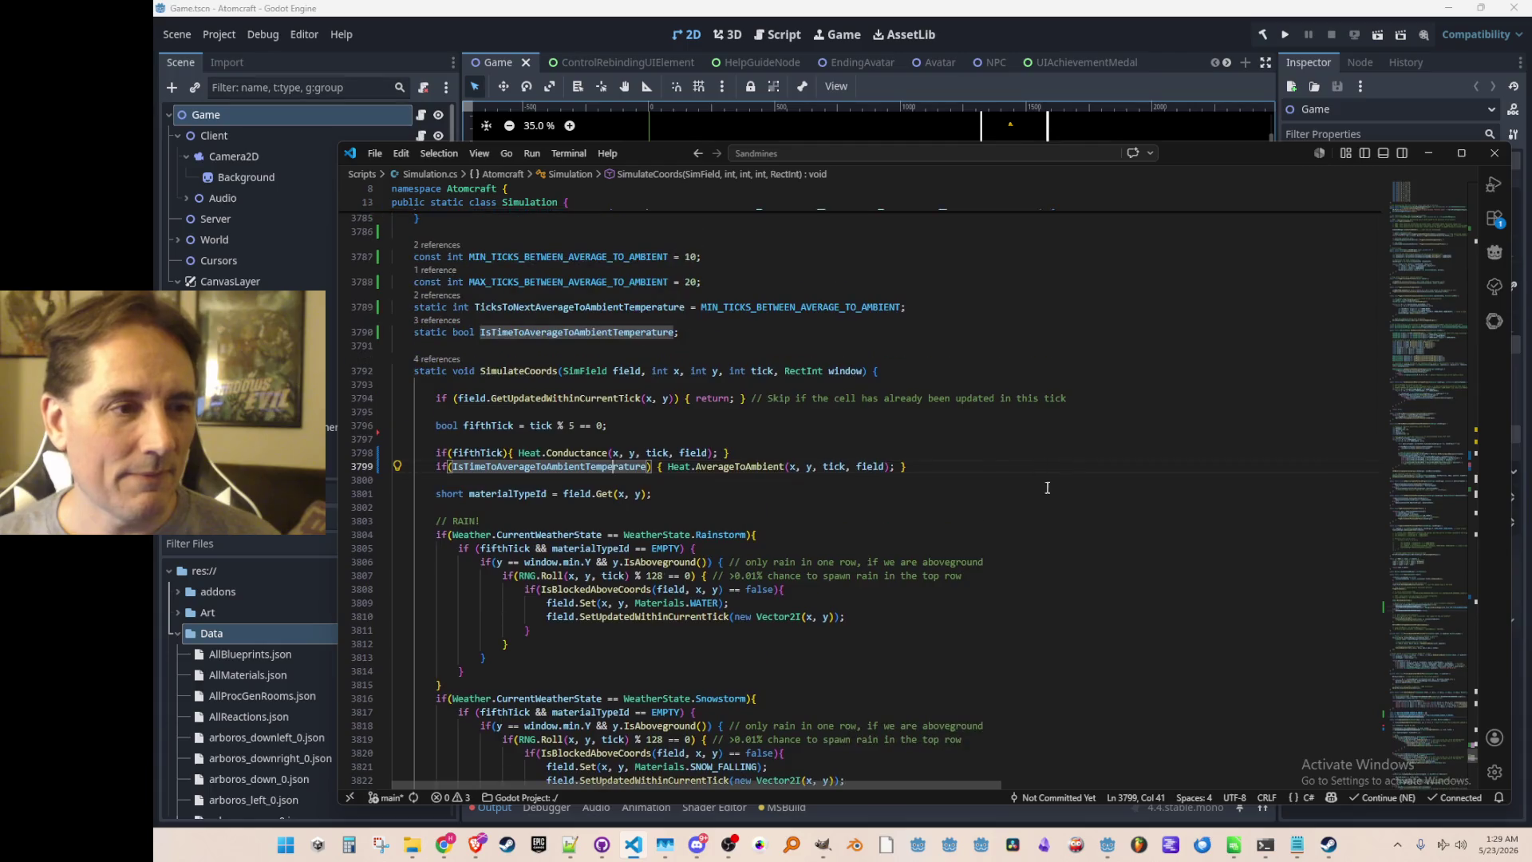
scroll(1045, 483, up, 1)
scroll(1033, 503, down, 1)
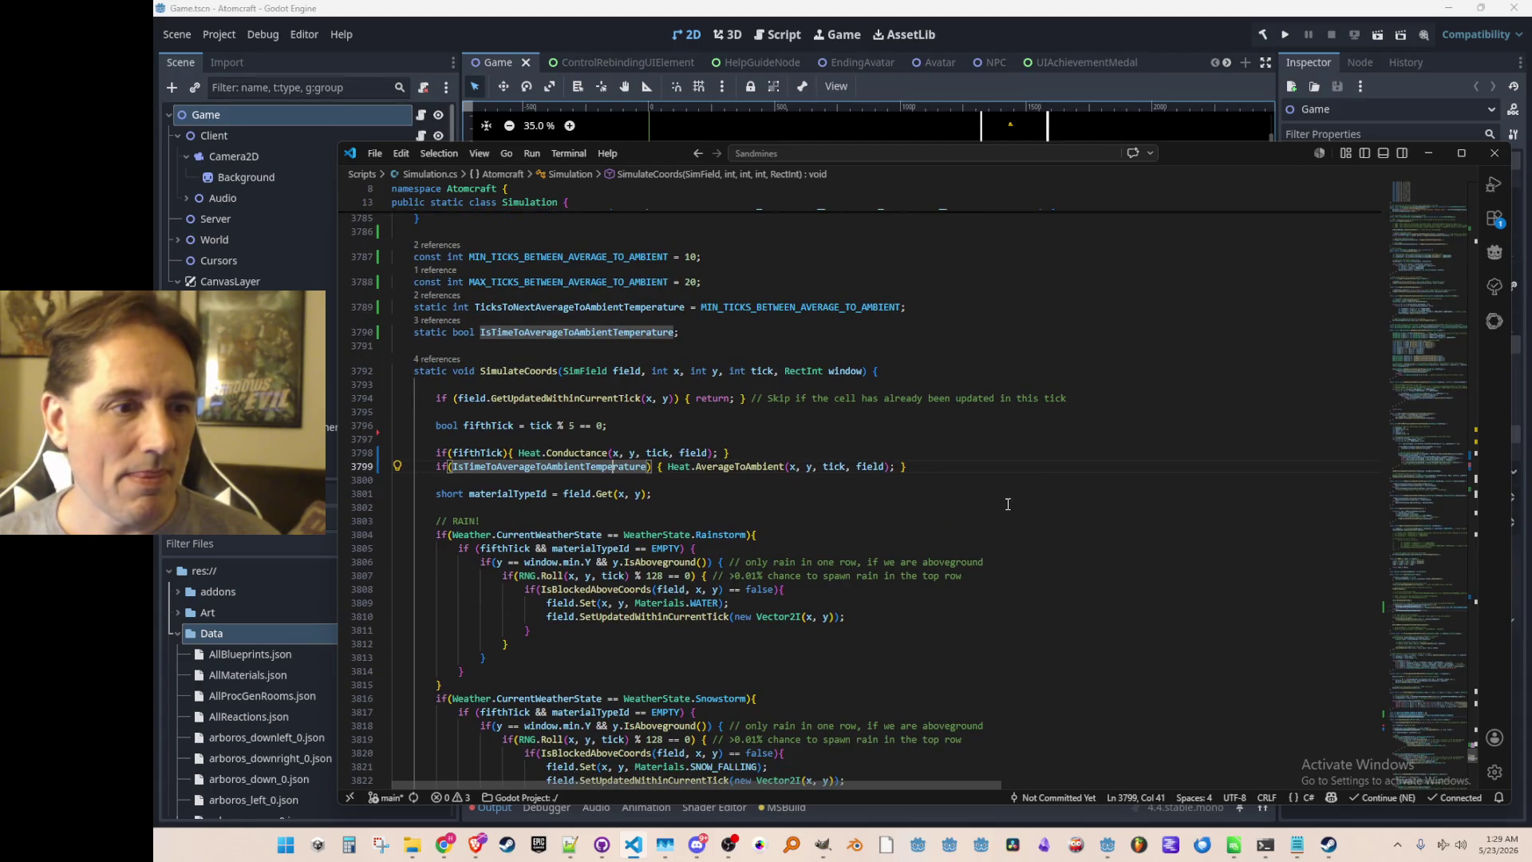
scroll(710, 461, up, 1)
scroll(696, 471, down, 1)
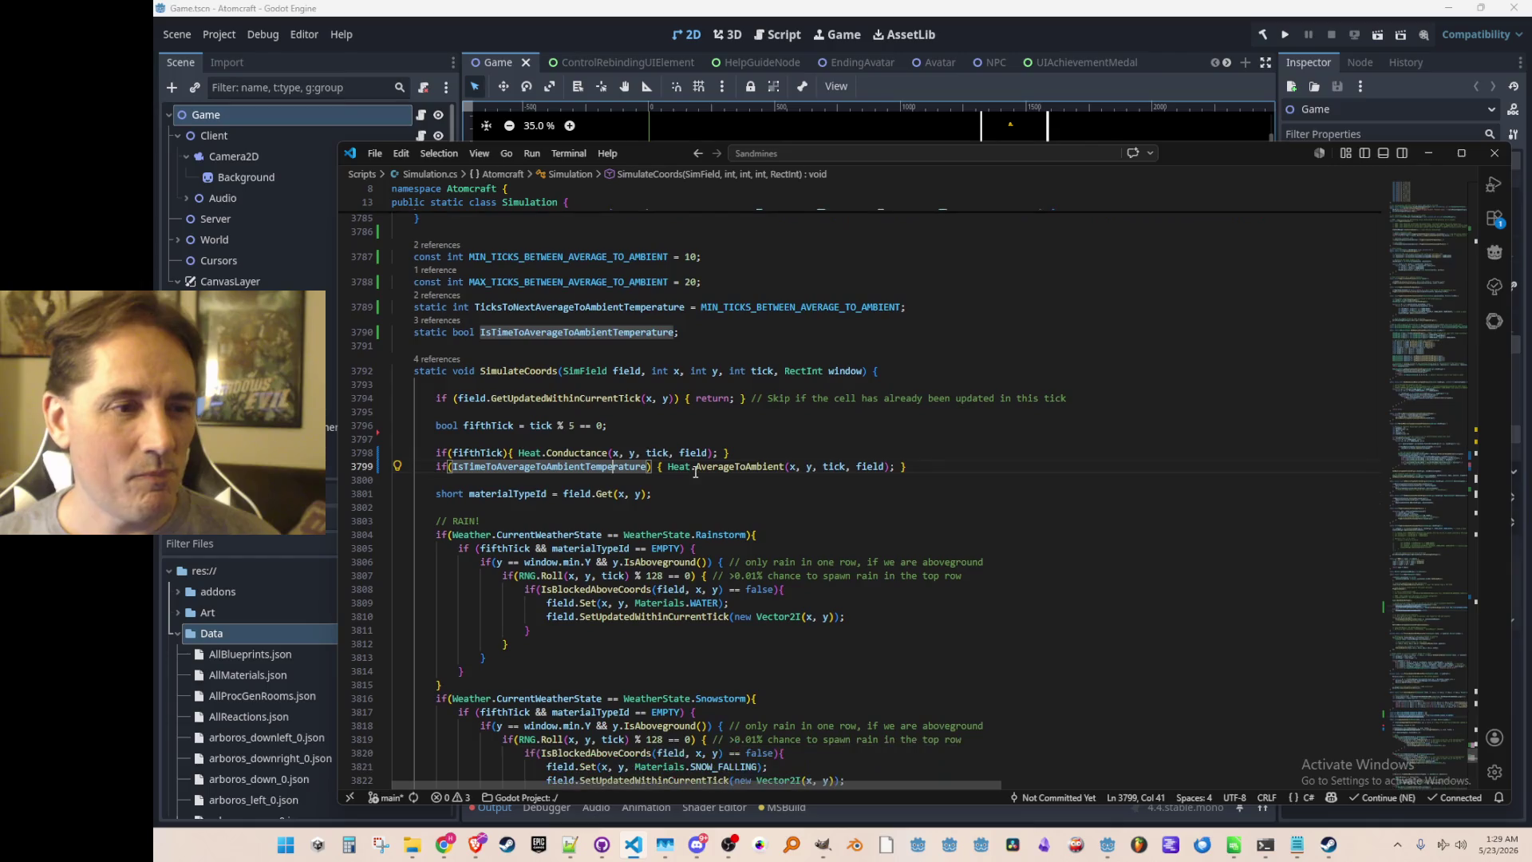
click(564, 482)
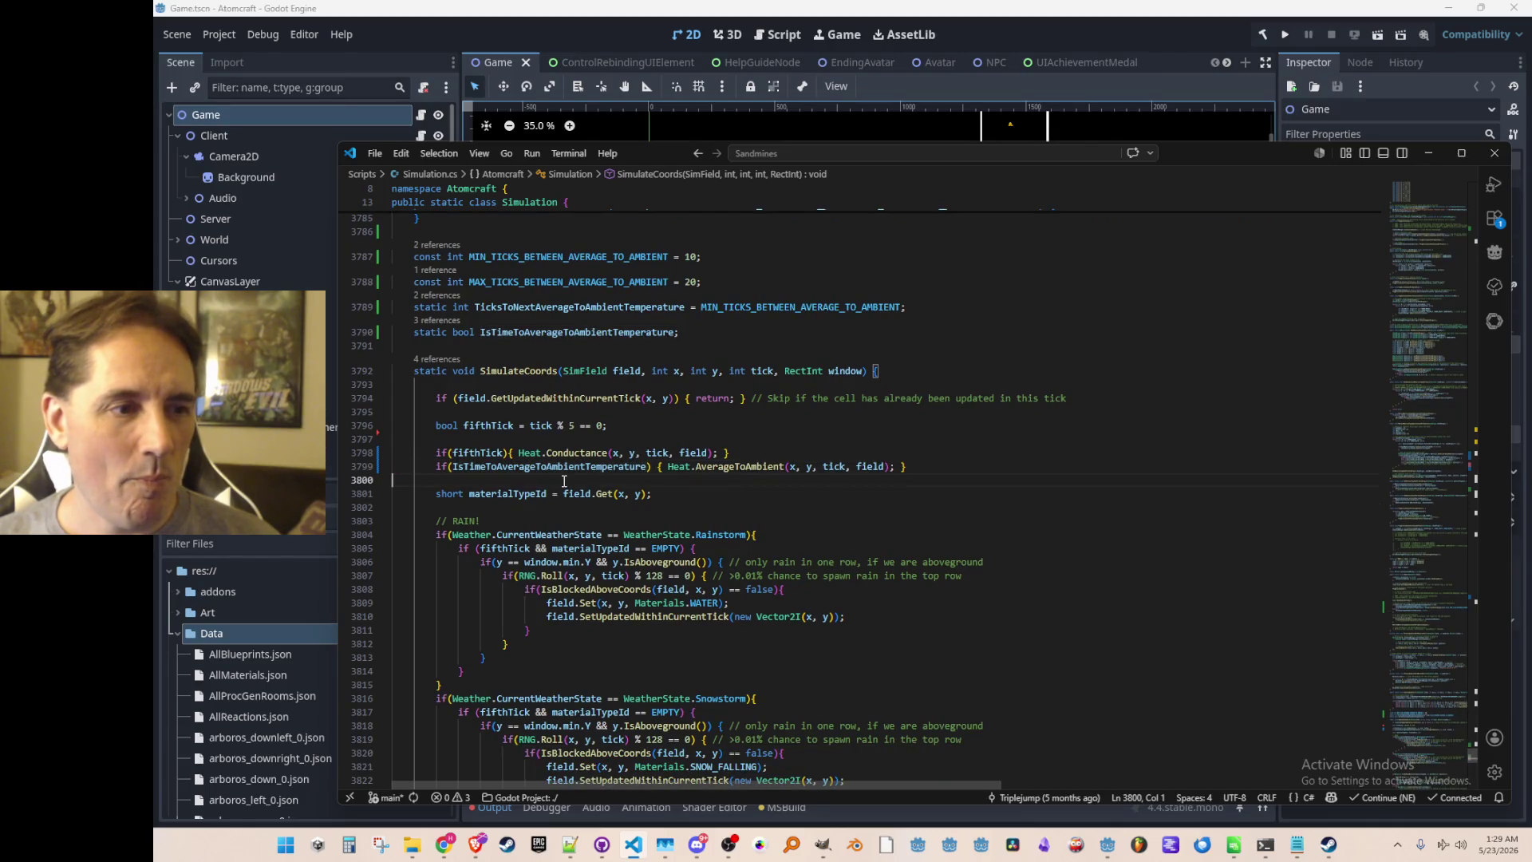
scroll(599, 491, up, 1)
click(630, 500)
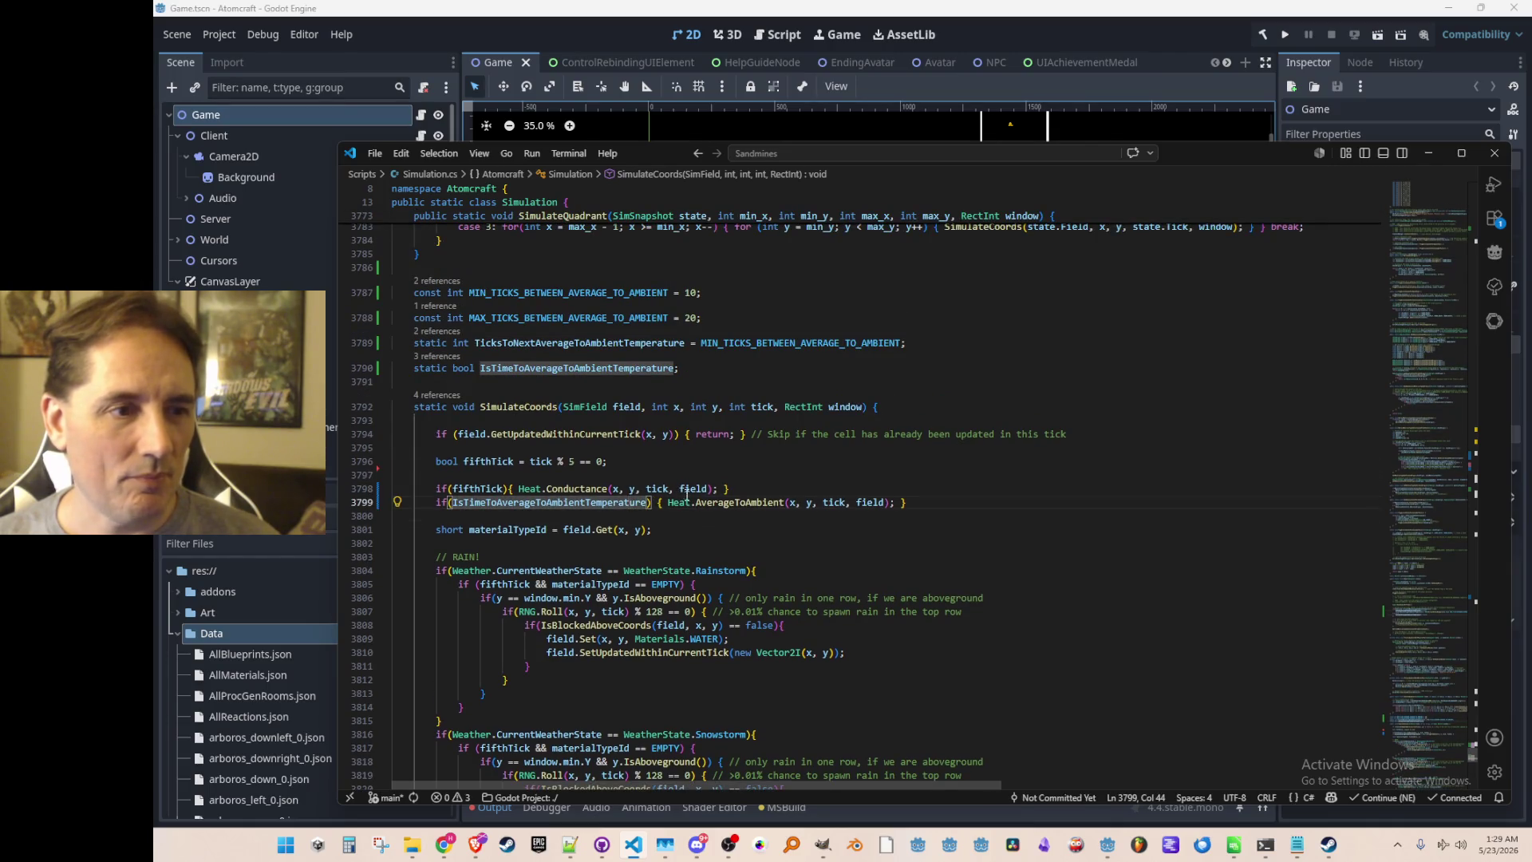
scroll(705, 495, up, 12)
scroll(705, 495, up, 12)
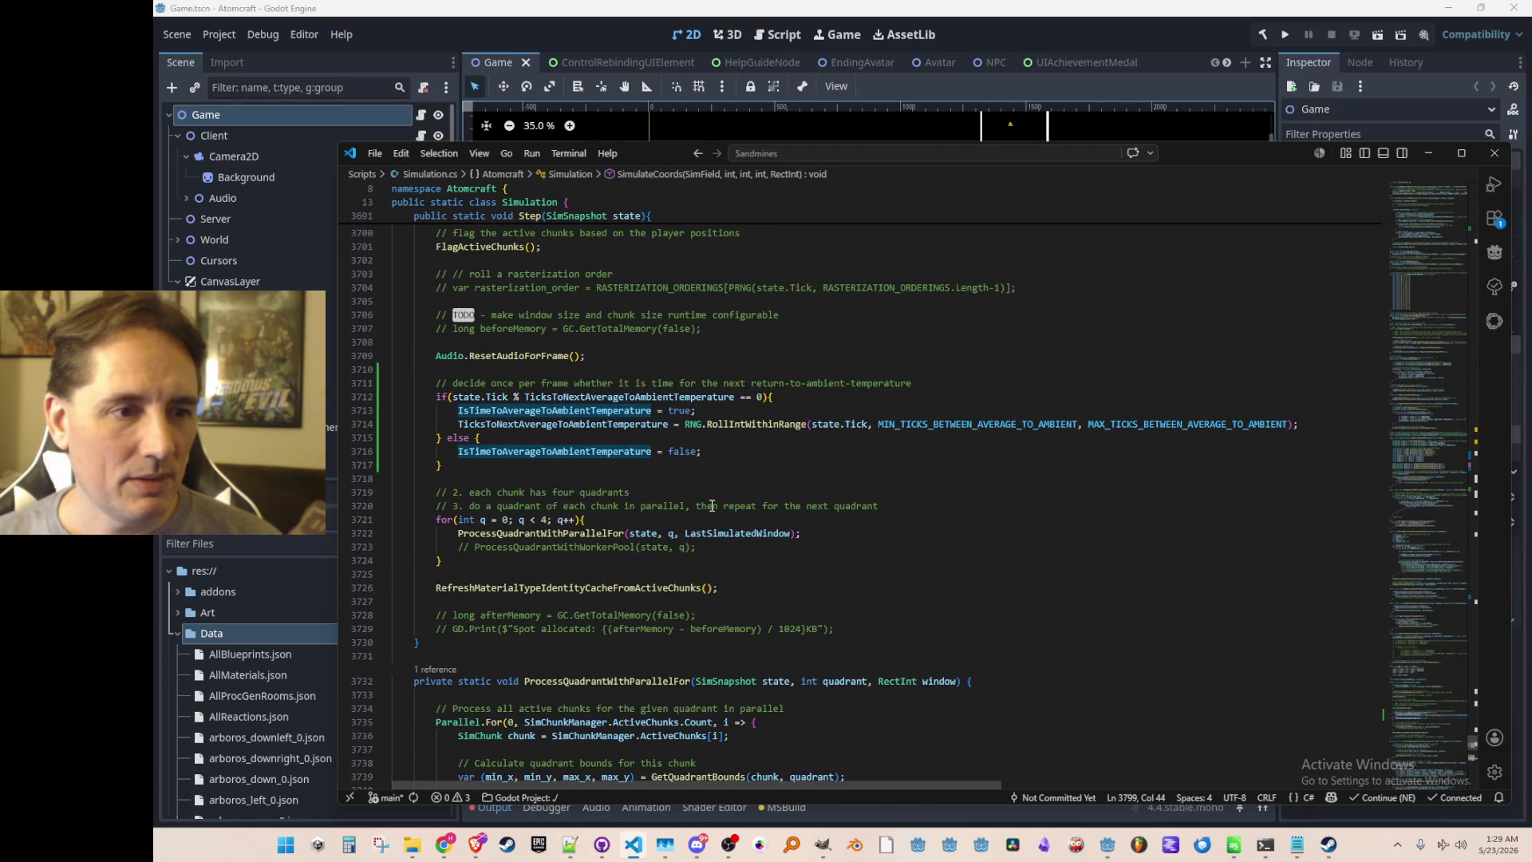
scroll(711, 505, up, 1)
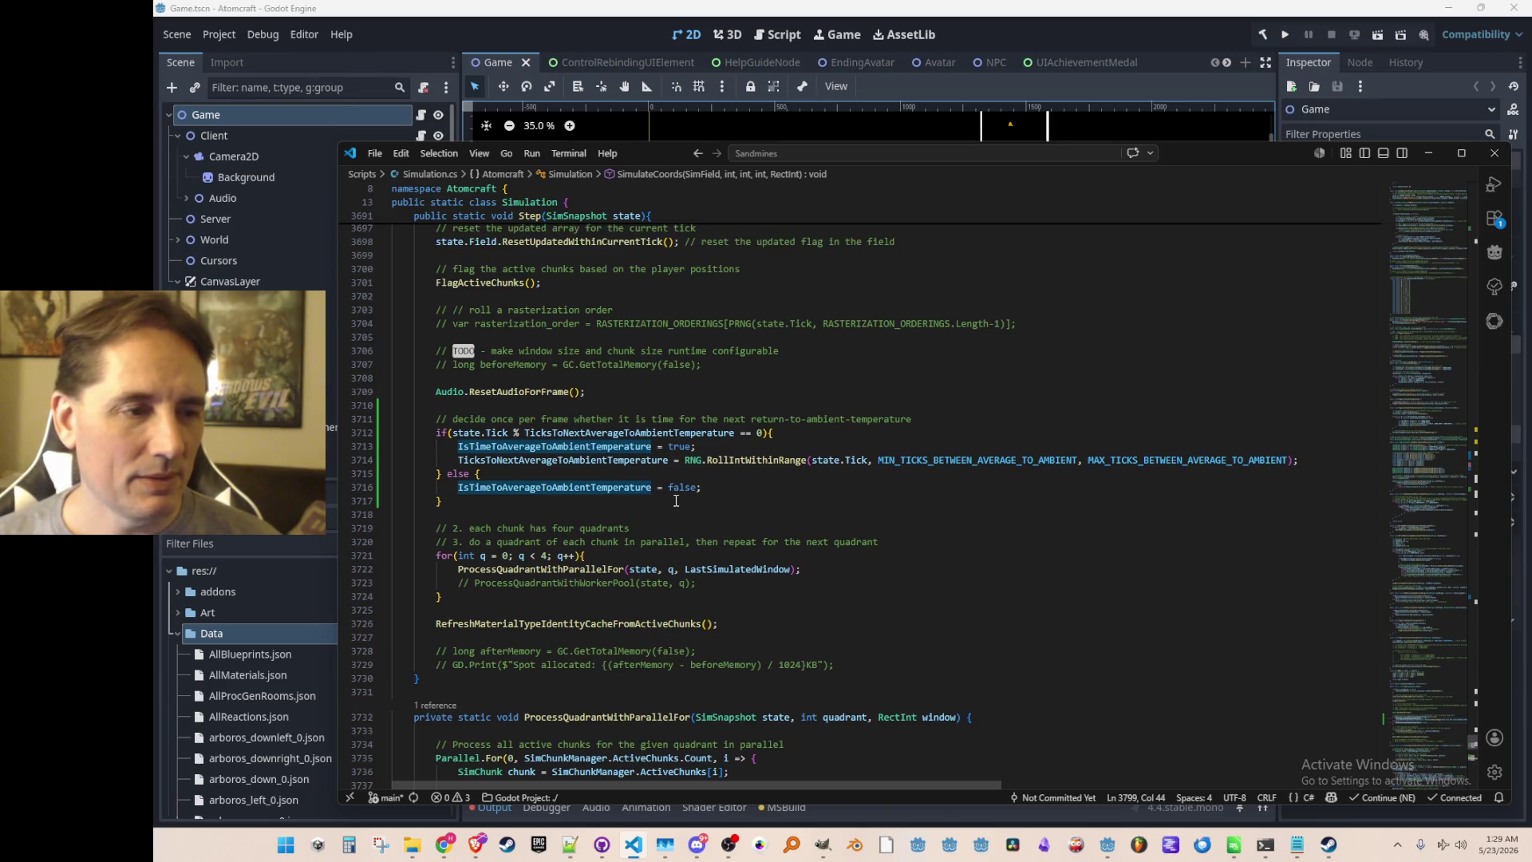
click(615, 432)
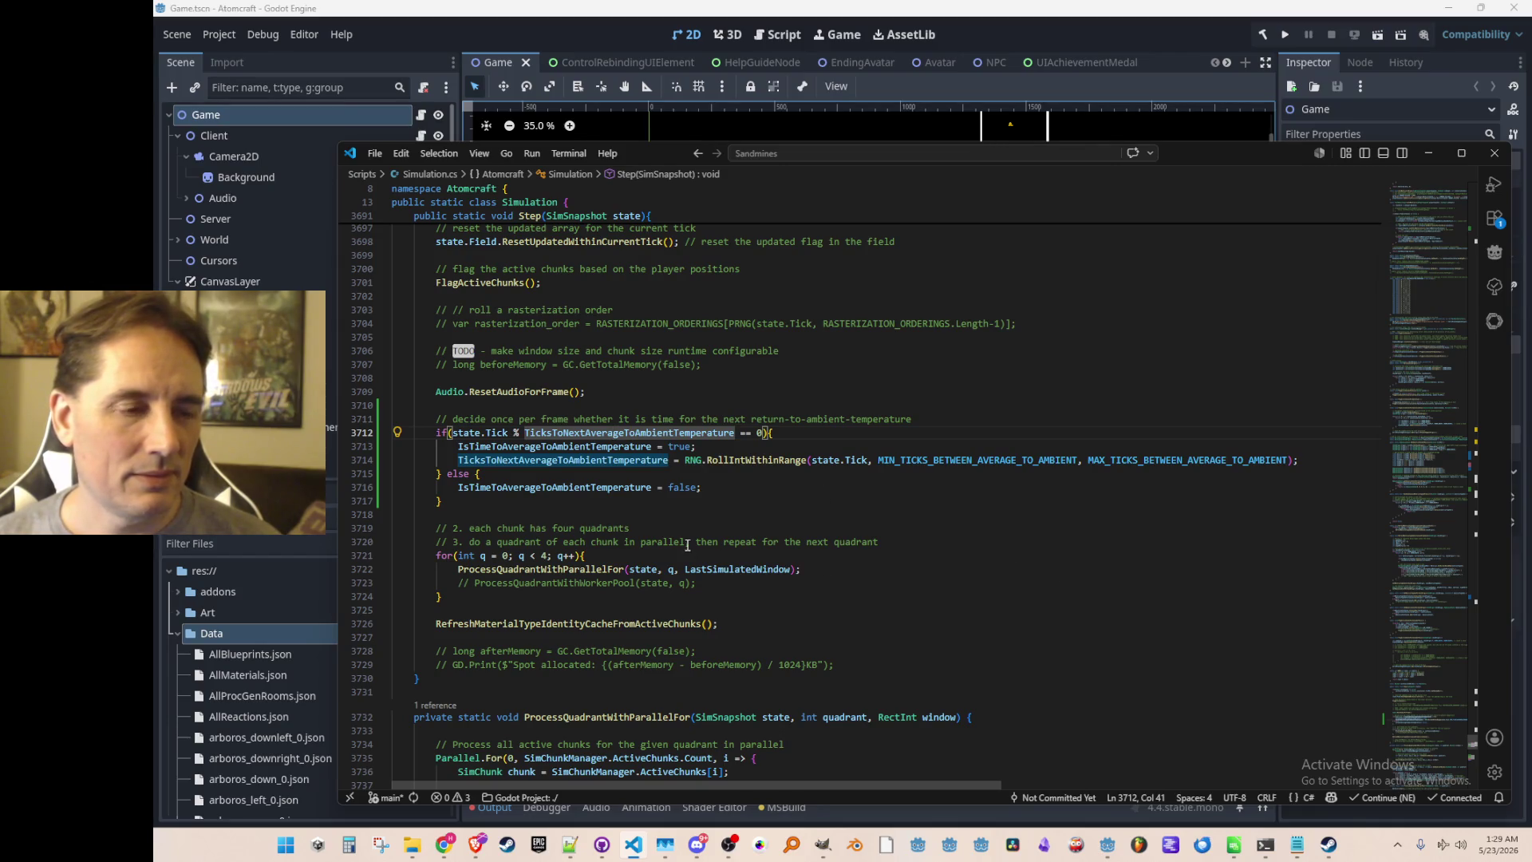
key(ctrl+Left)
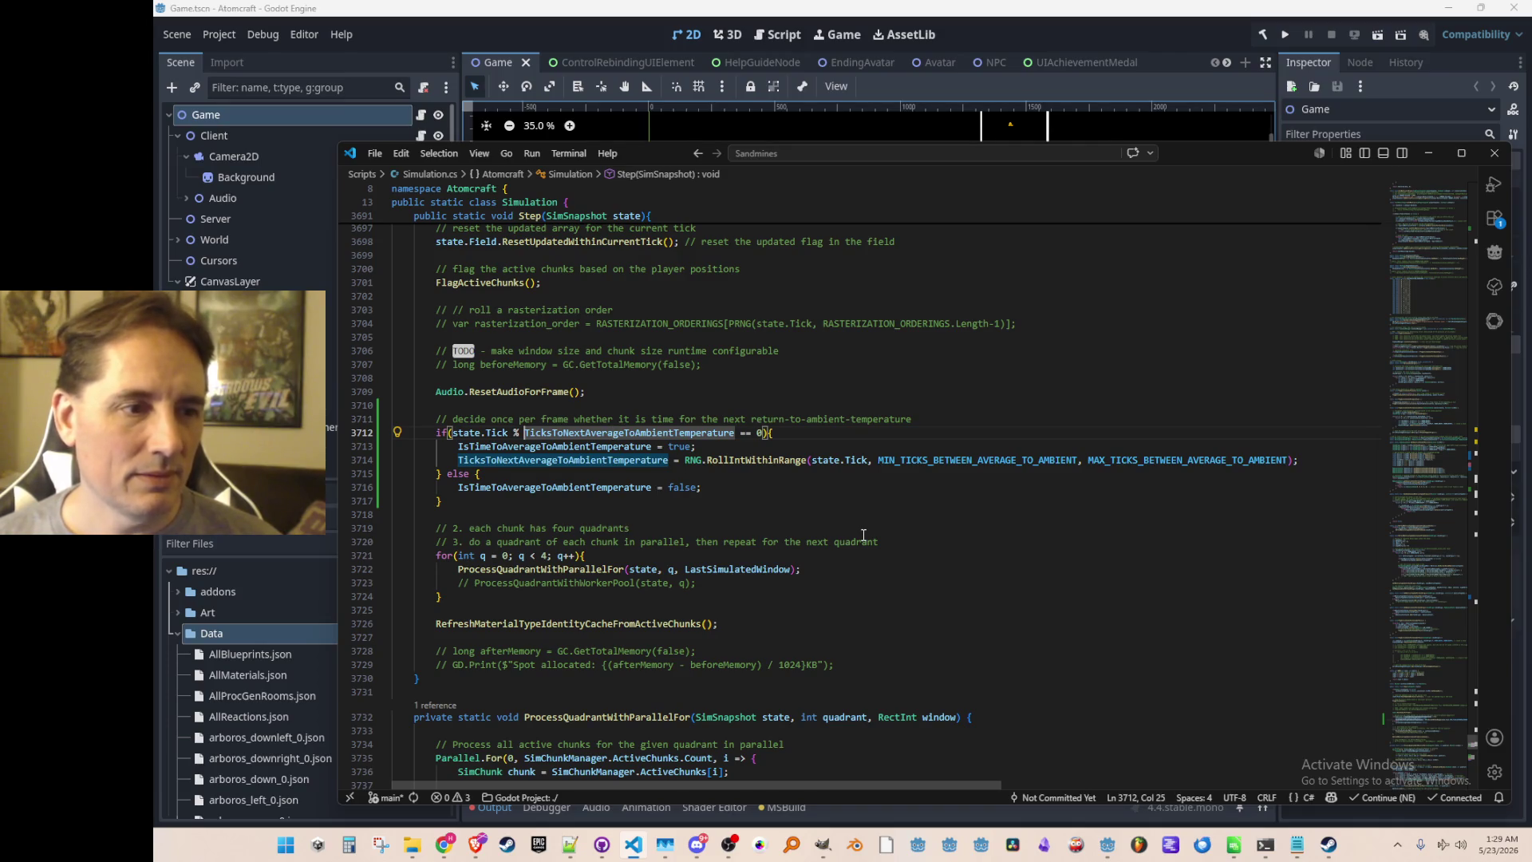
key(End)
key(Right)
scroll(929, 483, down, 5)
scroll(928, 483, down, 15)
scroll(981, 502, up, 20)
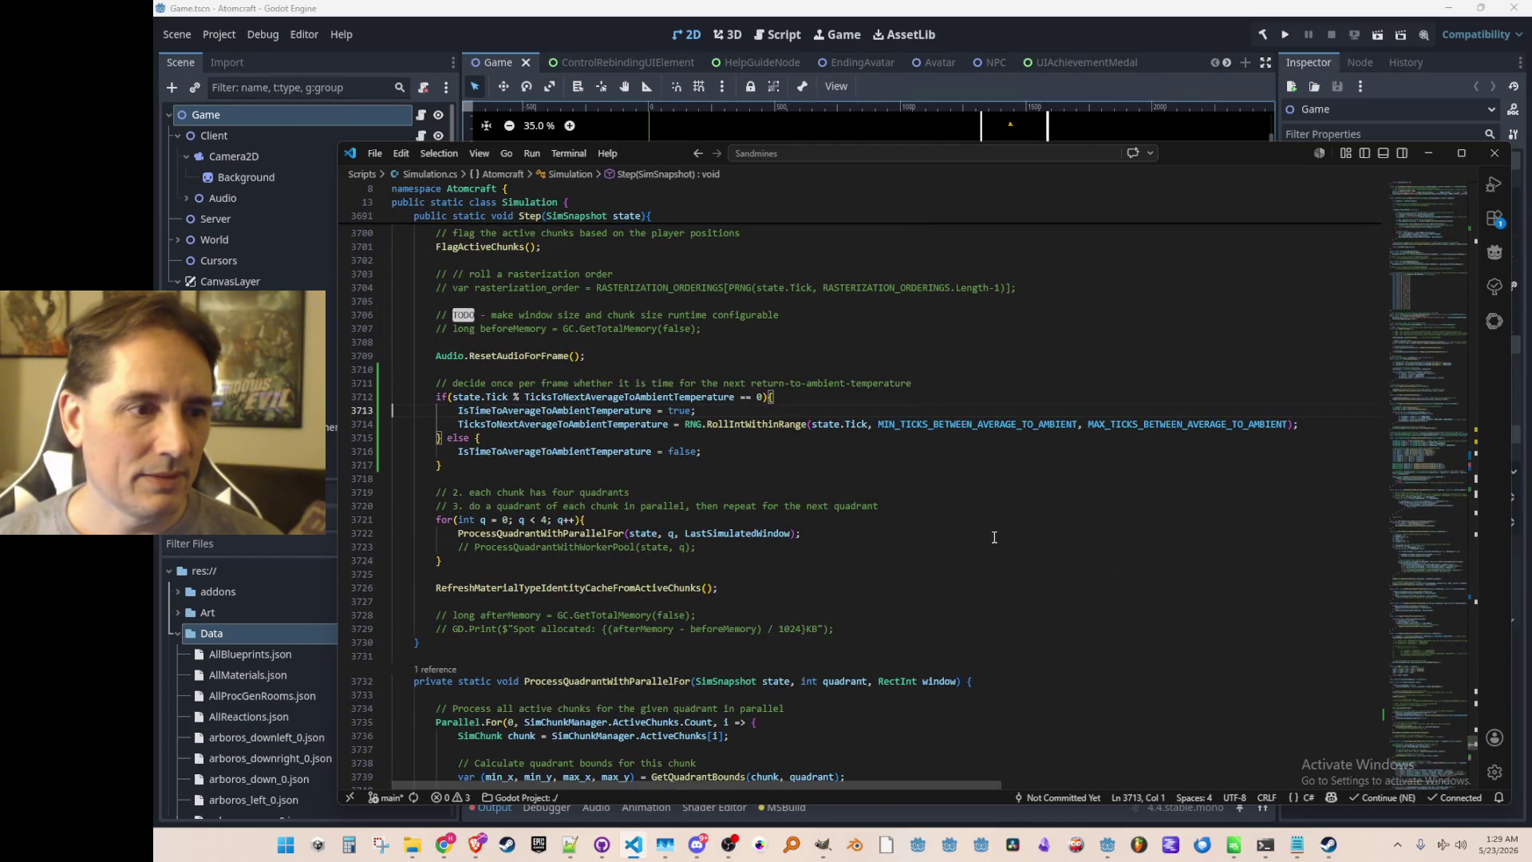
scroll(994, 536, down, 20)
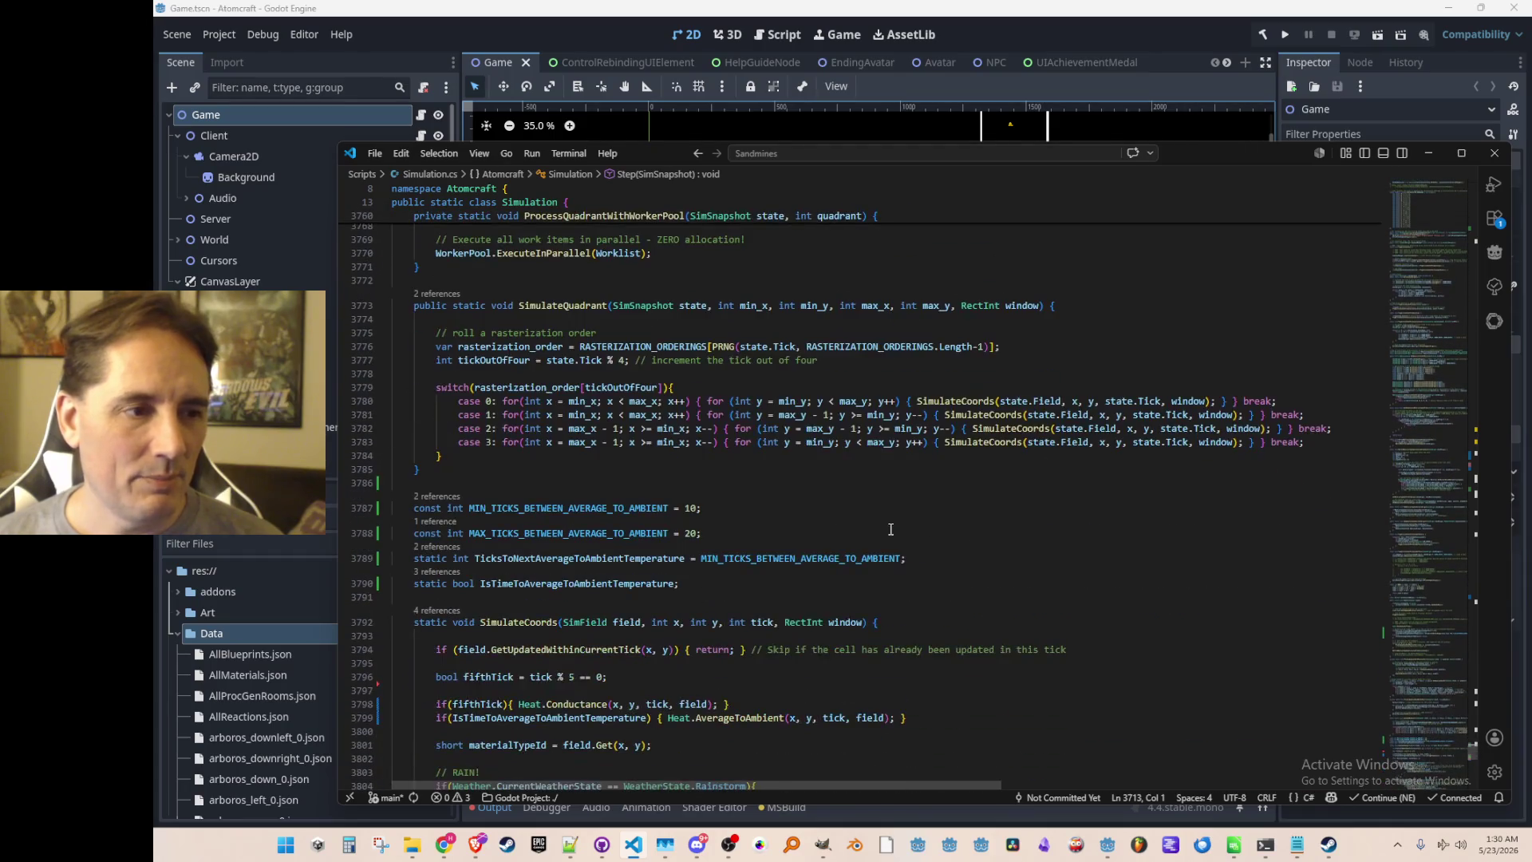
scroll(908, 535, down, 1)
Replace the line 3799 condition with (tick + x + y) % TicksToNextAverageToAmbientTemperature == 0.
double_click(606, 466)
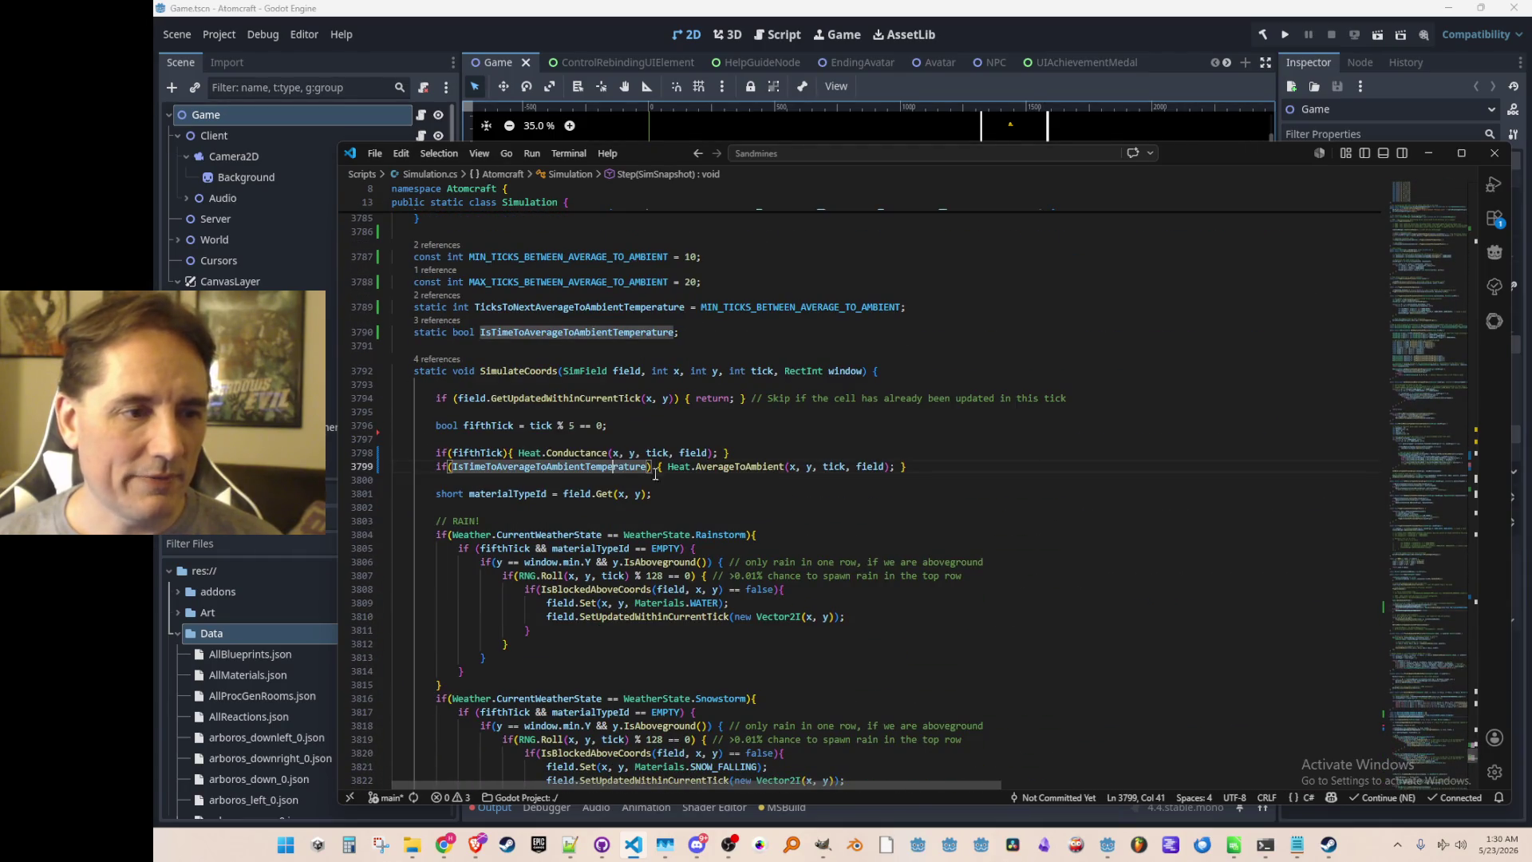
text(TicksToNextAverageToAmbientTemperature)
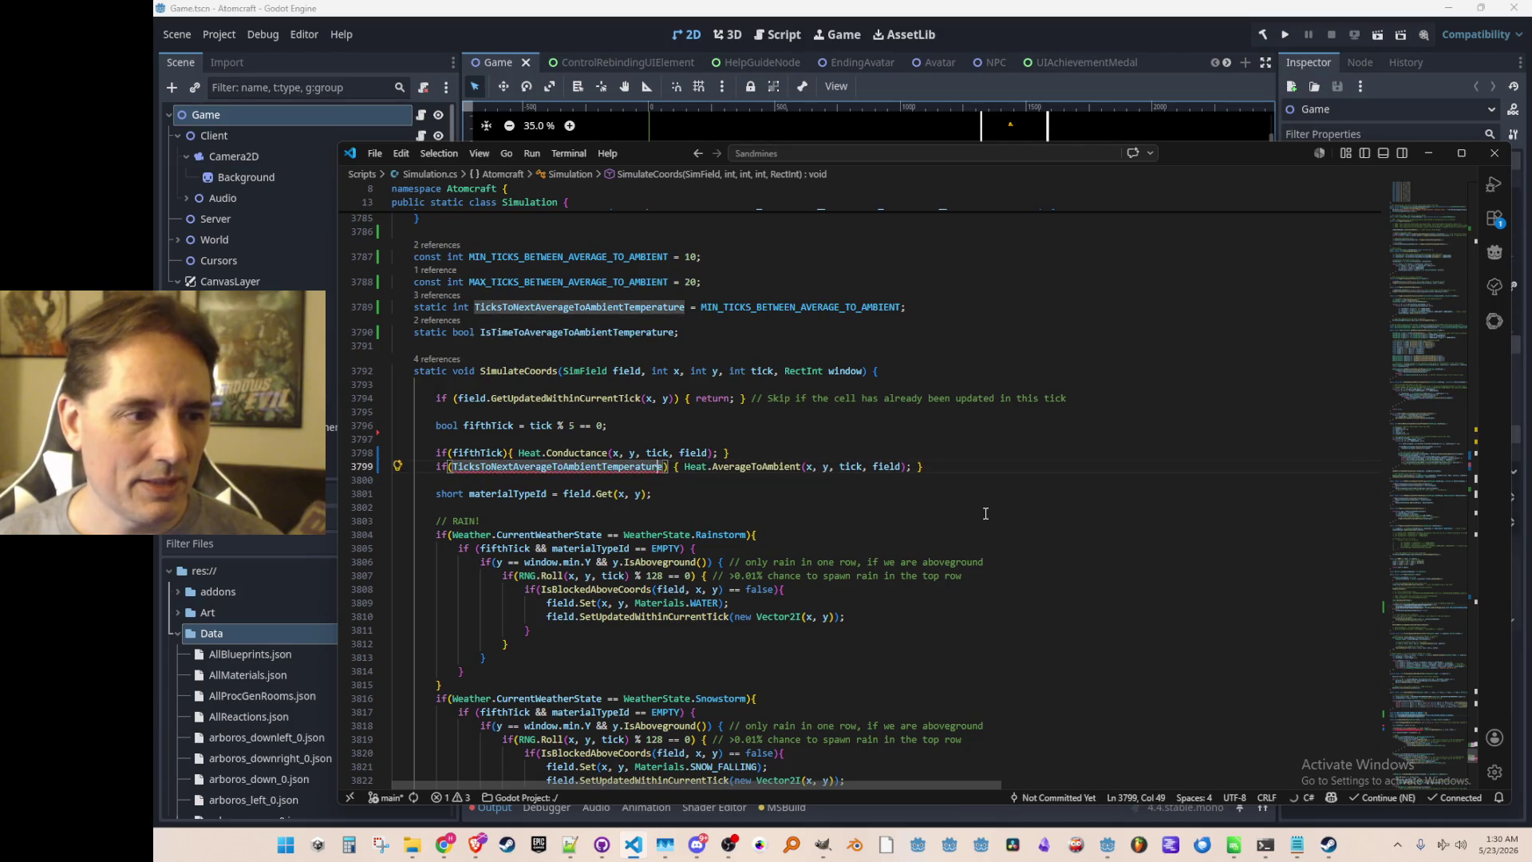
key(ctrl+z)
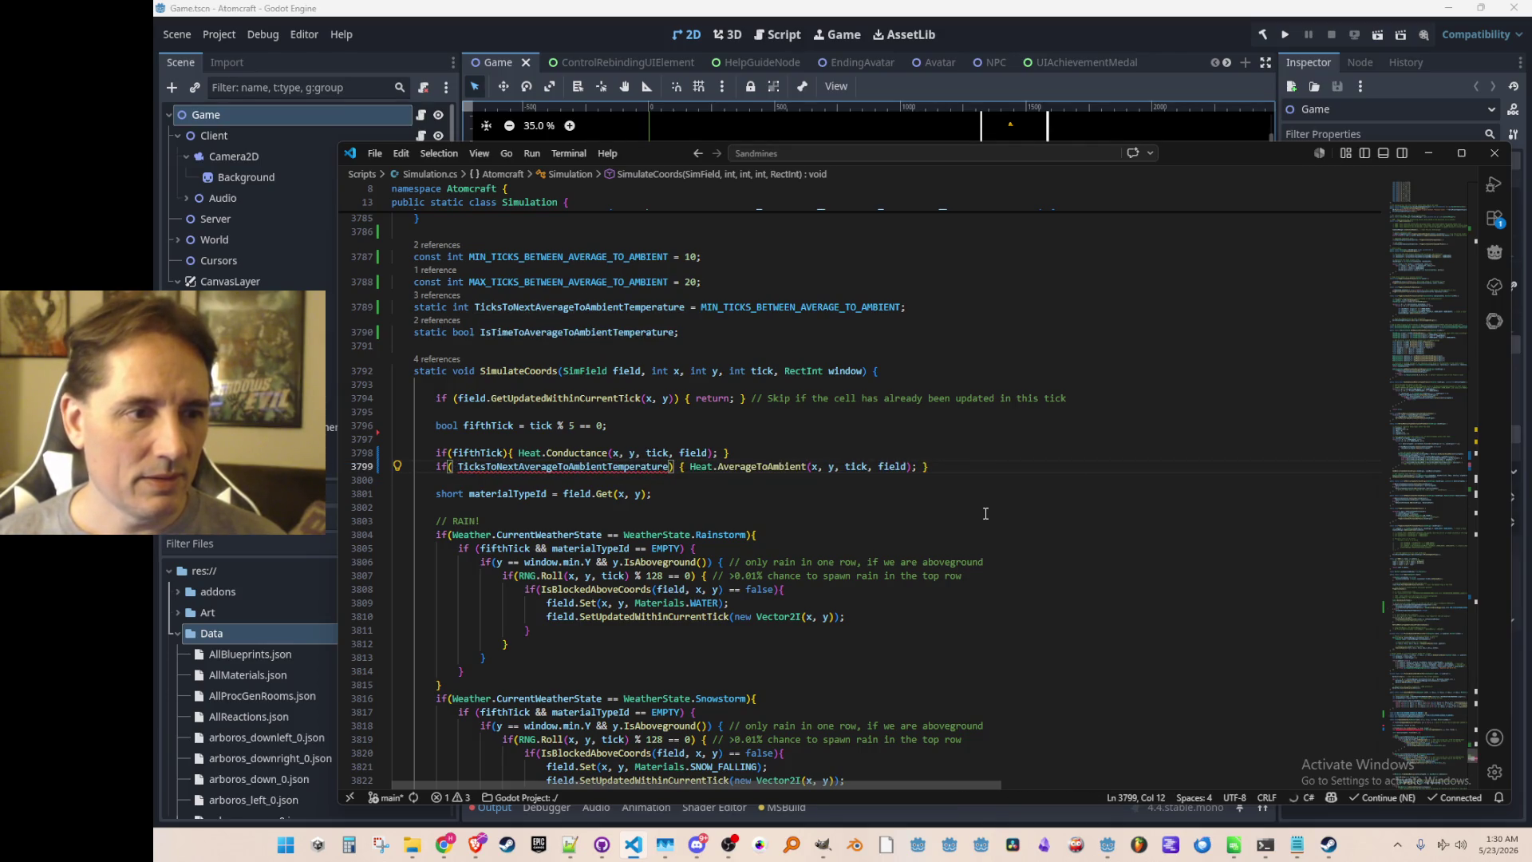
text(tick +)
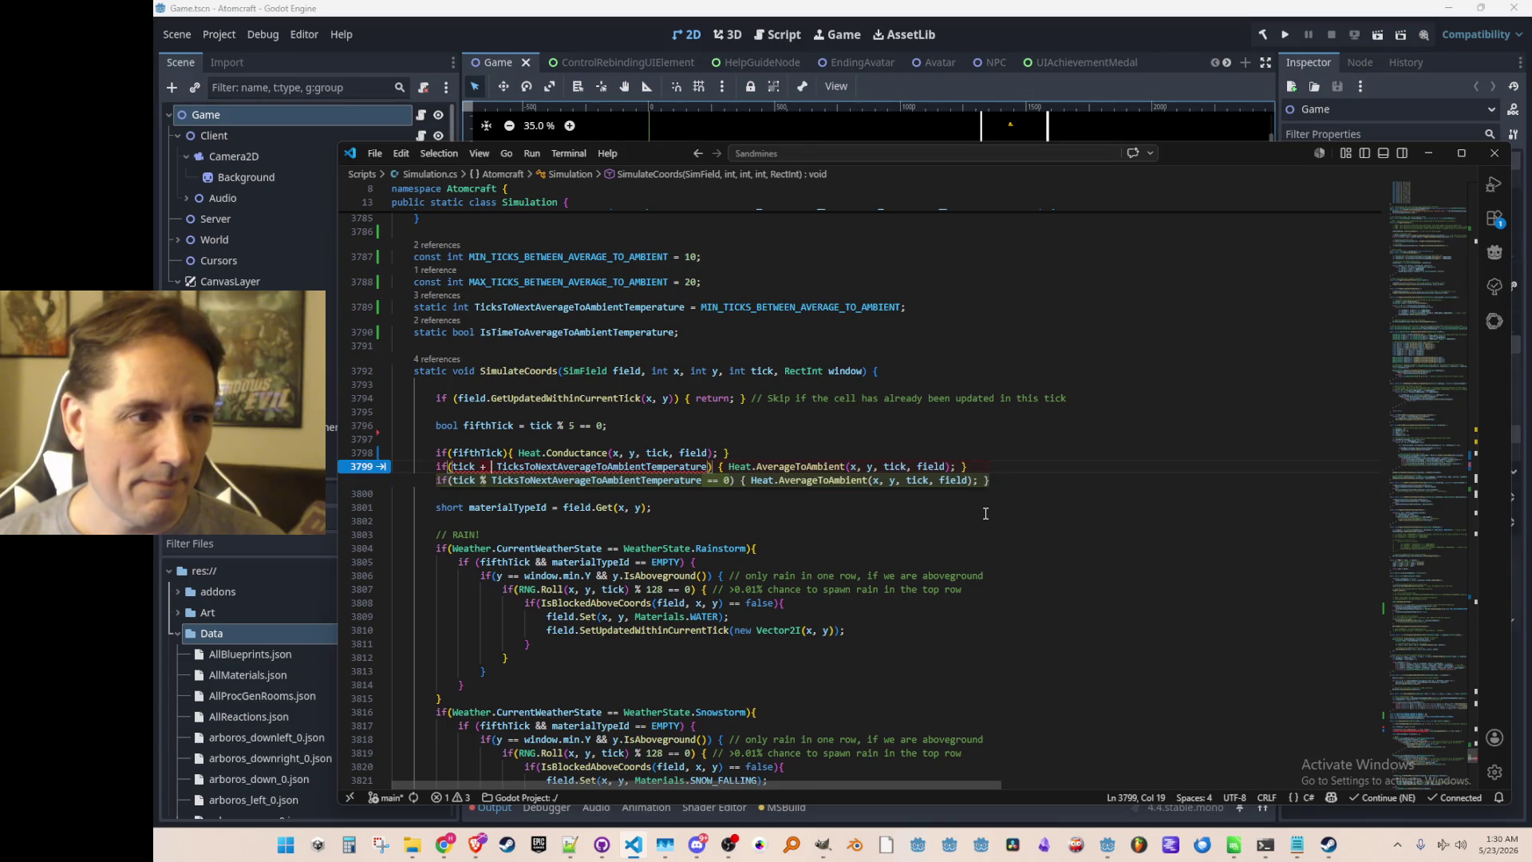
text(x + y)
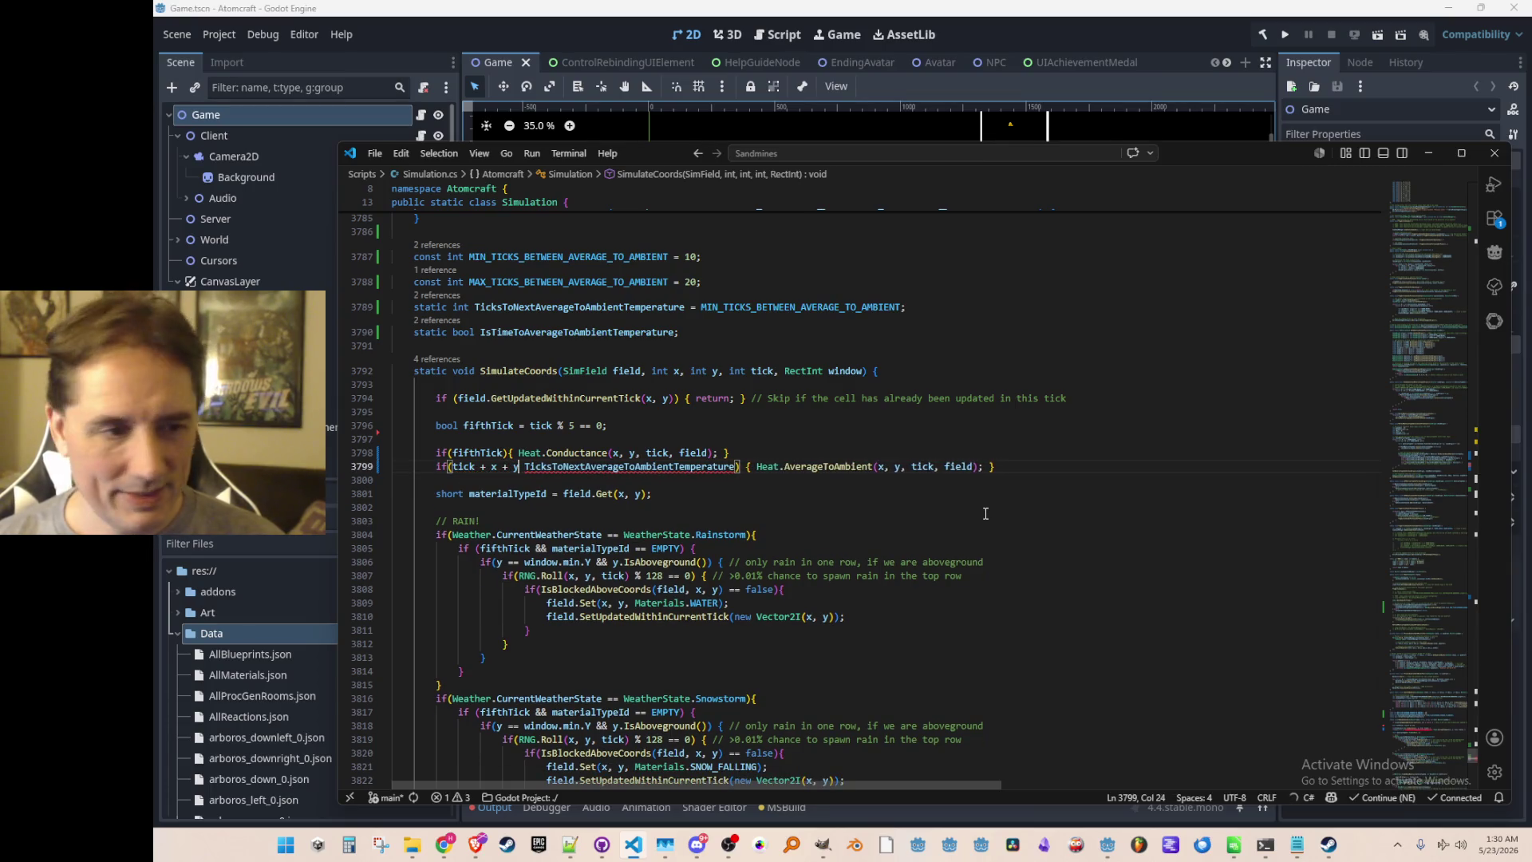
text())
key(ctrl+Left)
key(ctrl+Left)
key(ctrl+Left)
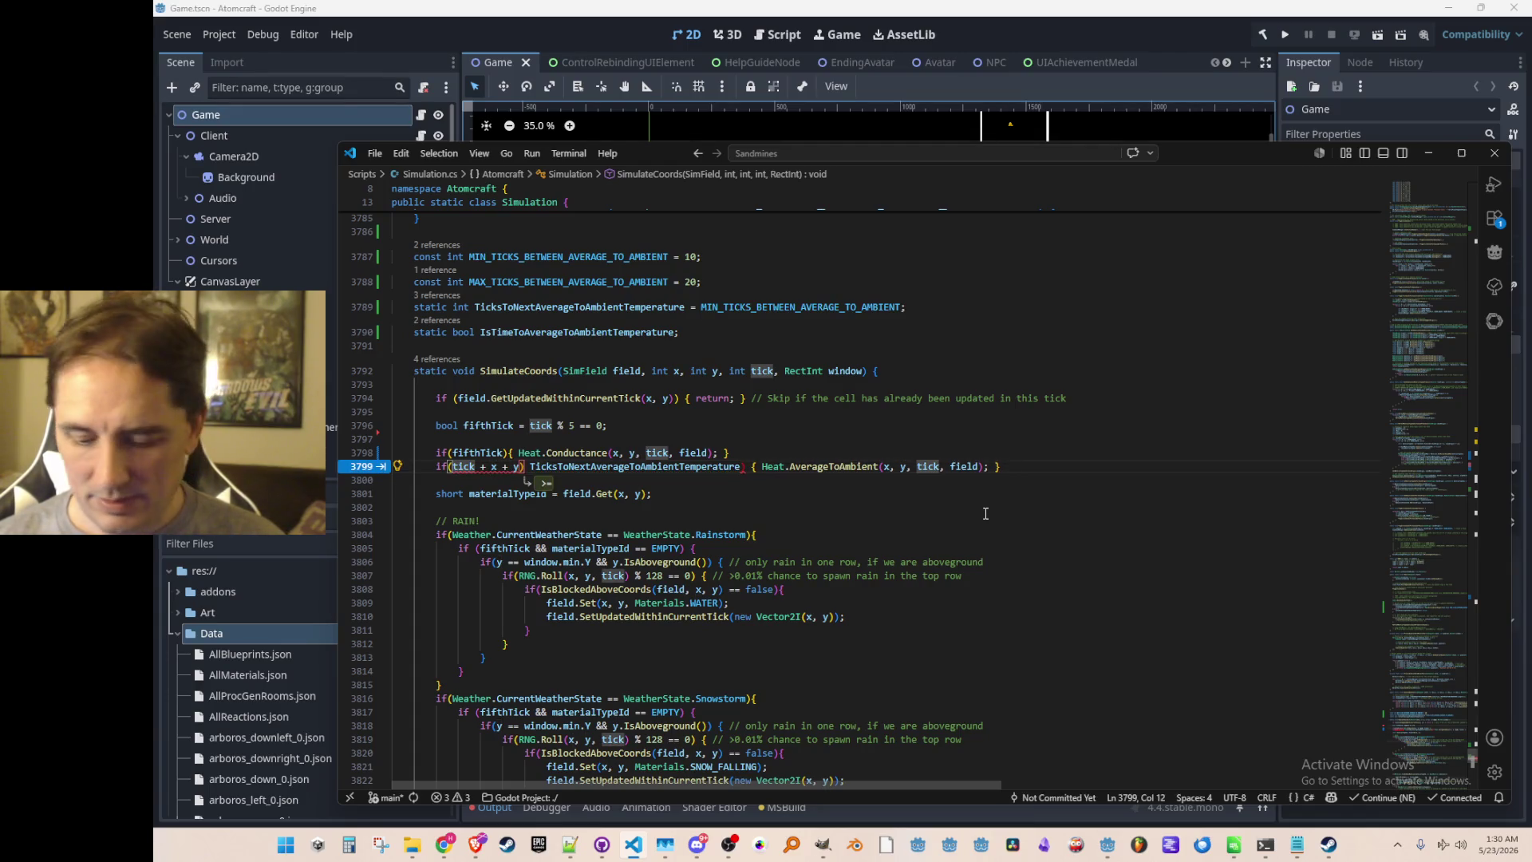
text(()
key(ctrl+Right)
key(ctrl+Right)
key(ctrl+Right)
key(Right)
text(%)
key(ctrl+Right)
text(== 0)
key(Down)
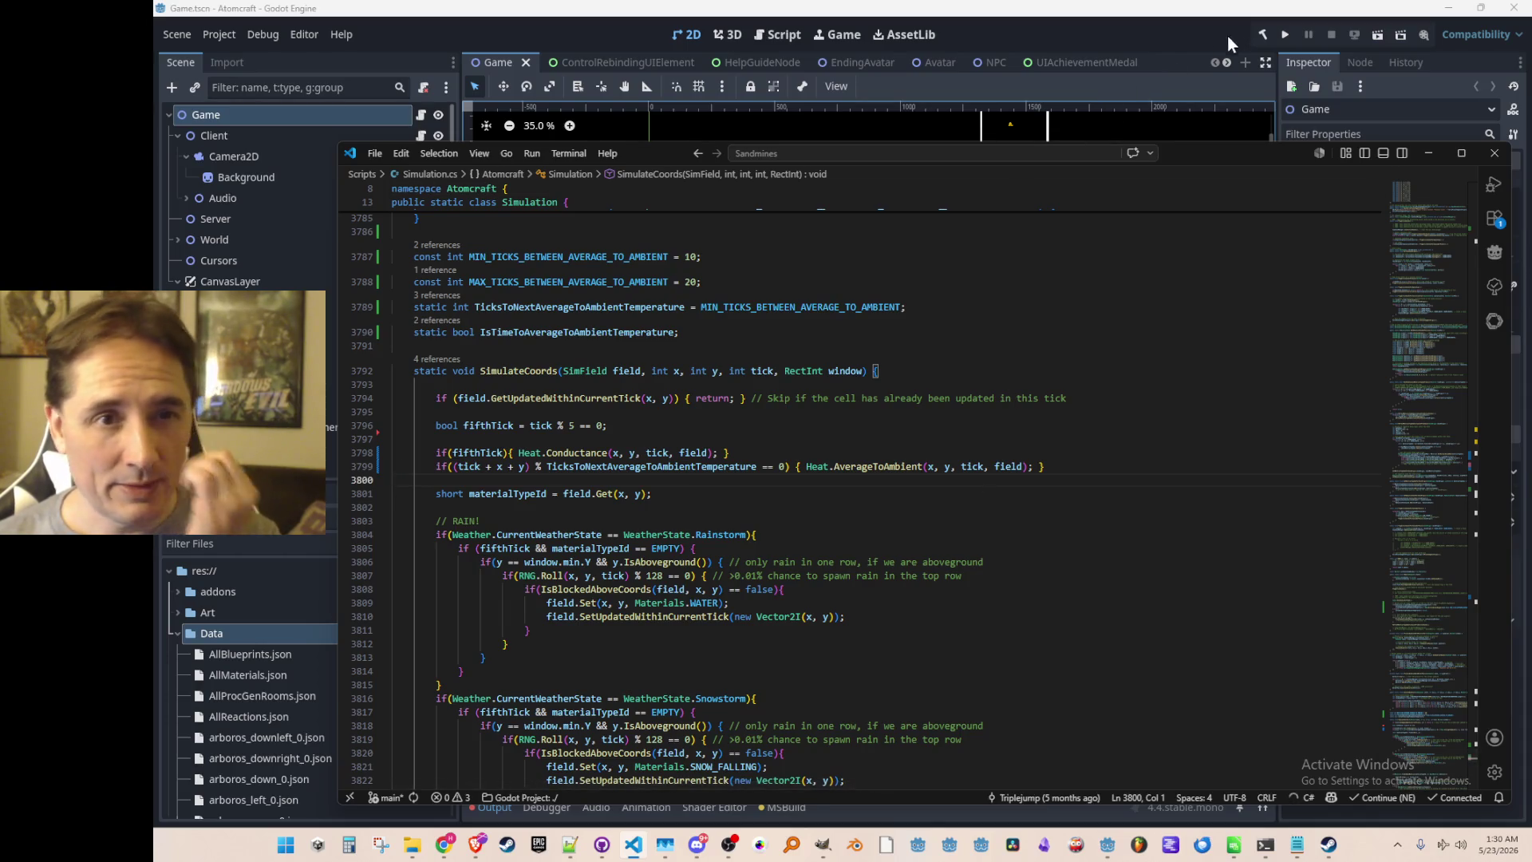
Run the game from Godot, choose a player profile, and load the NPC TEST H world.
click(1282, 36)
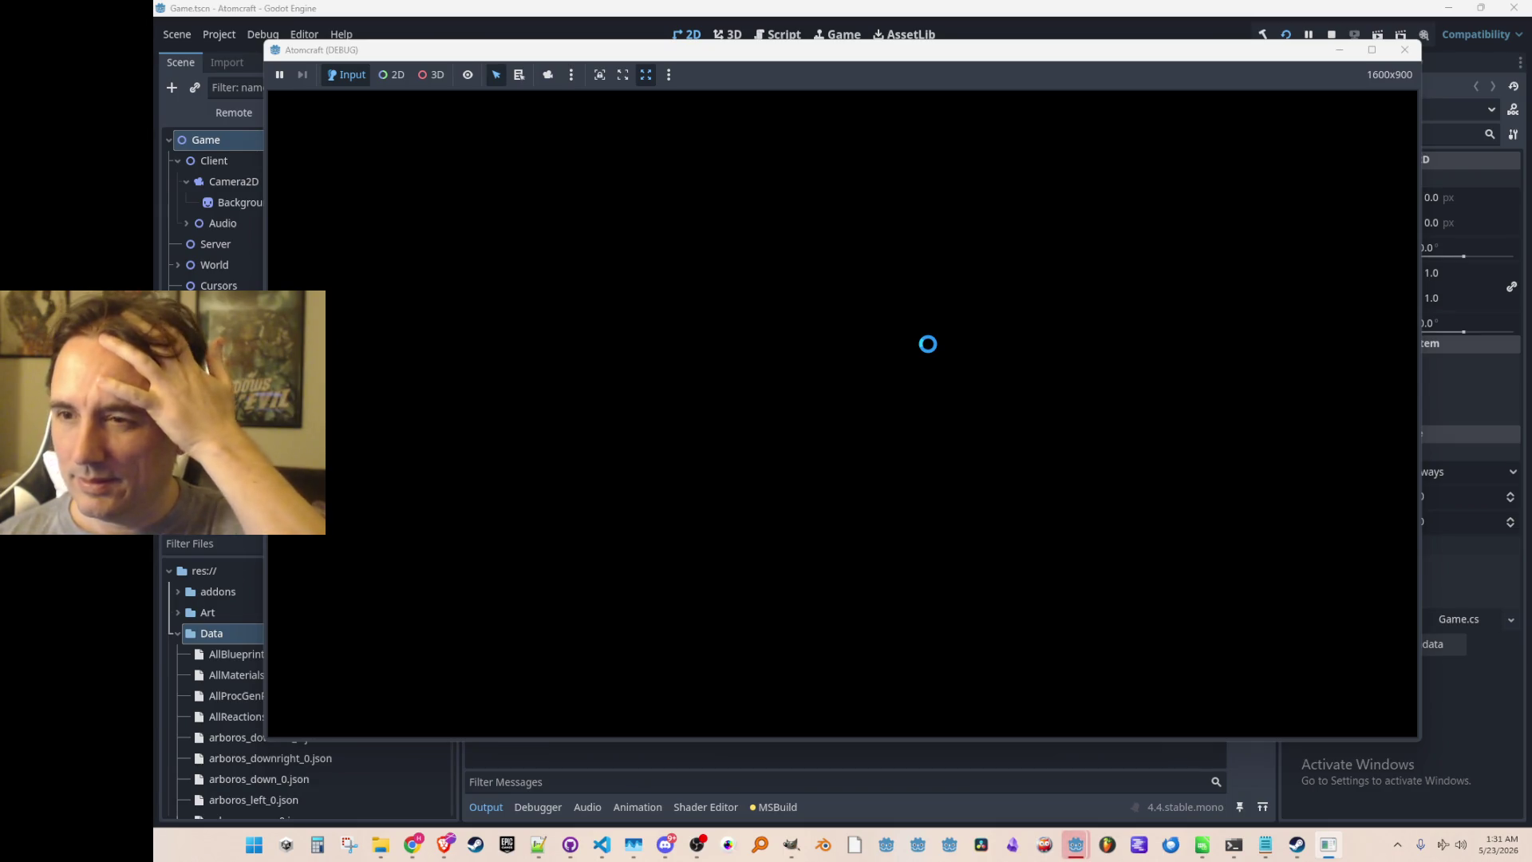
click(872, 434)
scroll(908, 366, down, 5)
click(899, 321)
scroll(899, 327, down, 12)
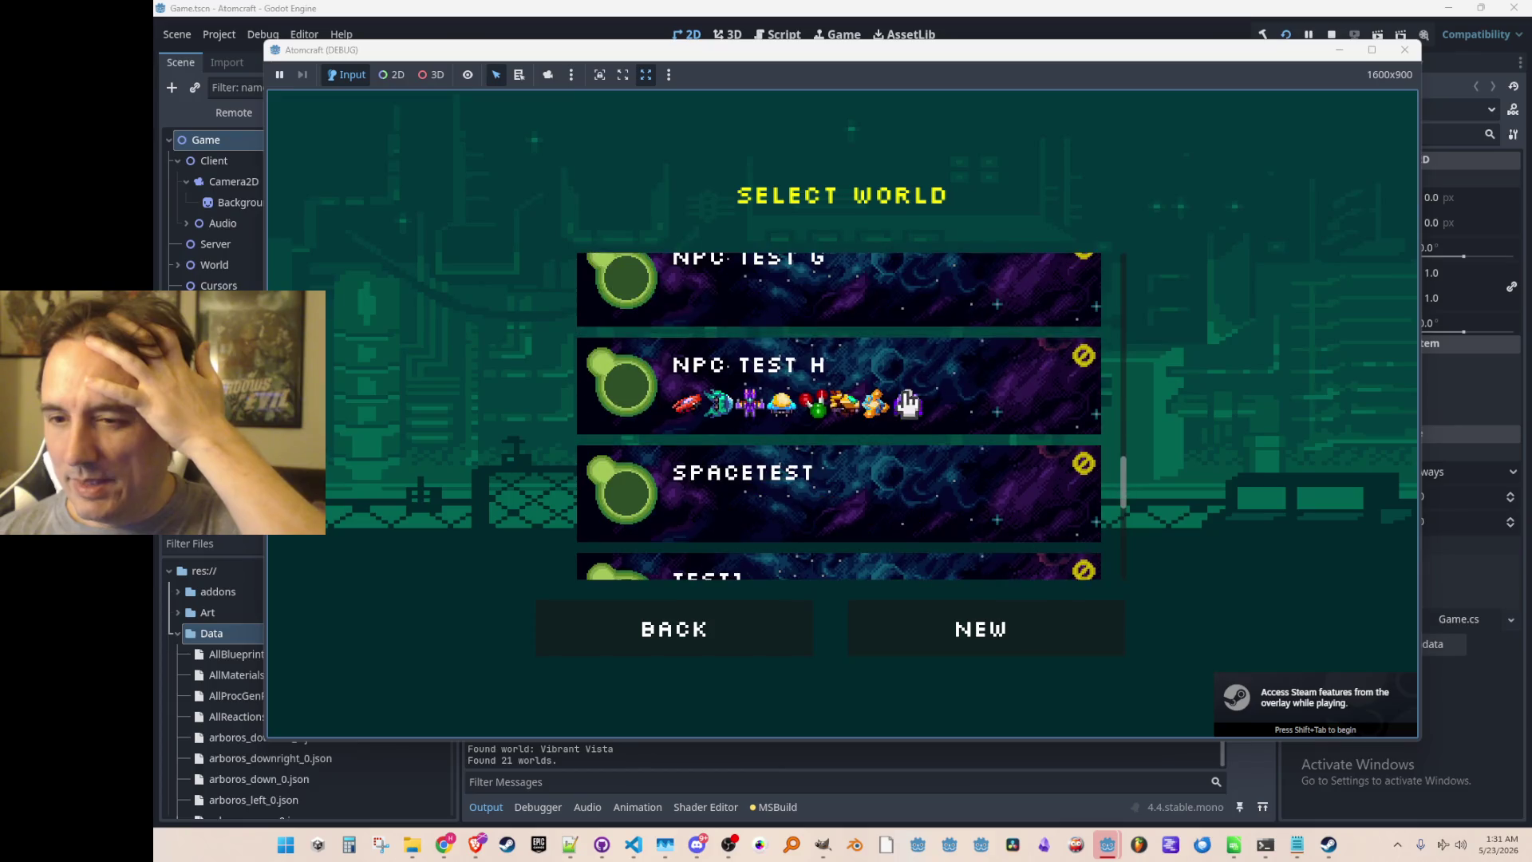
click(907, 403)
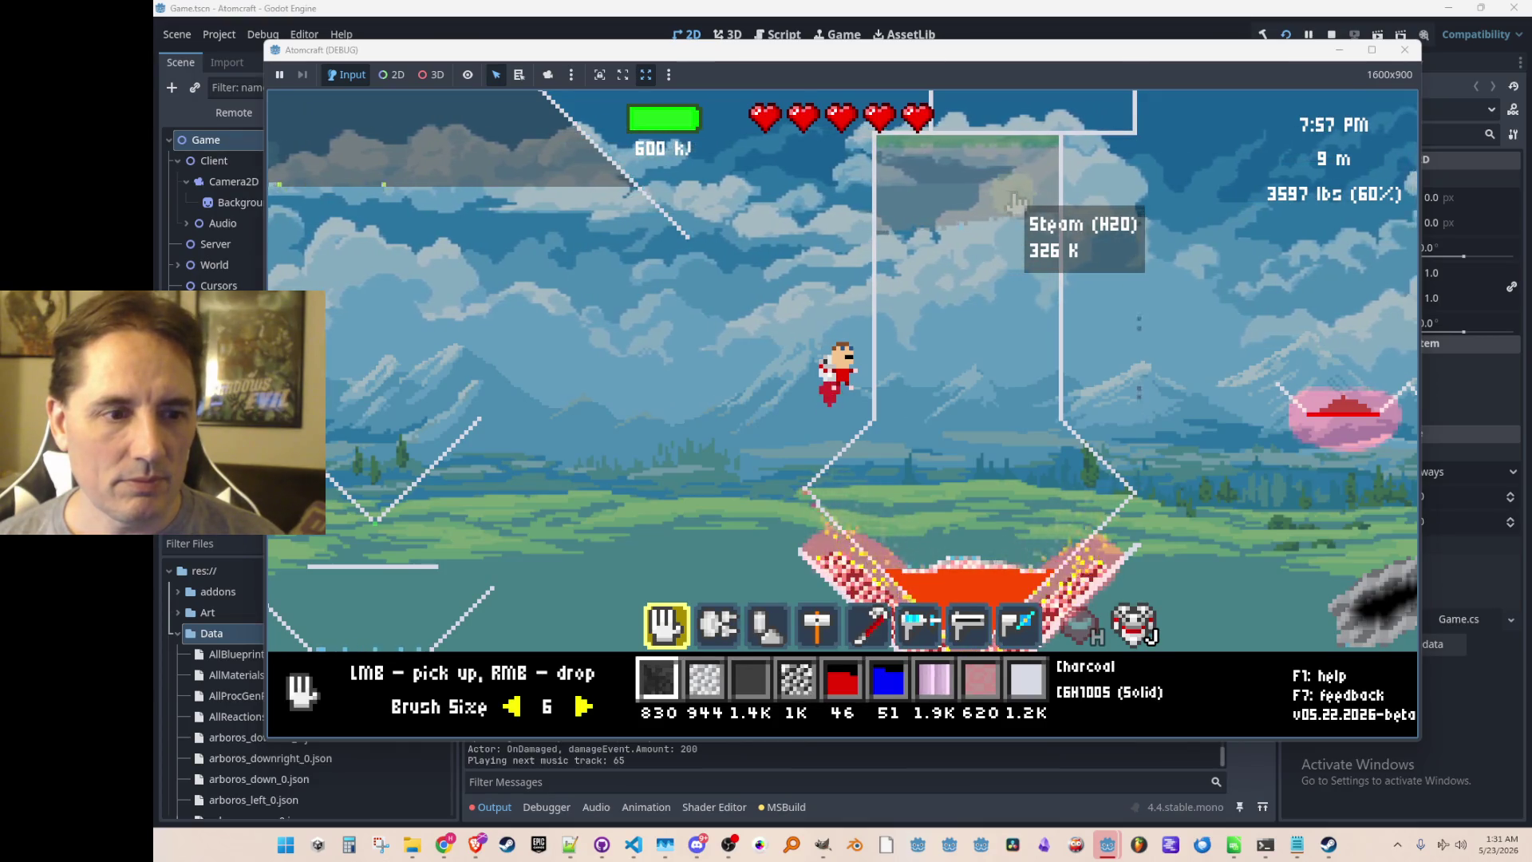
Move toward the flask and grab the coal around the hot iron with brush size 8.
key(a)
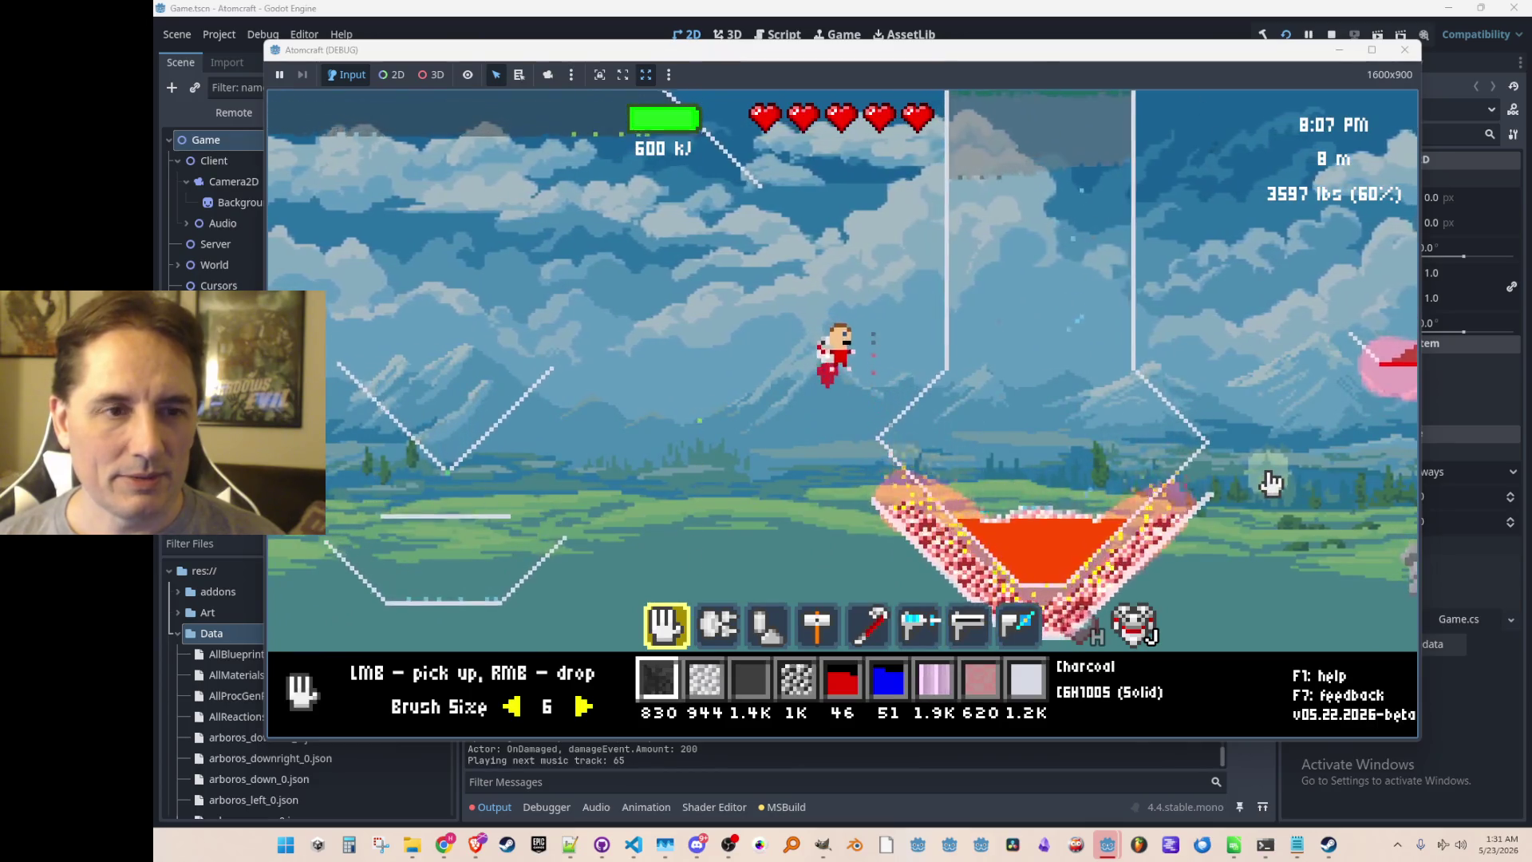
scroll(1189, 533, up, 2)
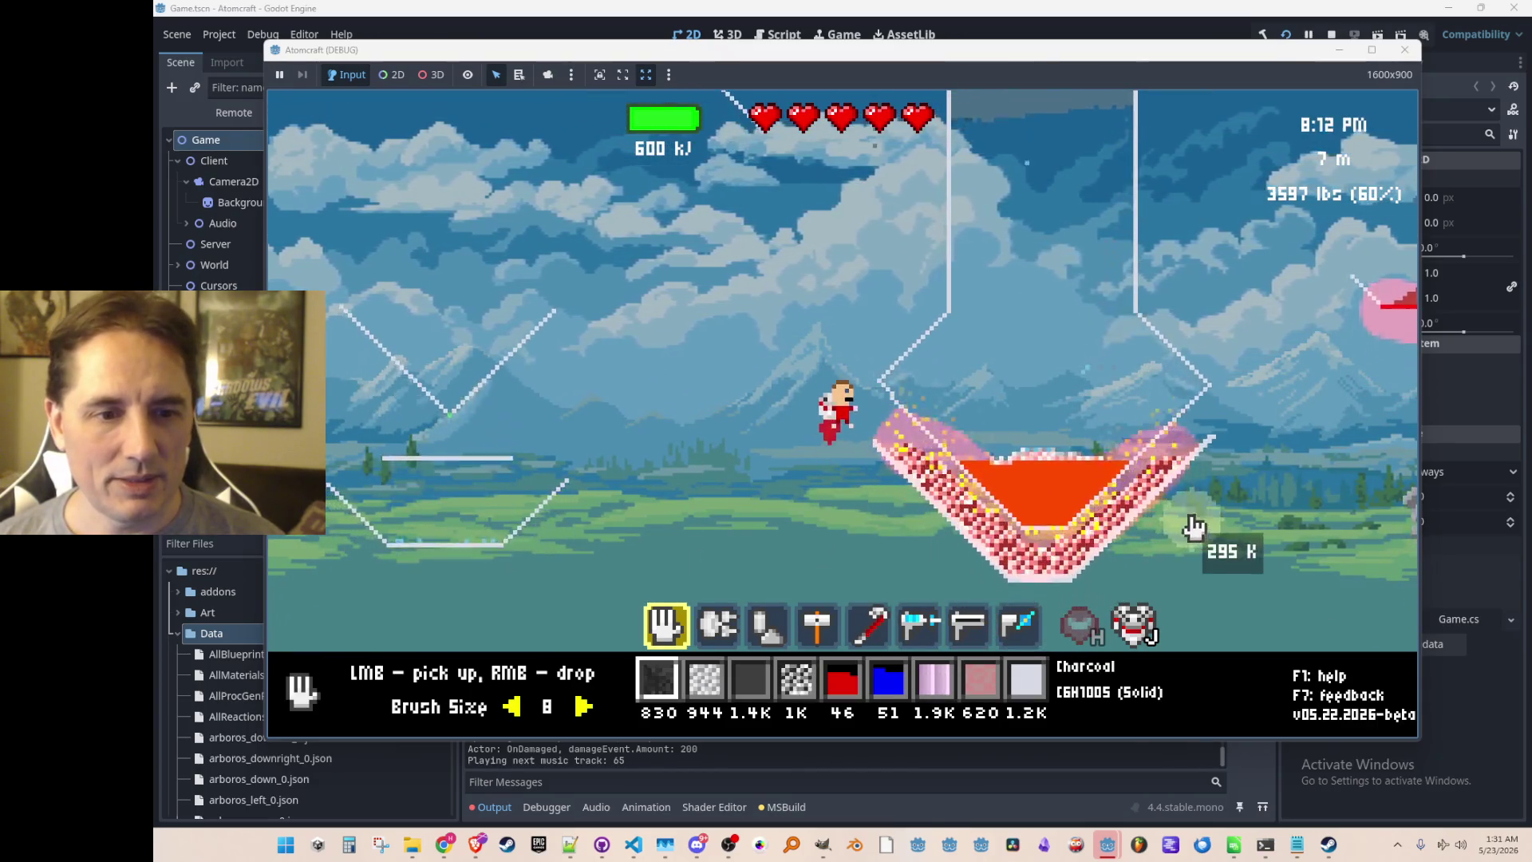
mouse_move(1228, 515)
mouse_down()
mouse_move(975, 529)
mouse_move(869, 411)
mouse_move(997, 533)
mouse_move(1282, 539)
mouse_up()
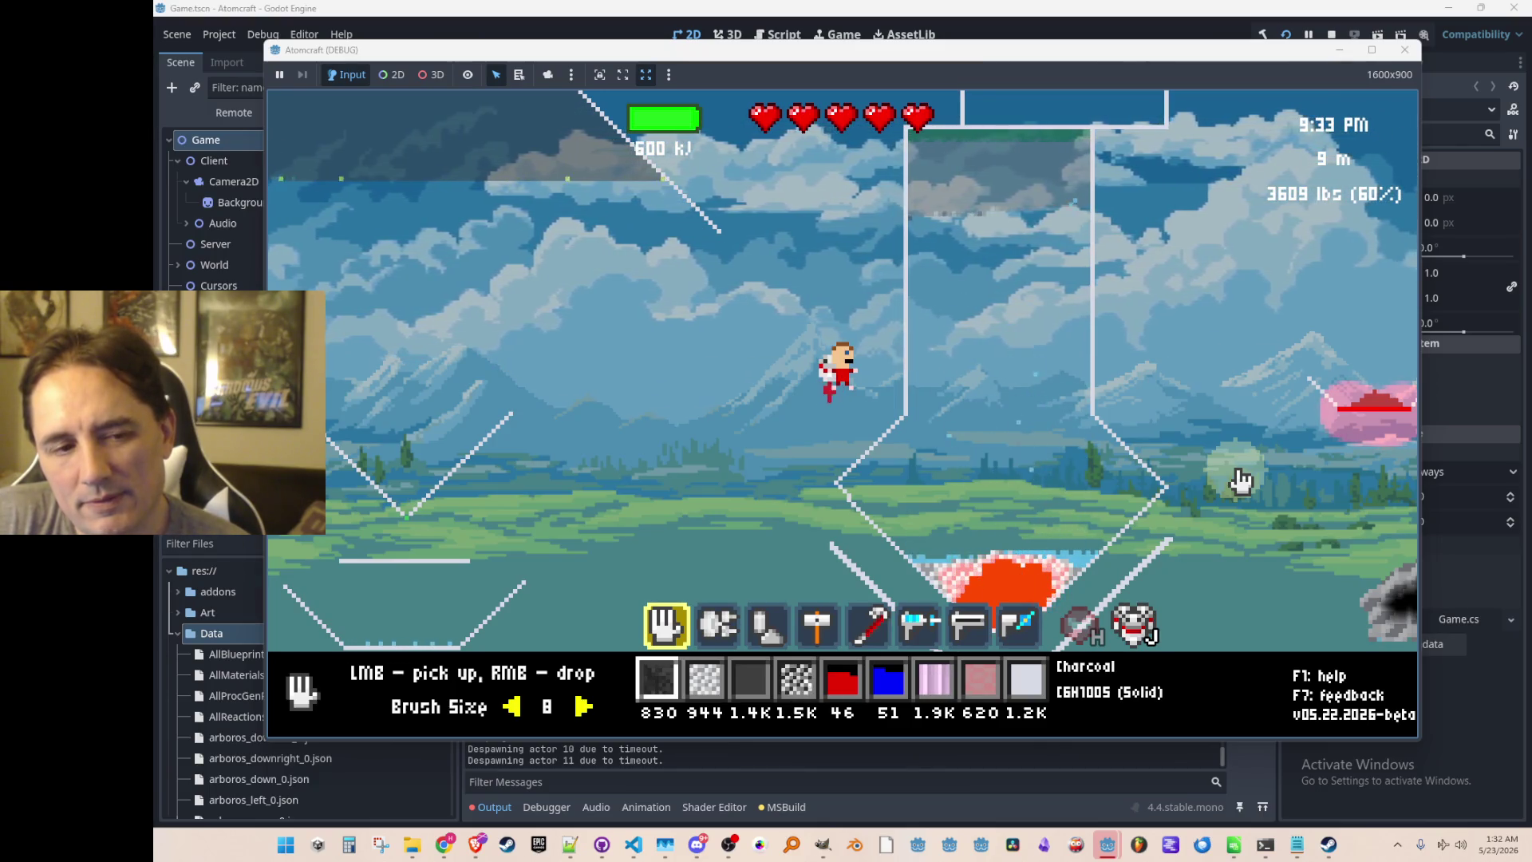
scroll(1236, 477, down, 2)
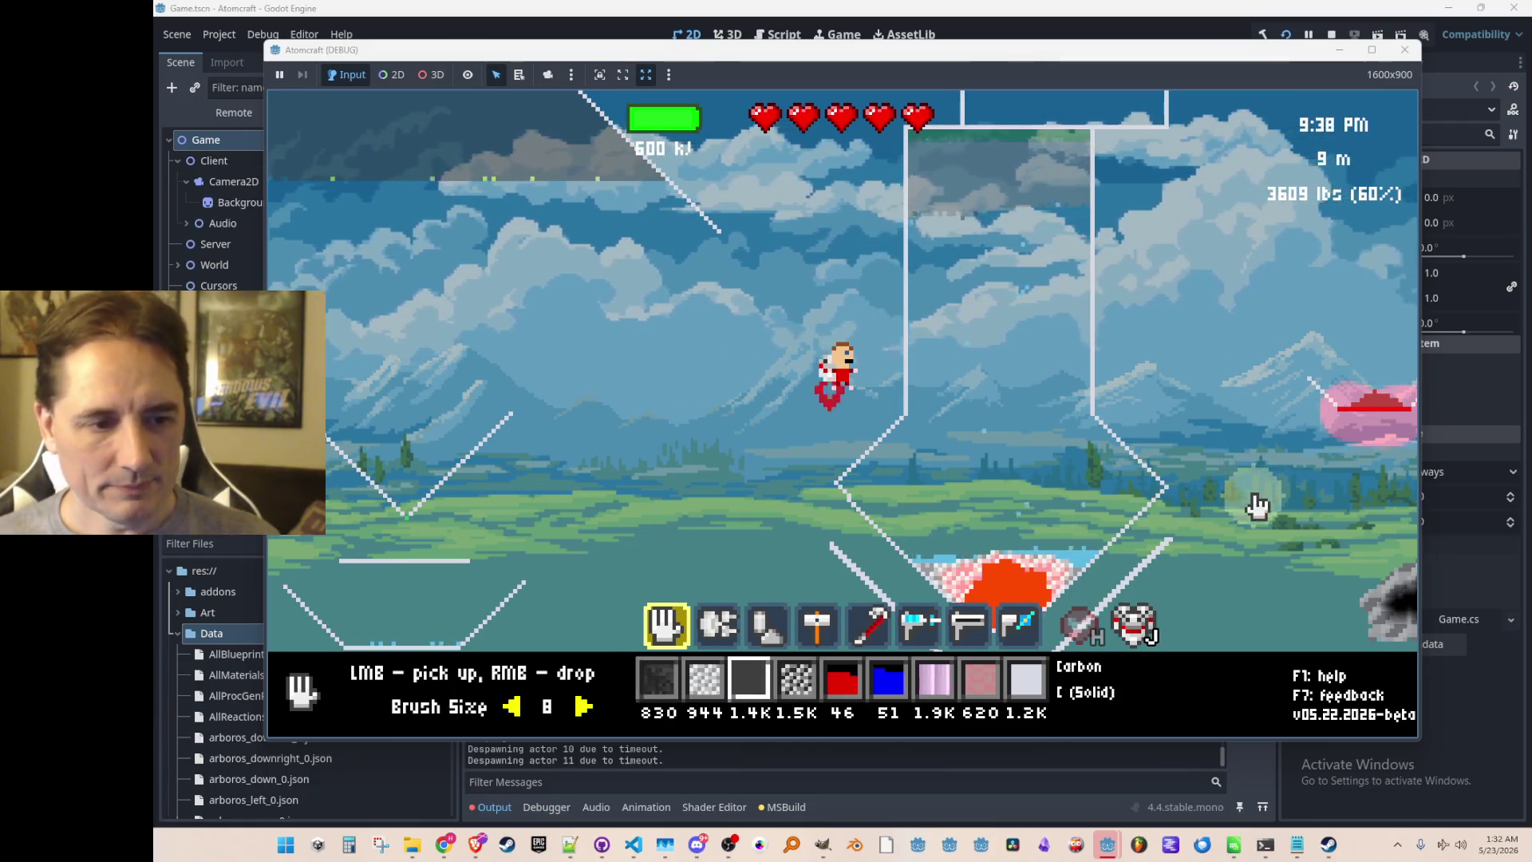
Drop the carried carbon into the left funnel.
right_click(544, 440)
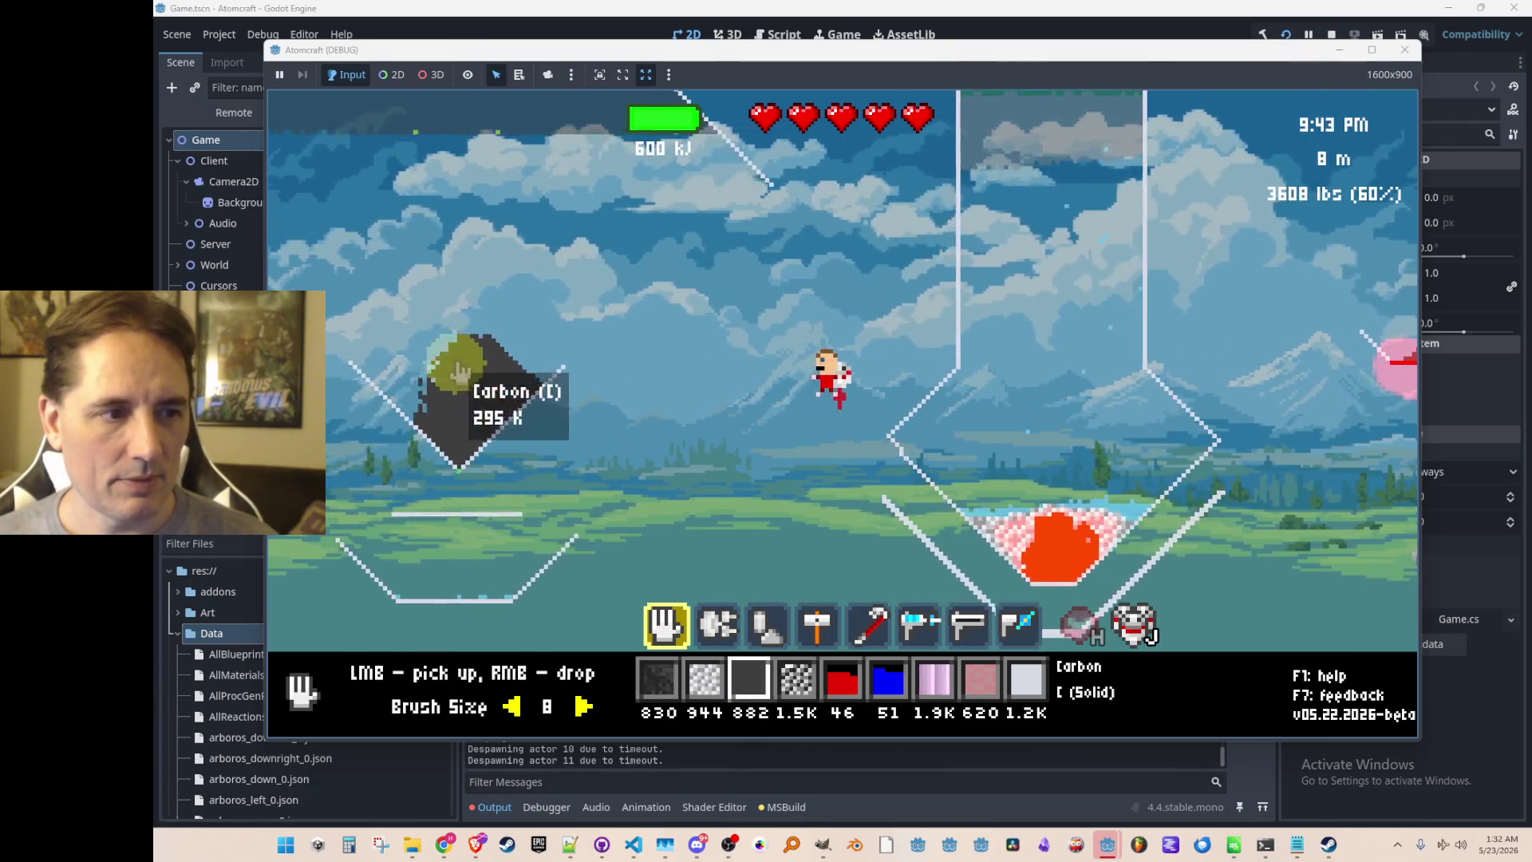
scroll(537, 265, up, 1)
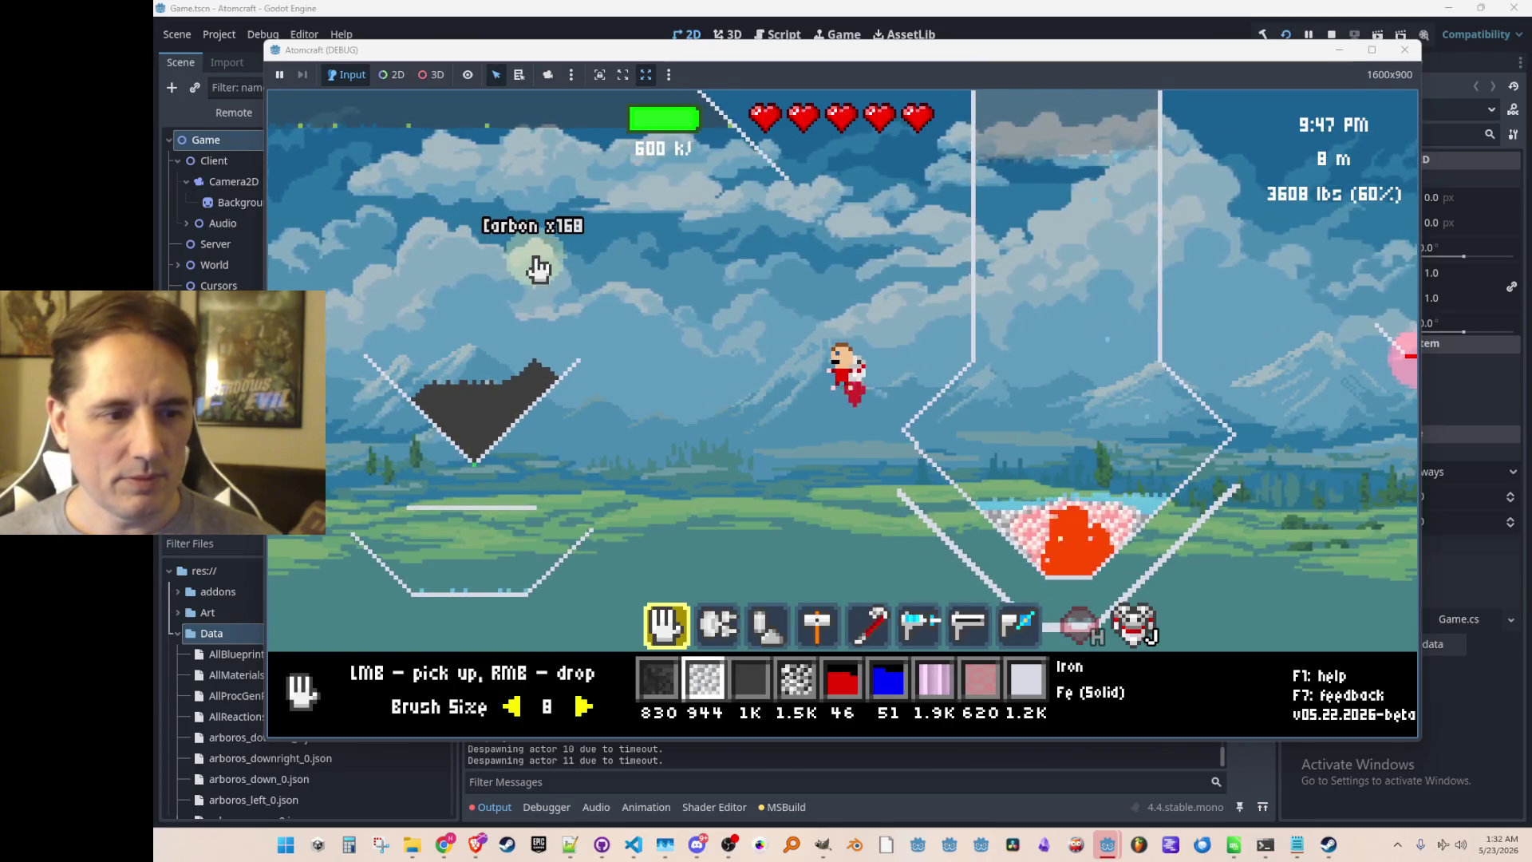
scroll(535, 268, up, 1)
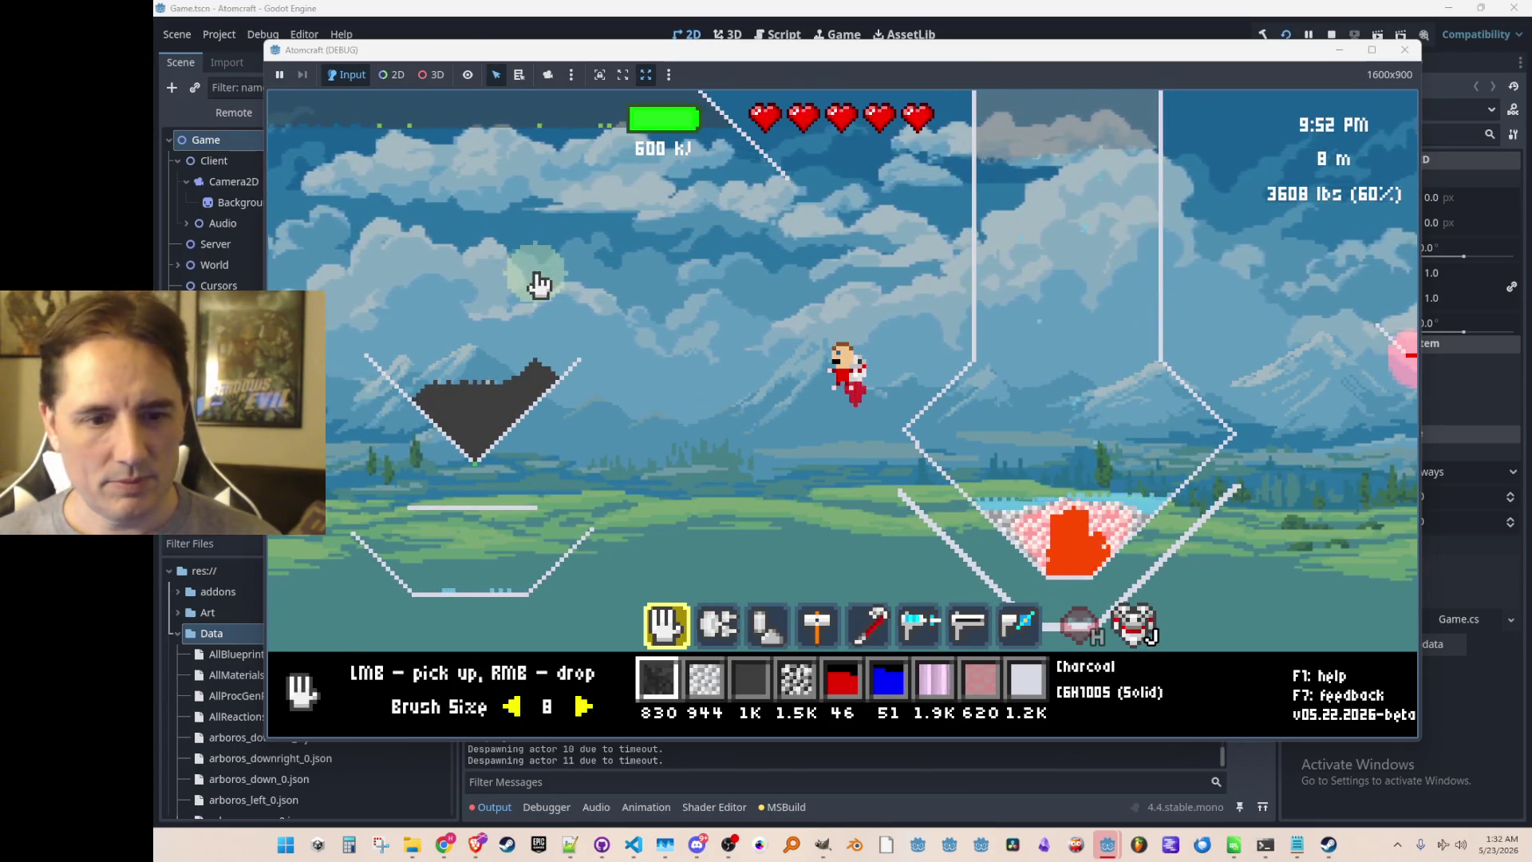
key(Tab)
key(Escape)
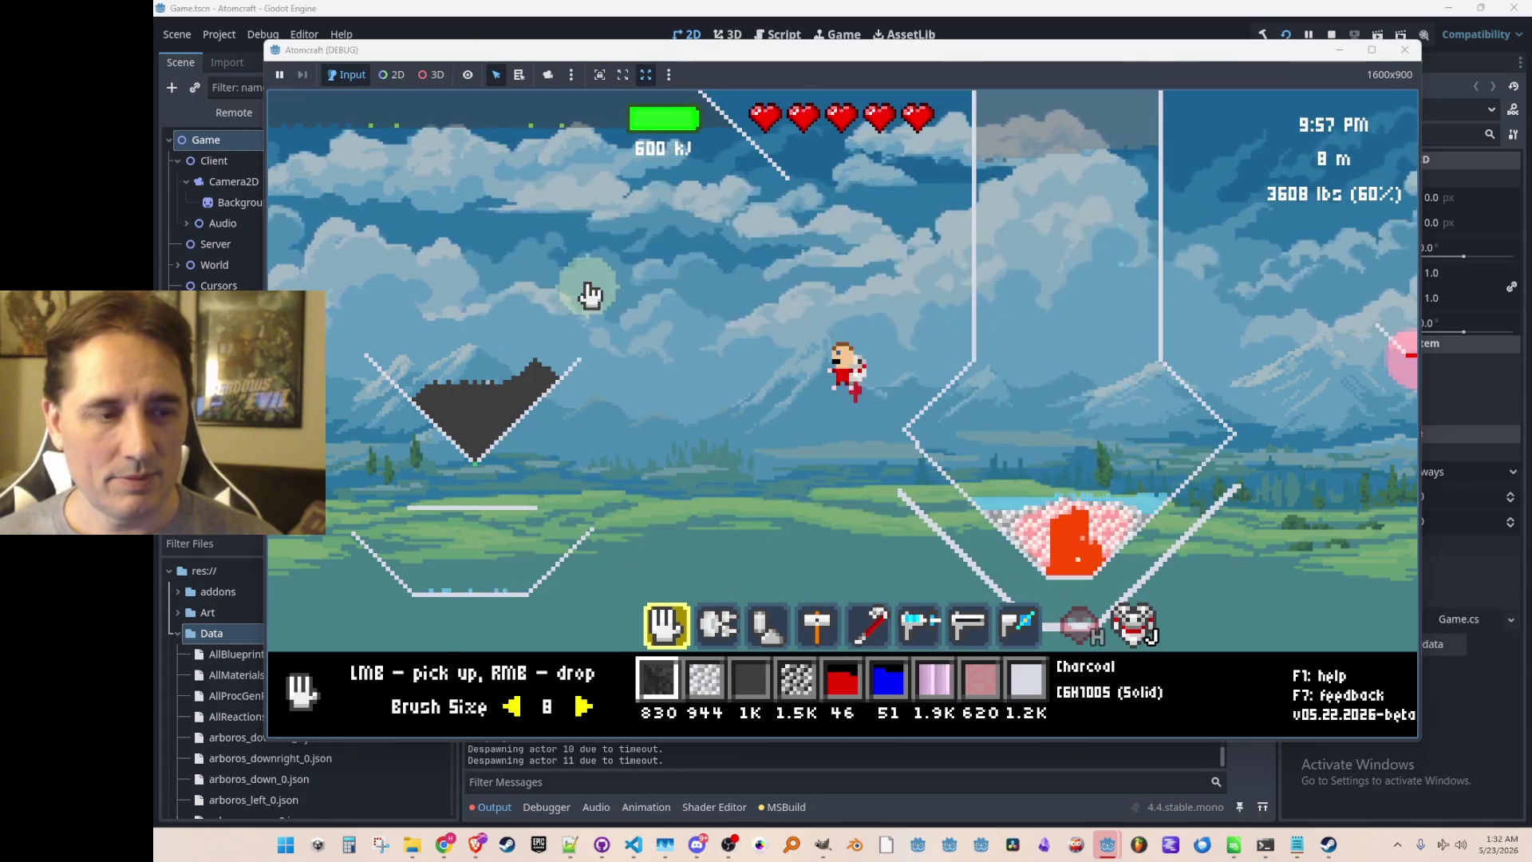
Spawn Molten Iron from the console, select it in the inventory, and pour it into the left funnel.
key(Return)
text(give Molten)
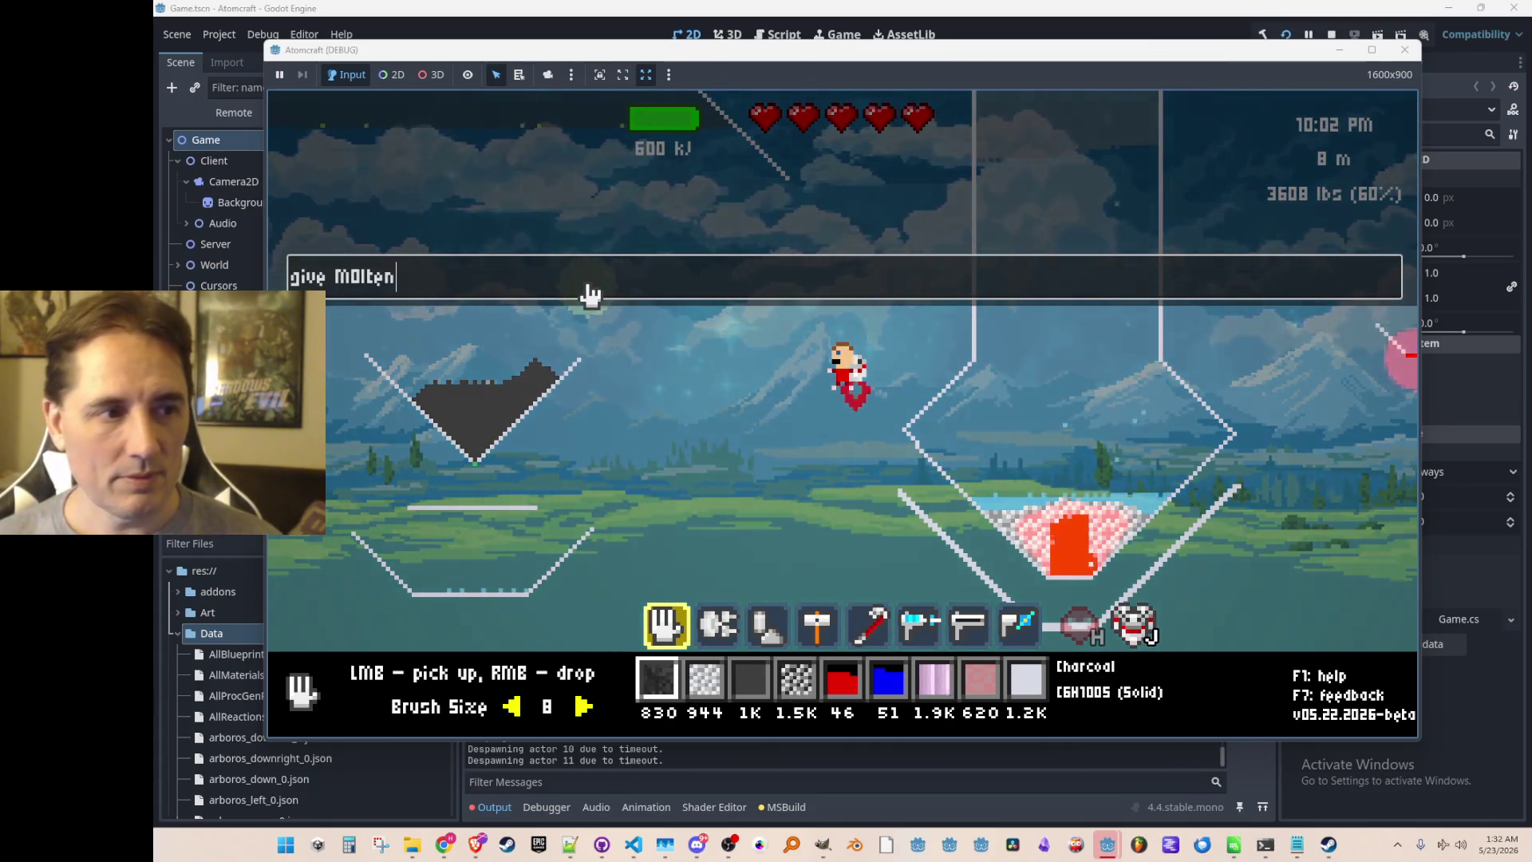
text( Iron)
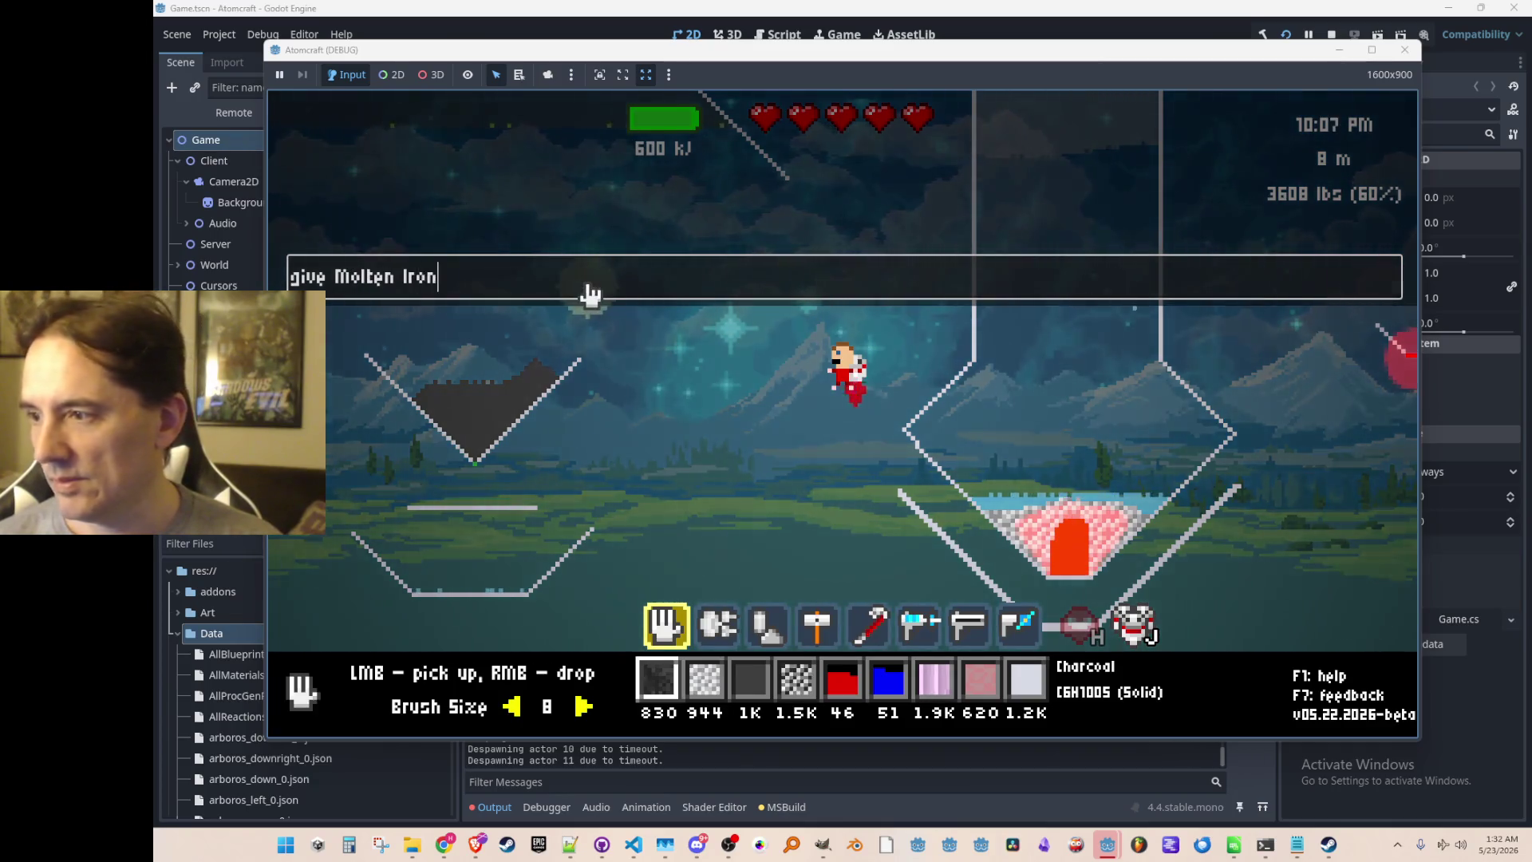
key(Return)
key(i)
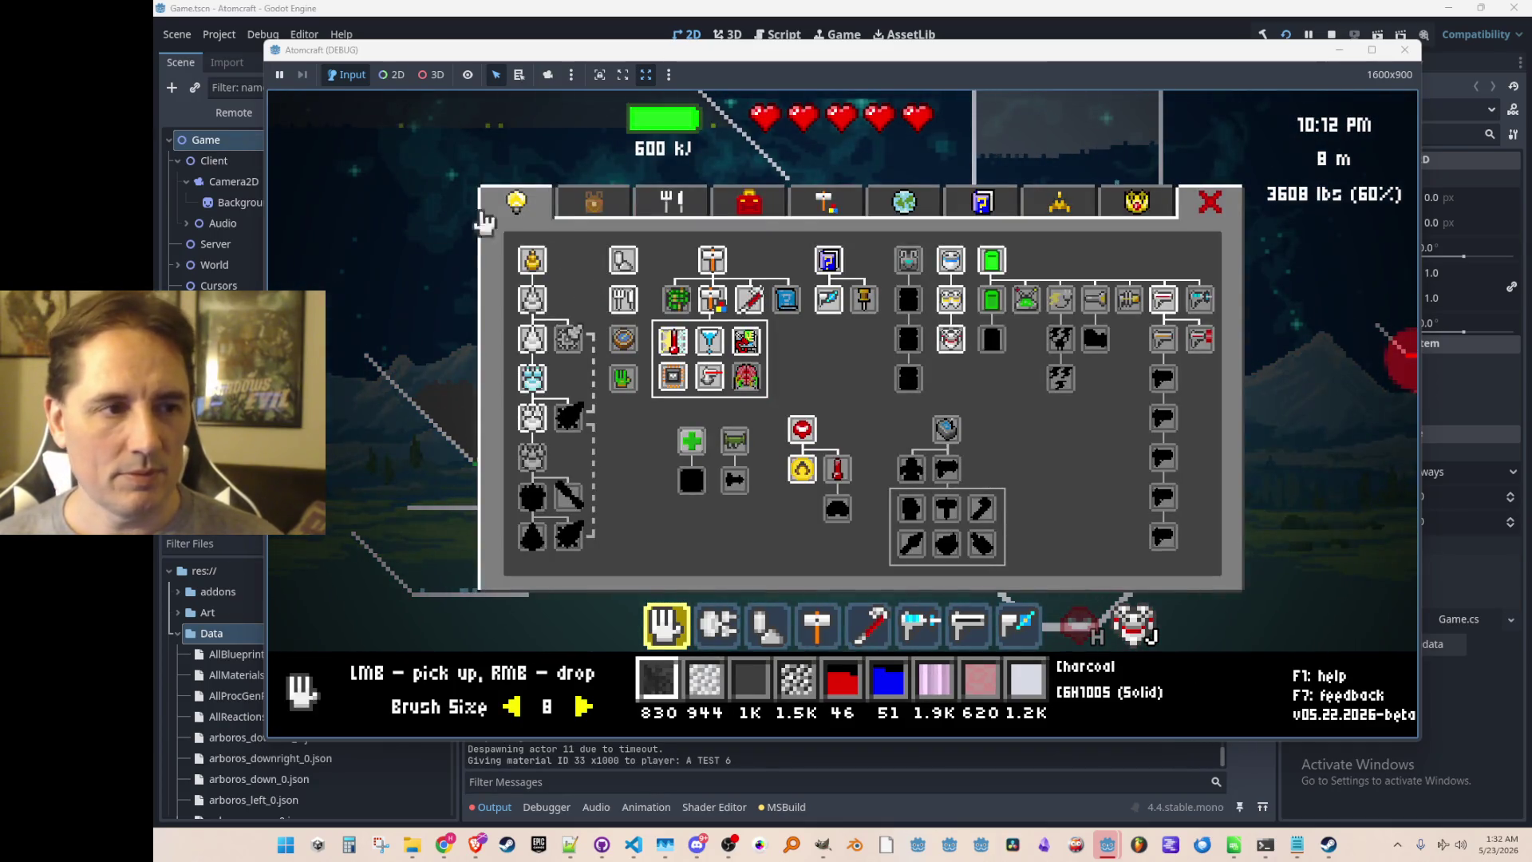
click(594, 203)
click(625, 256)
text(mol)
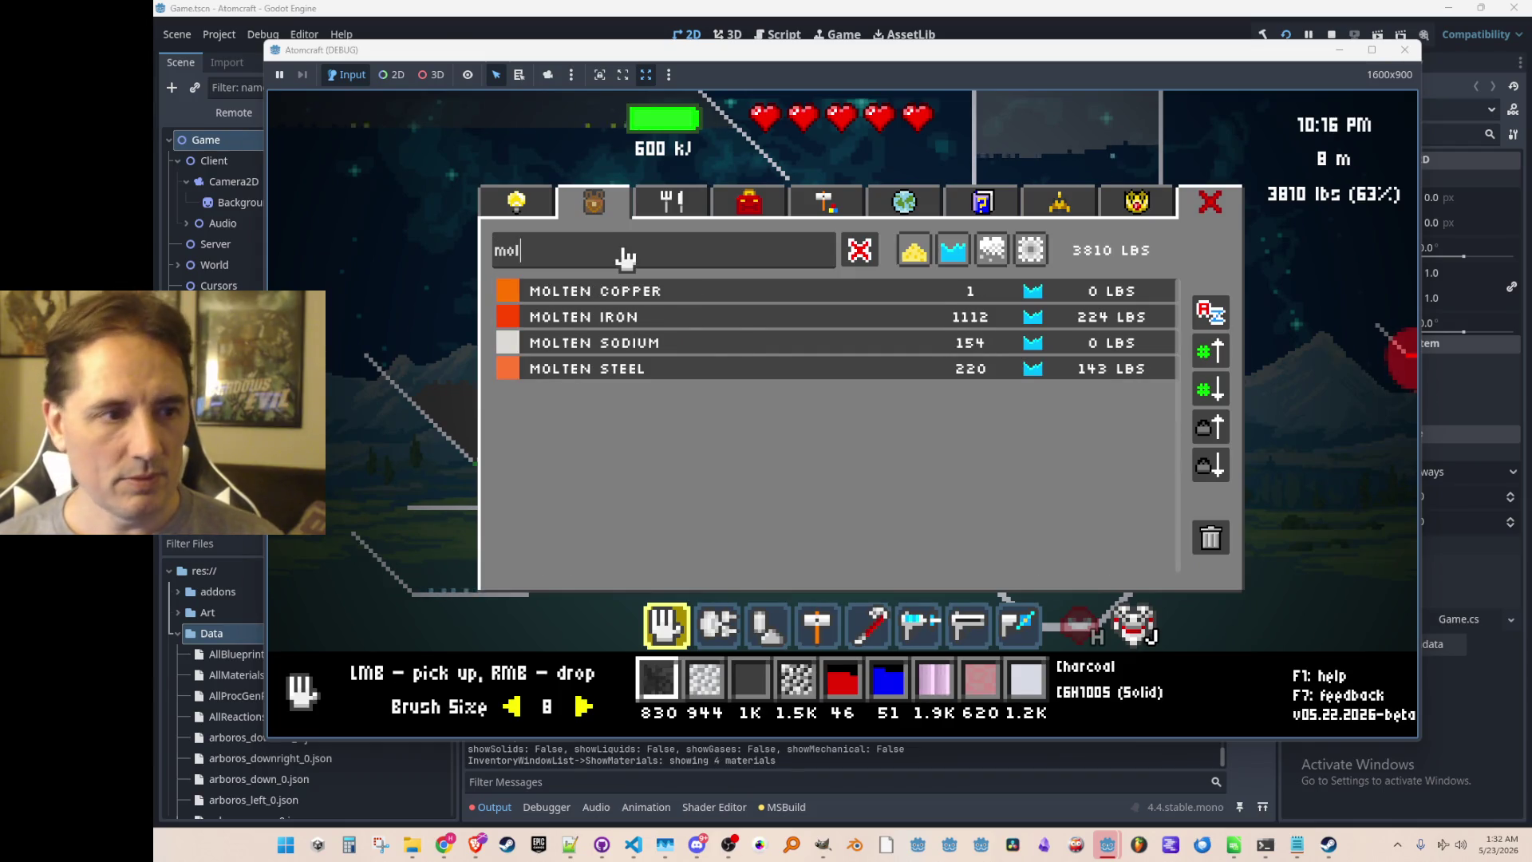
click(580, 317)
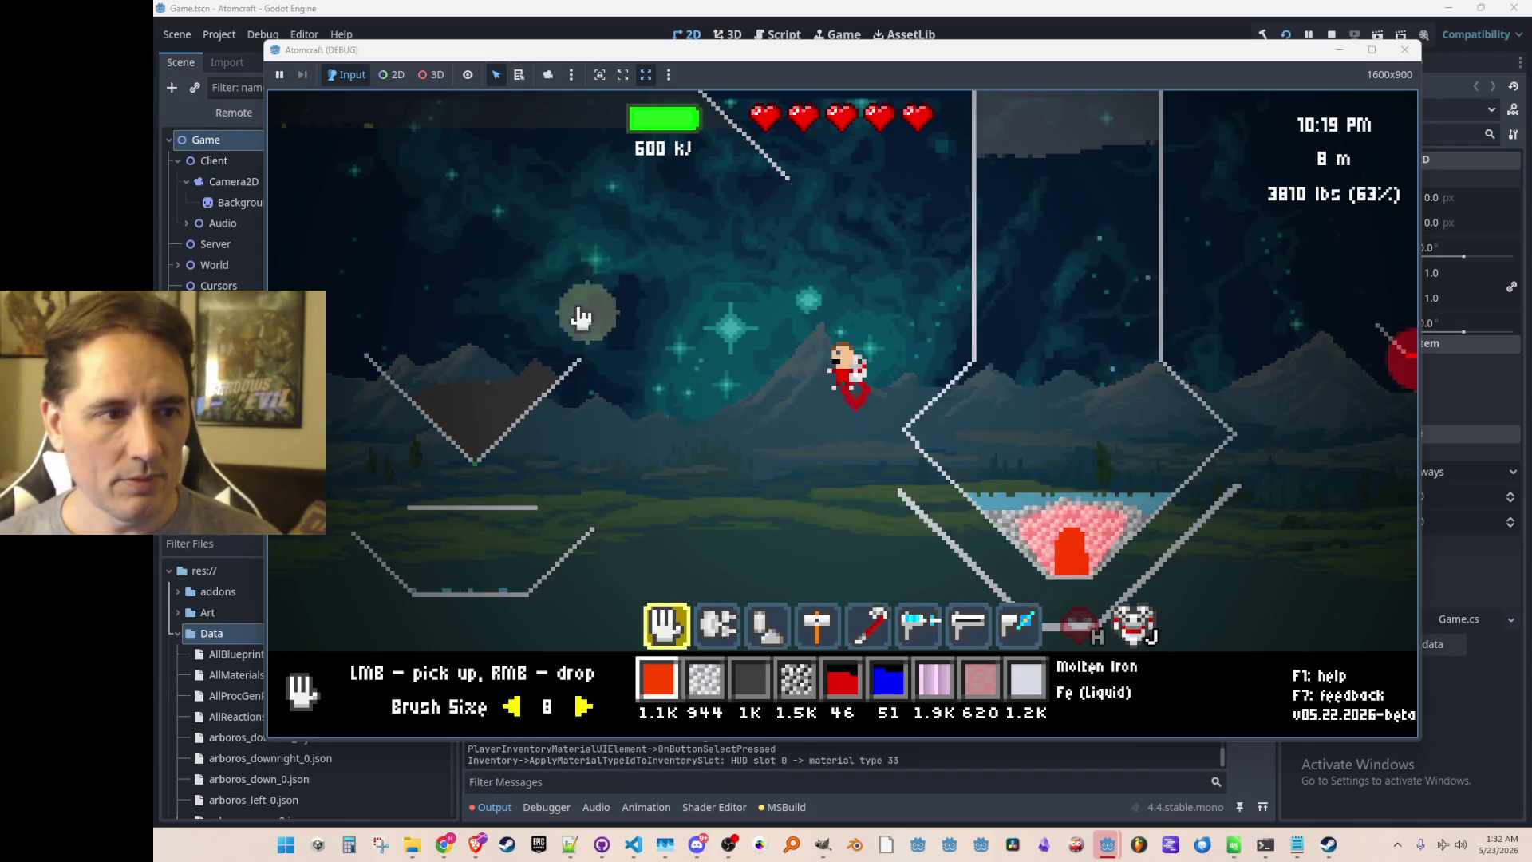
right_click(486, 227)
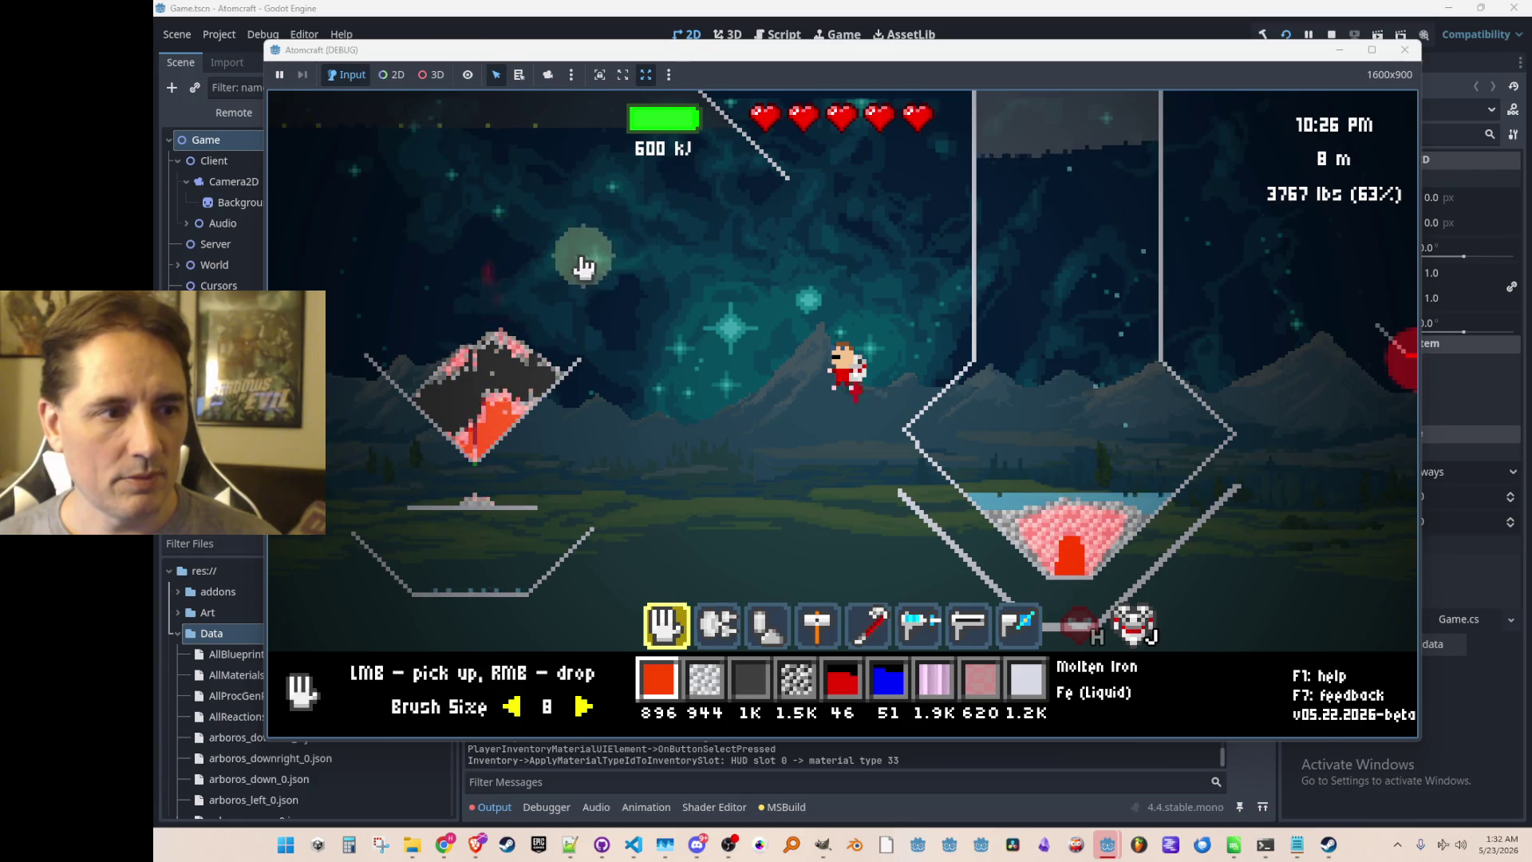
right_click(492, 236)
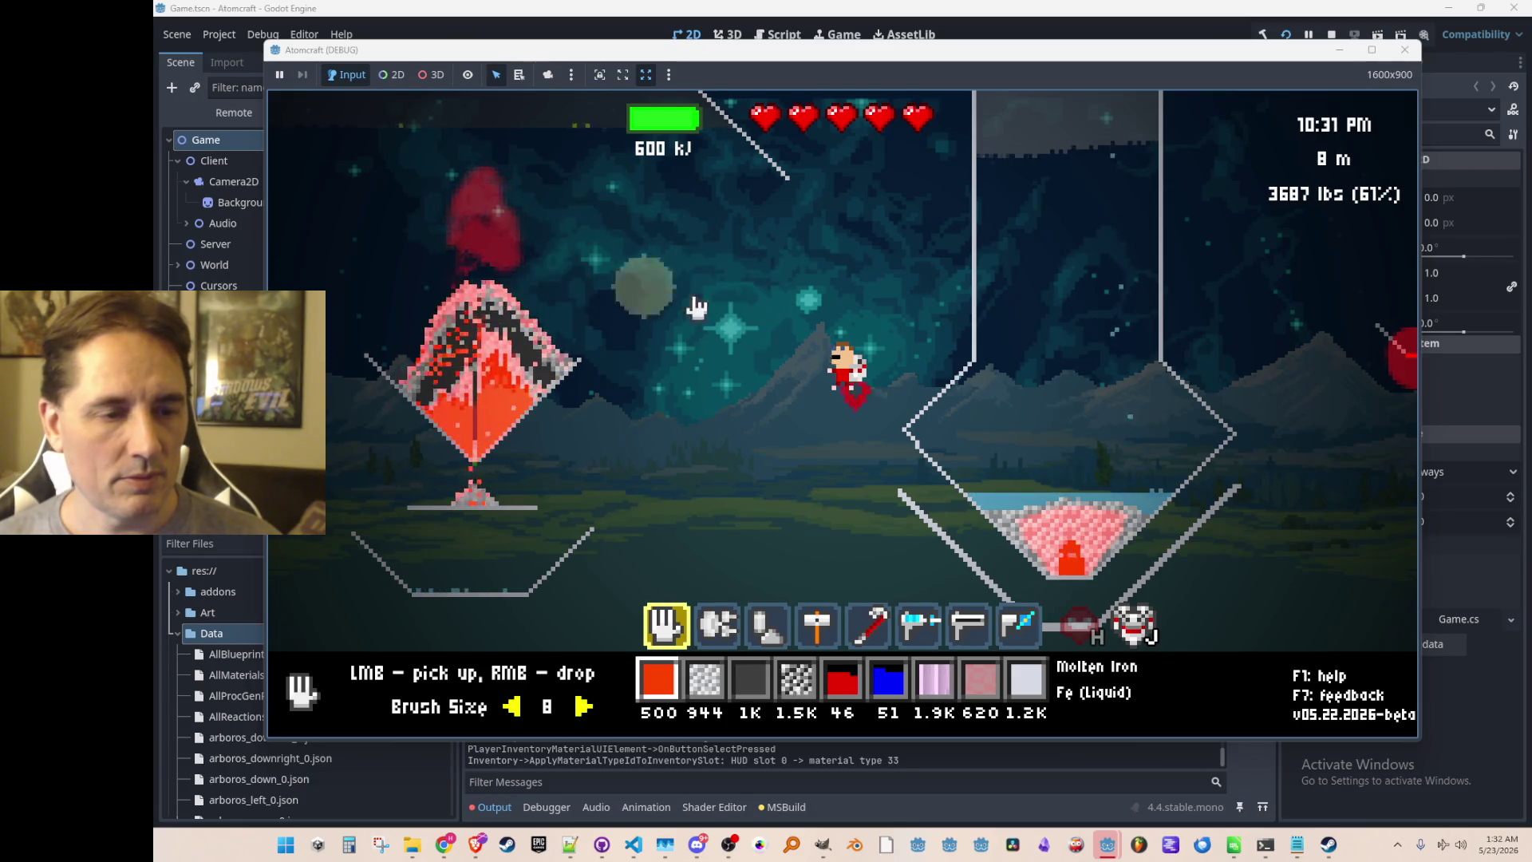
right_click(659, 277)
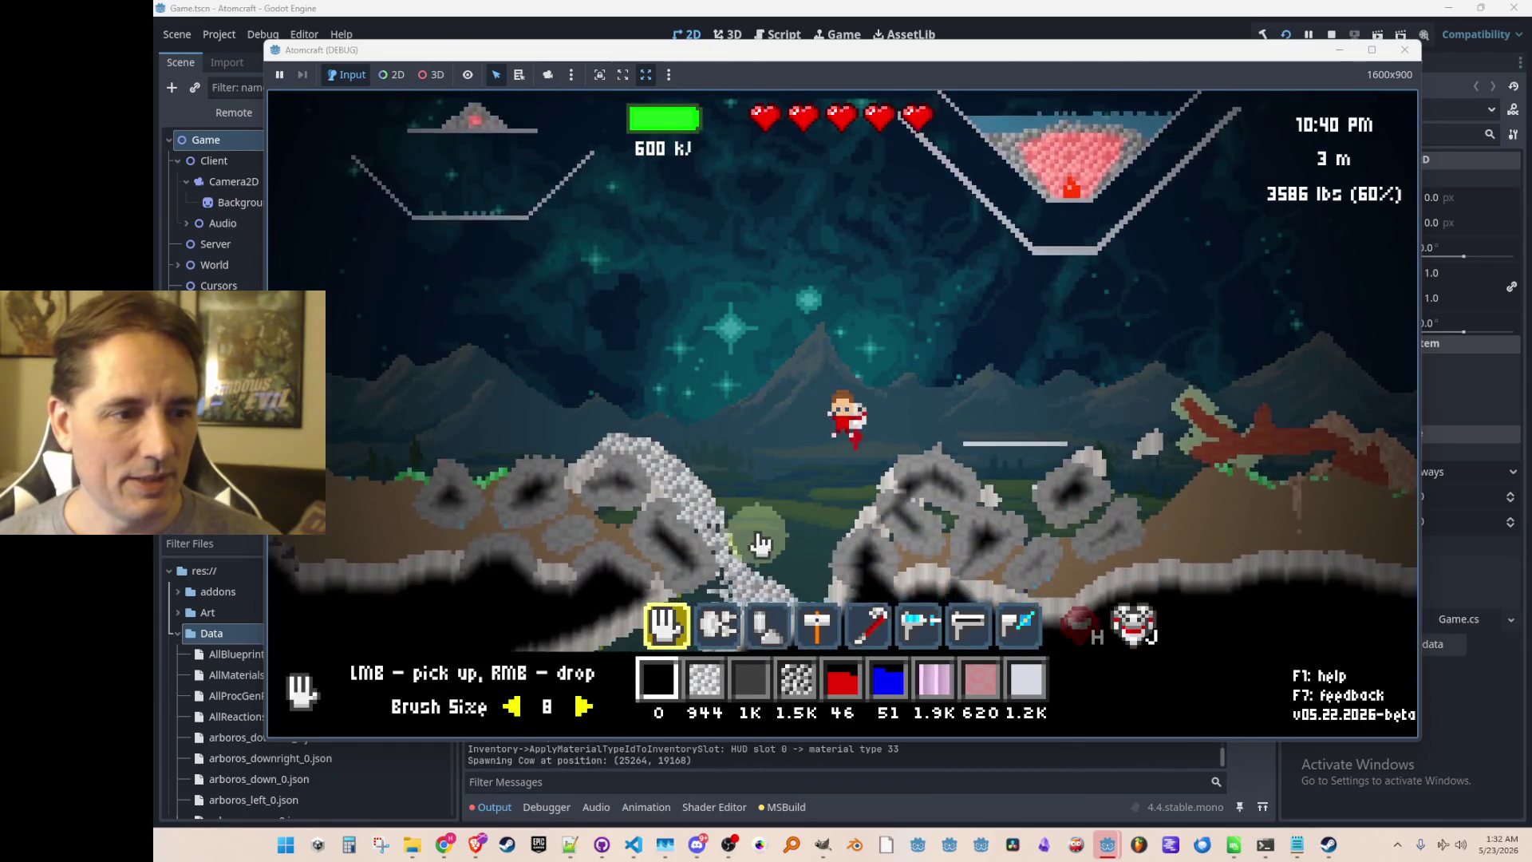
Pick up the solidified iron and drop it into the water-filled flask.
mouse_move(743, 550)
mouse_down()
mouse_move(691, 575)
mouse_move(708, 505)
mouse_move(562, 321)
mouse_move(694, 510)
mouse_move(588, 308)
mouse_move(770, 292)
mouse_move(710, 293)
mouse_move(714, 355)
mouse_move(694, 410)
mouse_move(650, 400)
mouse_move(644, 443)
mouse_move(660, 403)
mouse_move(526, 385)
mouse_move(654, 383)
mouse_move(629, 486)
mouse_move(734, 504)
mouse_move(895, 470)
mouse_move(907, 428)
mouse_move(988, 391)
mouse_up()
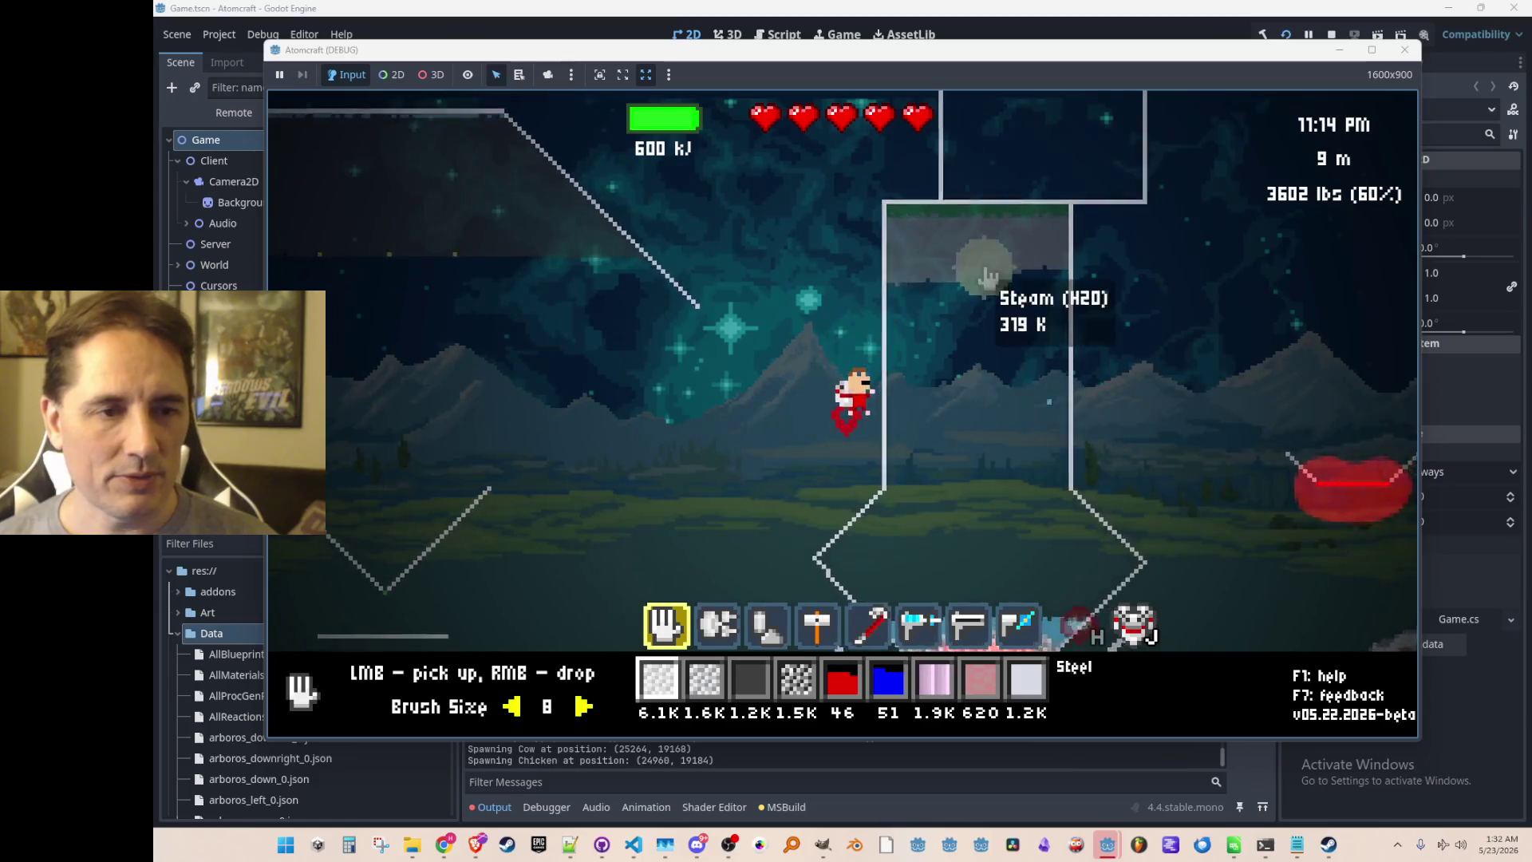
mouse_move(977, 236)
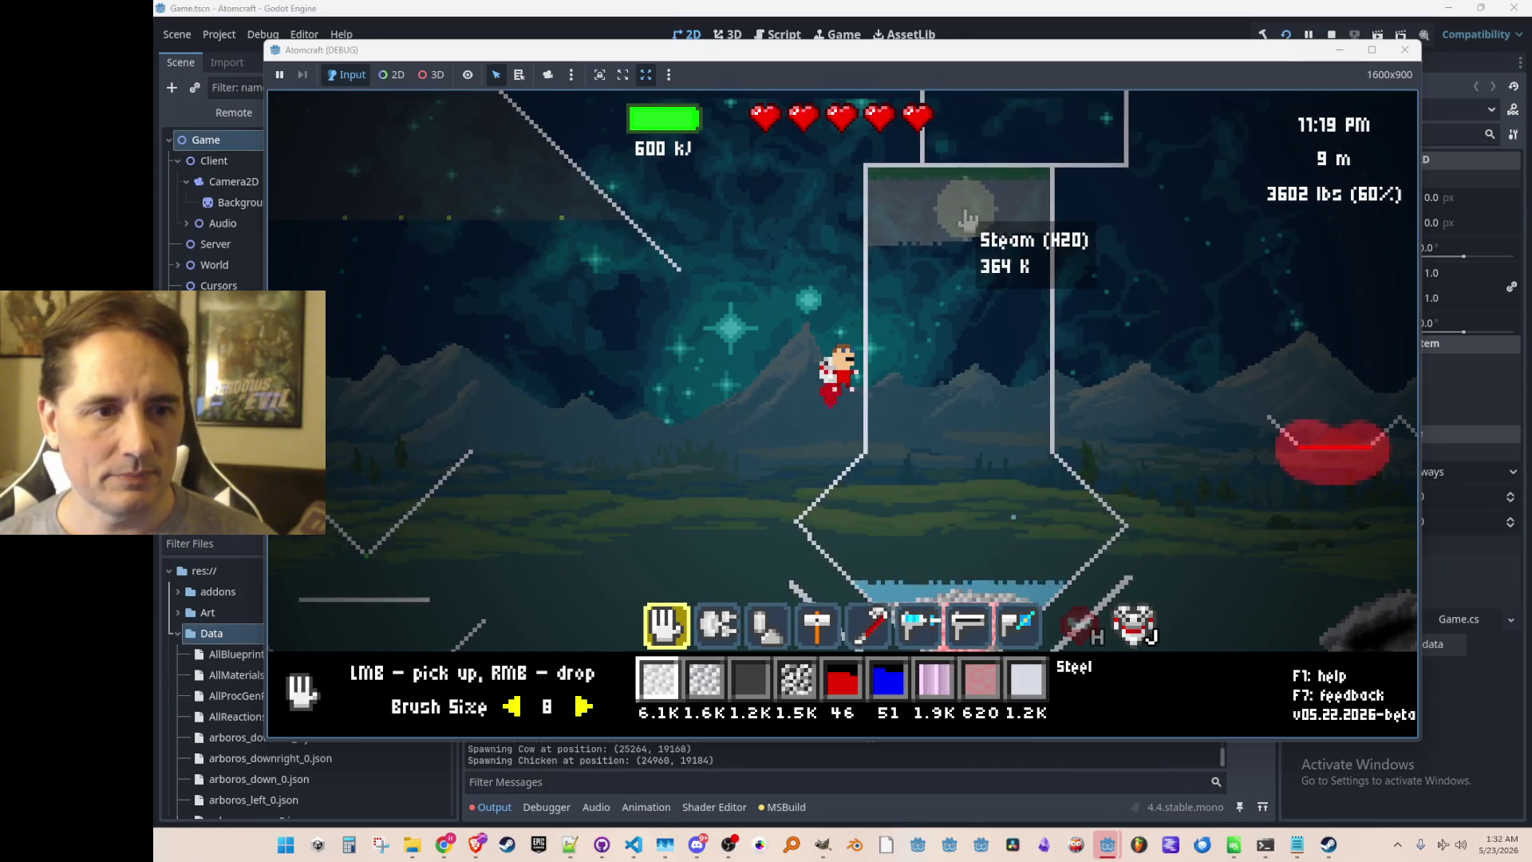
right_click(1003, 383)
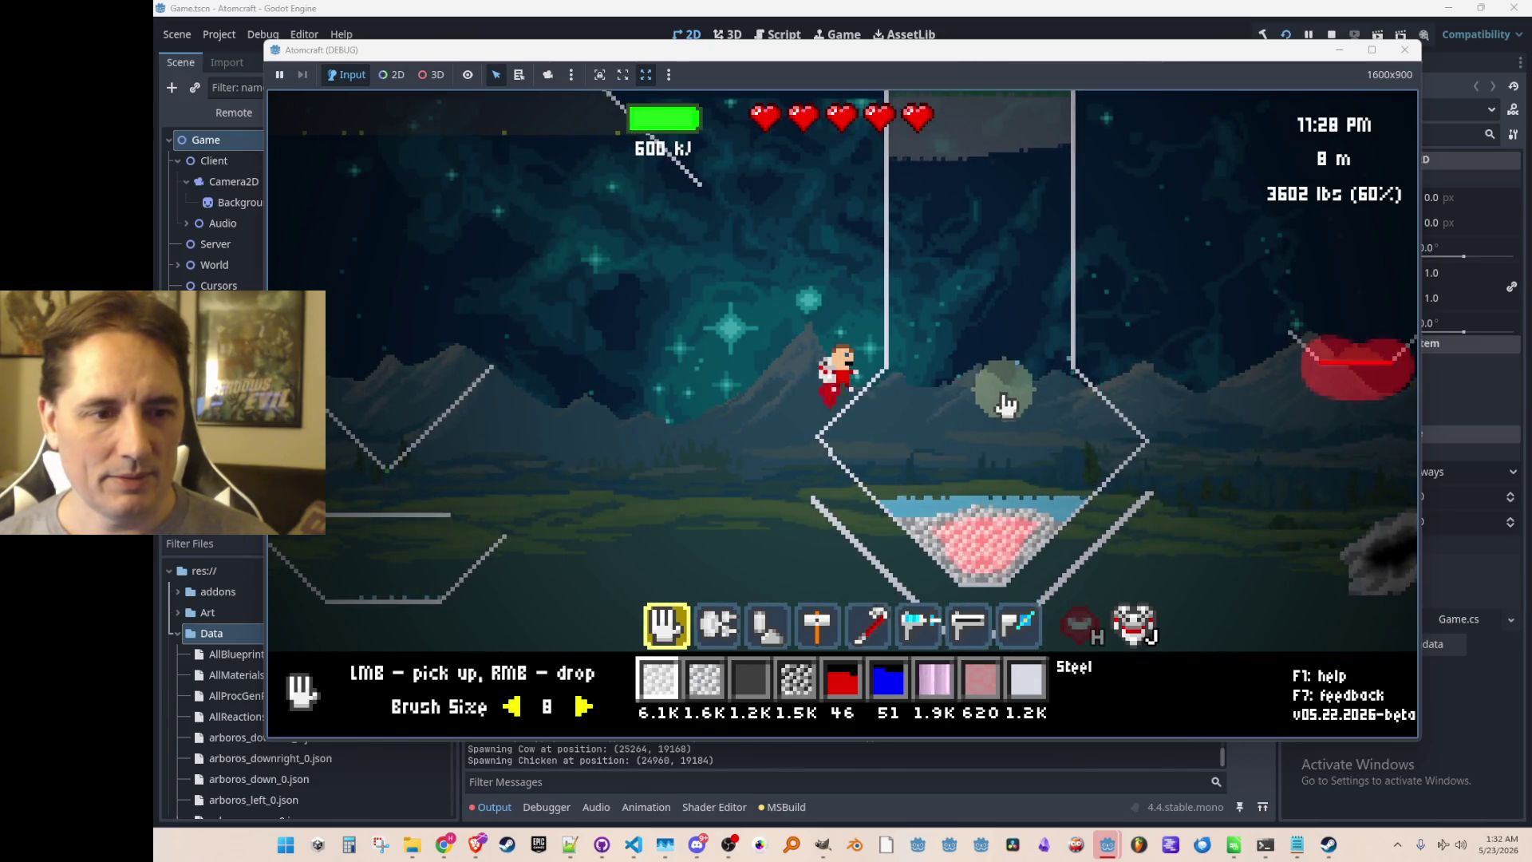
mouse_move(993, 541)
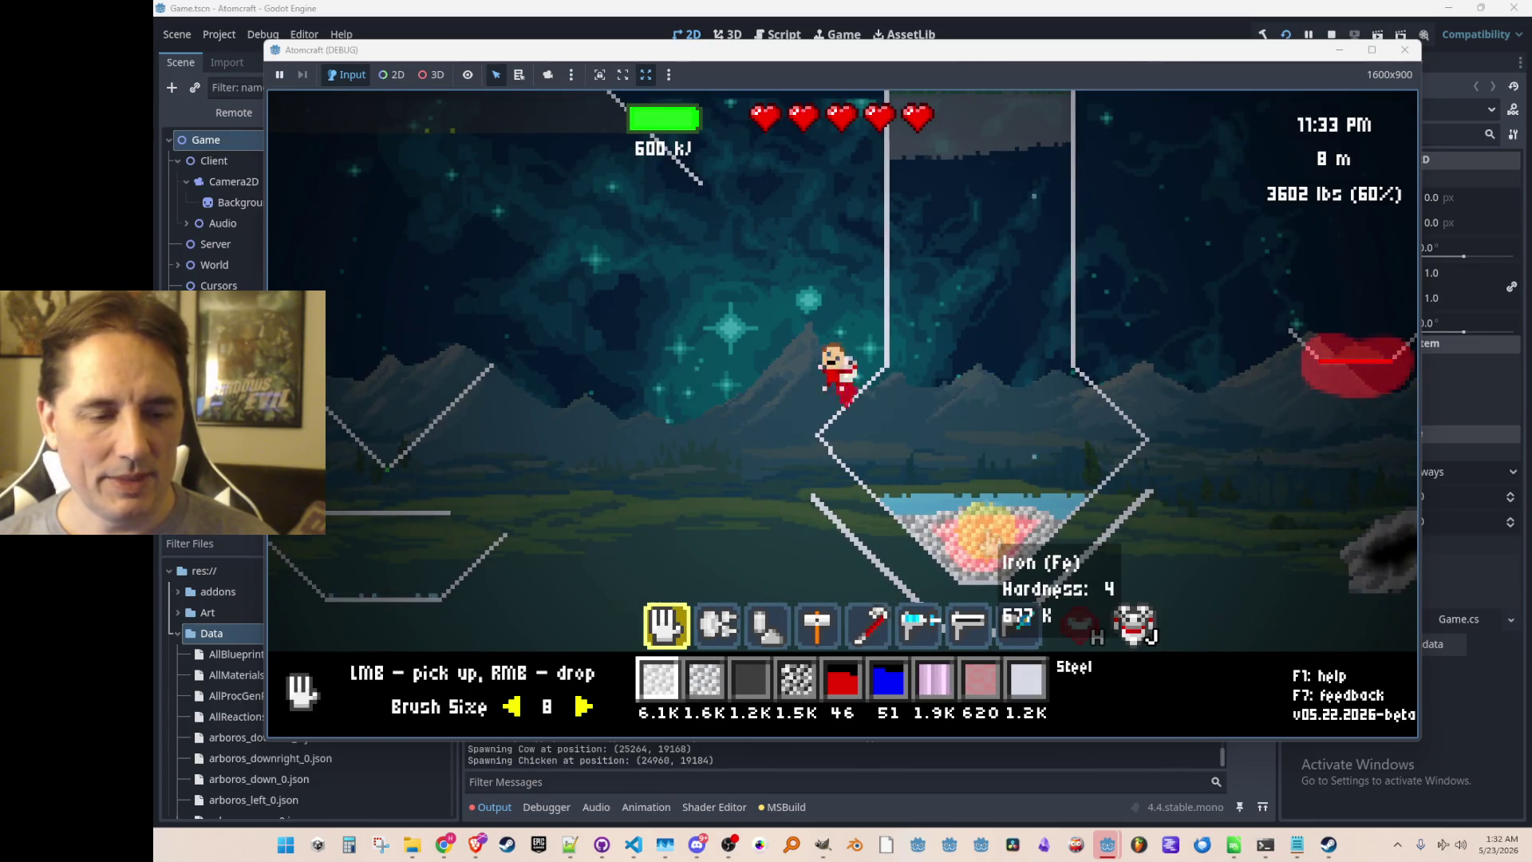
key(a)
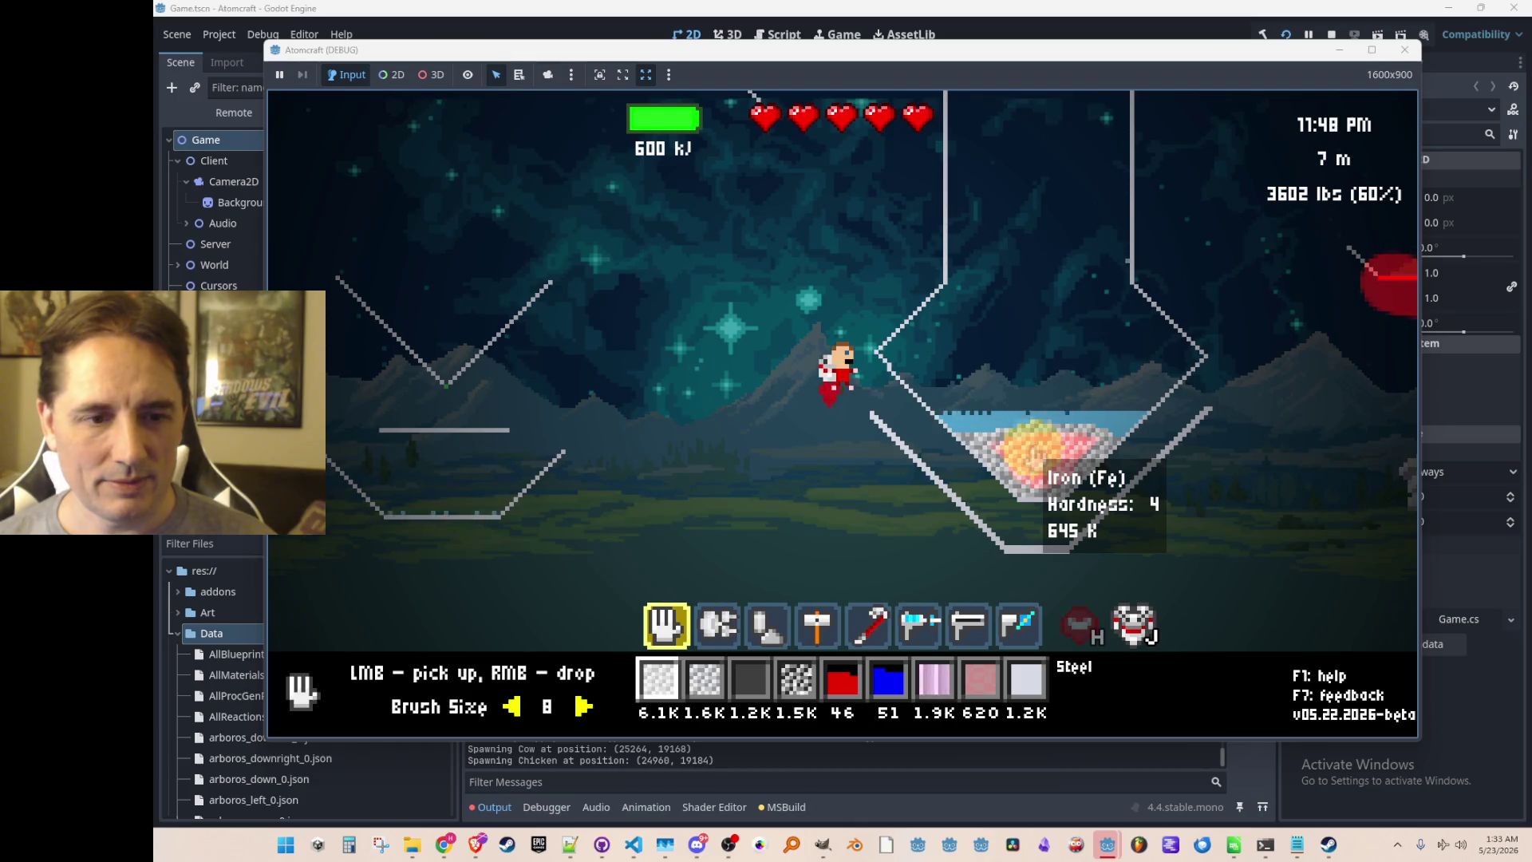
Stop the game, change the min and max ambient-averaging ticks to 5 and 10, and relaunch it.
click(1331, 35)
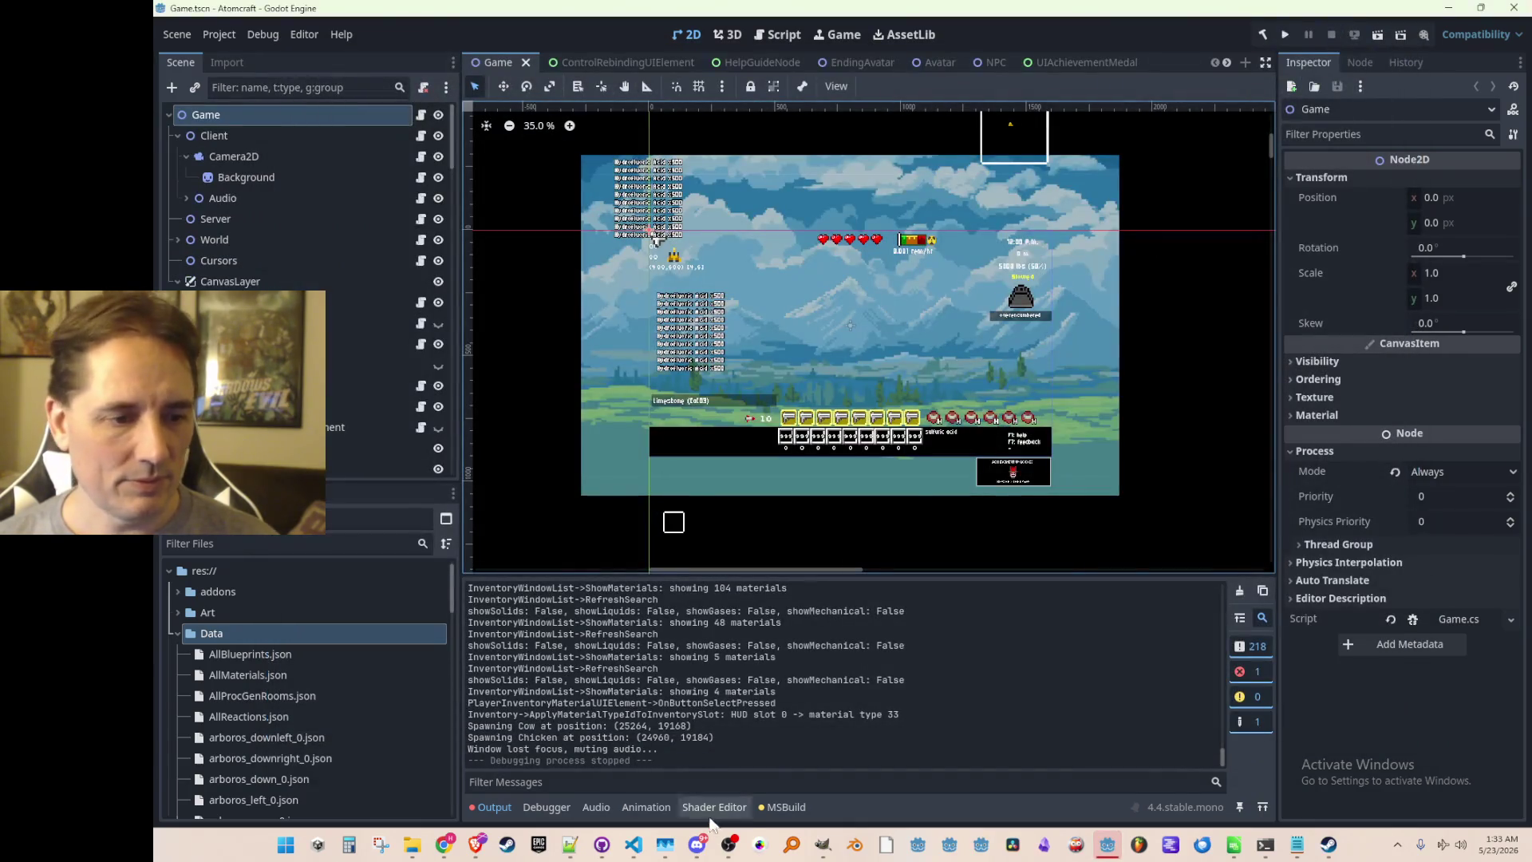
click(634, 845)
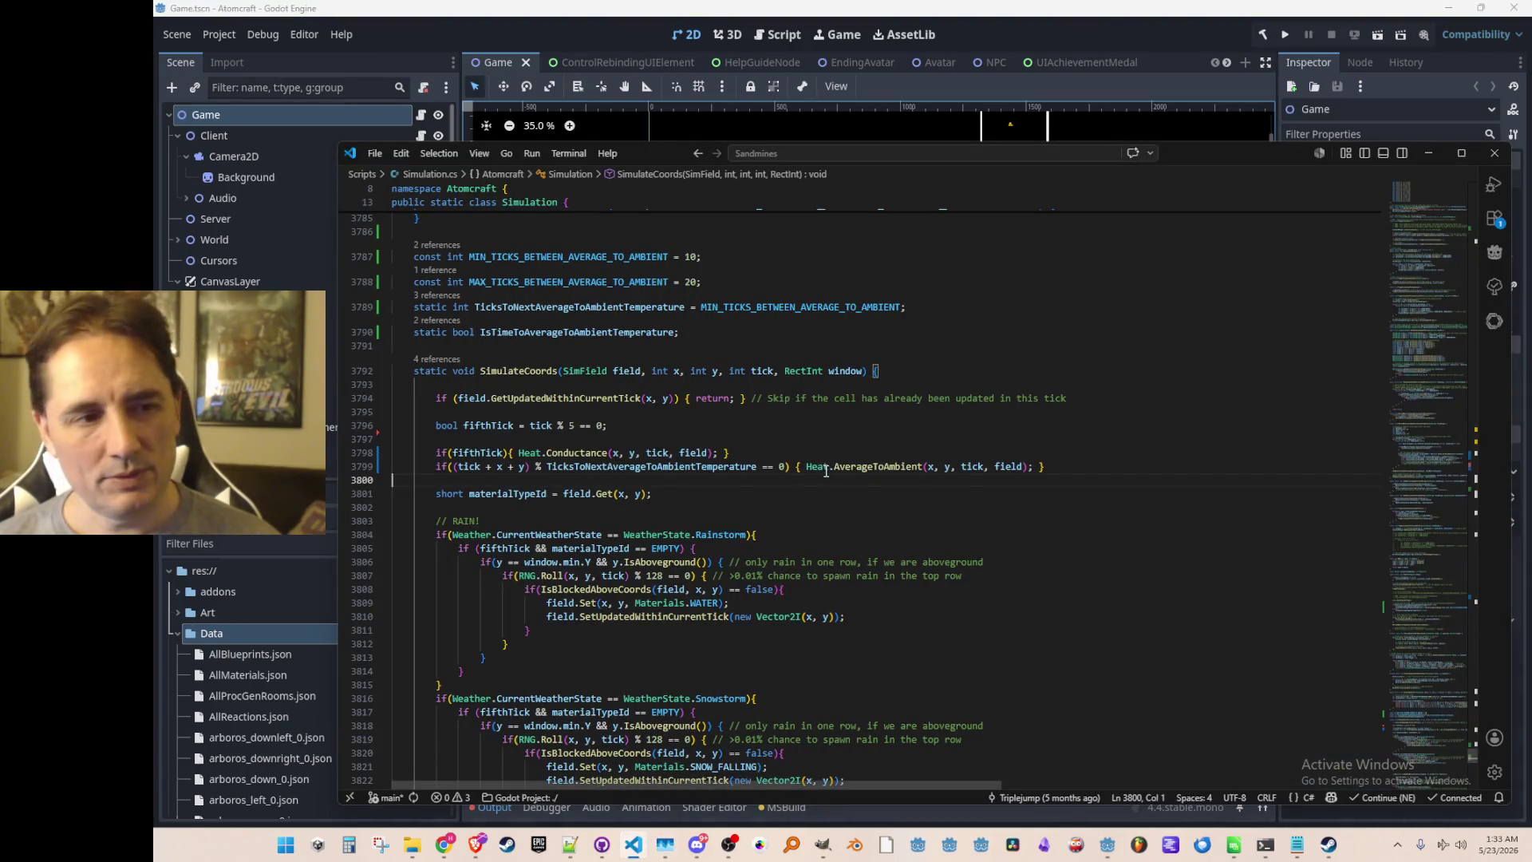
scroll(822, 447, up, 3)
click(799, 367)
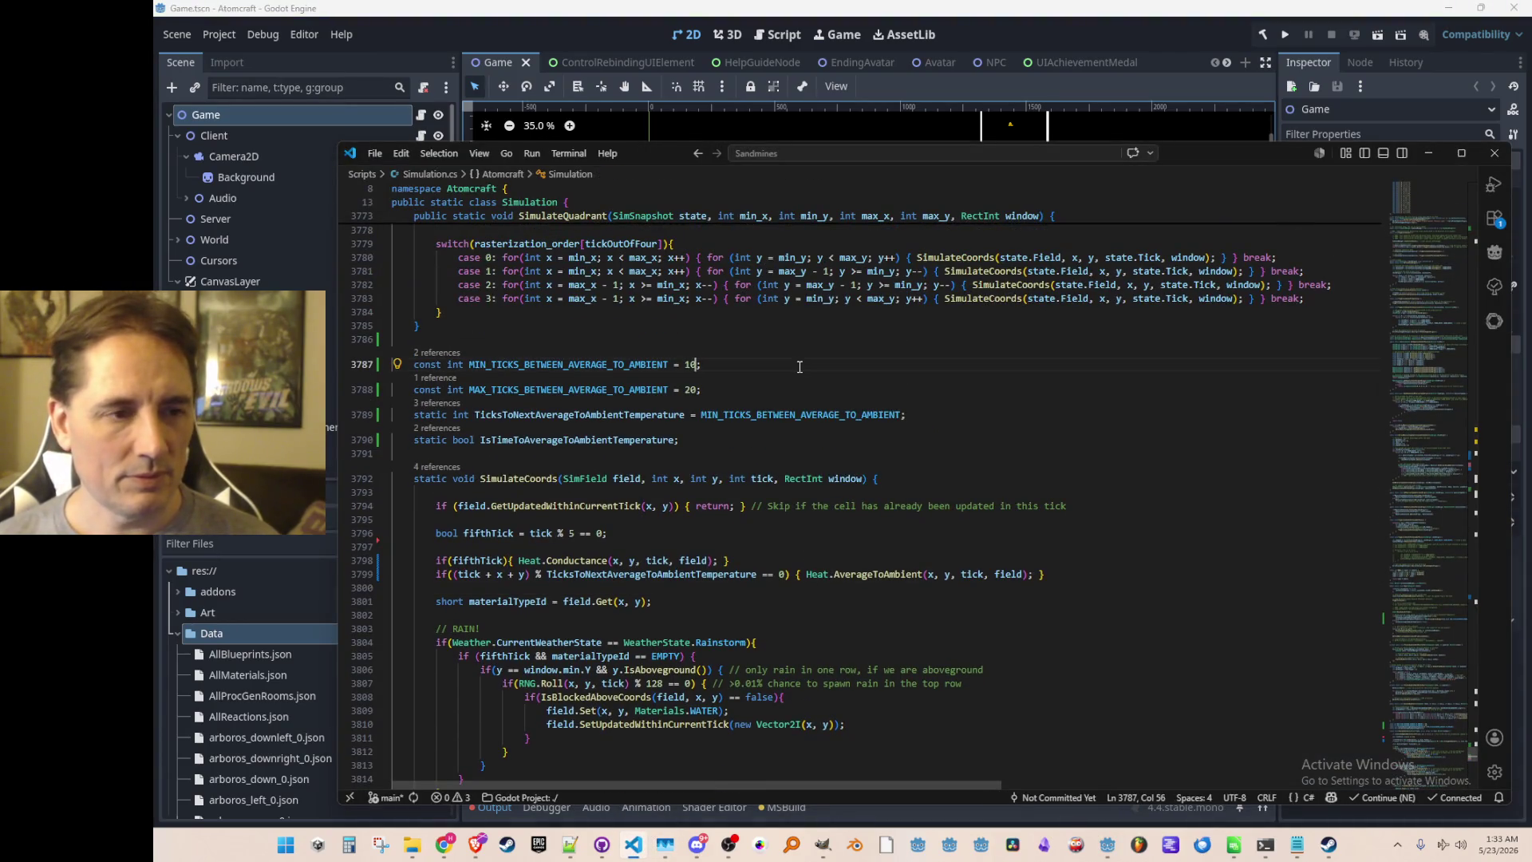
key(BackSpace)
key(Down)
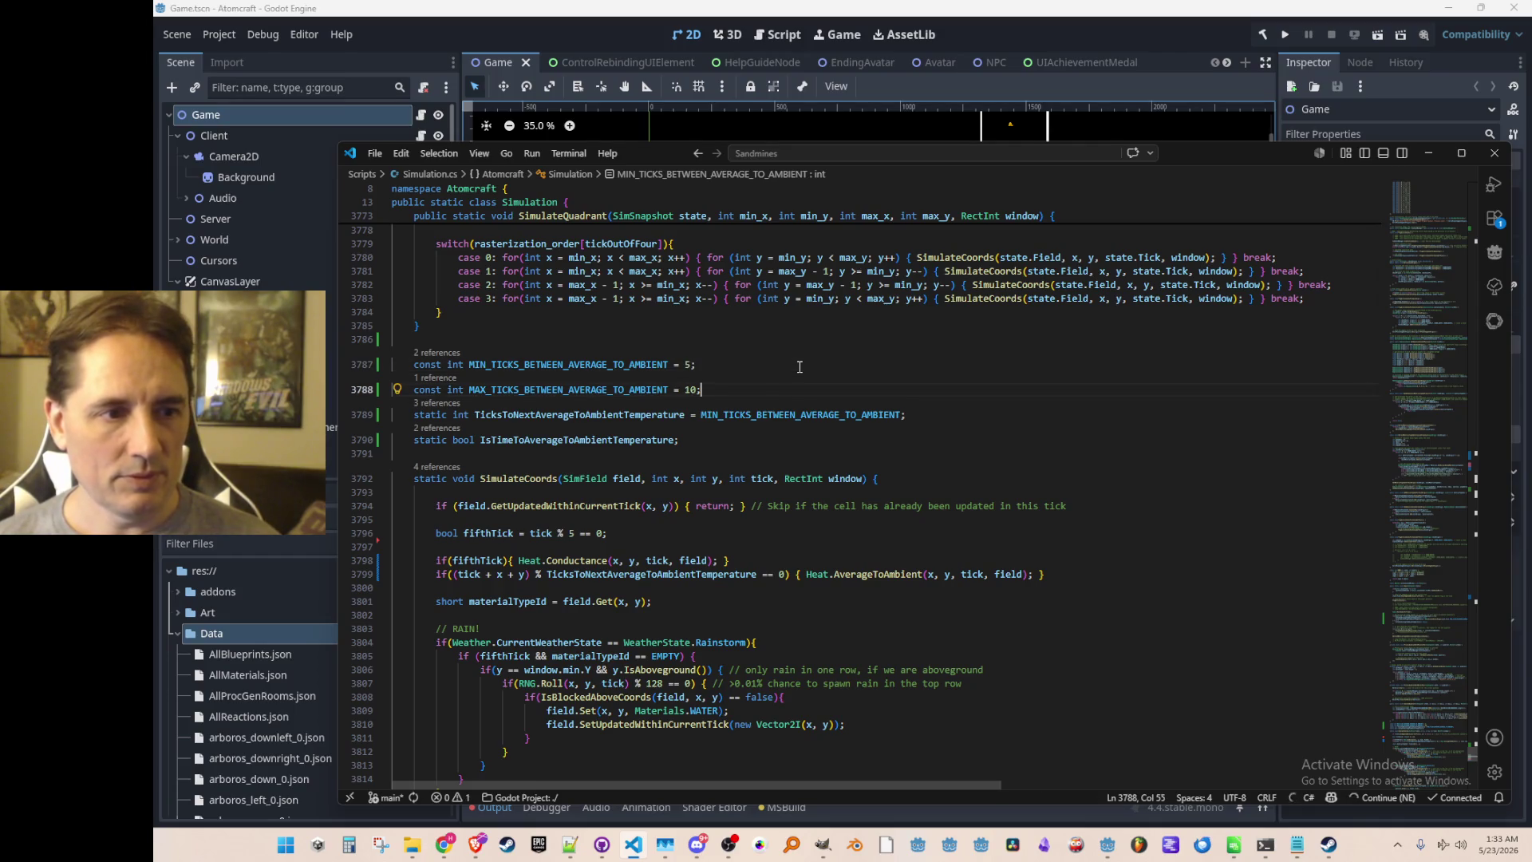
click(1284, 35)
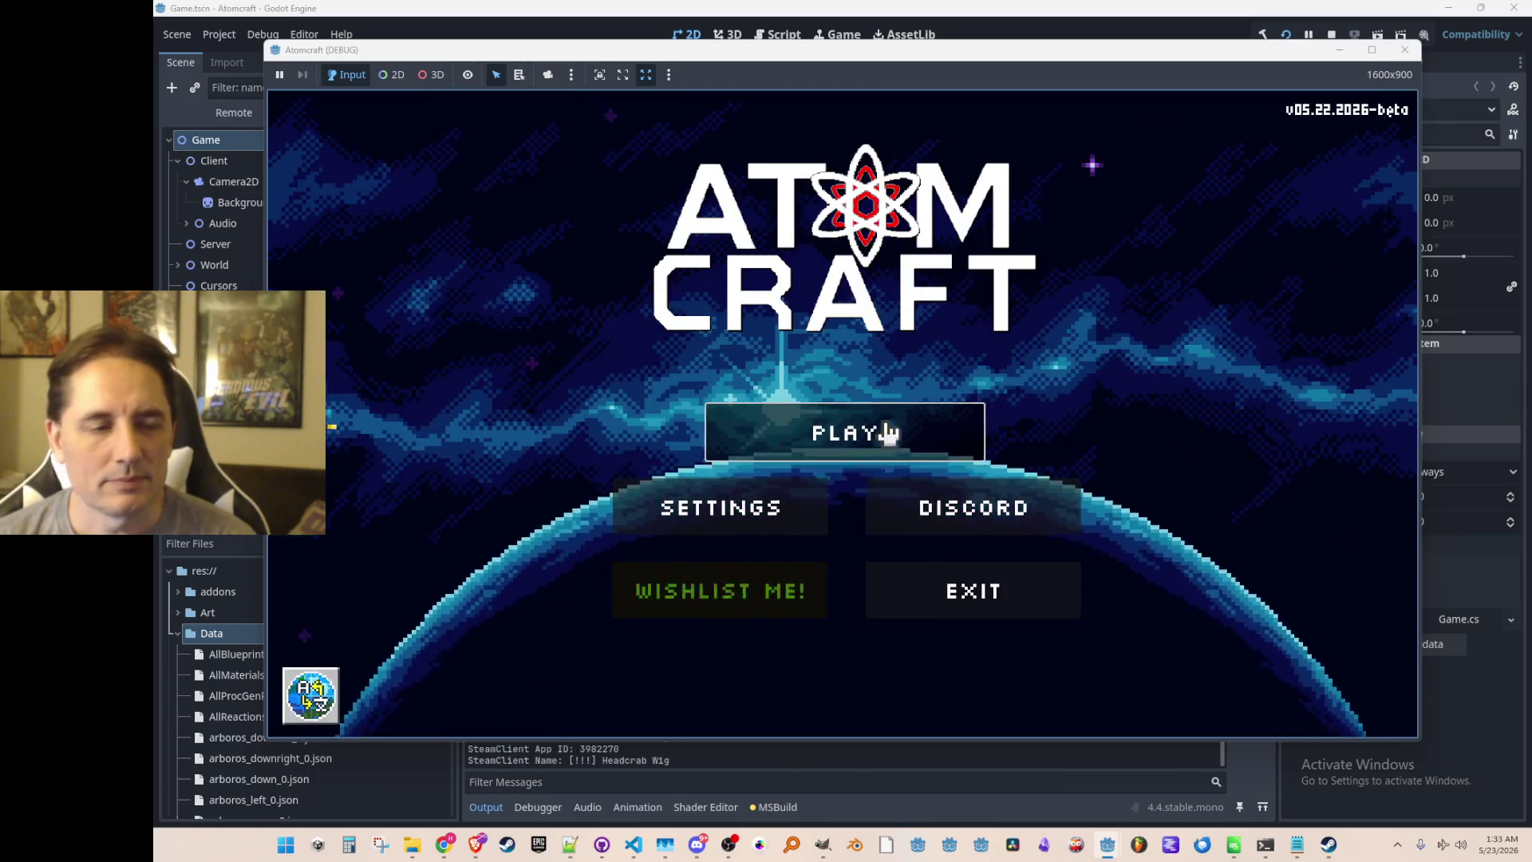
Start playing with the A TEST 6 profile and load the NPC TEST H world.
click(882, 430)
scroll(899, 396, down, 2)
scroll(902, 382, up, 1)
click(908, 369)
scroll(925, 379, down, 5)
scroll(932, 391, down, 6)
click(928, 403)
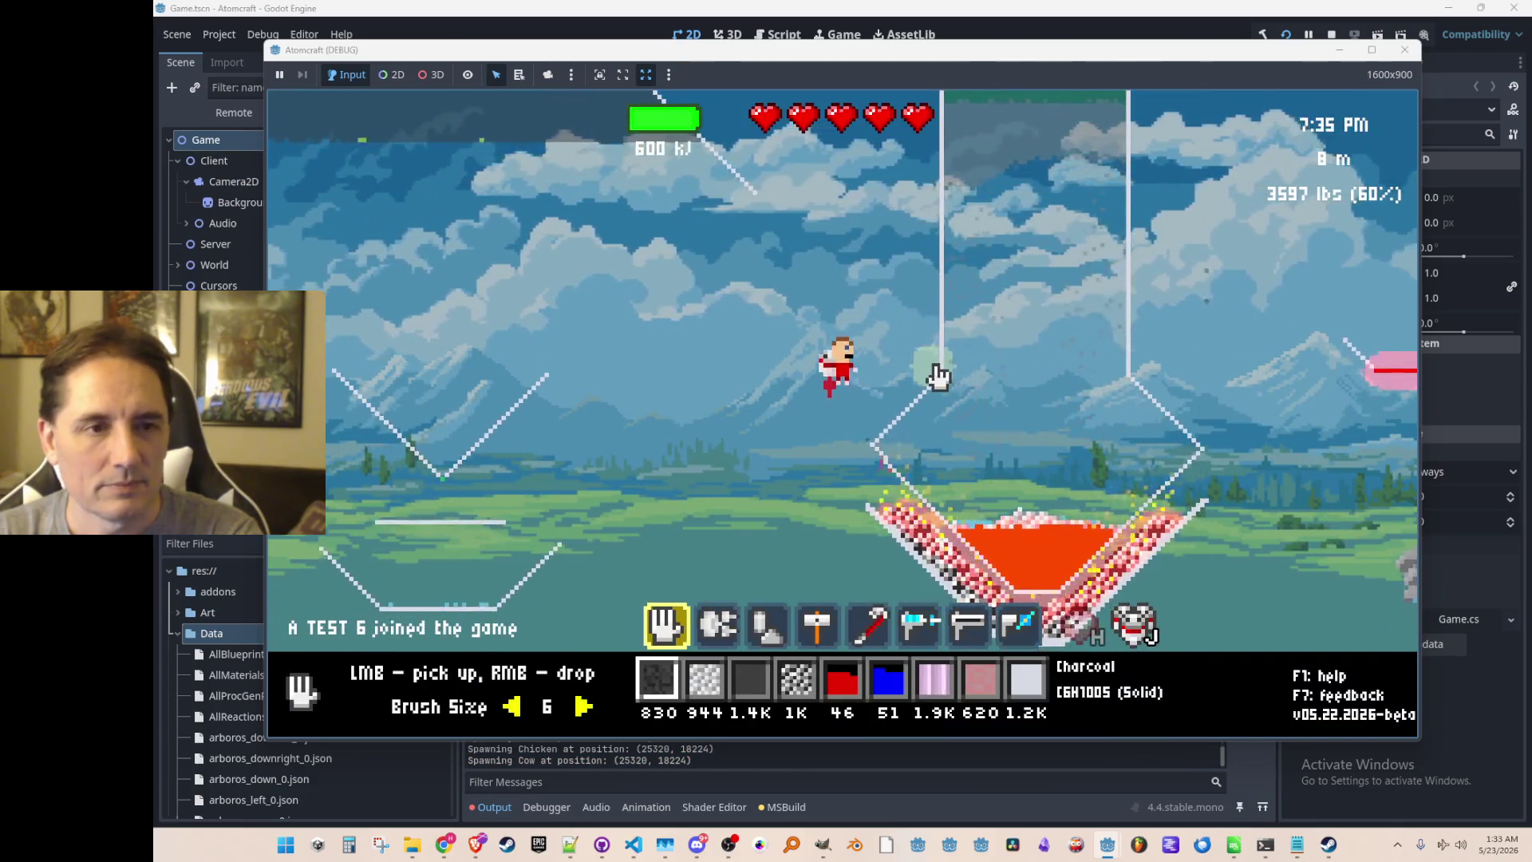
Fly up and scoop the burning coal out of the flask's basin.
mouse_move(942, 357)
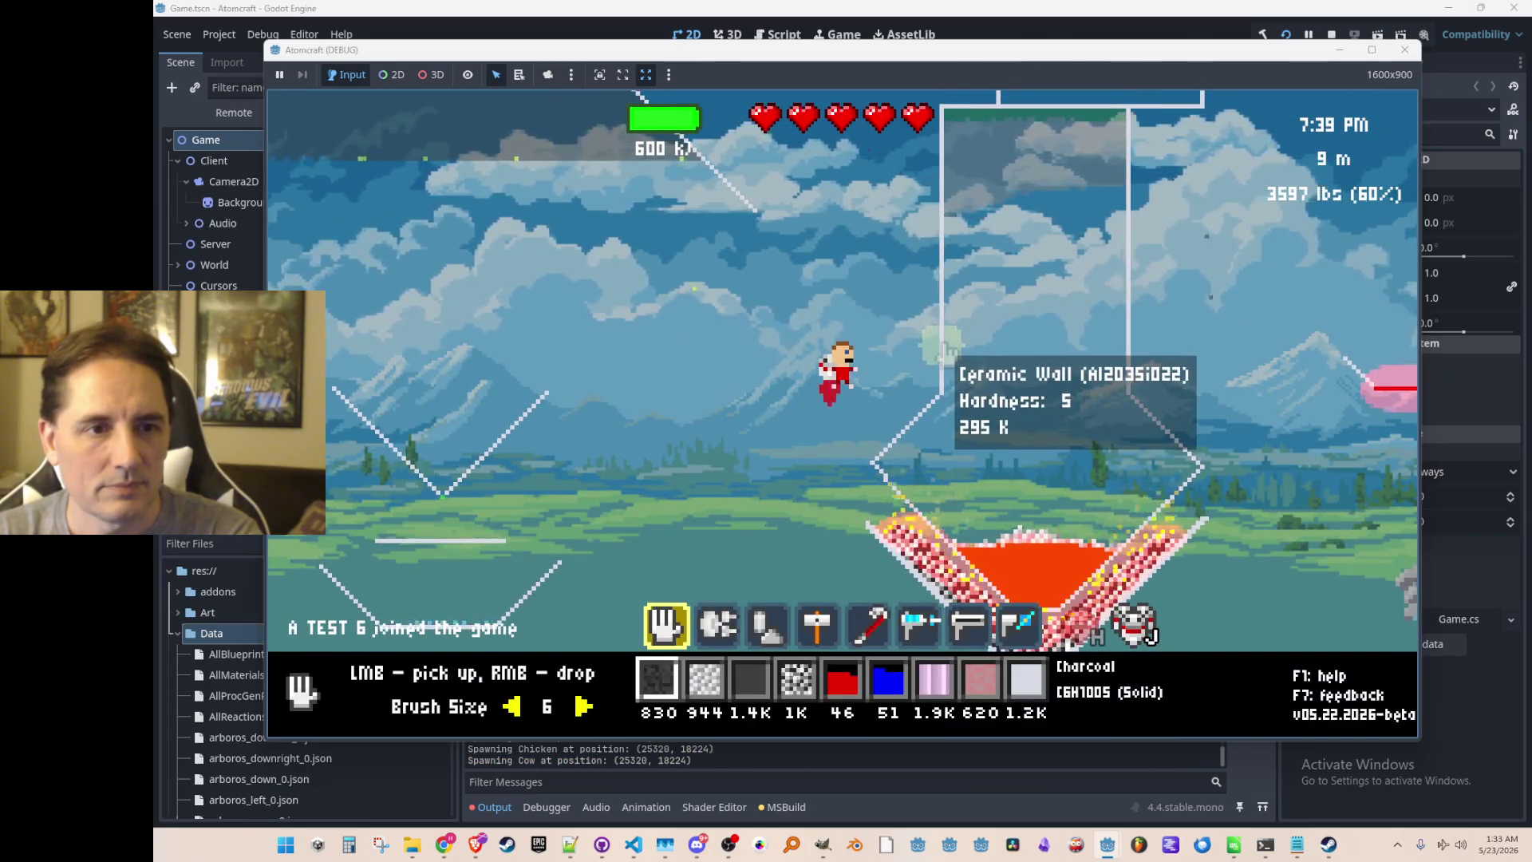
key(w)
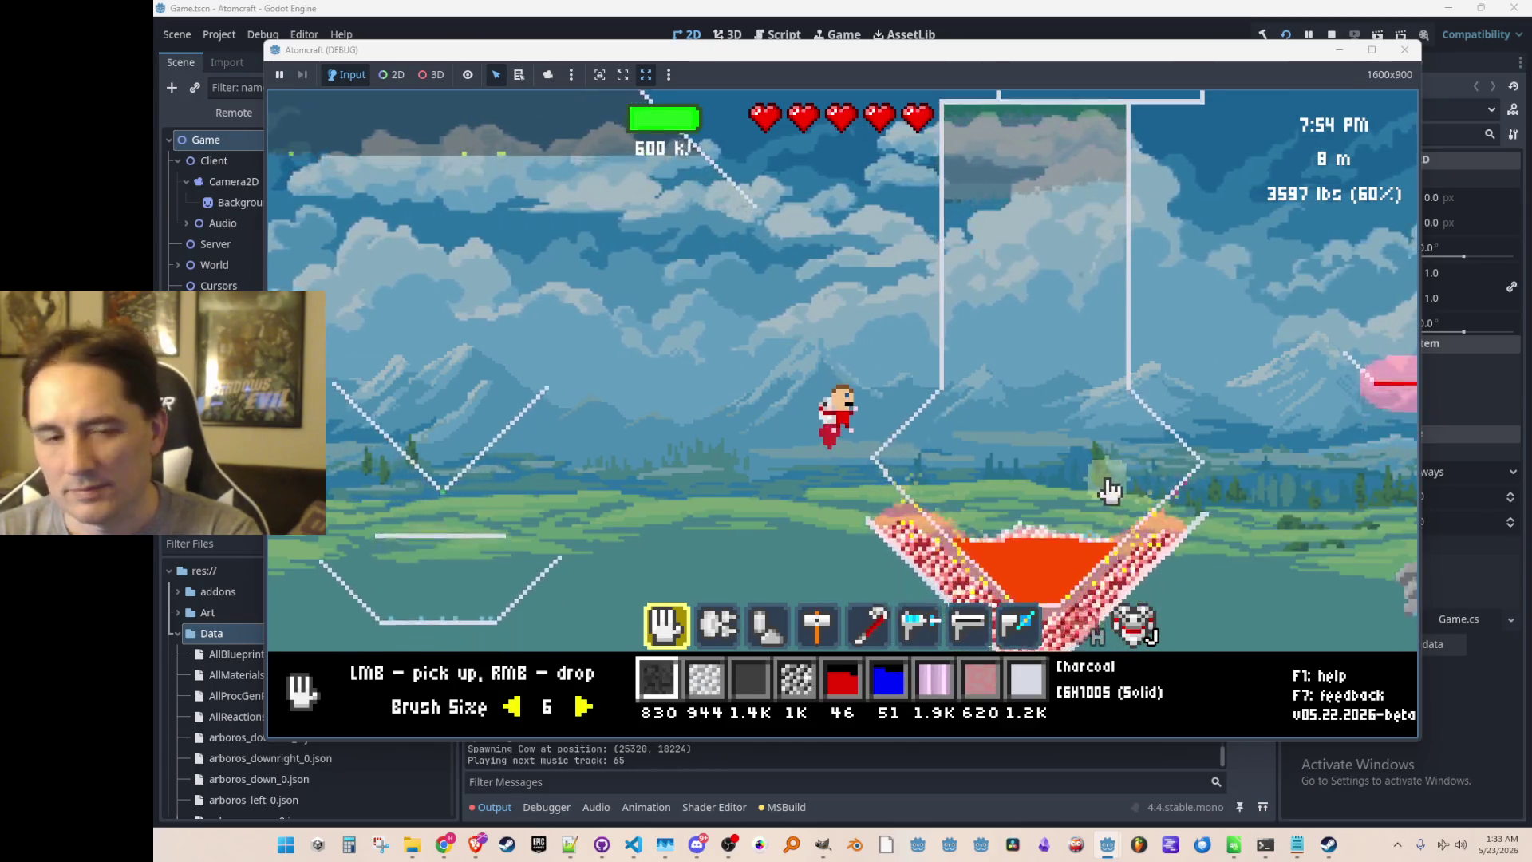
scroll(1135, 532, up, 2)
mouse_move(1160, 515)
mouse_down()
mouse_move(1176, 486)
mouse_move(1085, 527)
mouse_move(979, 533)
mouse_move(908, 453)
mouse_up()
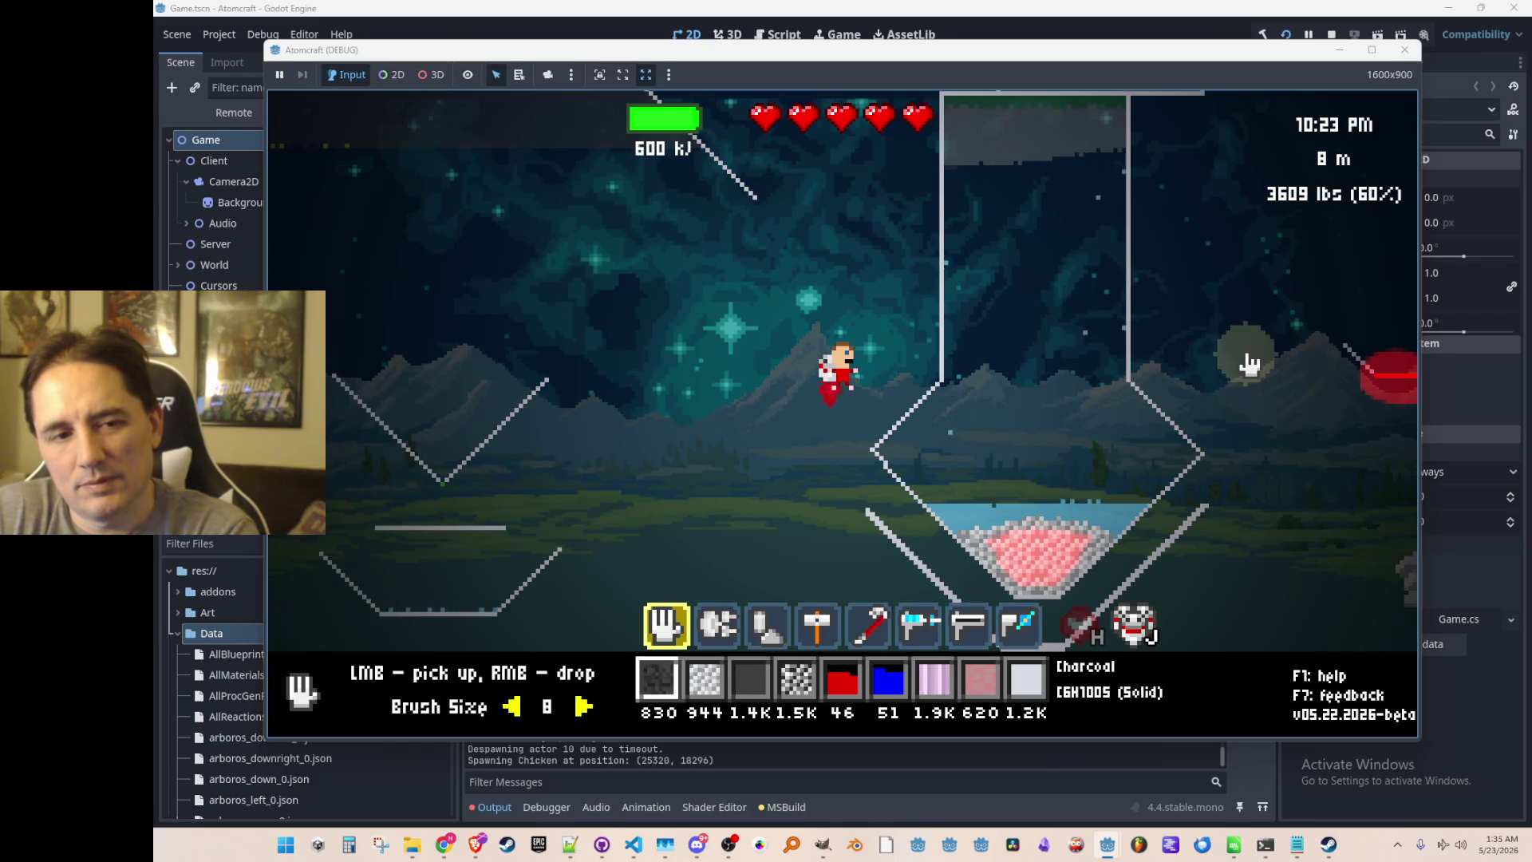
Drop the iron into the water flask, blend it at brush size 8, then fly above the flask.
right_click(1030, 552)
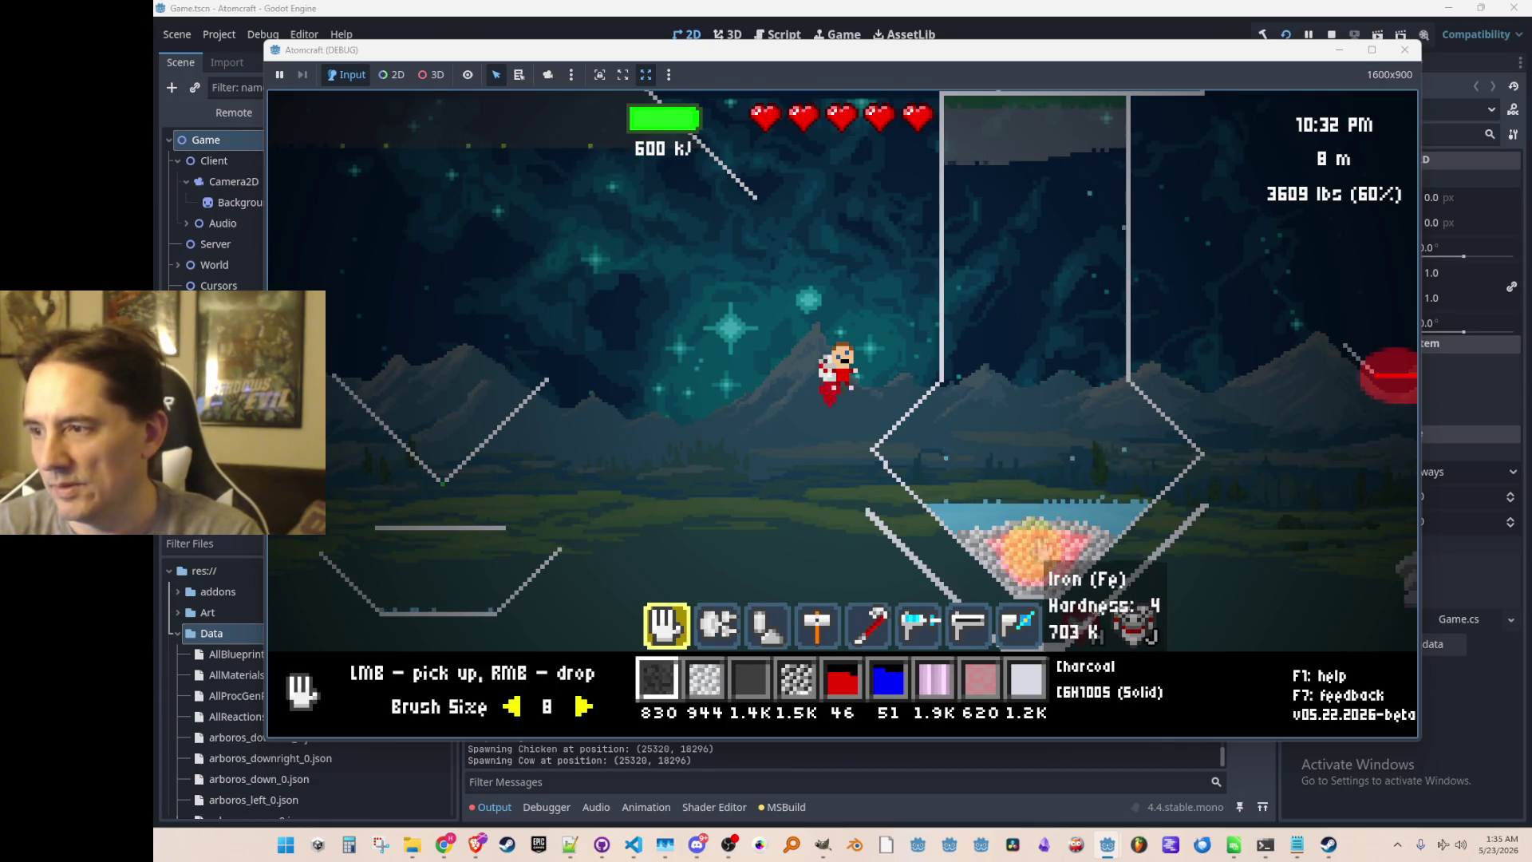
key(8)
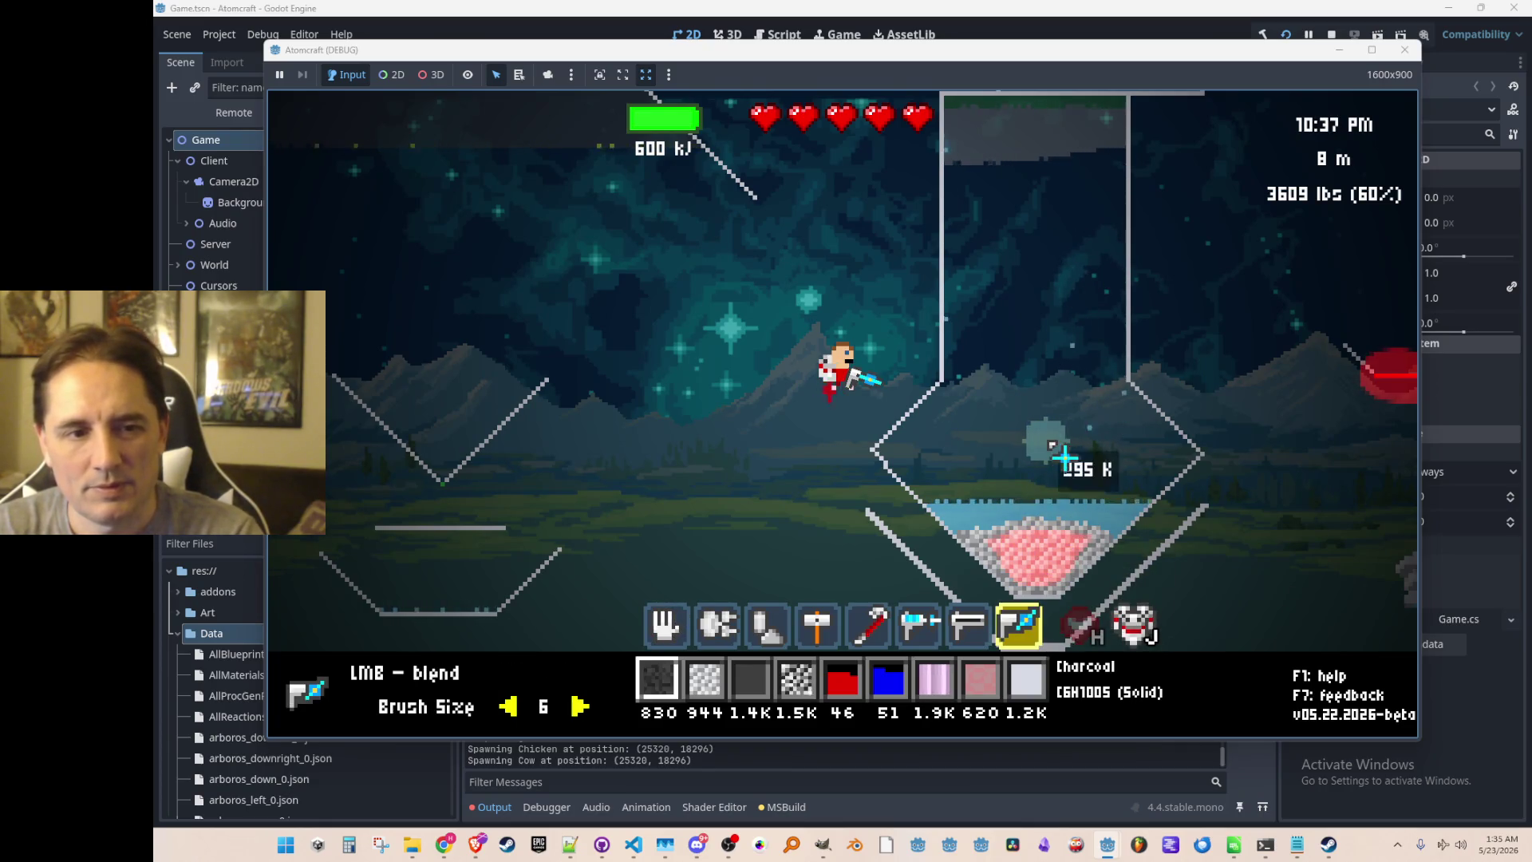
scroll(1053, 519, up, 2)
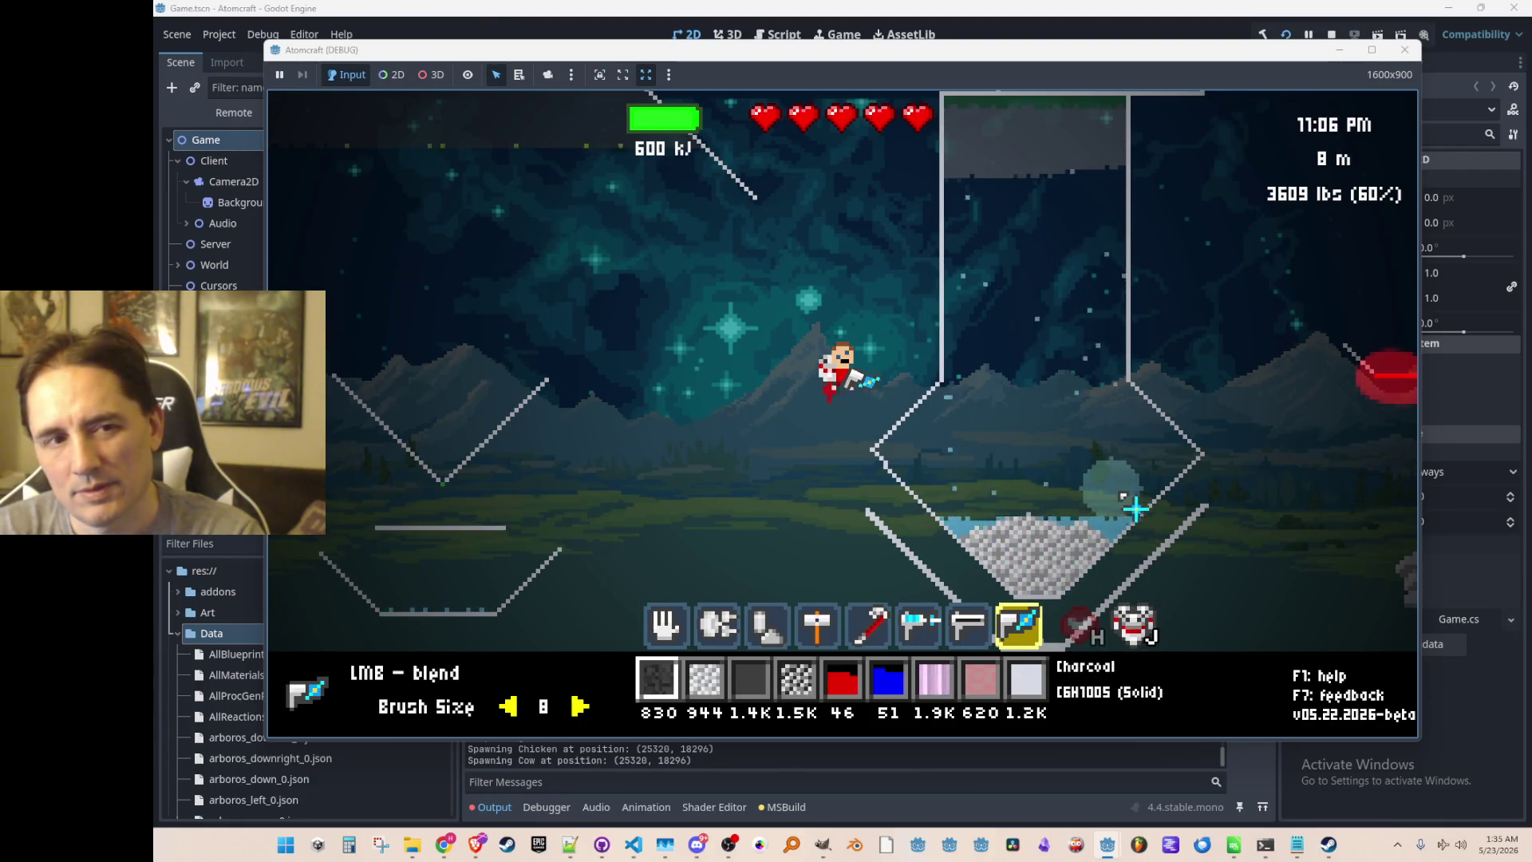
key(w)
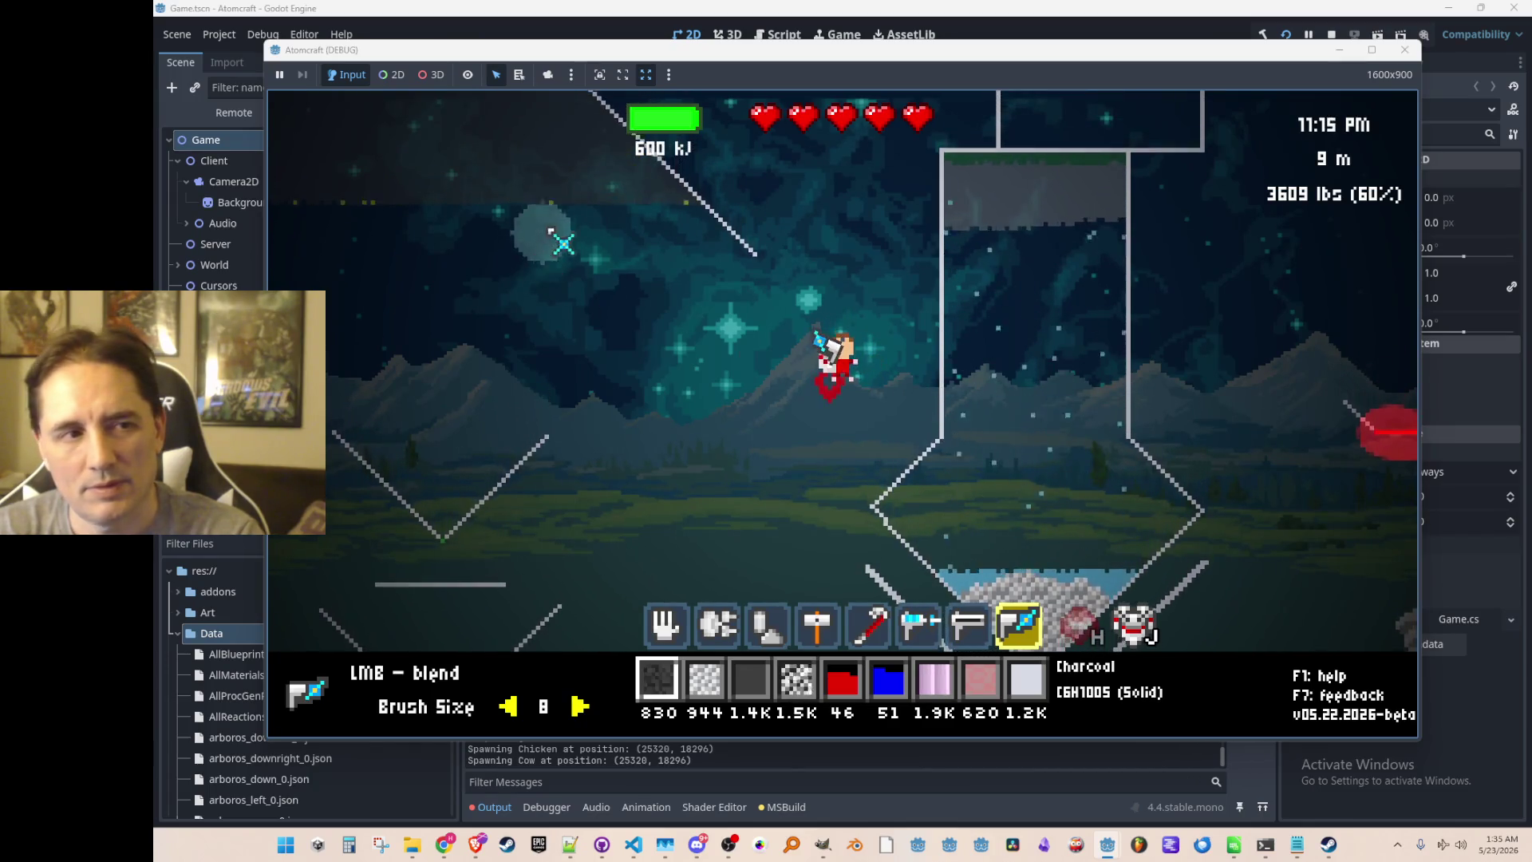
key(w)
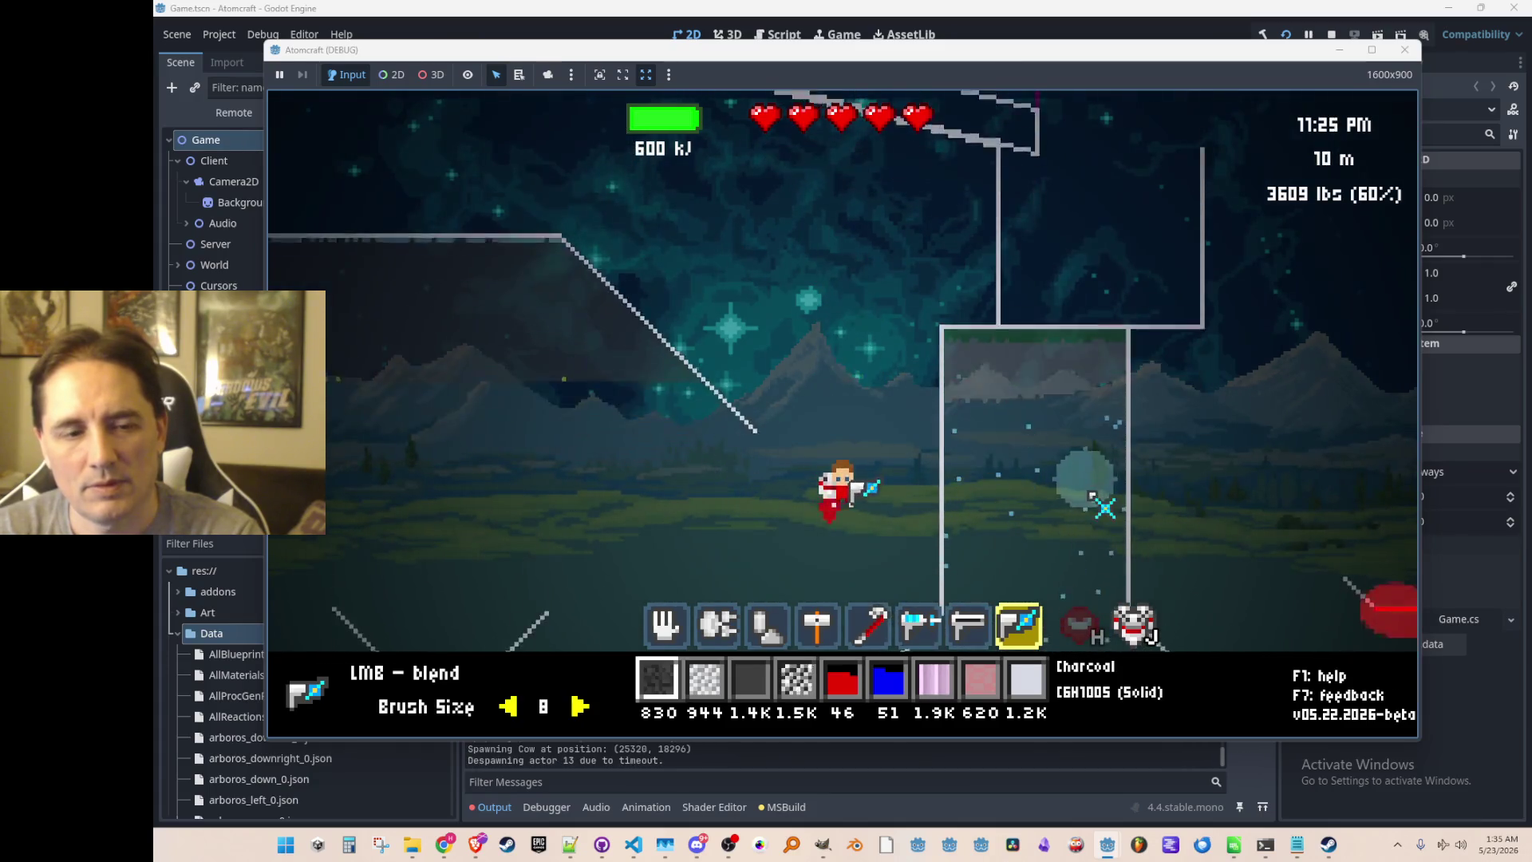
key(w)
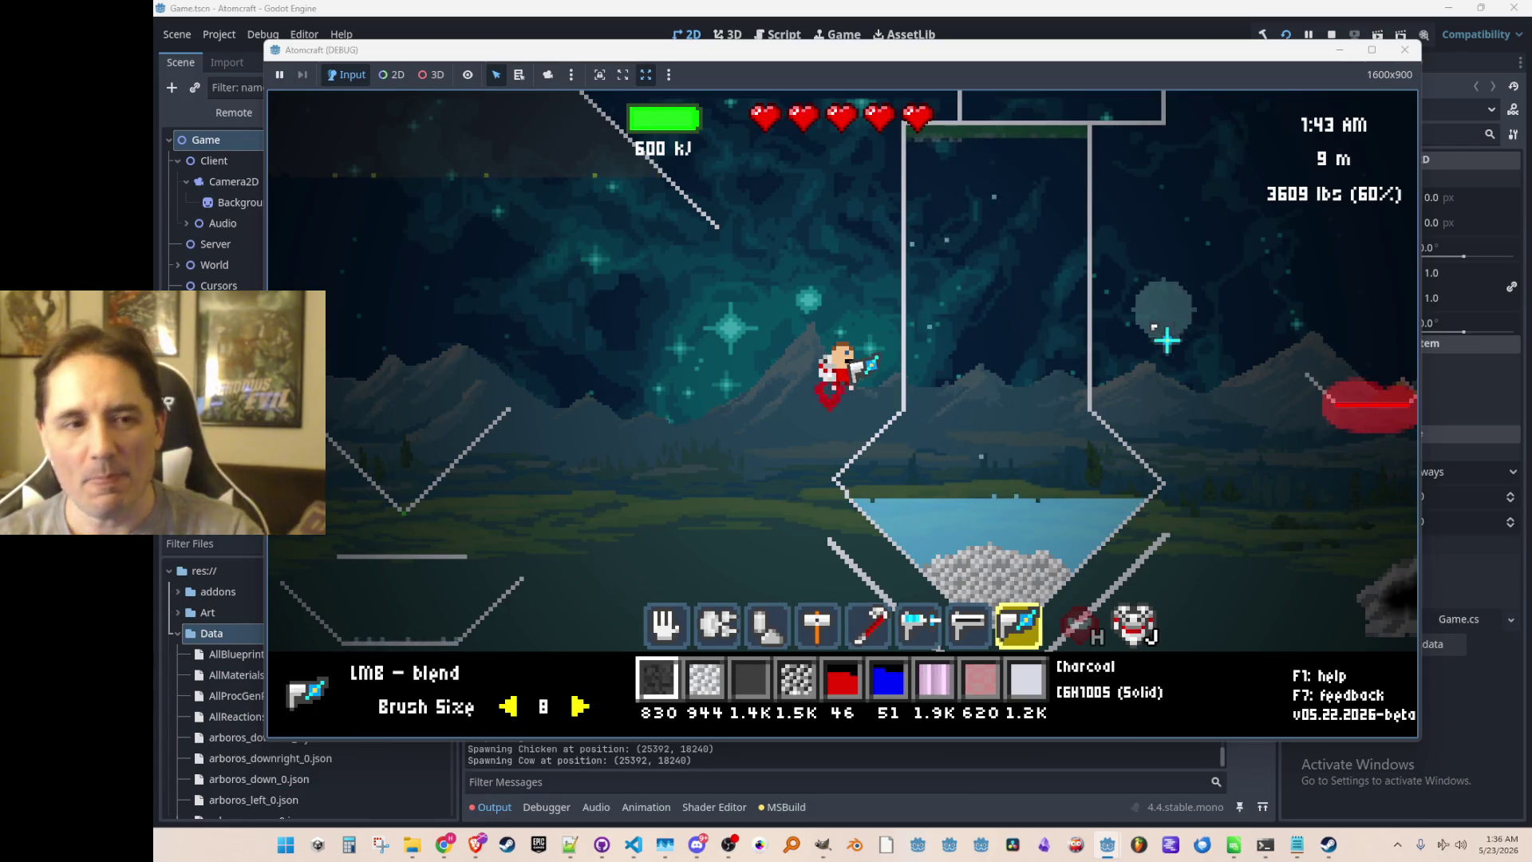
Blend the iron pile, lift it out of the flask, and put the scooped water back.
mouse_move(1037, 369)
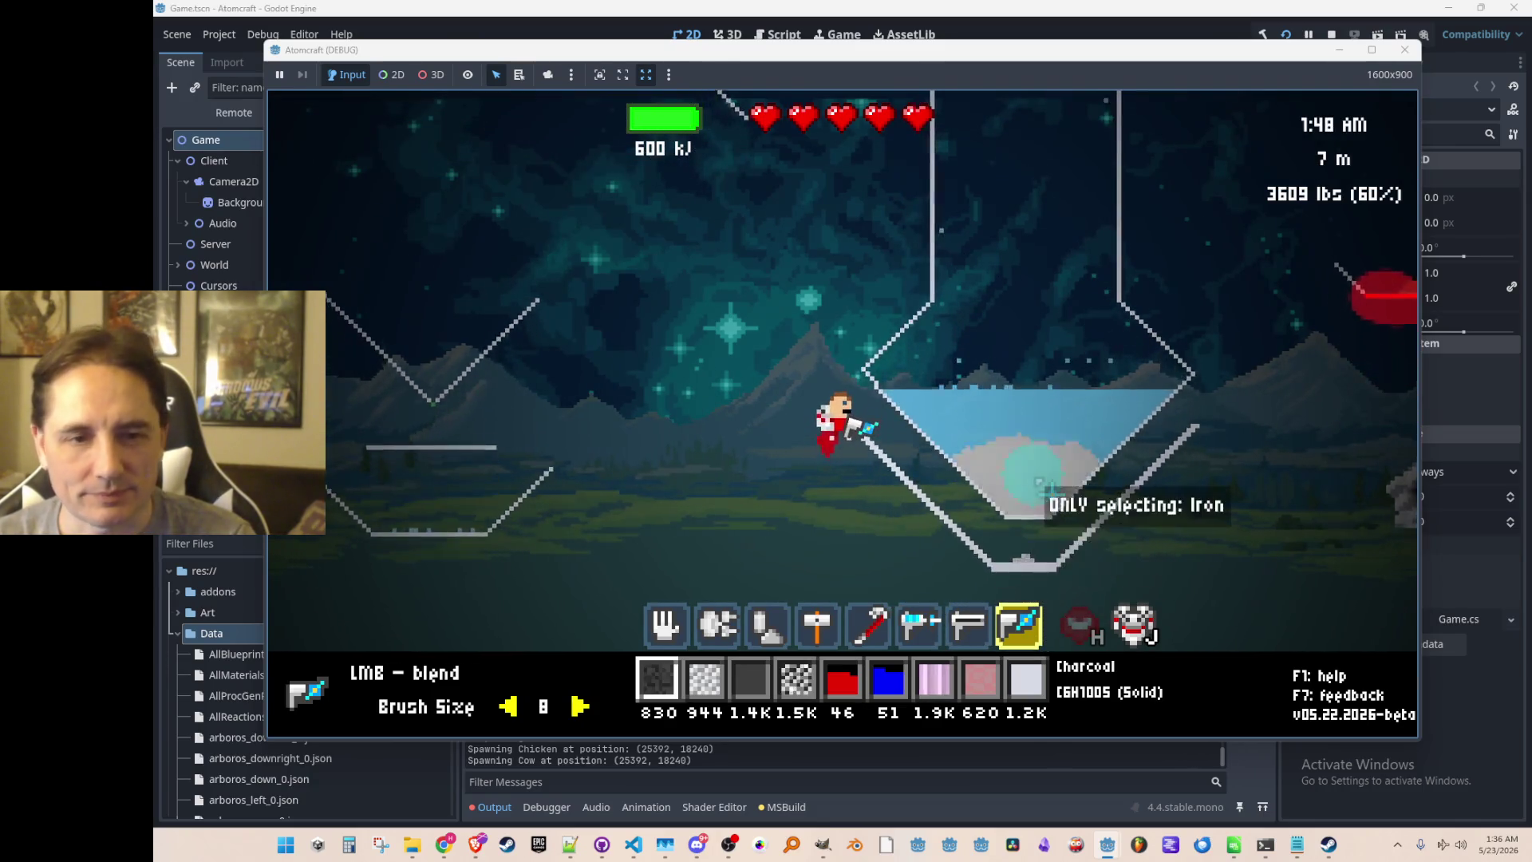
mouse_move(1055, 481)
mouse_down()
mouse_move(1043, 461)
mouse_move(980, 449)
mouse_up()
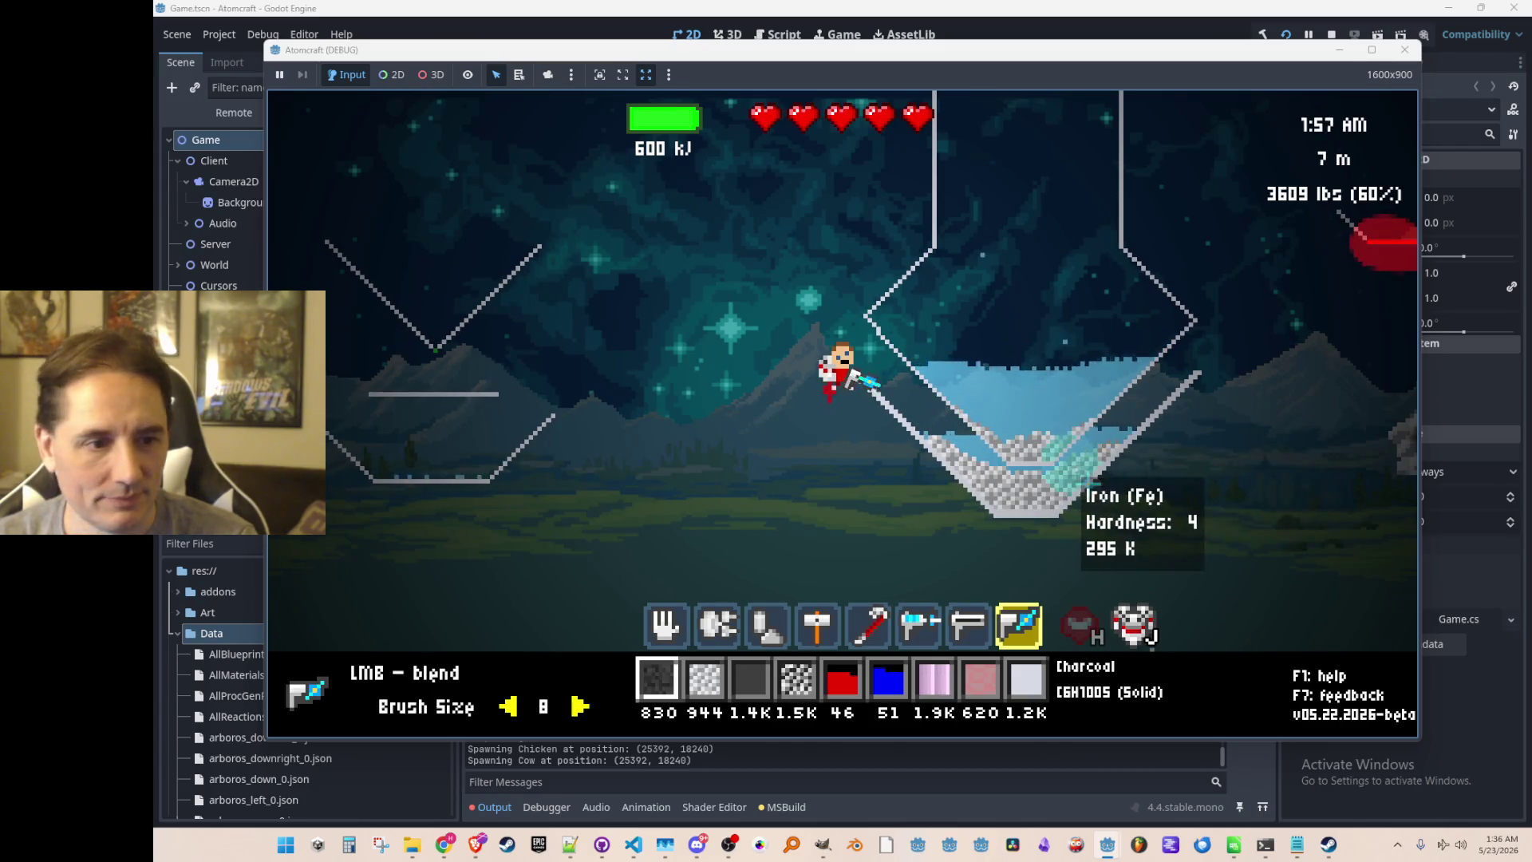
scroll(1073, 479, up, 2)
scroll(1073, 479, up, 5)
mouse_move(965, 482)
mouse_down()
mouse_move(1048, 507)
mouse_move(953, 451)
mouse_move(1076, 443)
mouse_move(956, 411)
mouse_move(1131, 424)
mouse_up()
right_click(1053, 487)
mouse_move(1053, 487)
mouse_down()
mouse_move(958, 489)
mouse_move(1026, 455)
mouse_up()
right_click(1013, 345)
scroll(1011, 343, down, 3)
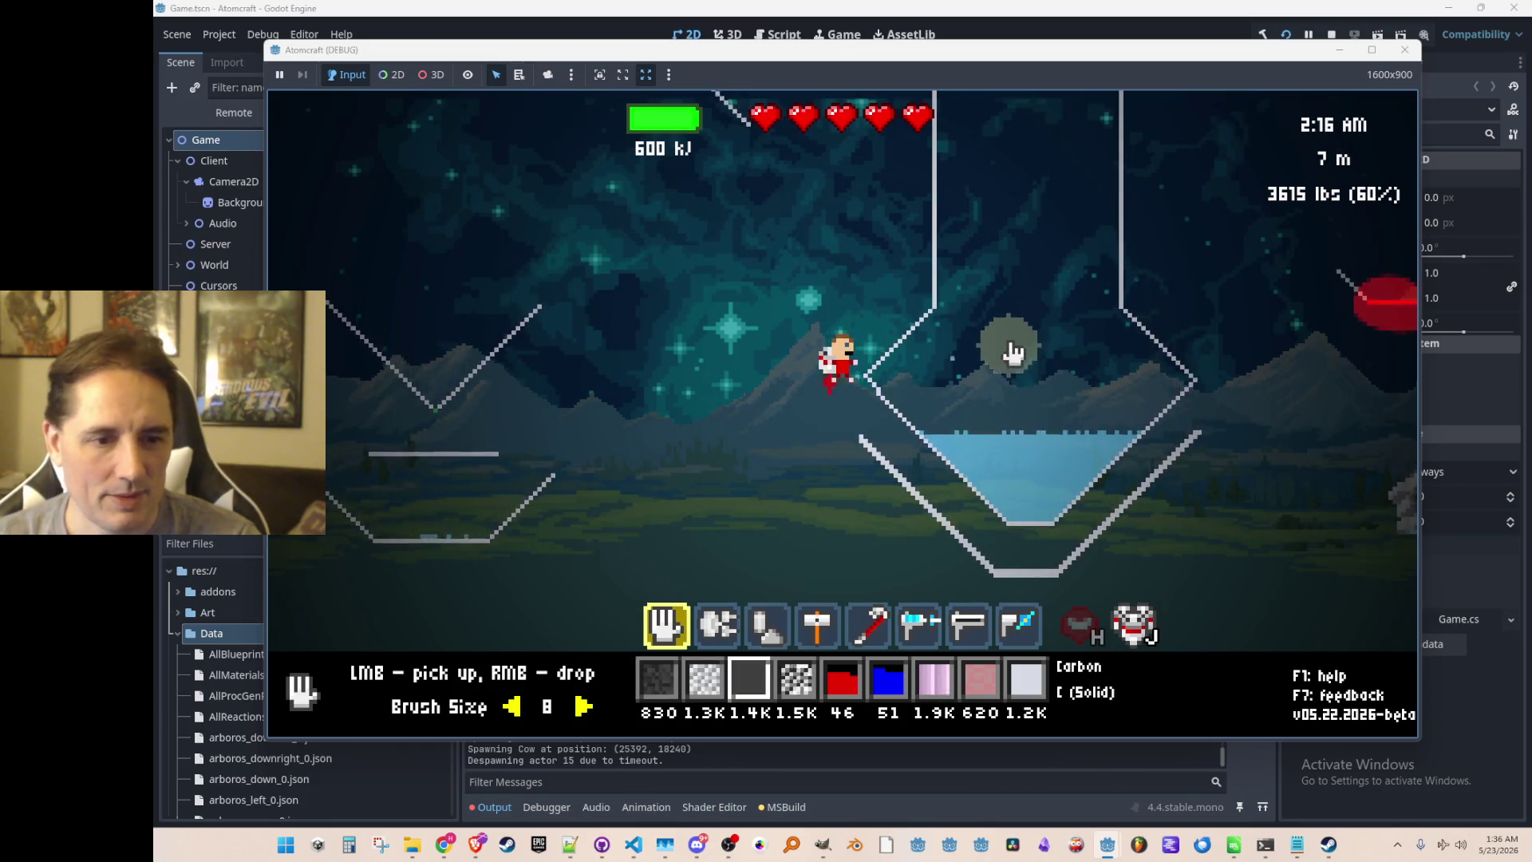
scroll(1008, 339, down, 3)
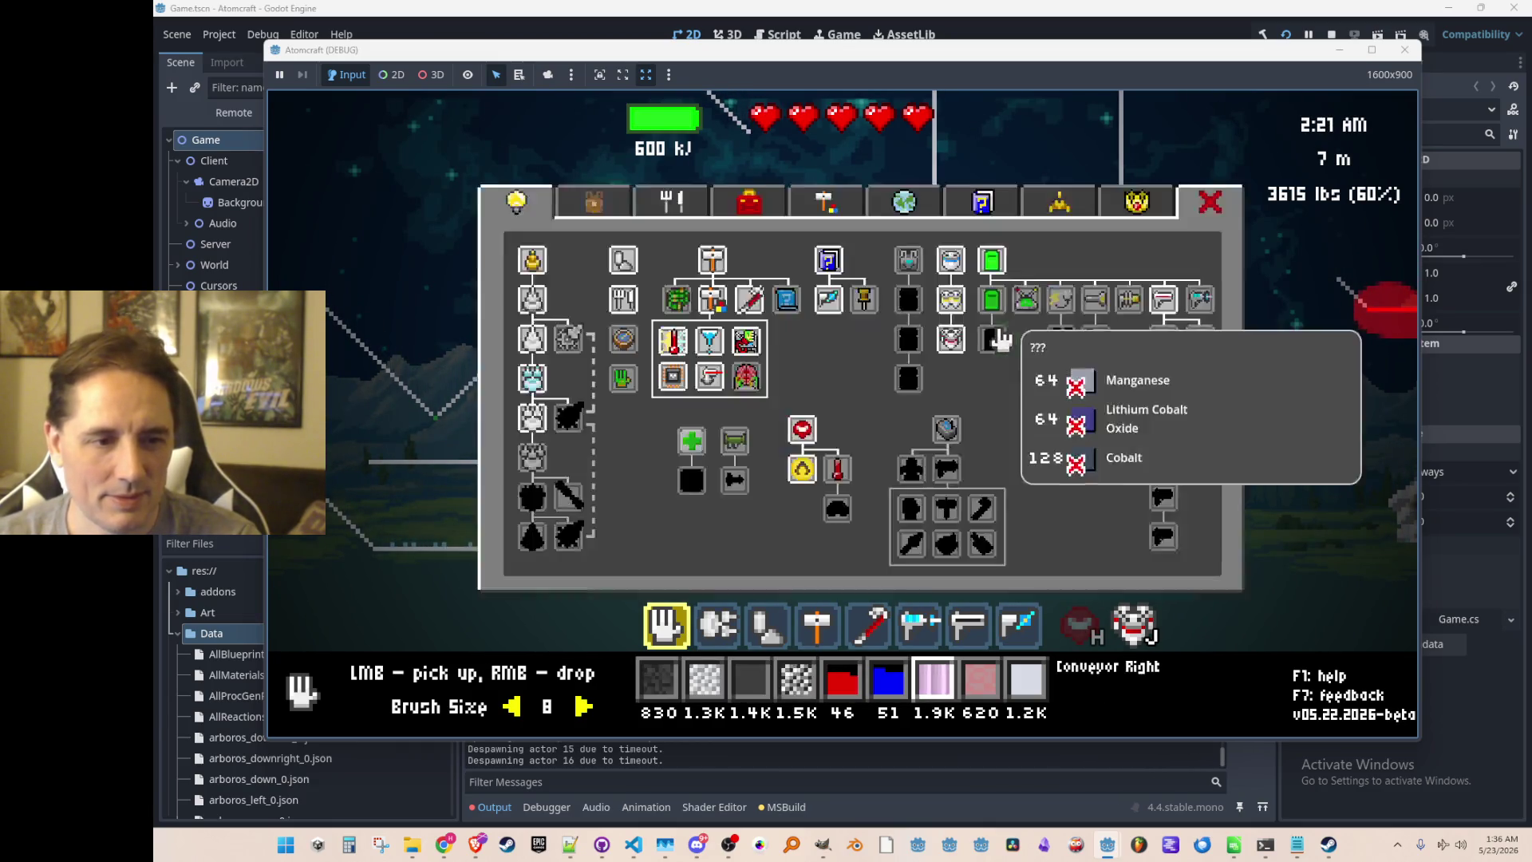
Assign Water from the inventory list to the hotbar and pour it into the flask.
key(j)
click(595, 203)
click(600, 249)
text(water)
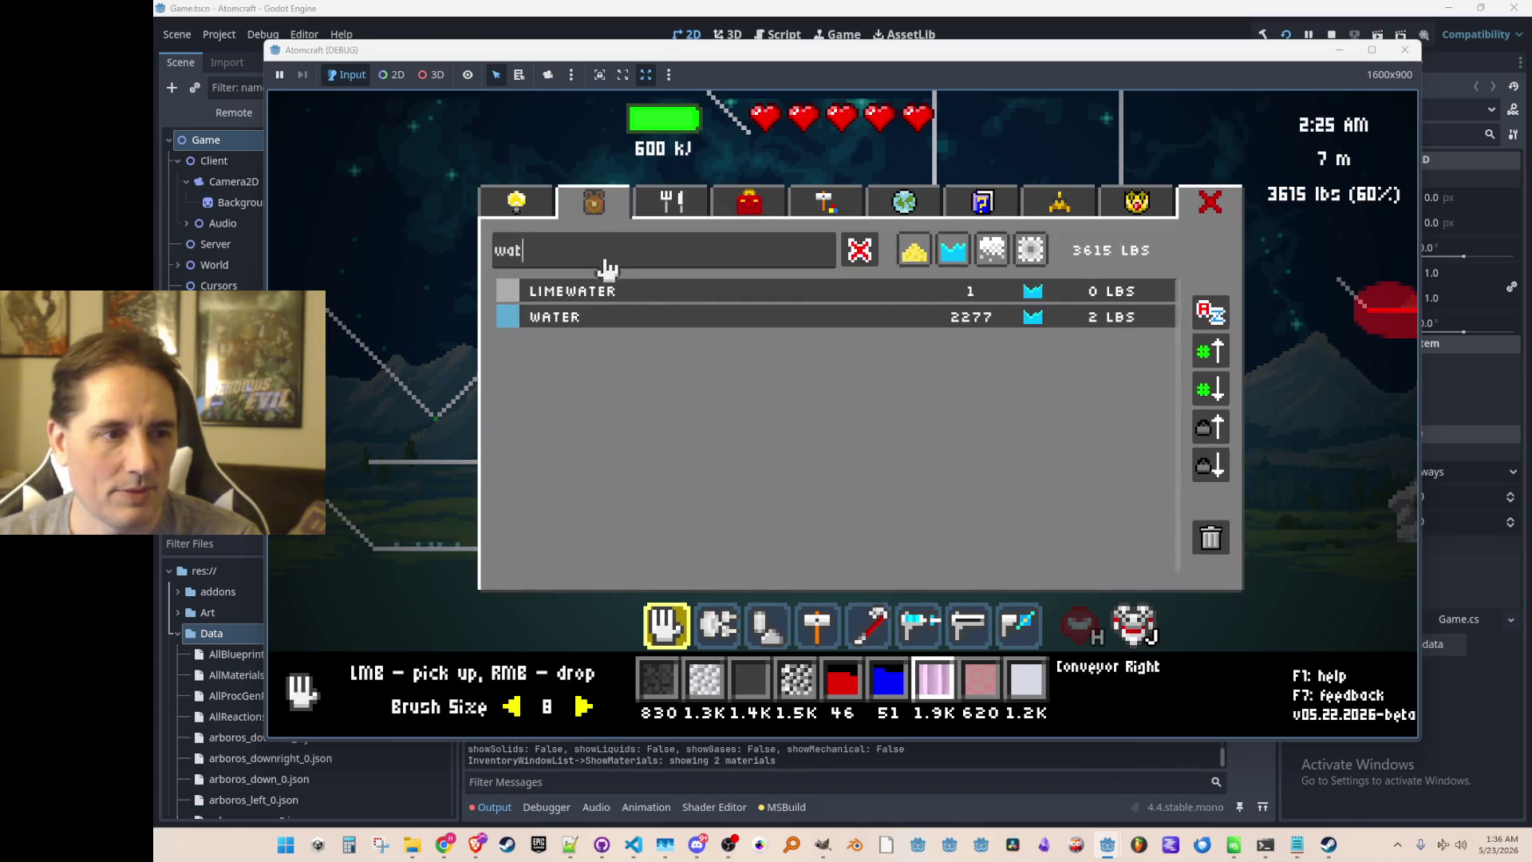
click(611, 327)
right_click(1069, 366)
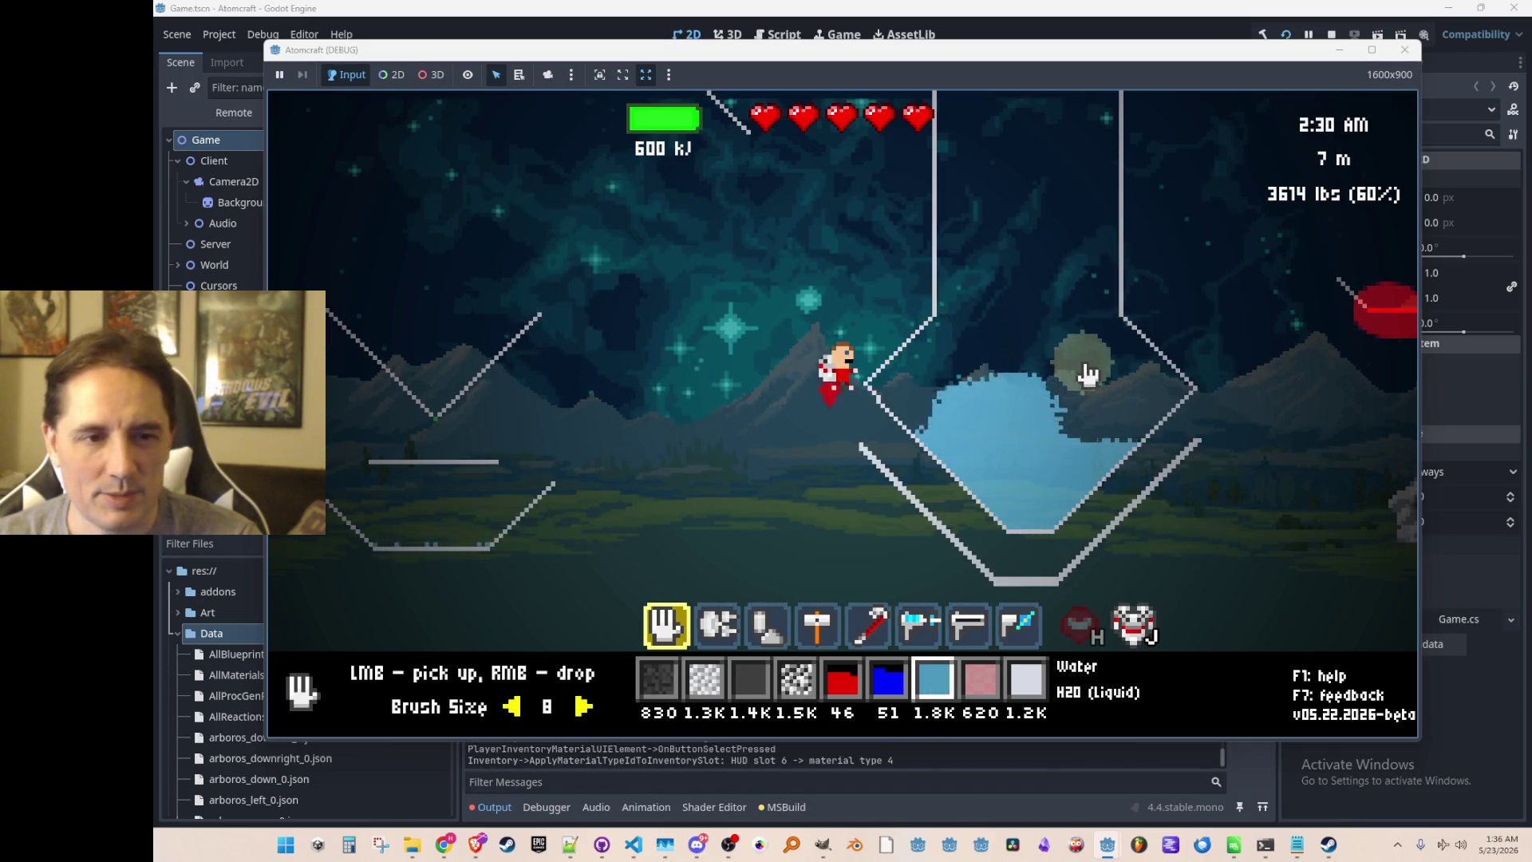
right_click(1059, 332)
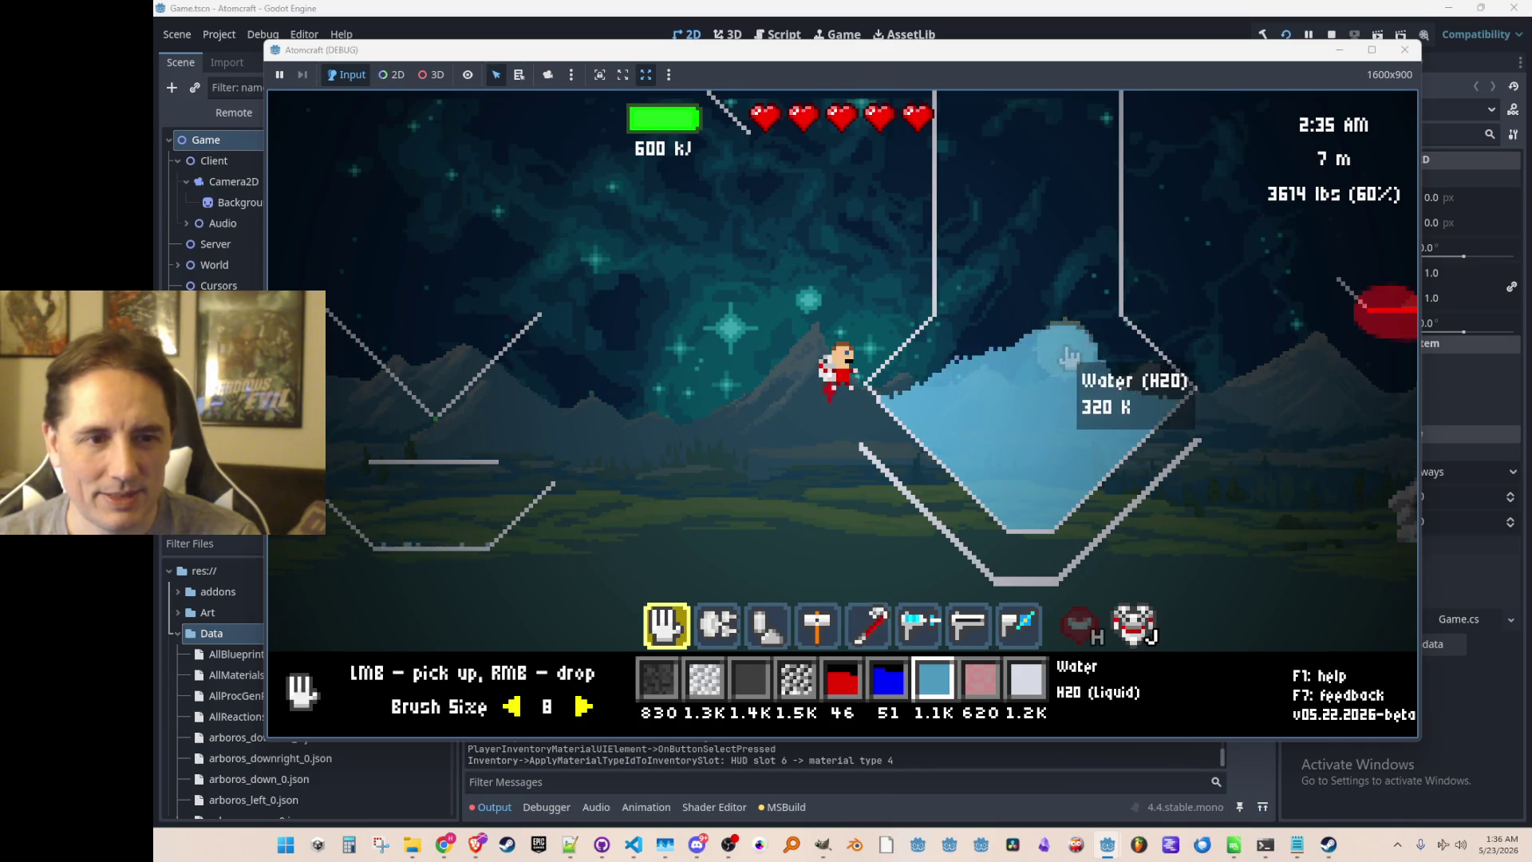
Place coal at brush size 3 on both outer slopes of the flask and heat it until glowing.
scroll(1035, 506, up, 3)
key(3)
scroll(1039, 506, up, 2)
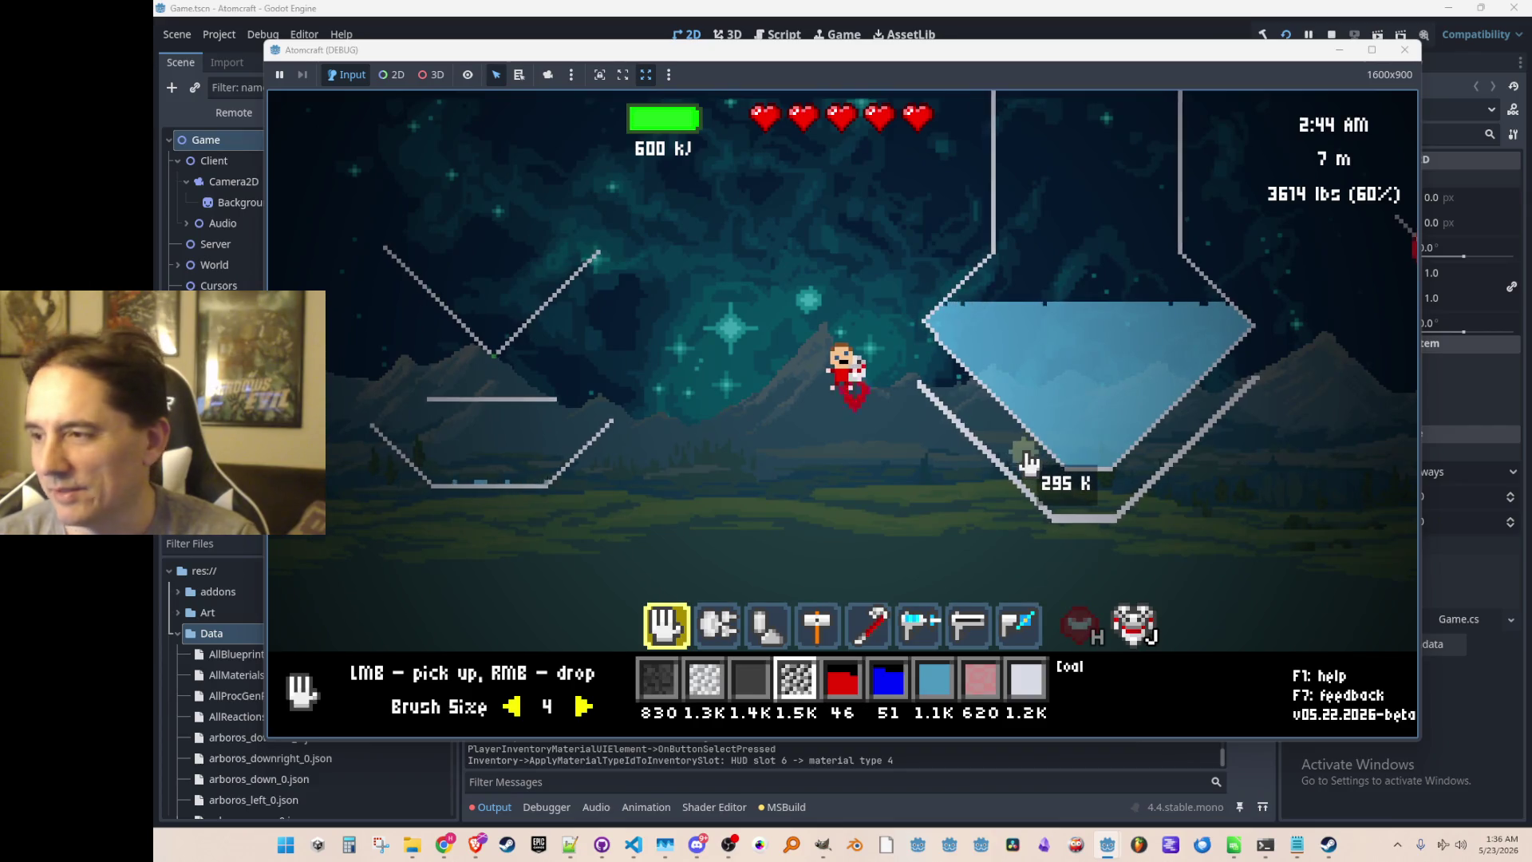
key(minus)
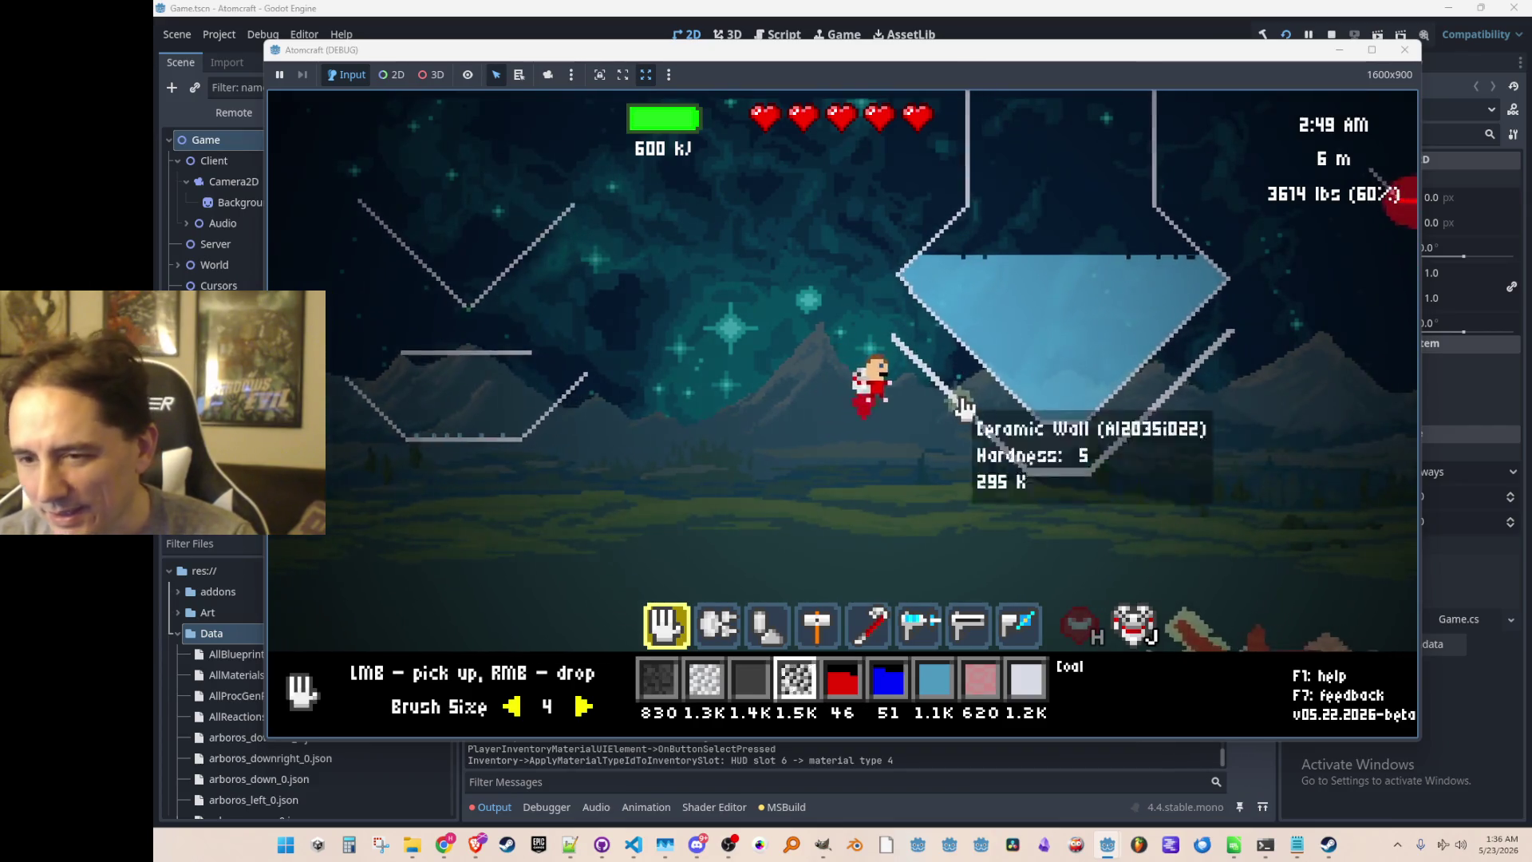
right_click(910, 375)
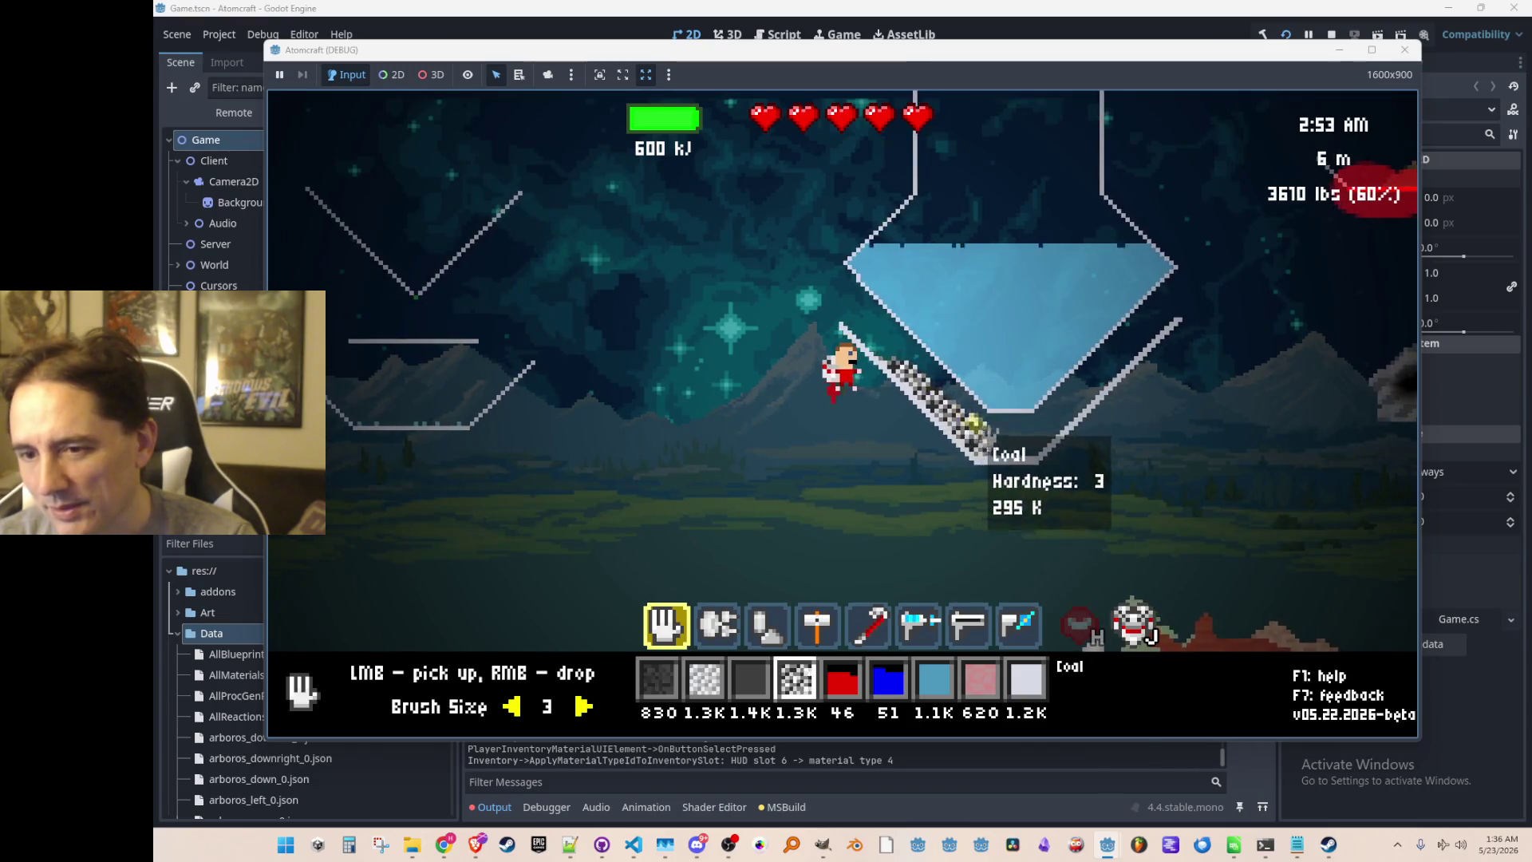
right_click(1133, 343)
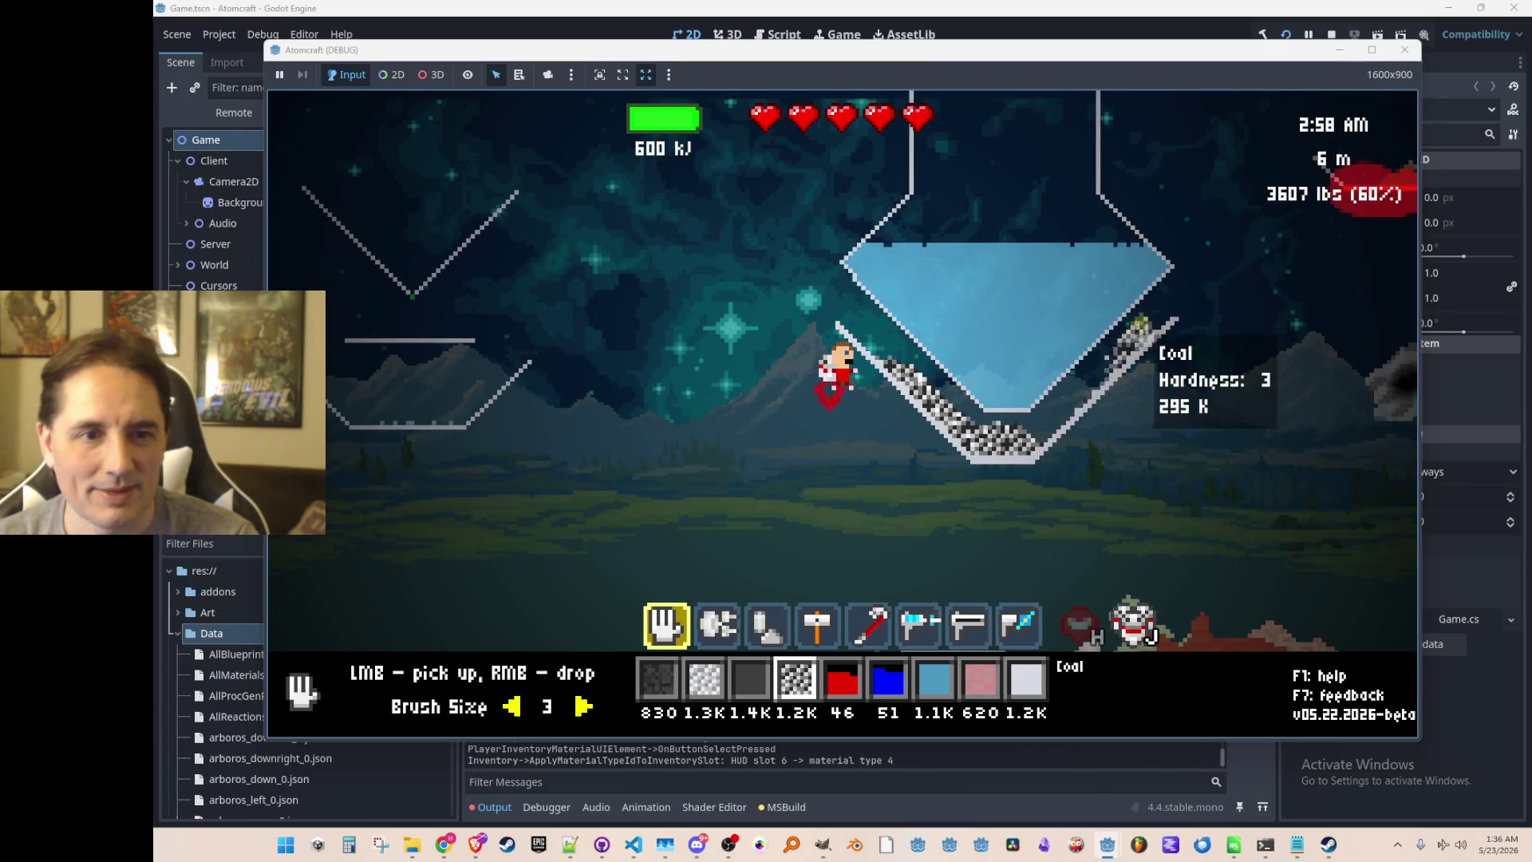
right_click(1145, 320)
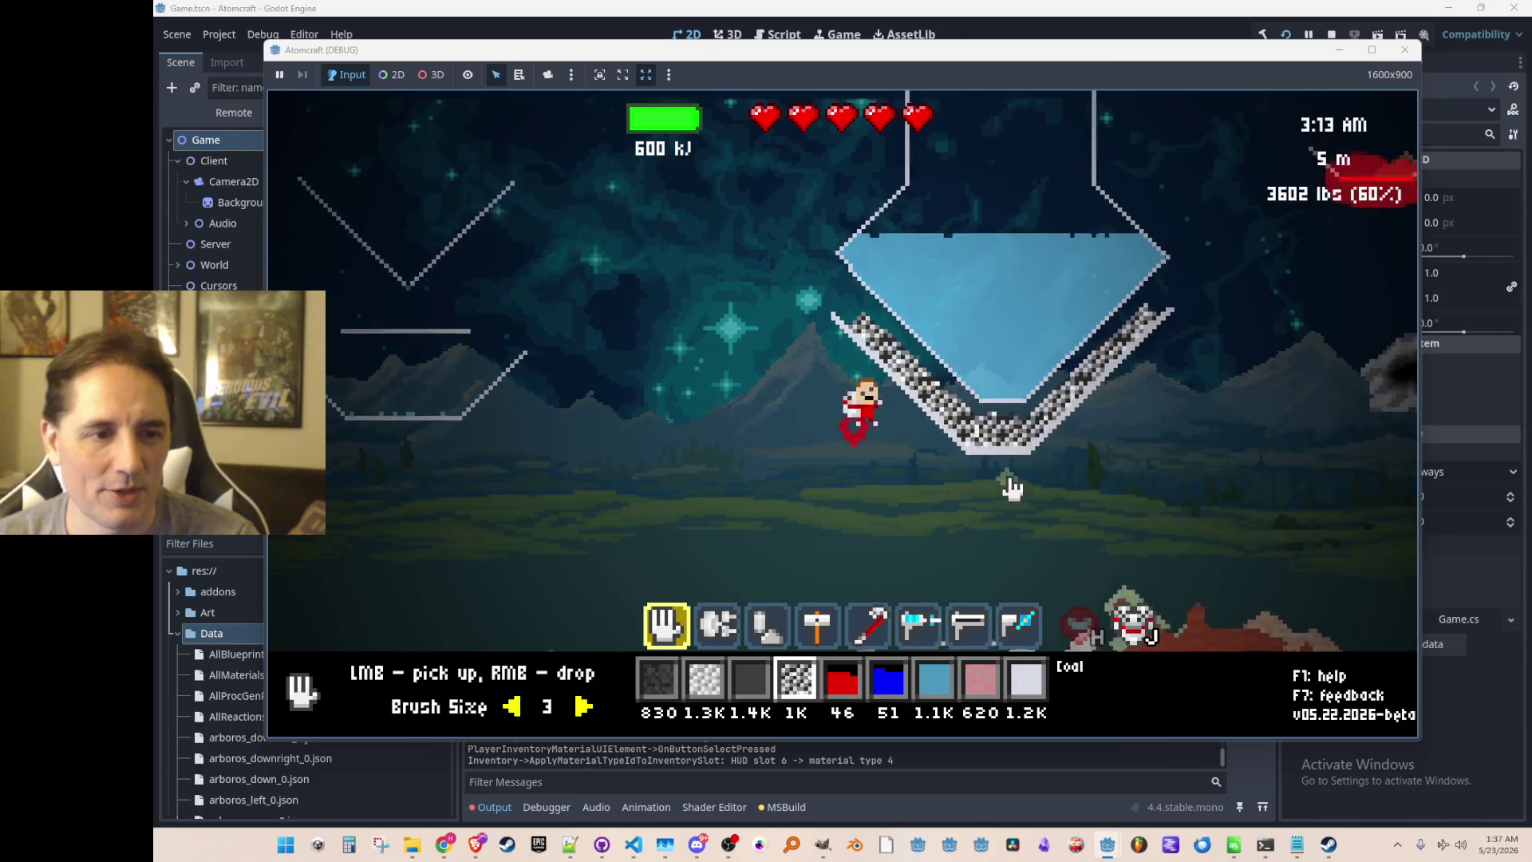
key(3)
mouse_move(919, 367)
mouse_down()
mouse_move(896, 376)
mouse_move(896, 348)
mouse_move(852, 315)
mouse_up()
Fly above the flask and scoop the burnt coal out of the V-shaped basin.
key(a)
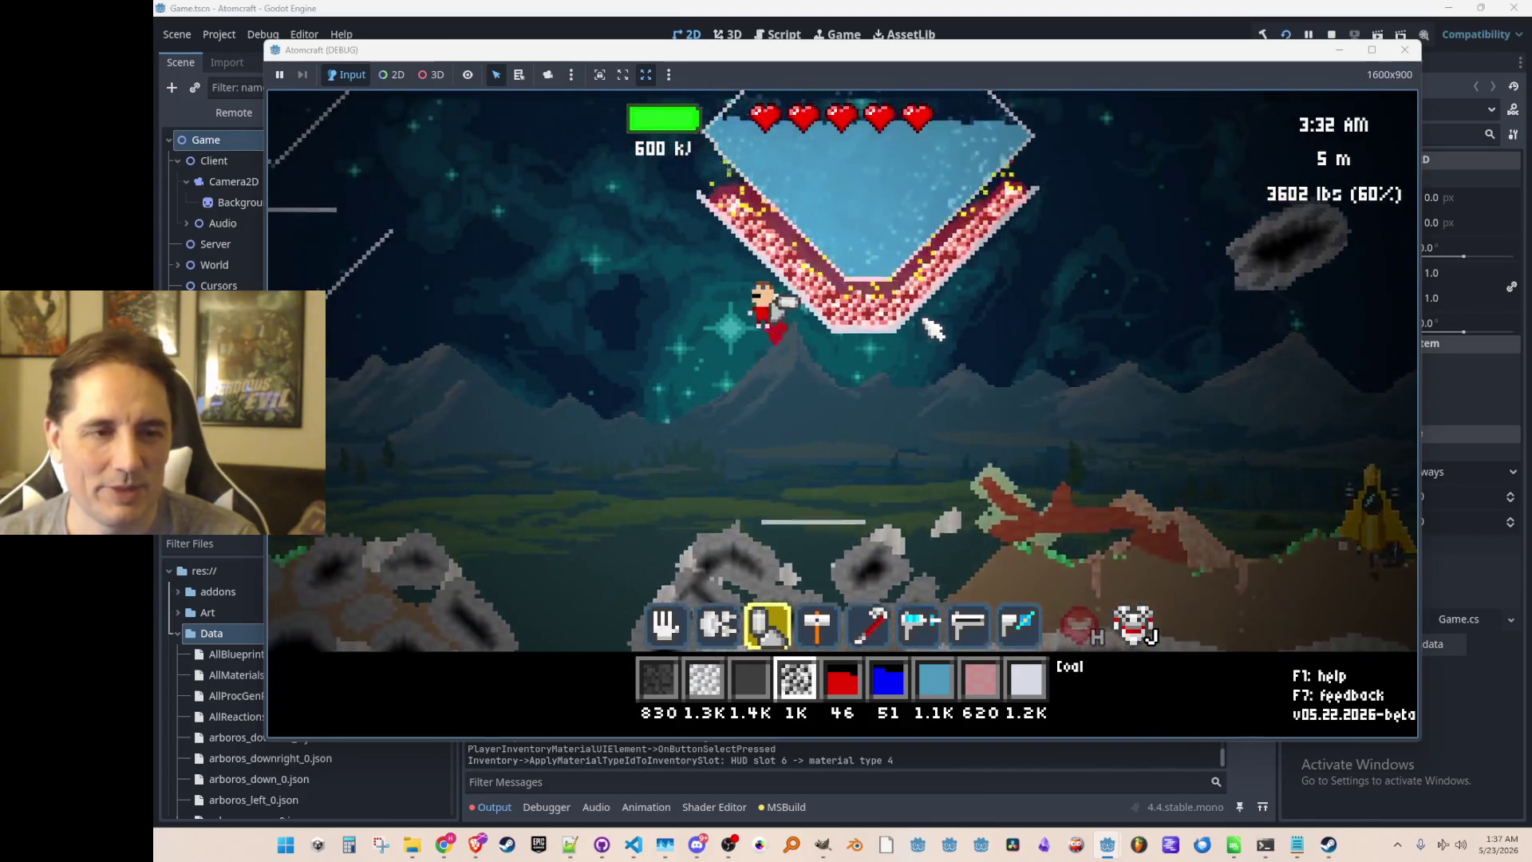
key(w)
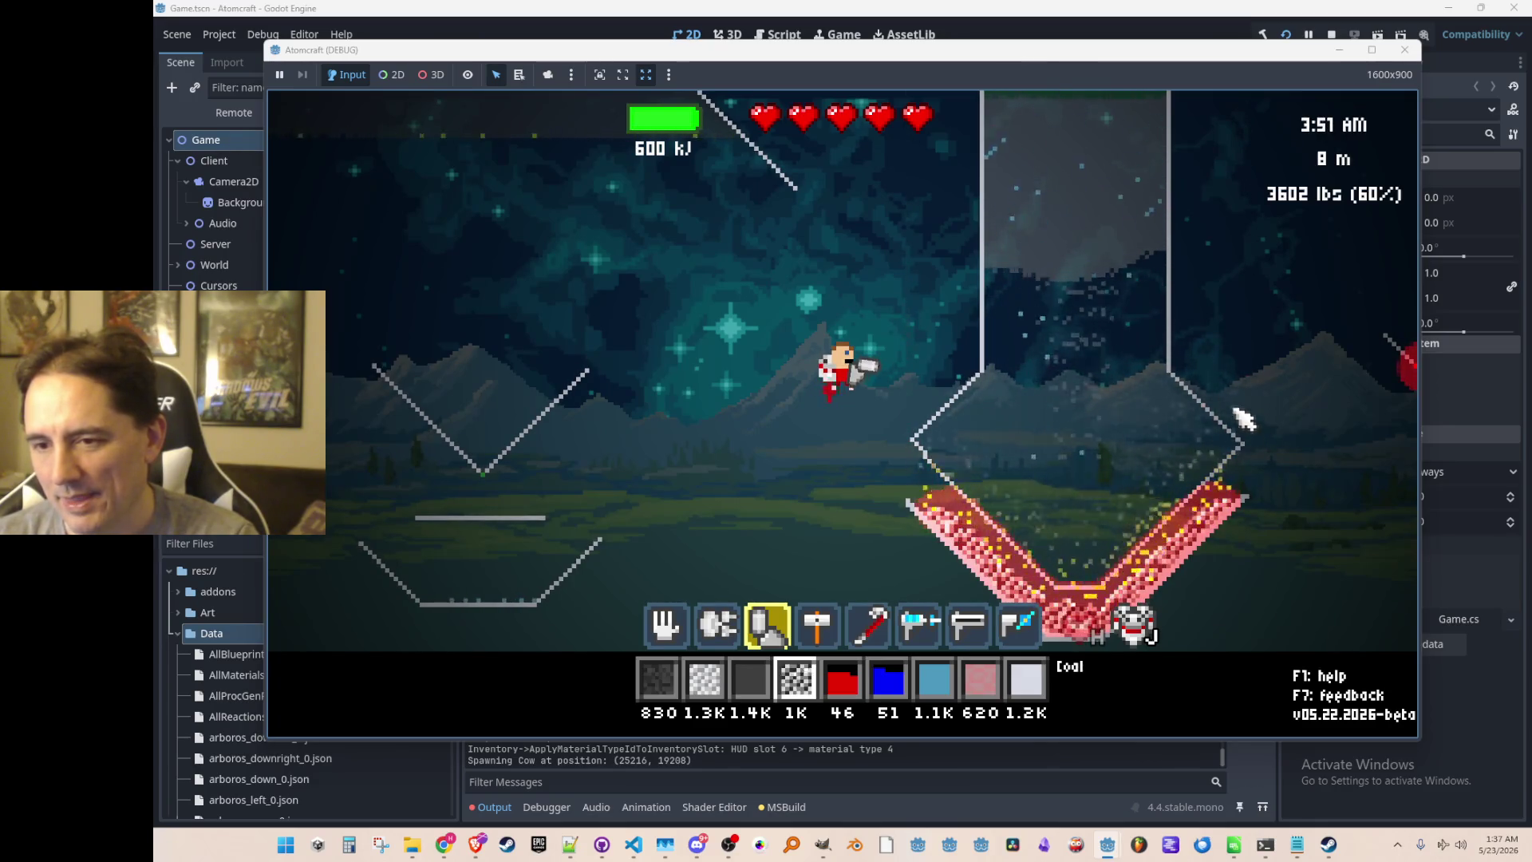
mouse_move(1192, 520)
key(1)
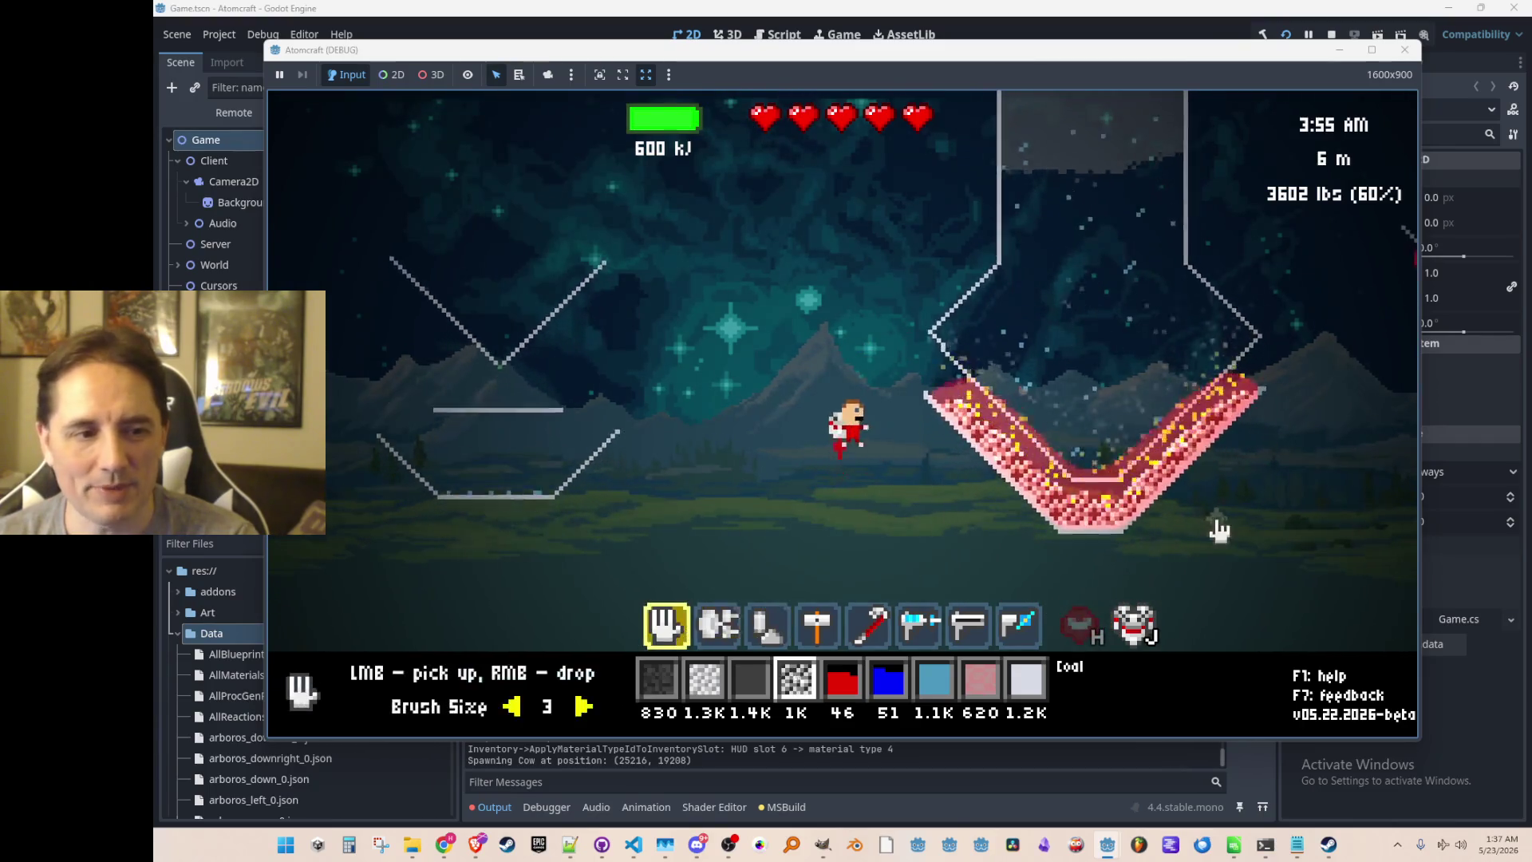
click(1051, 477)
mouse_move(1051, 477)
mouse_down()
mouse_move(1177, 461)
mouse_move(1249, 371)
mouse_move(1069, 455)
mouse_move(937, 368)
mouse_move(1156, 548)
mouse_move(1306, 438)
mouse_move(1275, 462)
mouse_move(1266, 368)
mouse_up()
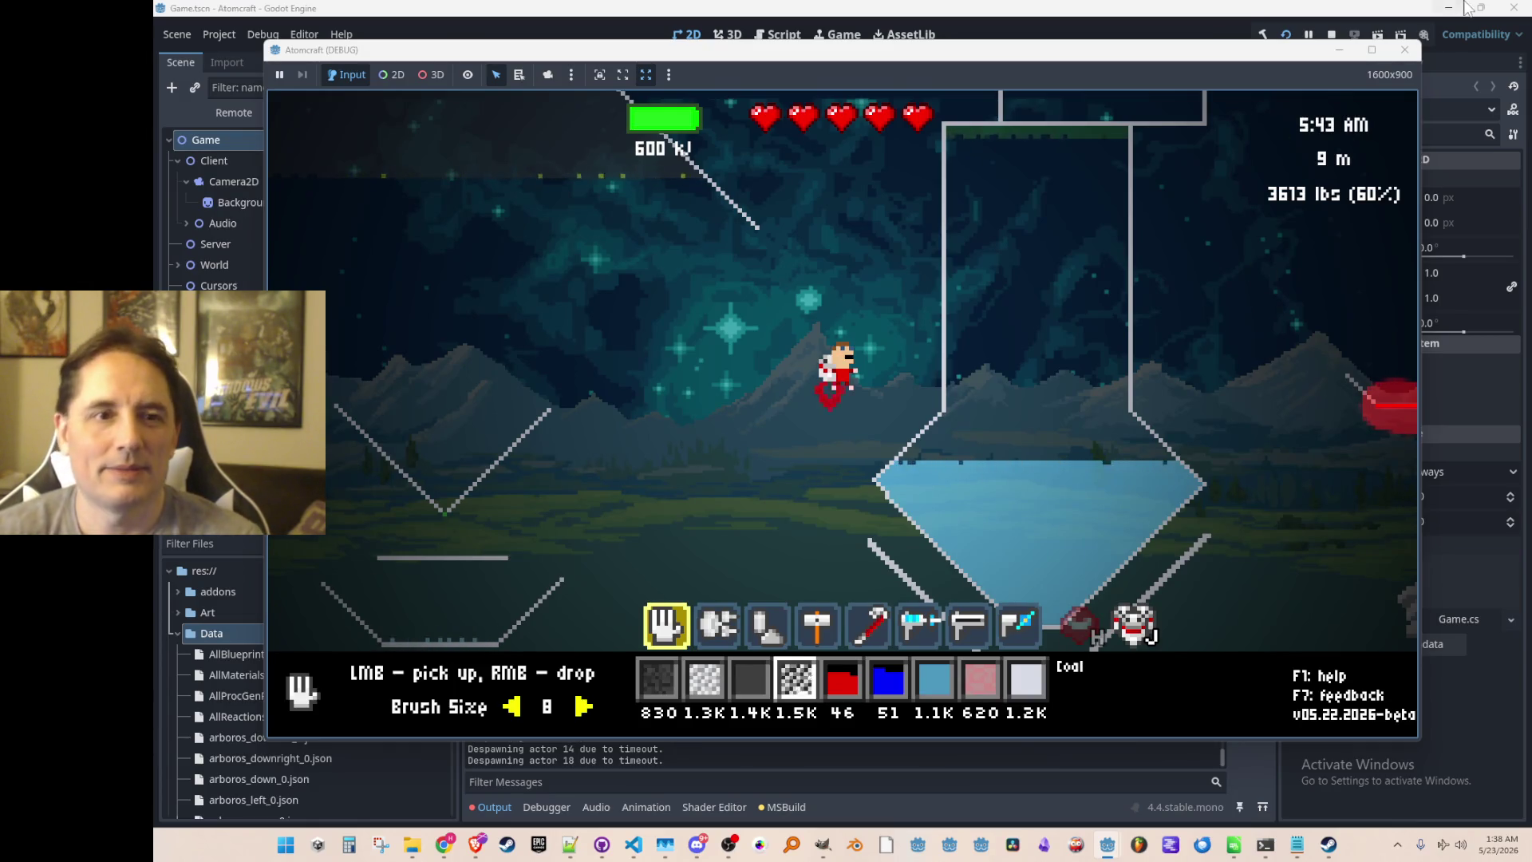
Go back to Simulation.cs in VS Code and place the caret on conduction line 3798.
click(1402, 50)
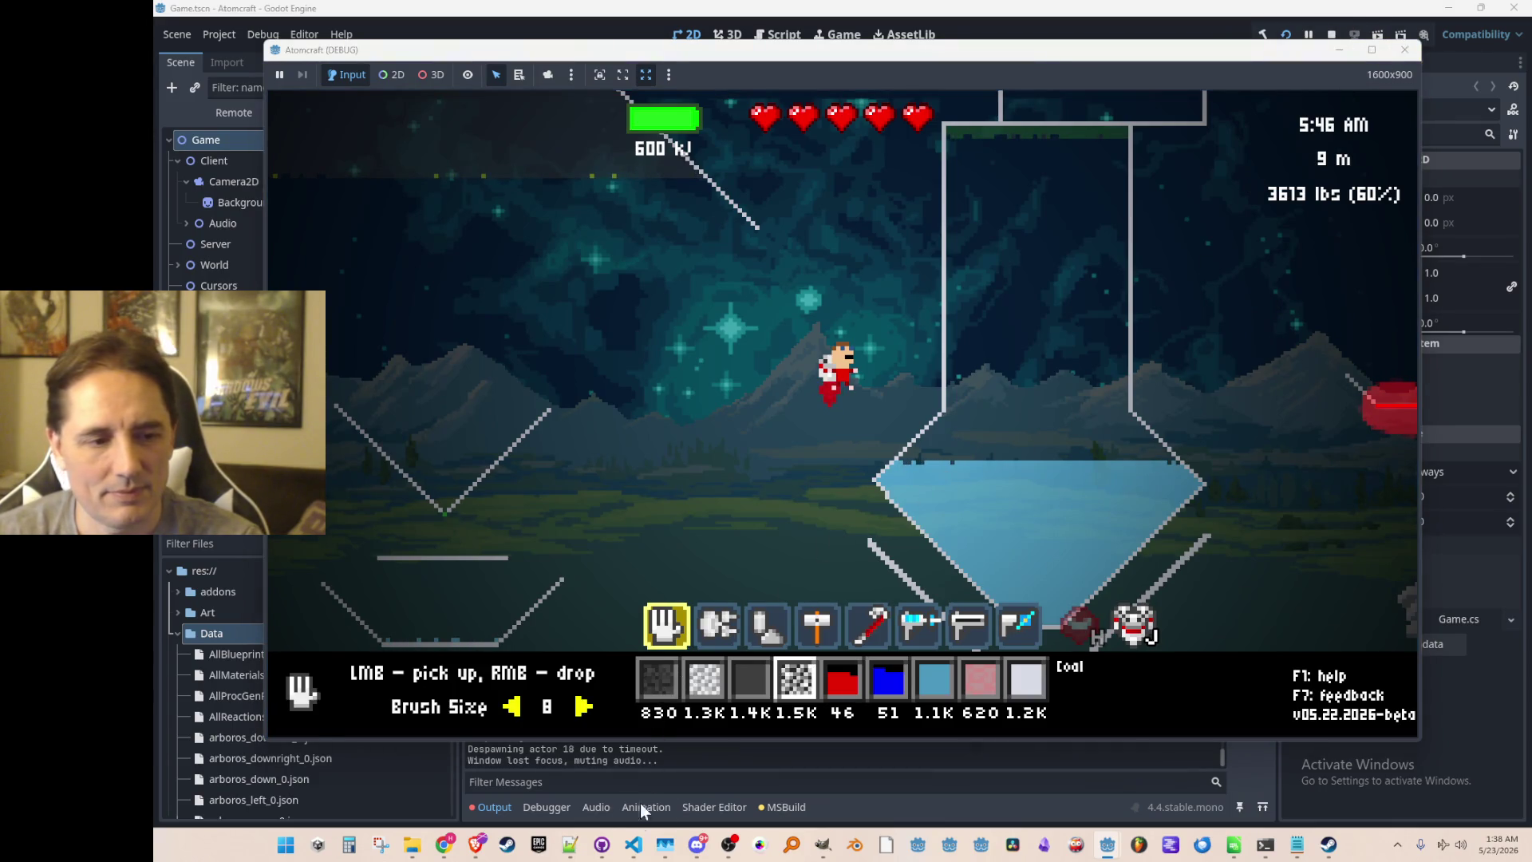
click(633, 845)
scroll(797, 557, down, 2)
click(798, 502)
Add a bool line in SimulateCoords and delete the static IsTimeToAverageToAmbientTemperature field declaration.
key(Up)
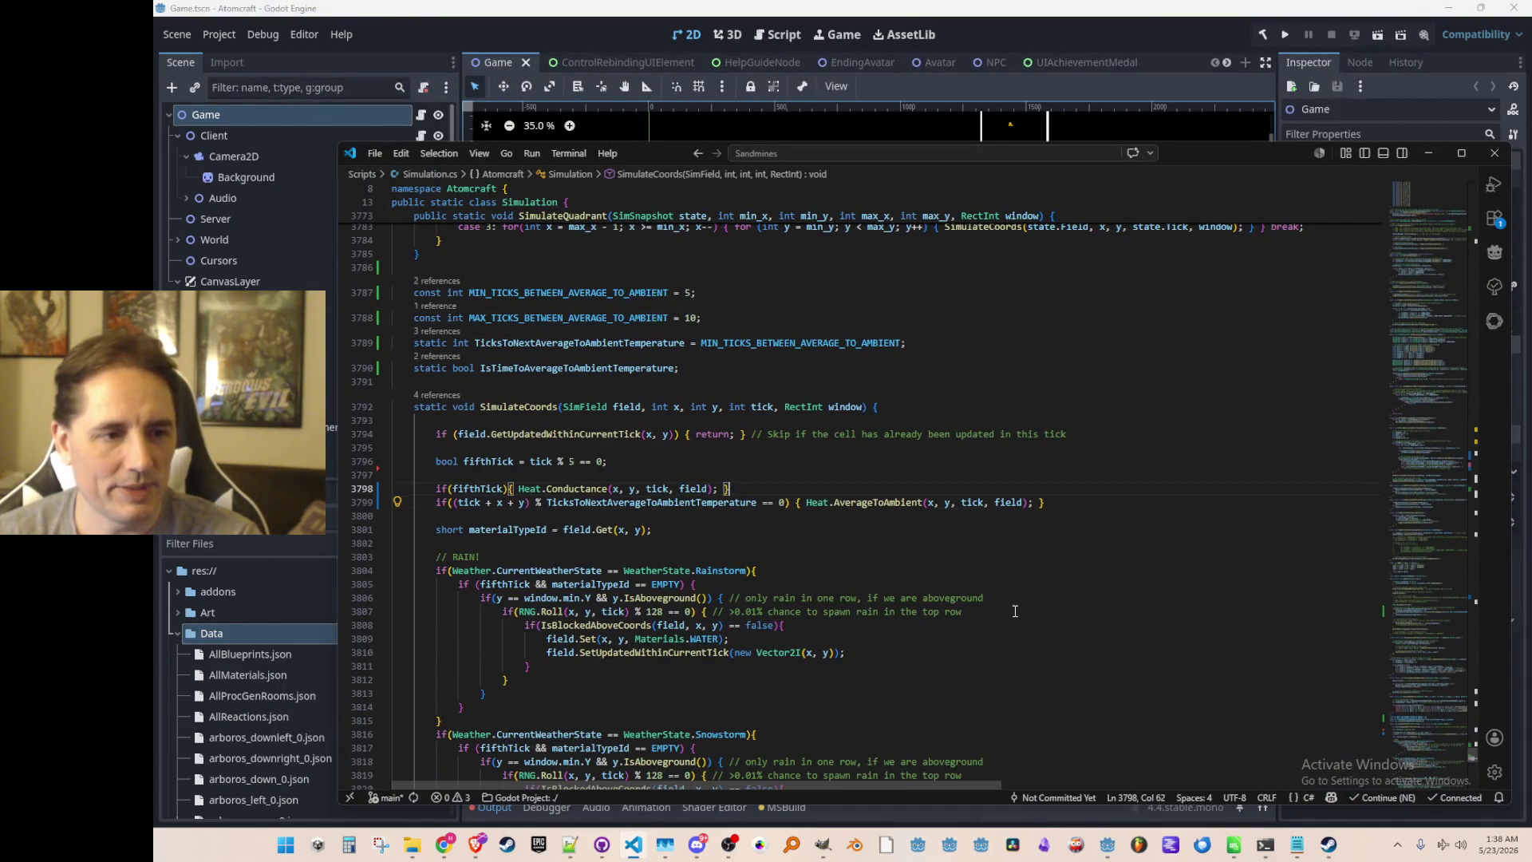
key(Return)
text(bool)
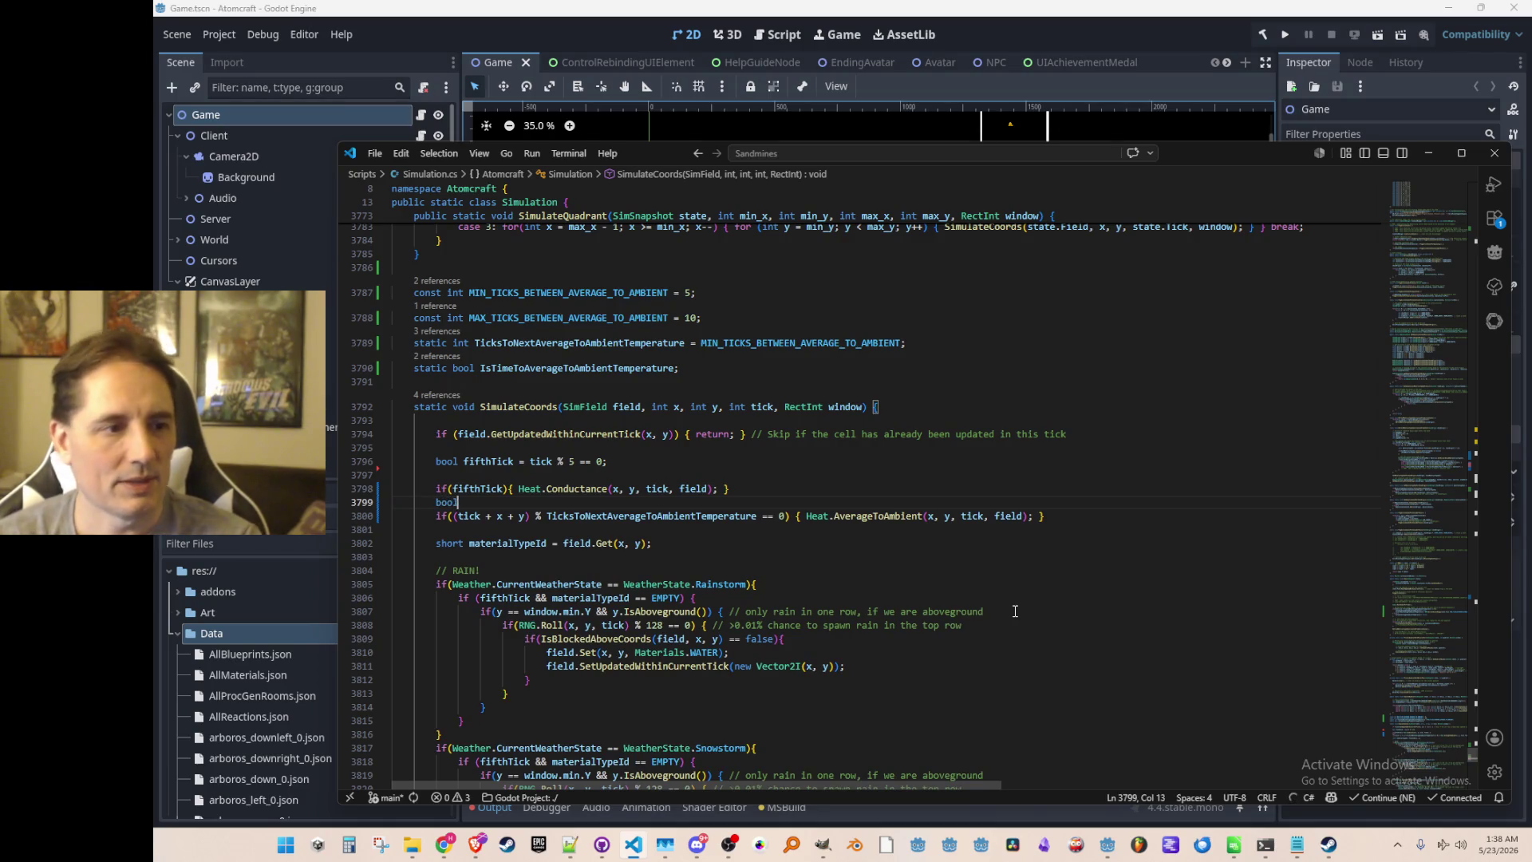
key(Tab)
key(Left)
key(Left)
key(Left)
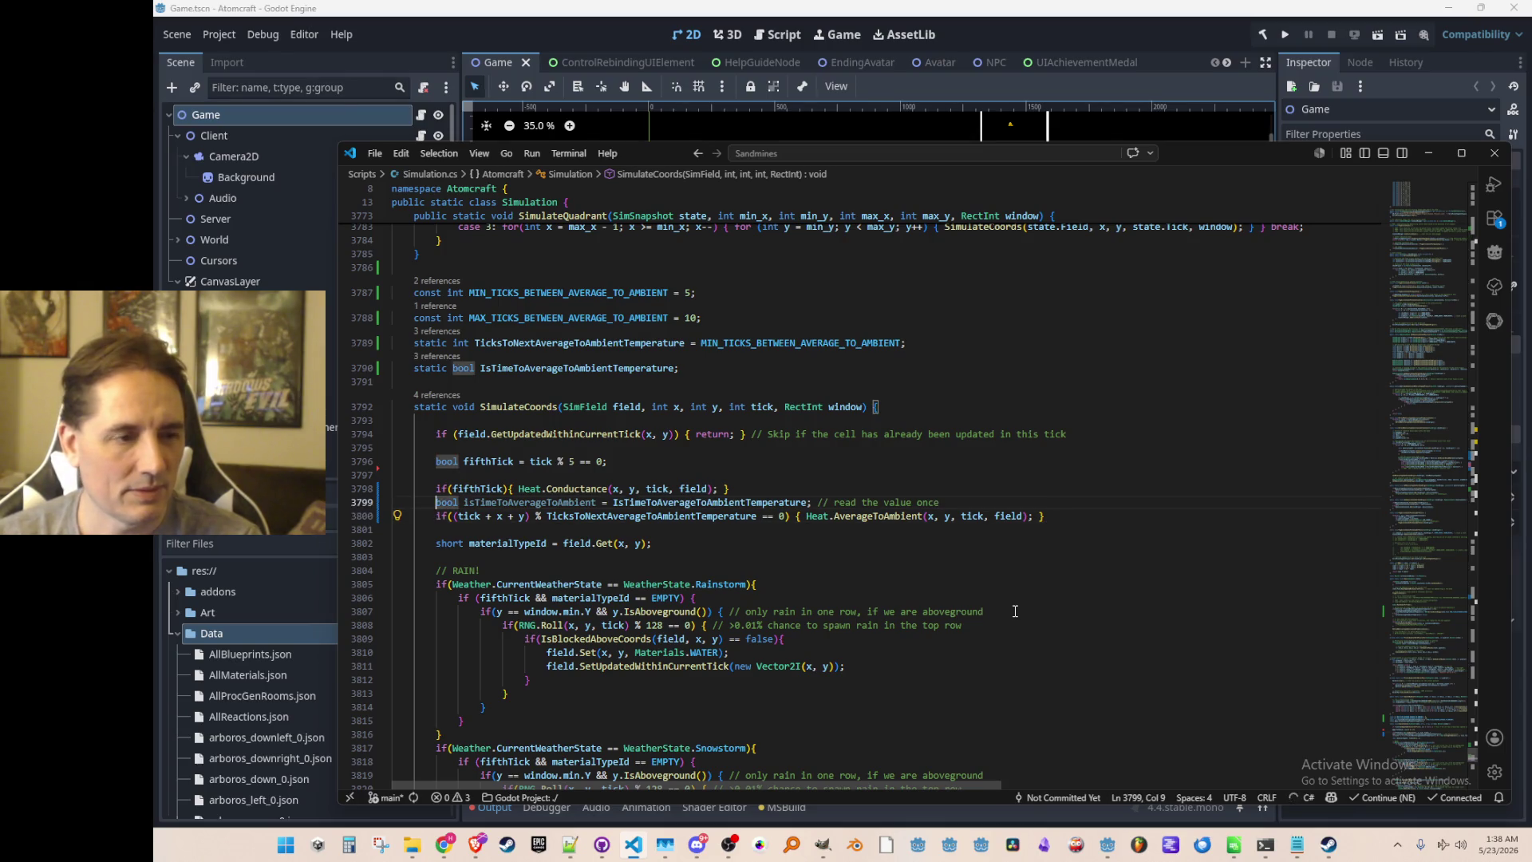
key(F12)
key(ctrl+shift+k)
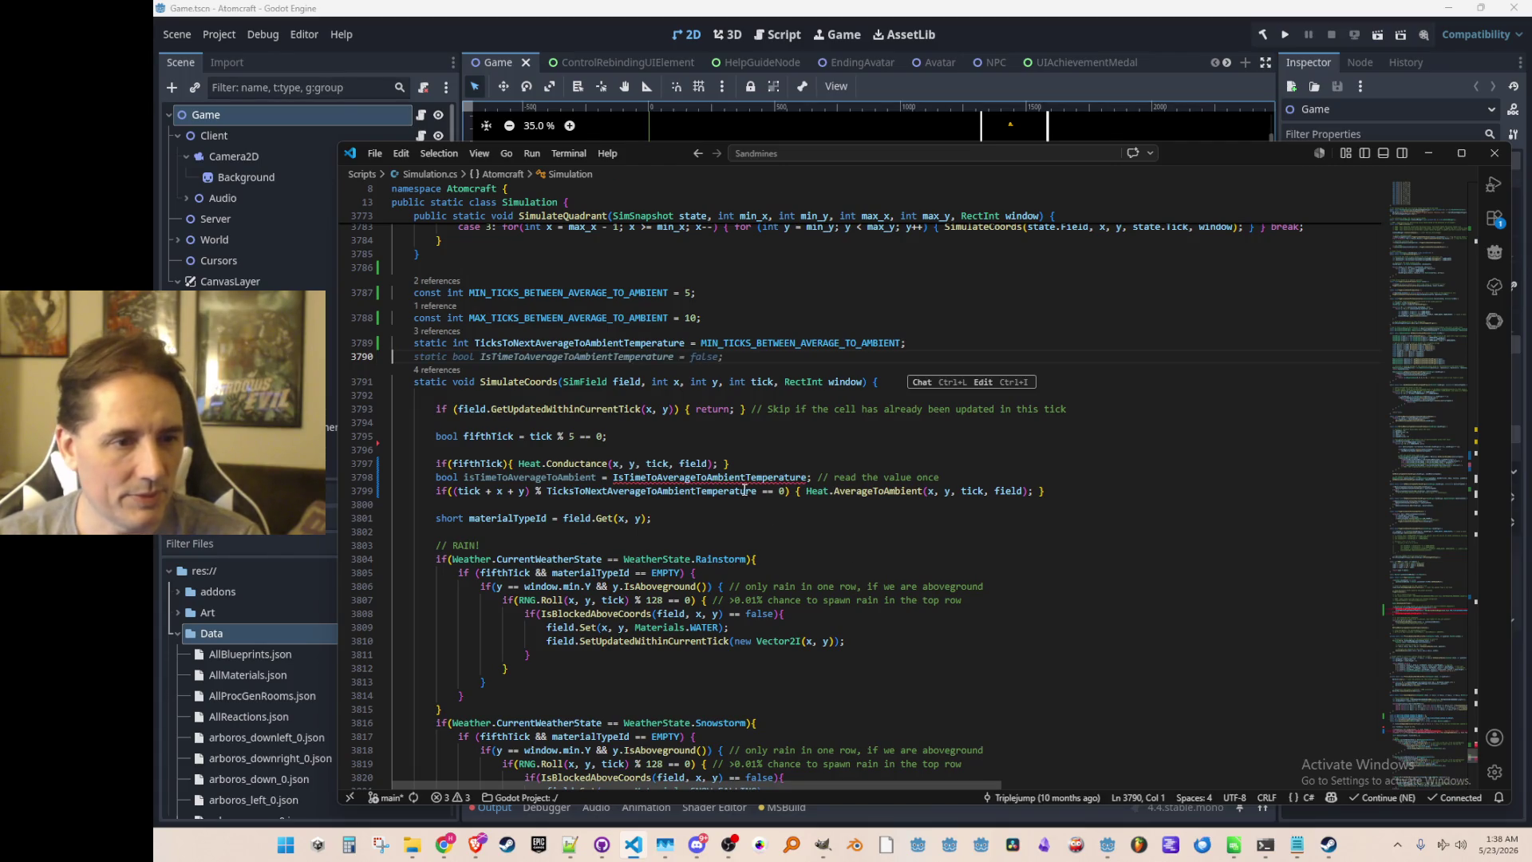
Trim to a partial isTimeToAverageToAmbient declaration, commented about avoiding repeating patterns in tick, x and y.
double_click(754, 478)
key(Delete)
key(shift+End)
key(Delete)
key(ctrl+shift+Return)
text(// calculate this in a way t)
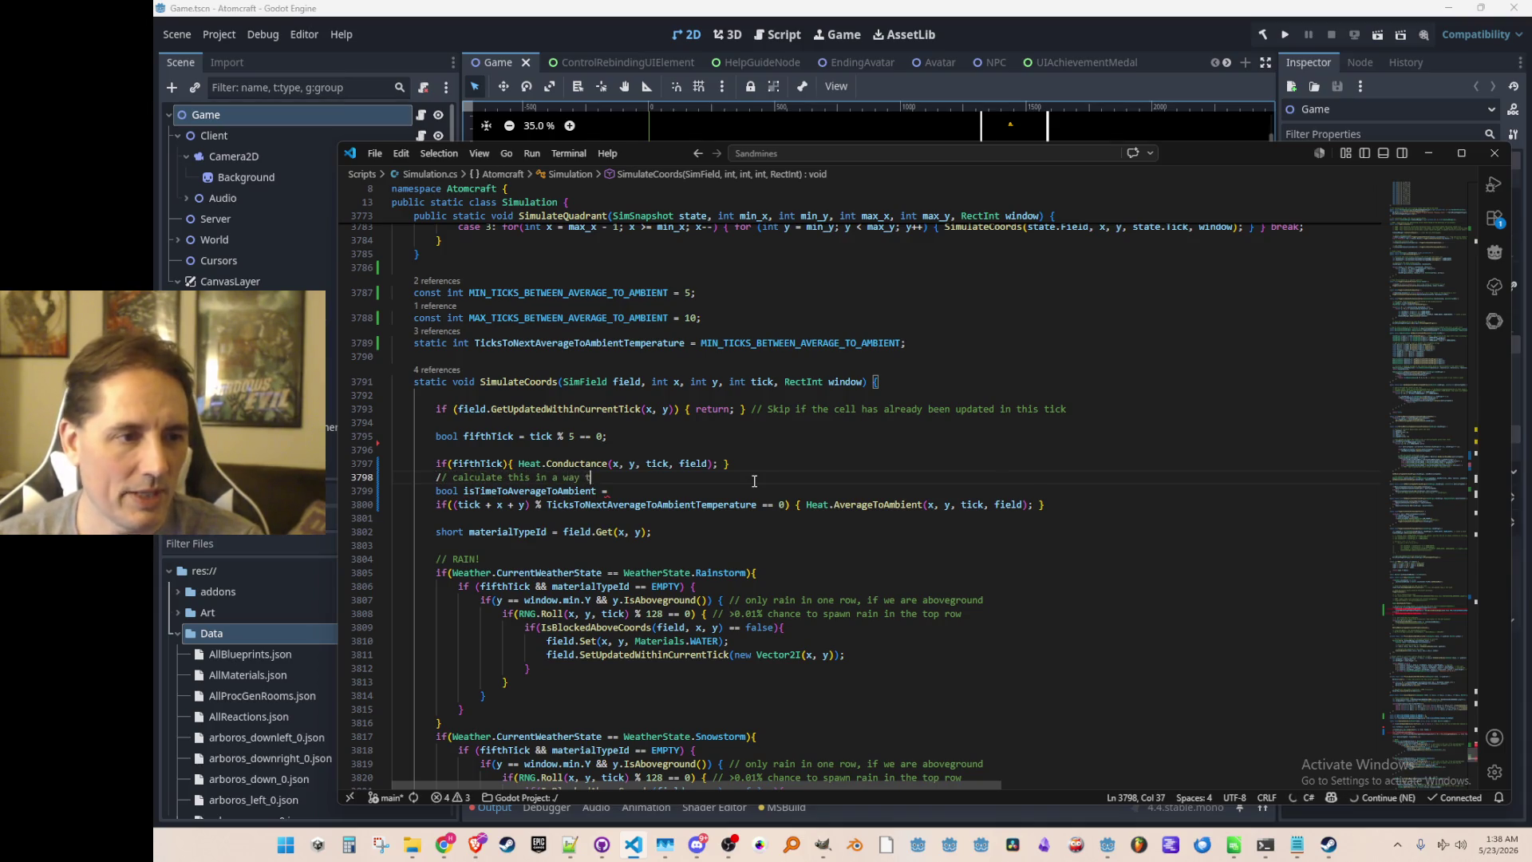
text(hat doesn't have repeating patterns)
key(Down)
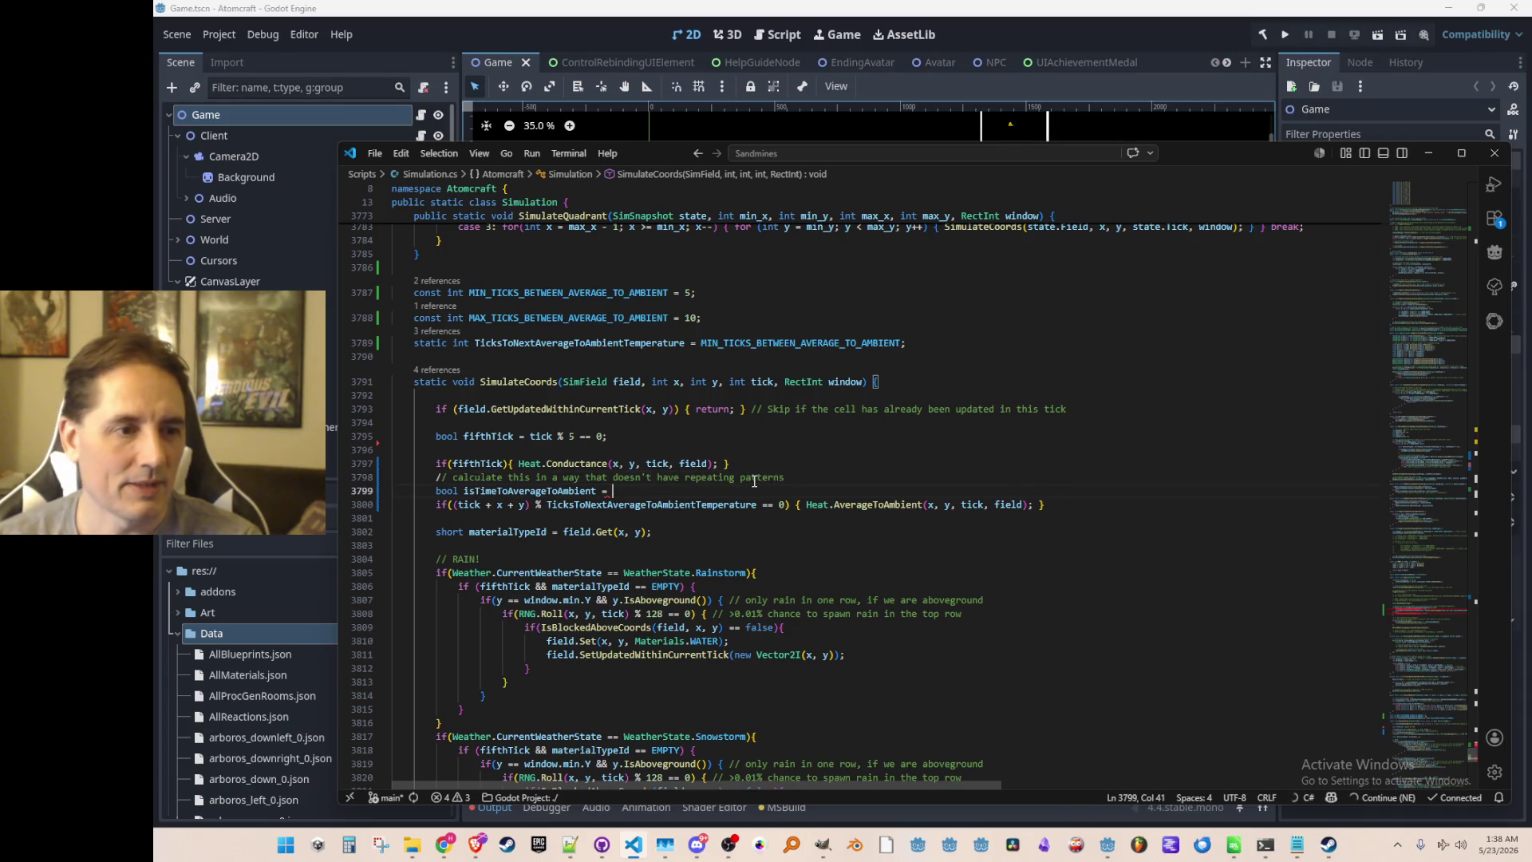
key(Up)
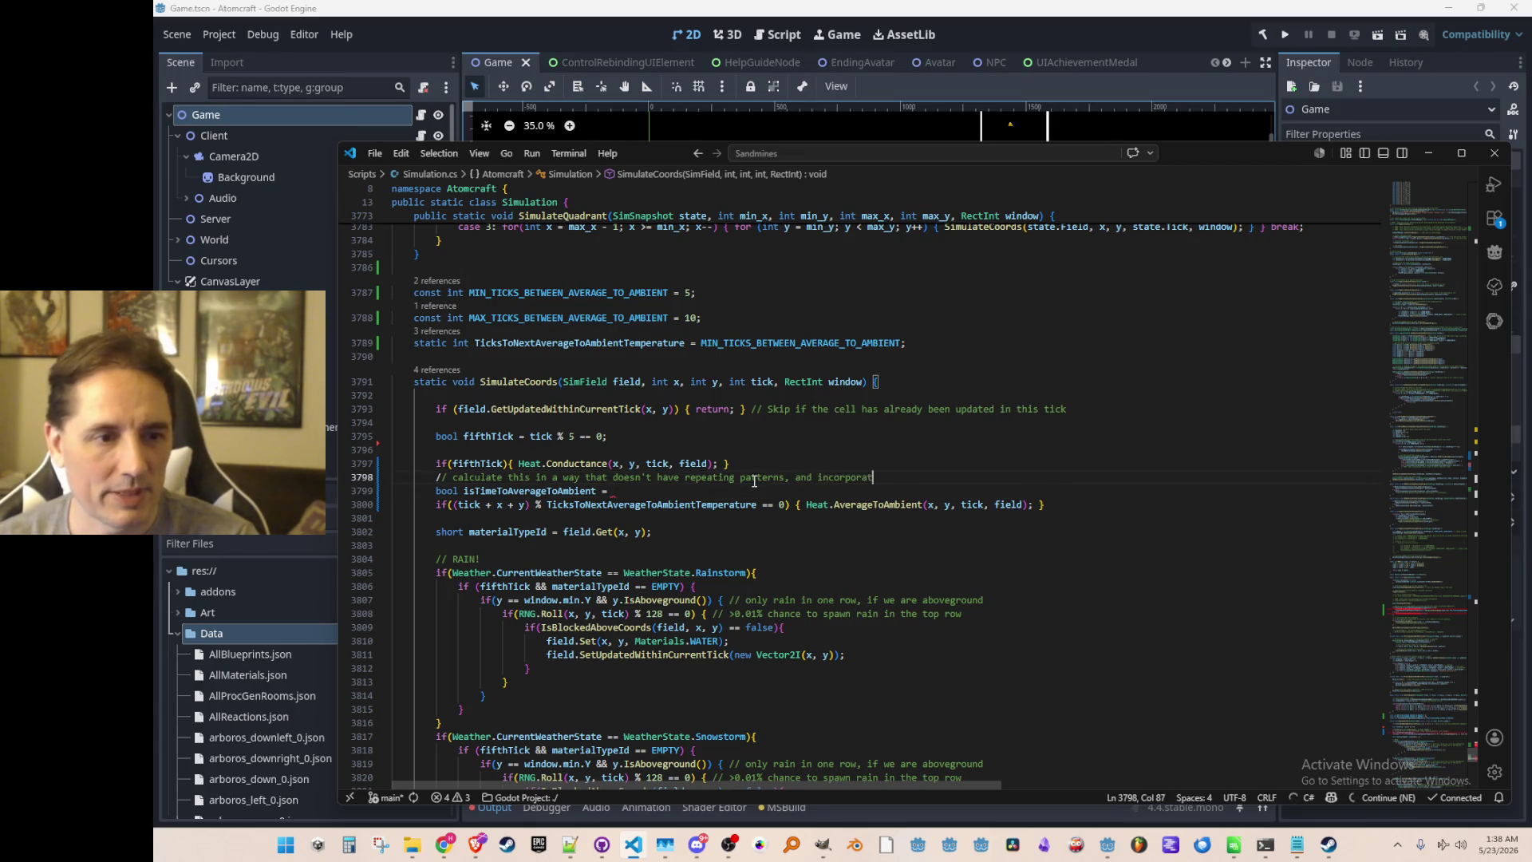
text(tes the tick, and x & y values)
key(Down)
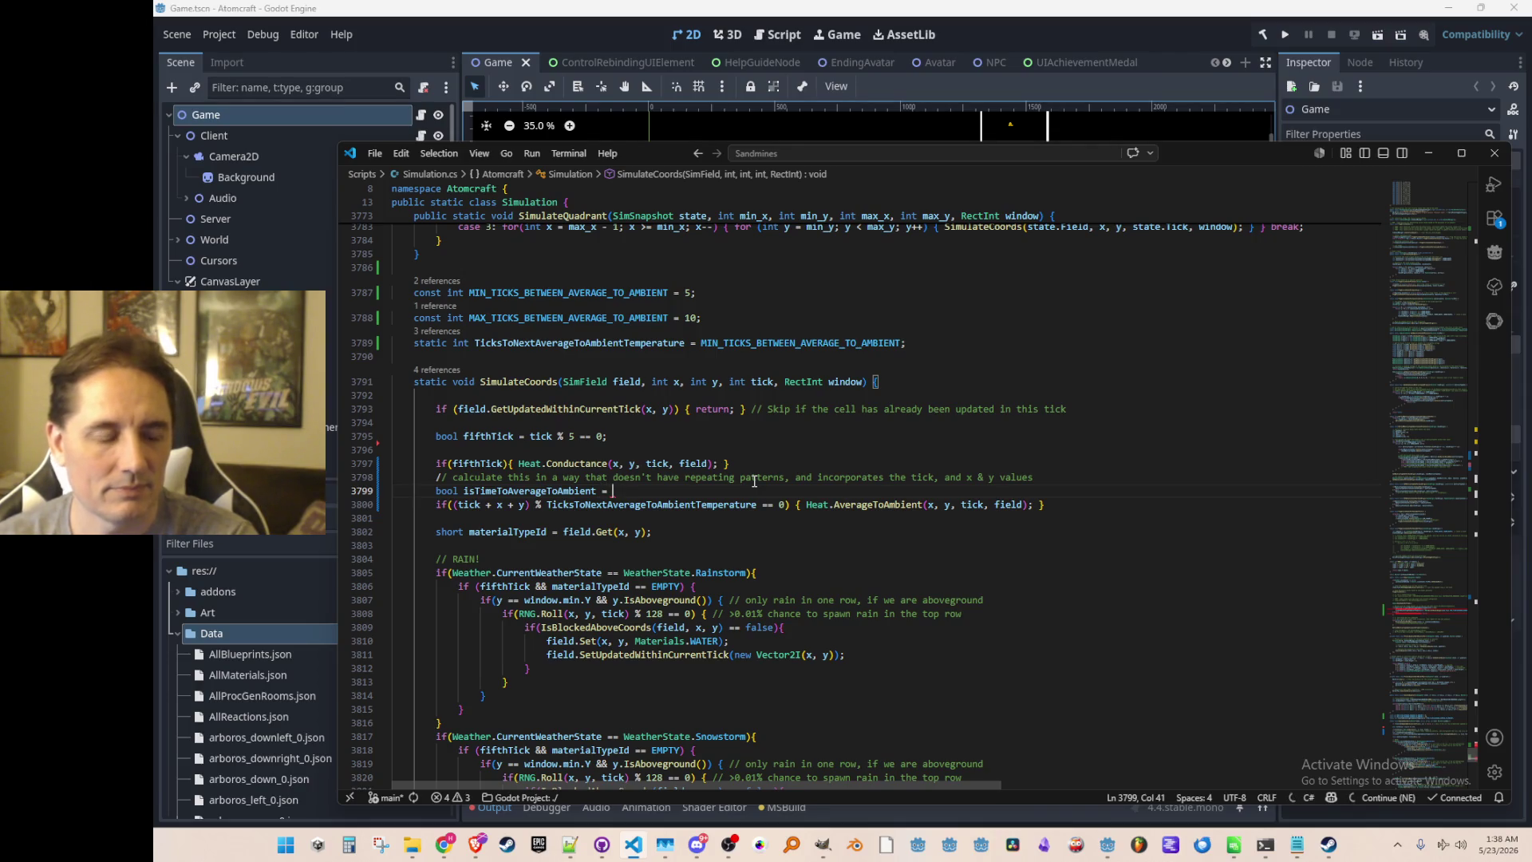
Replace tick + x + y in the averaging if condition with isTimeToAverageToAmbient.
key(ctrl+Left)
key(ctrl+Left)
key(ctrl+shift+Right)
key(ctrl+c)
key(Down)
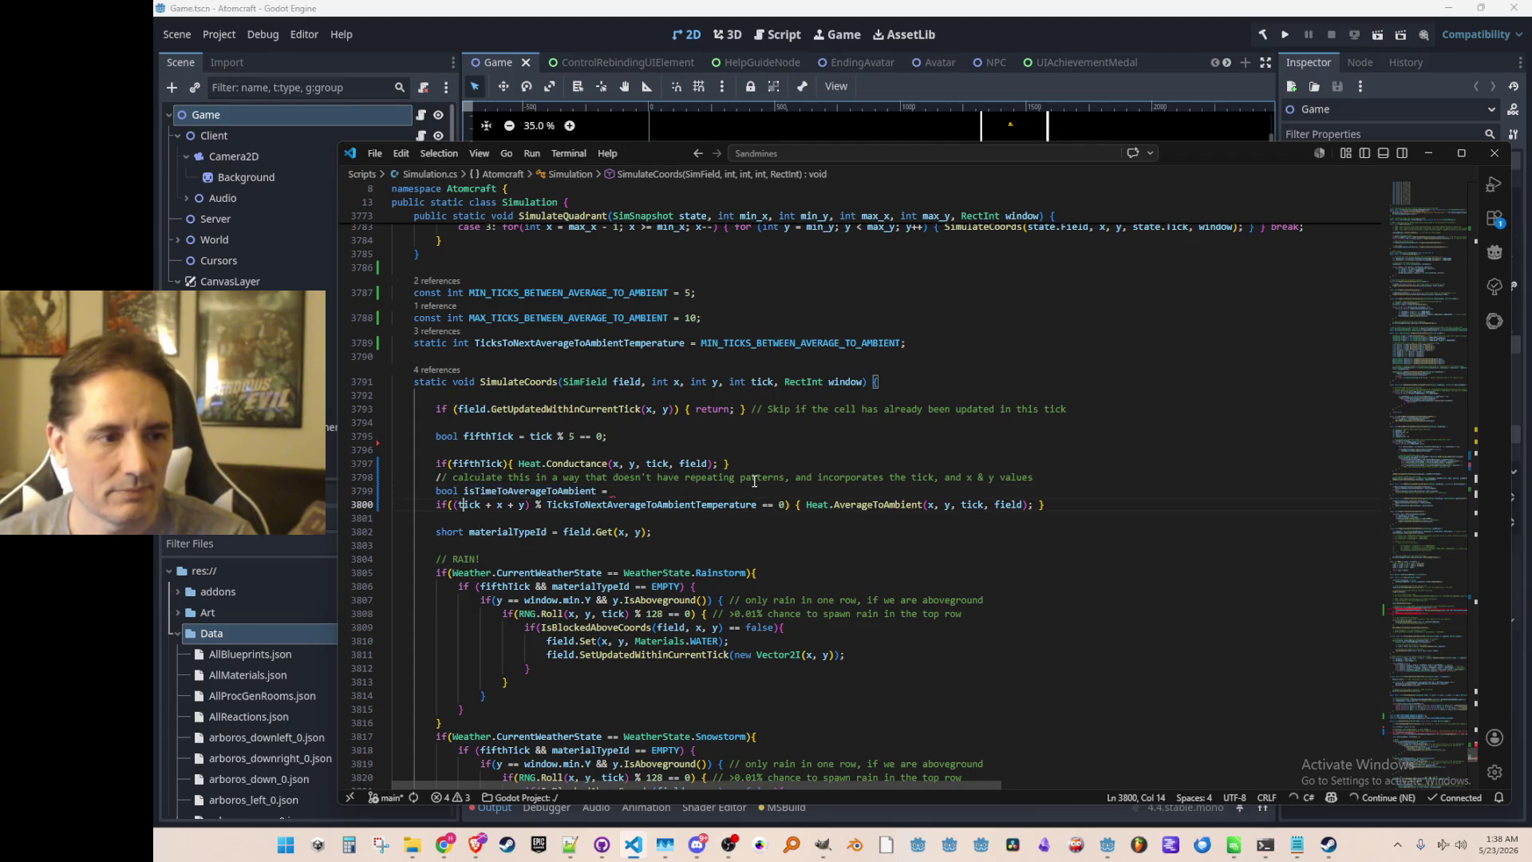
key(ctrl+shift+Right)
key(ctrl+shift+Right)
key(ctrl+shift+Right)
key(ctrl+v)
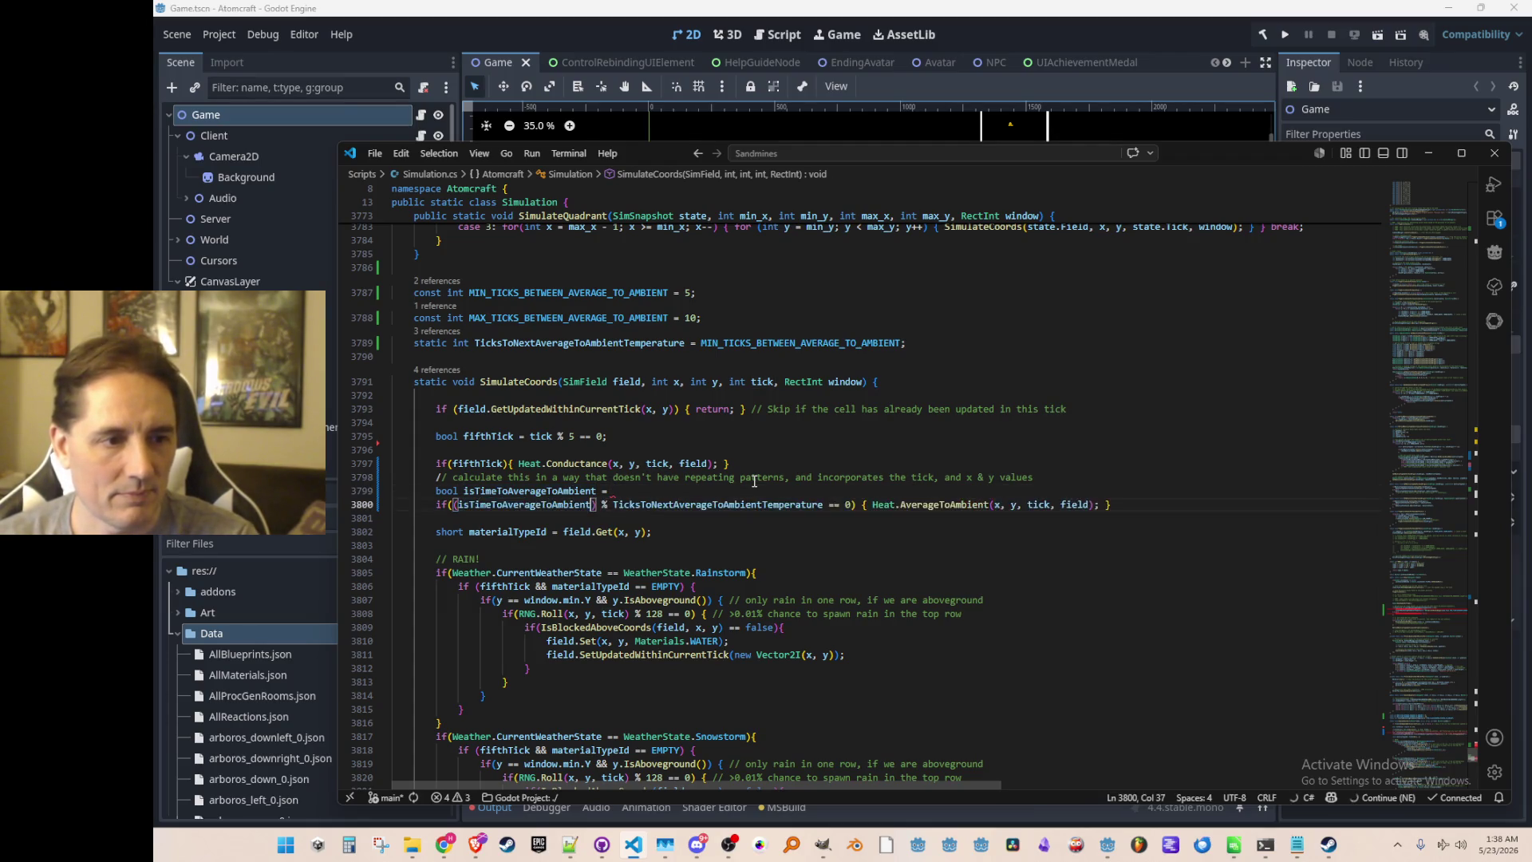
key(Delete)
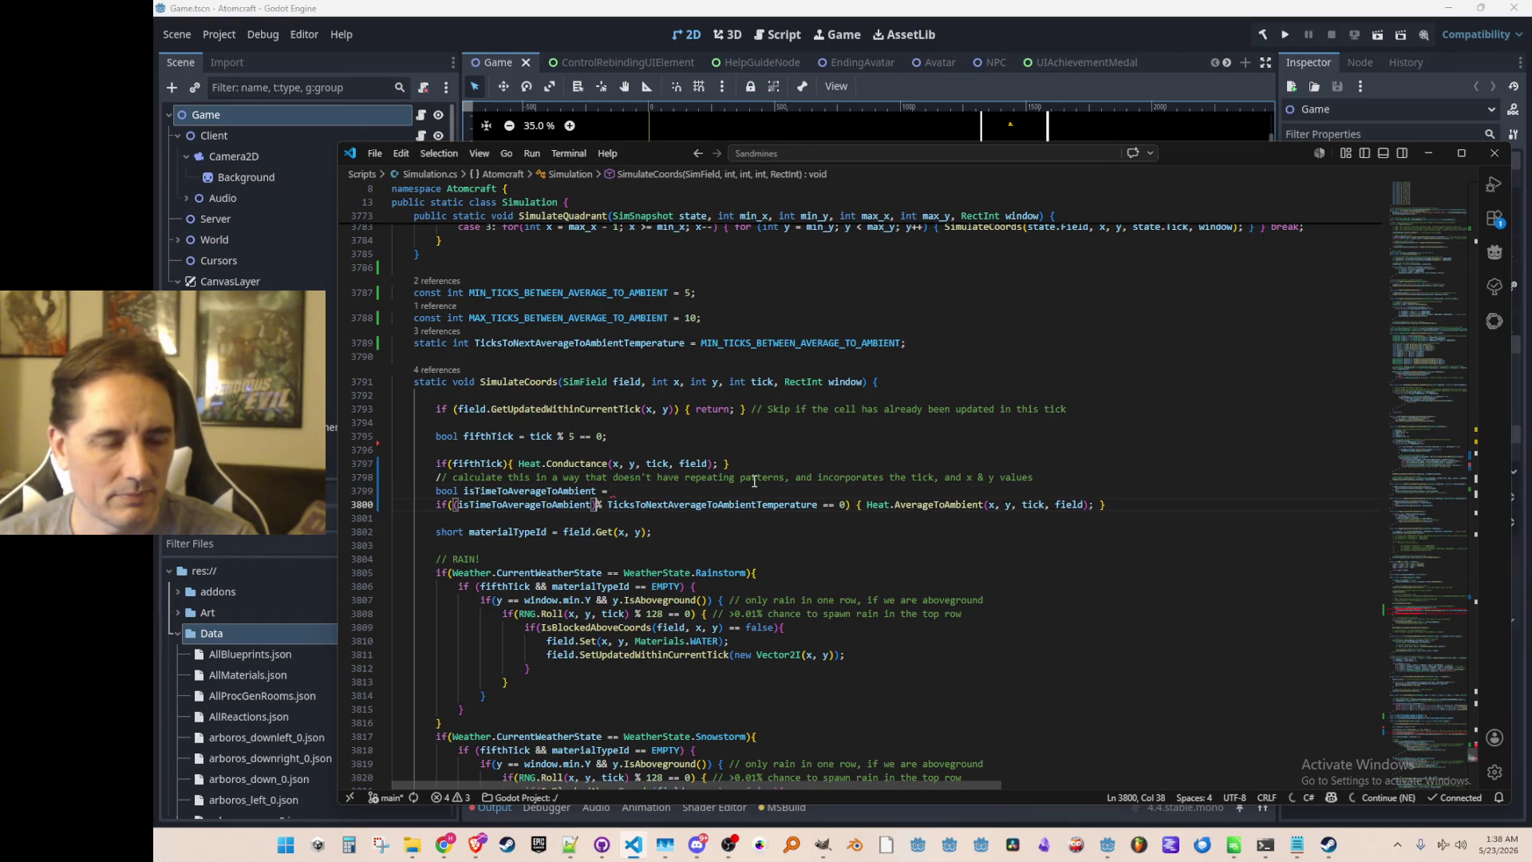
key(ctrl+Left)
key(BackSpace)
key(Up)
key(End)
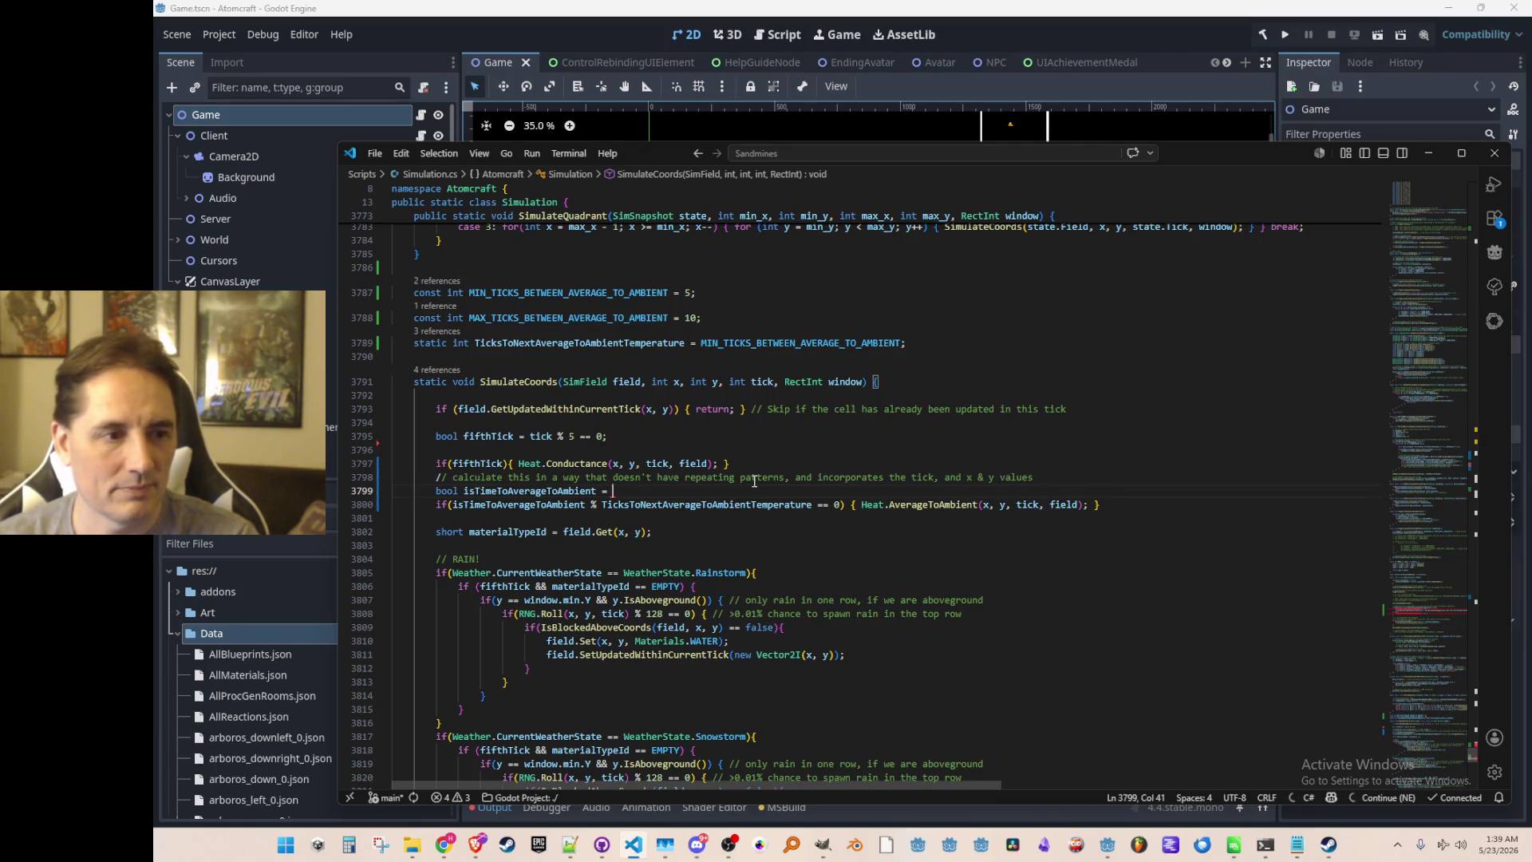
scroll(754, 481, up, 4)
Delete the line setting IsTimeToAverageToAmbientTemperature true and the else branch setting it false.
scroll(737, 502, up, 20)
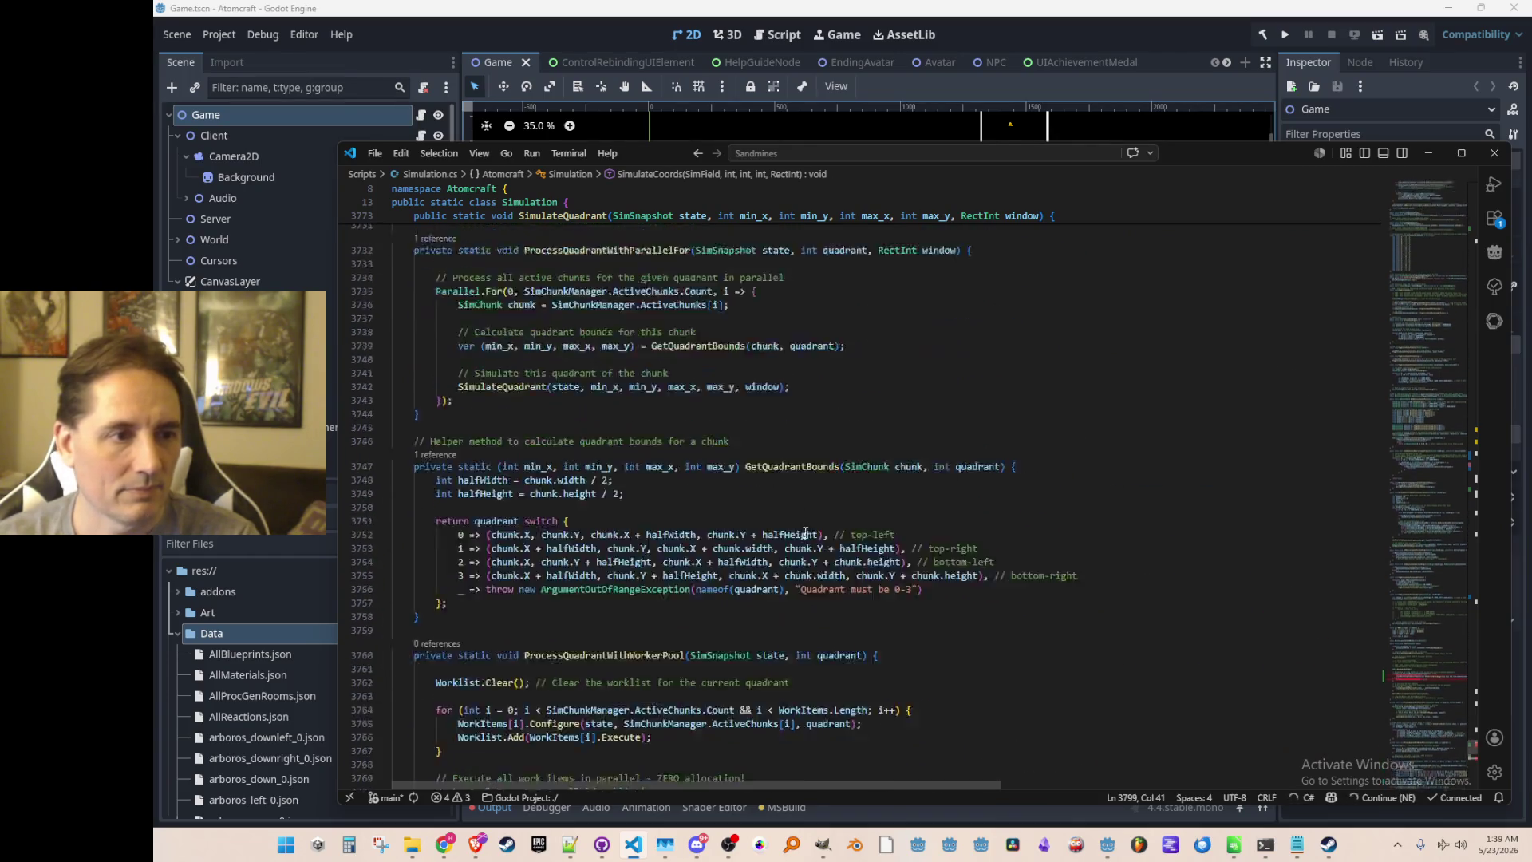
click(846, 374)
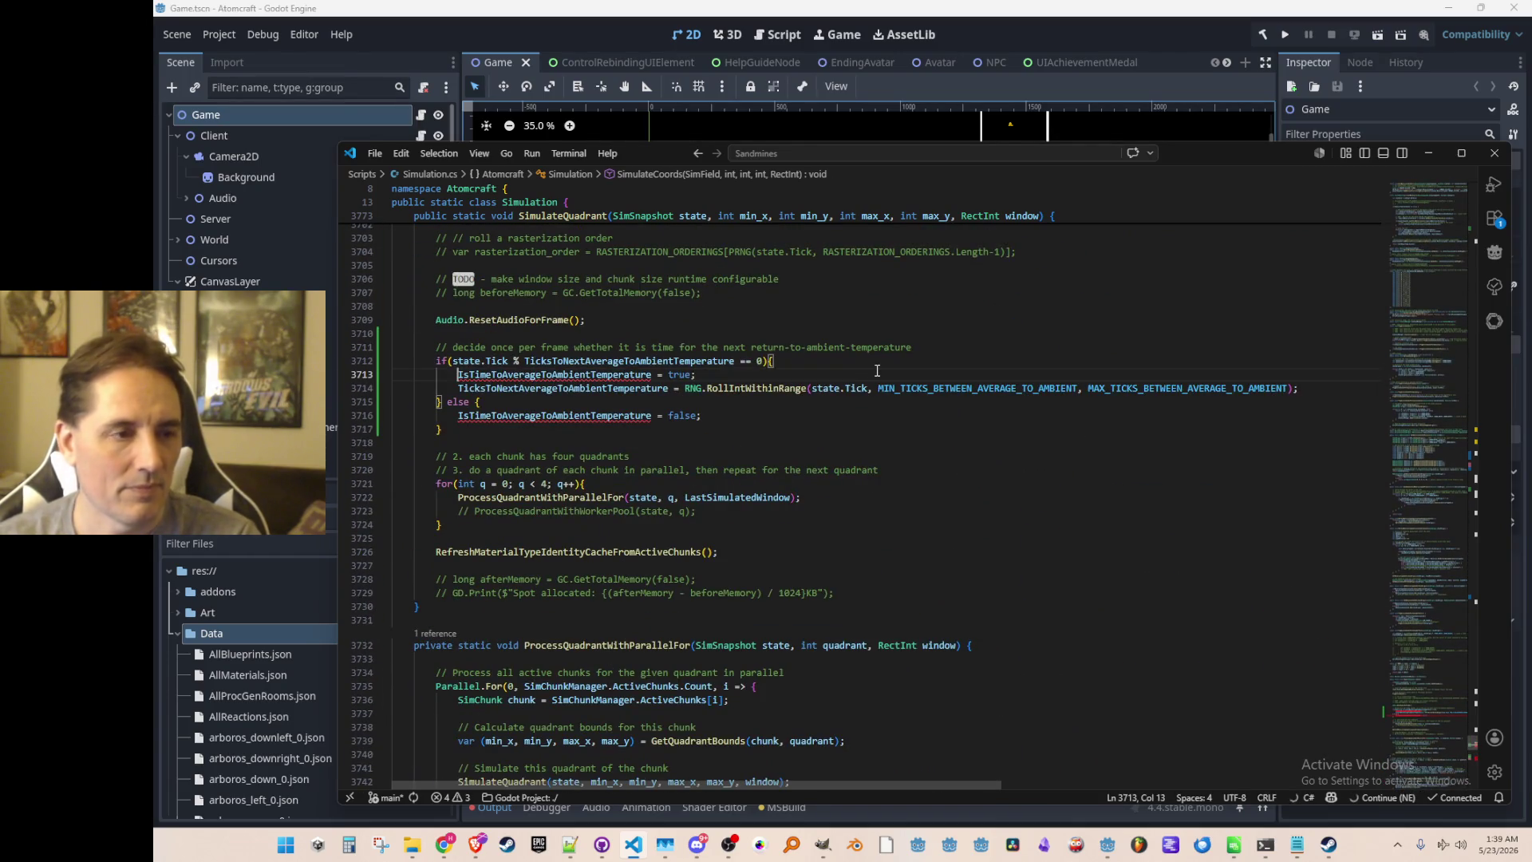
key(ctrl+shift+k)
key(shift+Down)
key(shift+Down)
key(shift+End)
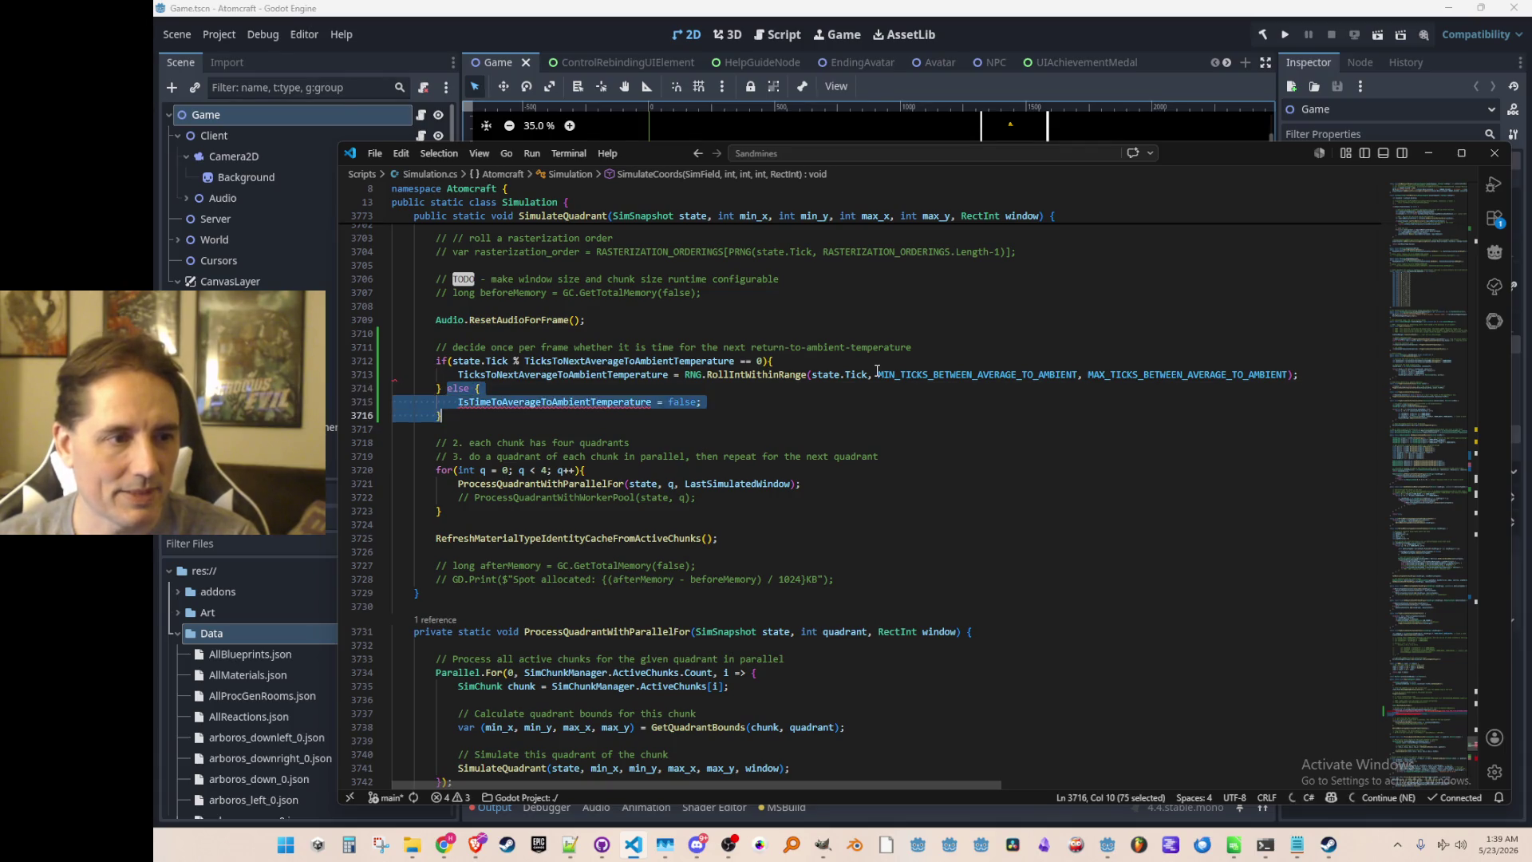
key(Delete)
key(Up)
key(Up)
key(Up)
scroll(885, 423, down, 9)
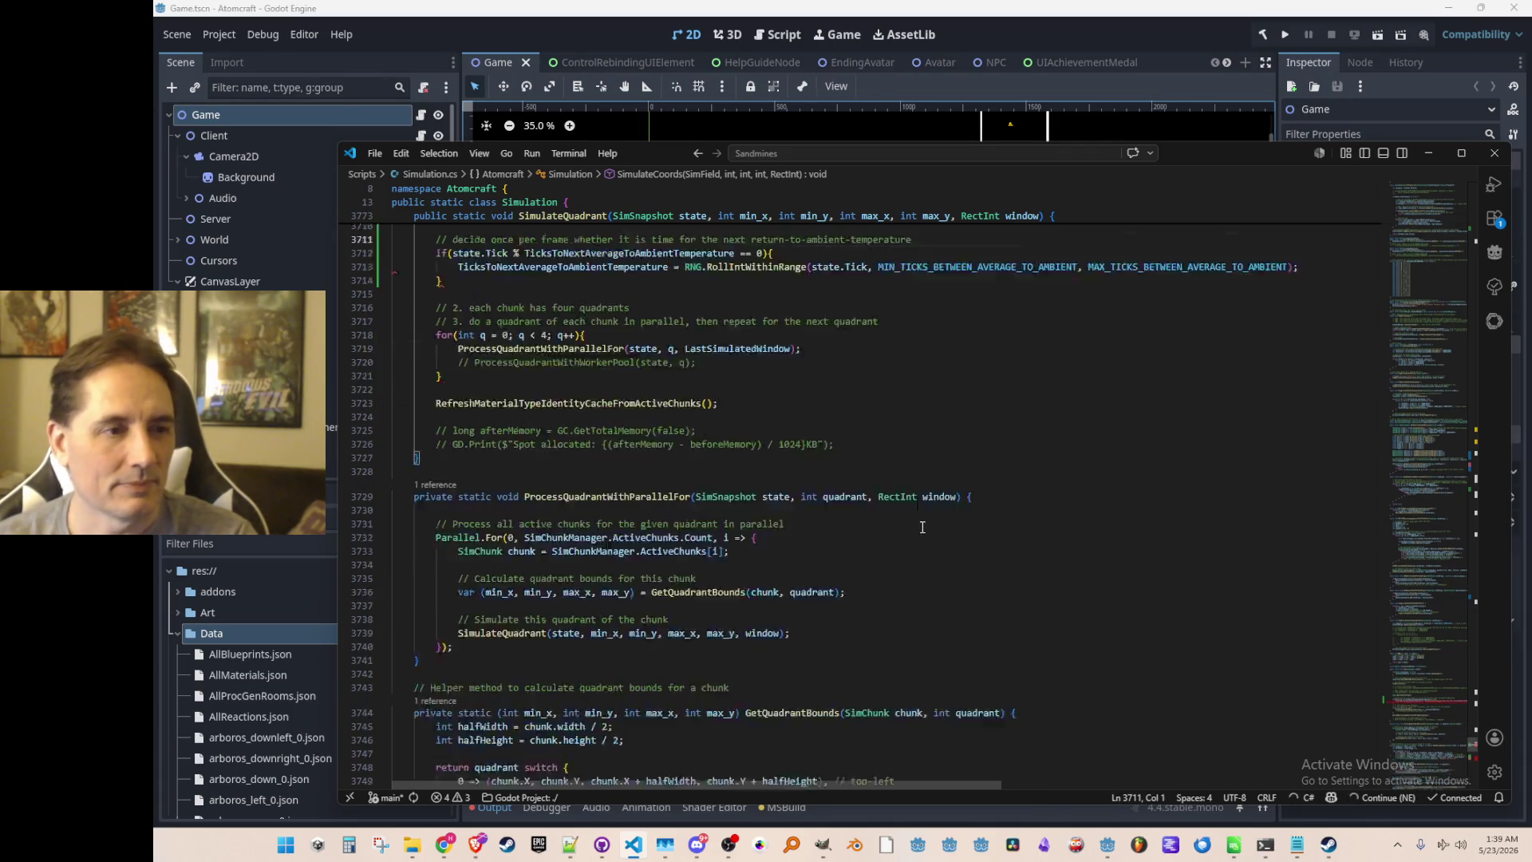
scroll(899, 481, up, 9)
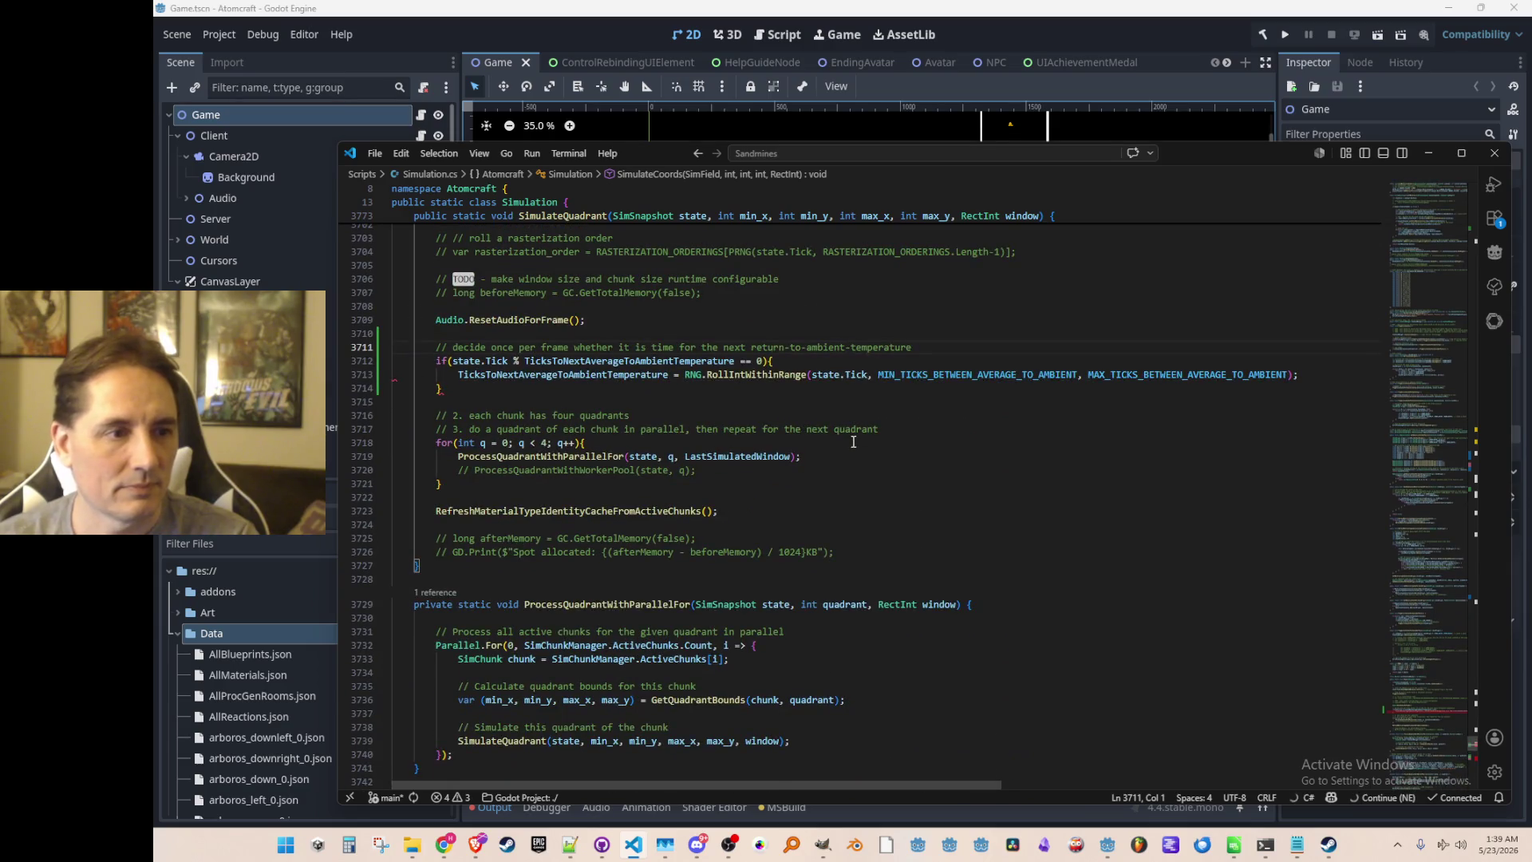
Undo, then redo the removal of the flag-true line and else branch cleanly.
key(ctrl+z)
key(ctrl+z)
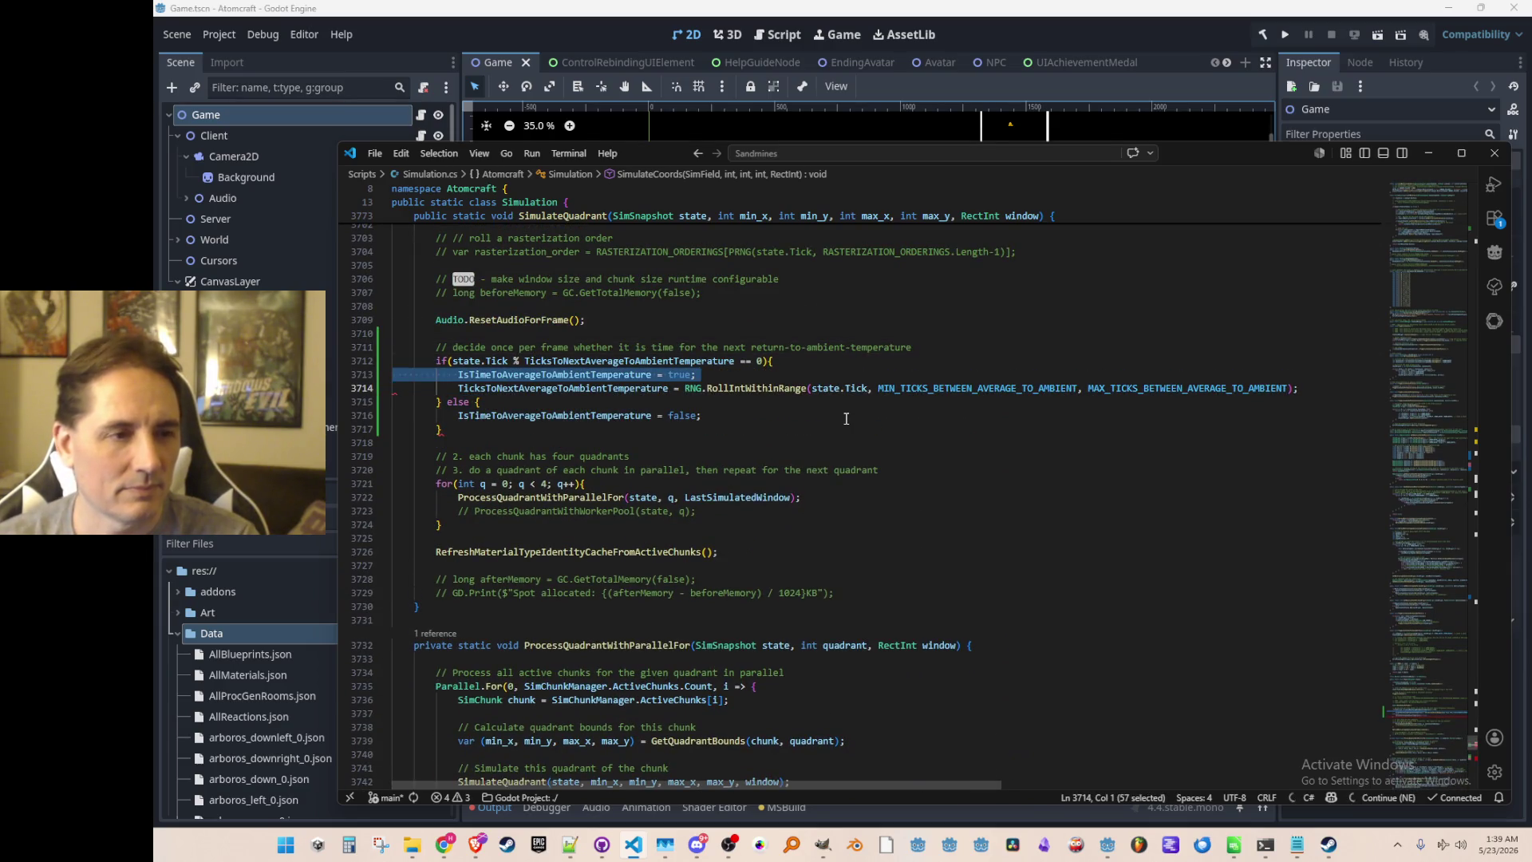
key(Delete)
key(shift+Down)
key(shift+Down)
key(shift+End)
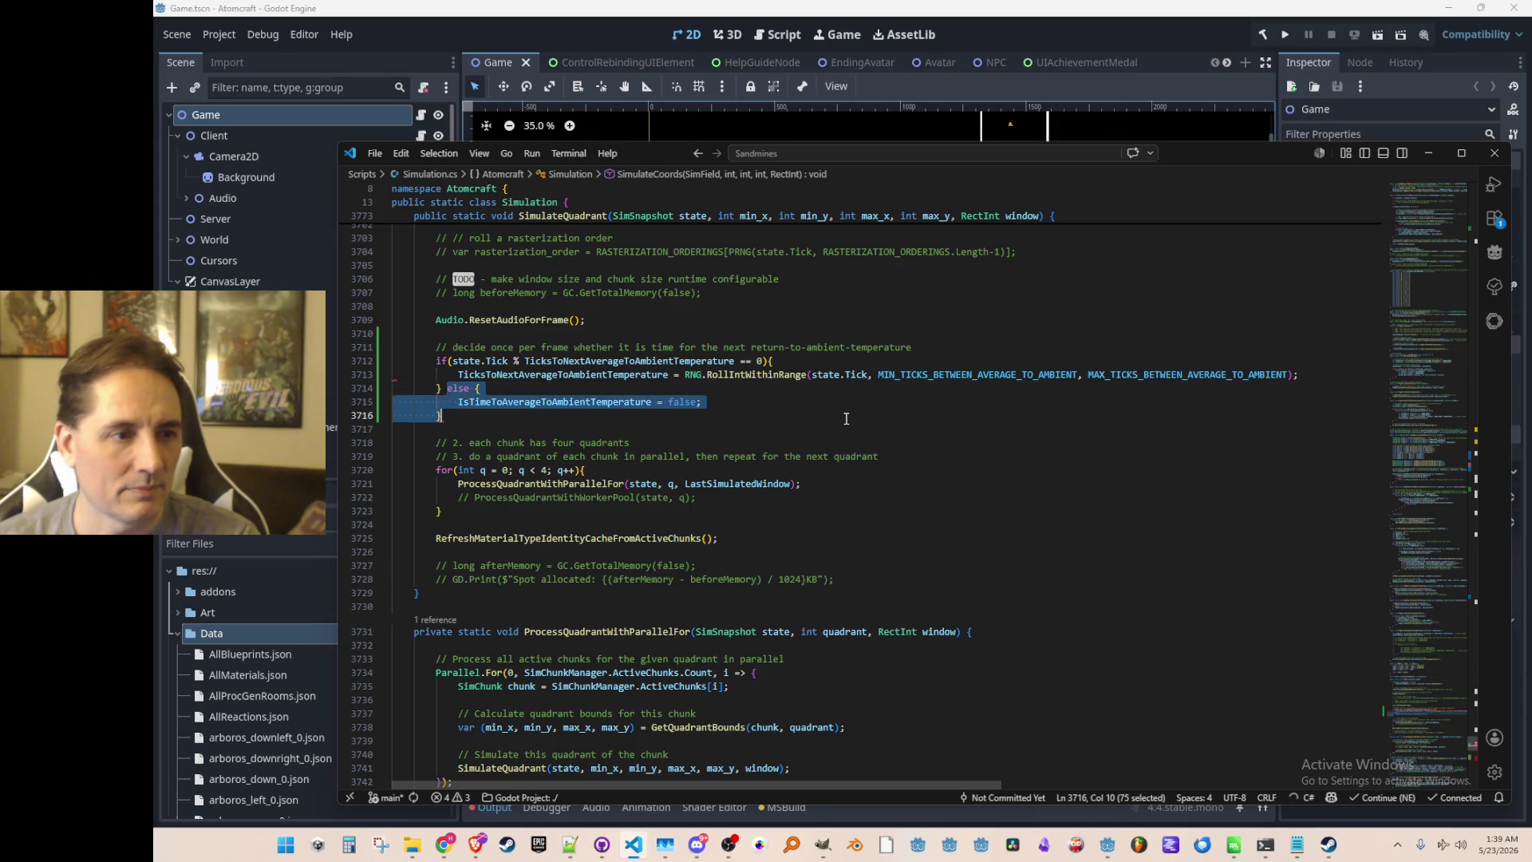
key(Delete)
click(944, 405)
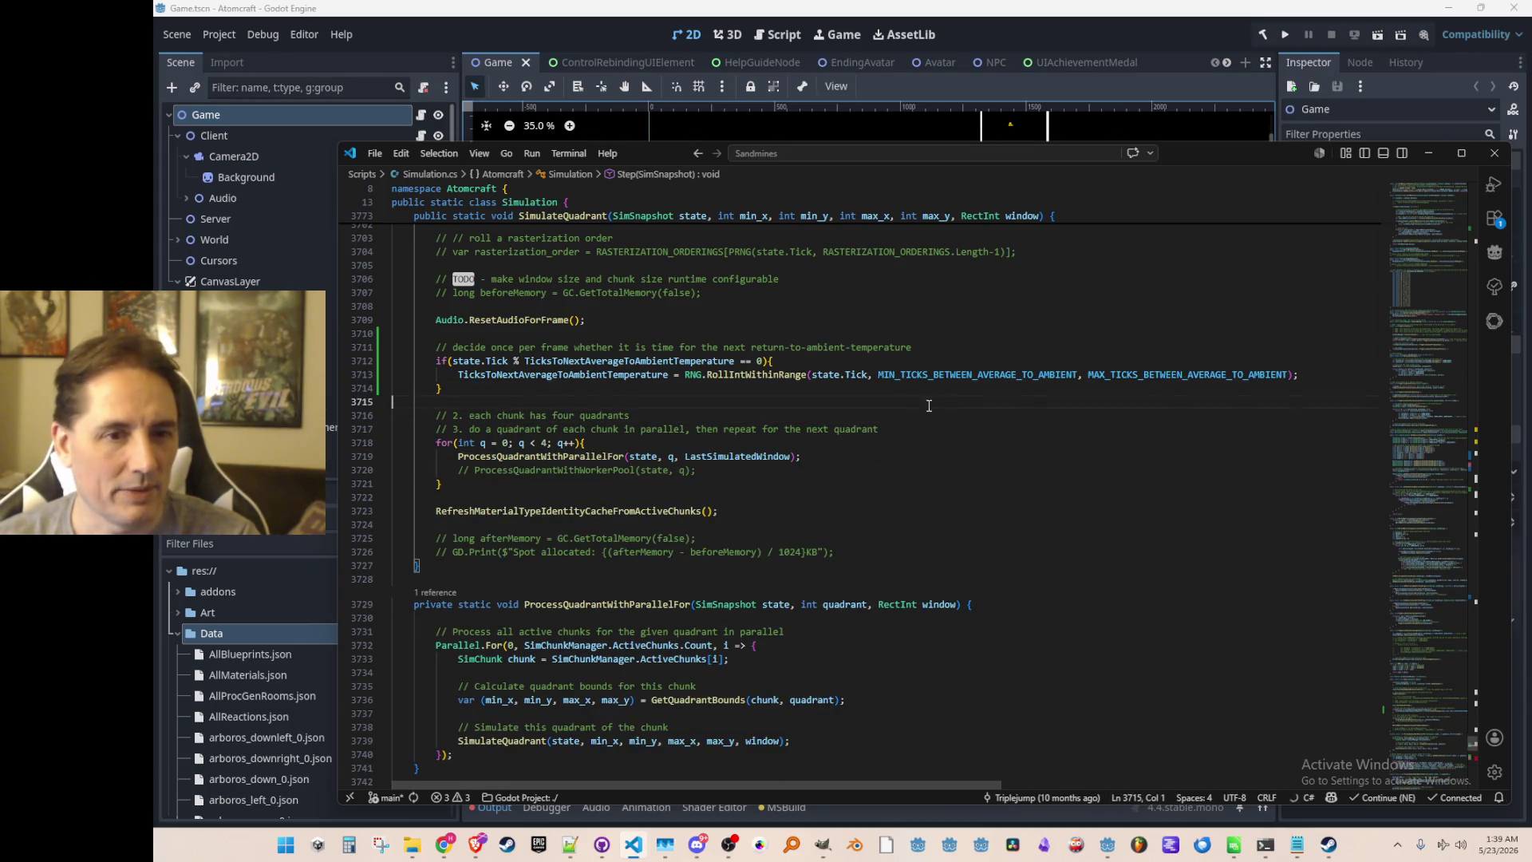
scroll(917, 379, down, 20)
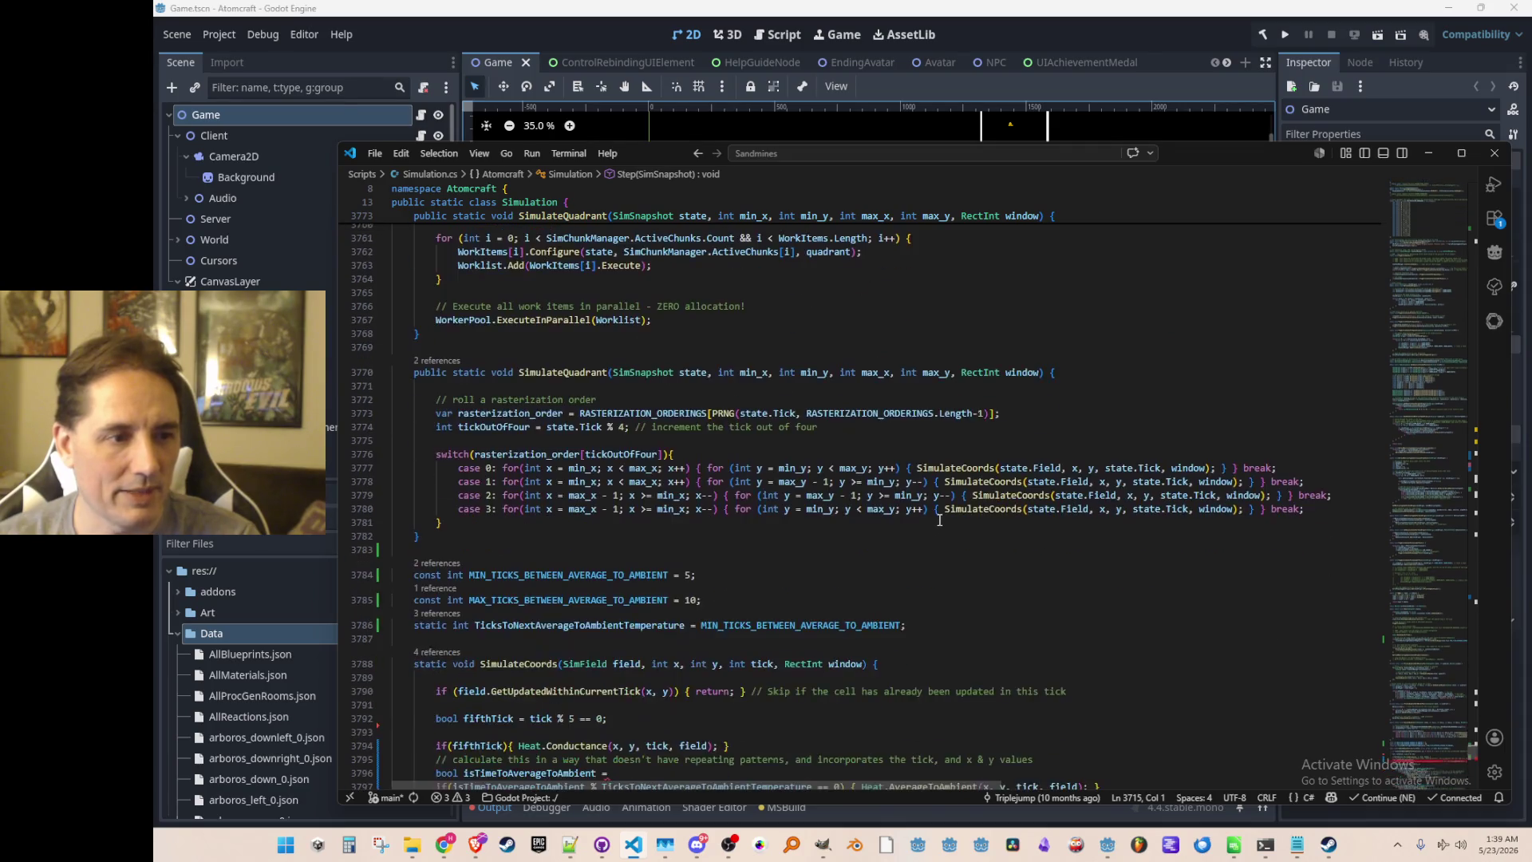
scroll(939, 519, down, 3)
click(782, 449)
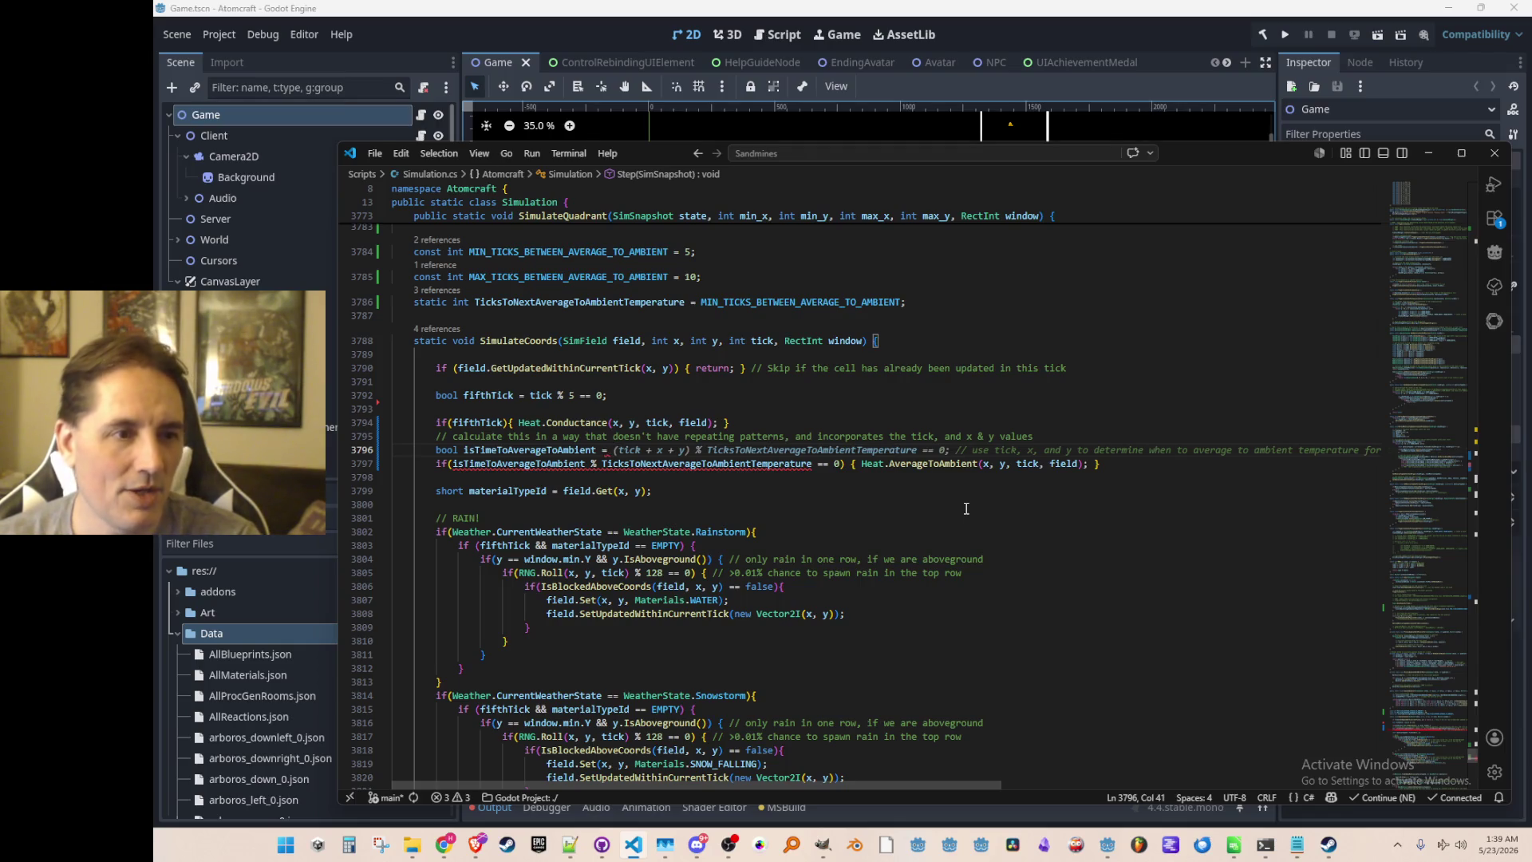
Extend the comment with a note about making the pattern look more natural, clearing the unfinished assignment.
key(Up)
key(End)
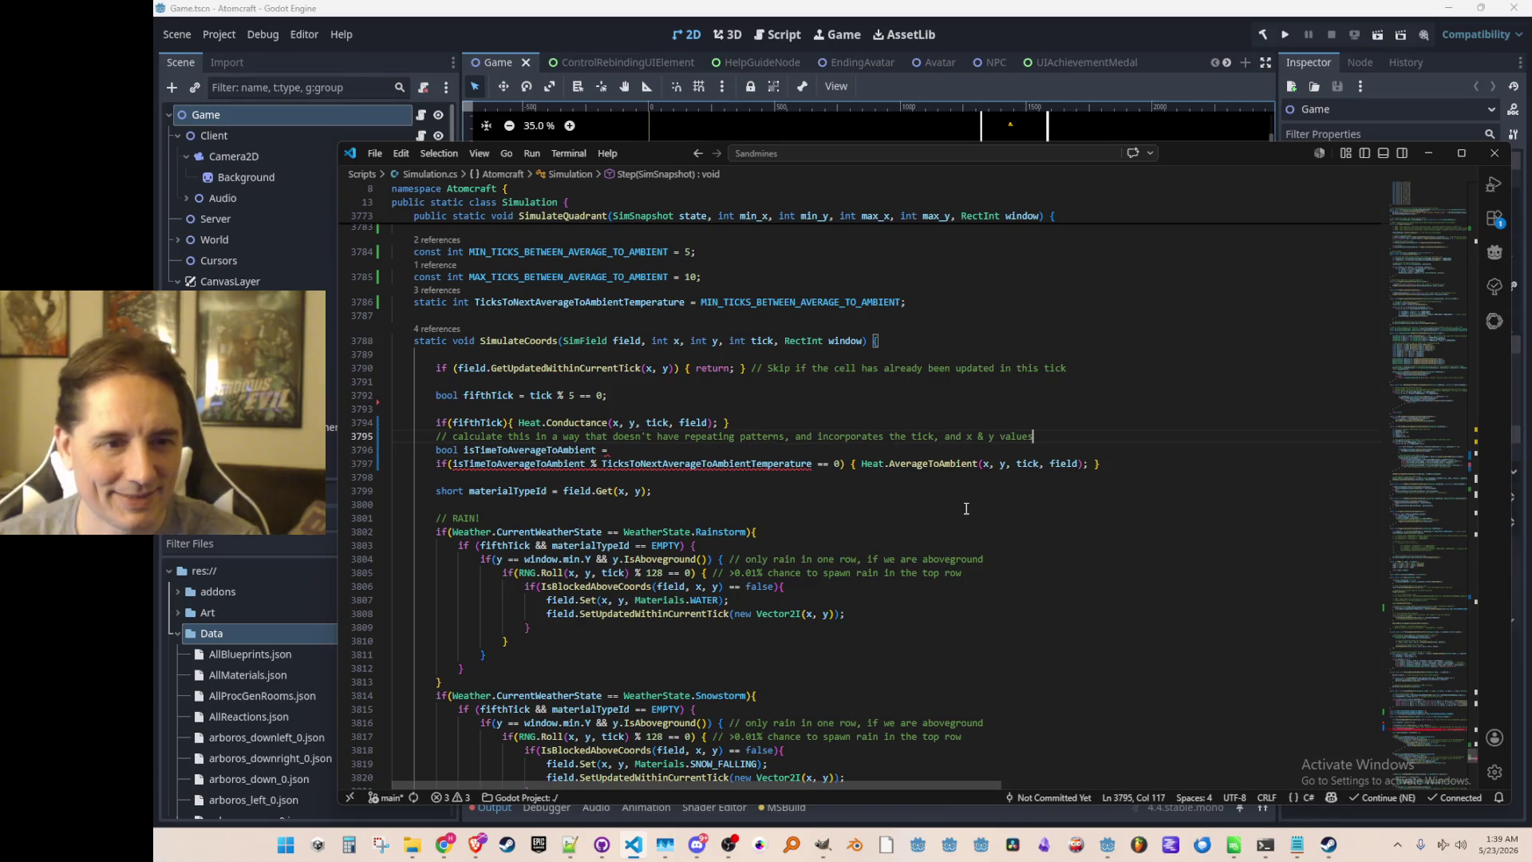
text( (don't just add them)
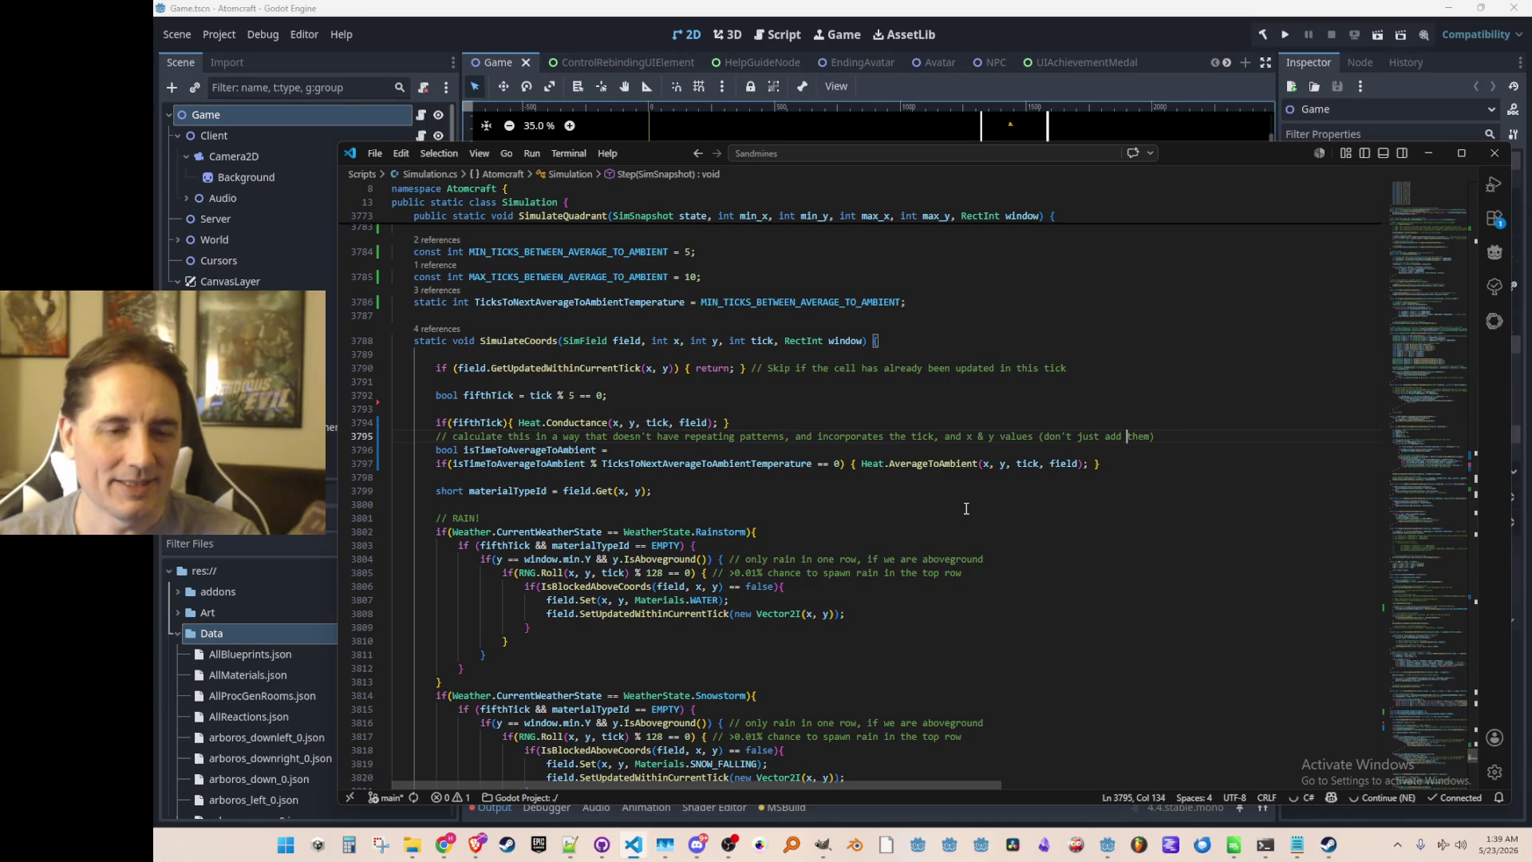
text(, use operators that will make )
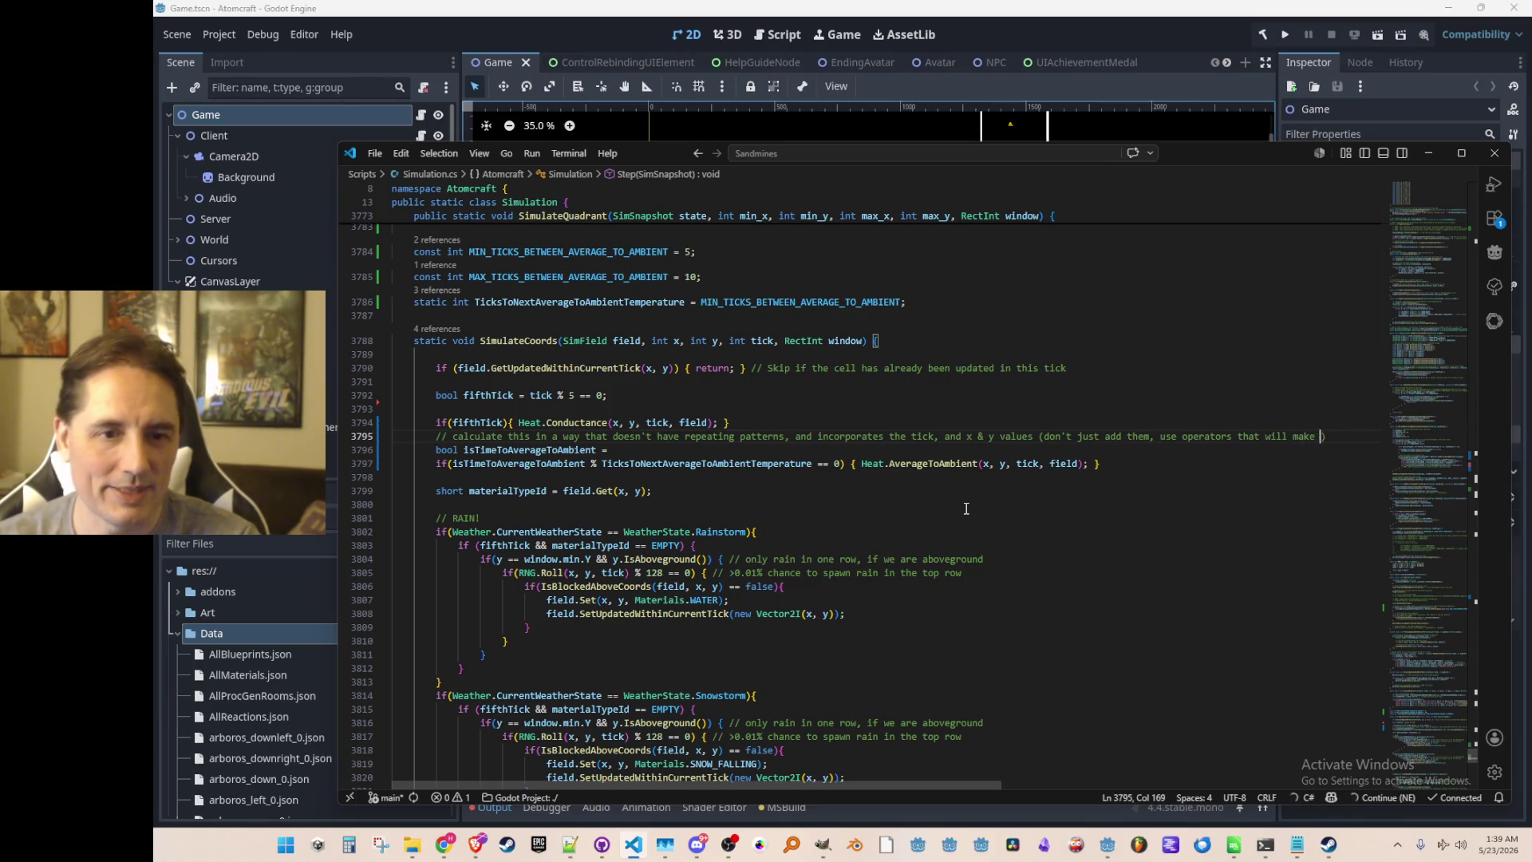
text(ook more natural)
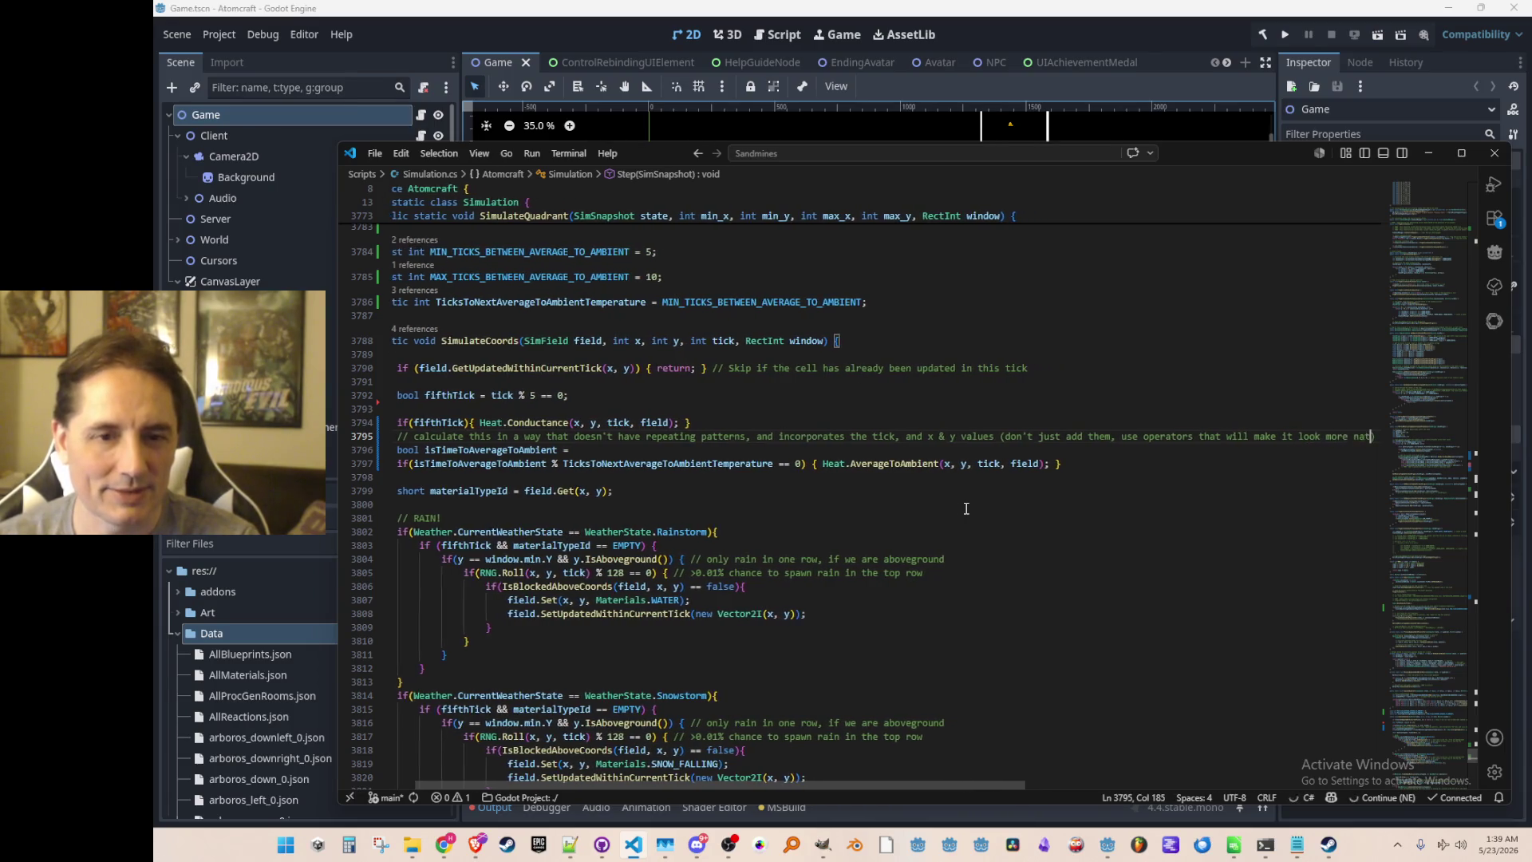
key(Down)
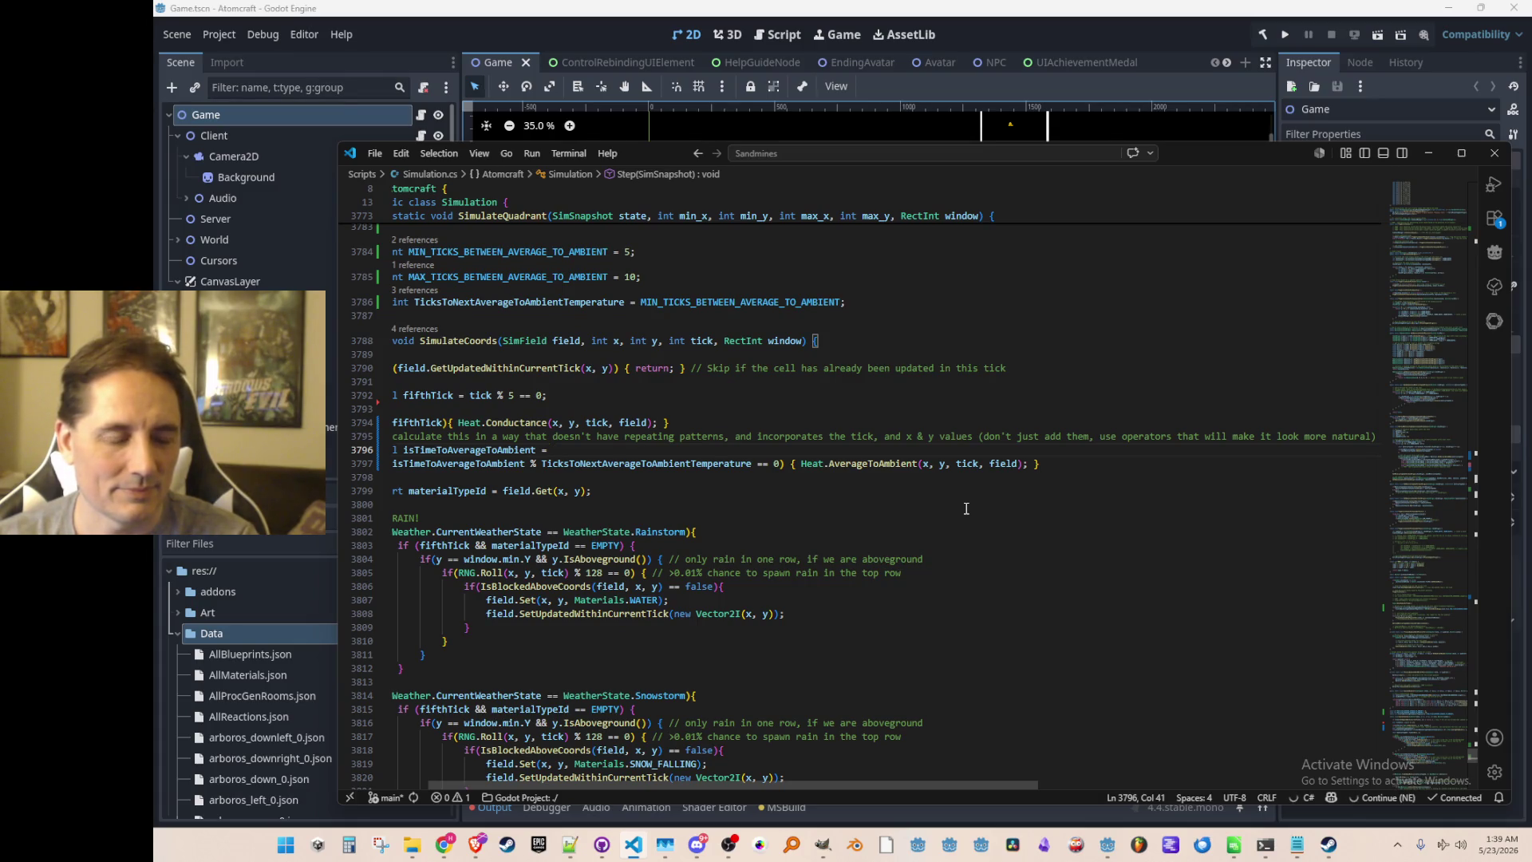
scroll(966, 508, left, 2)
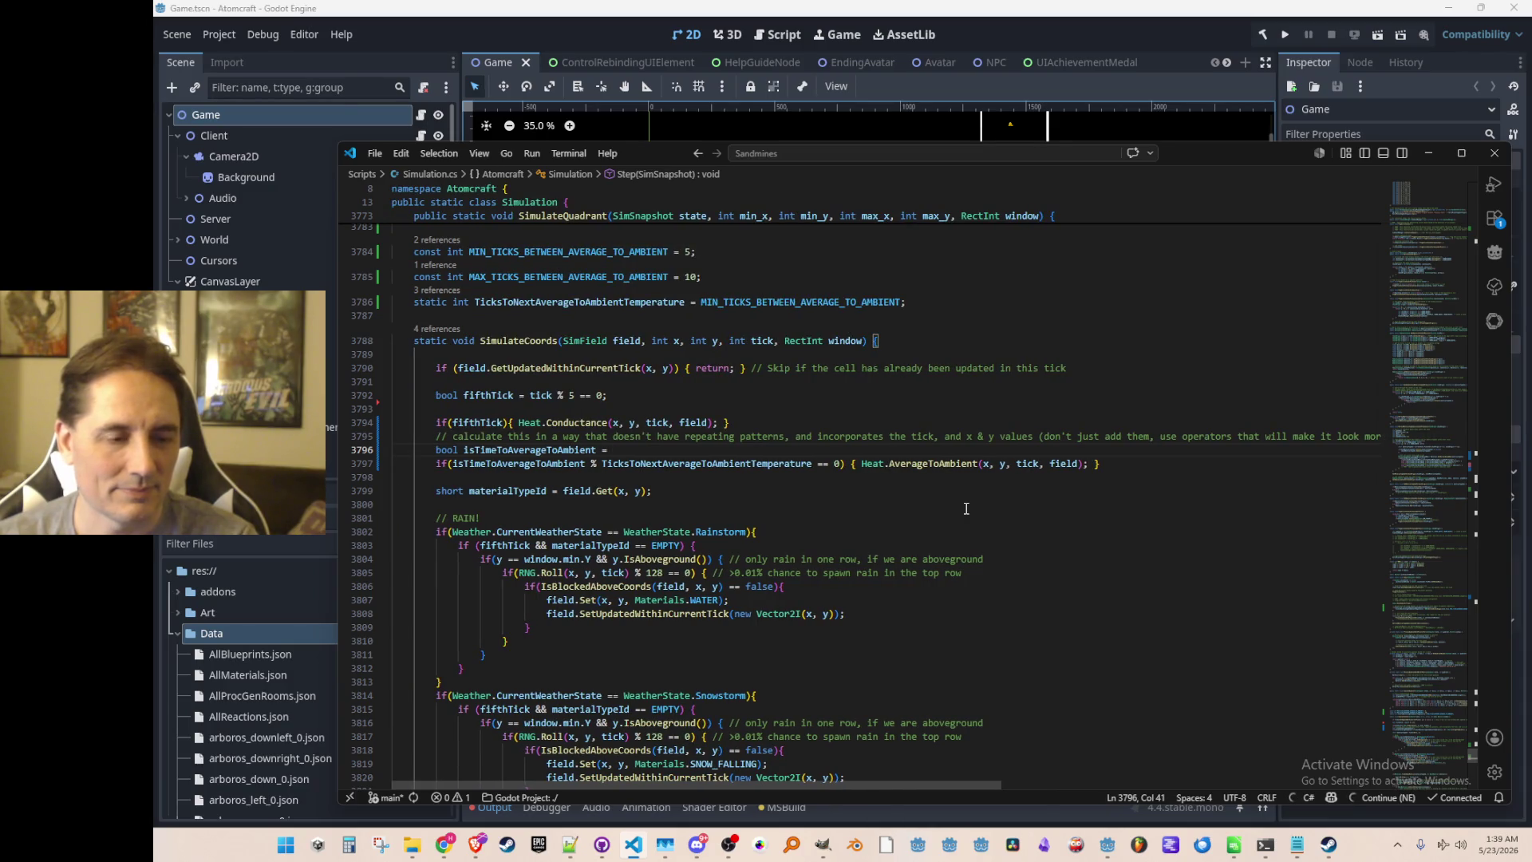
key(BackSpace)
key(BackSpace)
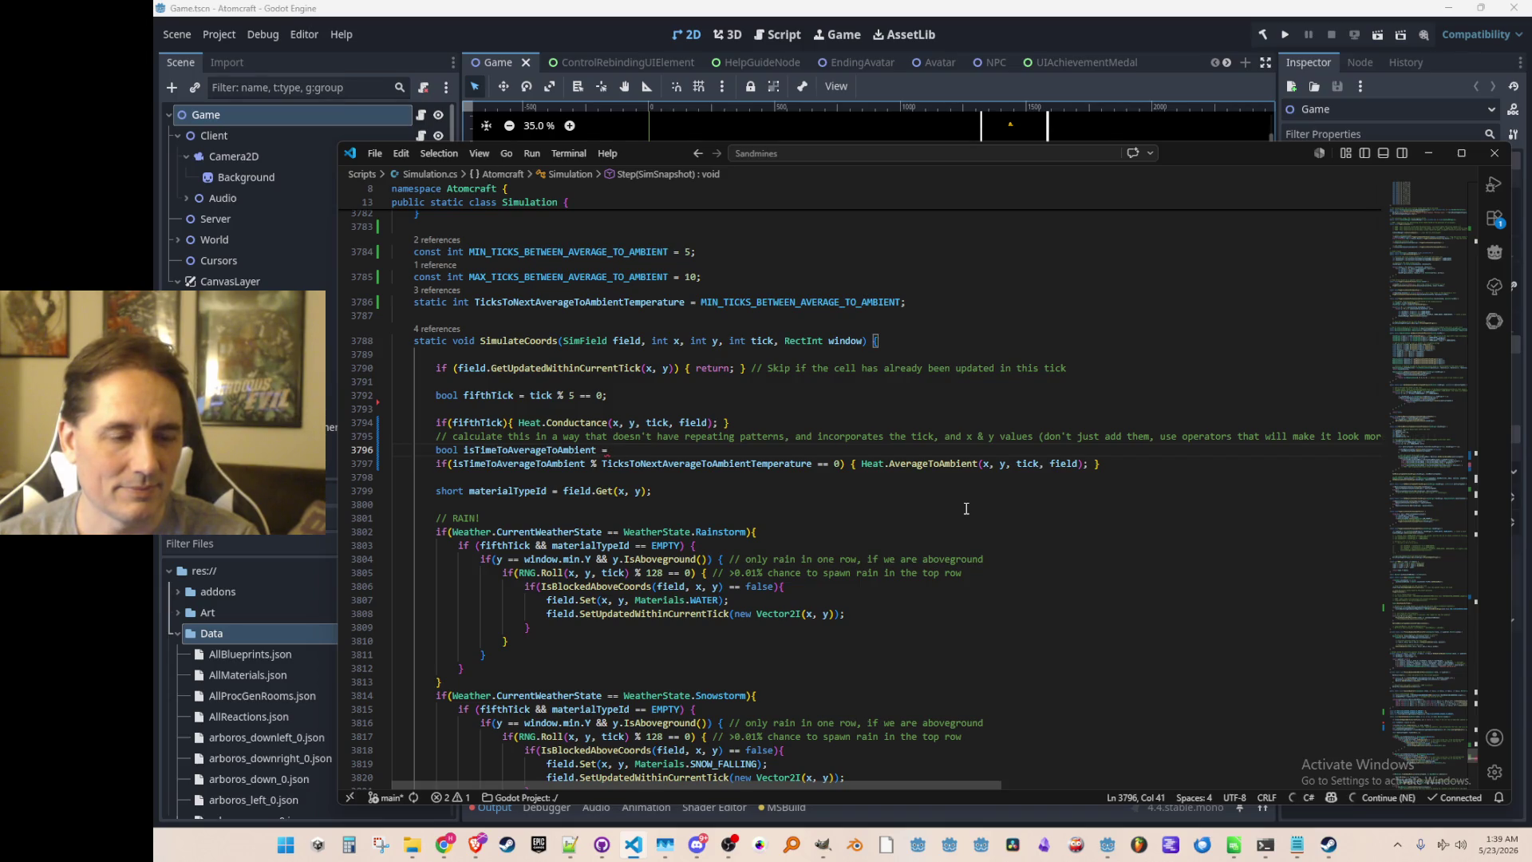
Reword the comment ending and accept the ((tick * 31) ^ (x * 17) ^ (y * 13)) modulo expression.
key(Up)
key(End)
key(ctrl+Left)
key(ctrl+Left)
key(ctrl+Left)
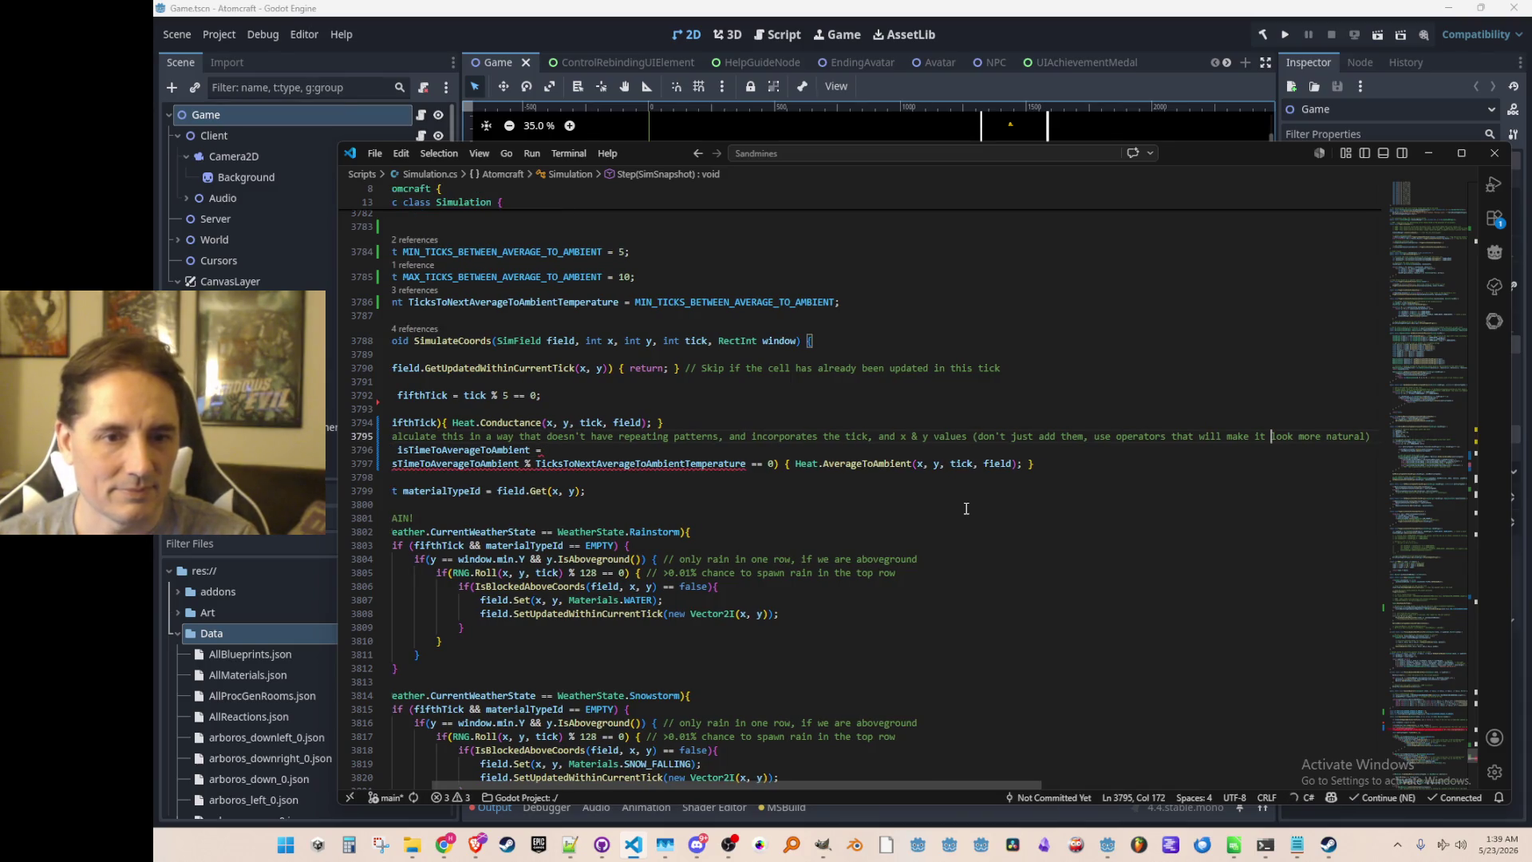
key(shift+End)
text(more range)
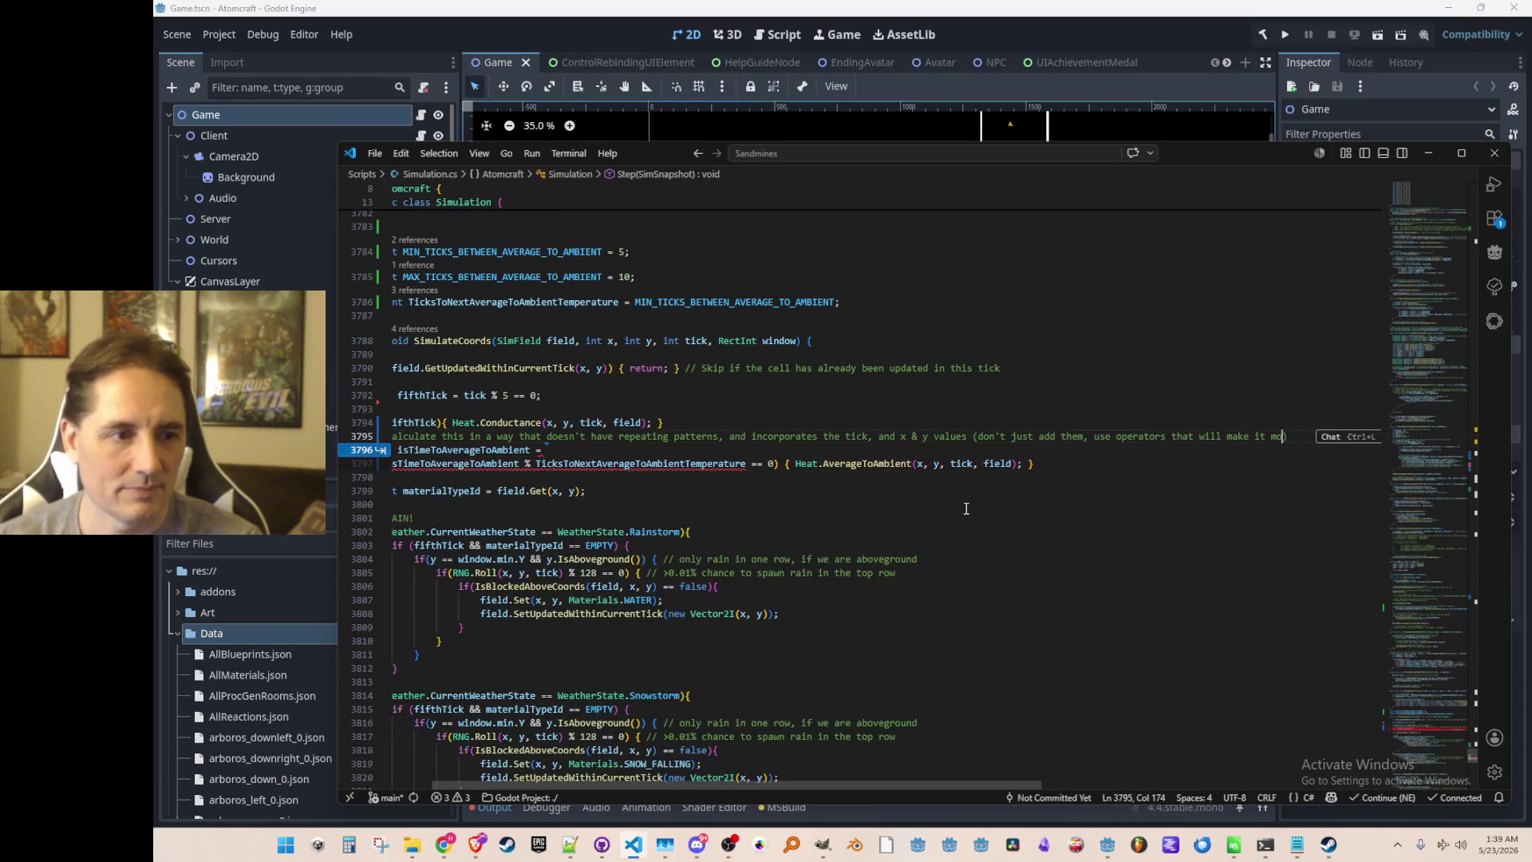
key(BackSpace)
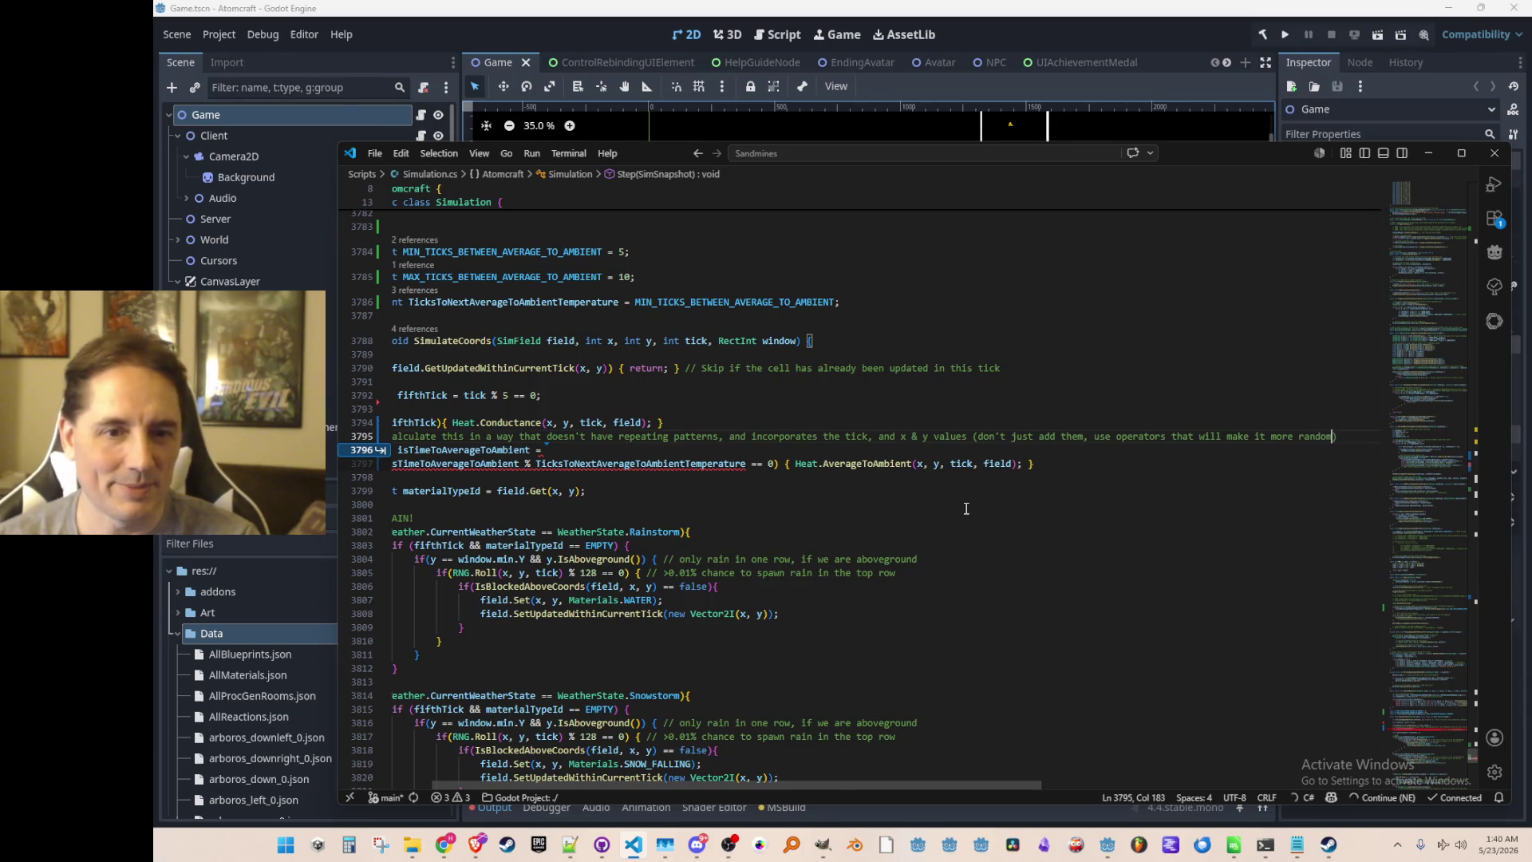
key(Tab)
key(Tab)
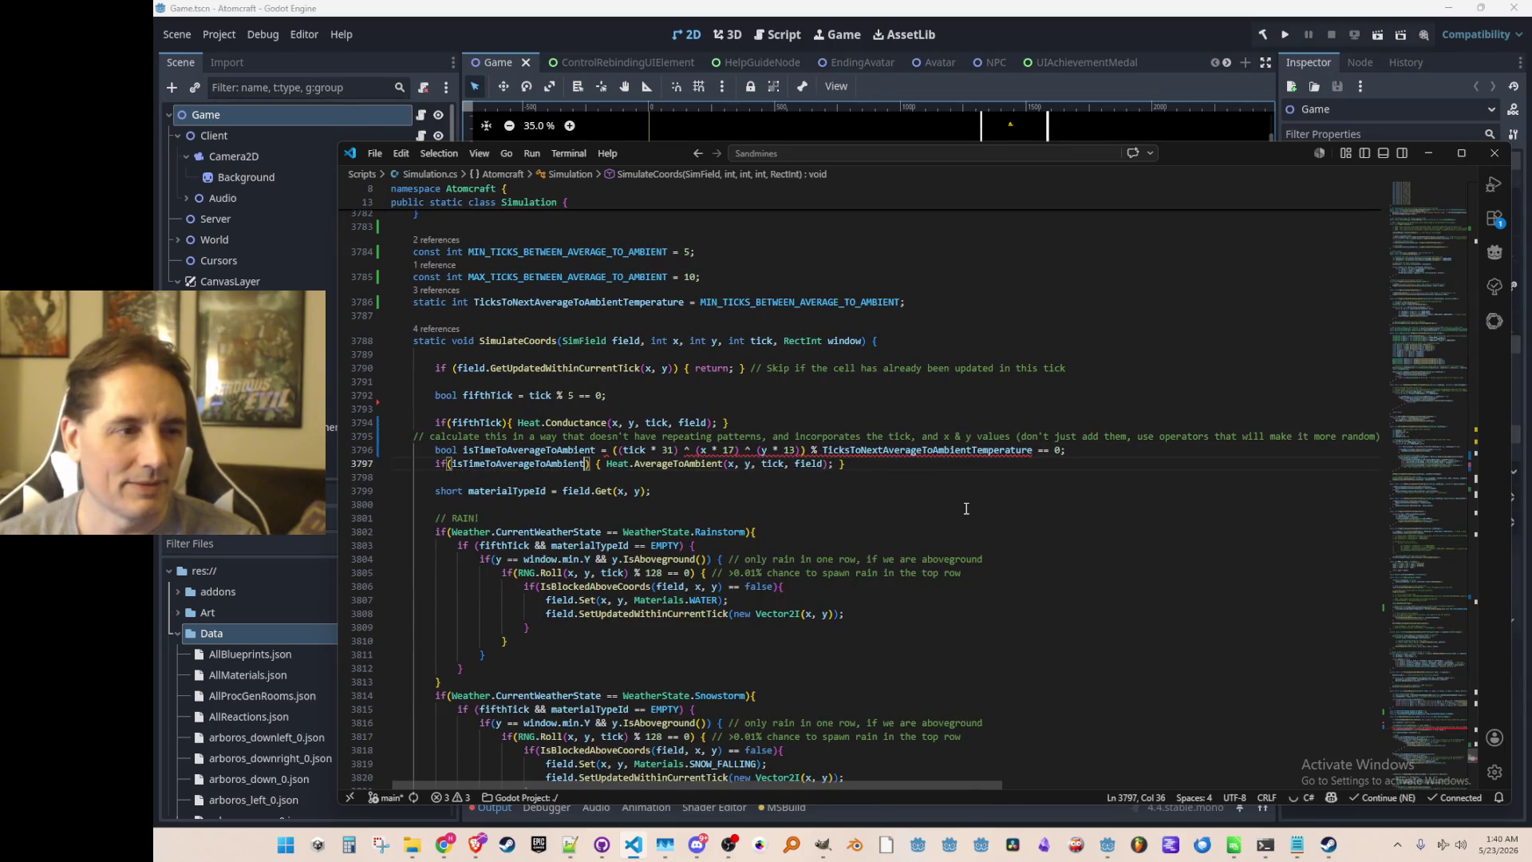
key(Up)
key(Up)
key(Home)
key(Home)
key(Tab)
Indent the comment to match the surrounding code.
key(Down)
key(Home)
key(Up)
key(Home)
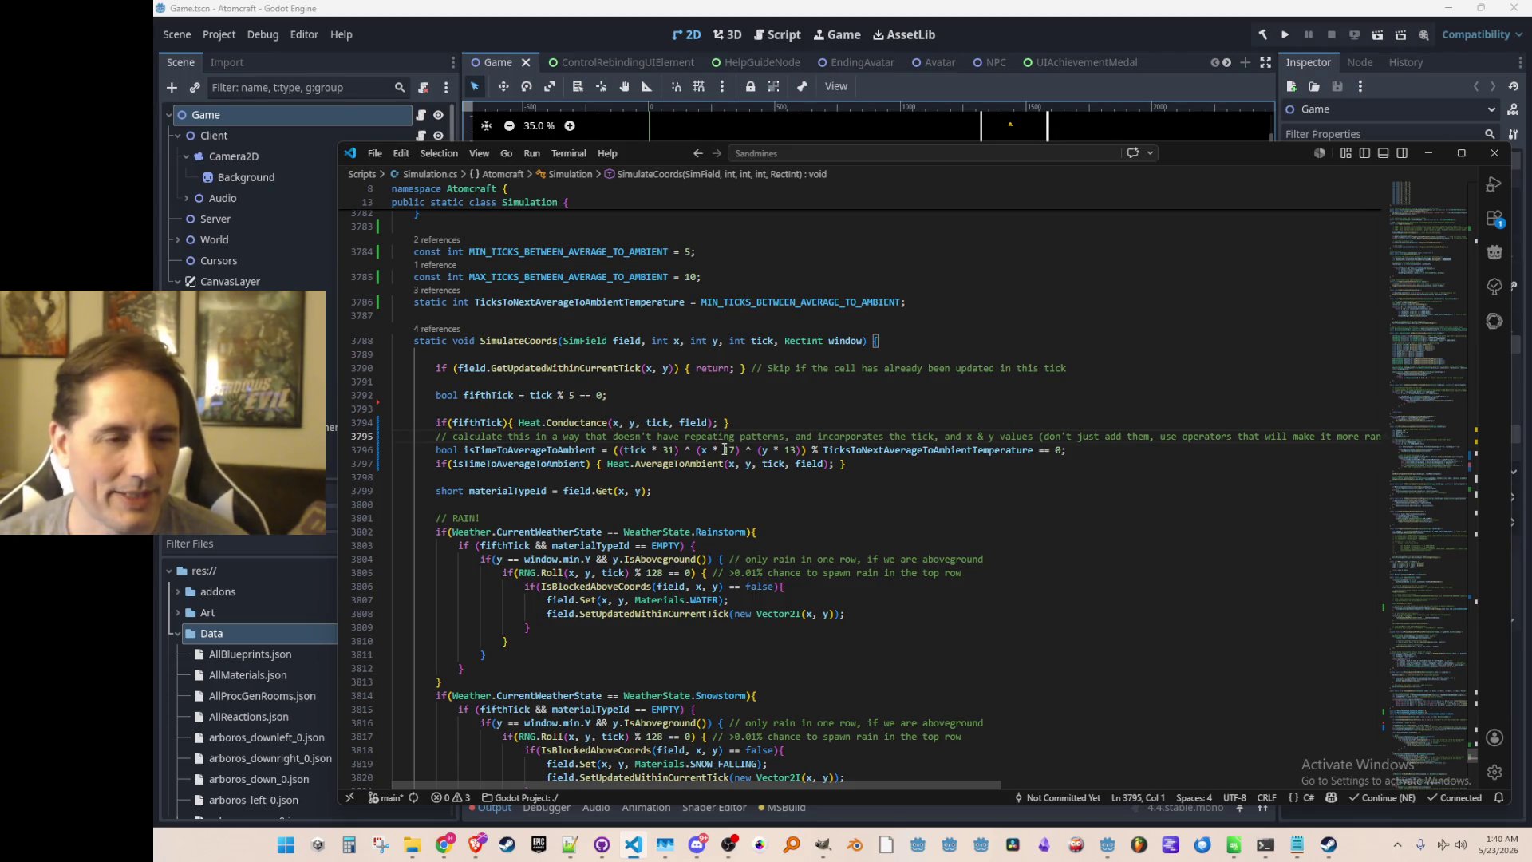
Run the game from the Godot editor.
click(1123, 450)
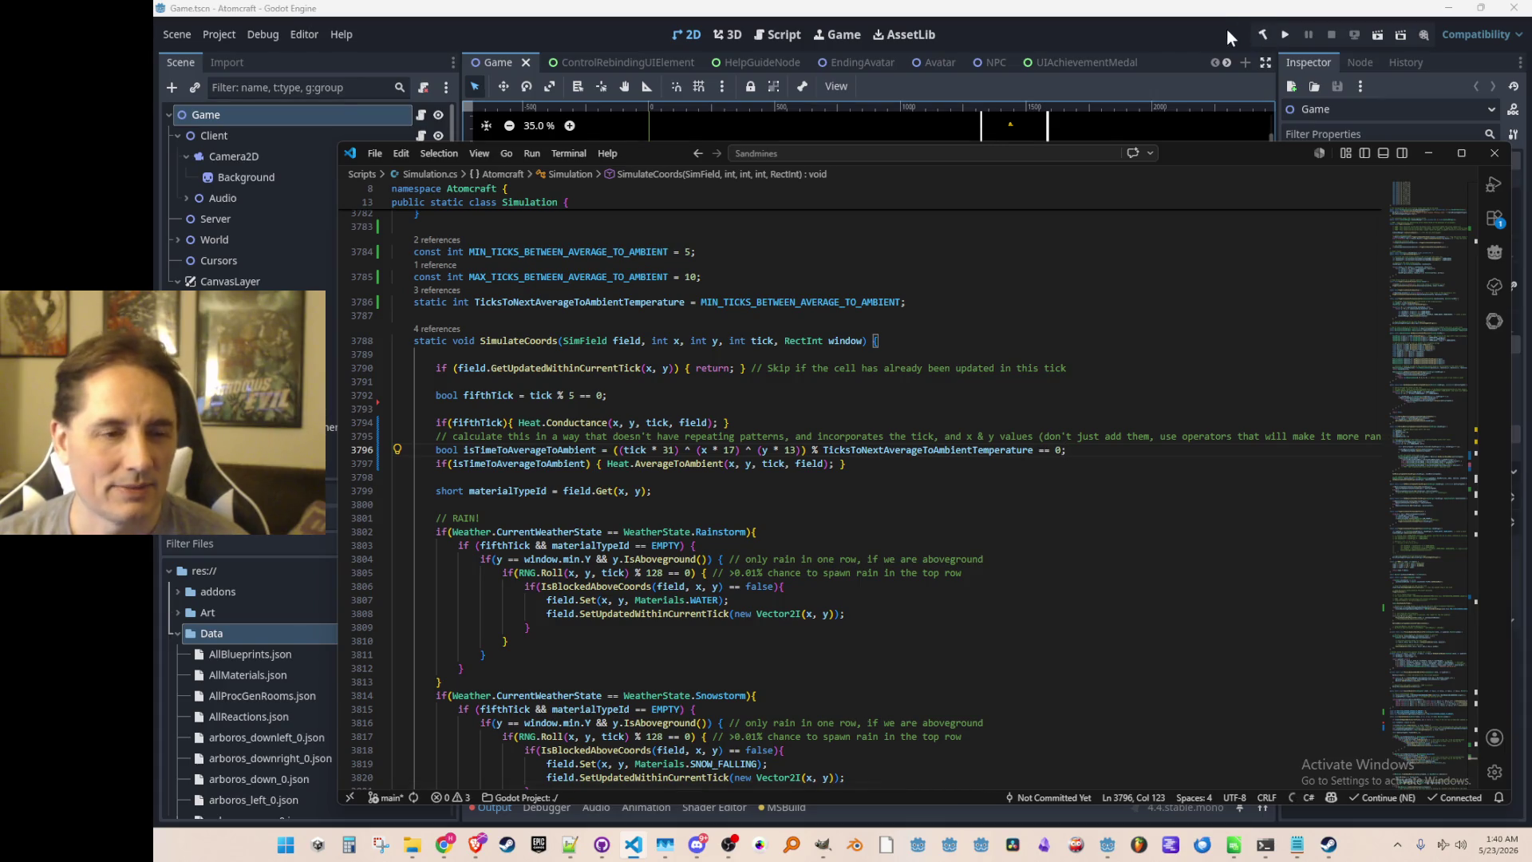
click(1222, 32)
click(1282, 35)
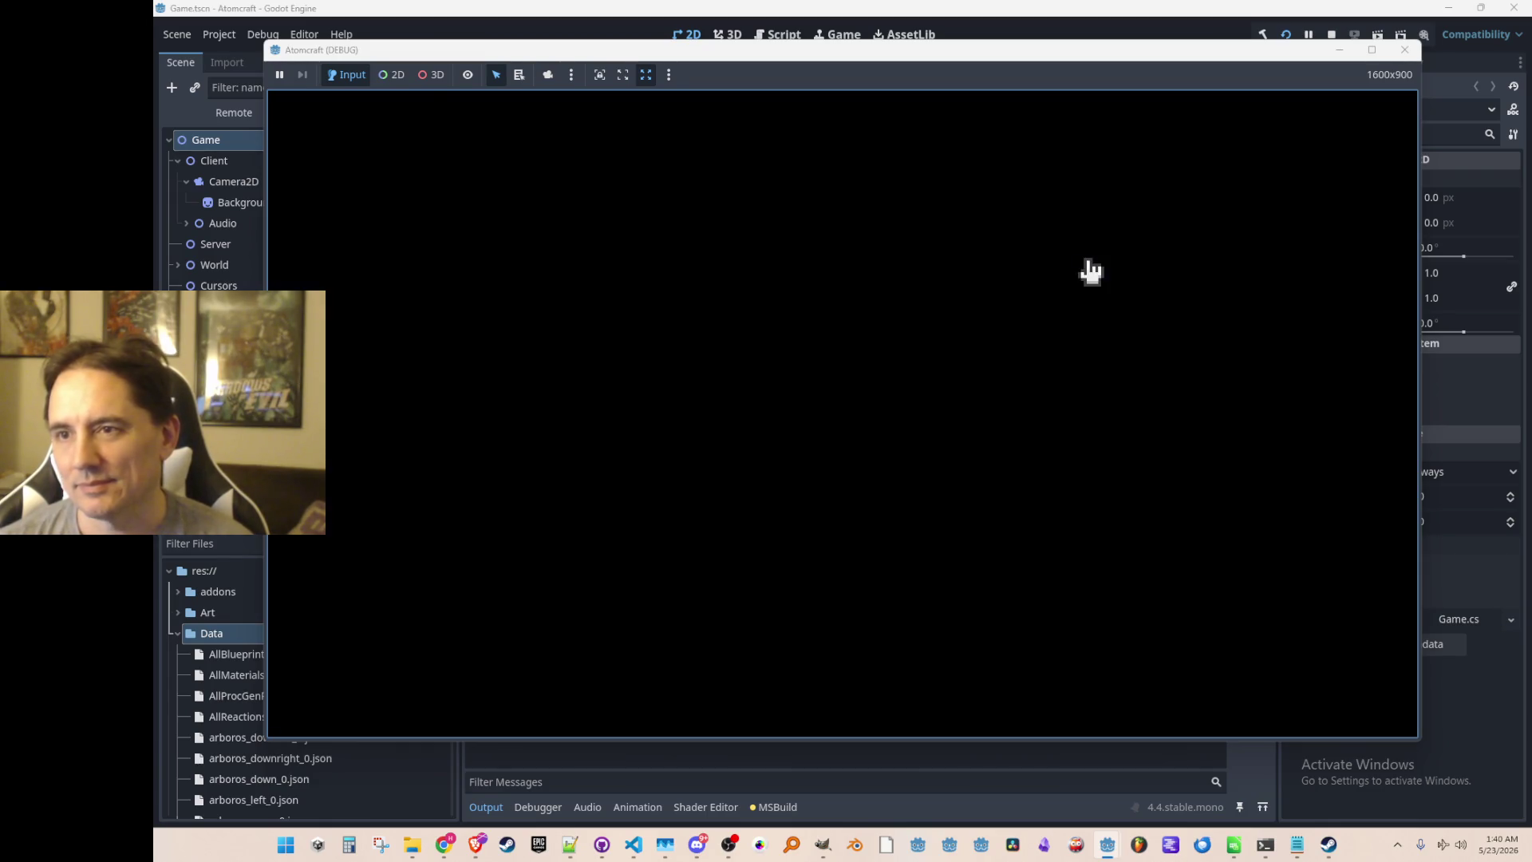
Pick the A TEST 6 profile and load the NPC TEST H world.
click(942, 408)
scroll(894, 407, down, 3)
click(879, 430)
scroll(907, 391, down, 5)
scroll(913, 393, down, 10)
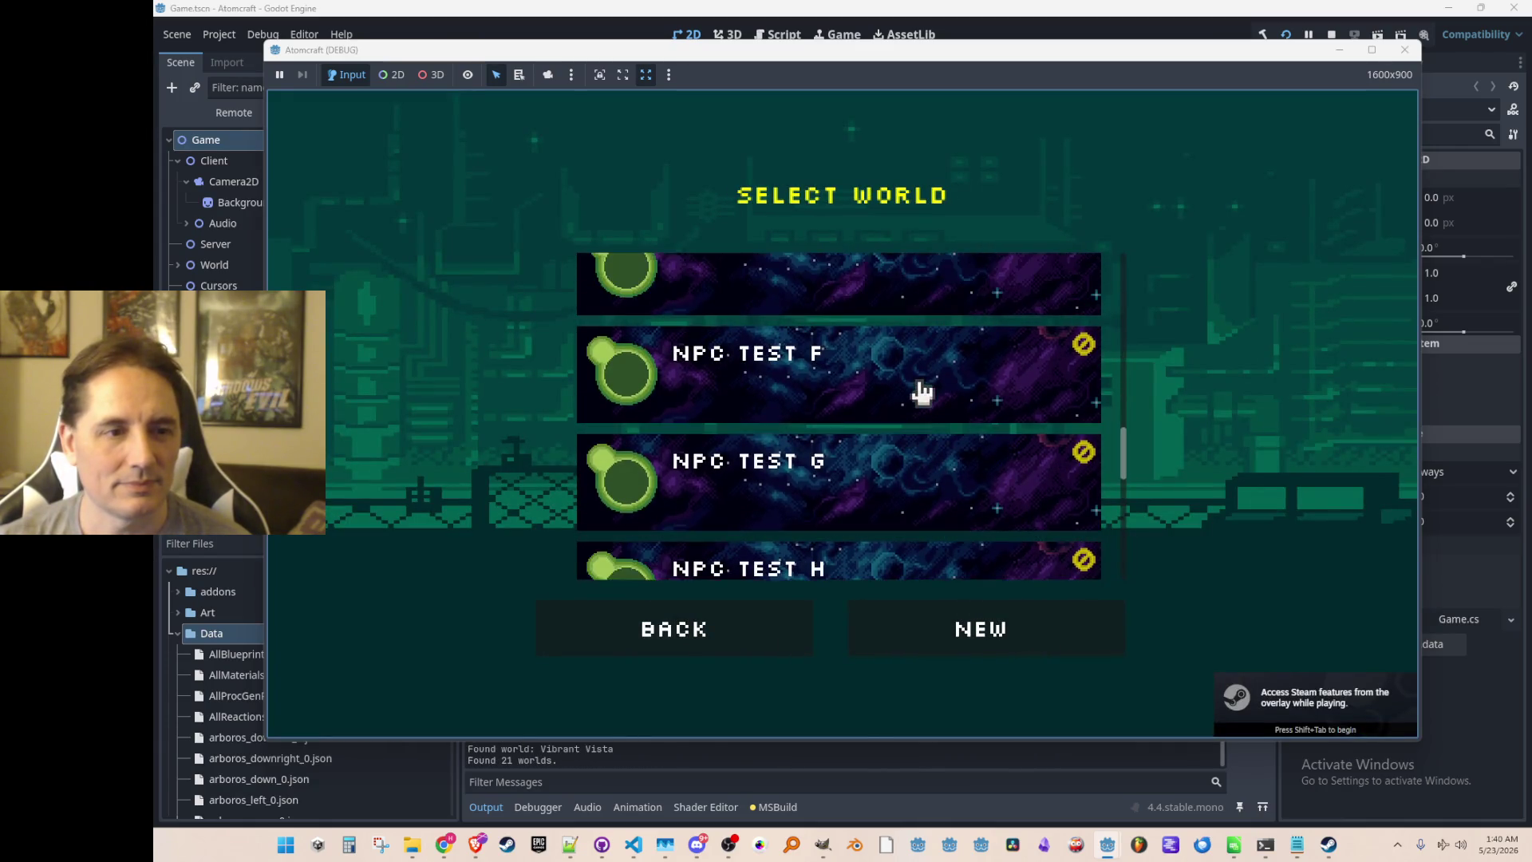
click(938, 359)
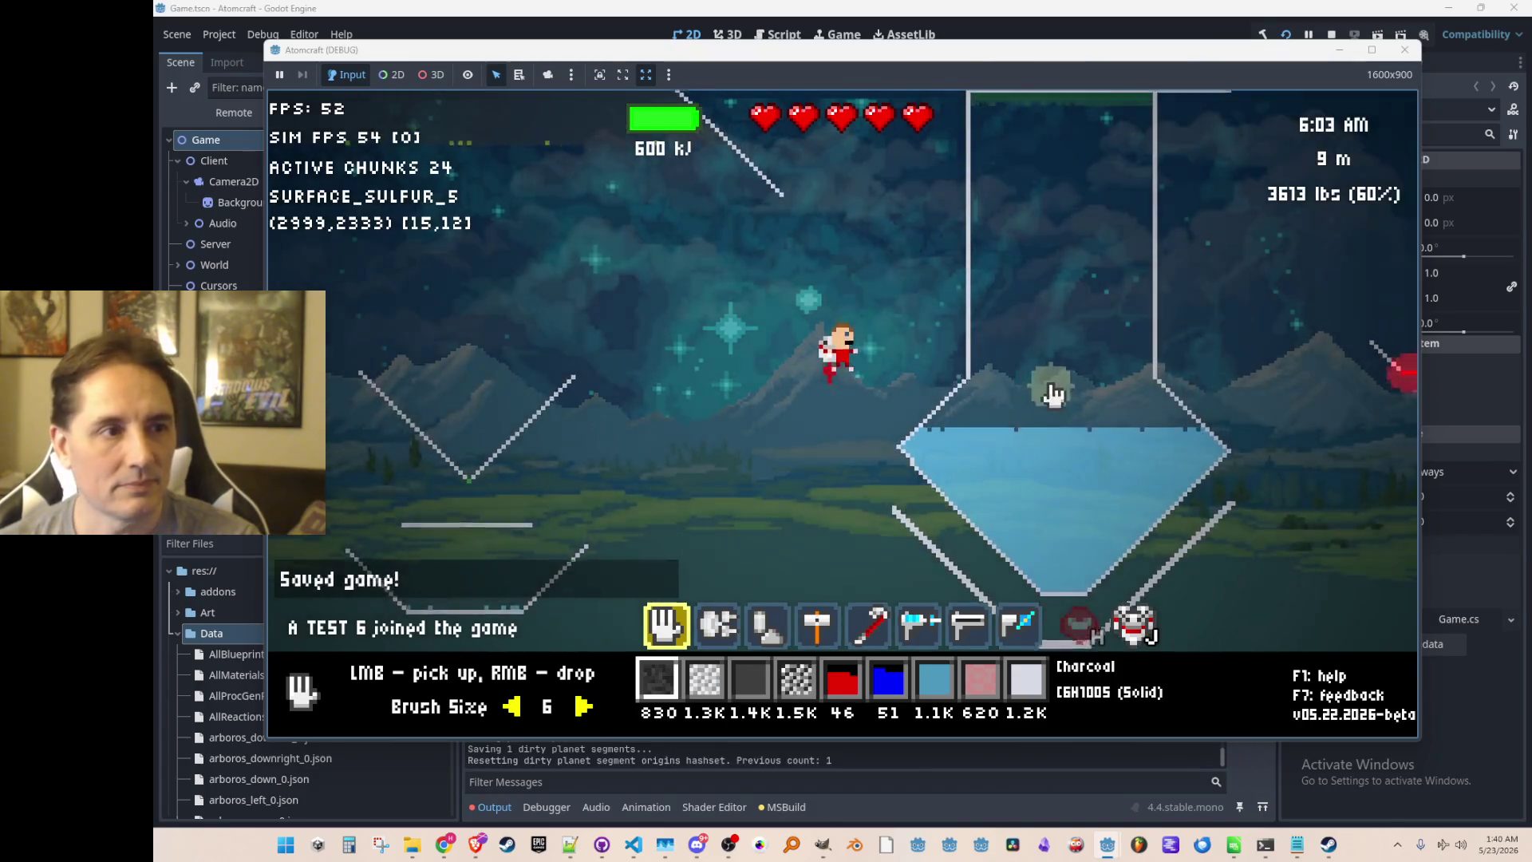
Select Coal and paint coal under the water flask and along its right edge.
key(4)
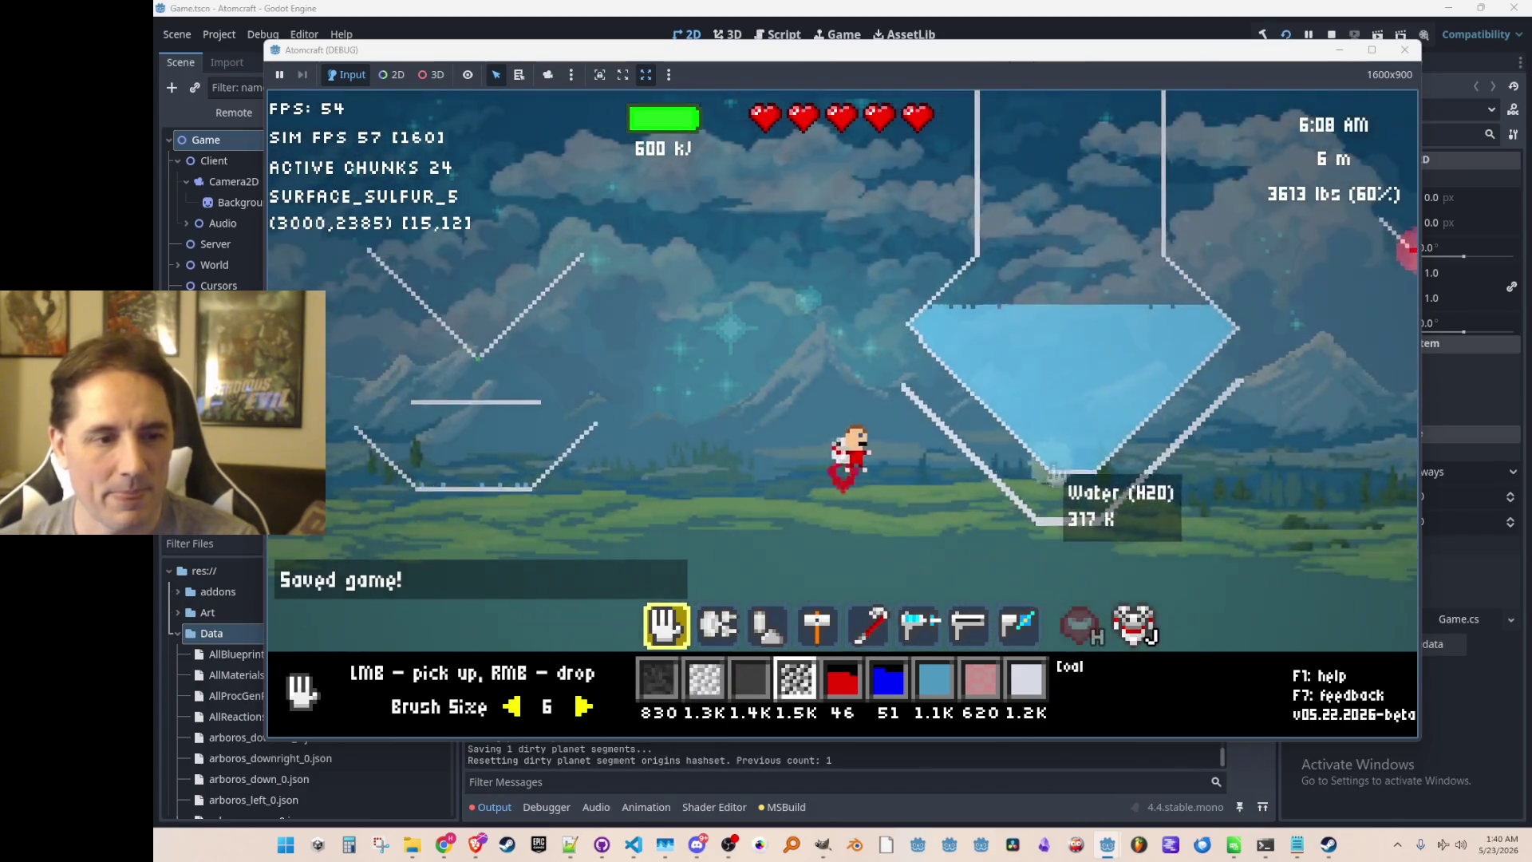
scroll(998, 399, down, 3)
drag(894, 311, 1051, 408)
mouse_move(1216, 297)
mouse_down()
mouse_move(1185, 313)
mouse_move(1209, 293)
mouse_up()
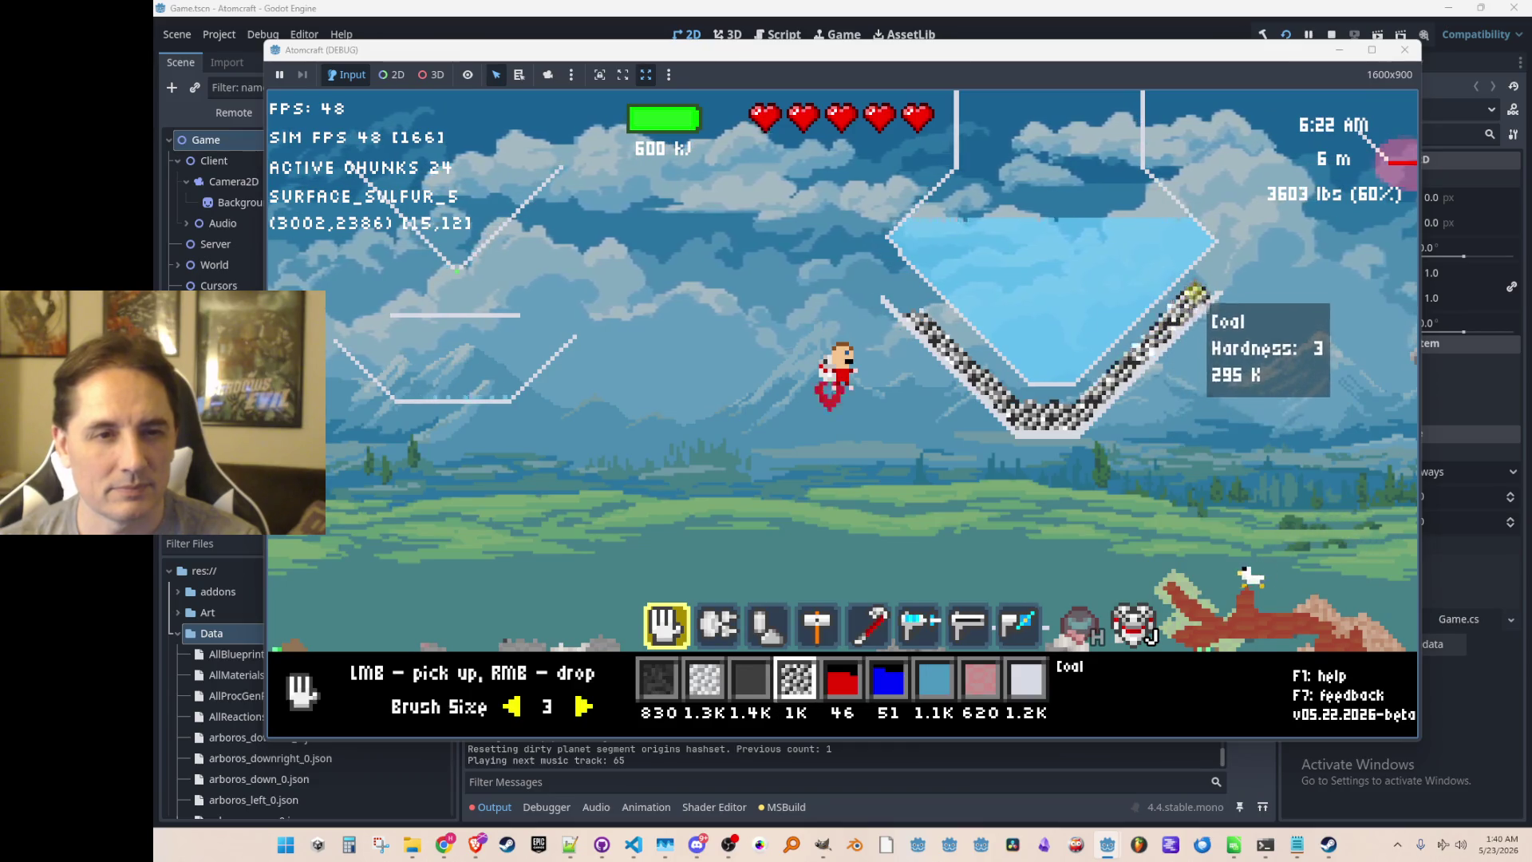
scroll(909, 303, down, 2)
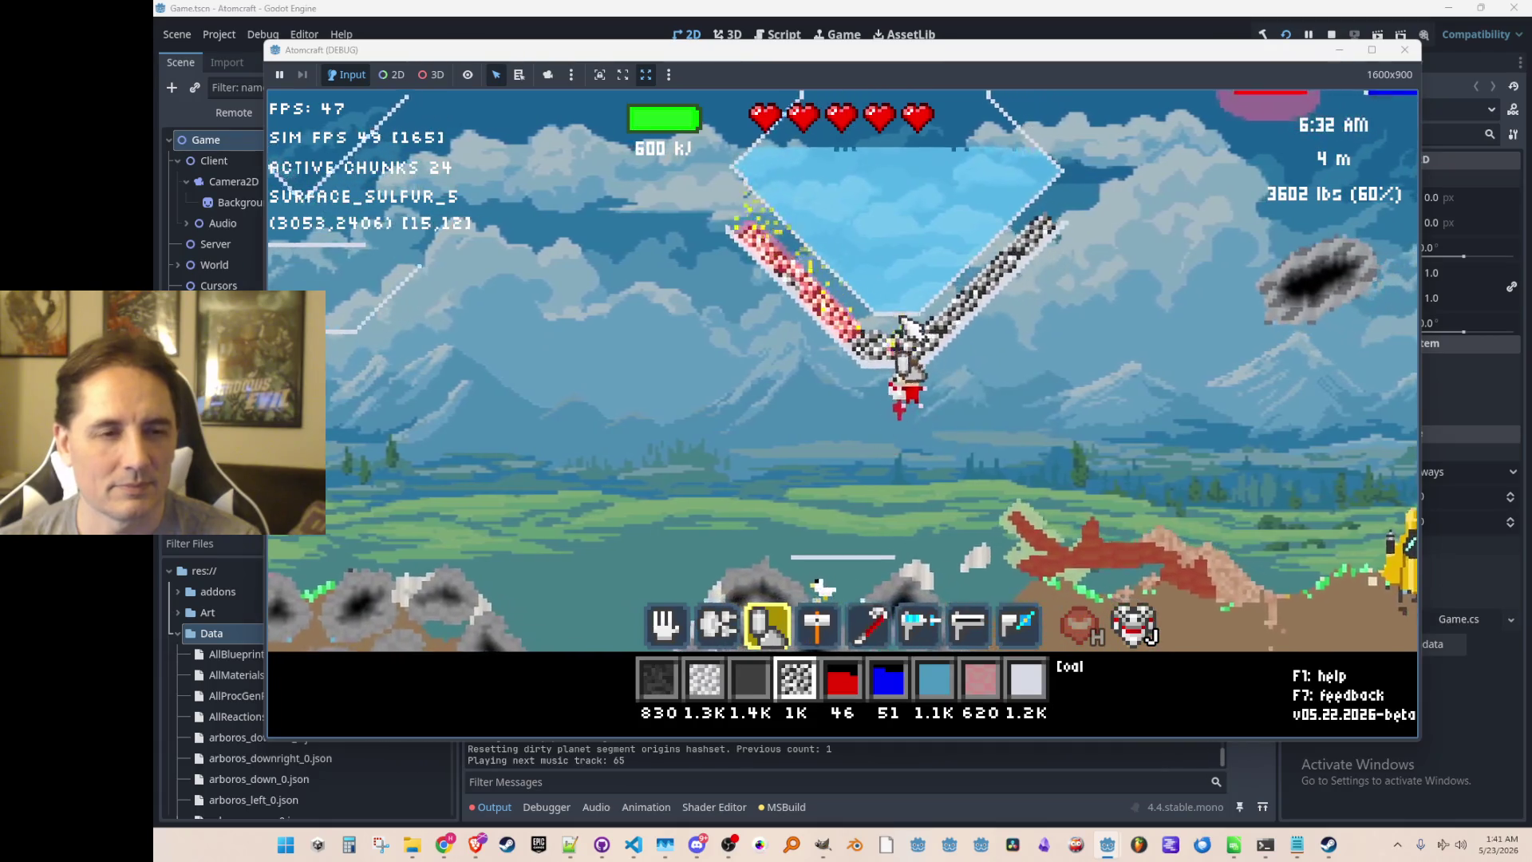
Scoop the leftover coal out of the flask and along the funnel walls.
key(a)
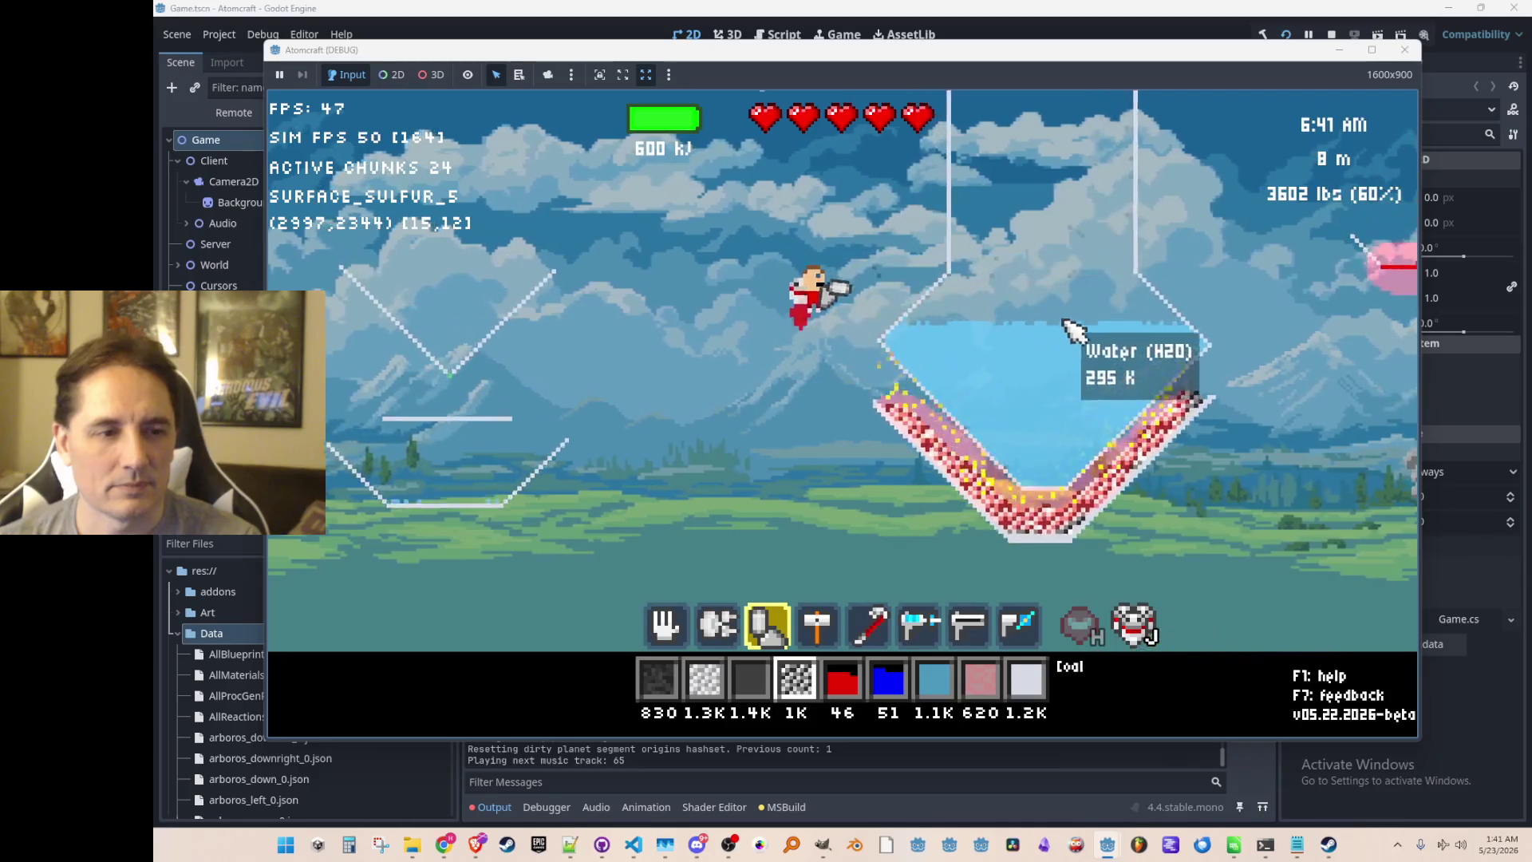
scroll(1073, 363, up, 2)
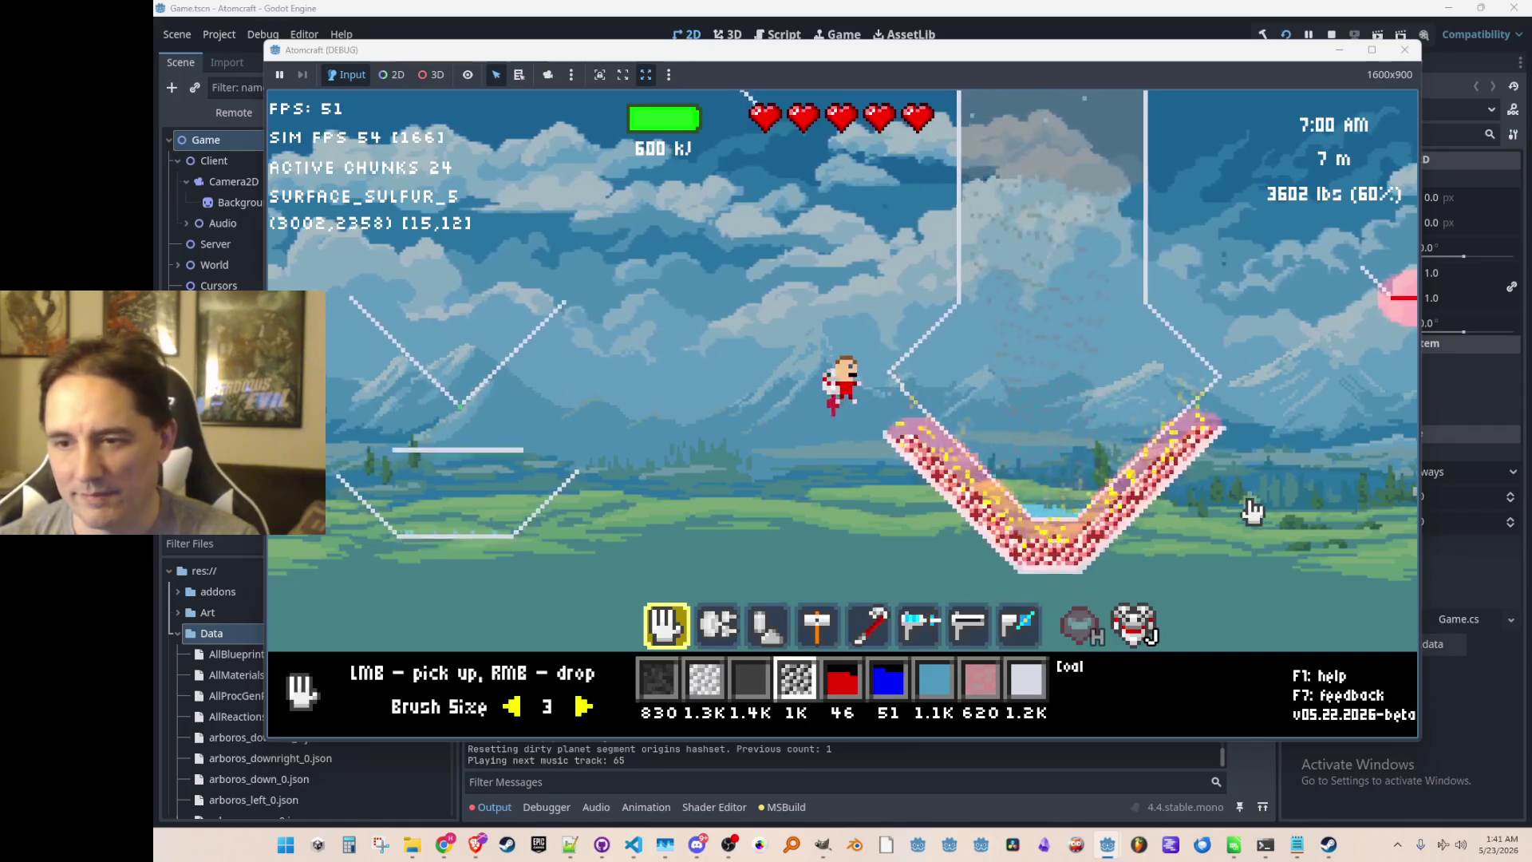
scroll(1204, 444, up, 5)
mouse_move(1204, 445)
mouse_down()
mouse_move(1114, 531)
mouse_move(1011, 539)
mouse_up()
mouse_move(913, 437)
mouse_down()
mouse_move(1029, 552)
mouse_move(1184, 466)
mouse_up()
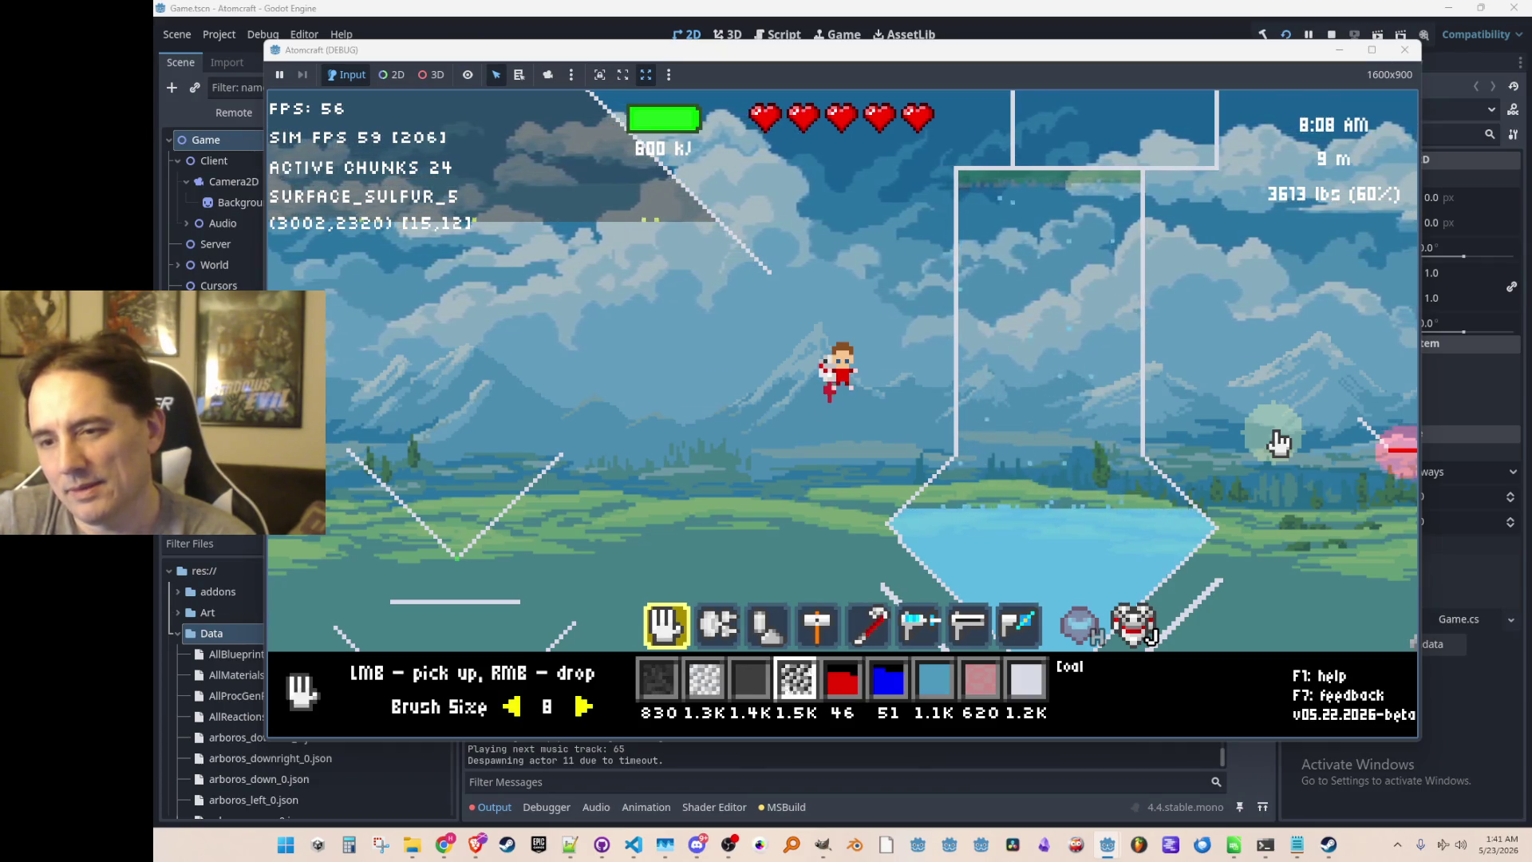
mouse_move(1089, 550)
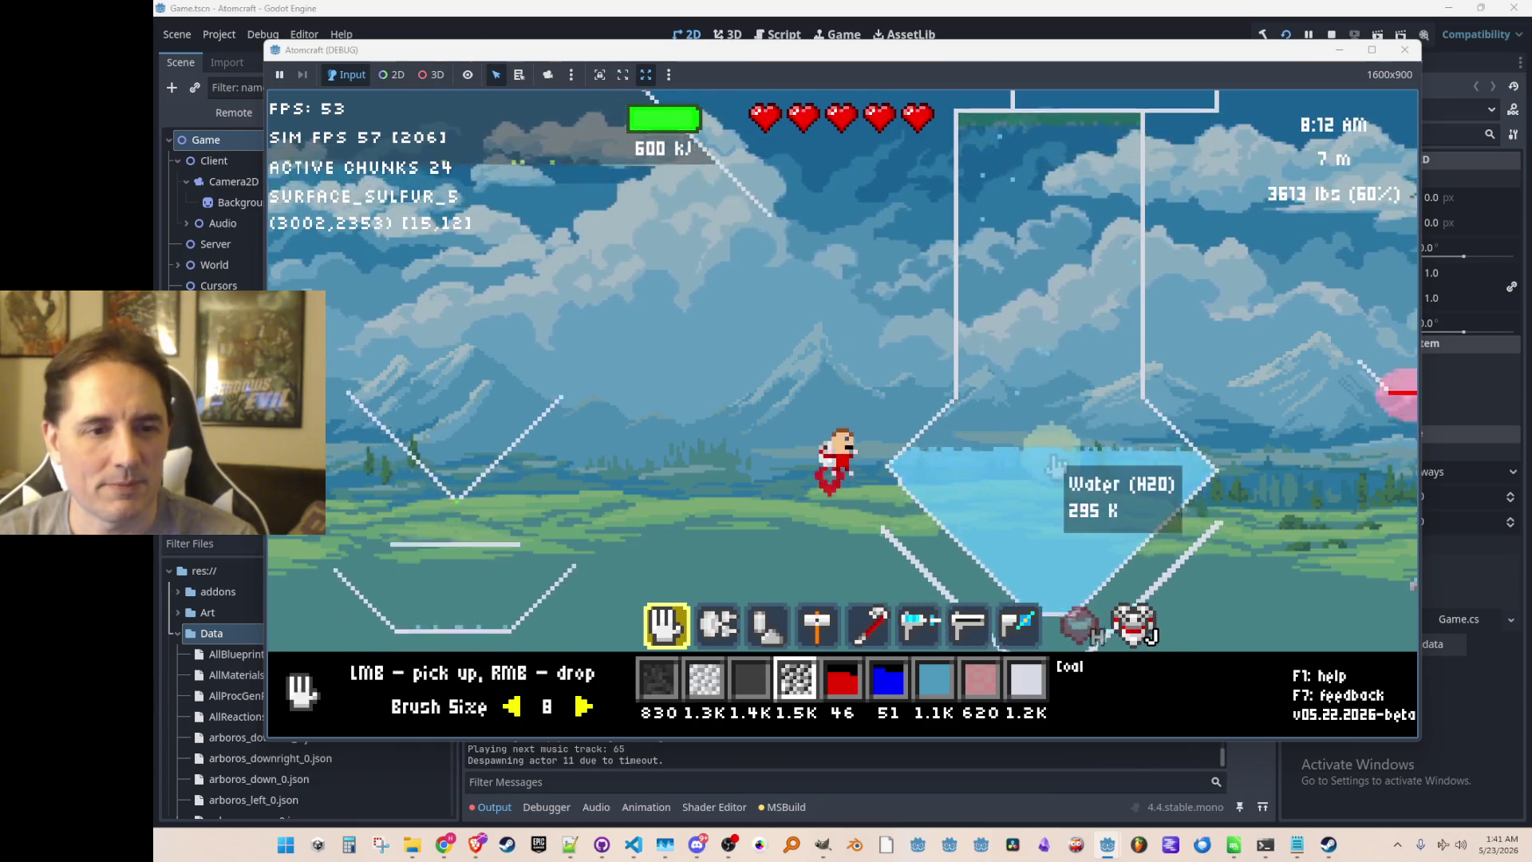
Drop a pile of iron into the flask and pour coal along the tray's slopes and bottom.
key(2)
right_click(1029, 263)
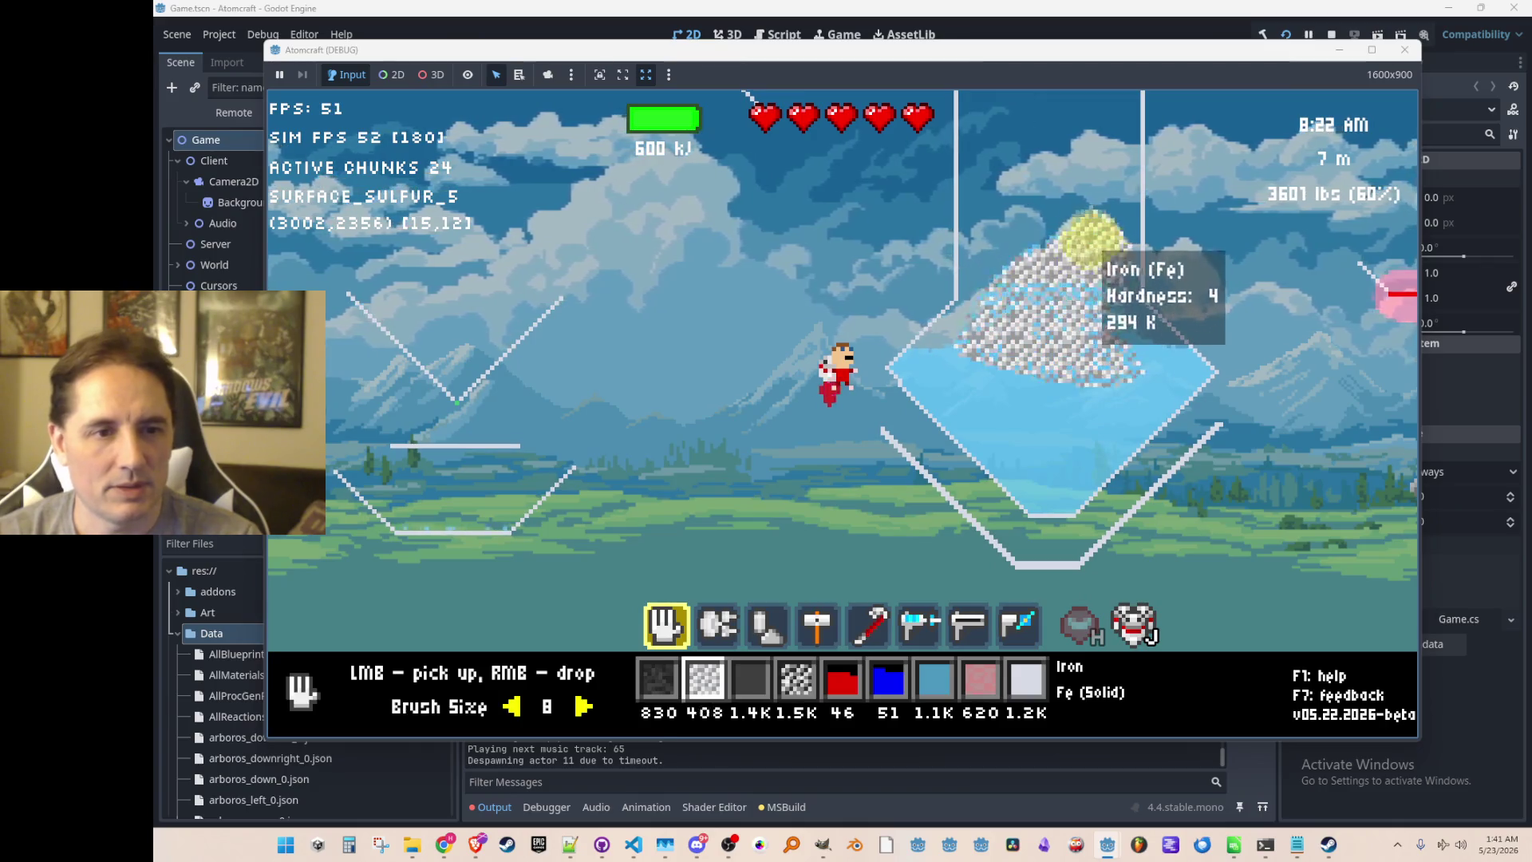
key(4)
scroll(894, 503, down, 4)
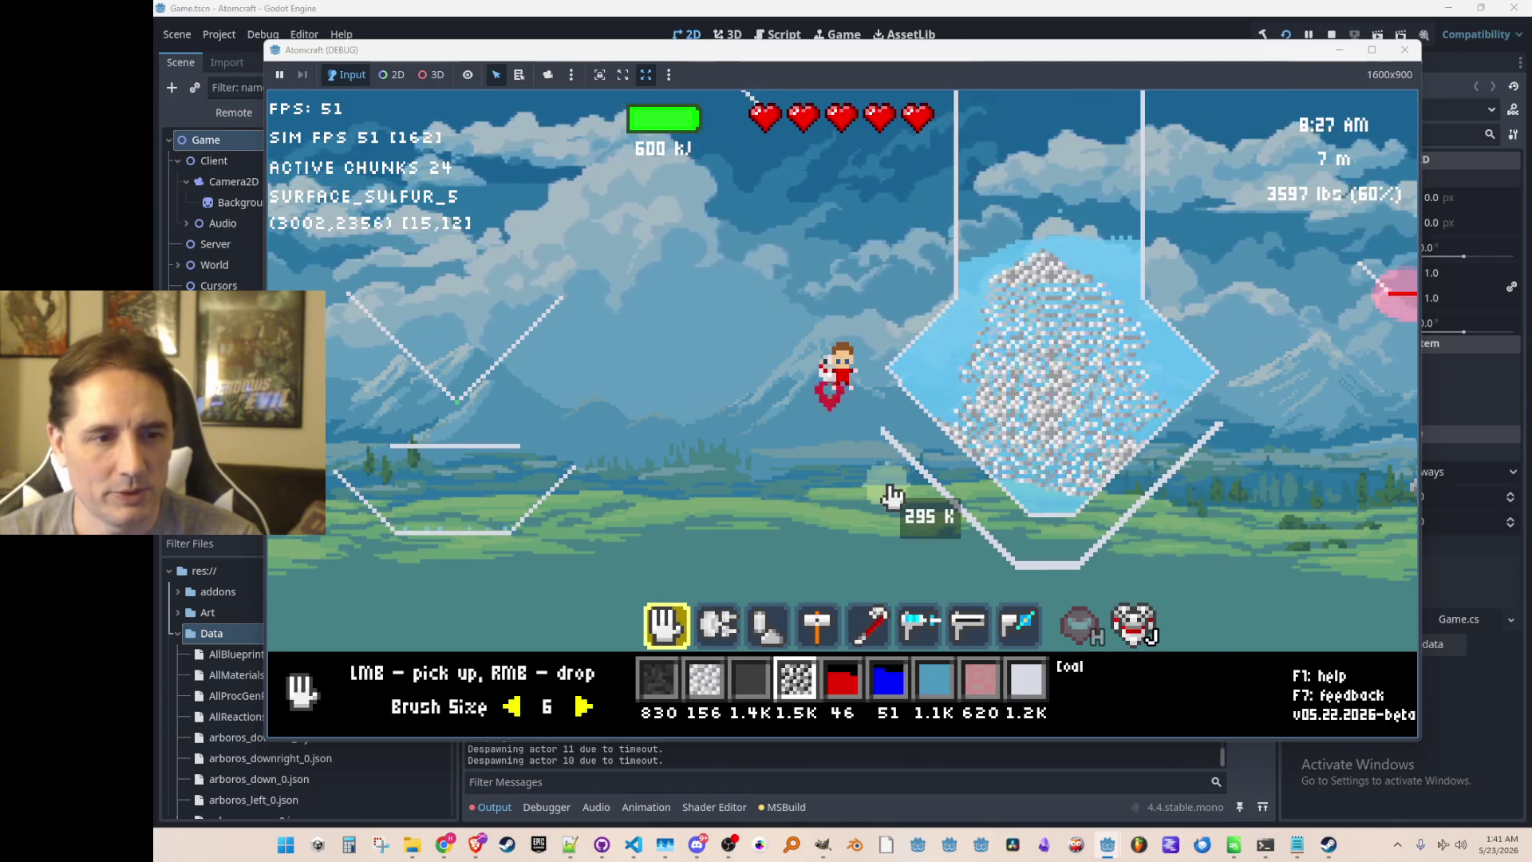
right_click(918, 431)
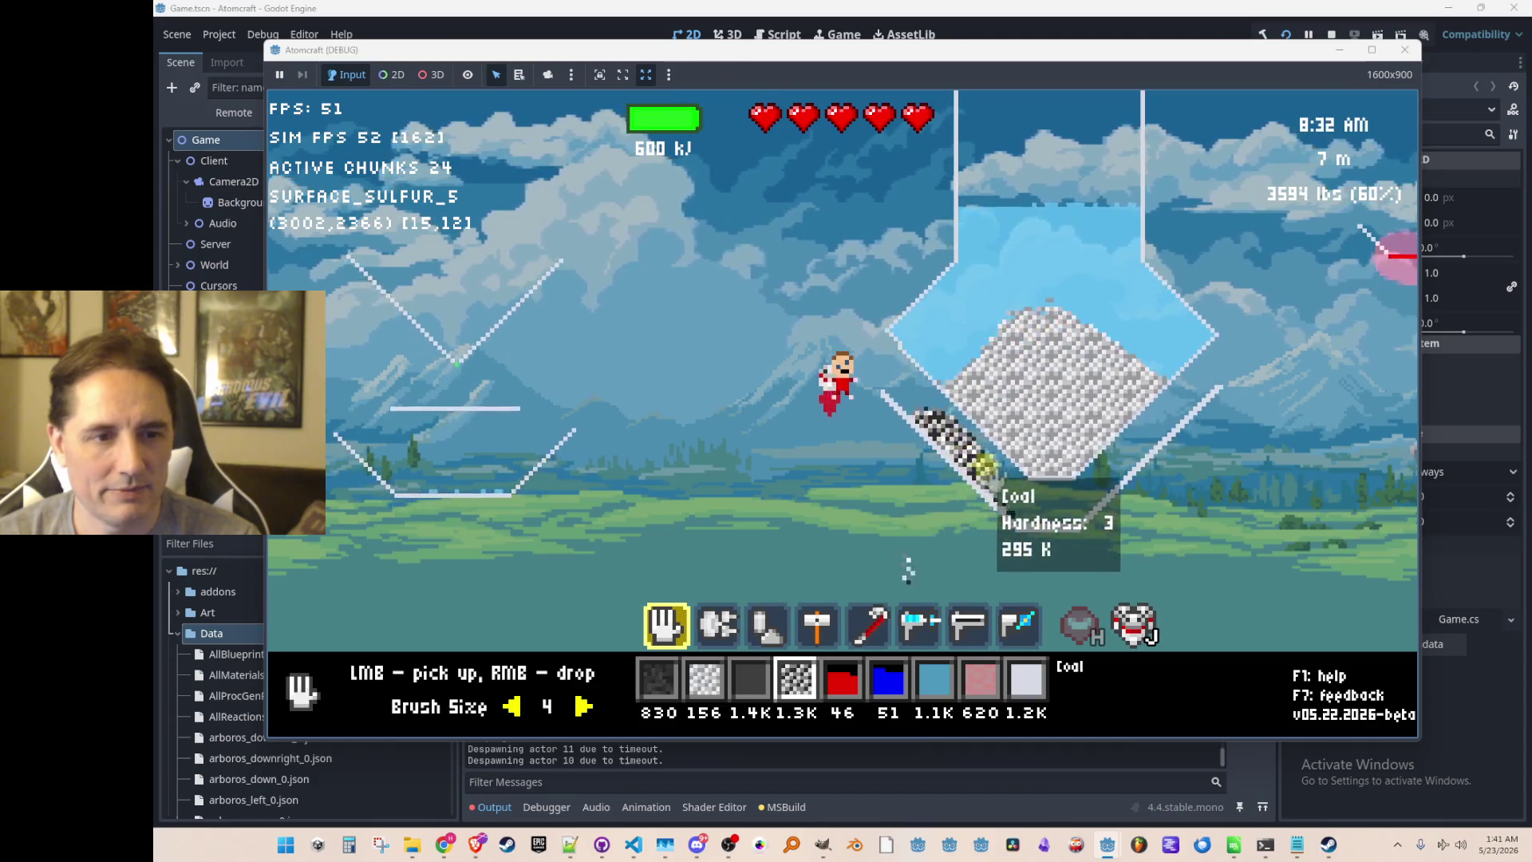
right_click(1031, 494)
right_click(1180, 407)
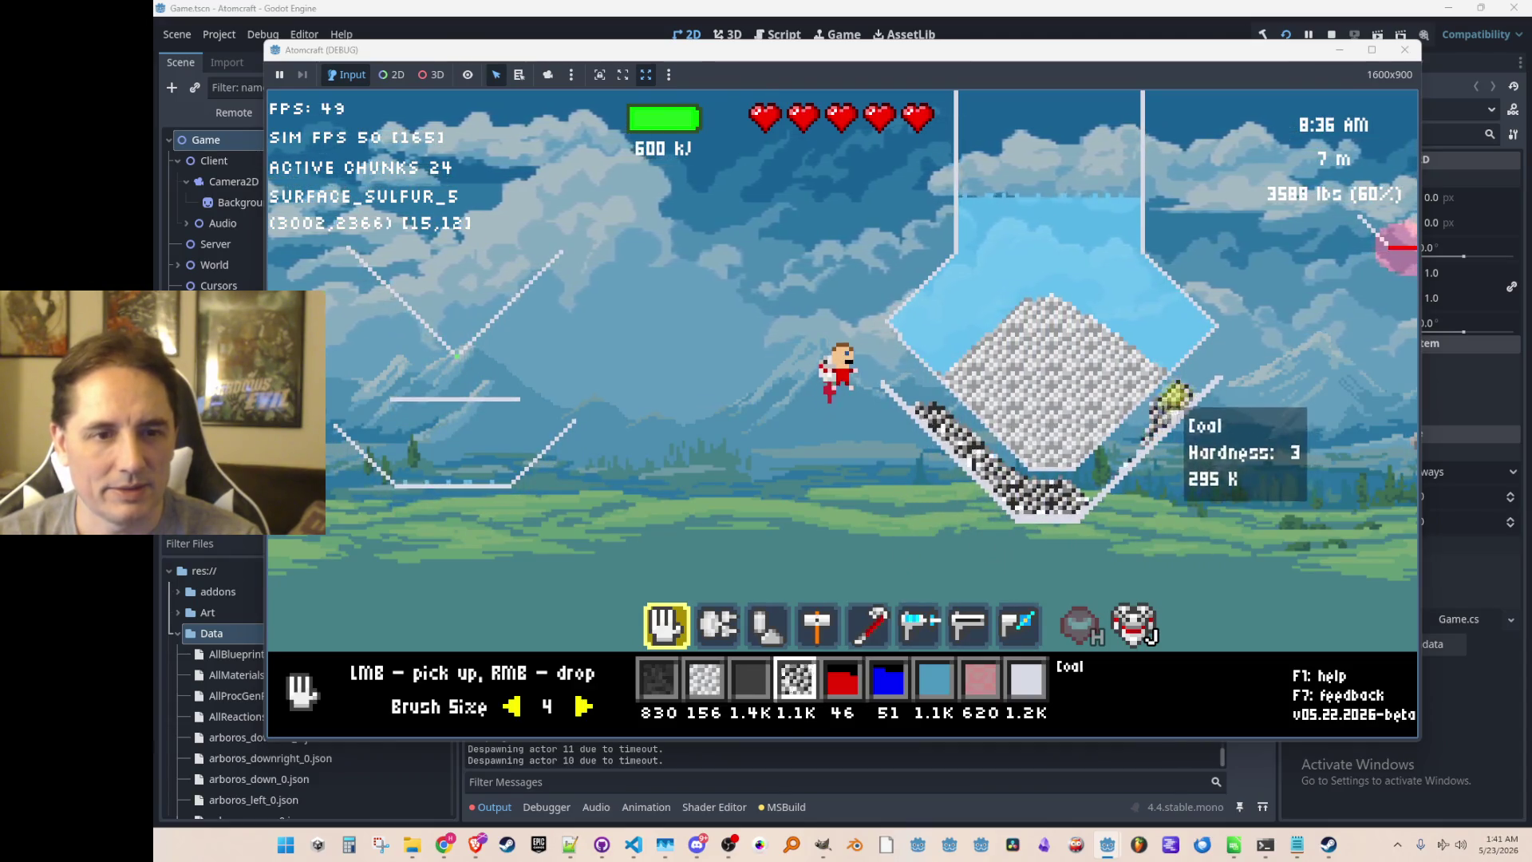
right_click(1197, 391)
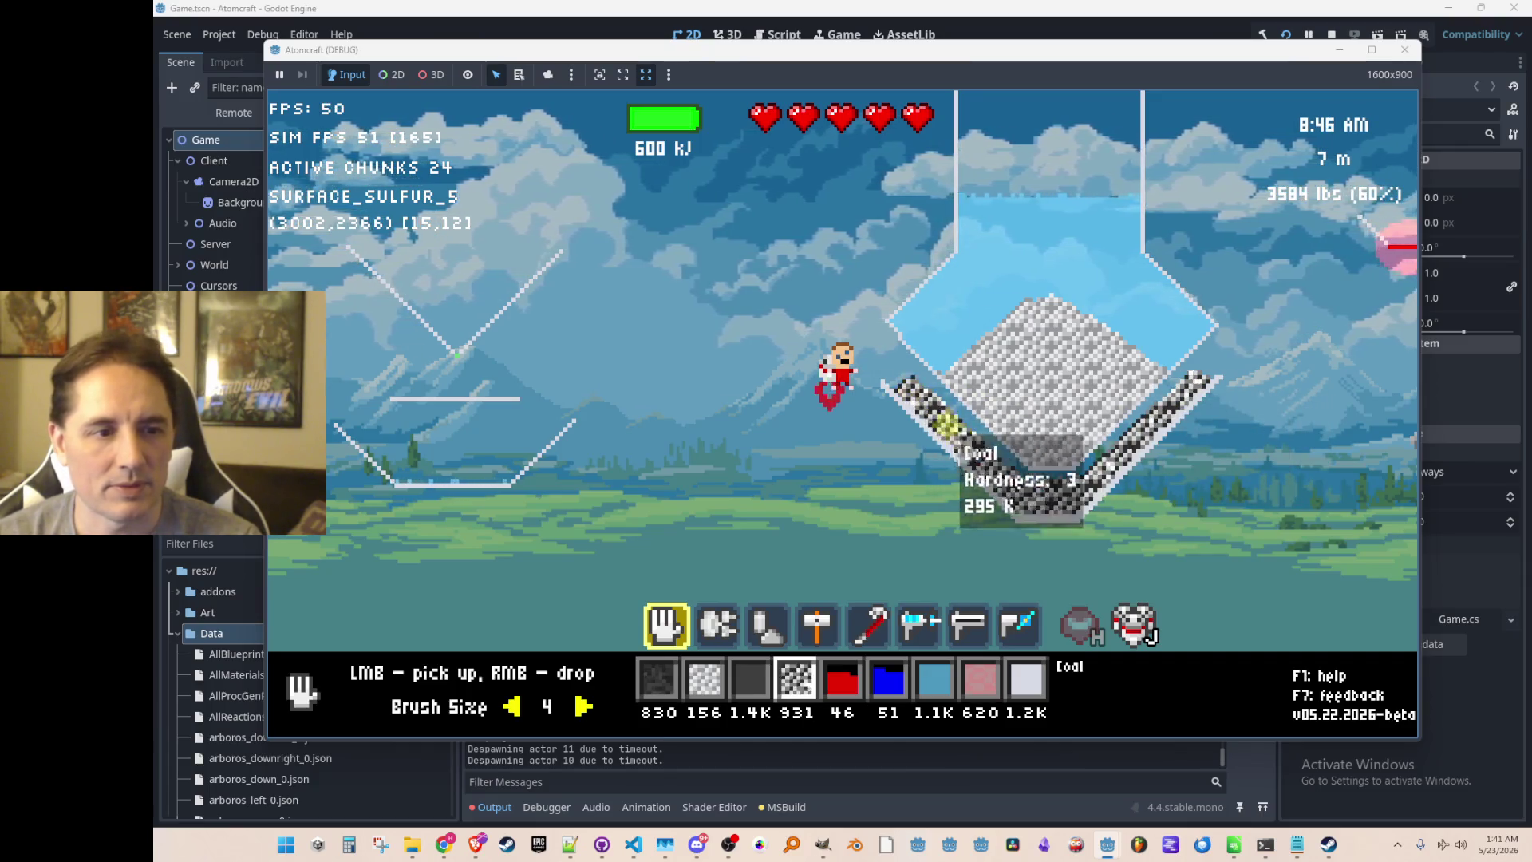
scroll(947, 424, down, 2)
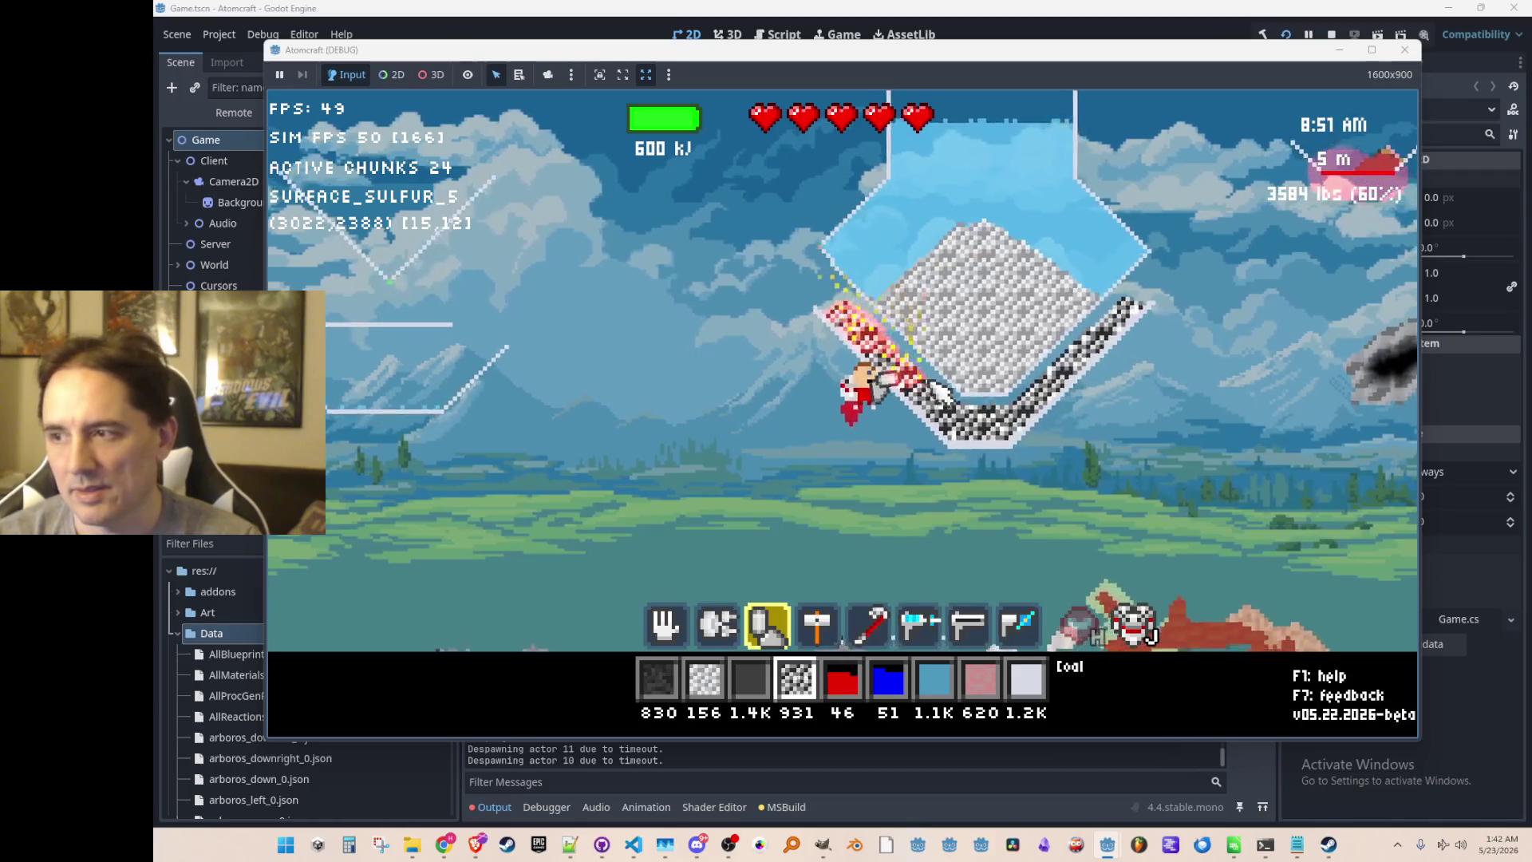
Fly around the tray, switch back to the hand tool and scoop the burning coal from under the flask.
key(d)
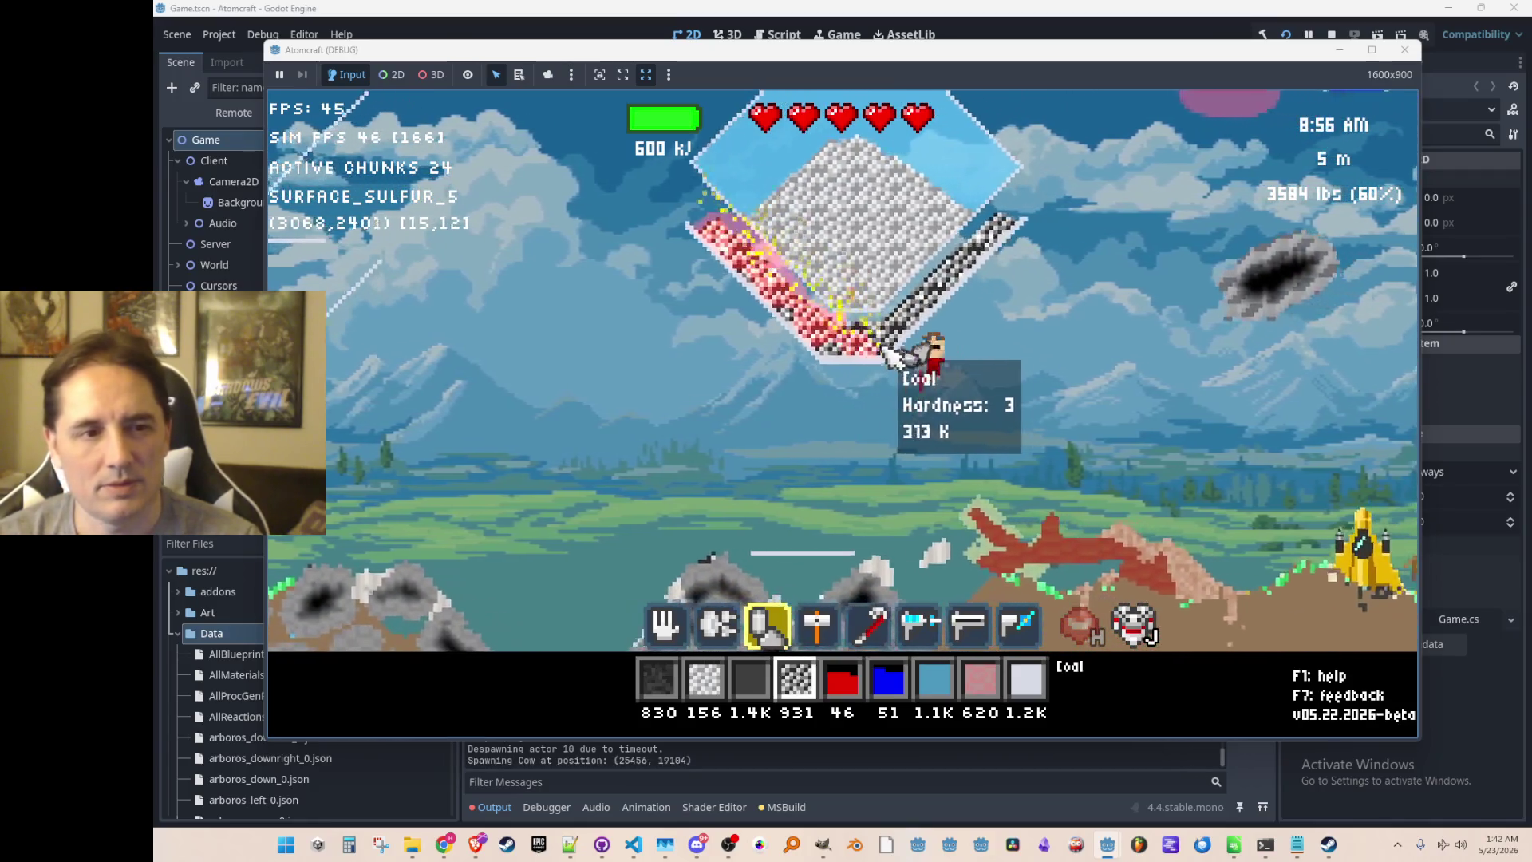
key(w)
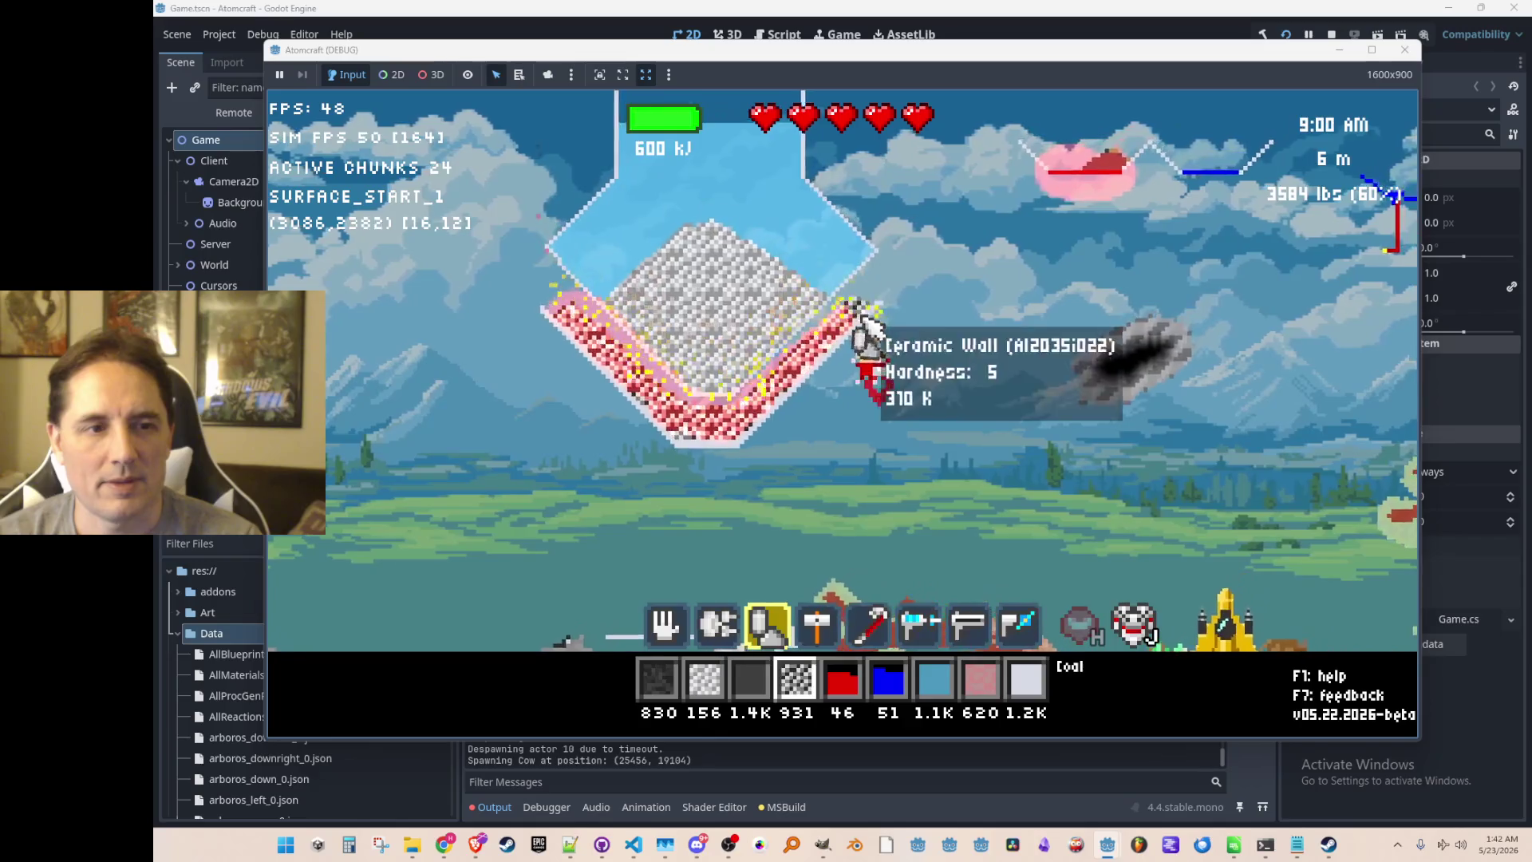
key(a)
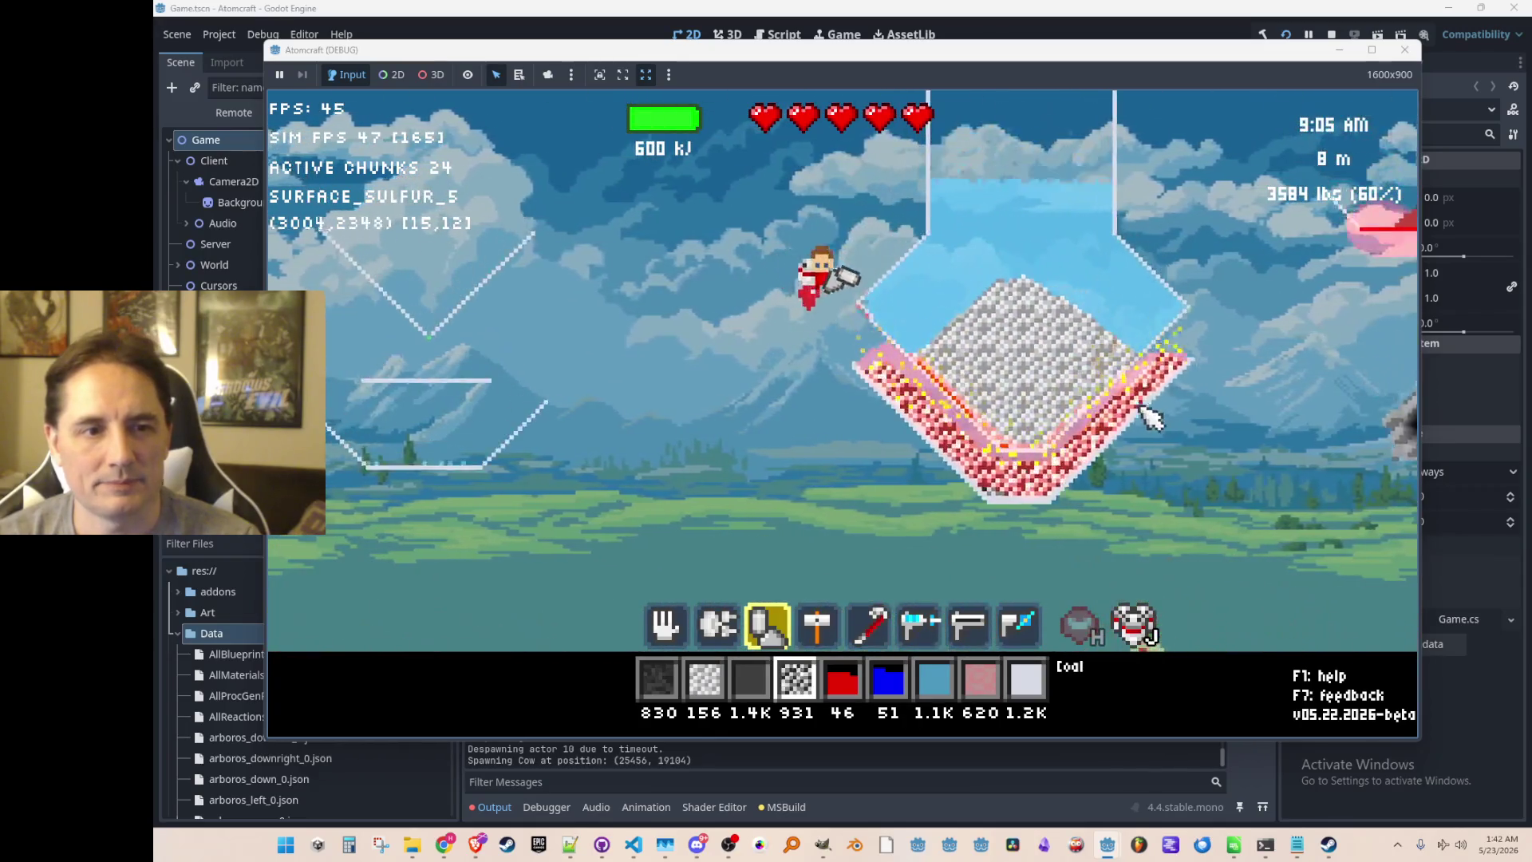
key(1)
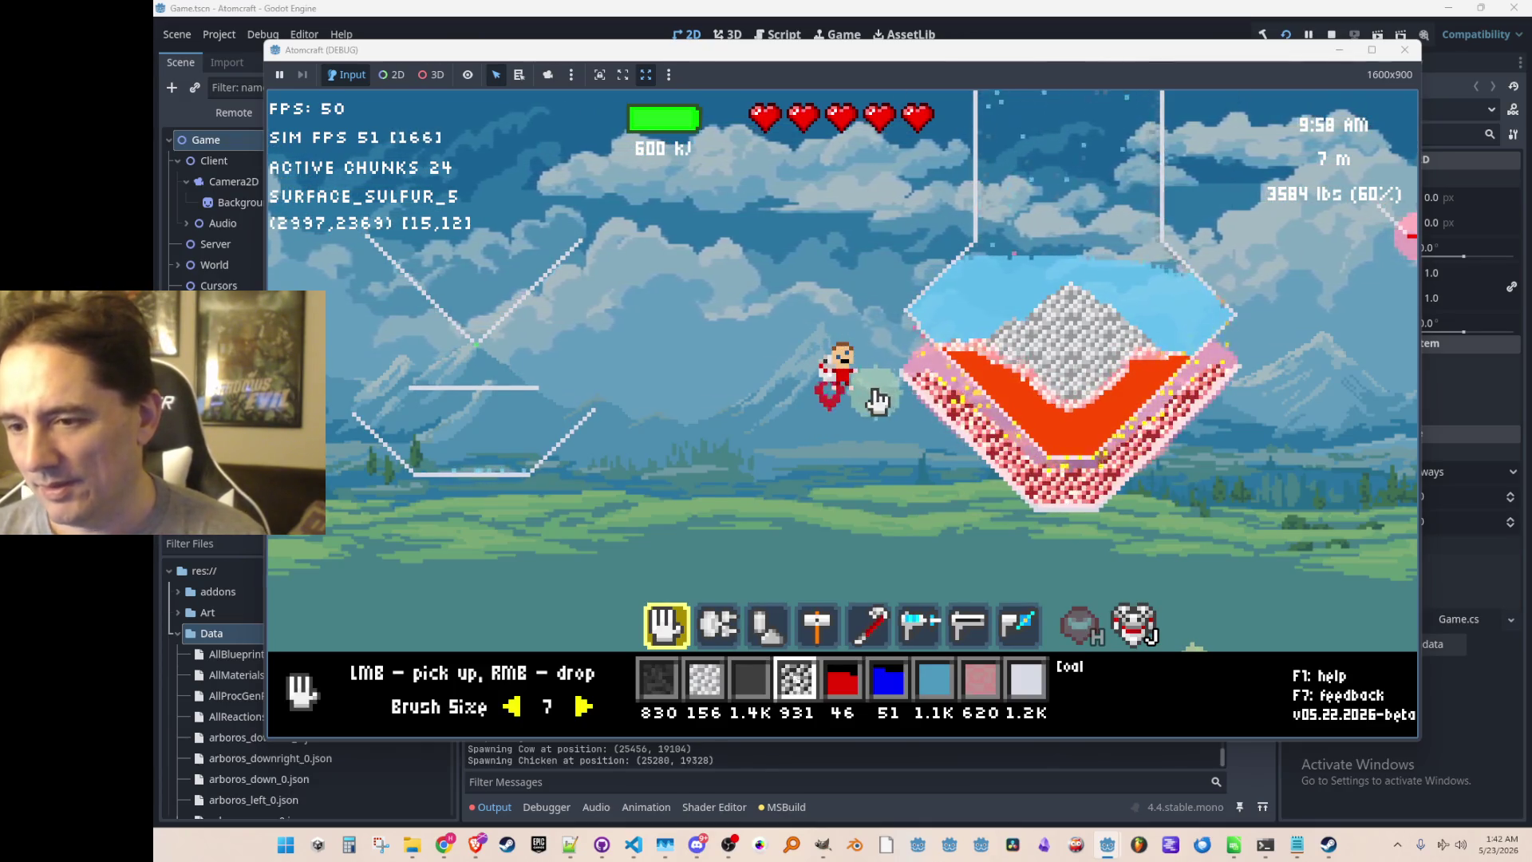
mouse_move(917, 413)
mouse_down()
mouse_move(941, 410)
mouse_move(1026, 478)
mouse_move(1101, 503)
mouse_move(1392, 280)
mouse_move(1323, 379)
mouse_move(1268, 542)
mouse_up()
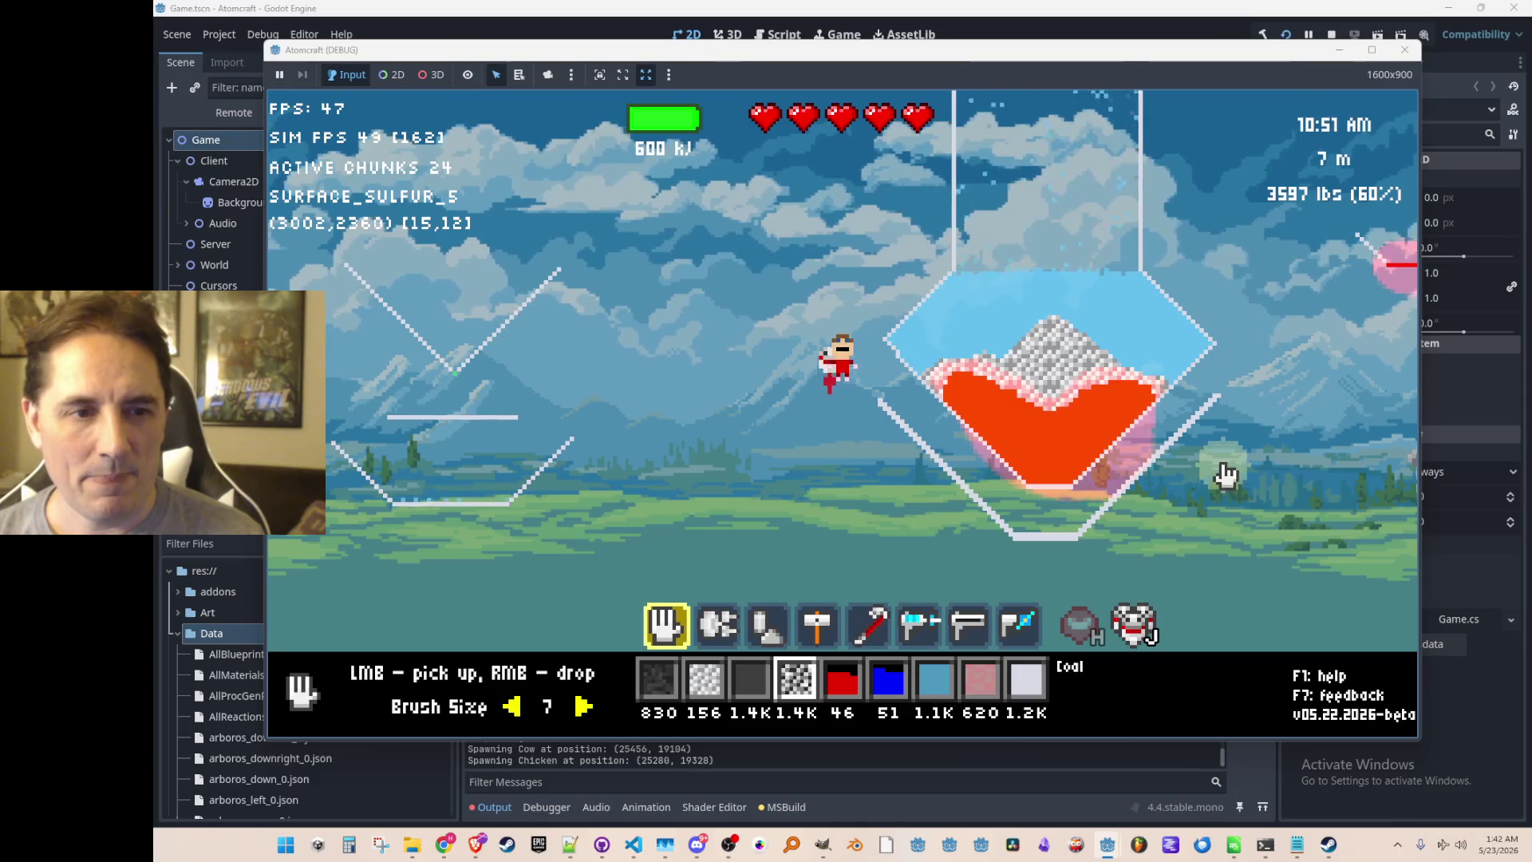
Fly upward and check the temperatures around the cooling iron.
key(w)
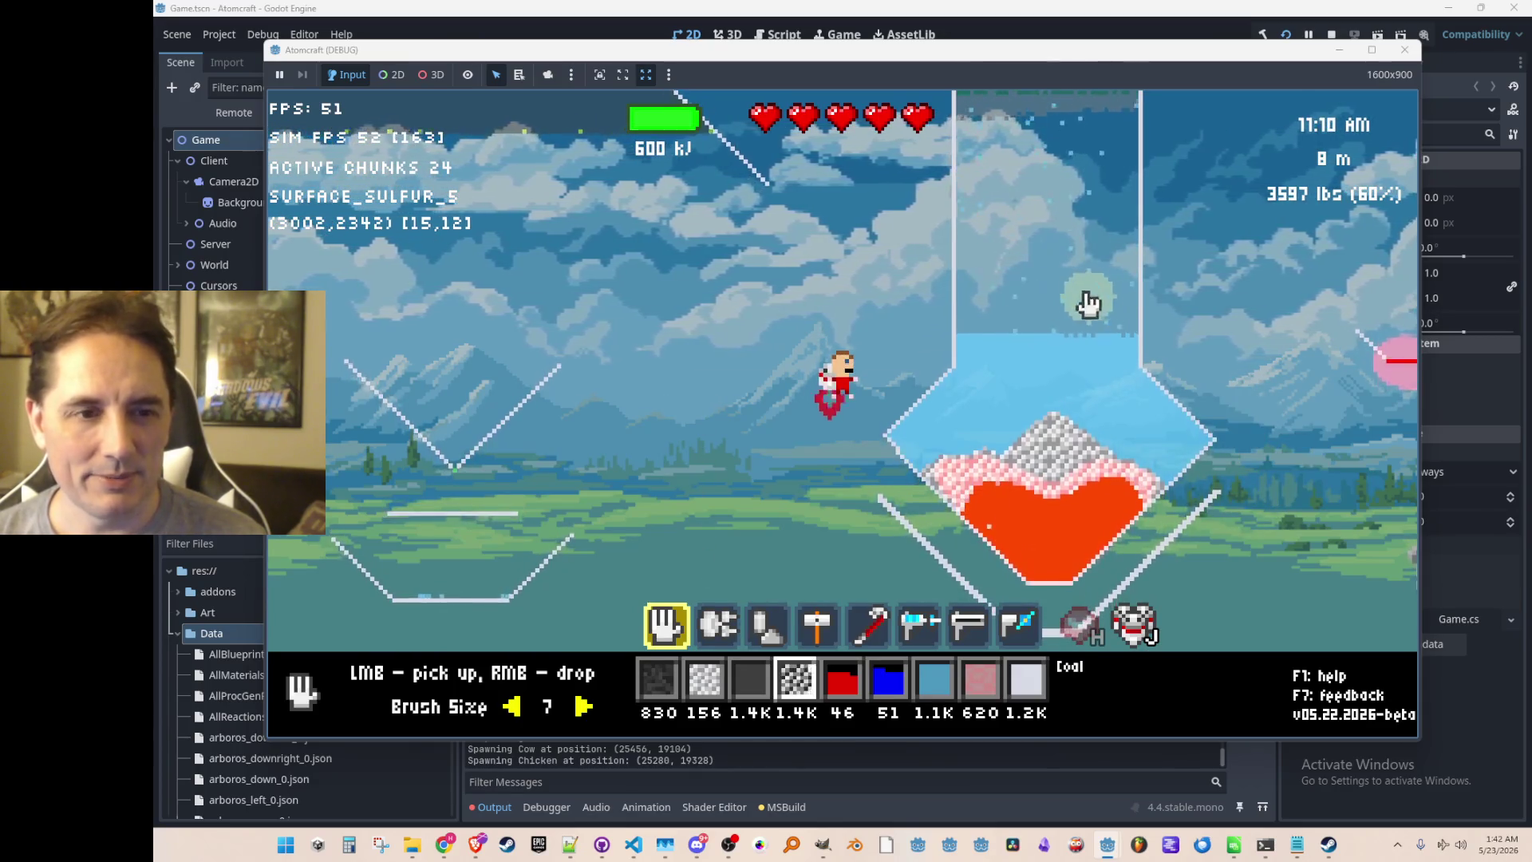
mouse_move(1094, 363)
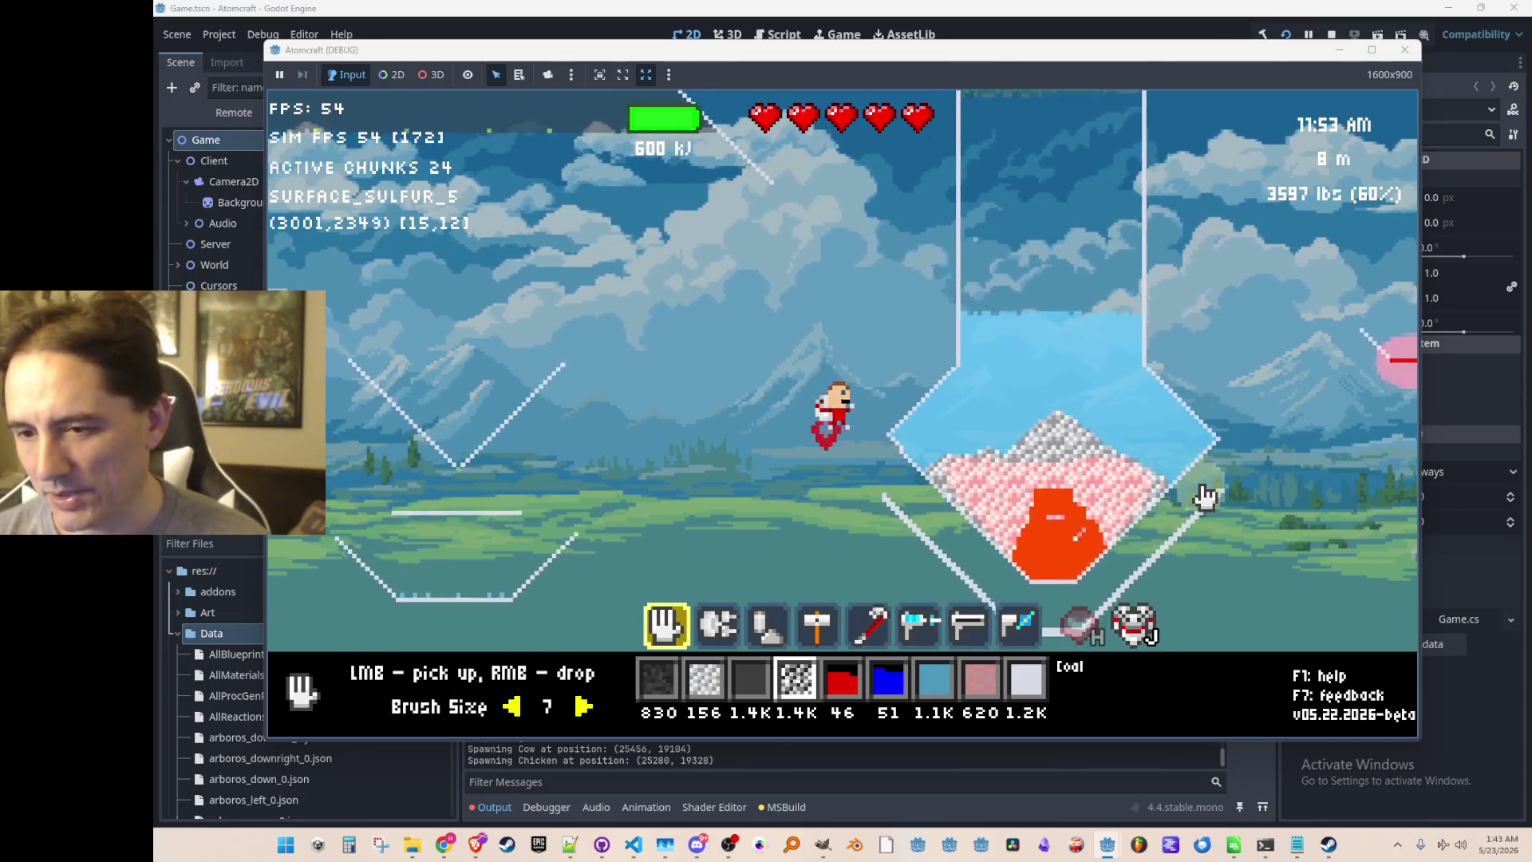
mouse_move(1204, 494)
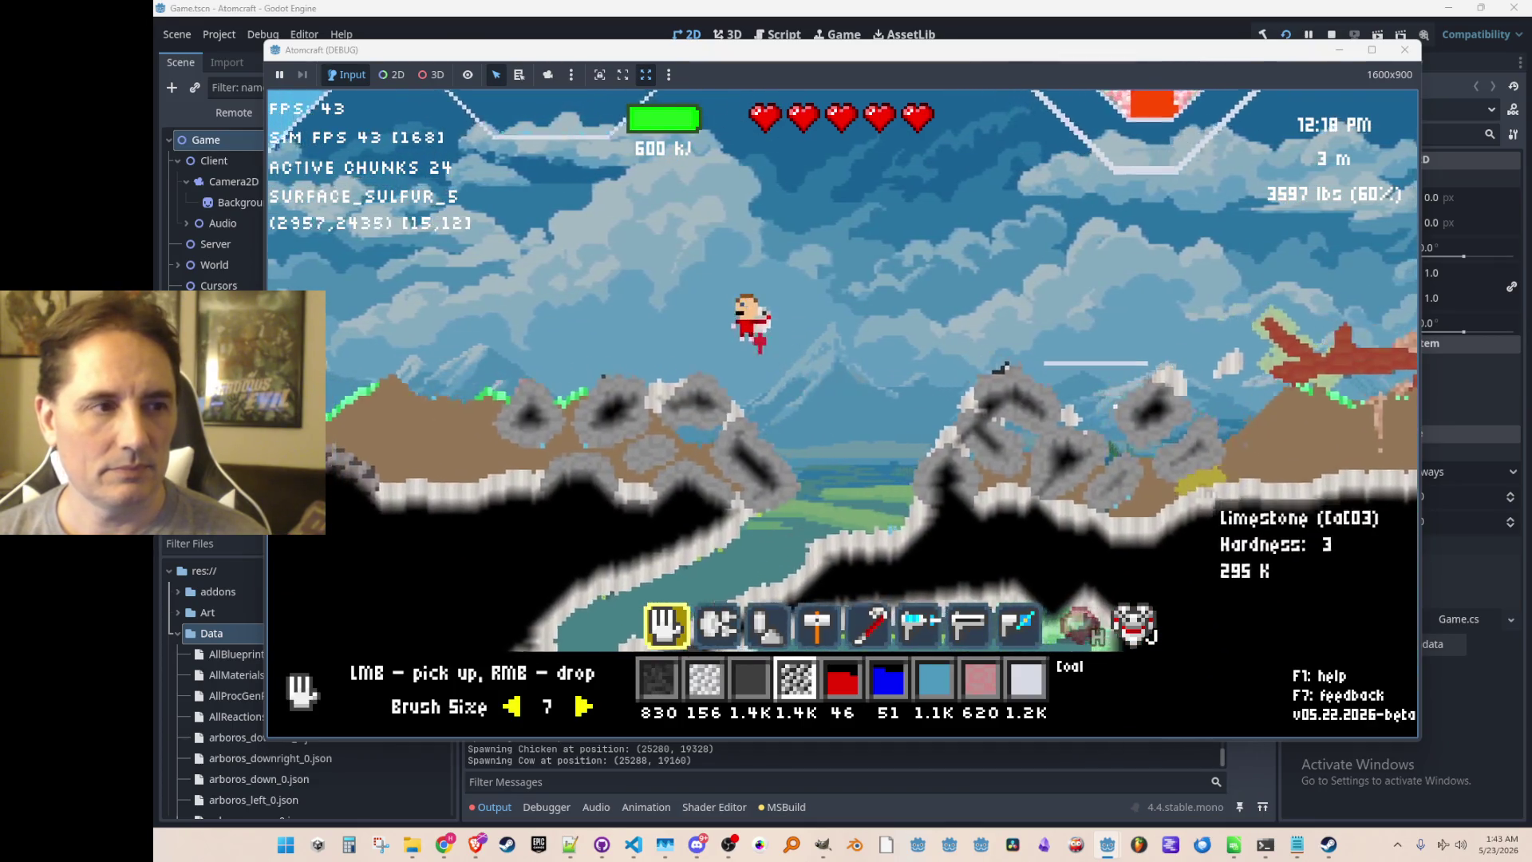
Fly back to the flask and read the solidified Iron (Fe) at 788 K.
key(d)
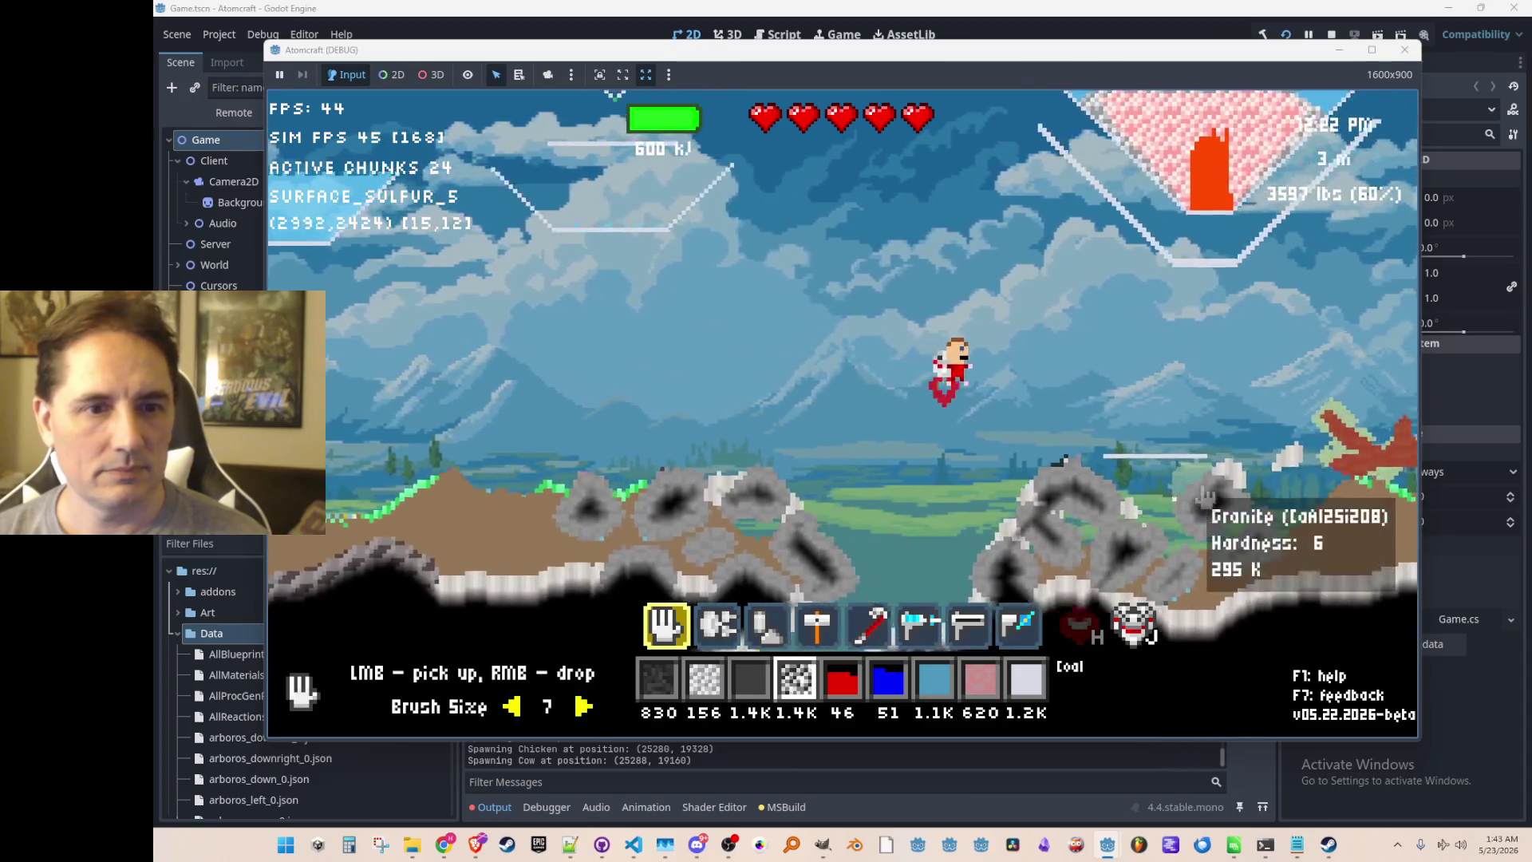
key(d)
key(w)
key(a)
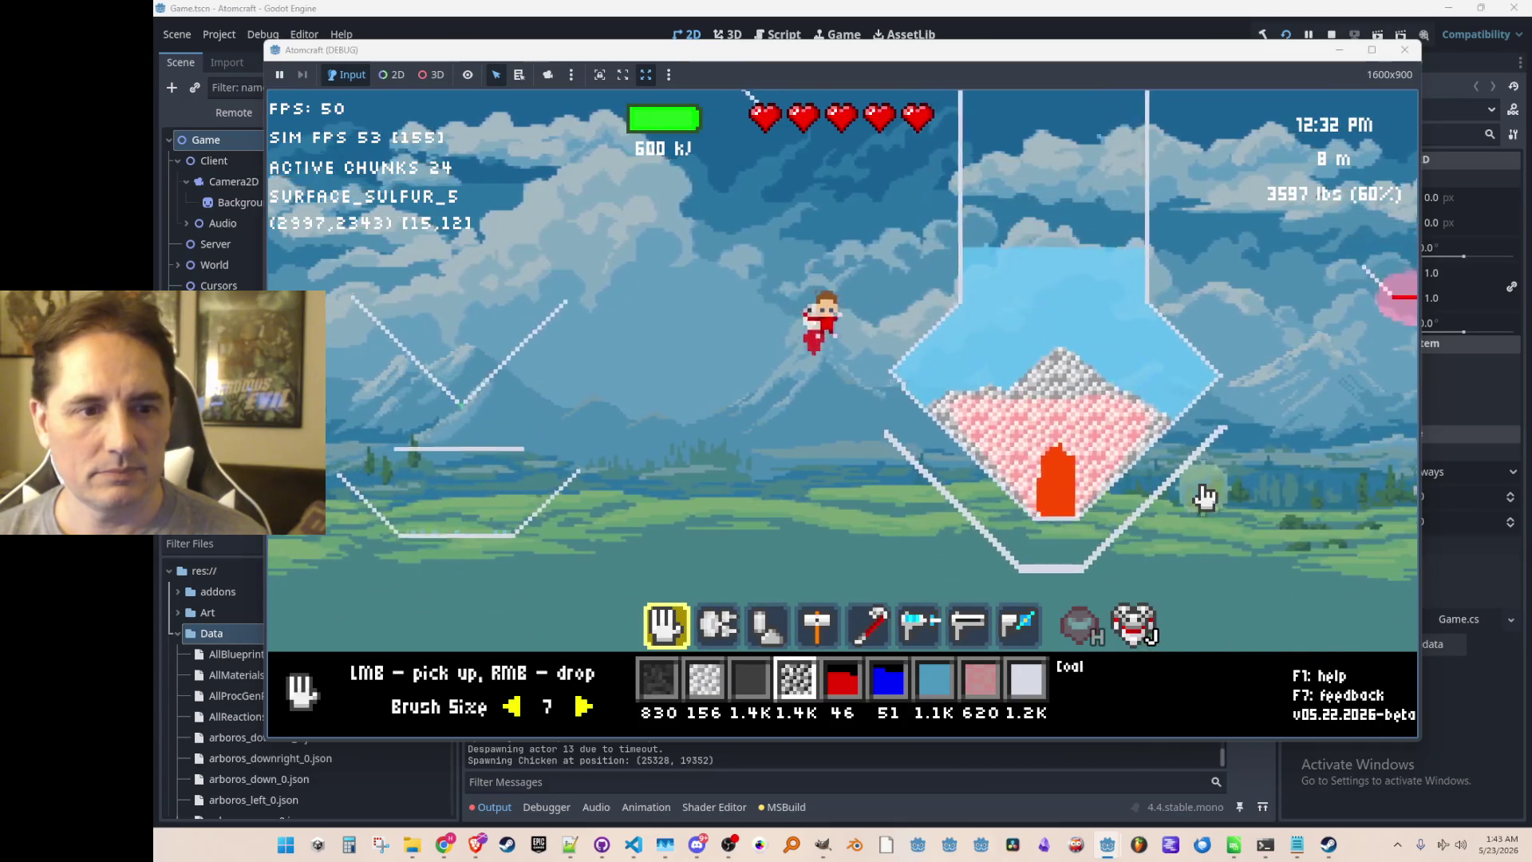
mouse_move(1058, 435)
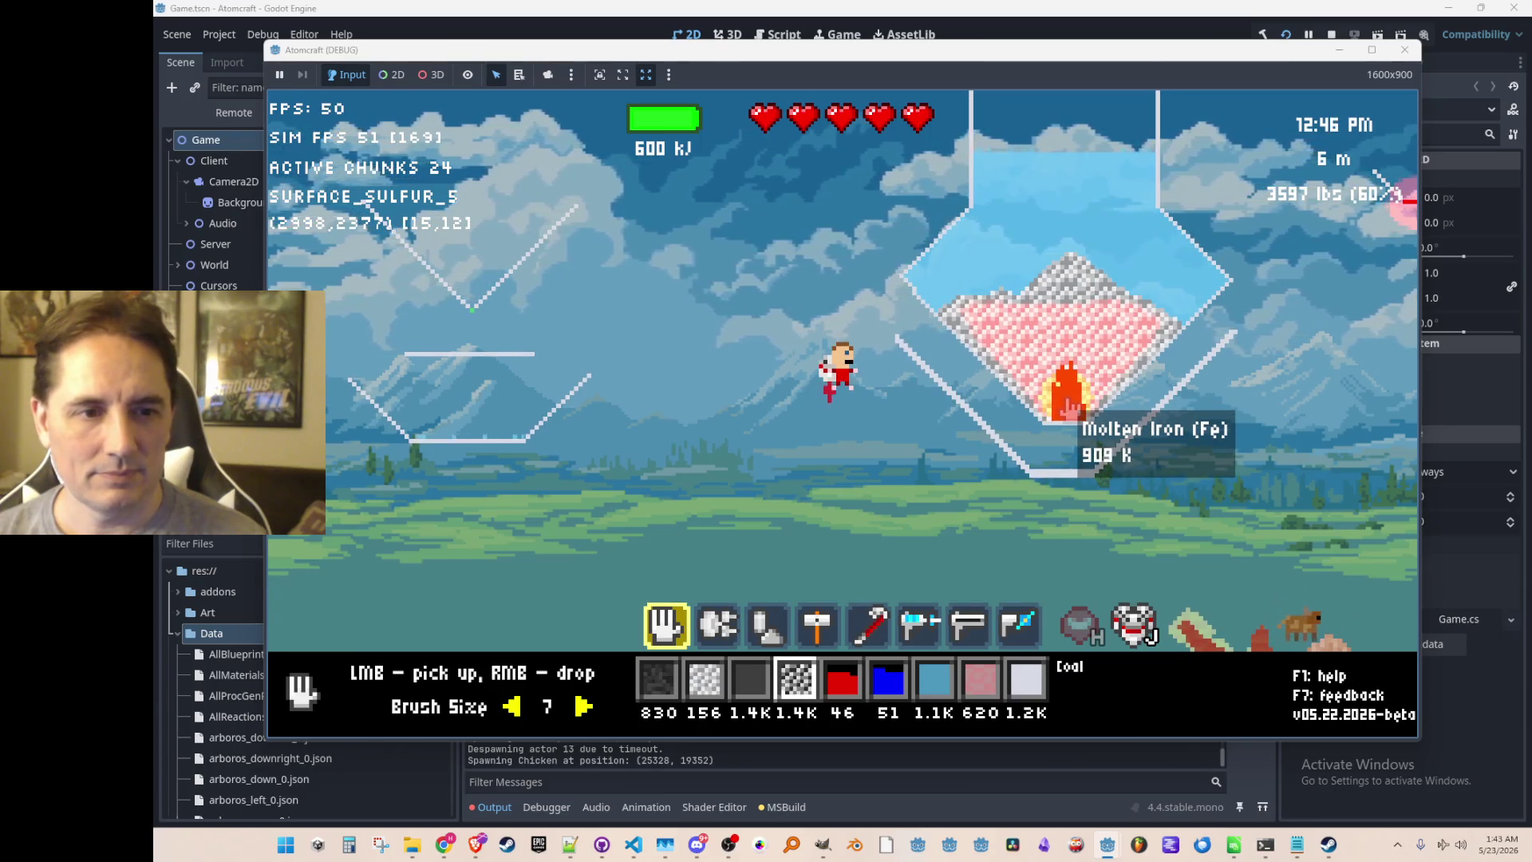
mouse_move(1154, 413)
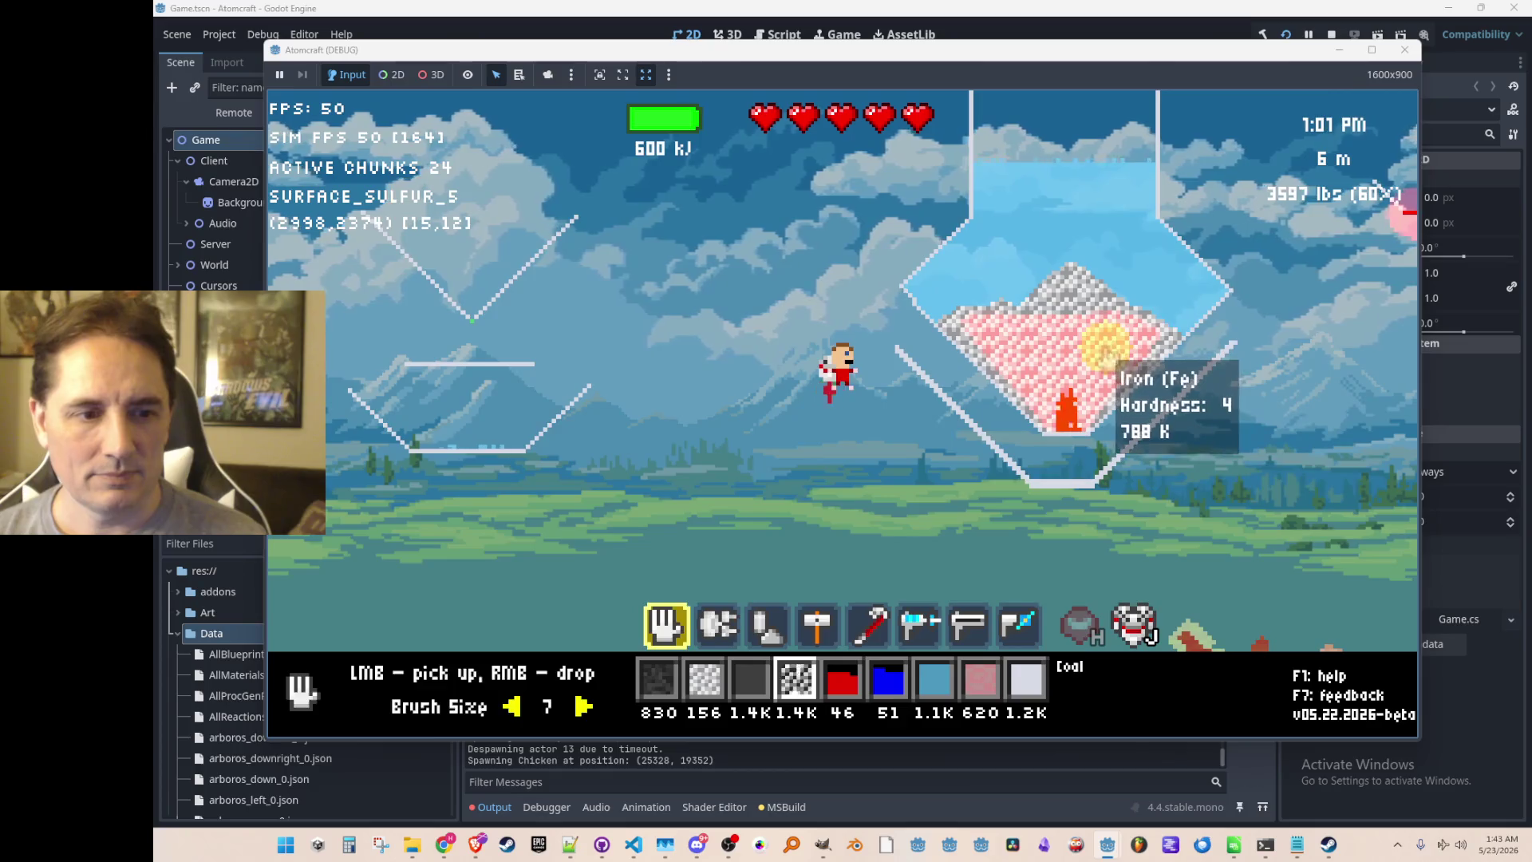
scroll(1105, 345, down, 7)
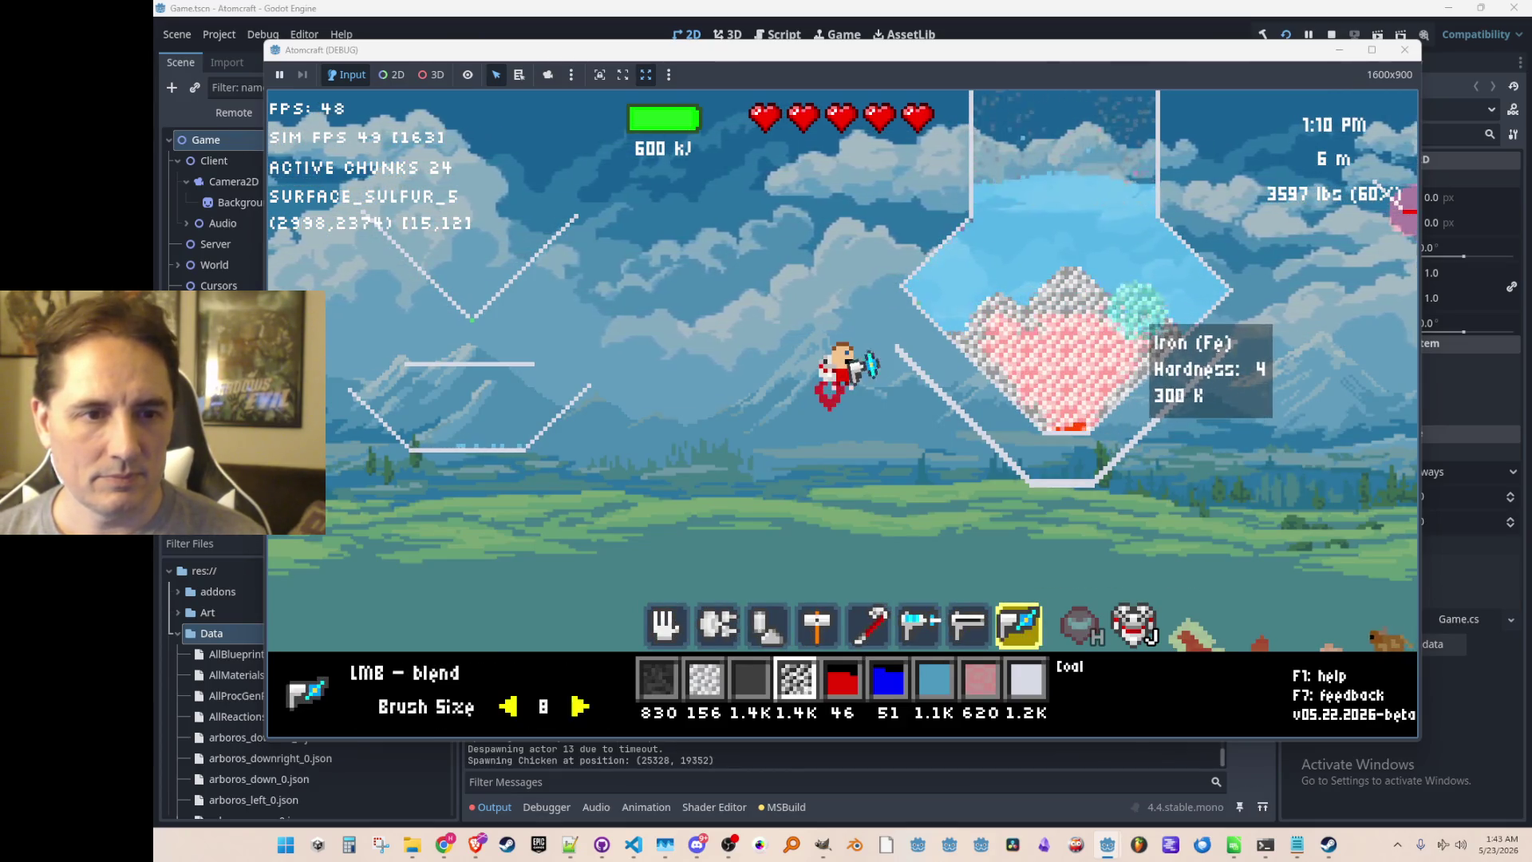
Blend and flatten the cooled iron pile, pushing the steam aside.
mouse_move(1077, 289)
mouse_down()
mouse_move(1012, 239)
mouse_move(1032, 314)
mouse_move(1165, 335)
mouse_up()
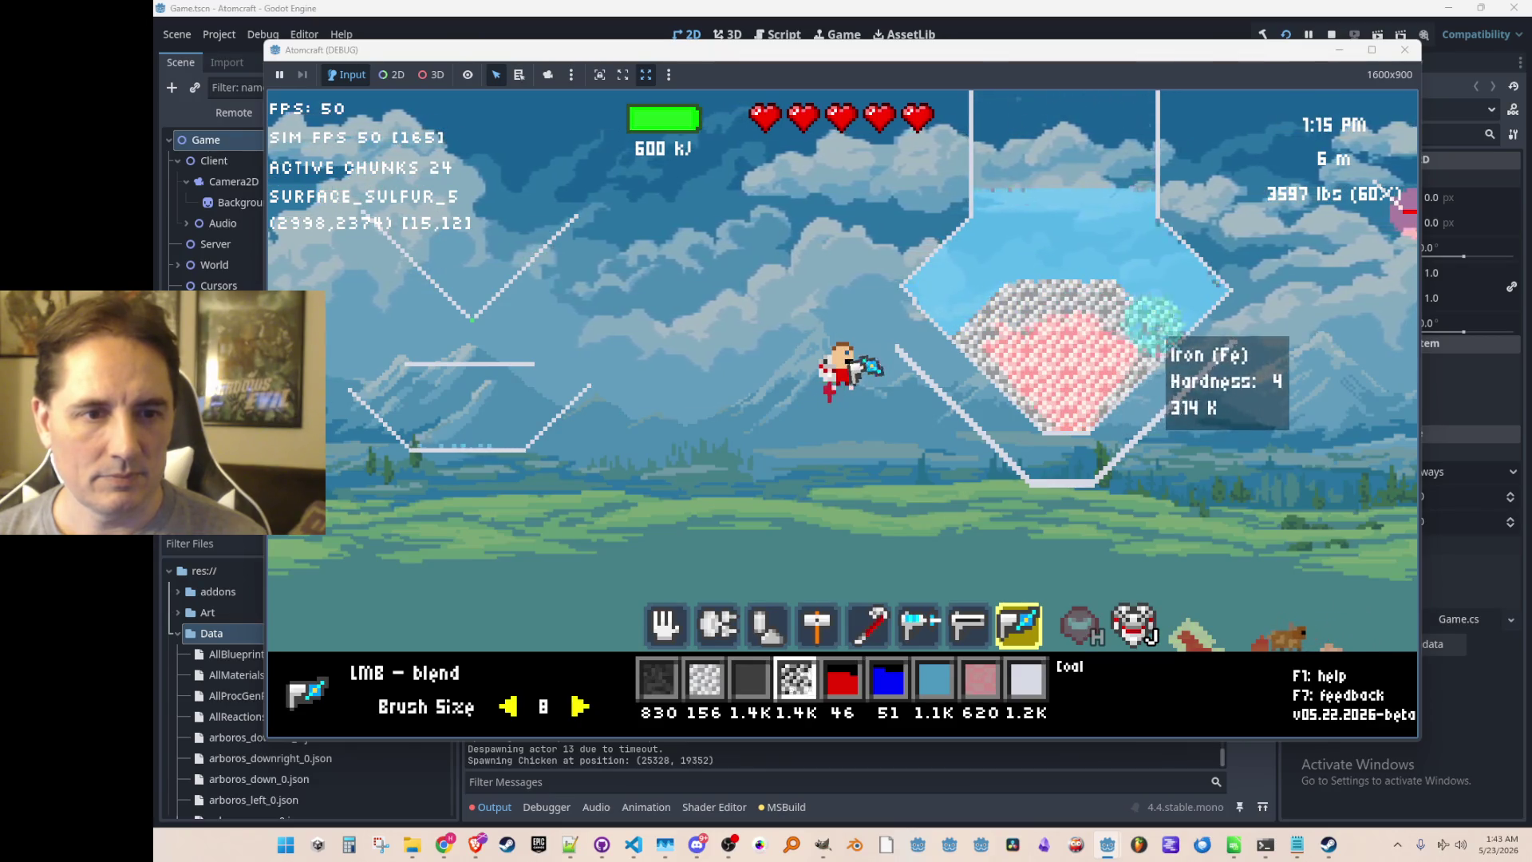
mouse_move(993, 315)
mouse_down()
mouse_move(1171, 333)
mouse_move(1117, 327)
mouse_up()
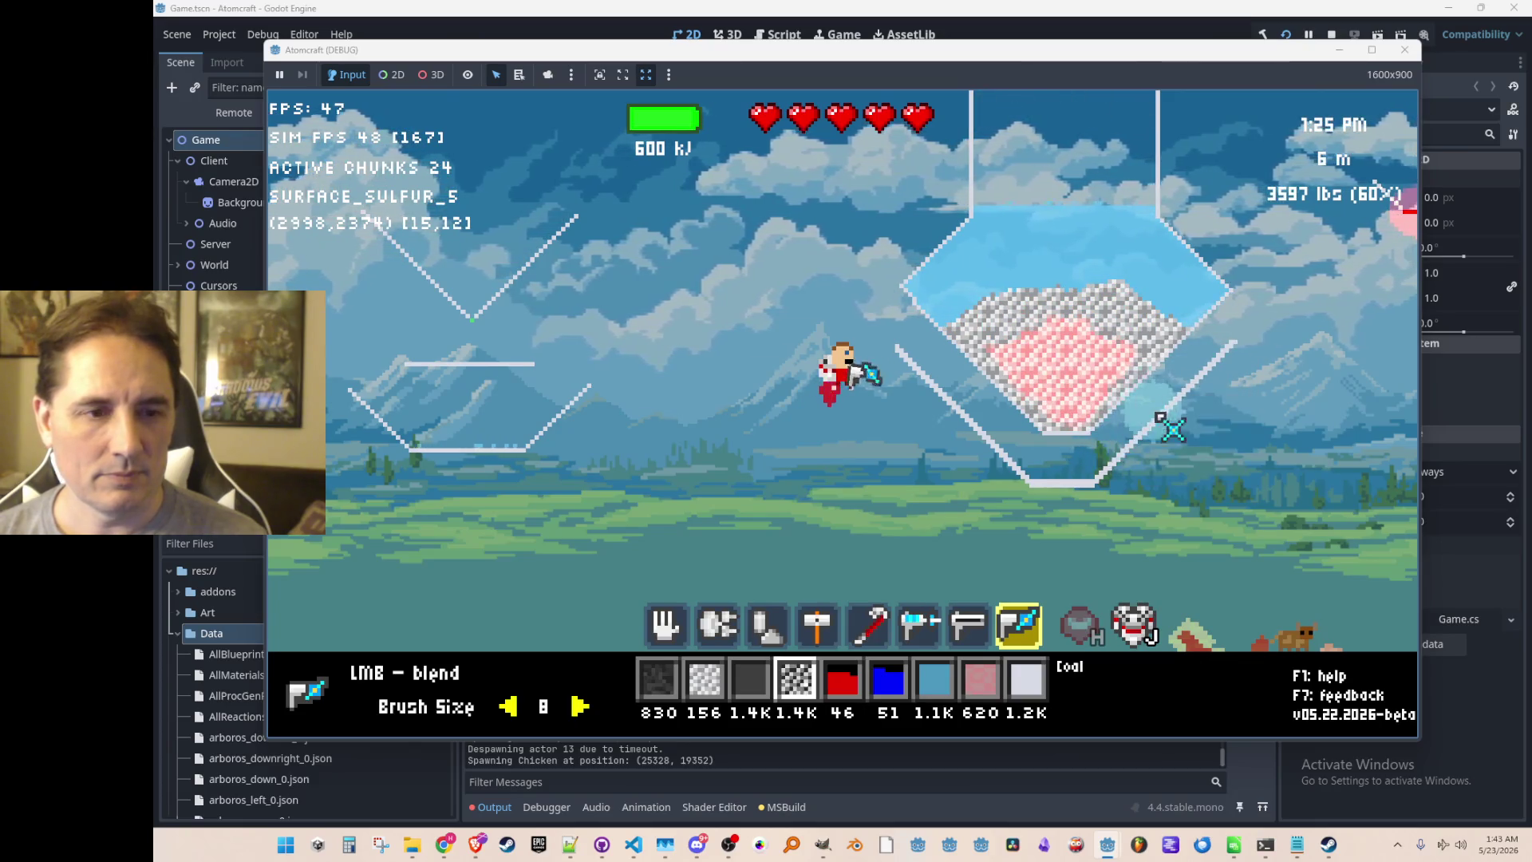
key(w)
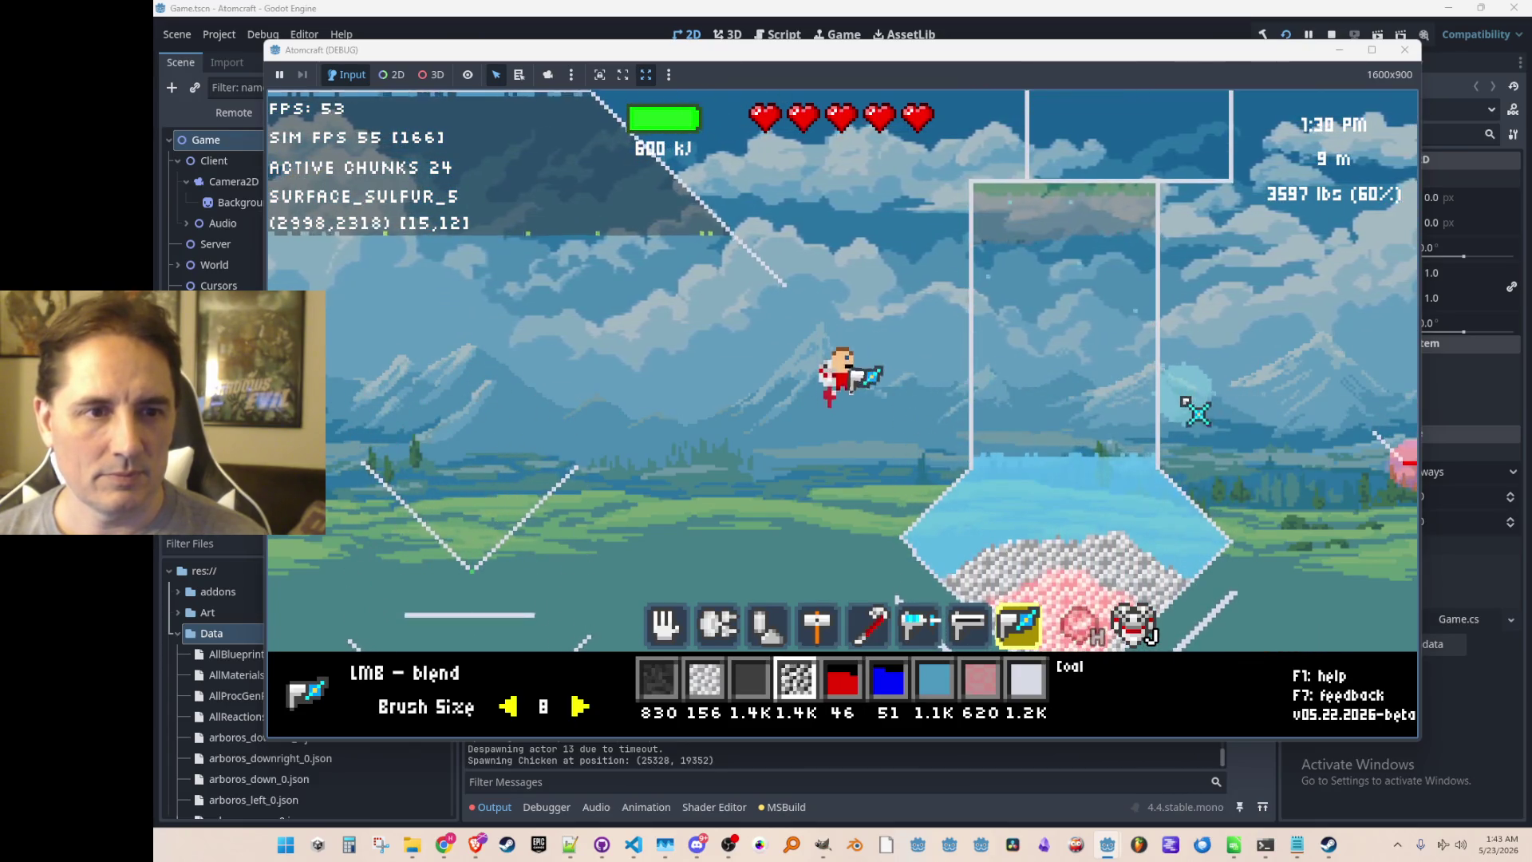
Filter to Iron and pick up all 668 iron from the flask.
right_click(1073, 464)
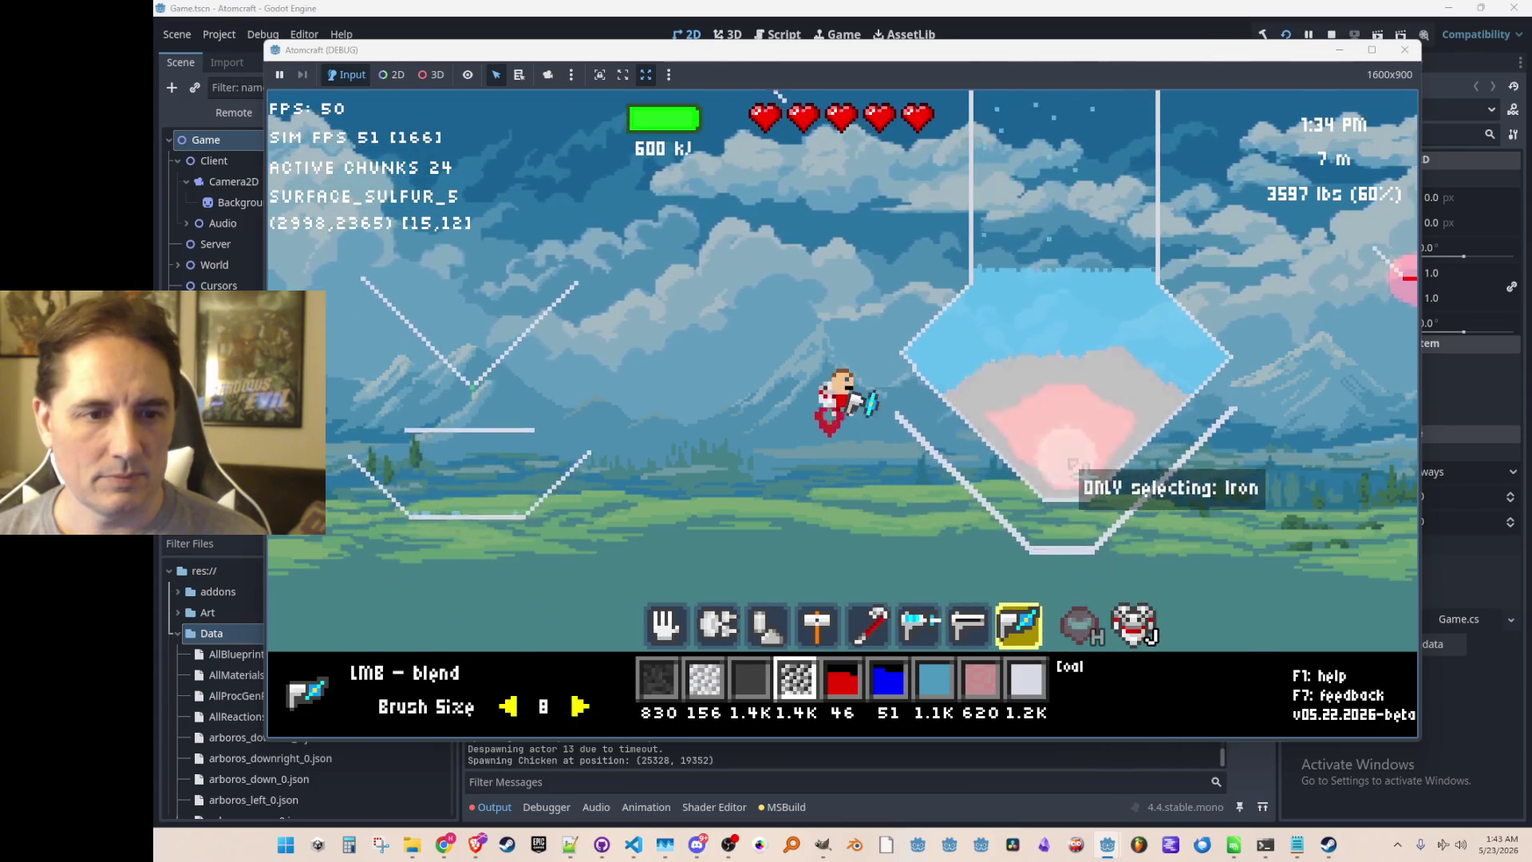
scroll(1069, 443, up, 6)
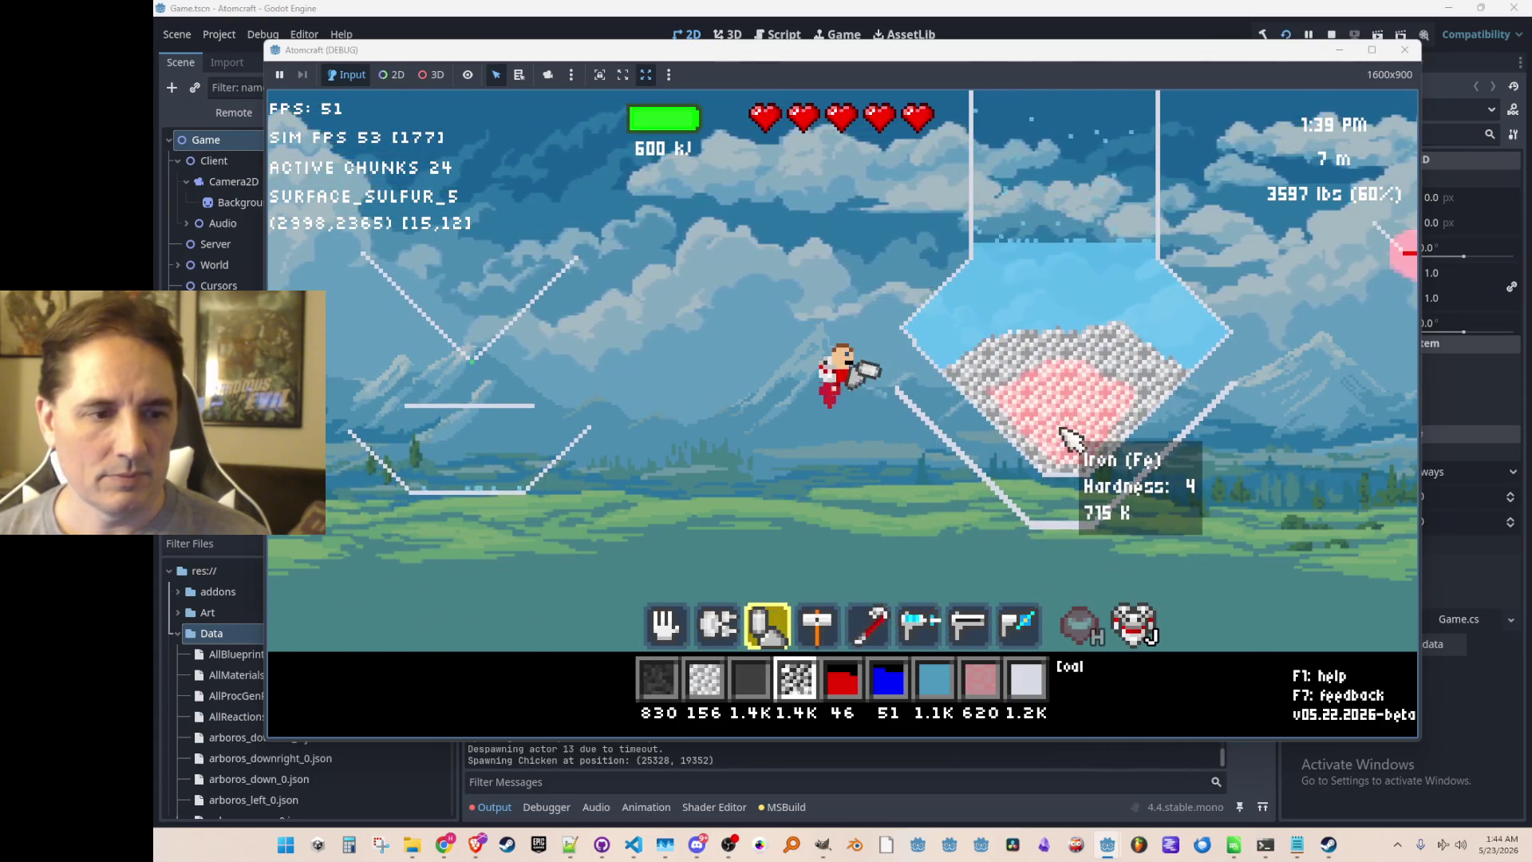
scroll(1069, 438, up, 2)
click(1066, 443)
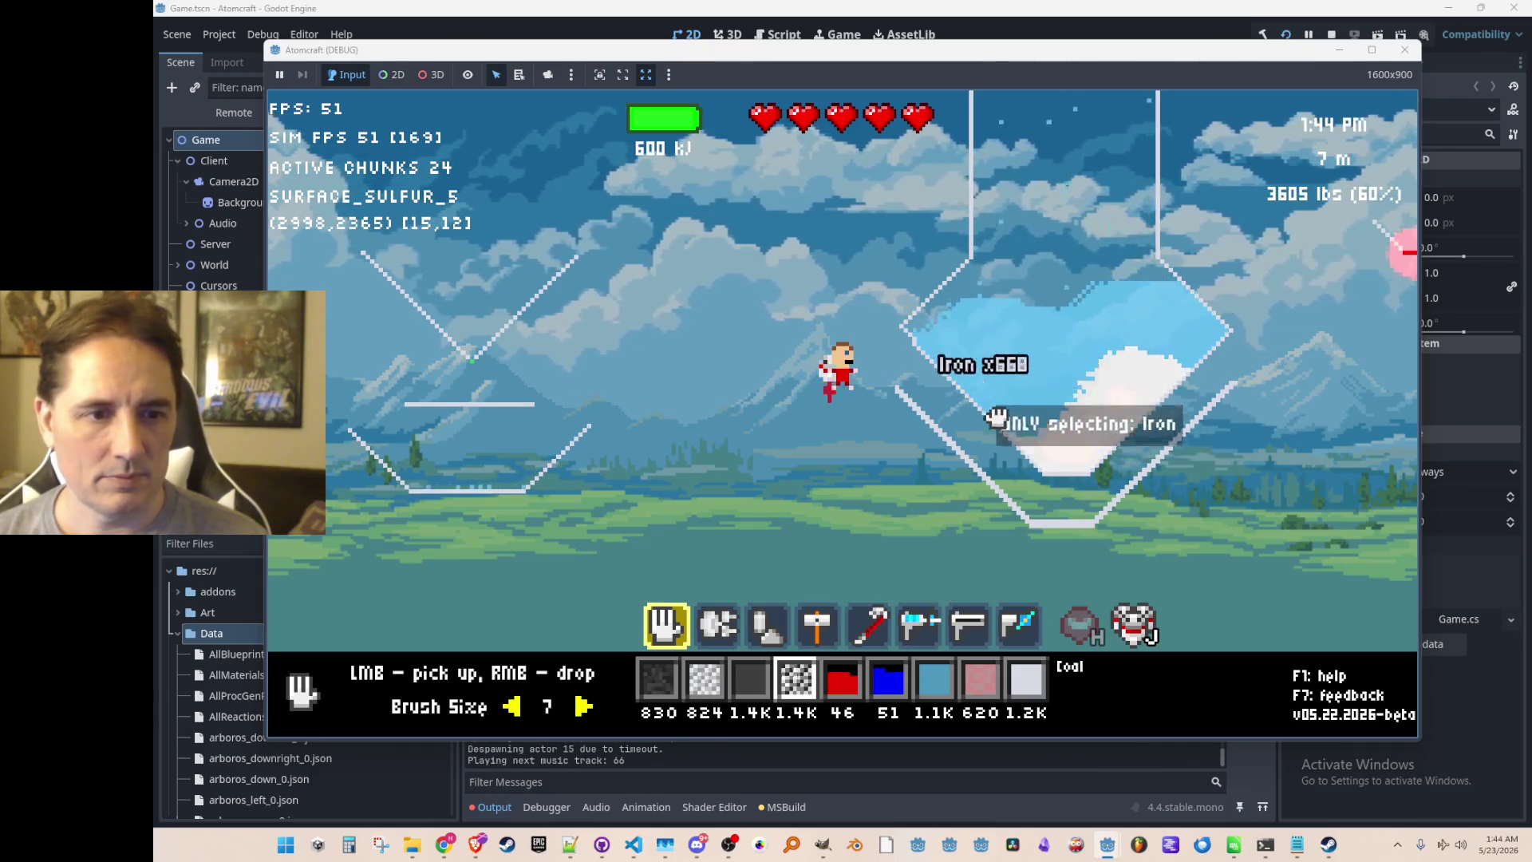